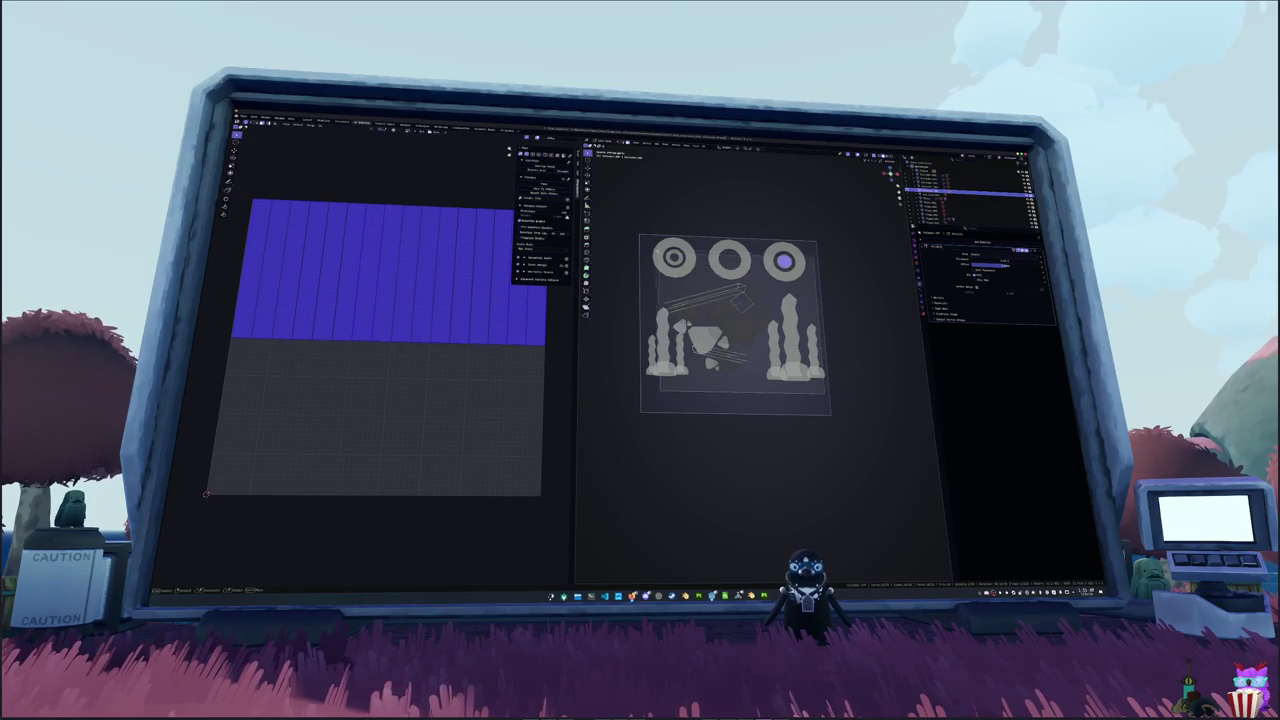
- Clear and box-select, then deselect all faces and leave edit mode
key("alt+a")
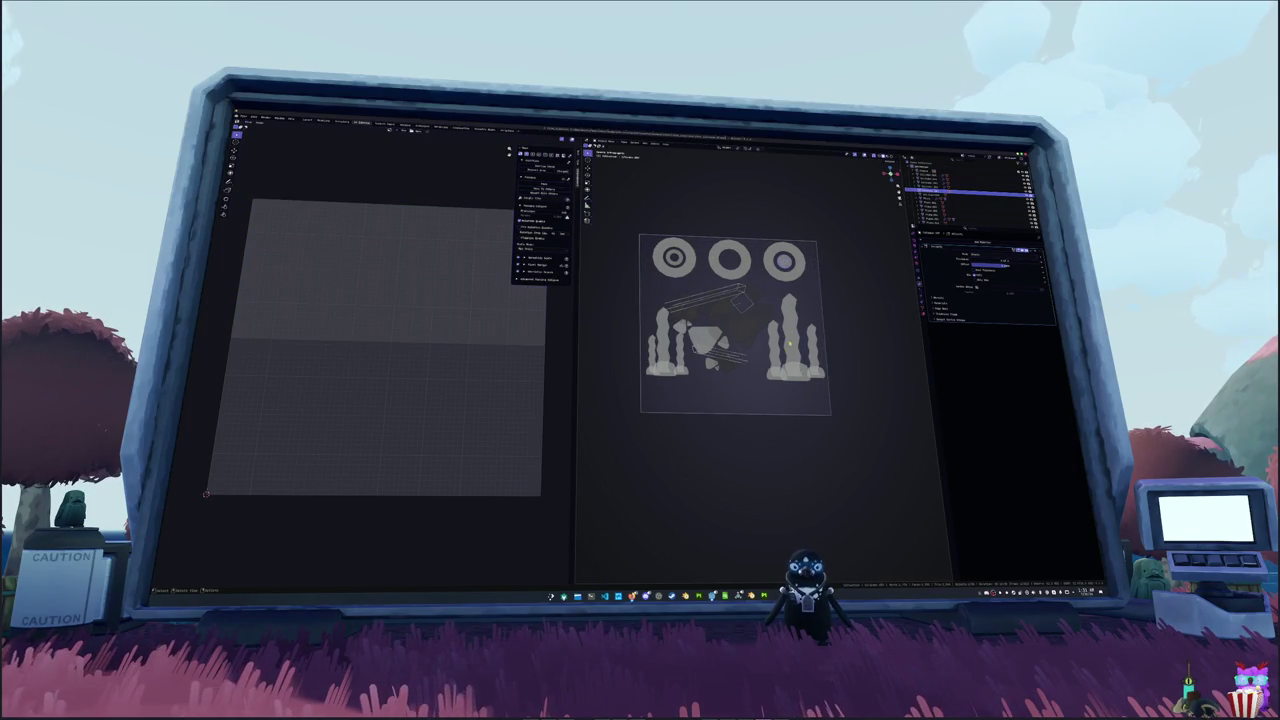
mouse_move(822, 394)
left_mouse_down()
mouse_move(670, 276)
mouse_move(643, 238)
left_mouse_up()
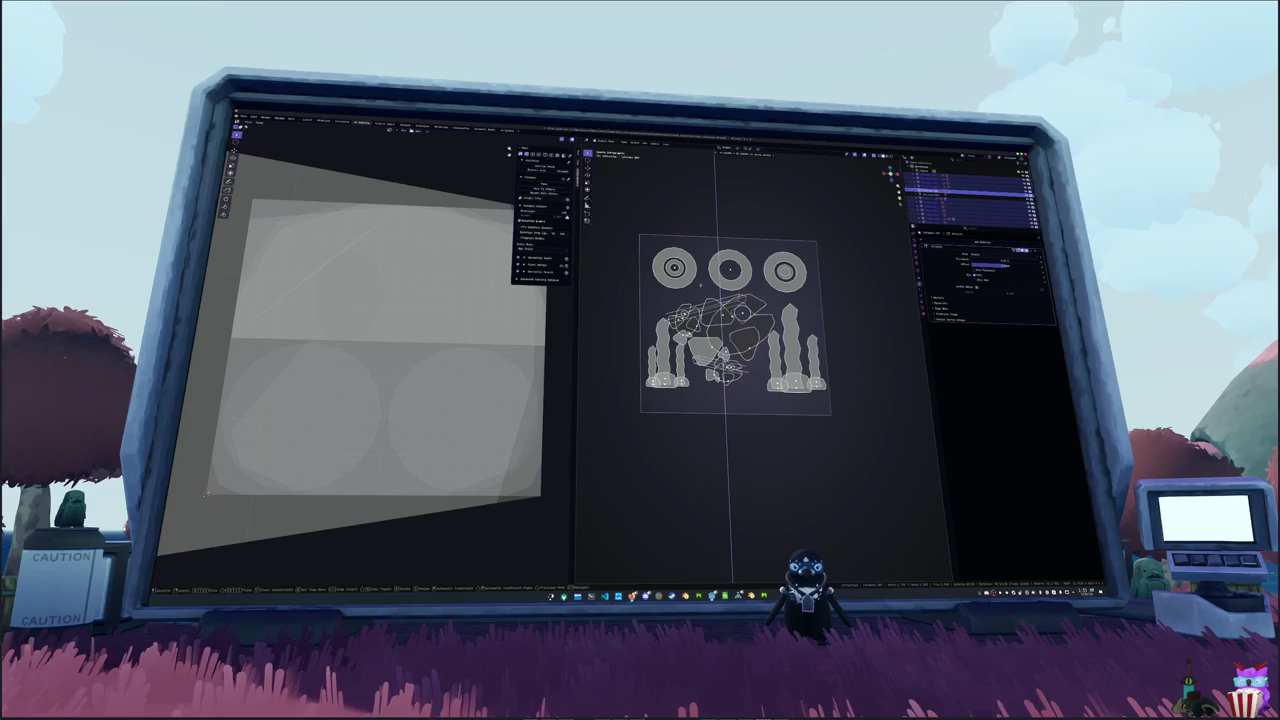
key("a")
key("alt+a")
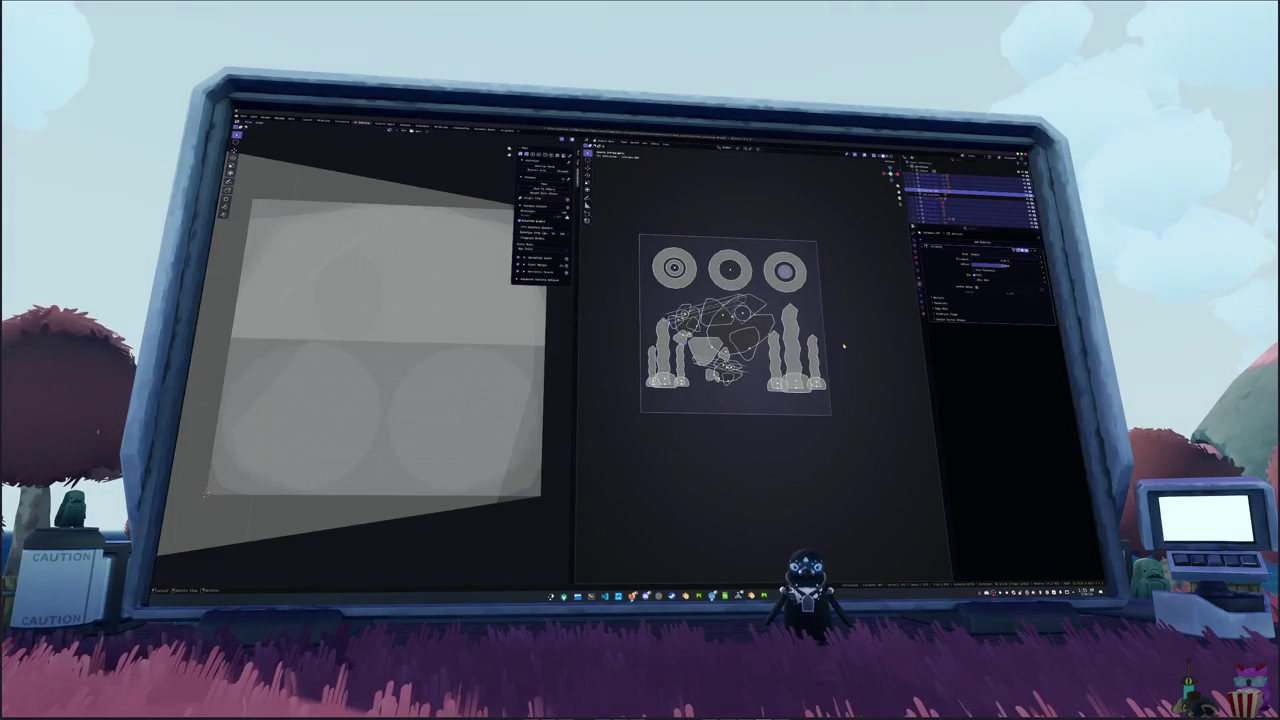
key("Tab")
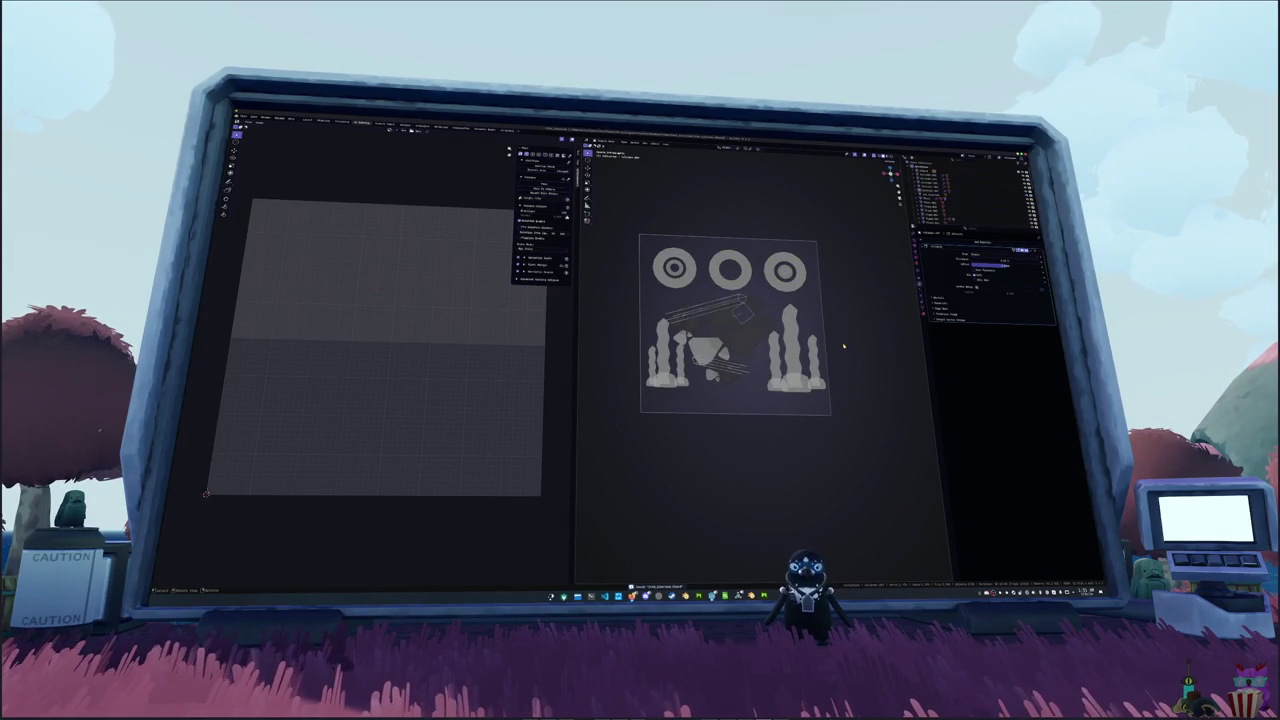
- Select the image plane and load the baked rings-and-pot texture into the UV editor
left_click(684, 410)
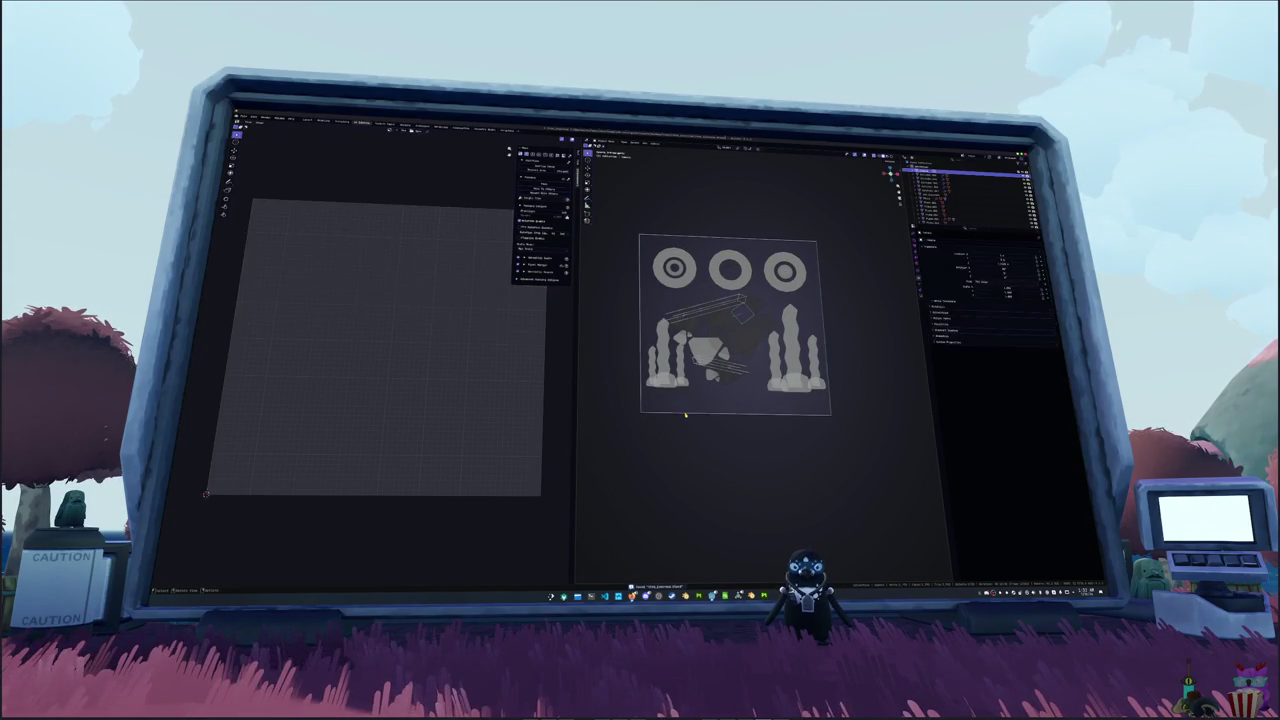
scroll(450, 358, "down", 5)
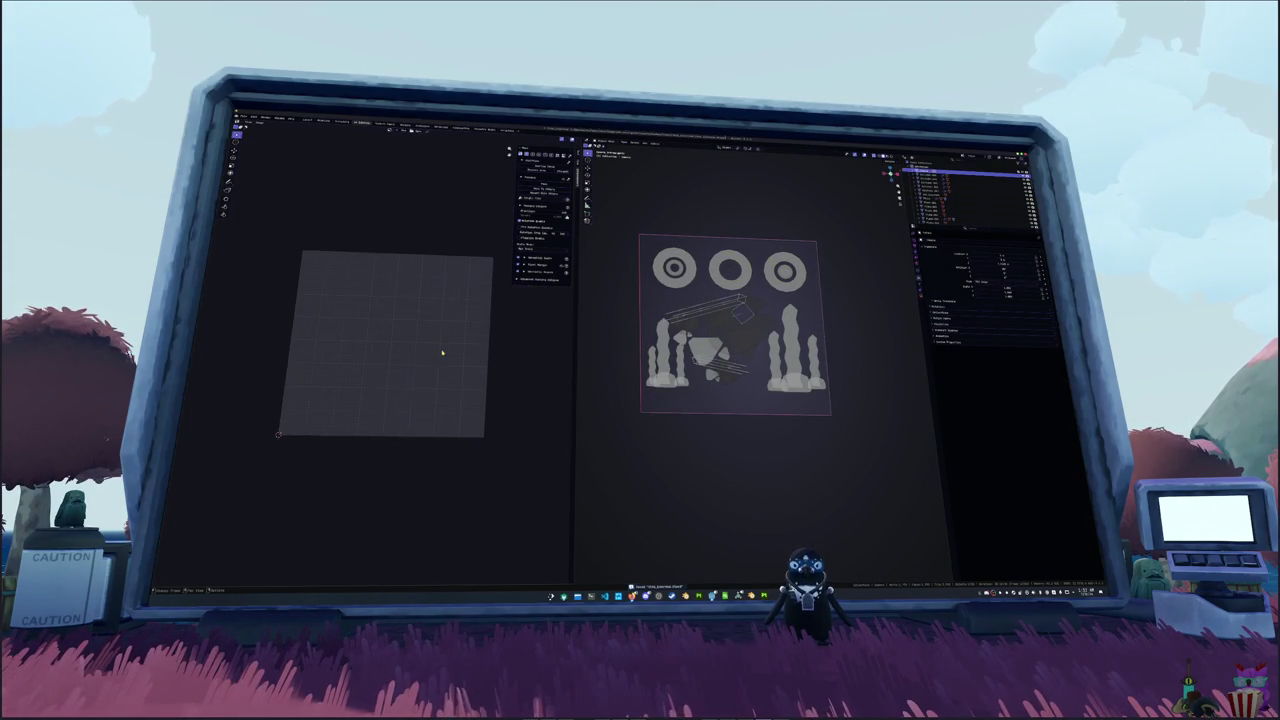
left_click(404, 129)
left_click(408, 137)
scroll(370, 340, "down", 2)
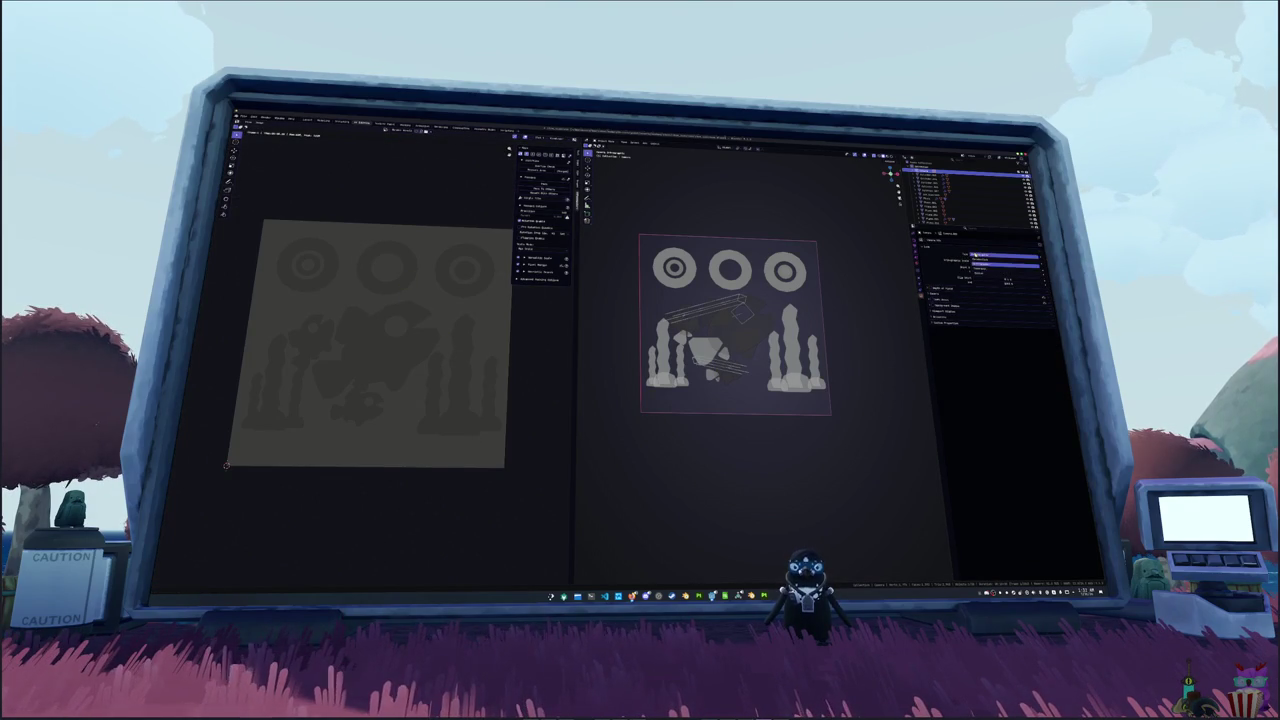
- Expand the Render Properties sections, including Film
left_click(920, 291)
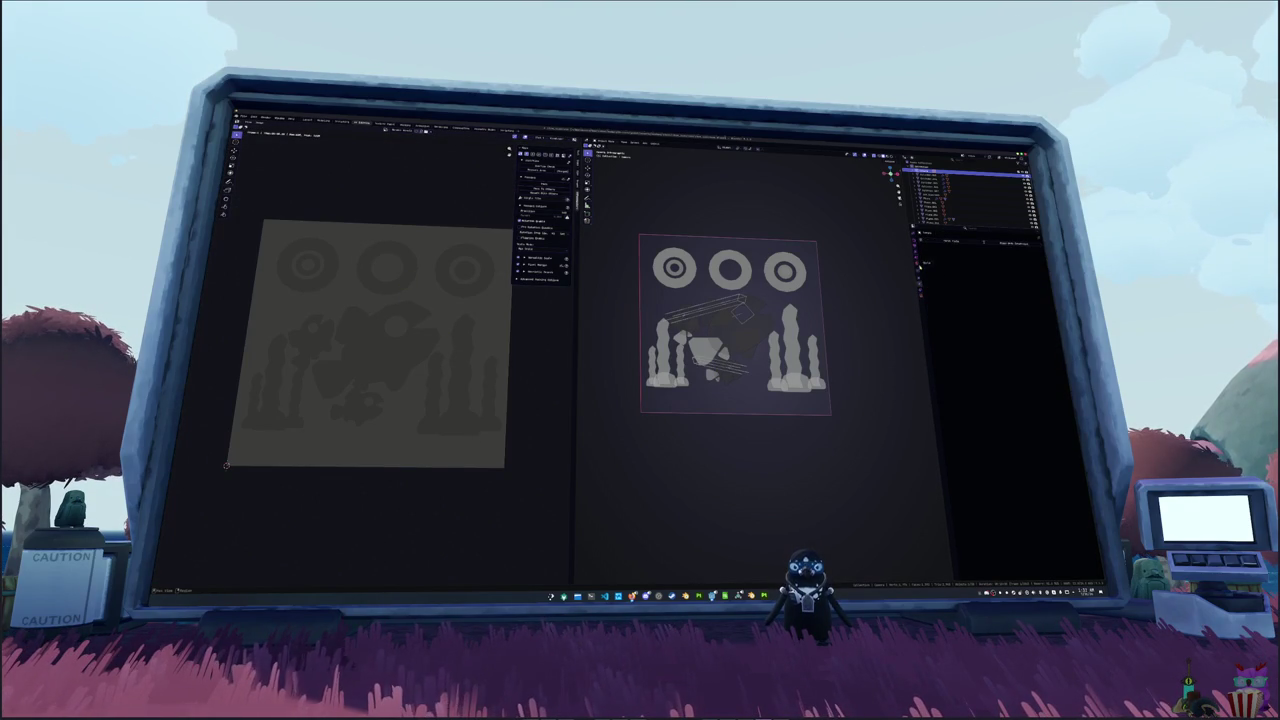
left_click(917, 242)
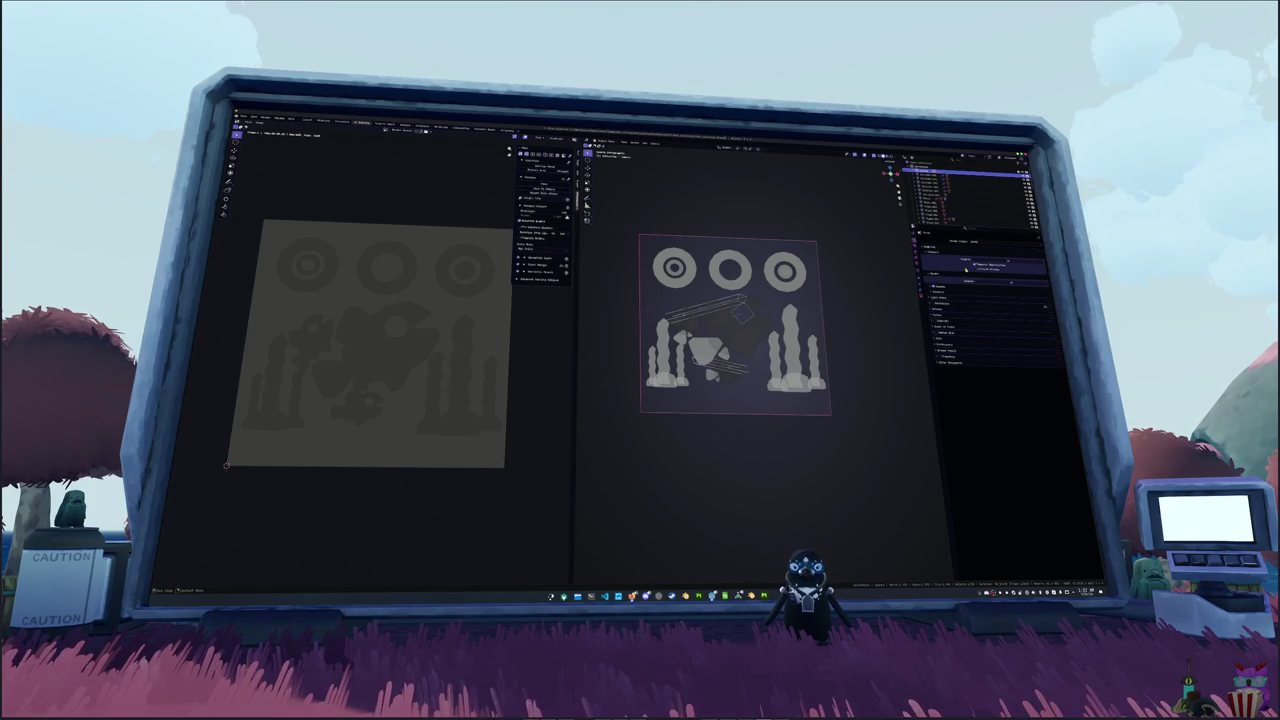
left_click(946, 346)
left_click(954, 343)
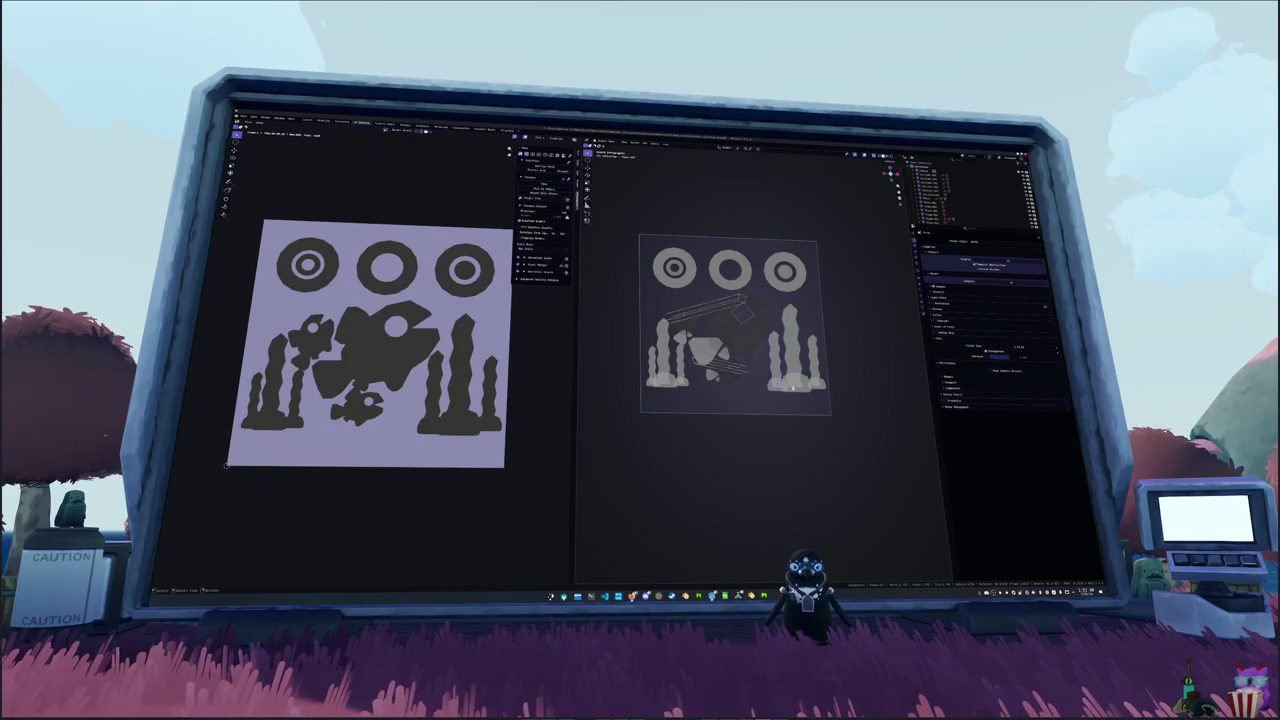
- Select all objects and switch their material's Surface to a white Emission shader
key("a")
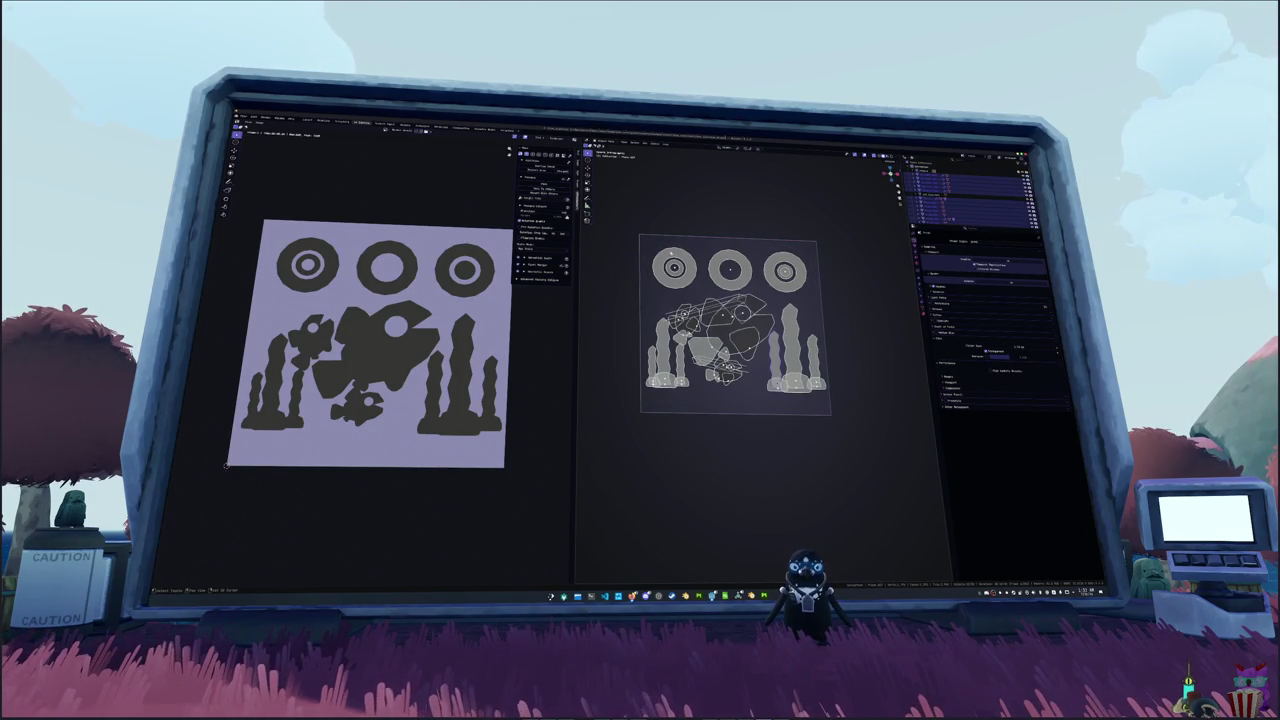
left_click(921, 312)
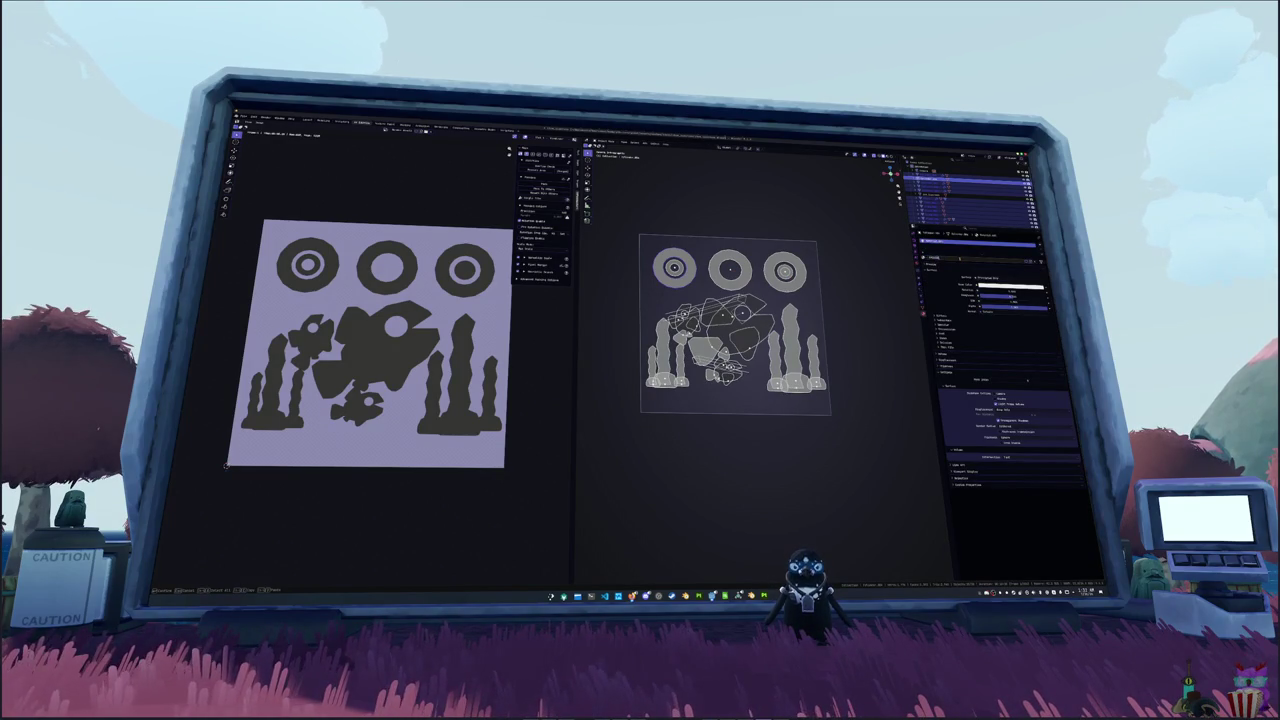
left_click(961, 259)
left_click(994, 279)
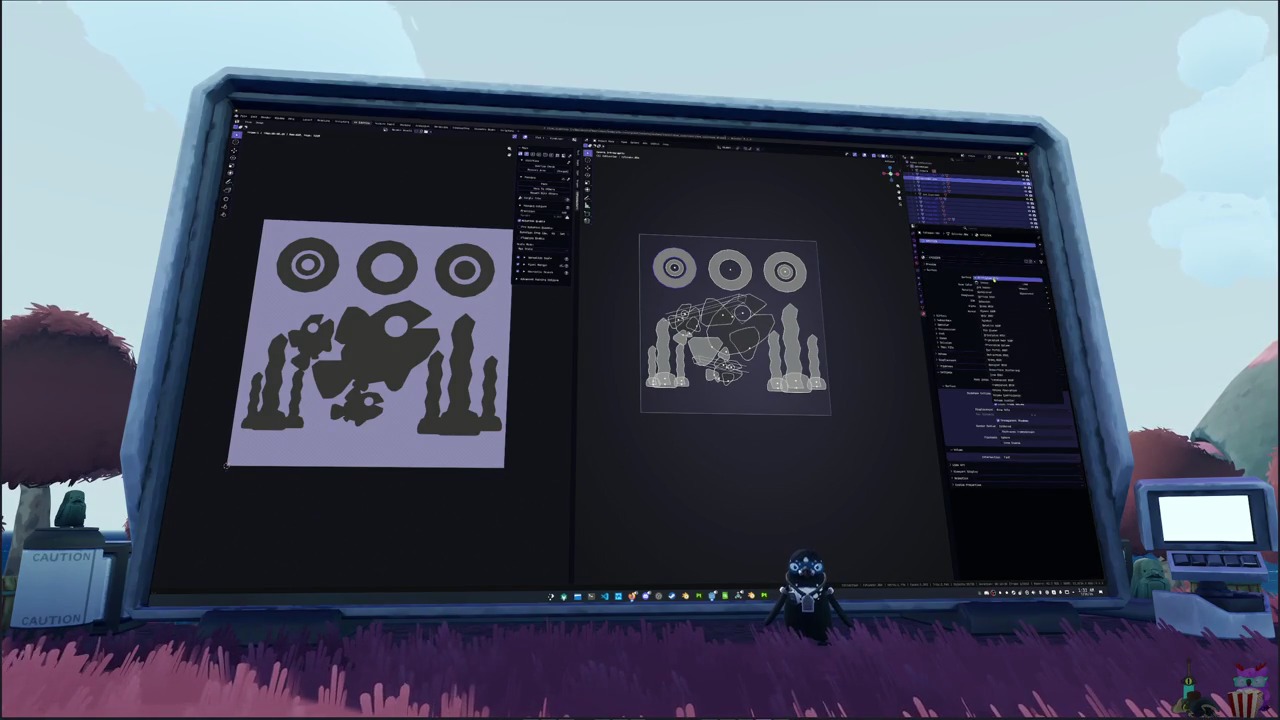
left_click(993, 280)
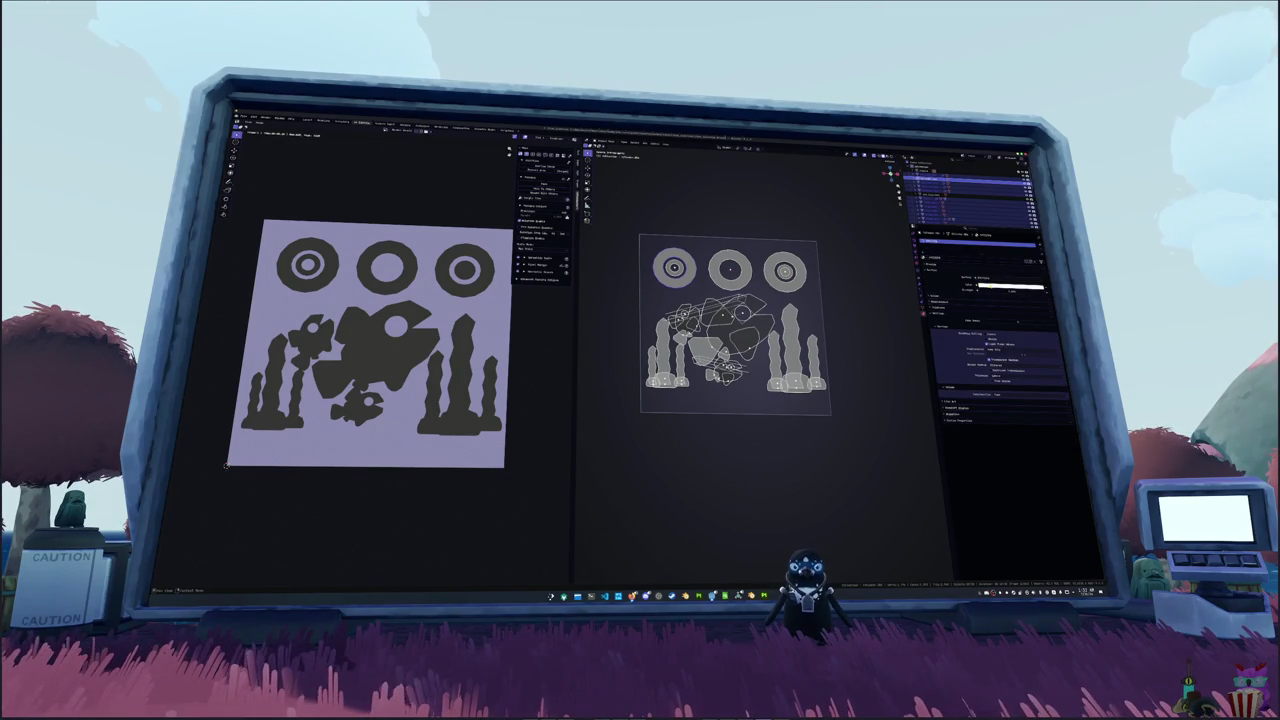
left_click(1005, 286)
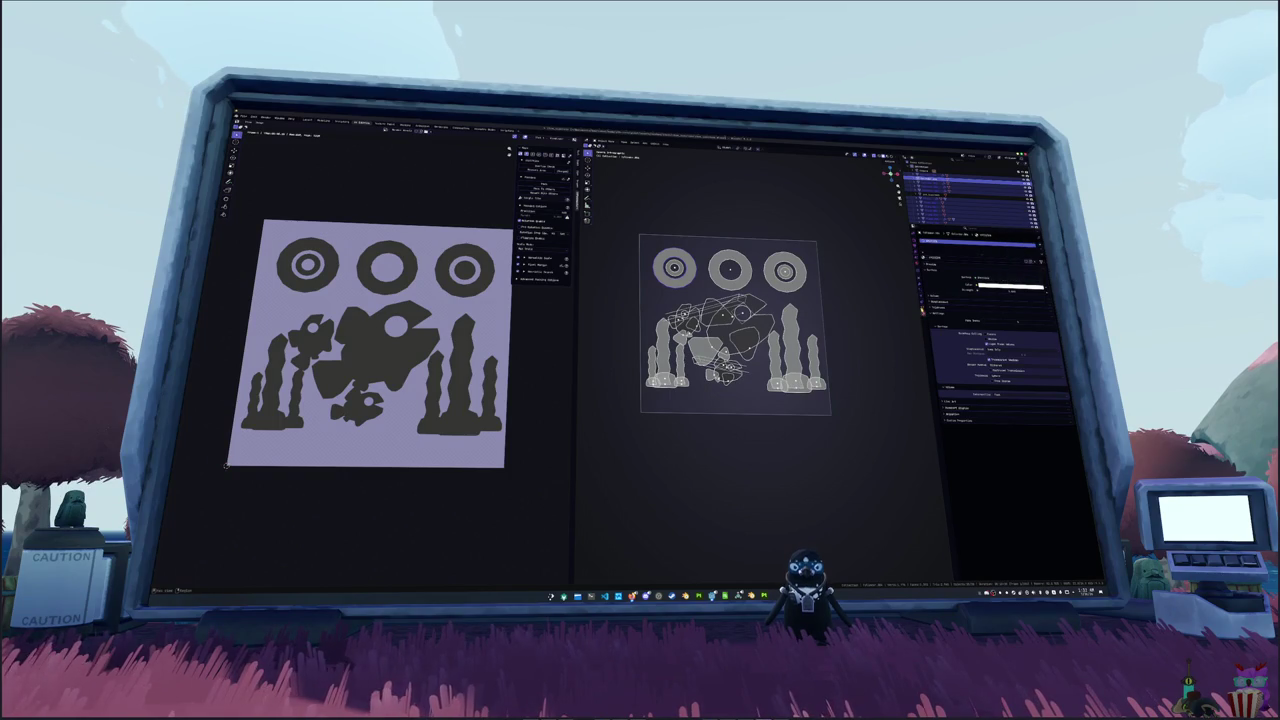
left_click(922, 290)
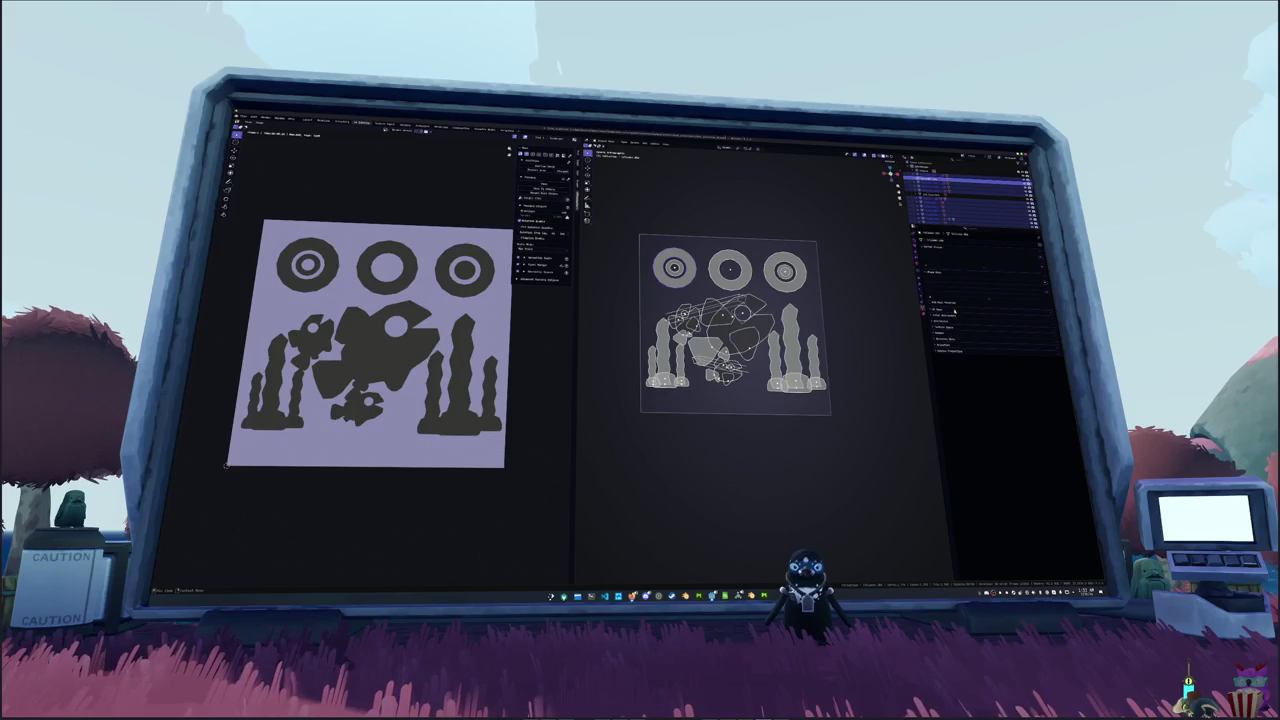
- Link the active object's data to the other selected objects
left_click(922, 245)
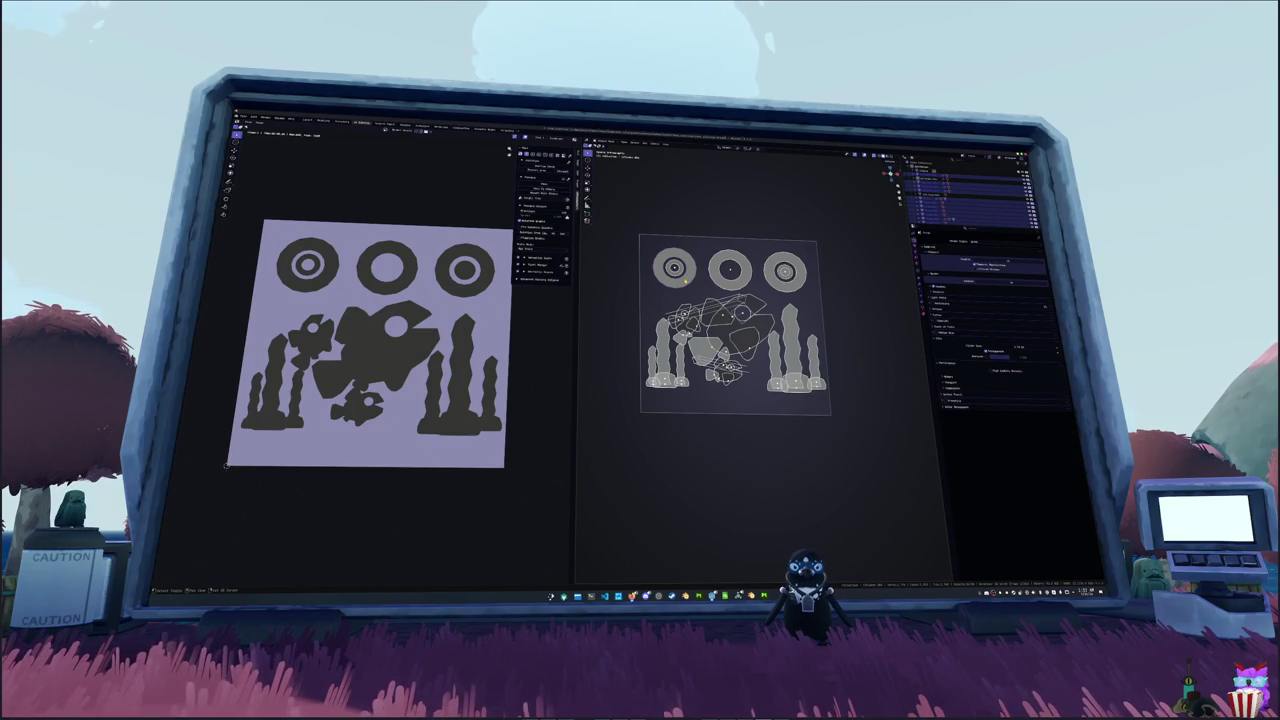
key("ctrl+l")
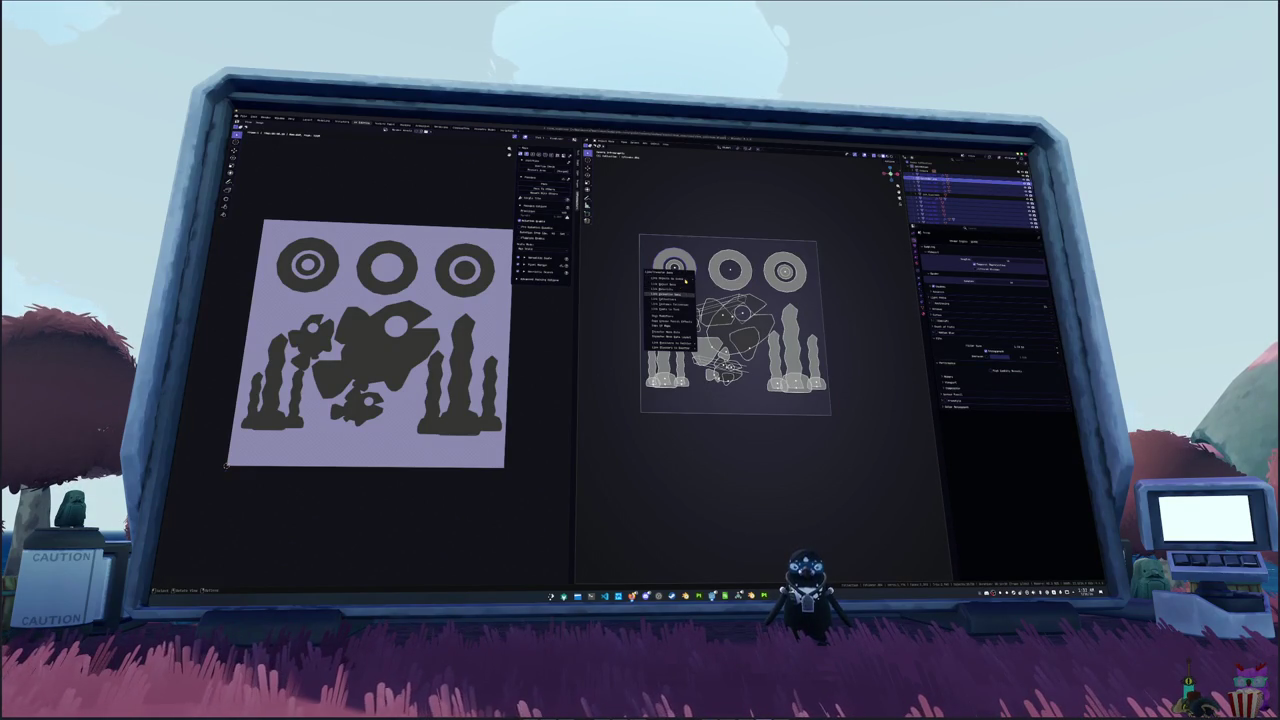
left_click(681, 289)
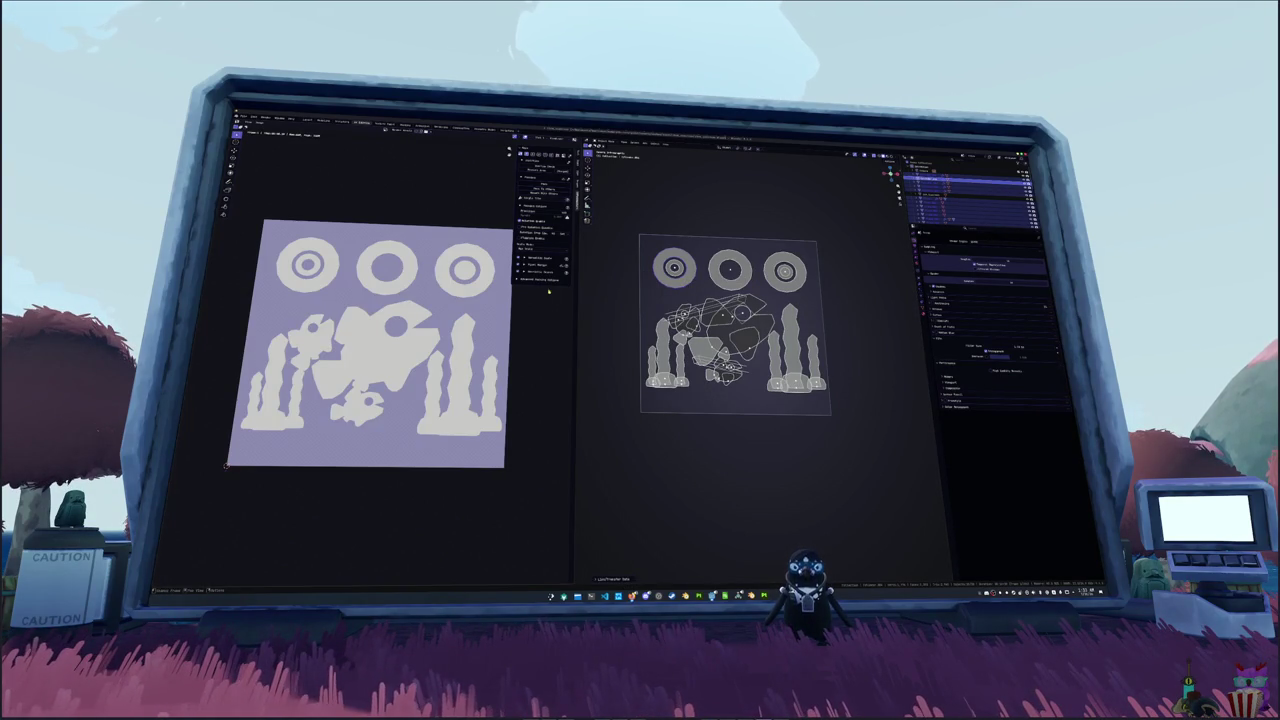
- Change the Color Management view transform so the baked shapes turn white, then Save As
left_click(956, 408)
left_click(968, 421)
left_click(985, 446)
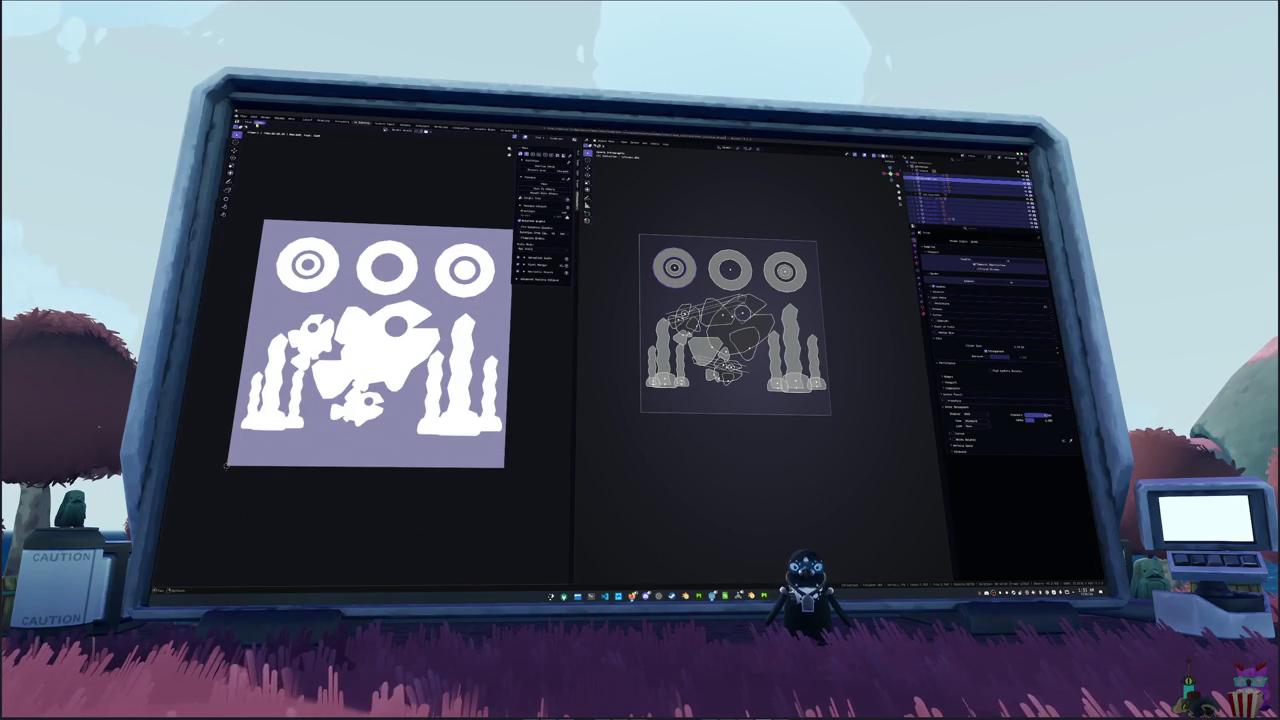
left_click(258, 123)
left_click(268, 167)
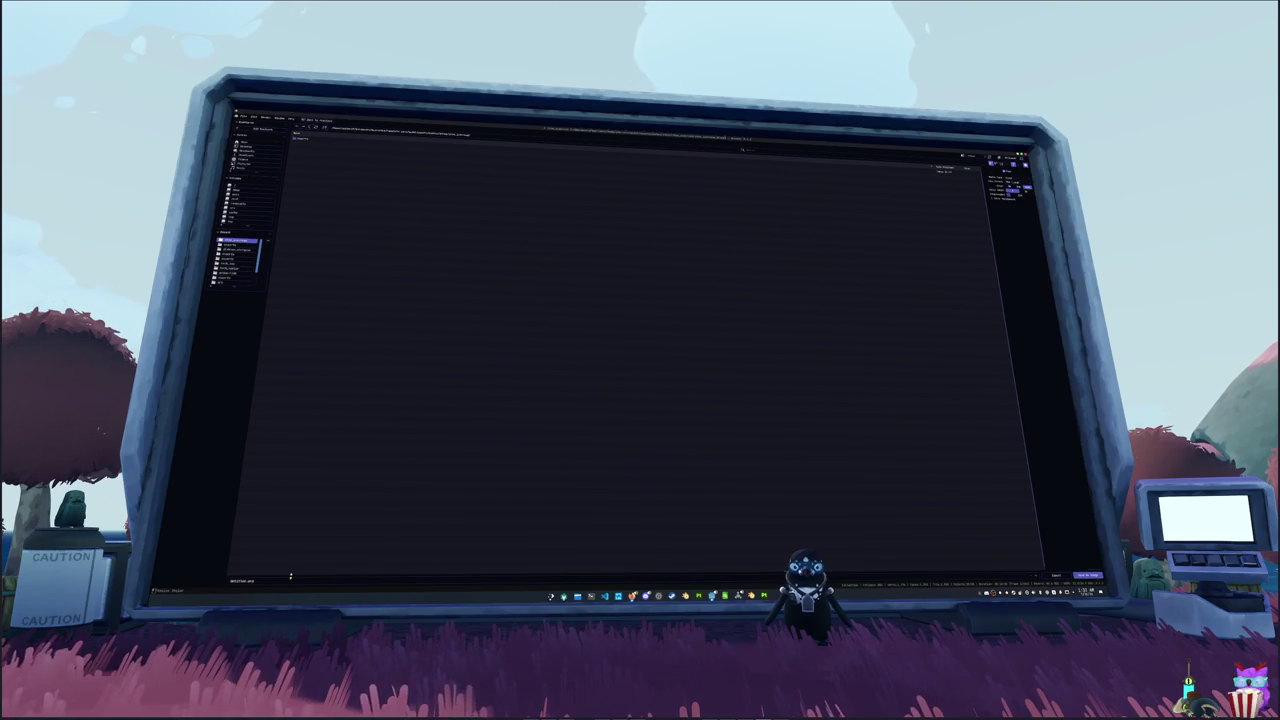
- Give the baked image a new file name and save it, closing the file browser
type("test")
key("Return")
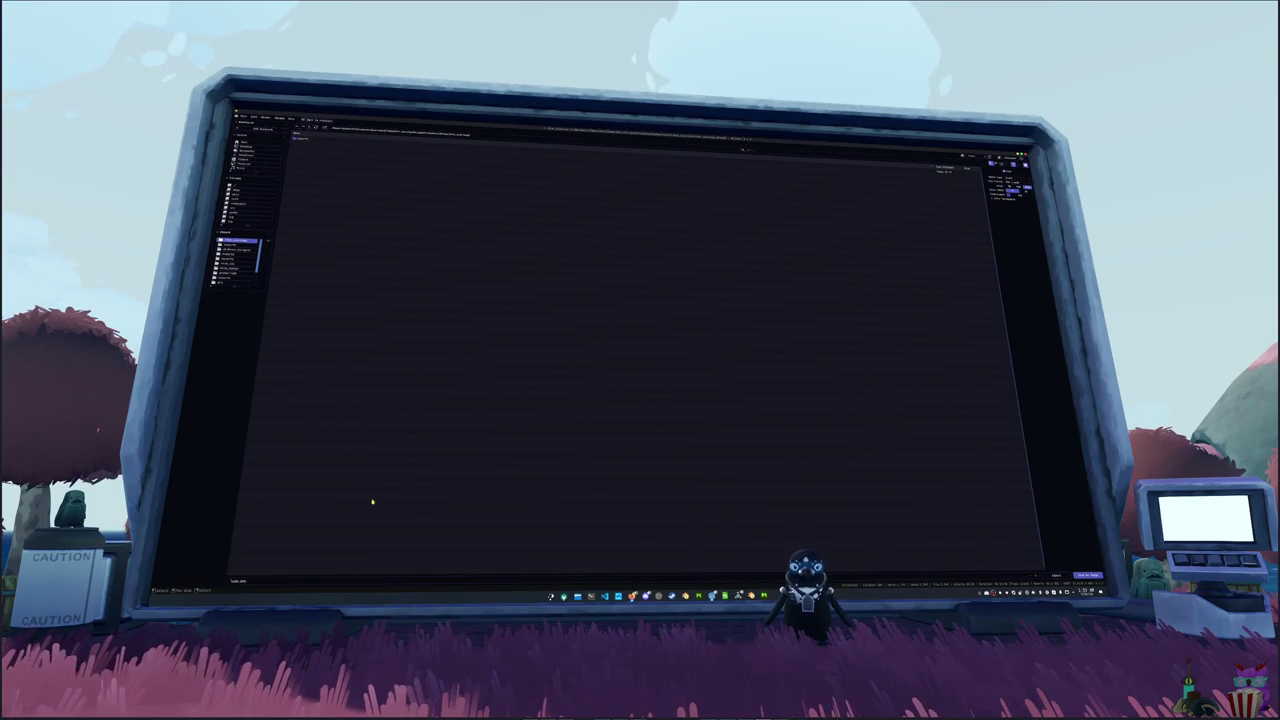
left_click(266, 575)
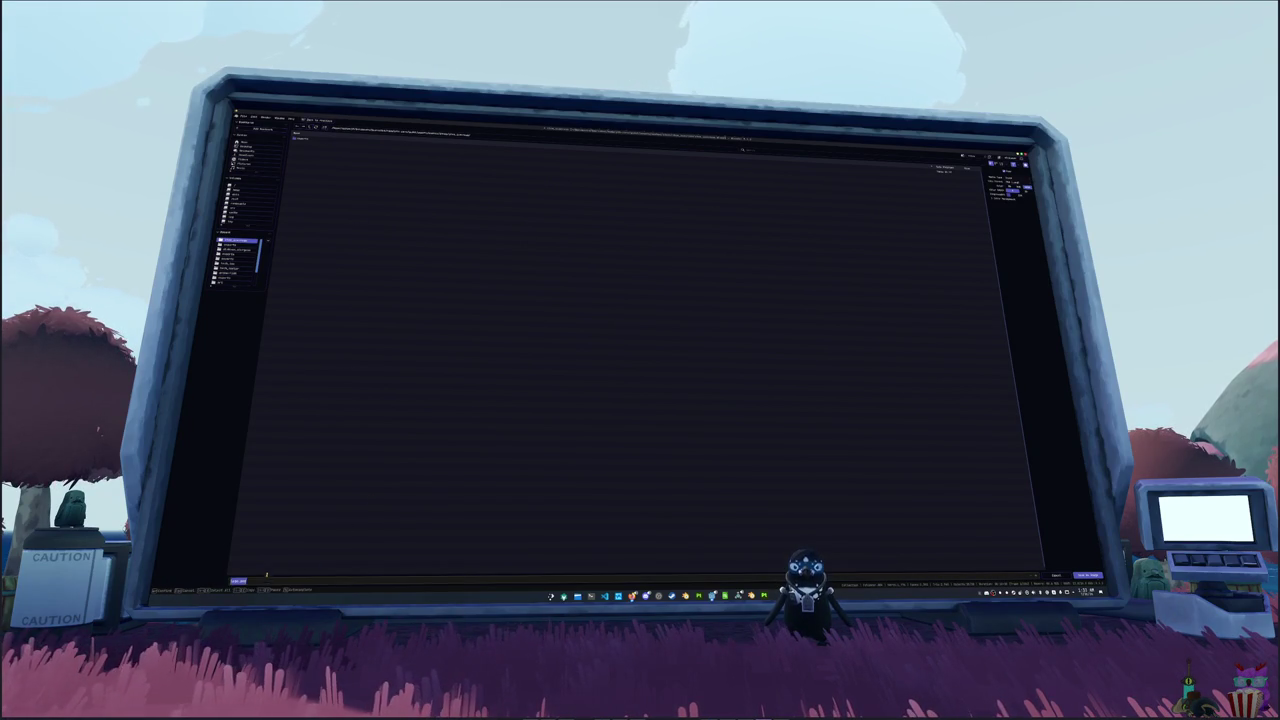
type("test")
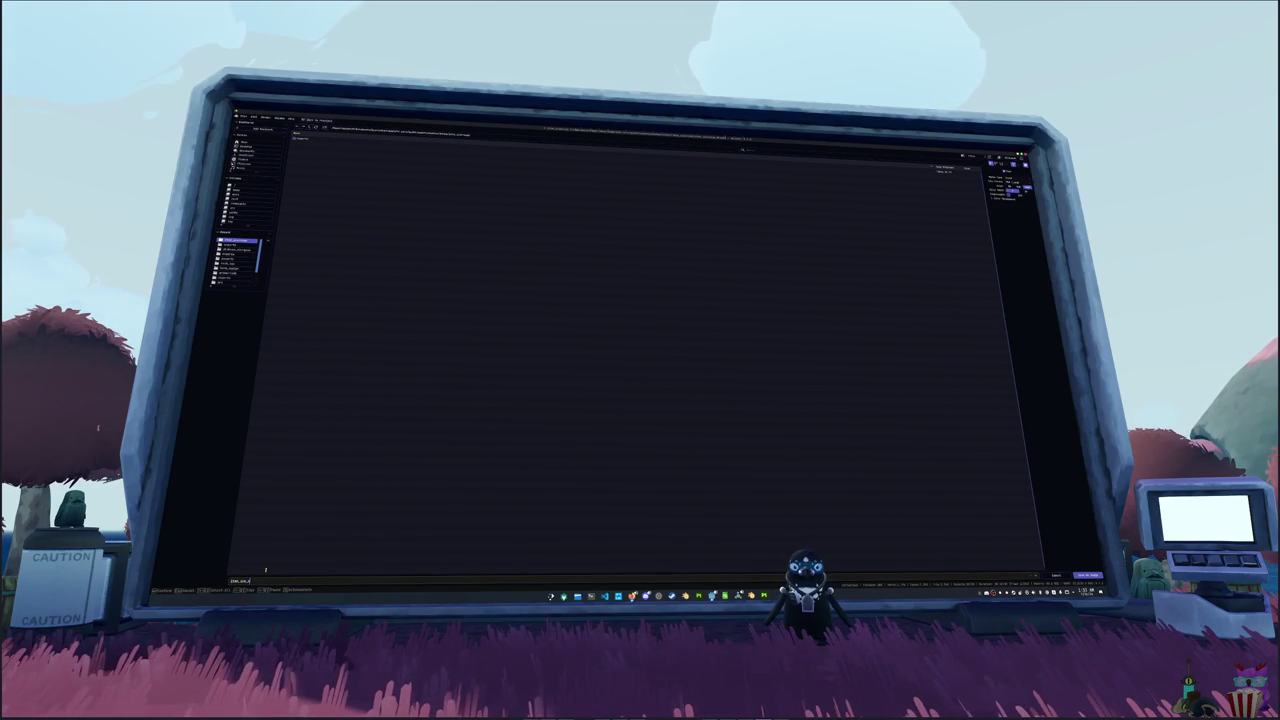
type("test")
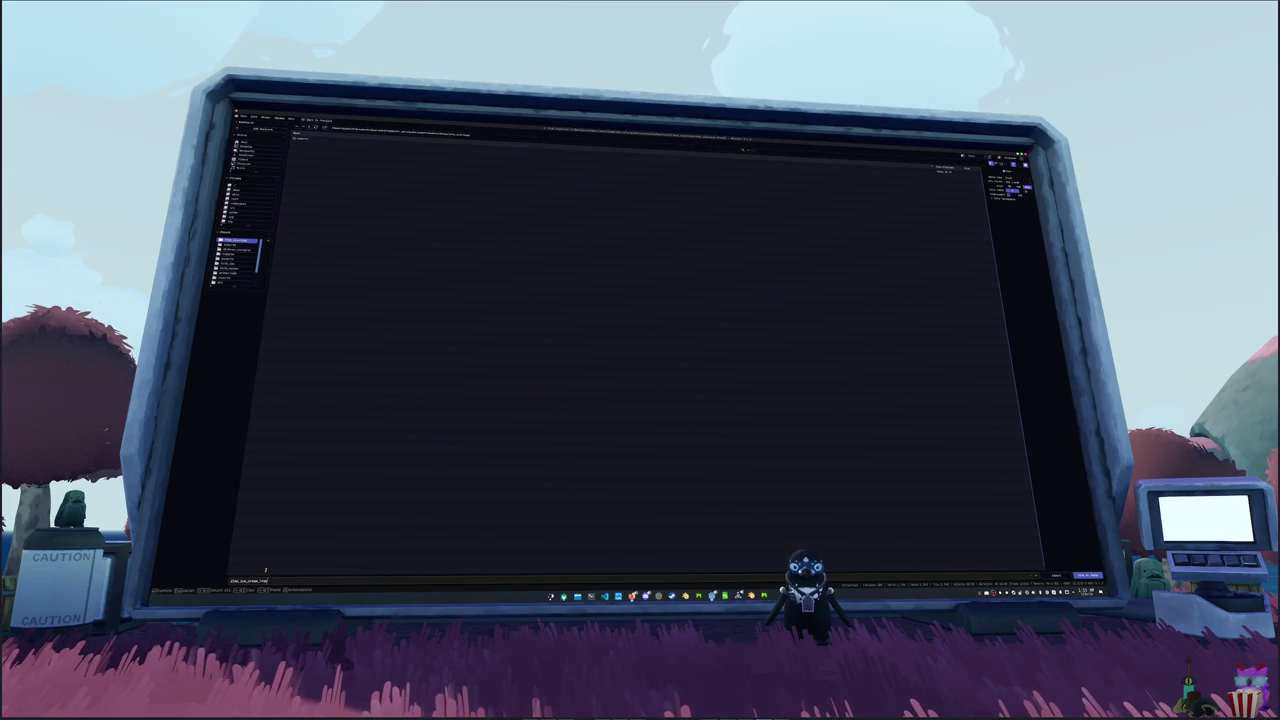
key("ctrl+a")
key("ctrl+v")
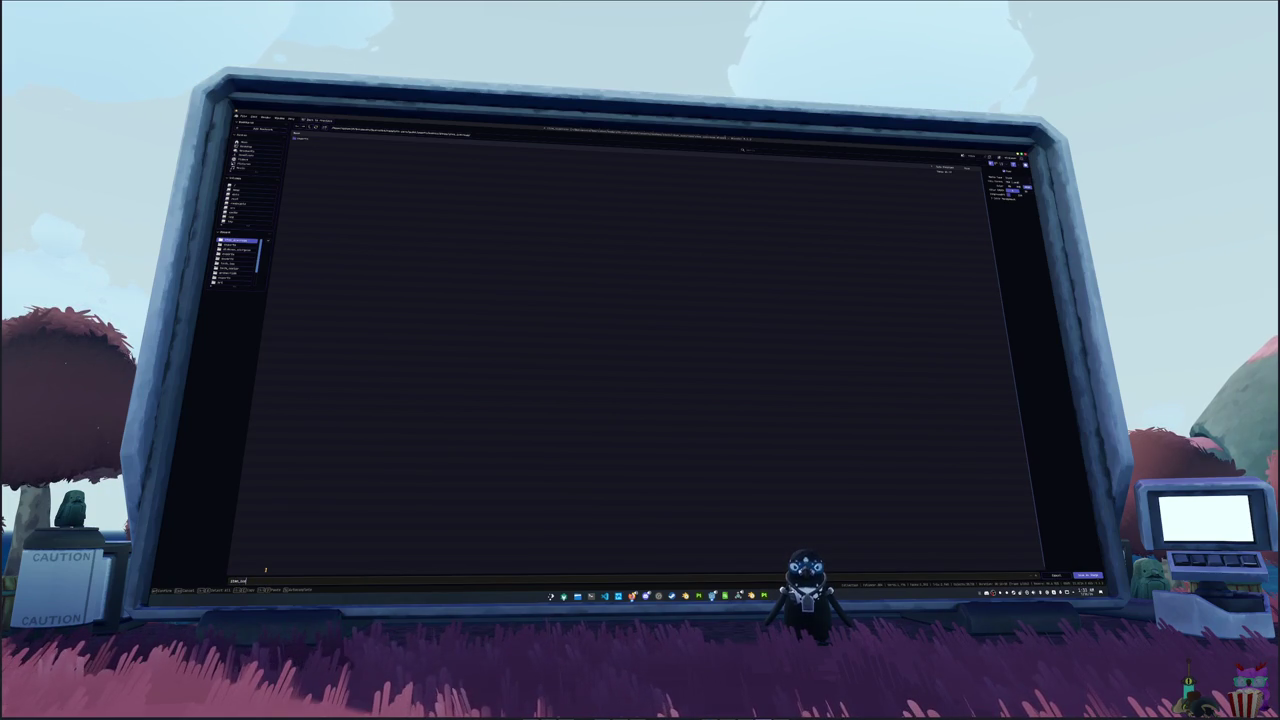
key("Return")
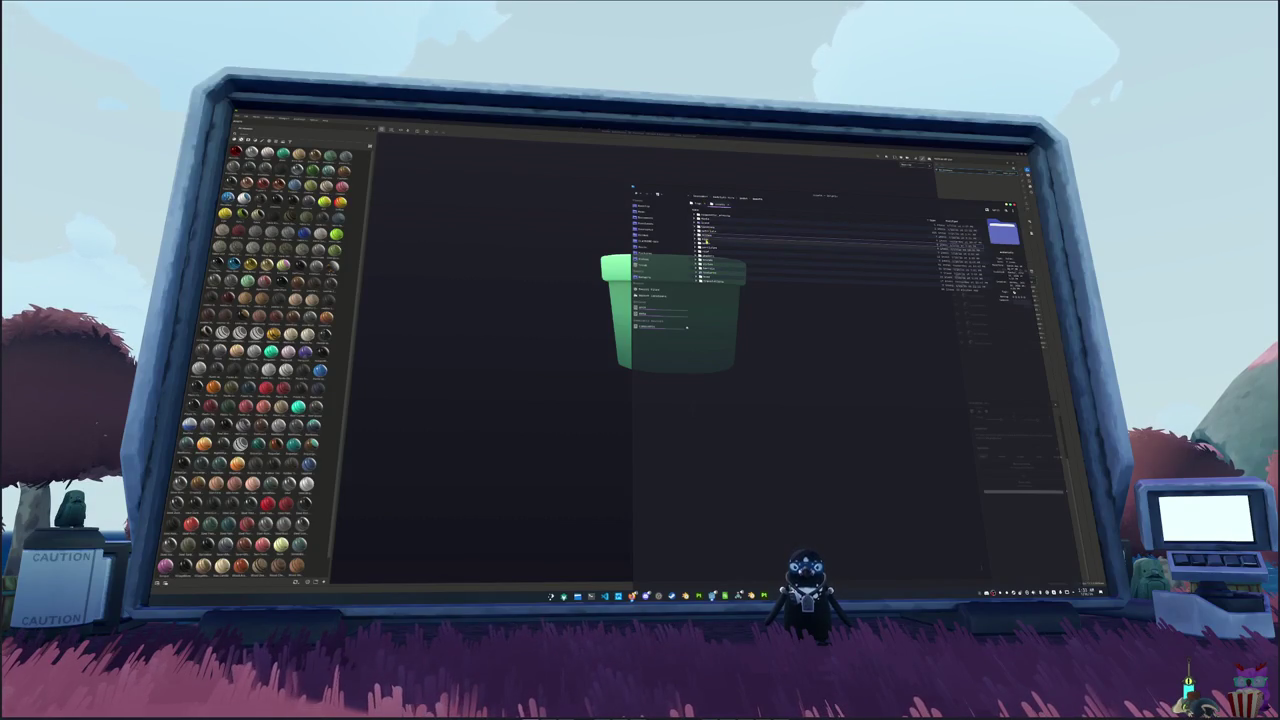
- Import the texture file from its folder as shape resources
double_click(706, 236)
double_click(706, 230)
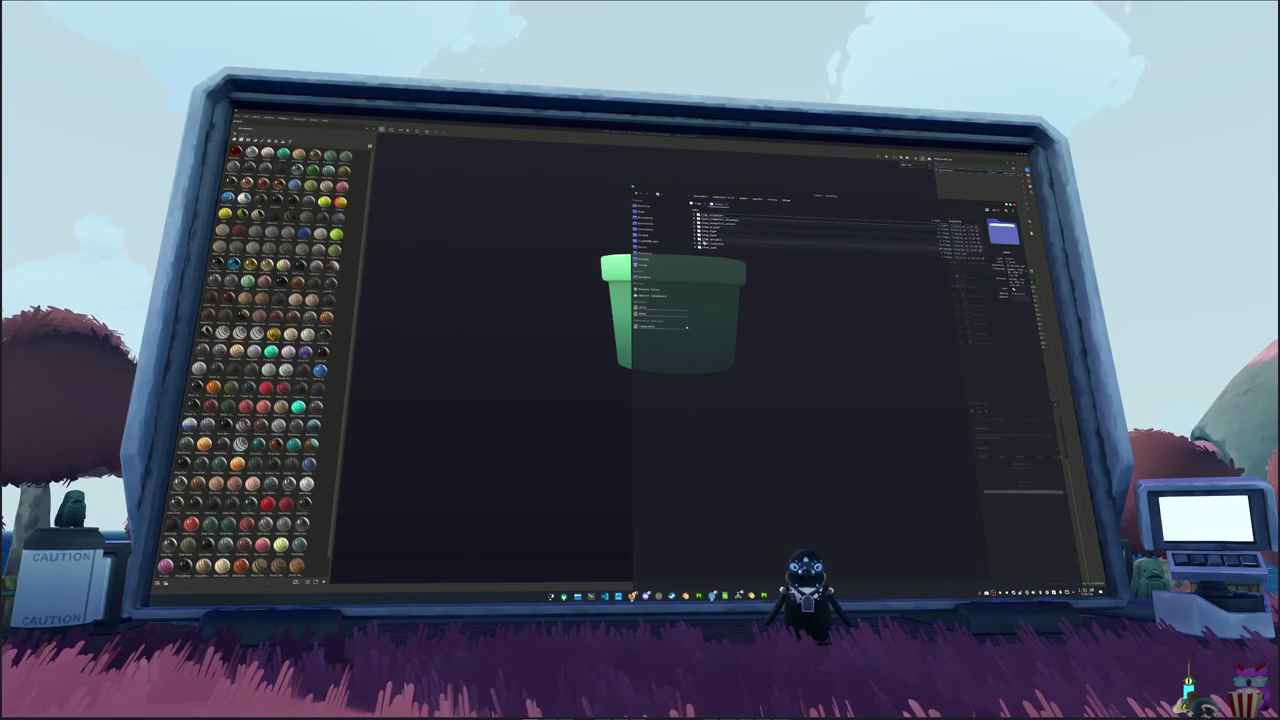
double_click(708, 247)
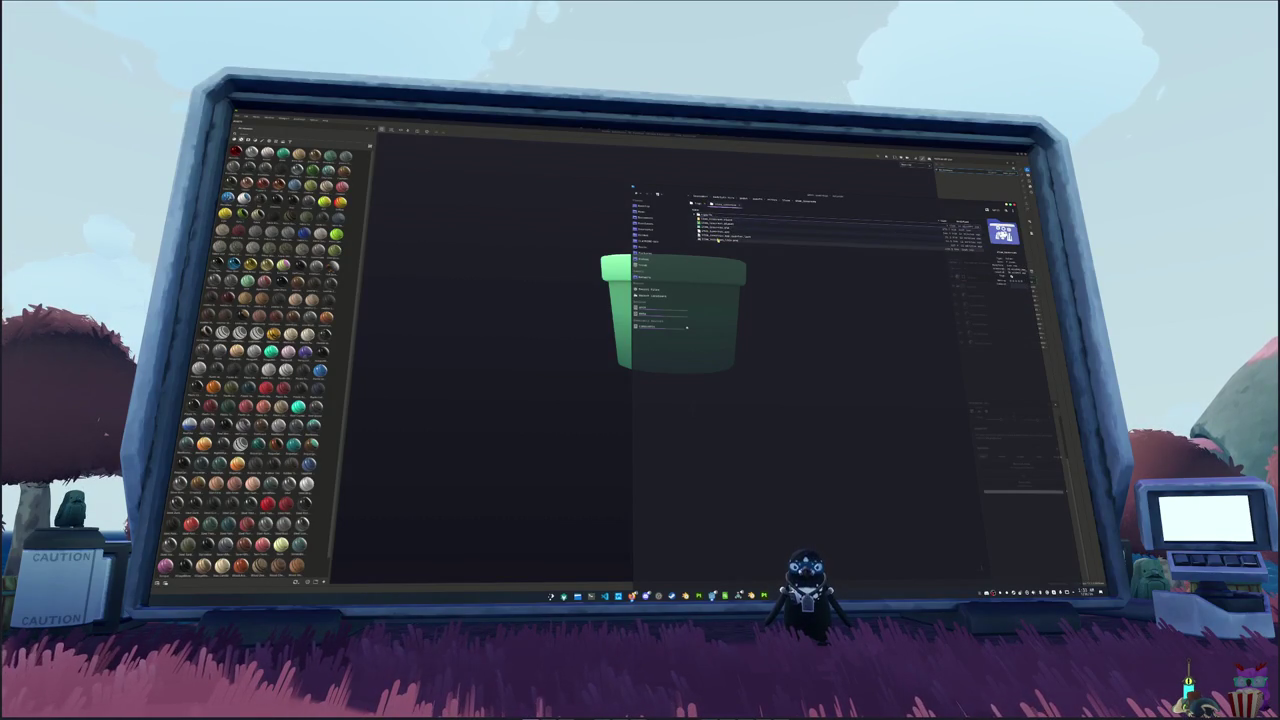
mouse_move(712, 239)
left_mouse_down()
mouse_move(515, 261)
mouse_move(340, 261)
left_mouse_up()
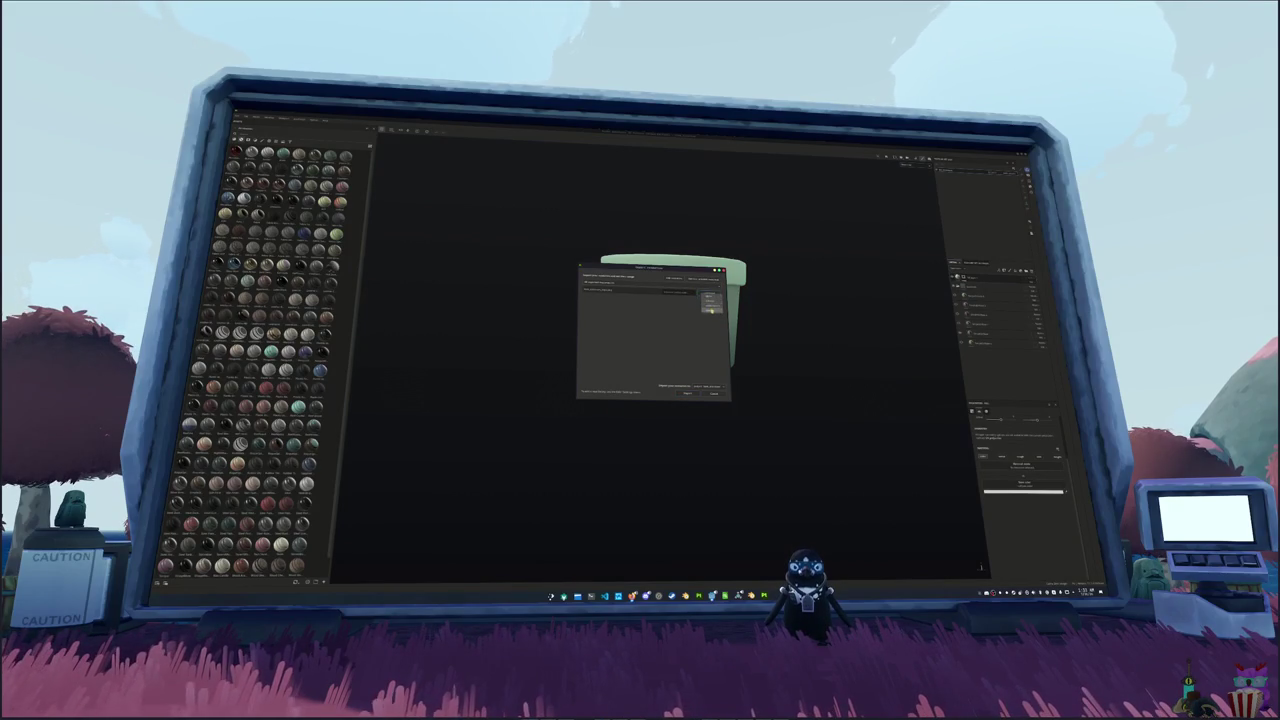
left_click(687, 394)
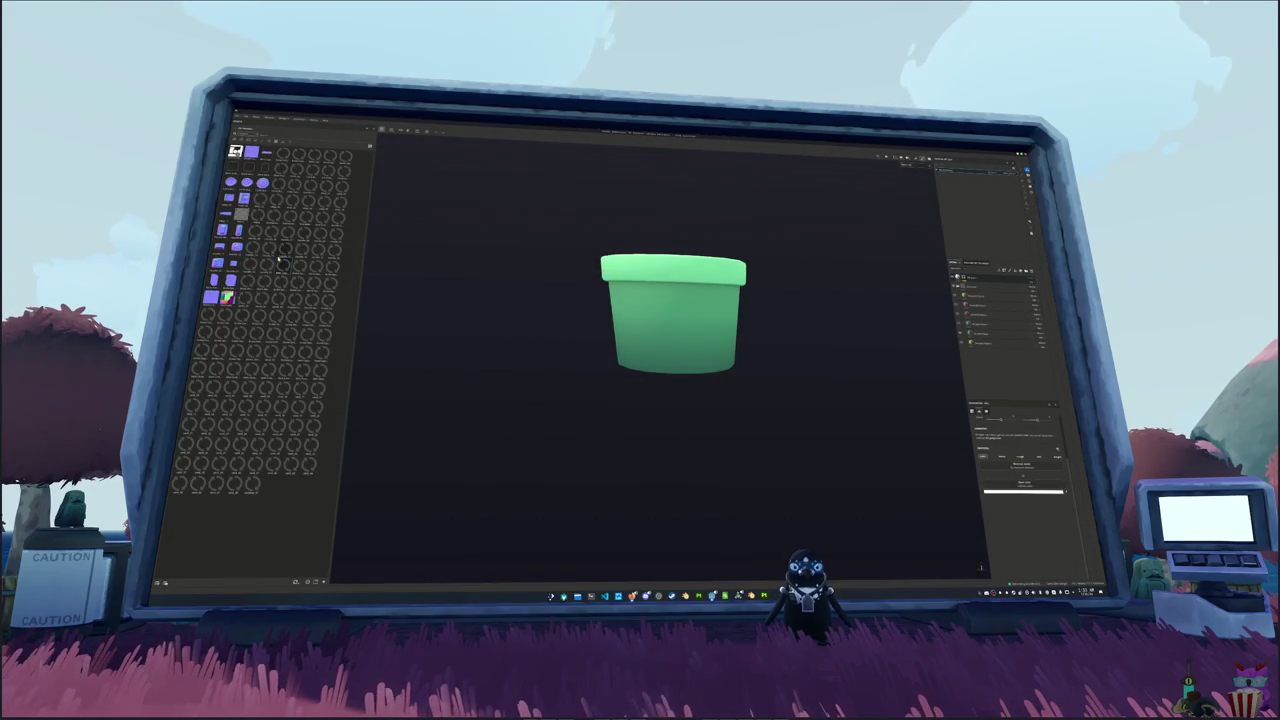
- Drop a shape resource onto the pot and adjust its pattern options
left_click_drag(676, 332, 676, 332)
left_click(684, 339)
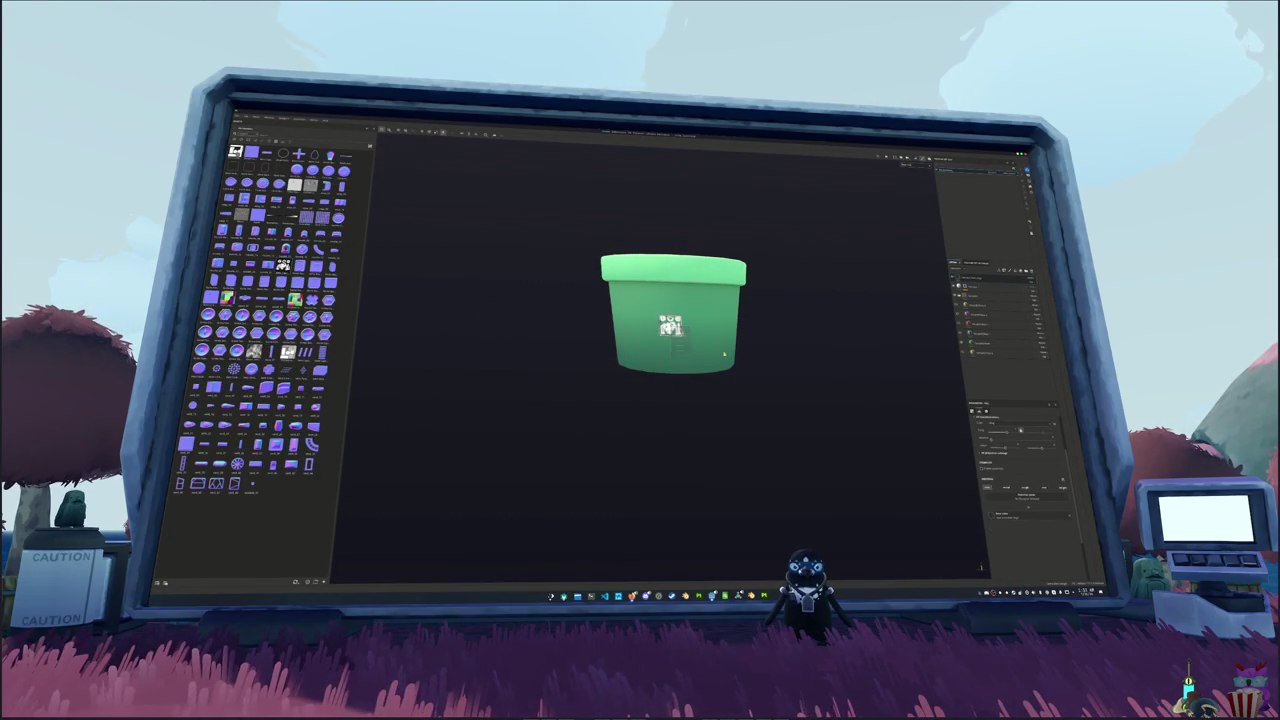
left_click_drag(807, 342, 770, 361)
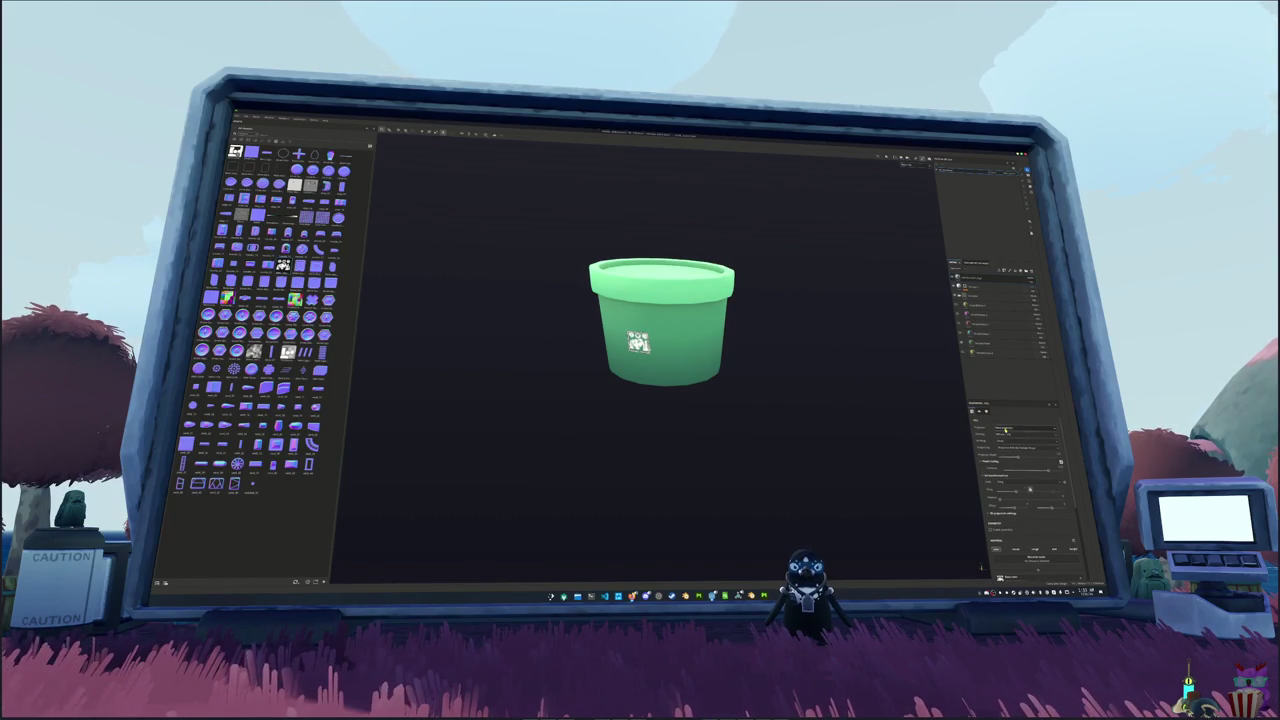
left_click(1018, 429)
left_click(1009, 445)
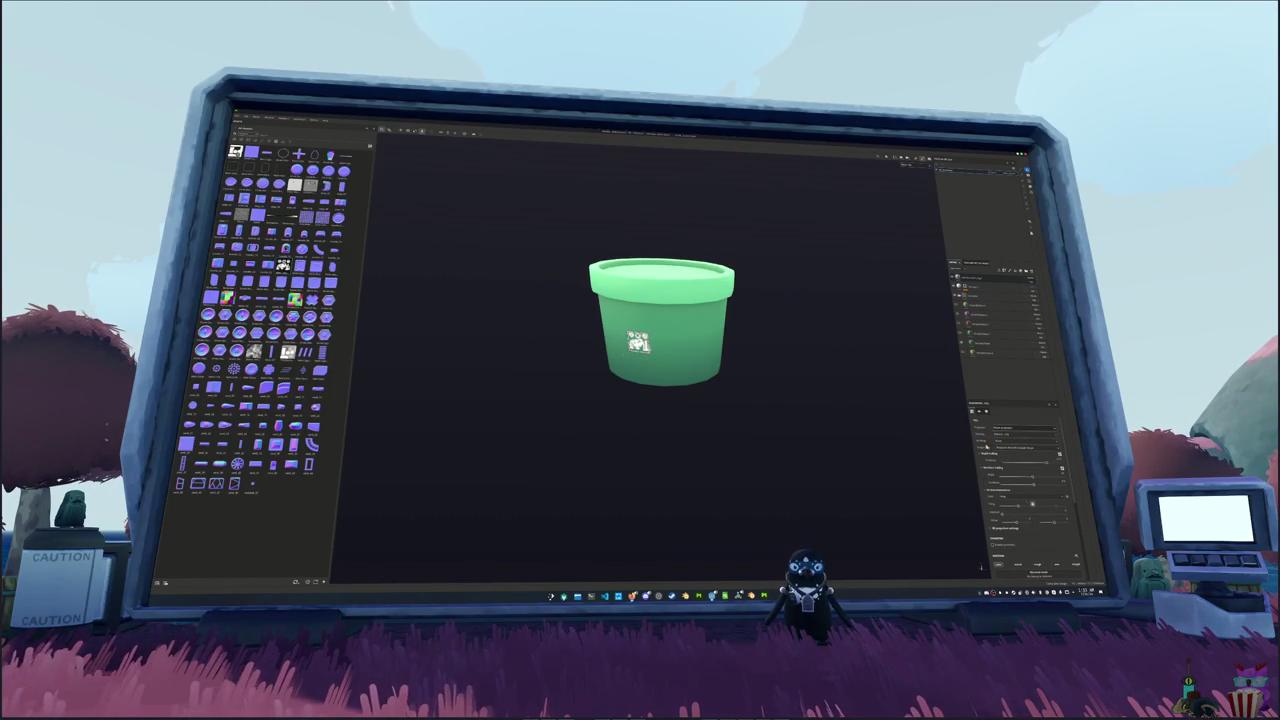
left_click(978, 446)
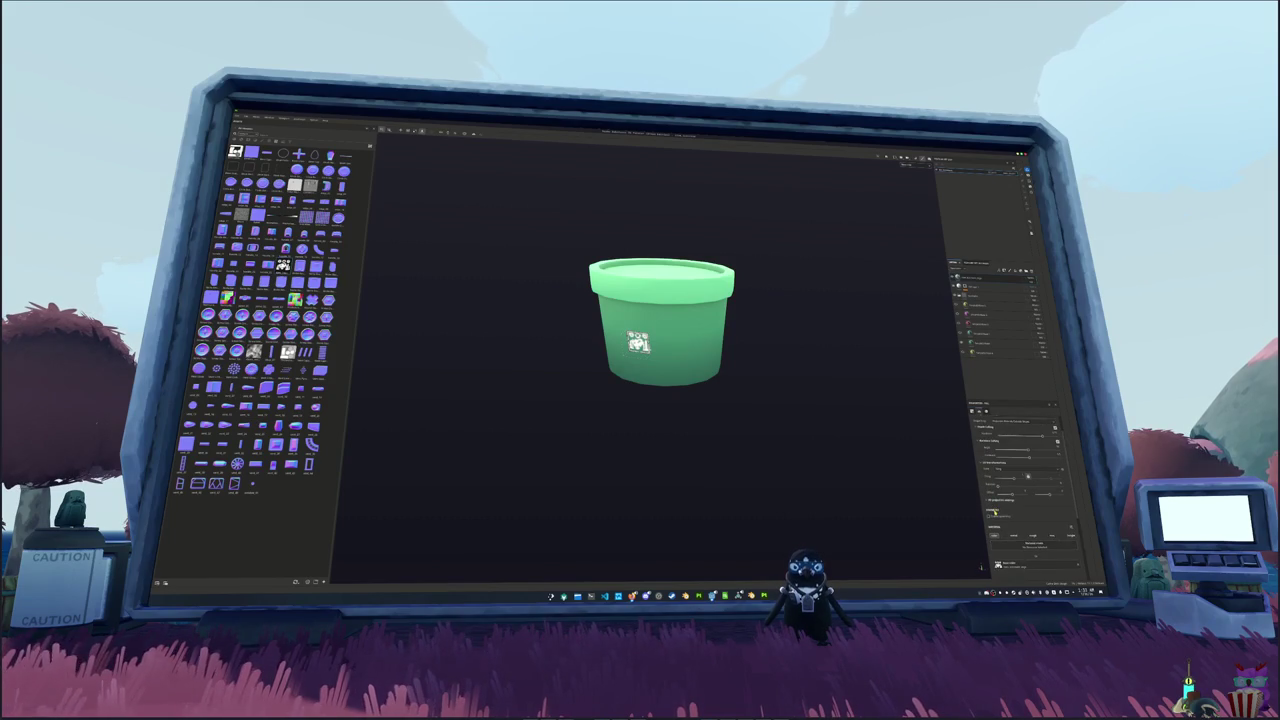
left_click(994, 511)
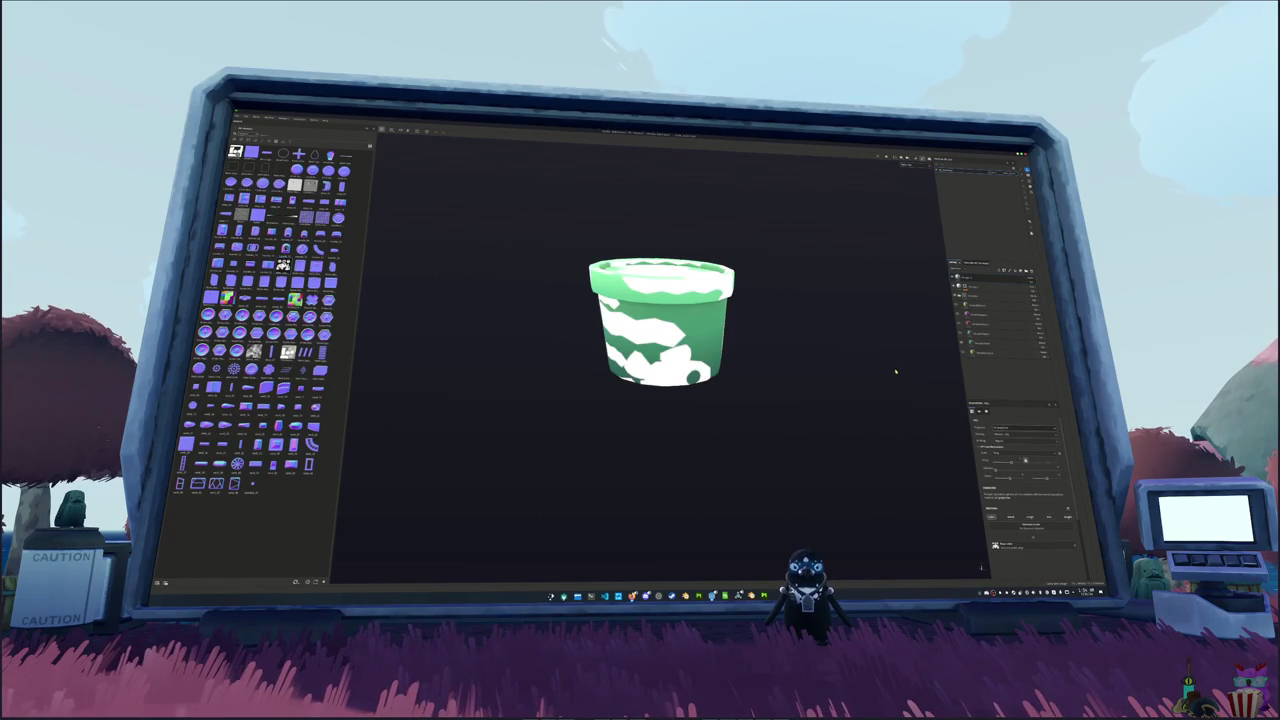
- Switch the pattern source and wrap it cylindrically, tuning its offset and scale
mouse_move(891, 374)
left_mouse_down()
mouse_move(882, 453)
mouse_move(843, 357)
mouse_move(543, 349)
mouse_move(835, 361)
left_mouse_up()
left_click(1022, 429)
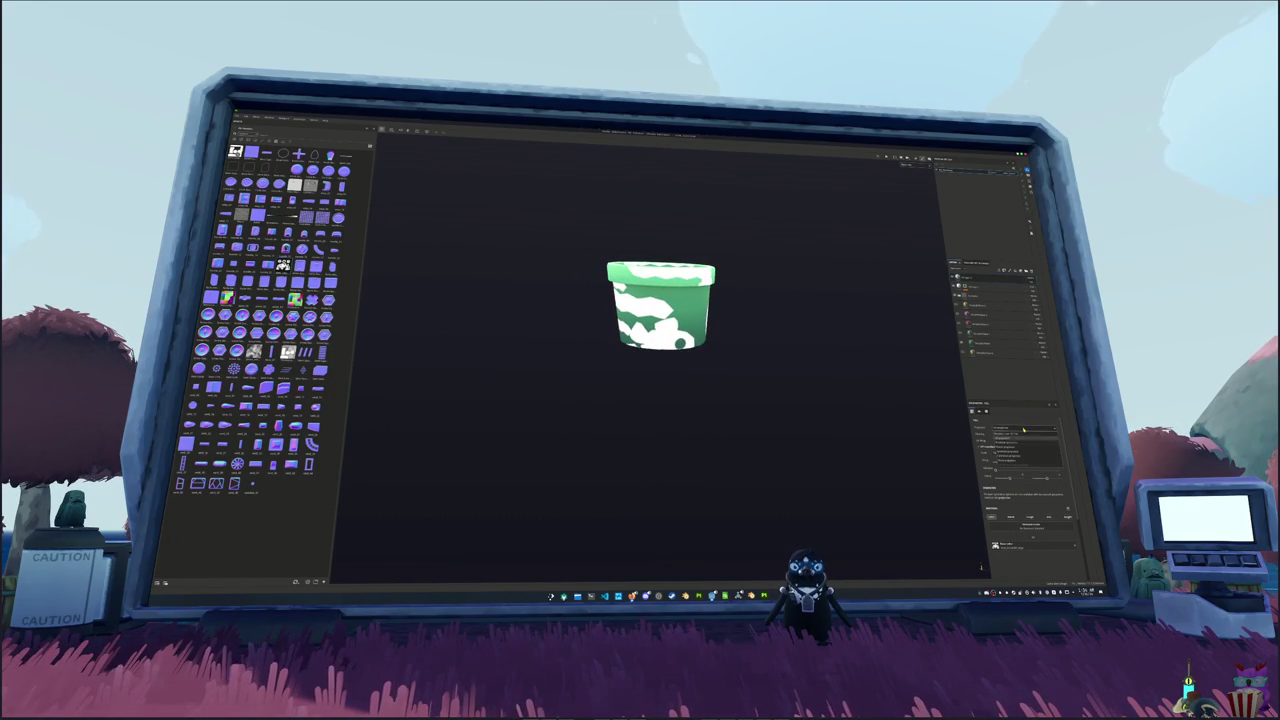
left_click(1022, 445)
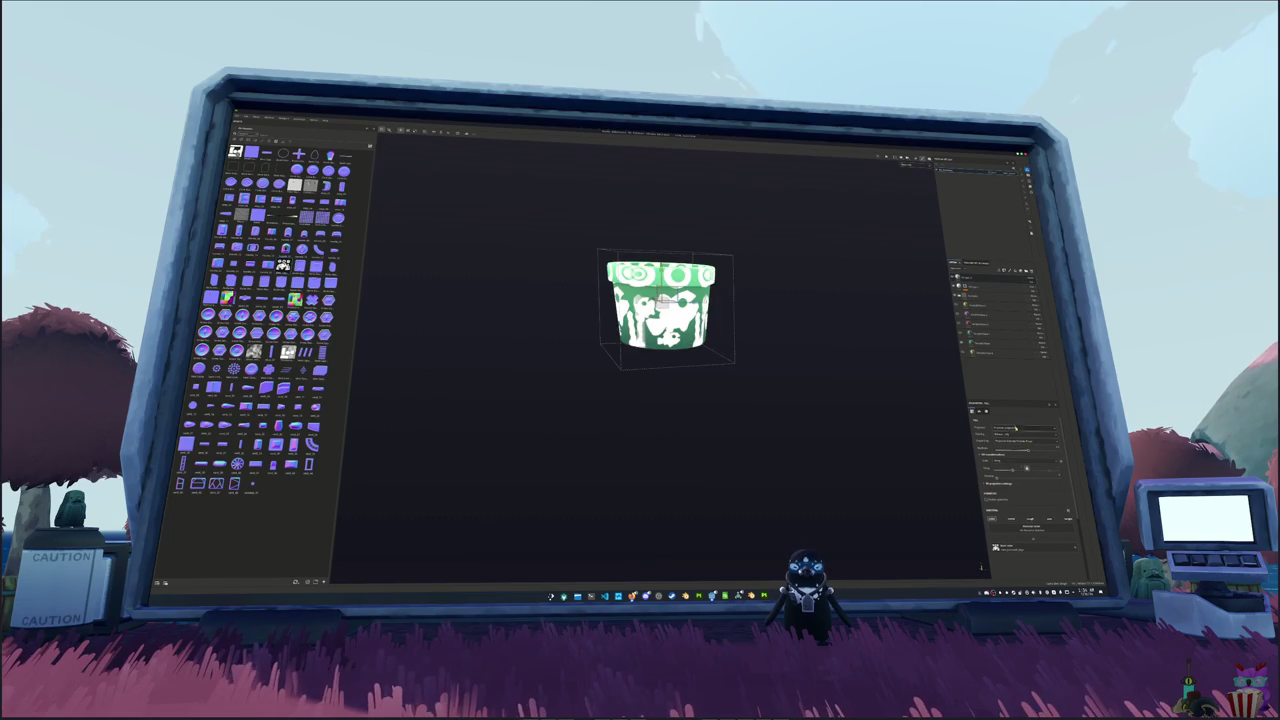
left_click(997, 441)
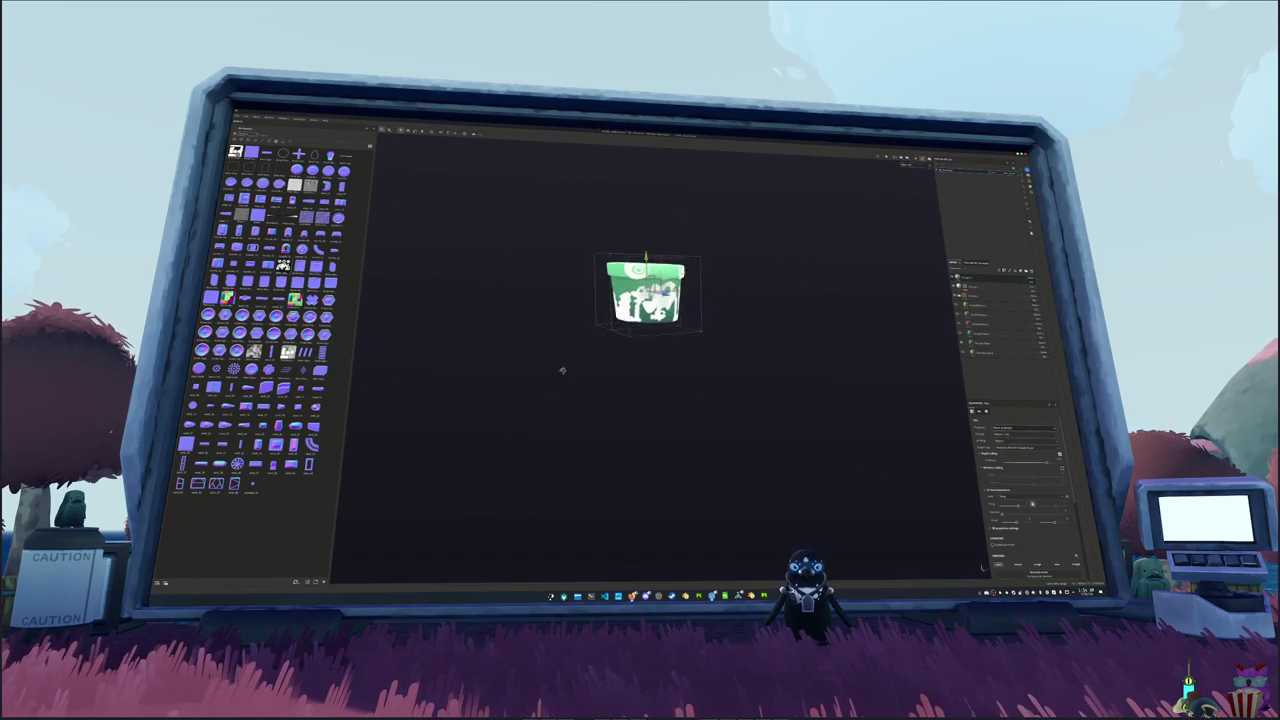
left_click(1000, 427)
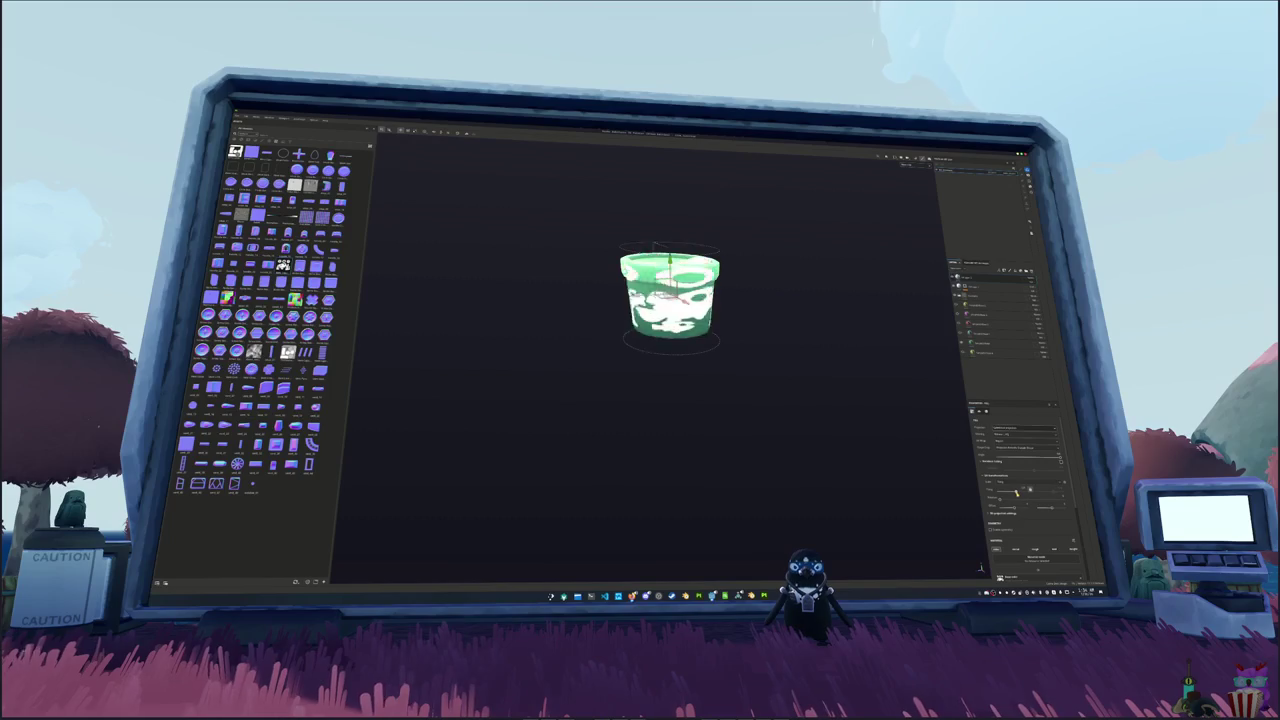
left_click_drag(1020, 494, 1038, 500)
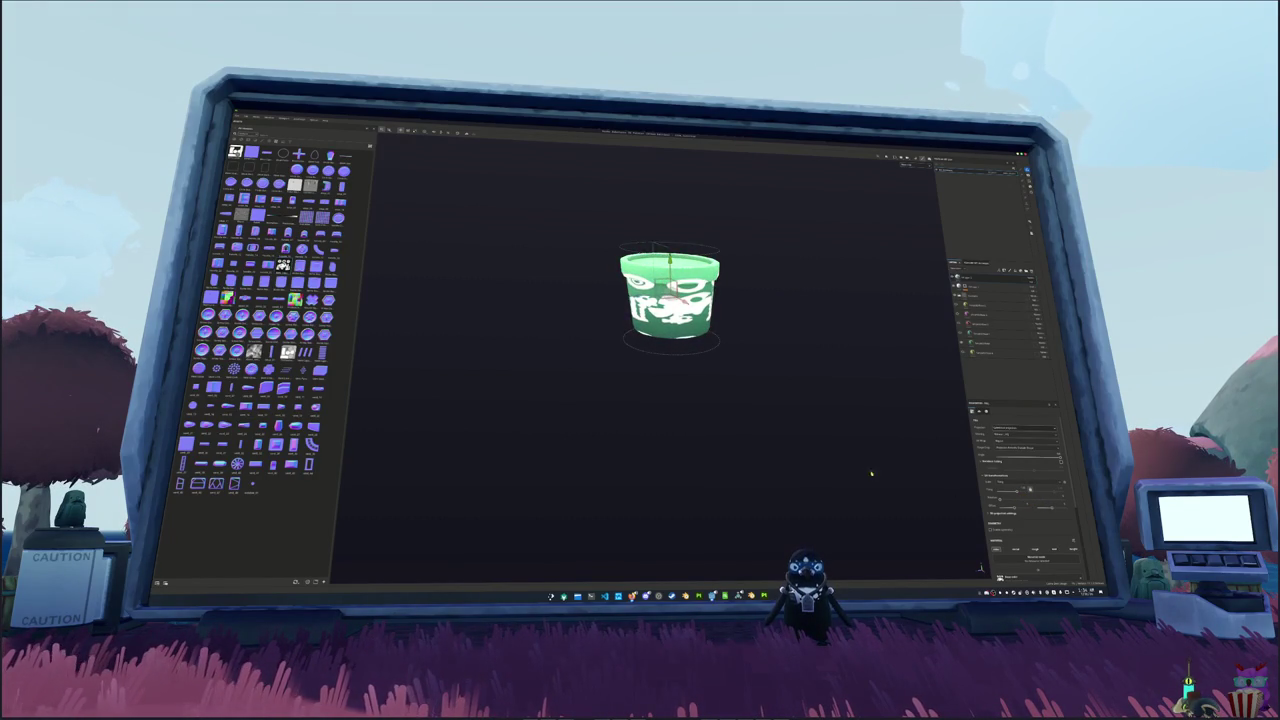
left_click_drag(1015, 512, 1021, 513)
left_click(1006, 514)
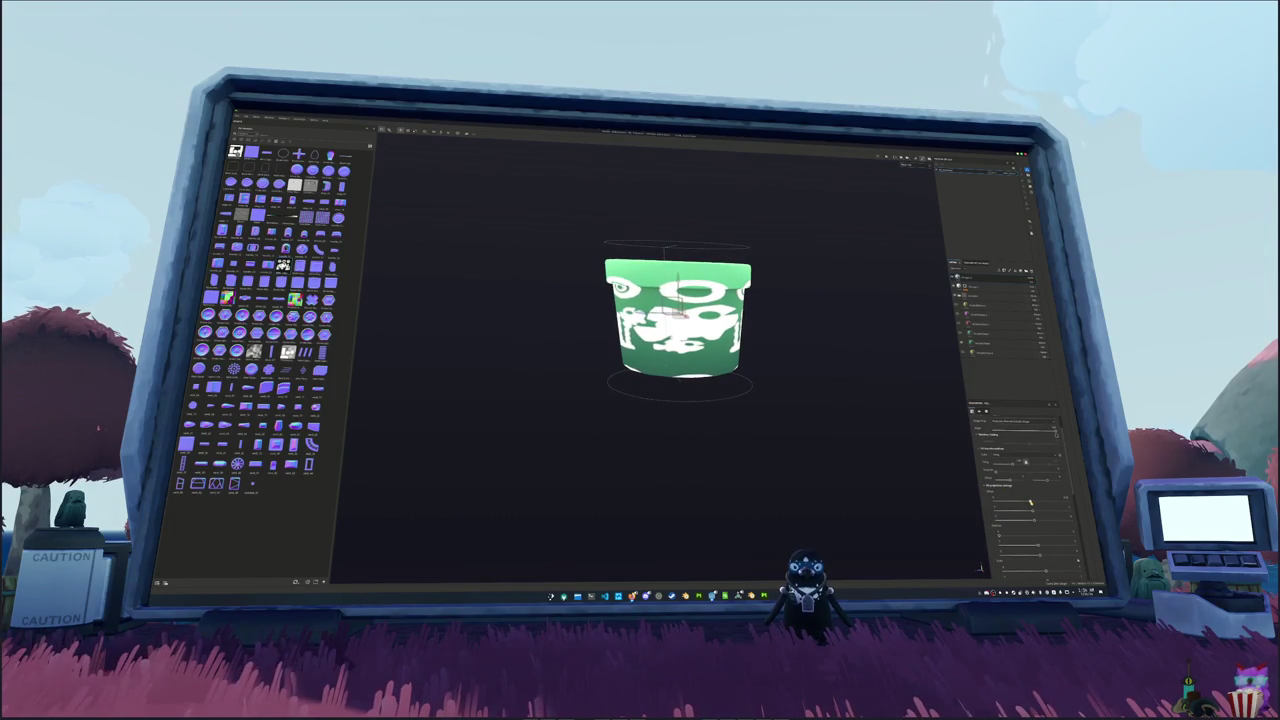
left_click_drag(1031, 502, 1028, 512)
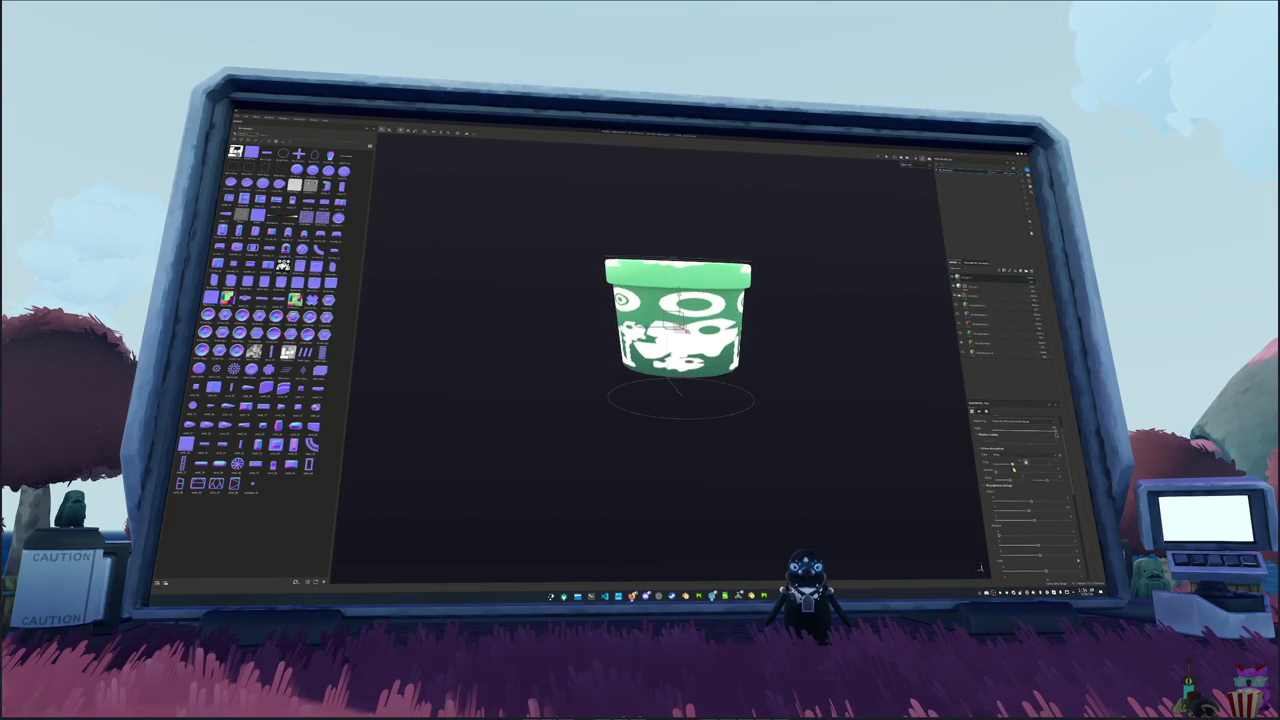
scroll(846, 449, "up", 3)
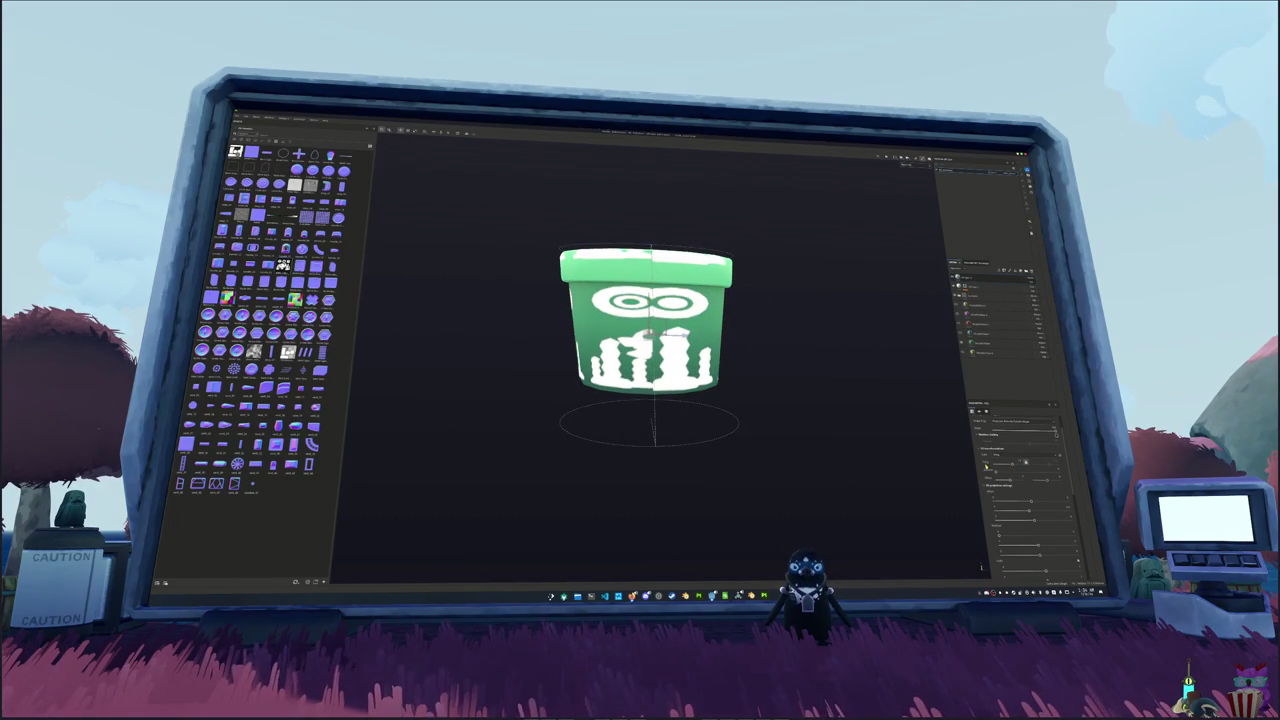
- Change the projection from cylinder to Box, then reposition and rotate the pattern
left_click(985, 466)
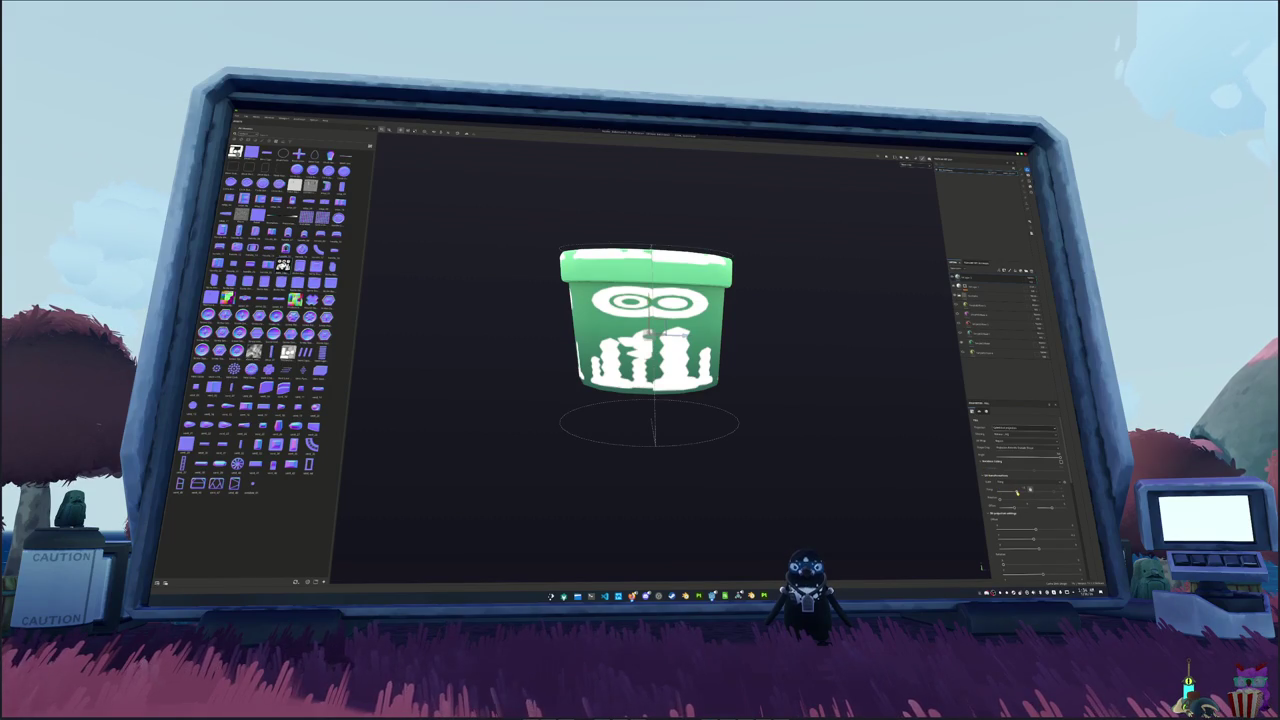
left_click(1015, 437)
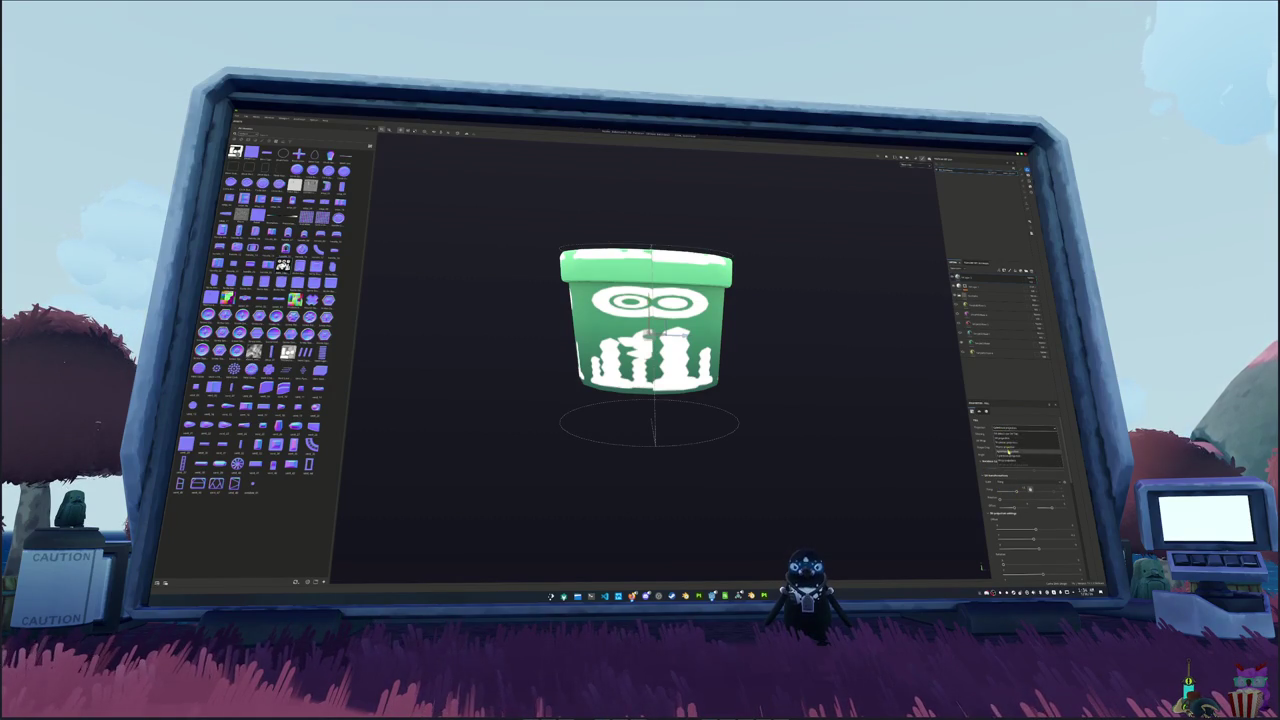
left_click(1010, 449)
left_click_drag(866, 431, 660, 420)
scroll(990, 499, "down", 3)
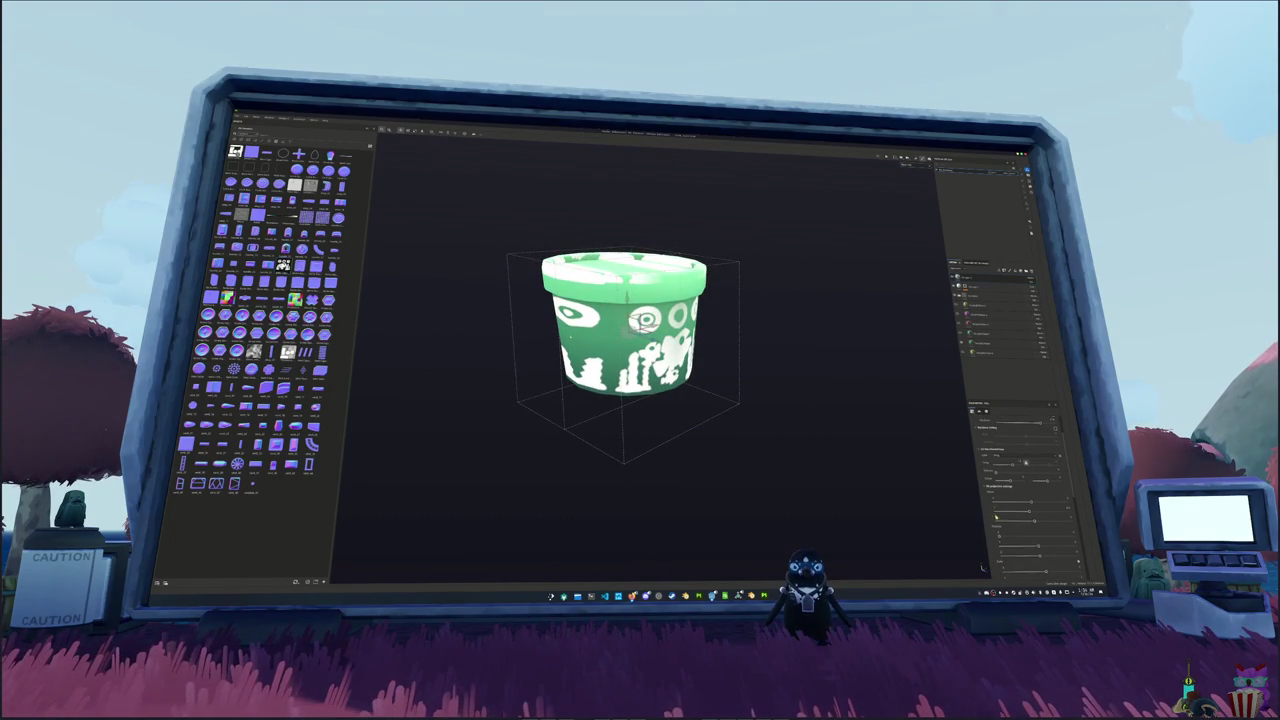
mouse_move(1029, 512)
left_mouse_down()
mouse_move(740, 486)
mouse_move(910, 506)
left_mouse_up()
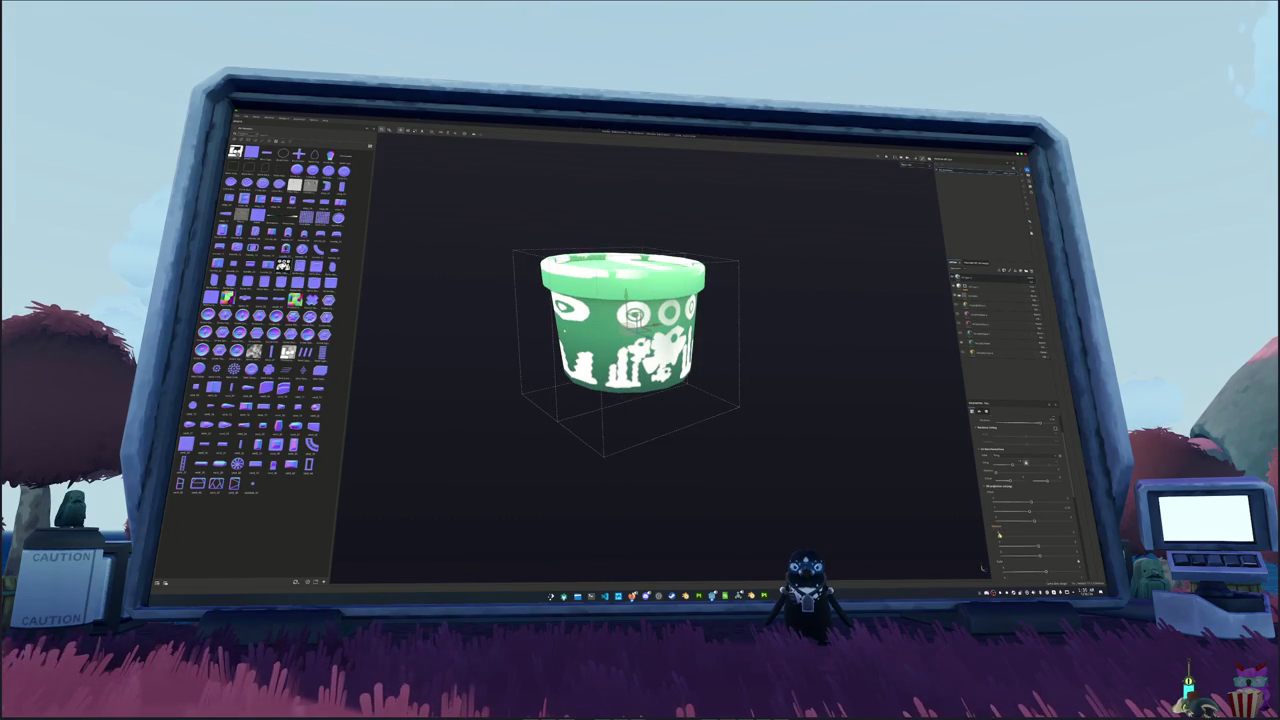
left_click_drag(1040, 550, 1032, 546)
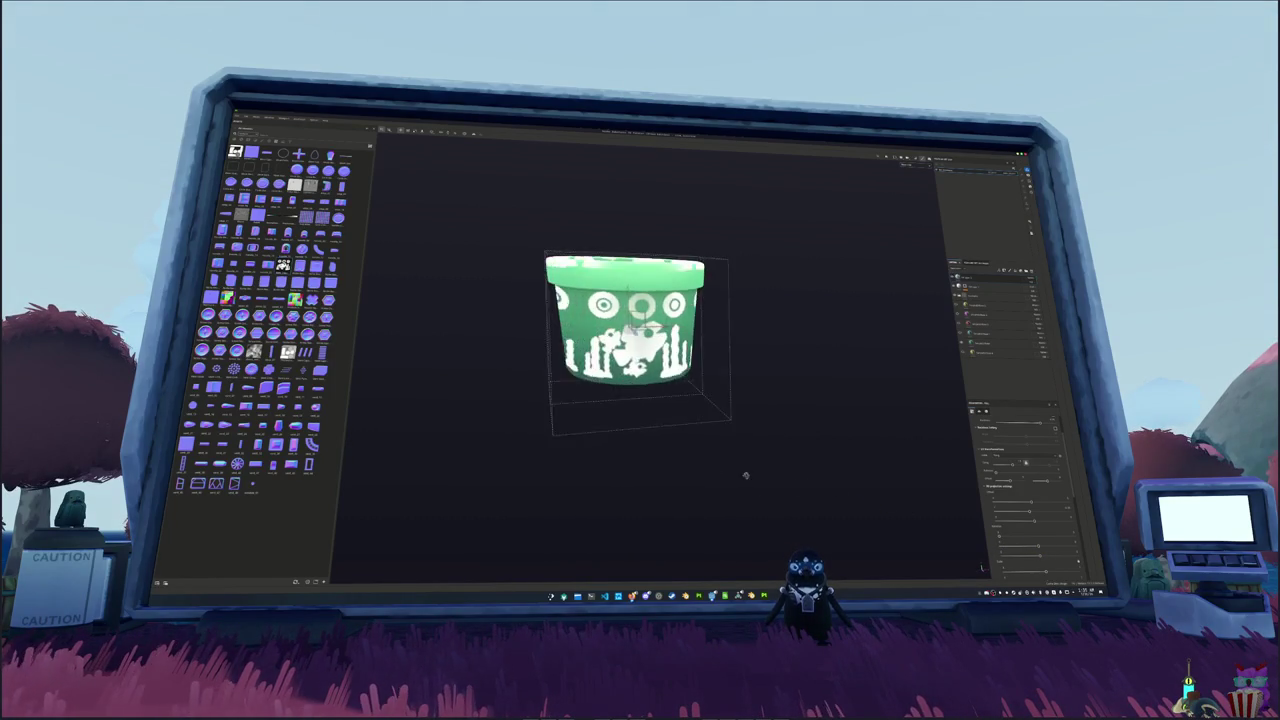
- Add a new layer above the white pattern layer
right_click(972, 283)
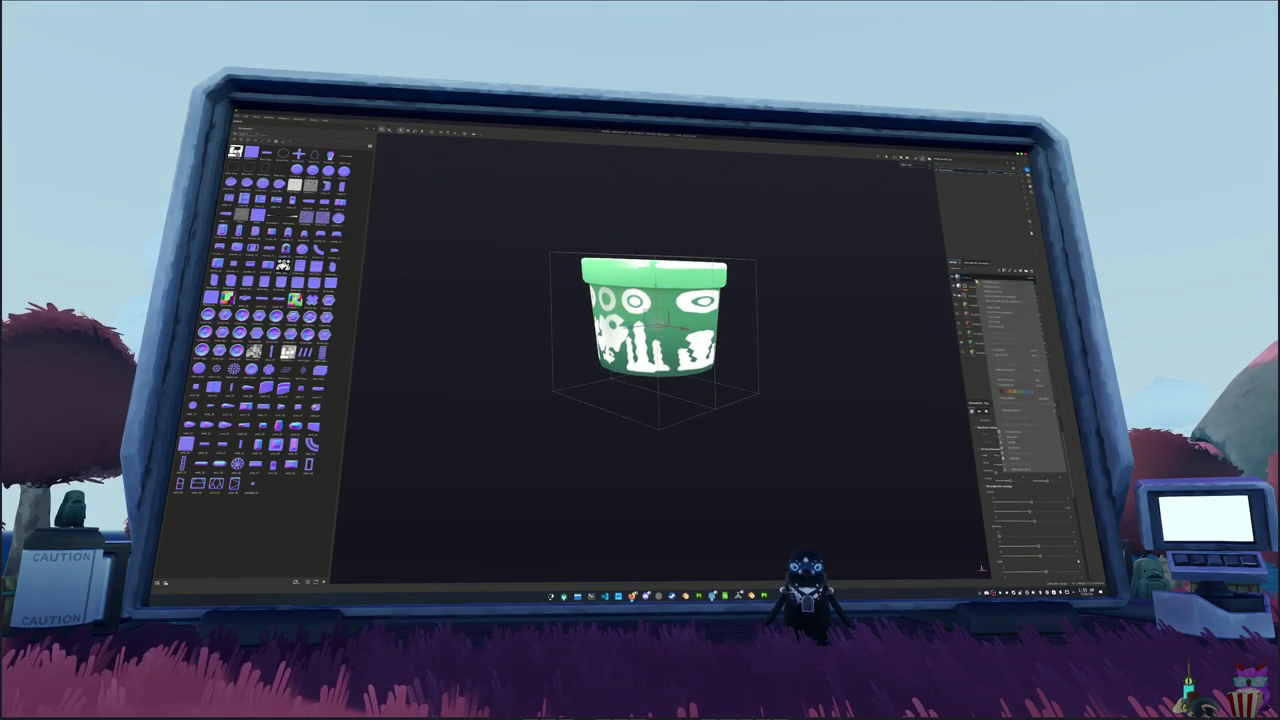
left_click(990, 290)
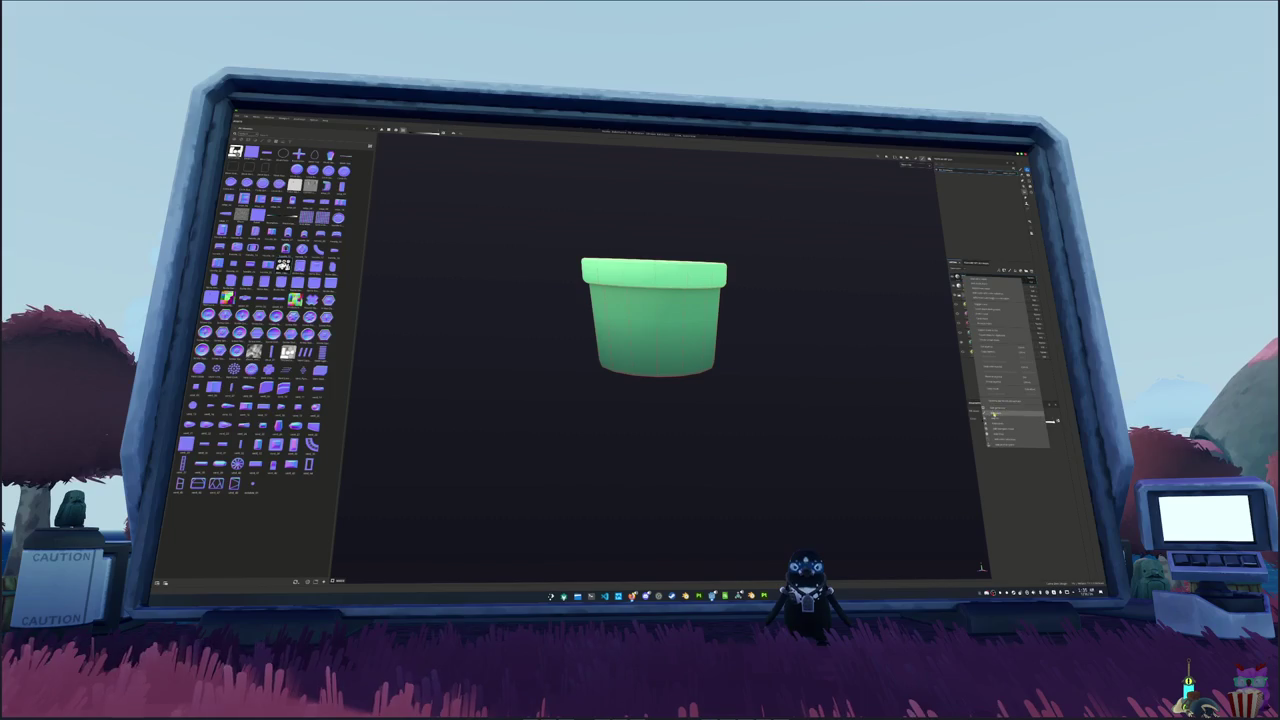
left_click(963, 280)
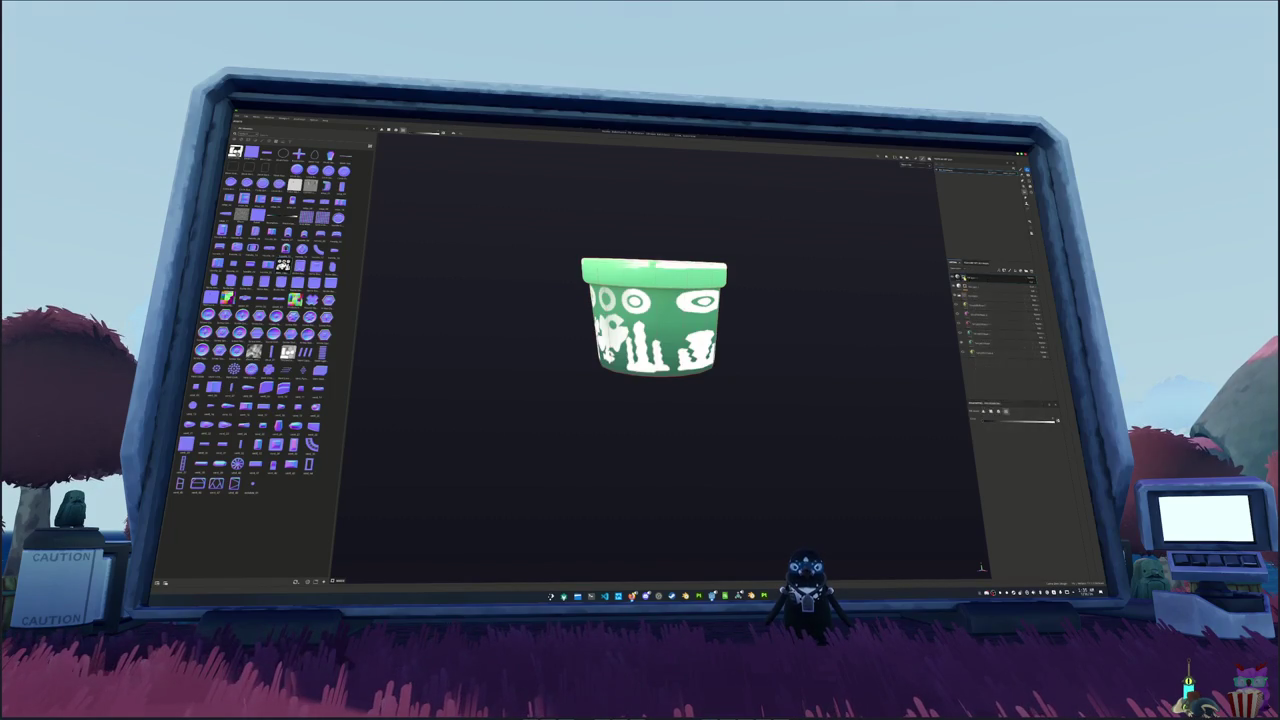
right_click(962, 278)
left_click(964, 282)
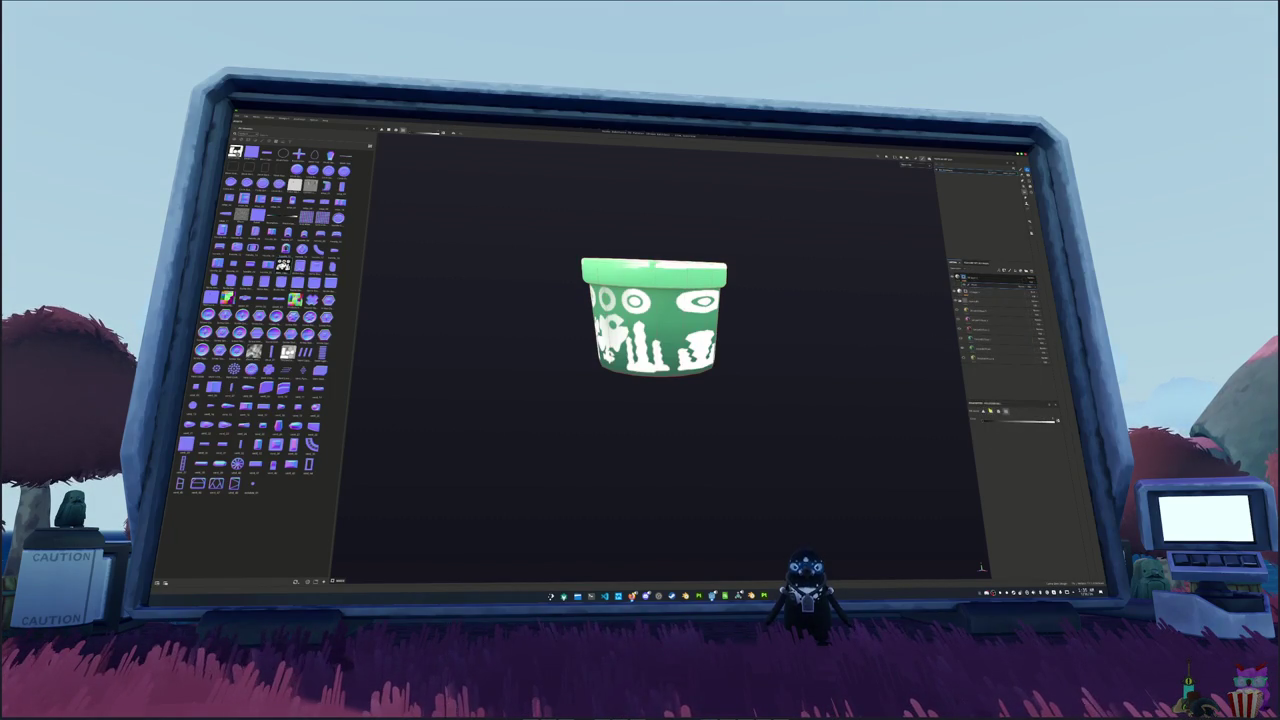
- Compare the pot with the pattern layer hidden and shown, and mark the pot's right half
left_click_drag(794, 420, 794, 360)
left_click(963, 280)
left_click(963, 280)
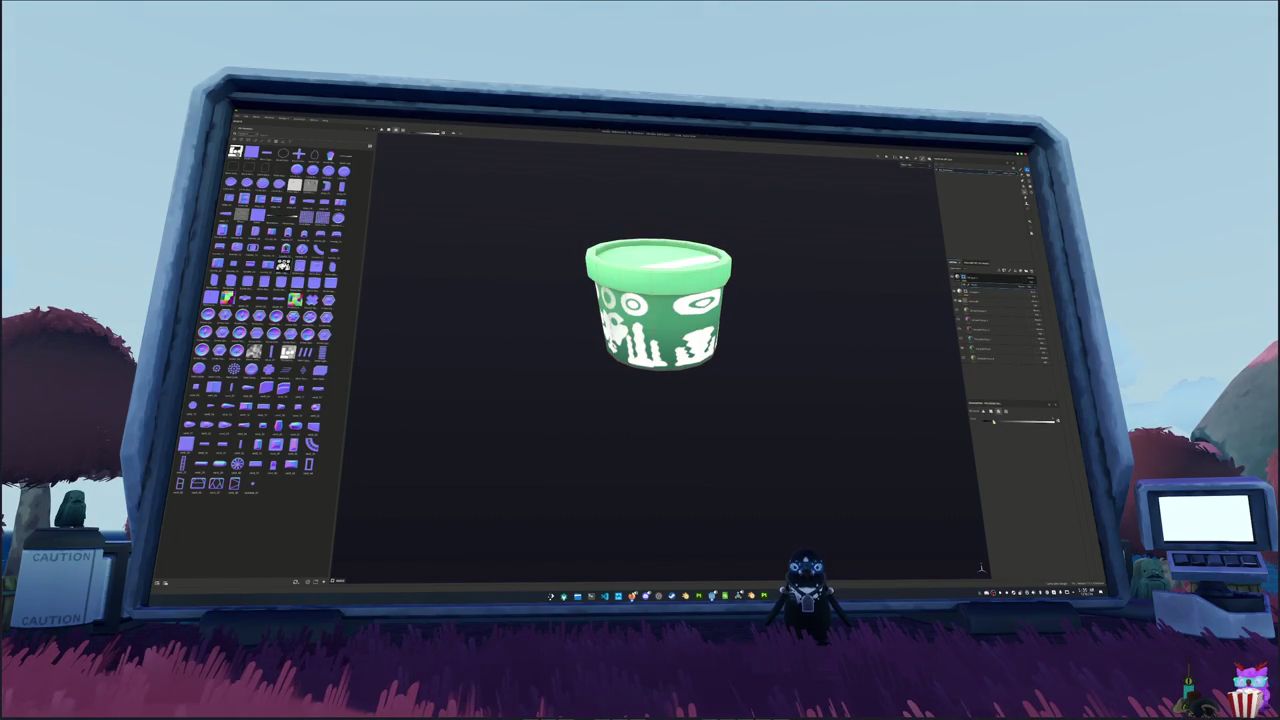
left_click_drag(795, 405, 765, 371)
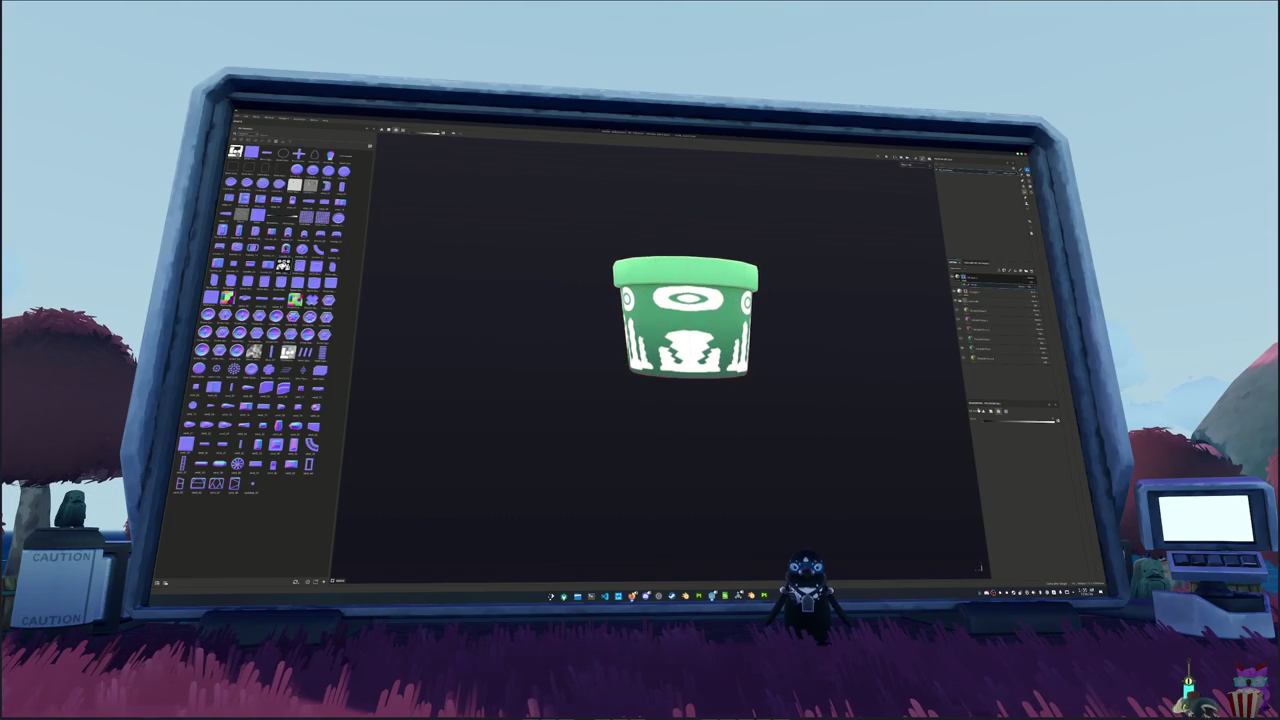
mouse_move(892, 452)
left_mouse_down()
mouse_move(780, 350)
mouse_move(697, 211)
mouse_move(675, 204)
mouse_move(820, 254)
left_mouse_up()
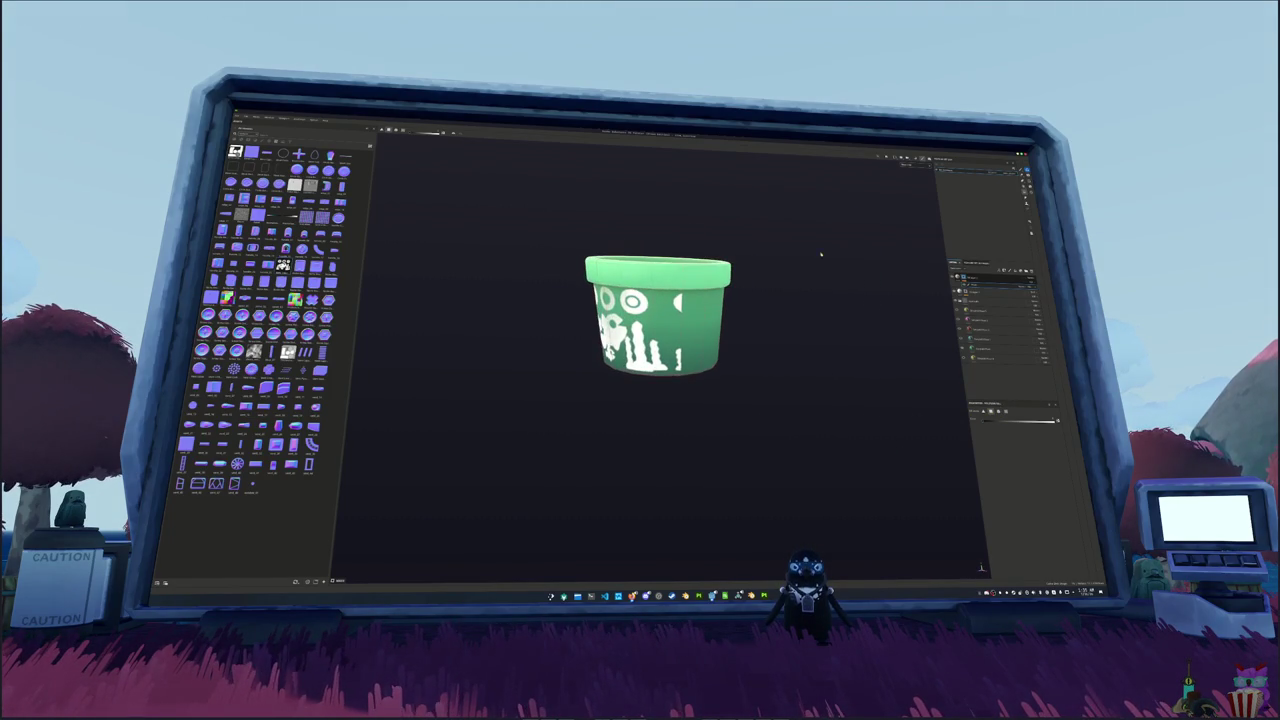
- Switch to brush painting and turn the pot so its white design faces front
key("1")
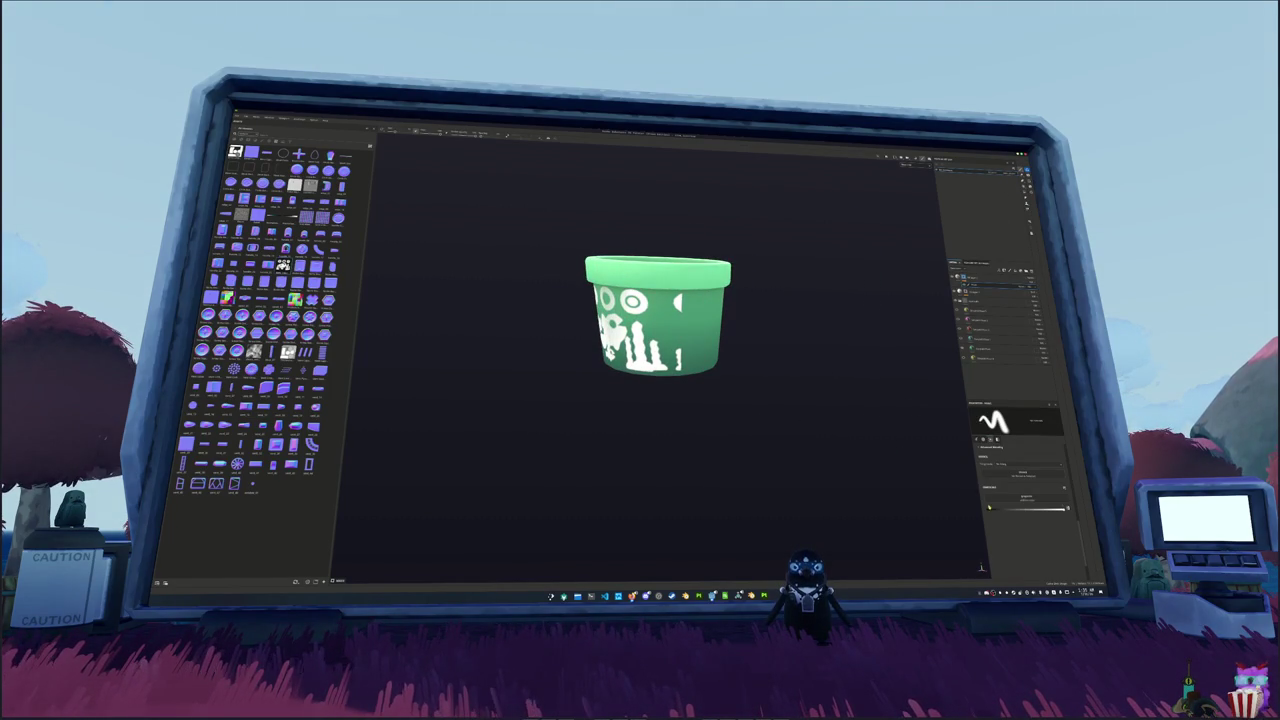
scroll(743, 445, "up", 3)
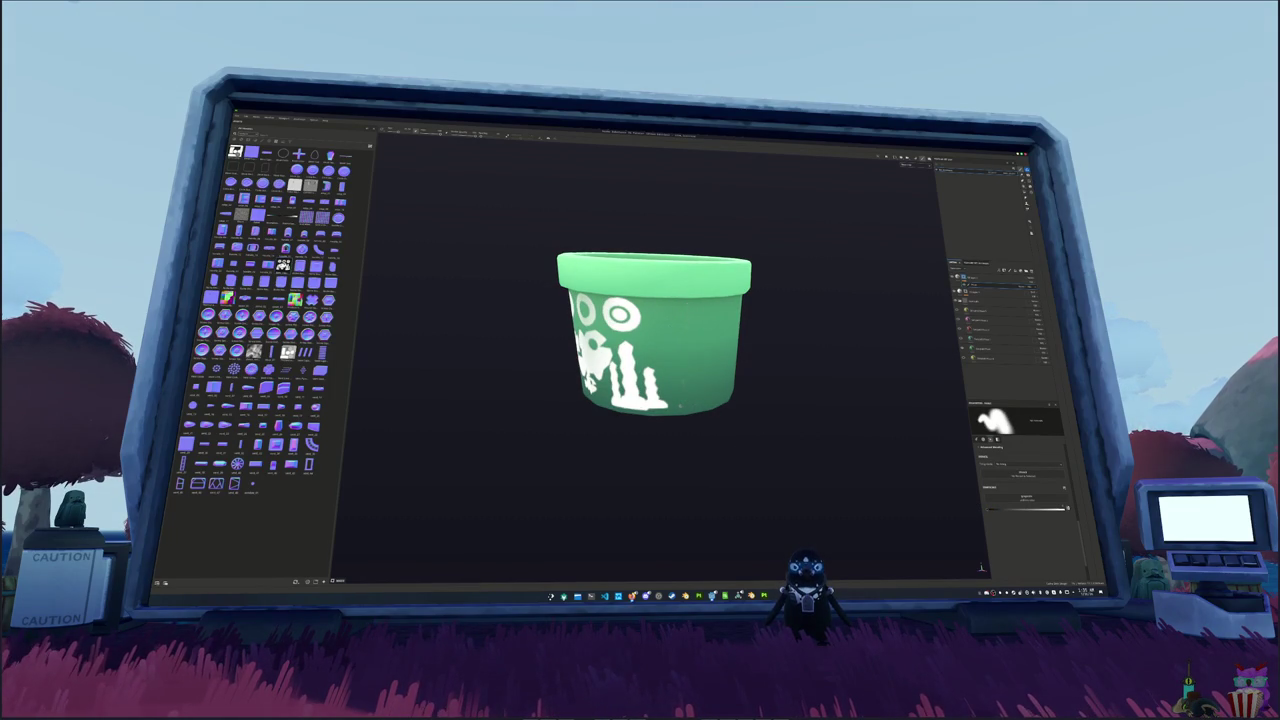
left_click_drag(587, 444, 800, 443)
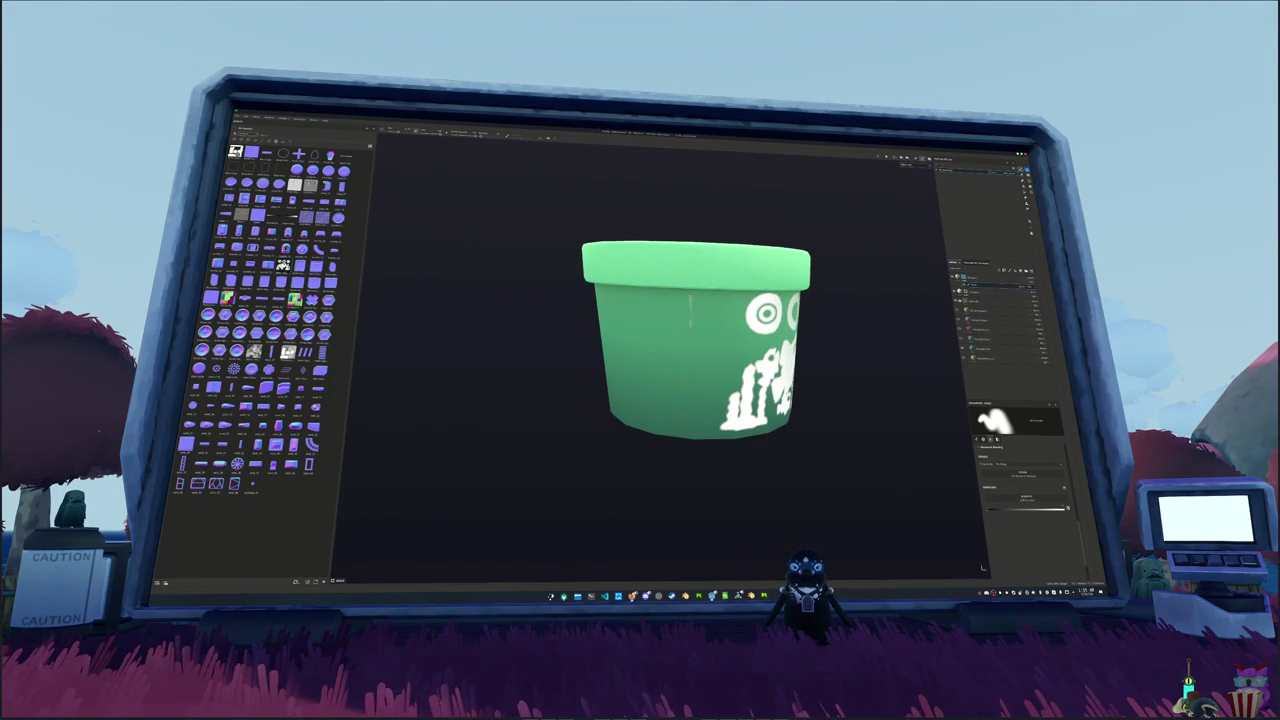
mouse_move(760, 443)
left_mouse_down()
mouse_move(591, 383)
mouse_move(600, 376)
left_mouse_up()
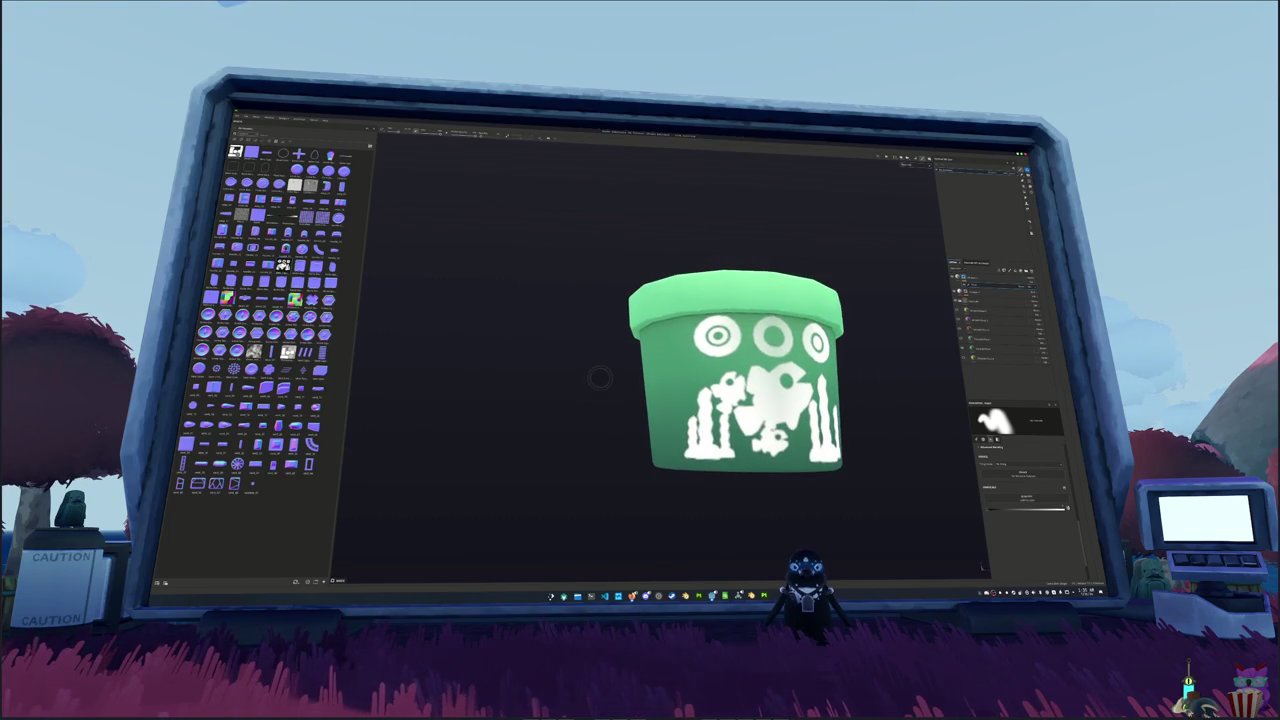
scroll(803, 366, "down", 2)
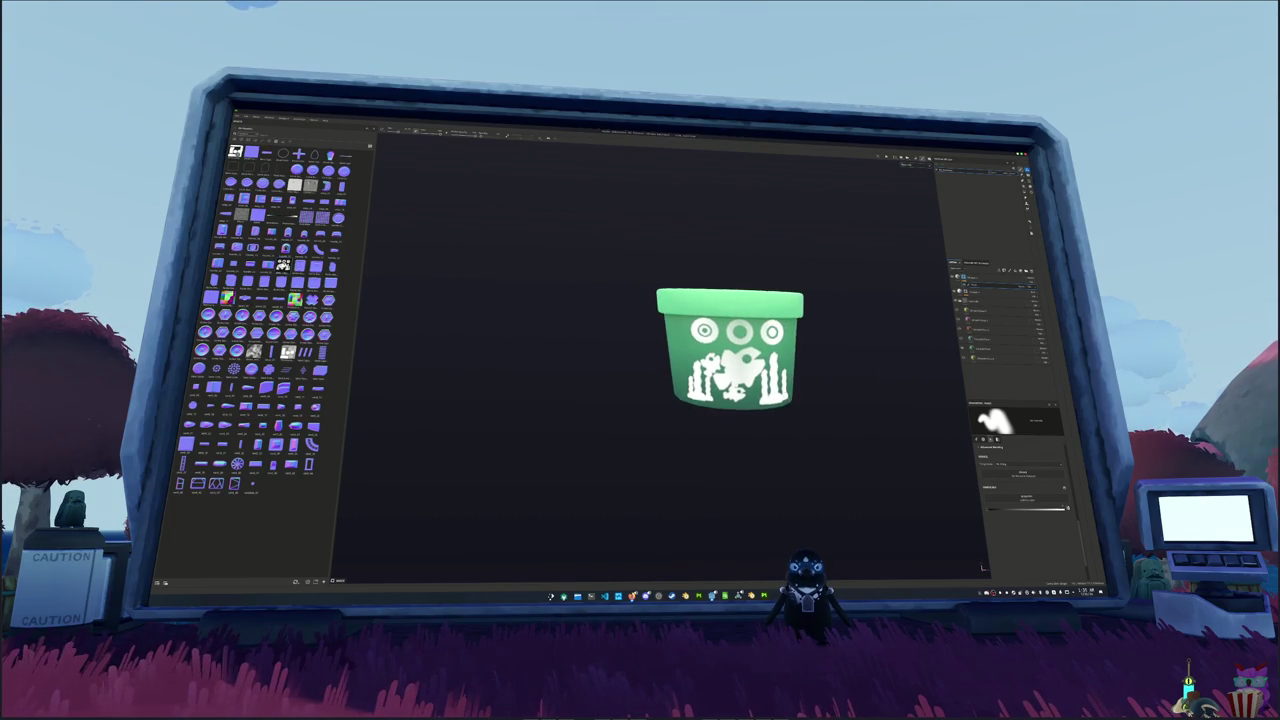
mouse_move(803, 366)
left_mouse_down()
mouse_move(770, 369)
mouse_move(762, 385)
left_mouse_up()
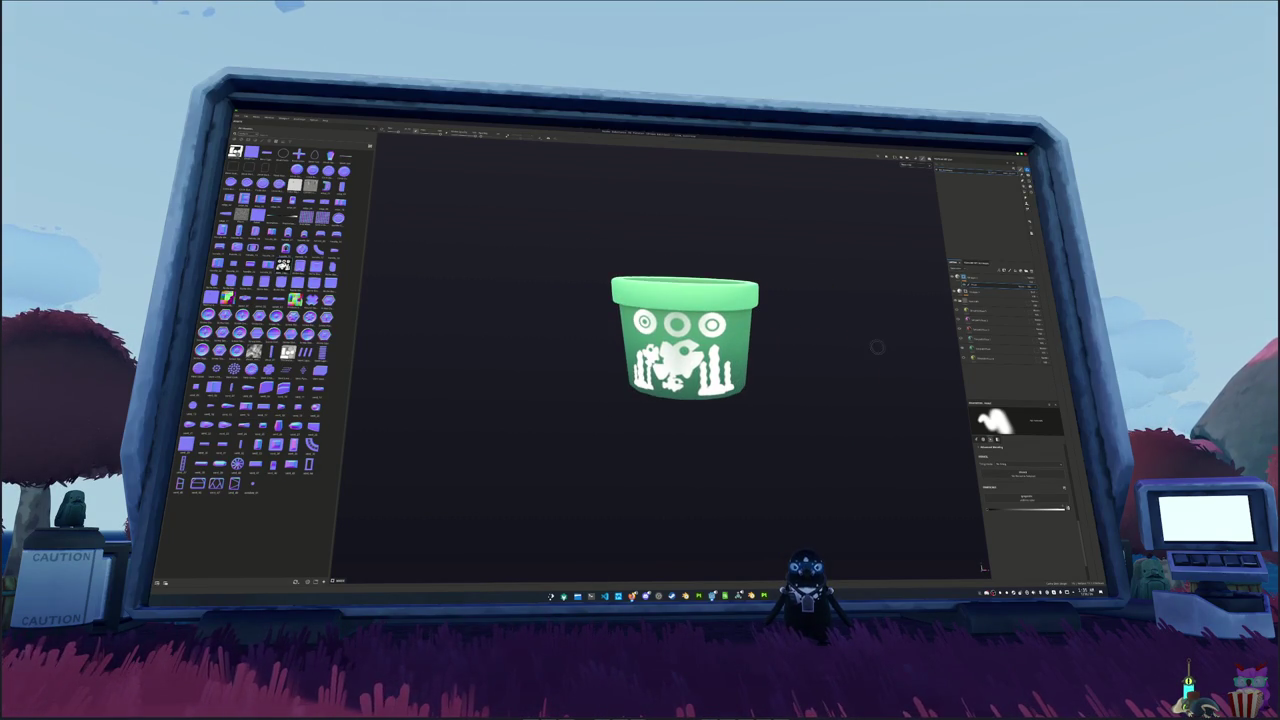
- Expand the decal layer group and select a decal projection layer
left_click(980, 279)
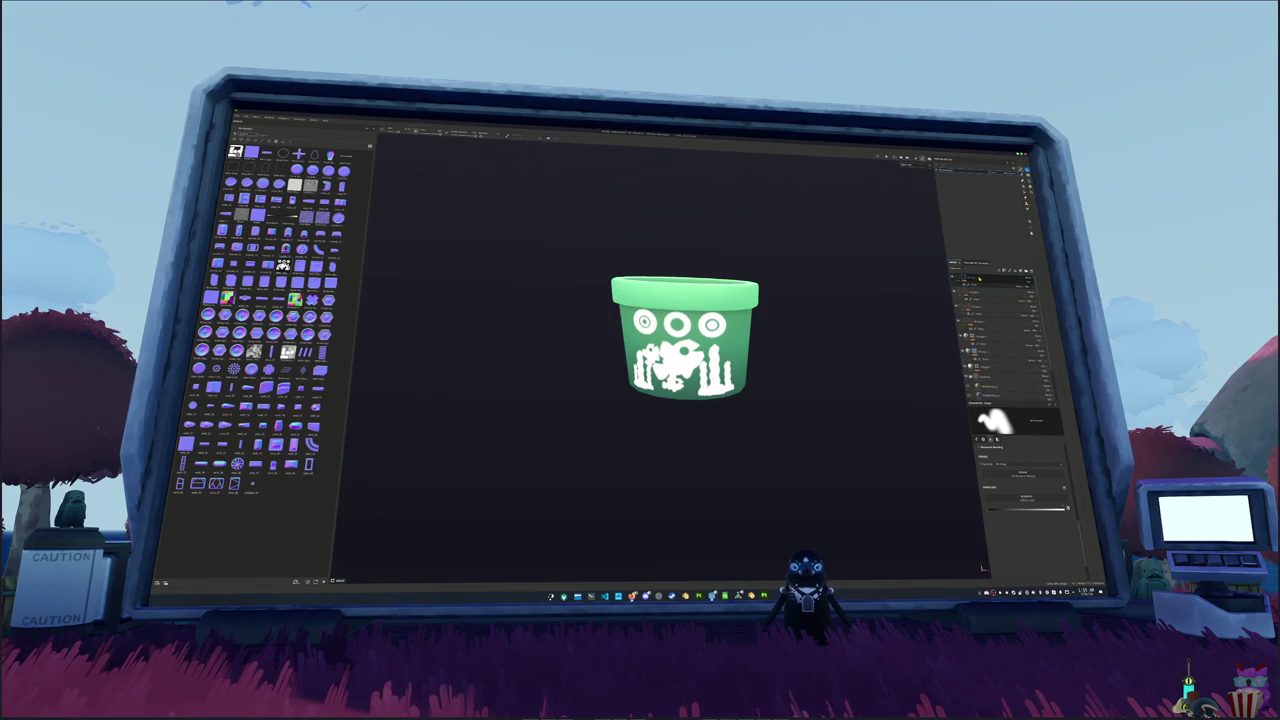
left_click(985, 278)
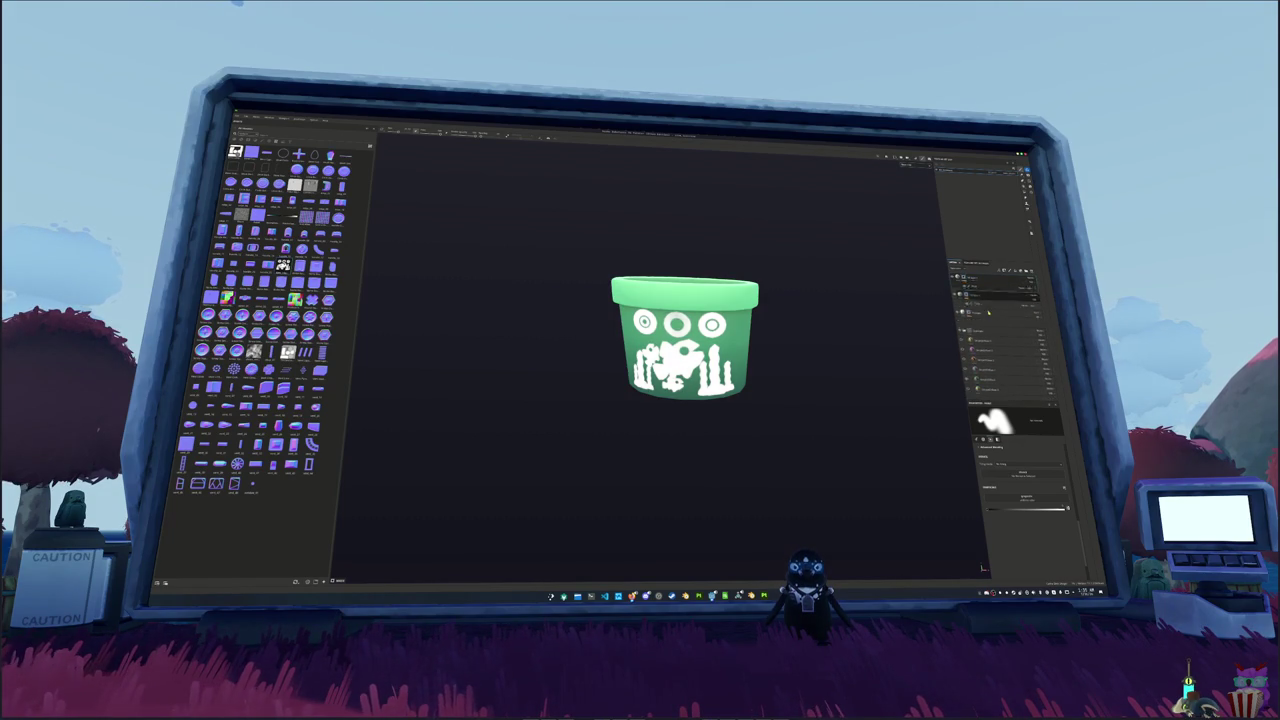
left_click(982, 306)
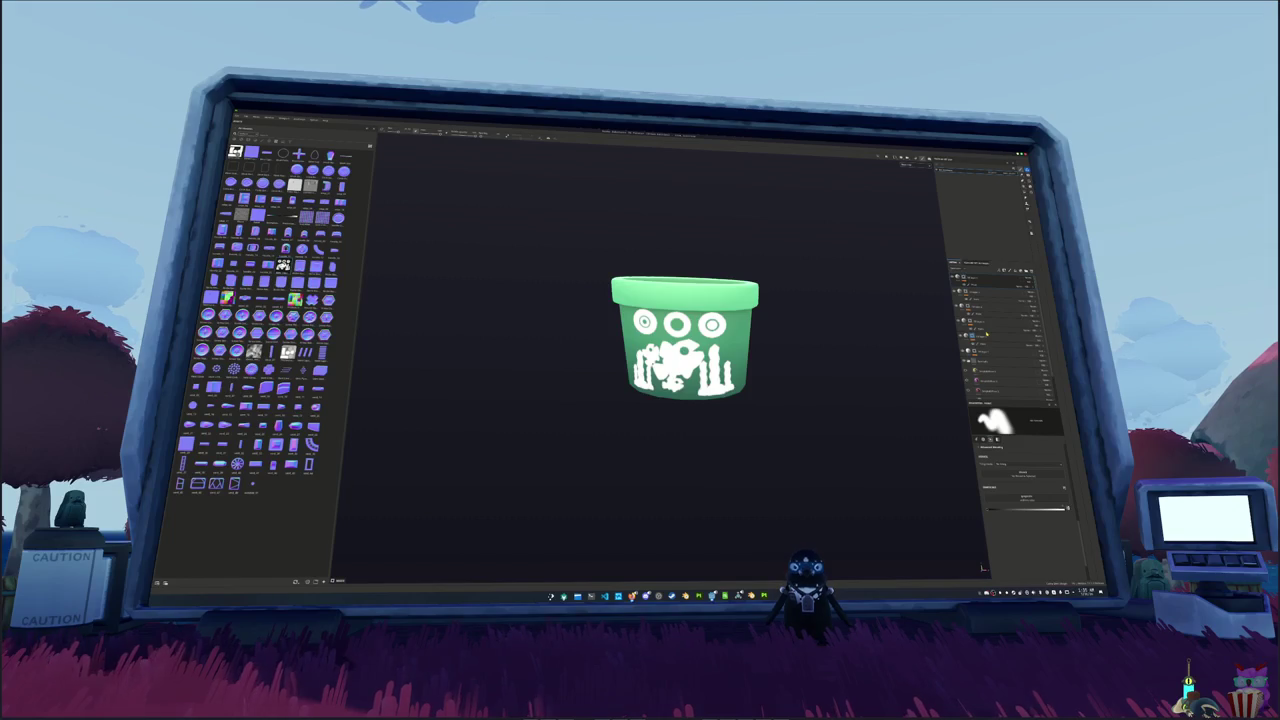
left_click(1000, 279)
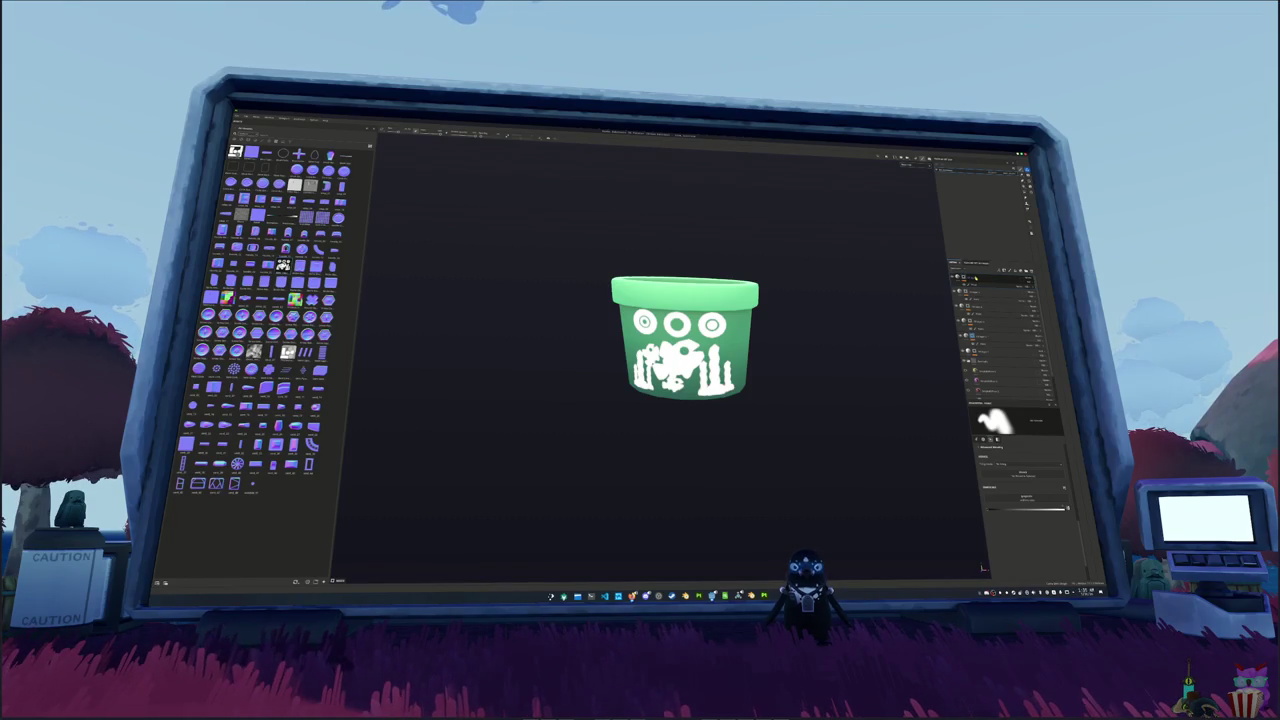
left_click(990, 318)
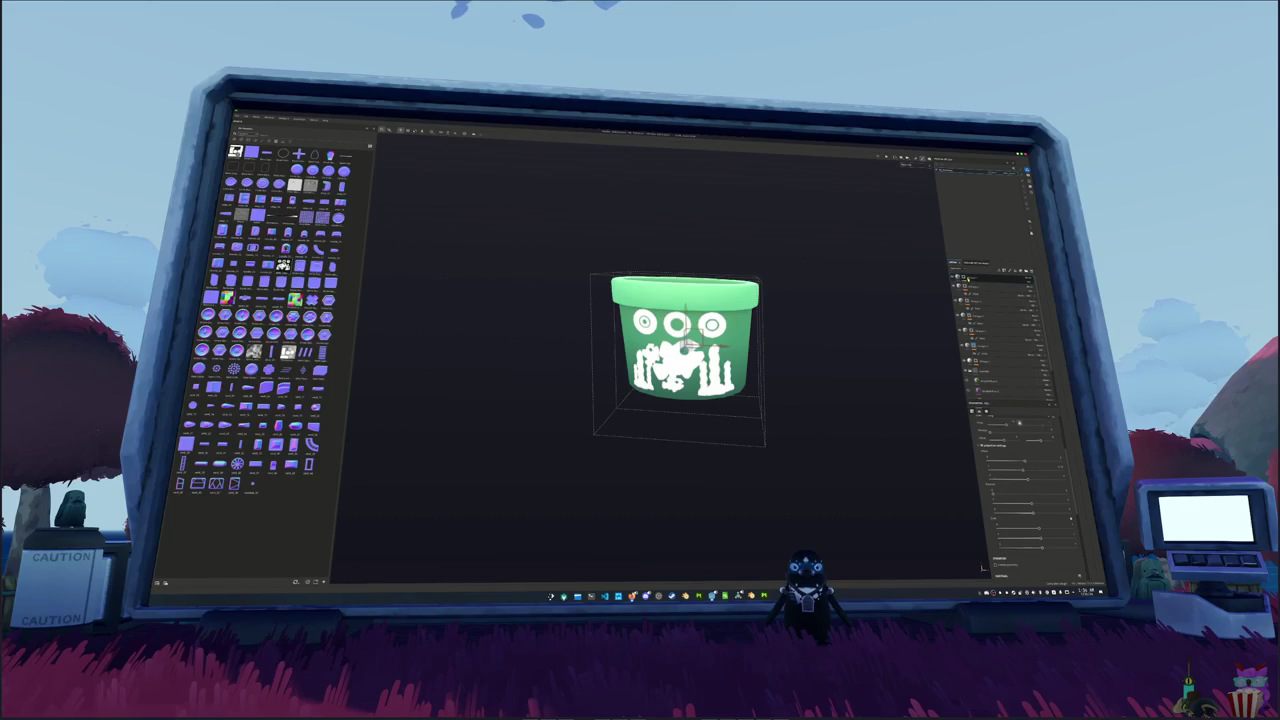
- Apply an action from a decal layer's context menu, then turn the pot to its plain side
left_click(990, 281)
left_click(990, 318)
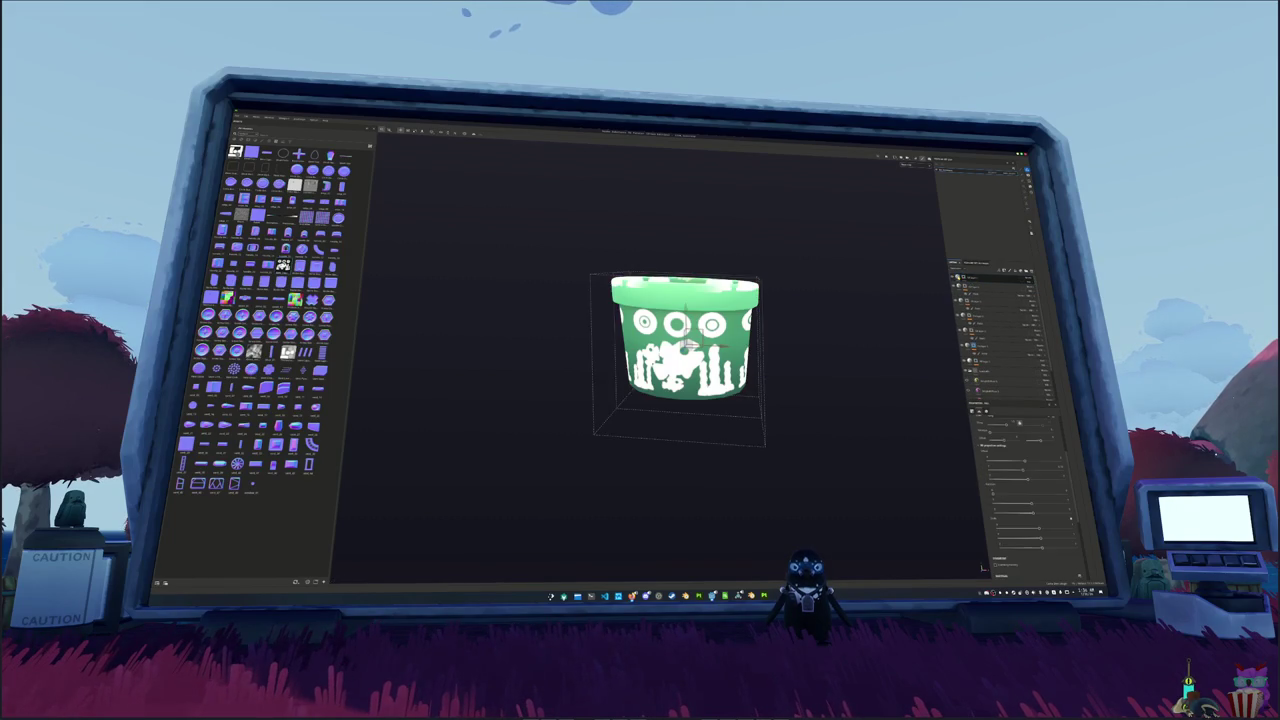
mouse_move(883, 449)
left_mouse_down()
mouse_move(663, 443)
mouse_move(915, 435)
mouse_move(850, 437)
left_mouse_up()
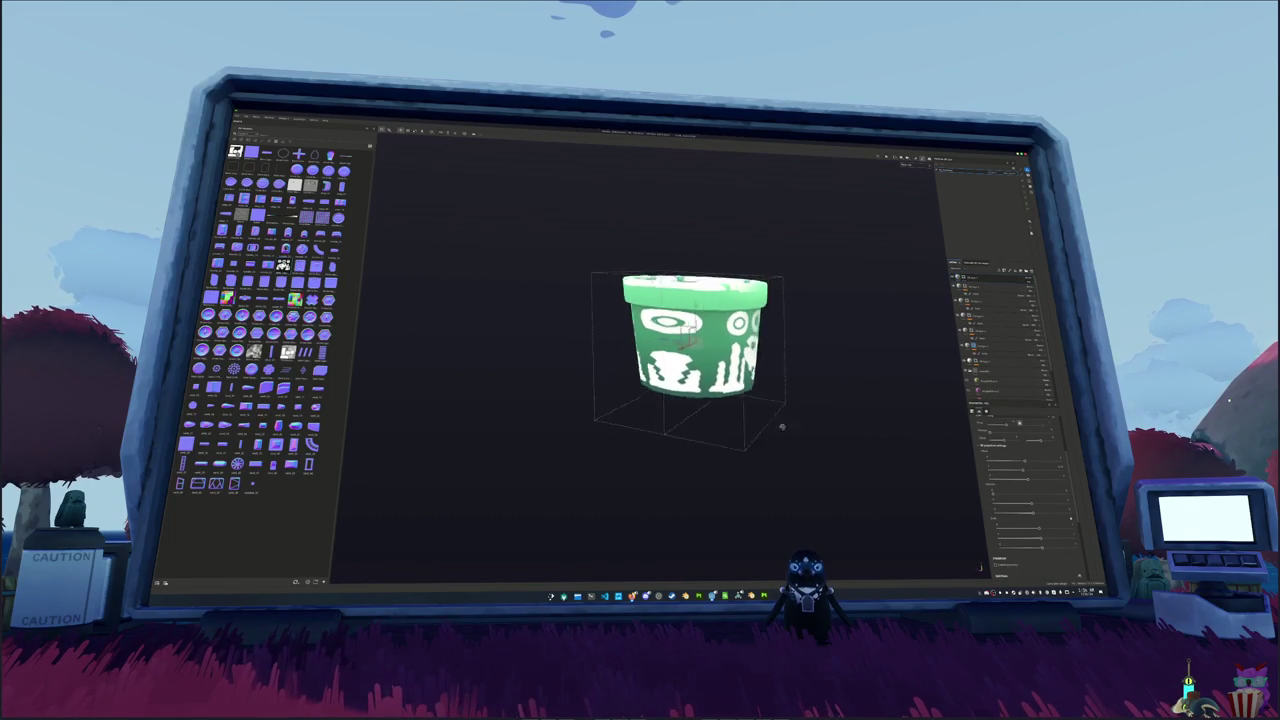
left_click(990, 279)
right_click(983, 417)
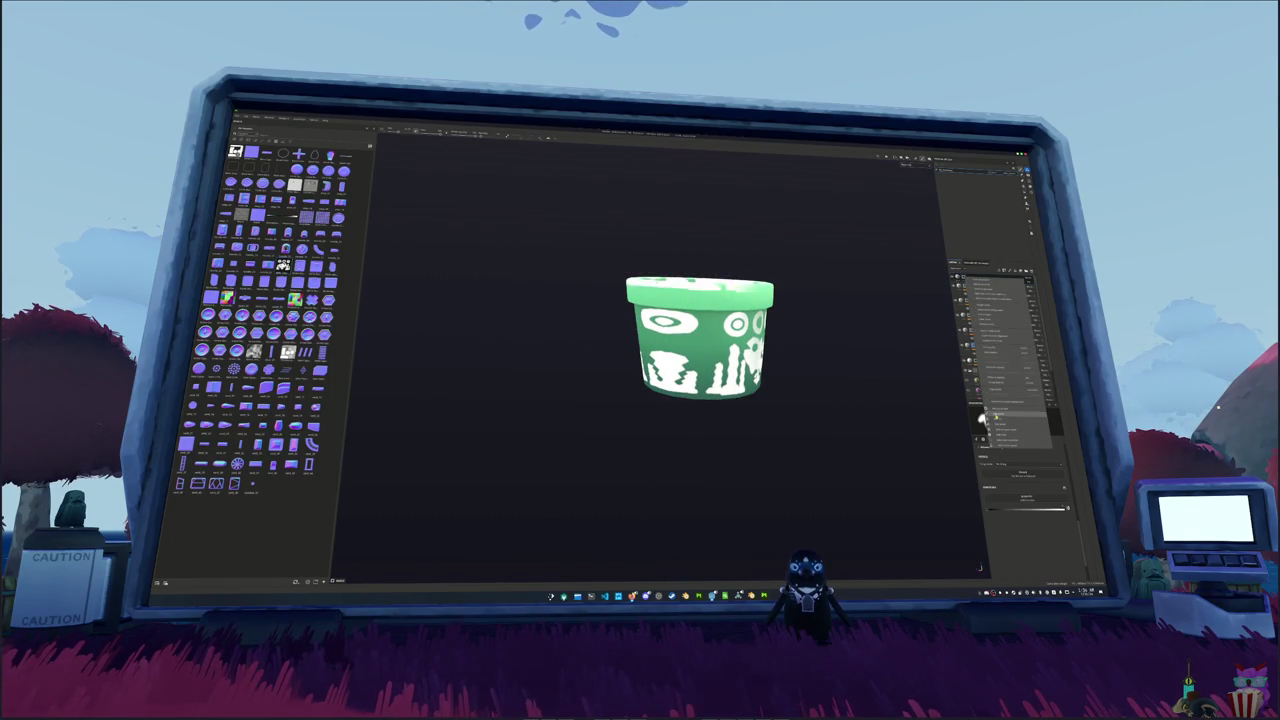
left_click(1010, 415)
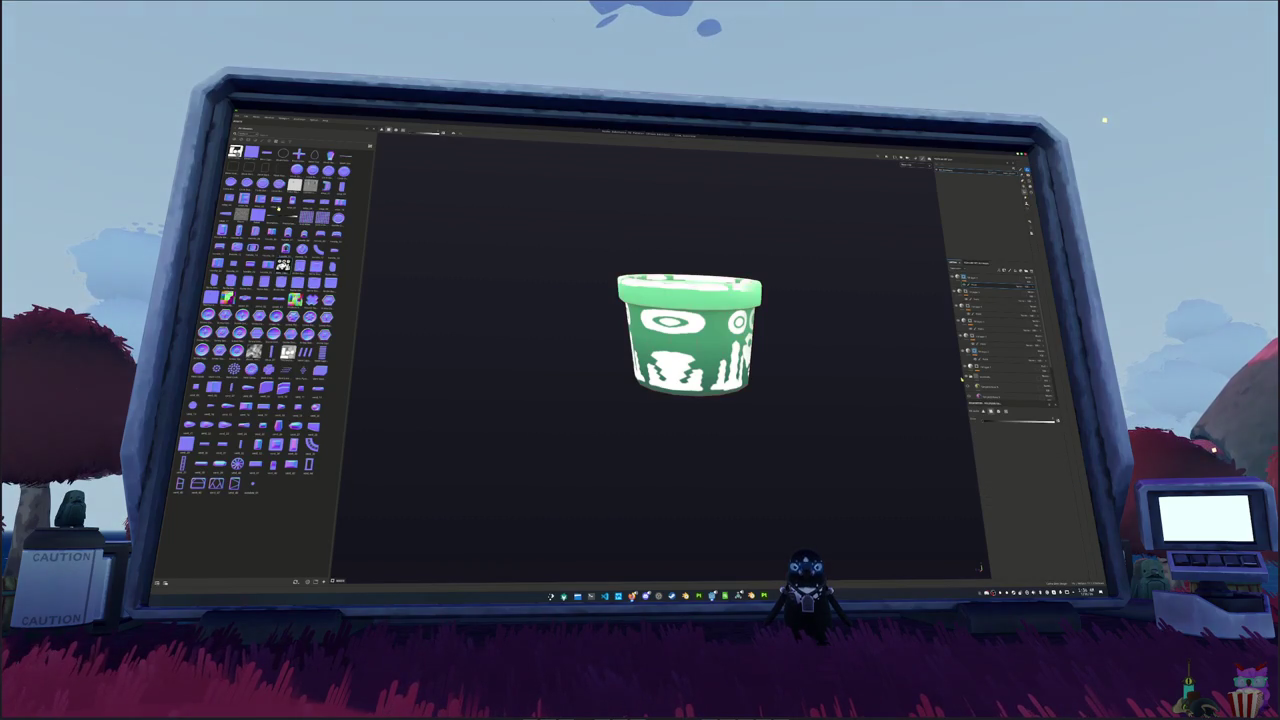
left_click_drag(862, 368, 917, 374)
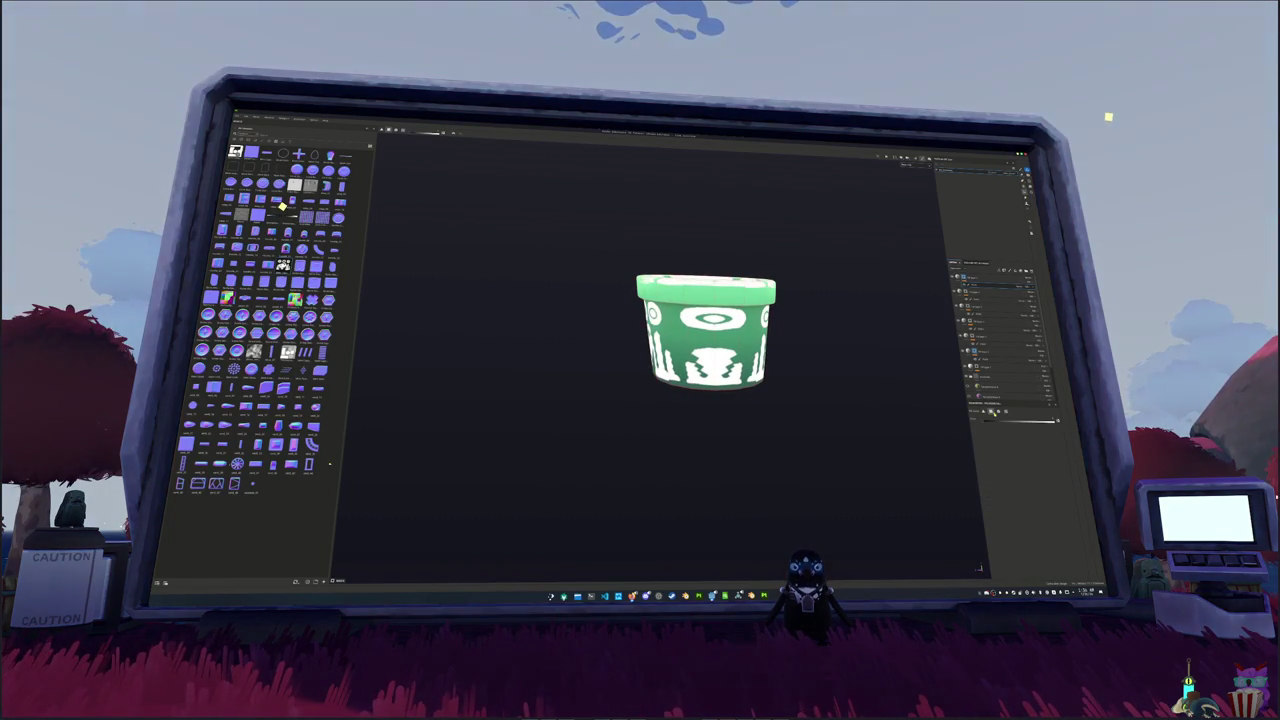
left_click_drag(711, 408, 604, 229)
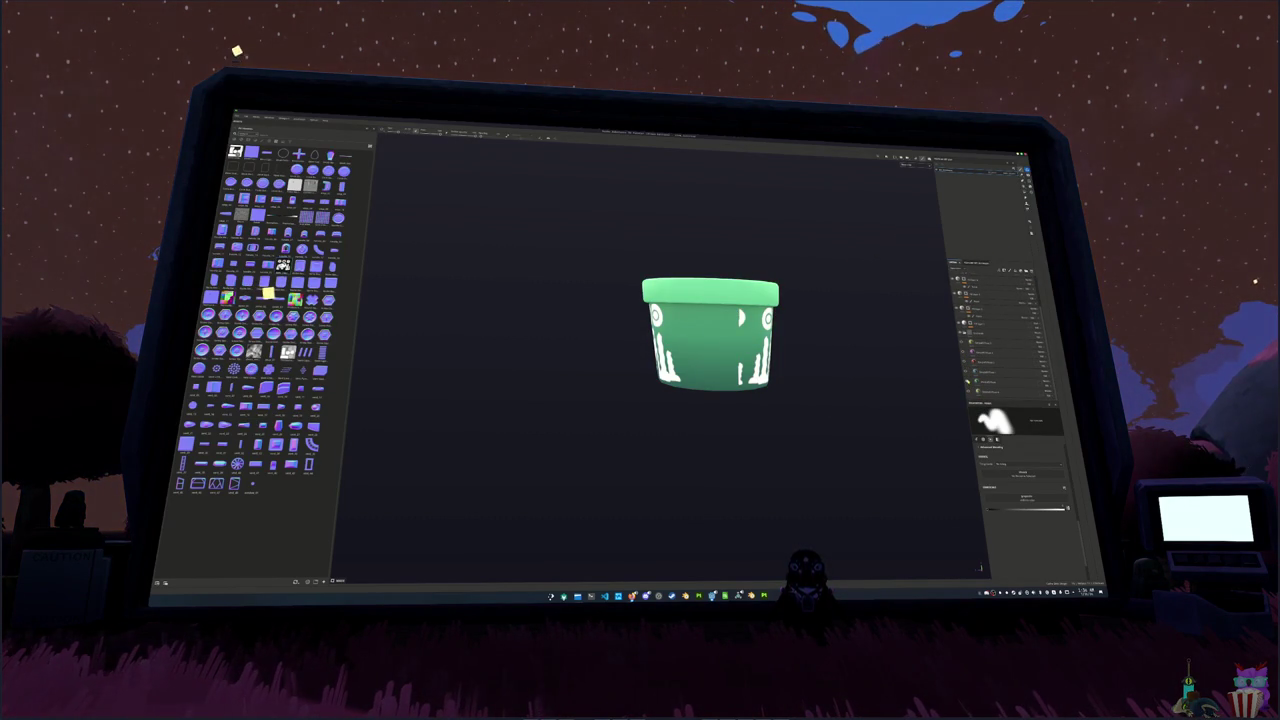
- Preview red and pink colour swatches on the pot, then expand the top layer folder
left_click(295, 277)
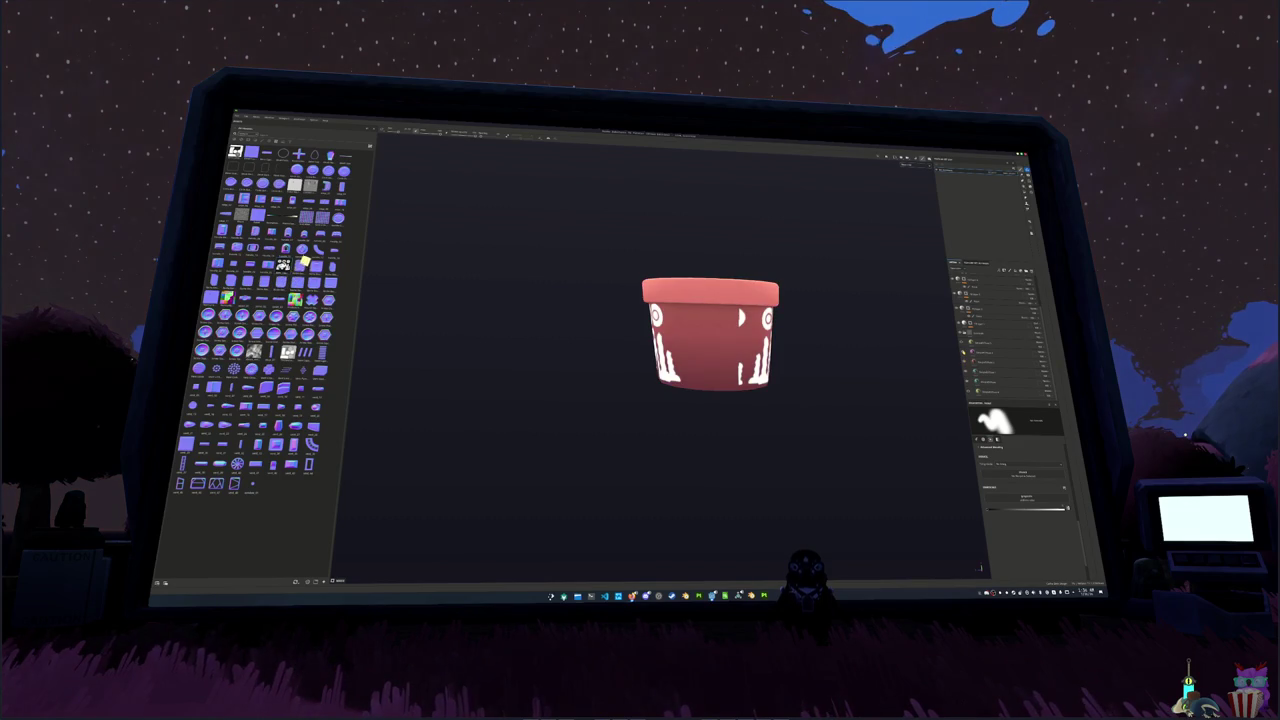
left_click(340, 200)
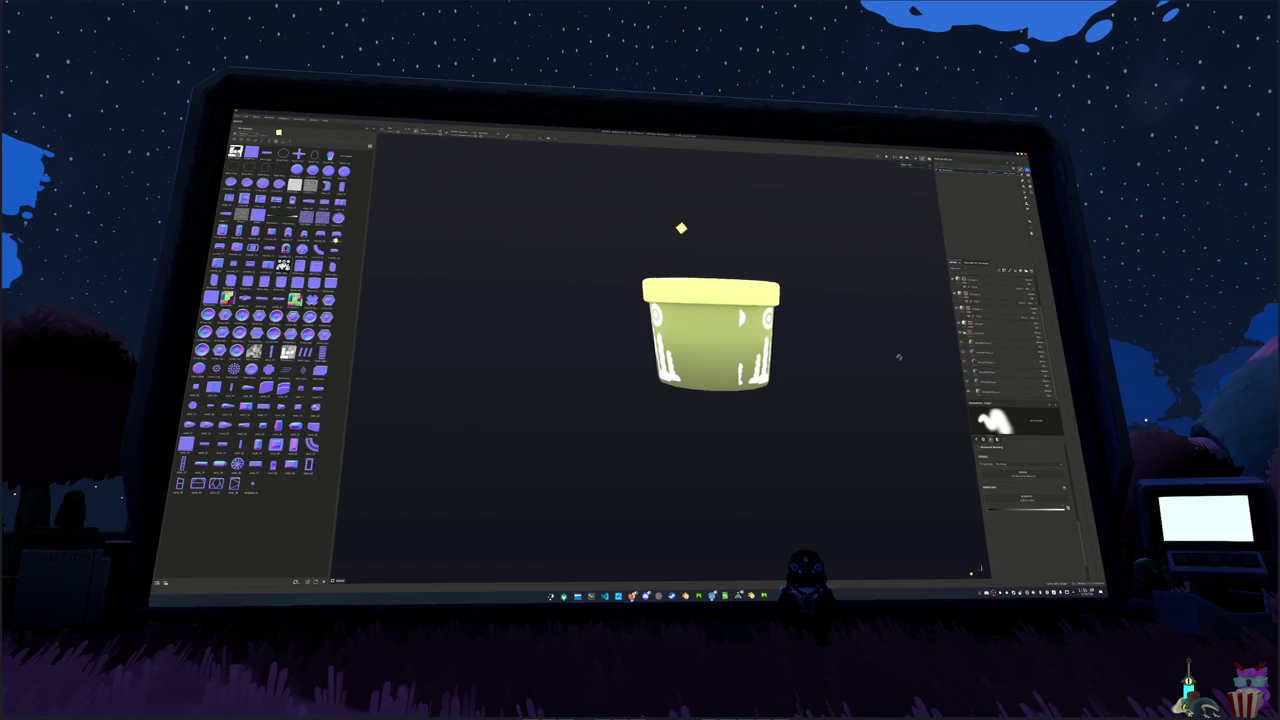
left_click(966, 280)
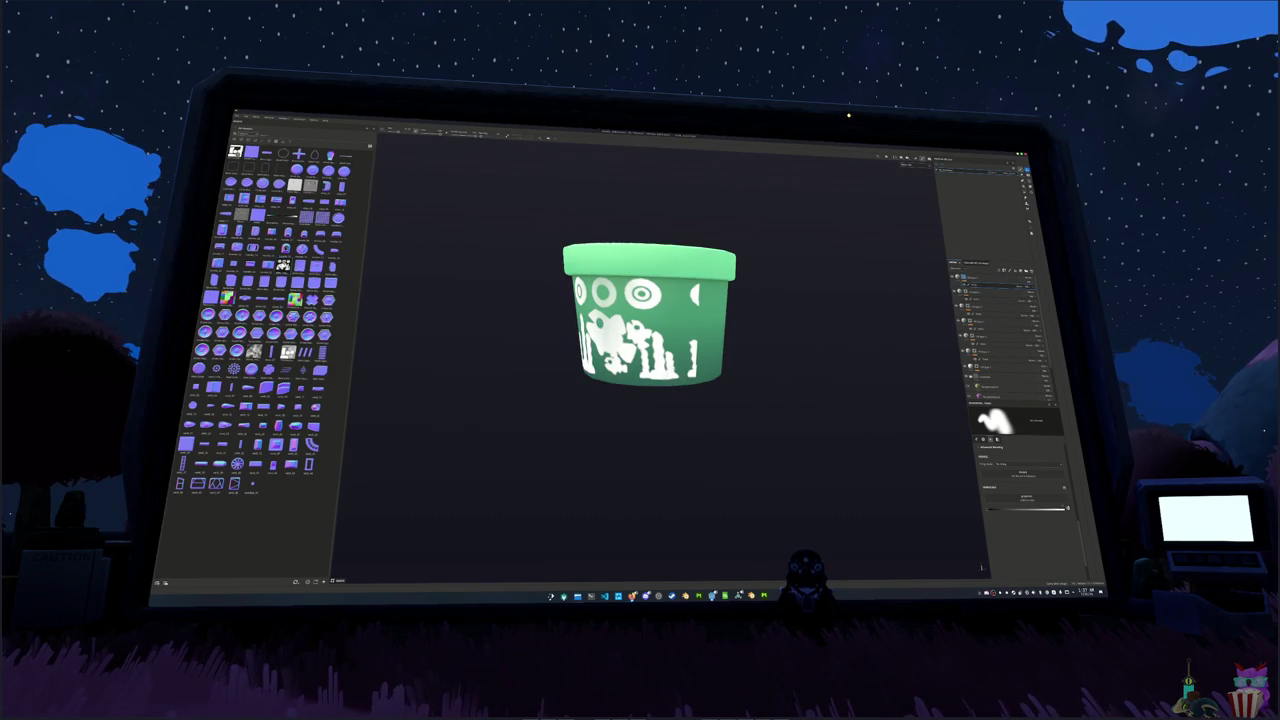
- Erase the white P and I decals from the side of the pot with the eraser
left_click_drag(718, 378, 735, 378)
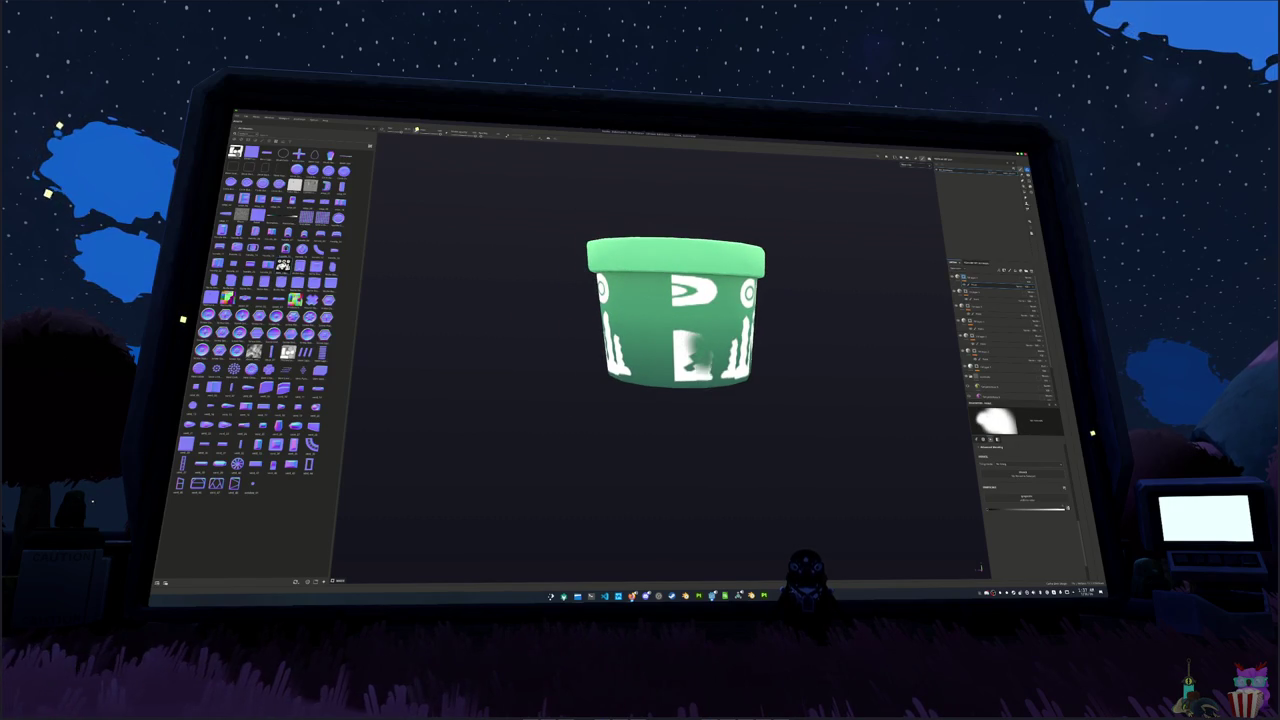
mouse_move(677, 380)
left_mouse_down()
mouse_move(680, 300)
mouse_move(705, 290)
left_mouse_up()
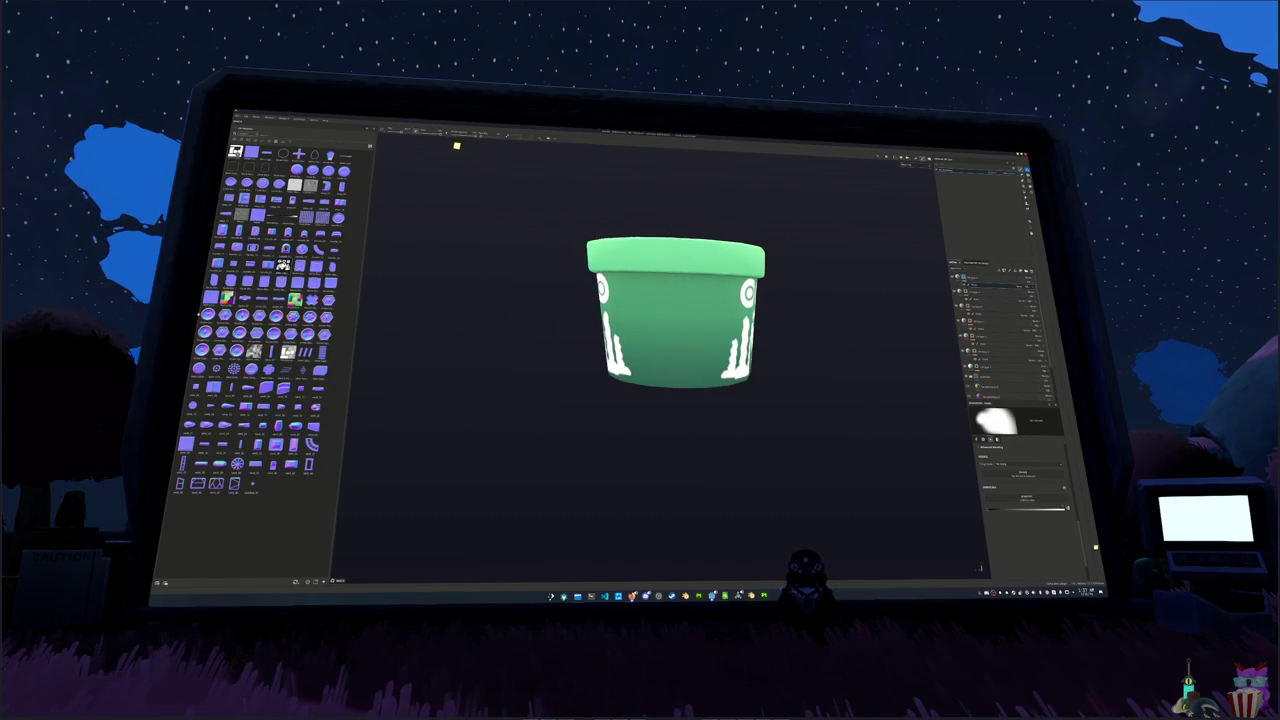
scroll(805, 363, "down", 5)
mouse_move(805, 363)
left_mouse_down()
mouse_move(634, 360)
mouse_move(708, 346)
mouse_move(589, 357)
mouse_move(730, 349)
mouse_move(563, 354)
mouse_move(814, 360)
left_mouse_up()
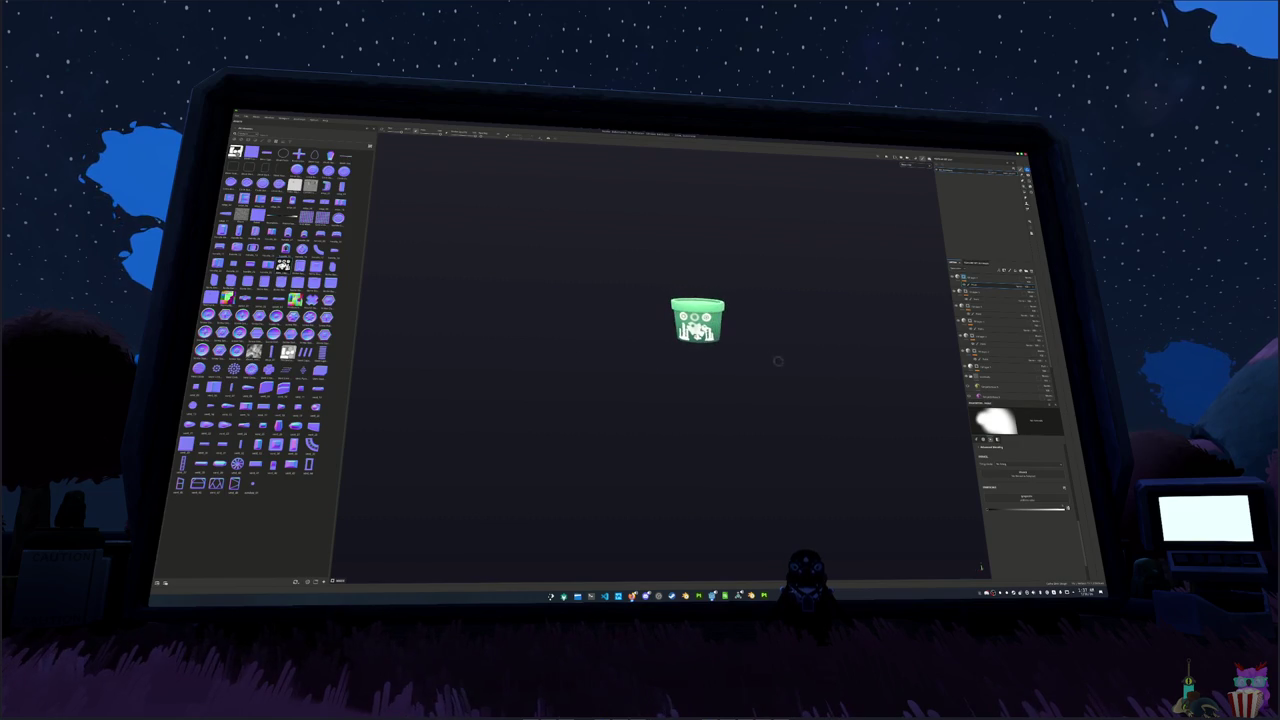
- Select the projection layer and drag its scale slider to widen the decal projection slightly
scroll(937, 286, "up", 3)
left_click(985, 278)
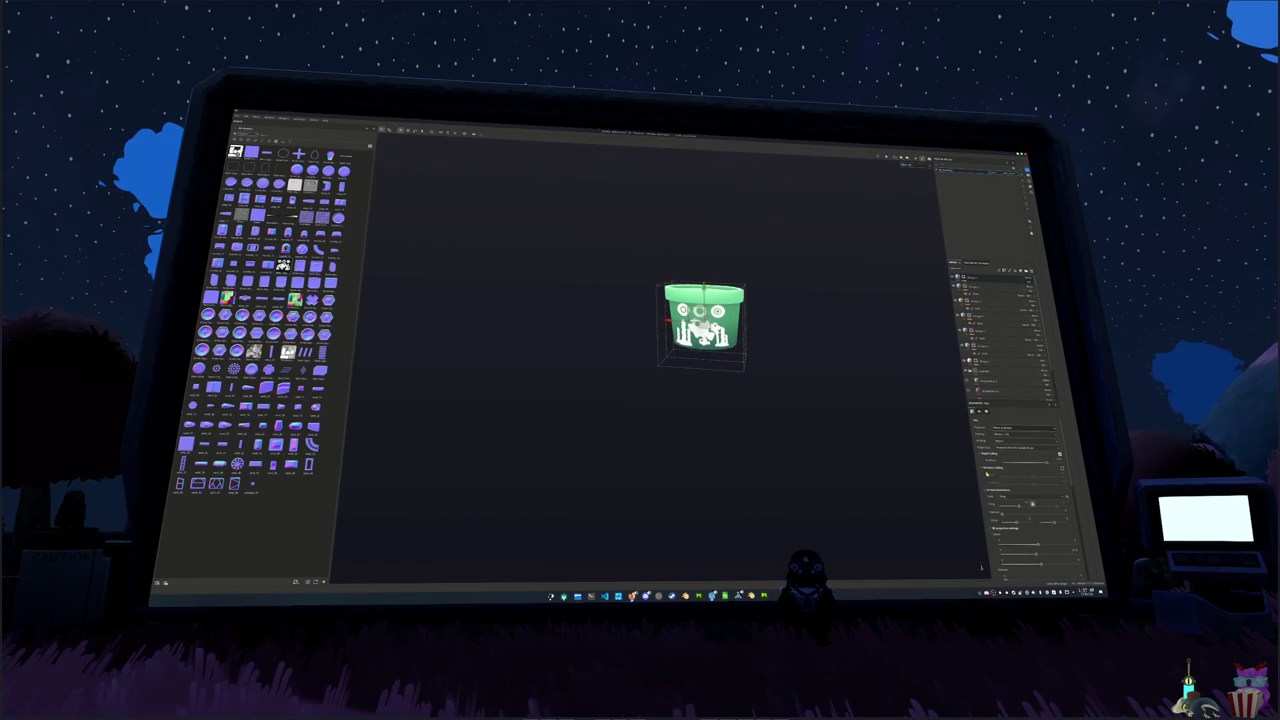
scroll(992, 493, "down", 4)
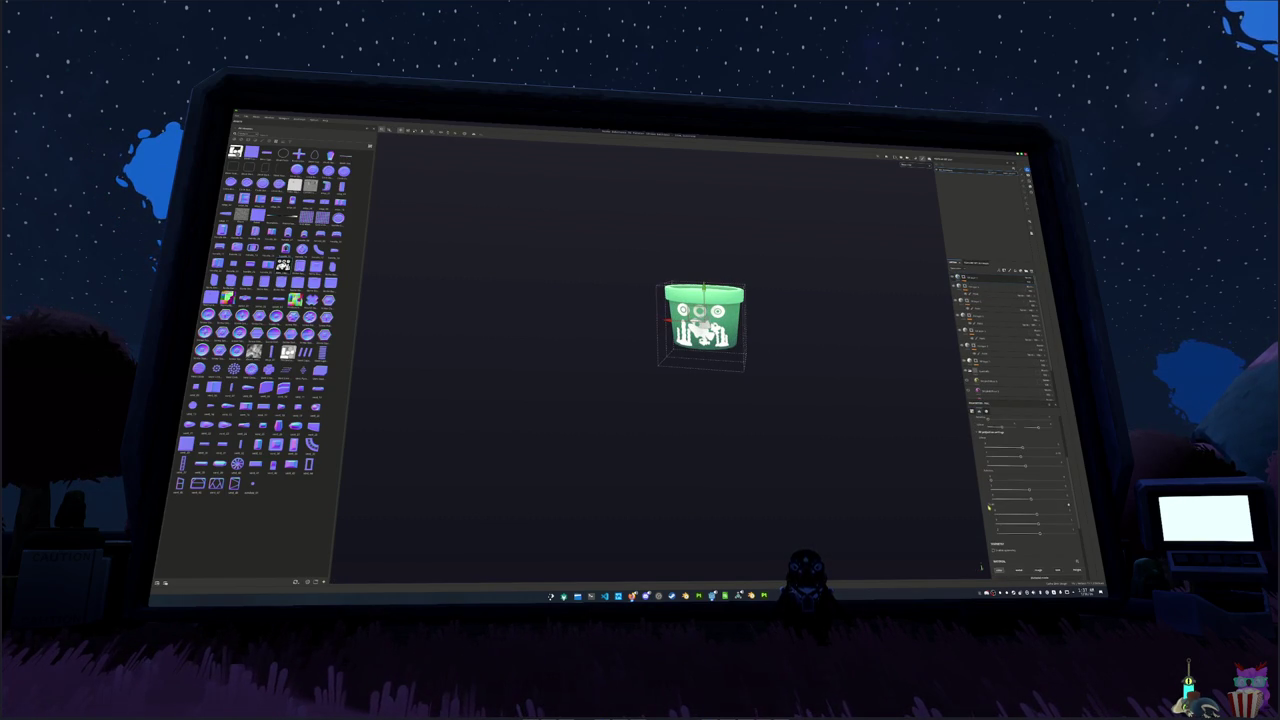
mouse_move(1036, 515)
left_mouse_down()
mouse_move(1058, 515)
mouse_move(1029, 515)
left_mouse_up()
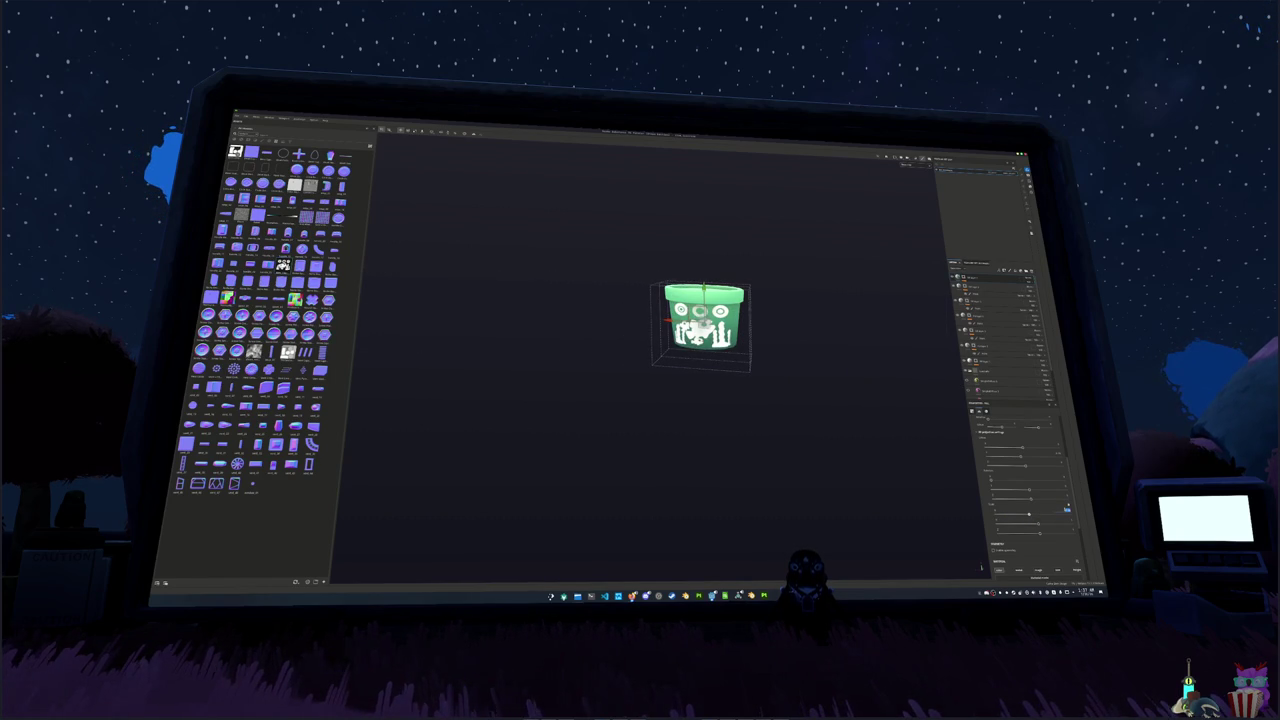
scroll(894, 355, "up", 3)
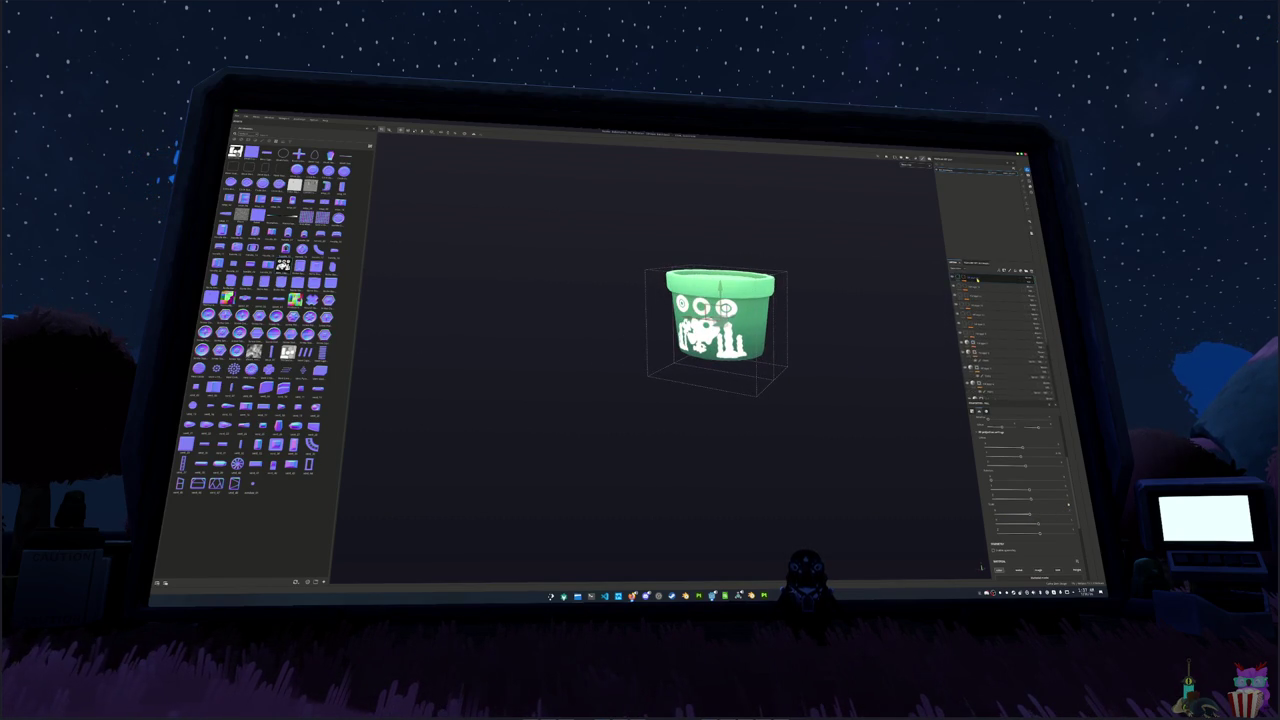
left_click_drag(880, 357, 800, 350)
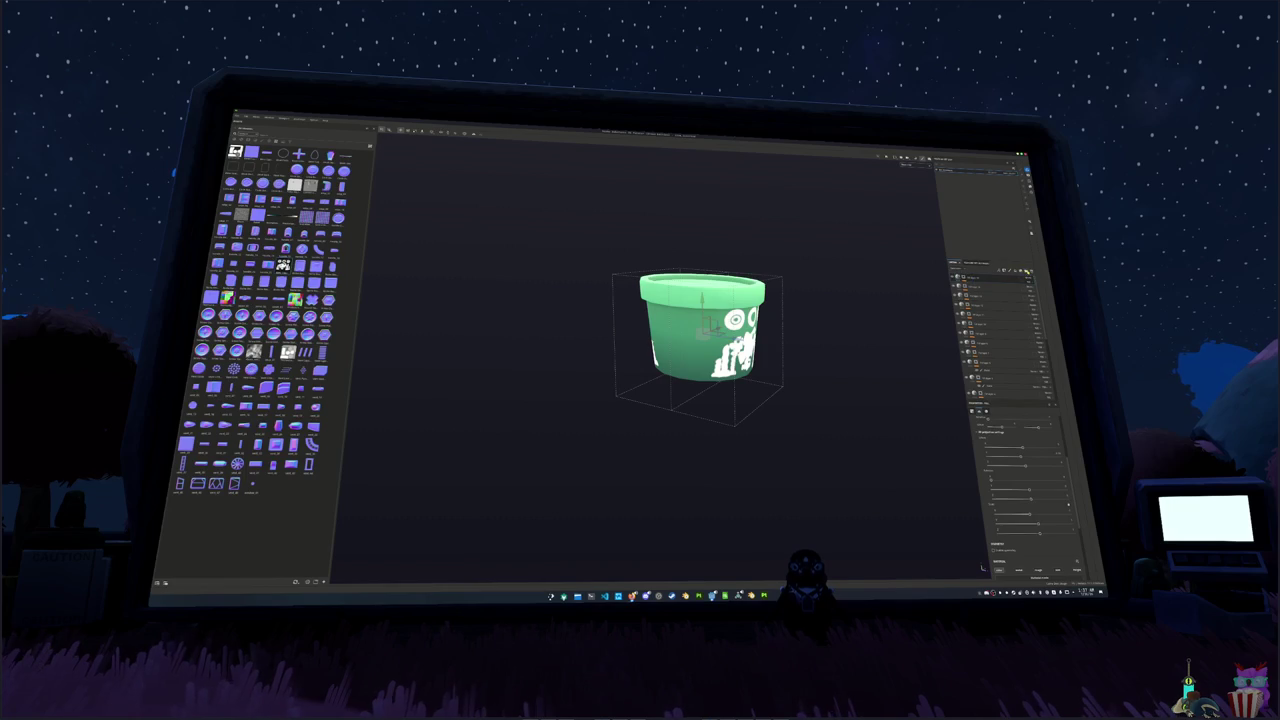
- Browse the decal projection layers, briefly turning the pot's rim white and back to green
left_click(979, 278)
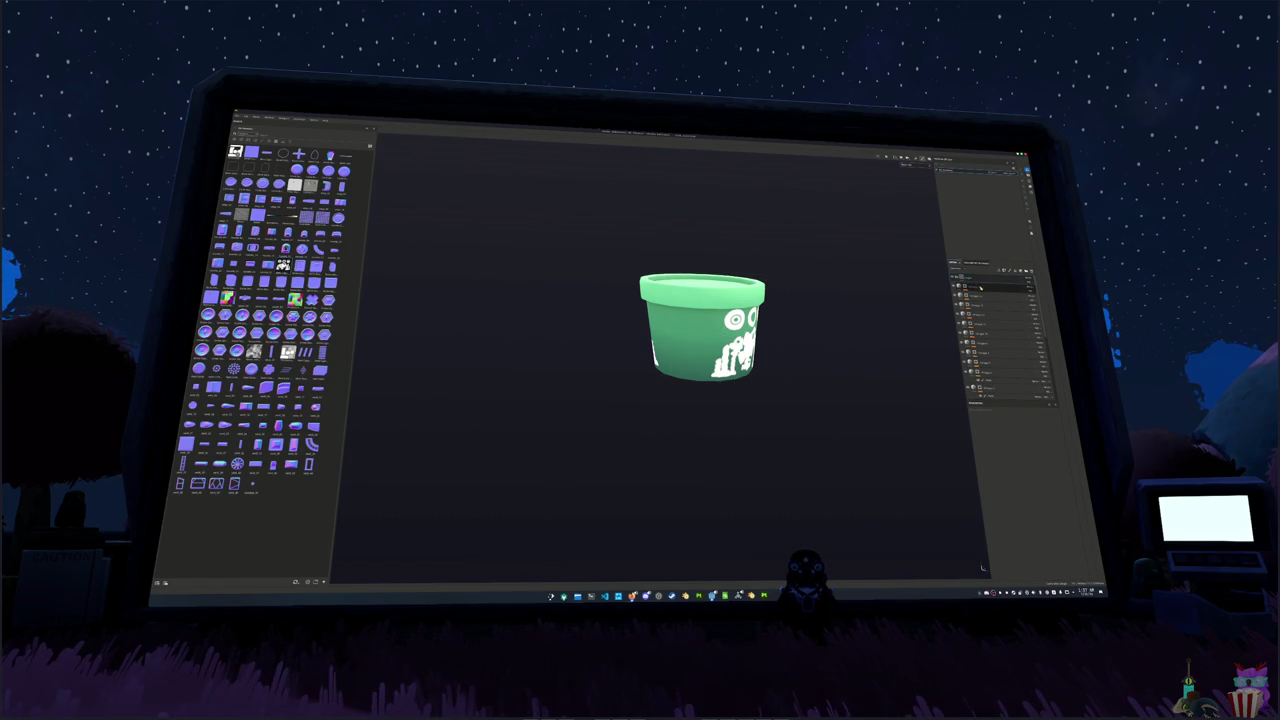
left_click(990, 323)
left_click(986, 333)
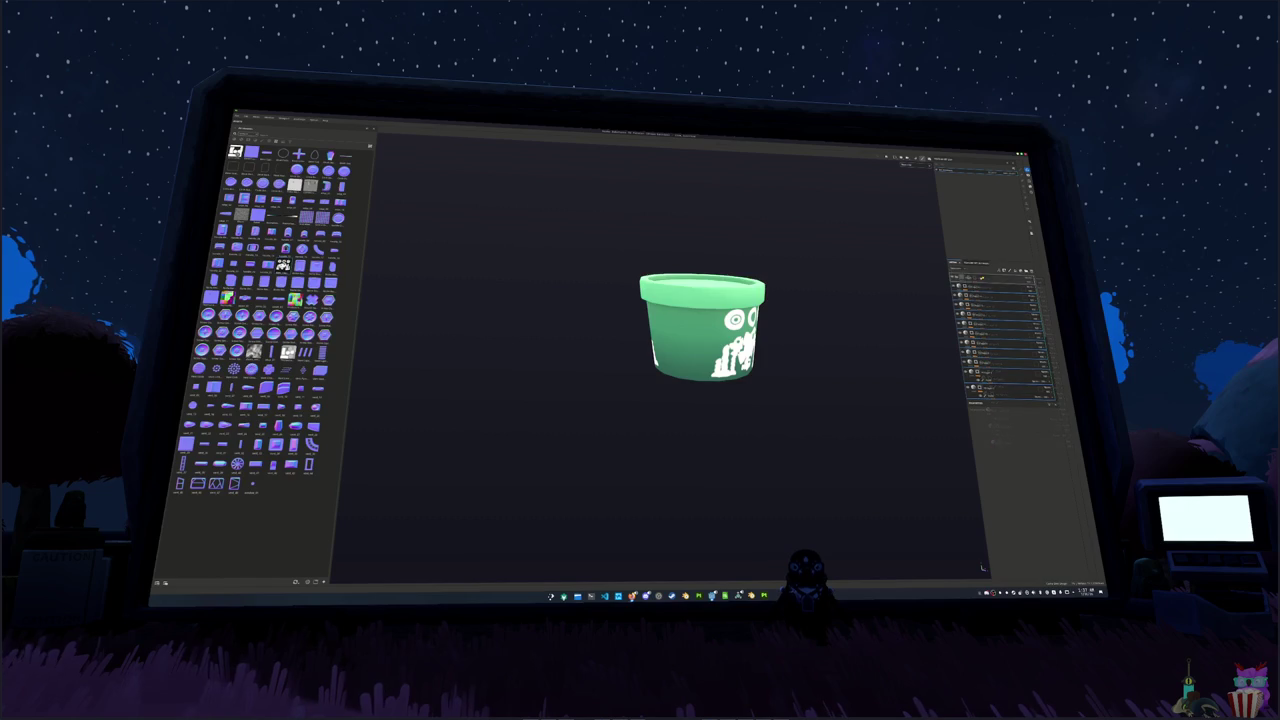
left_click(972, 287)
left_click(963, 285)
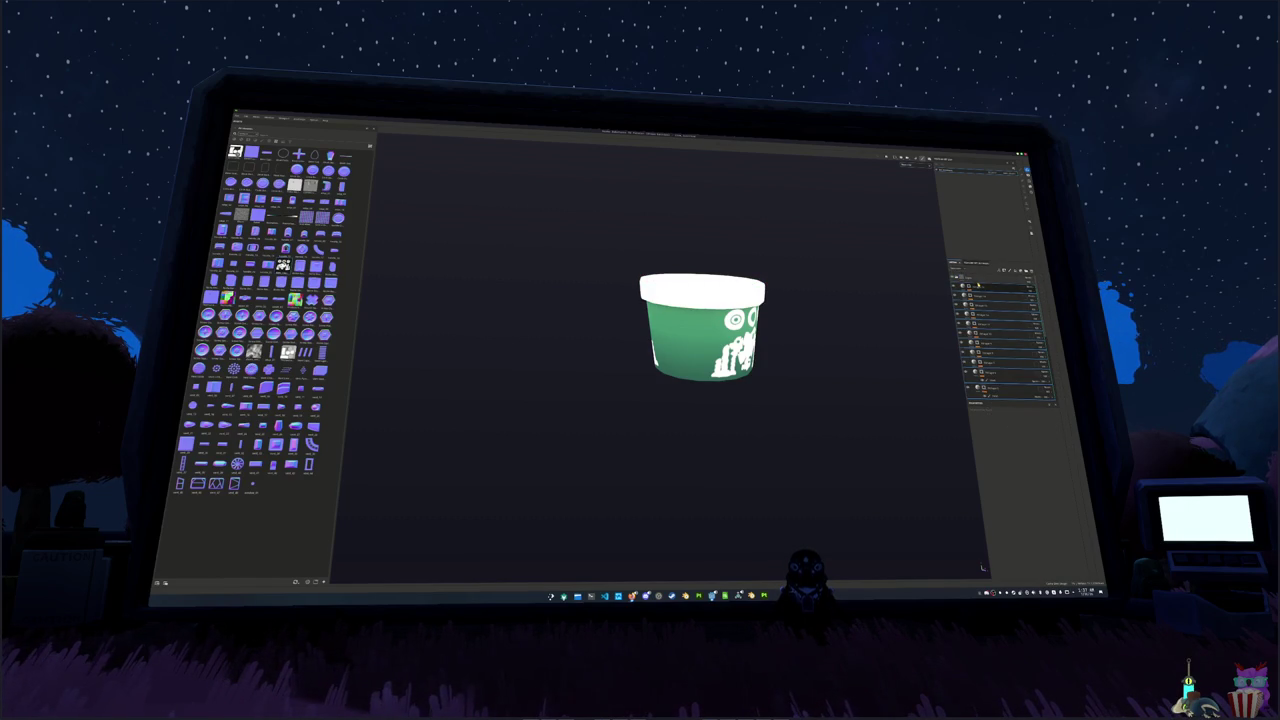
left_click(915, 295)
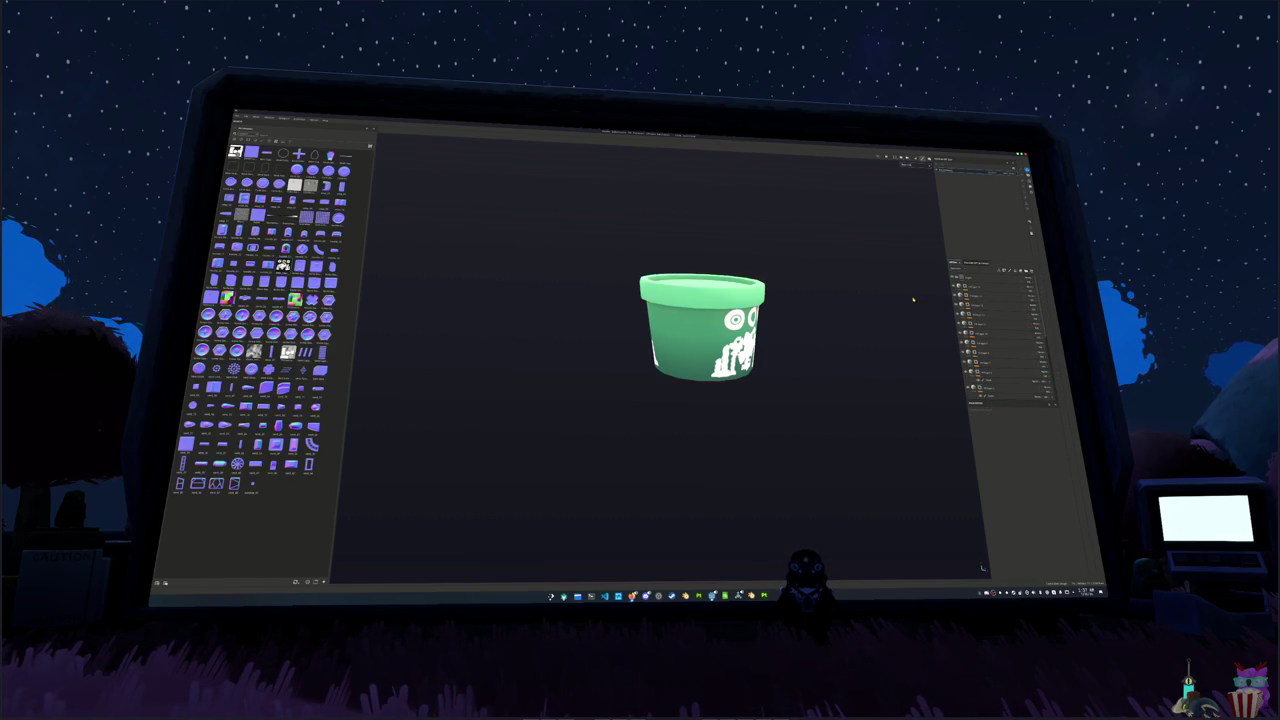
left_click(994, 389)
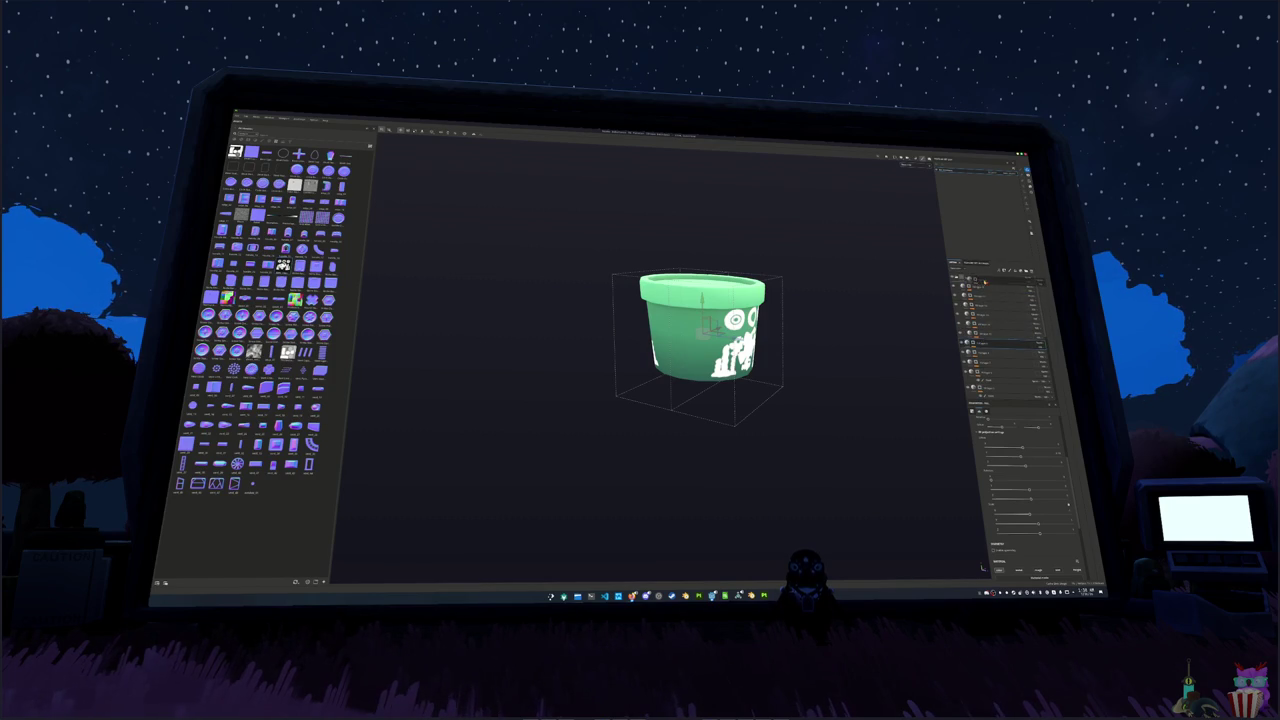
- Expand and collapse the top layer groups and select several pot layers together
left_click(977, 295)
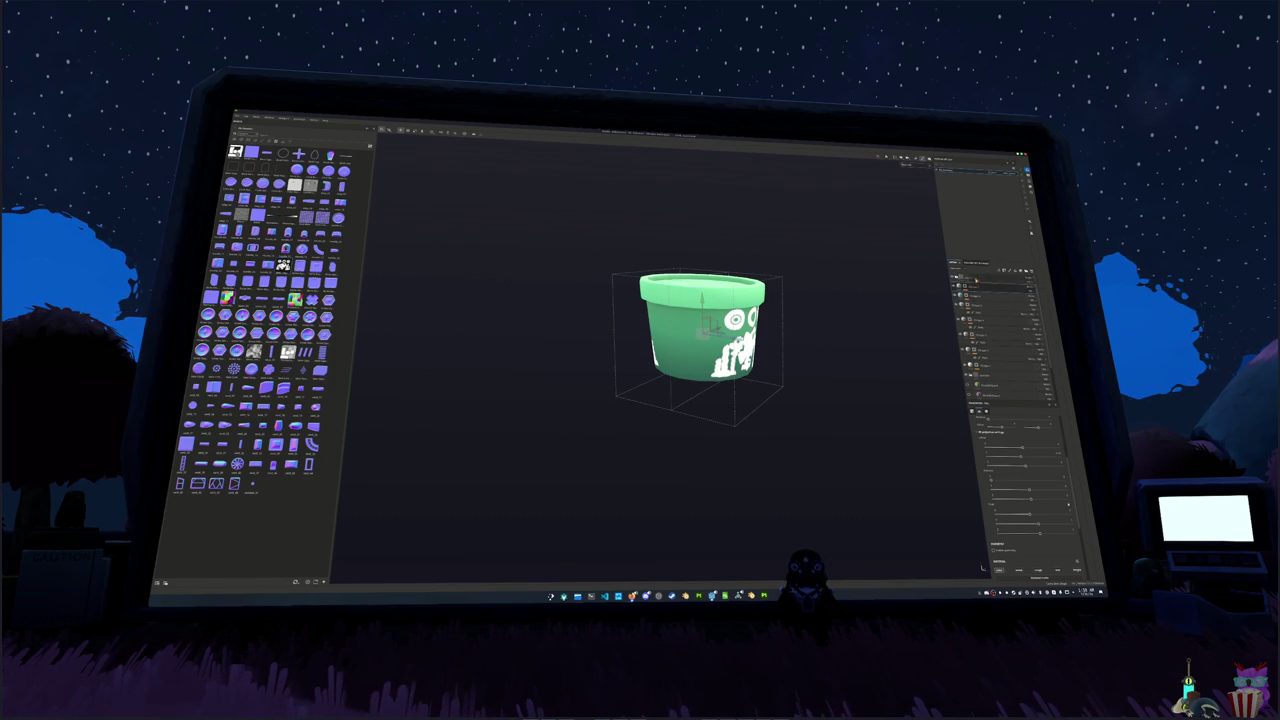
left_click(967, 287)
left_click(967, 287)
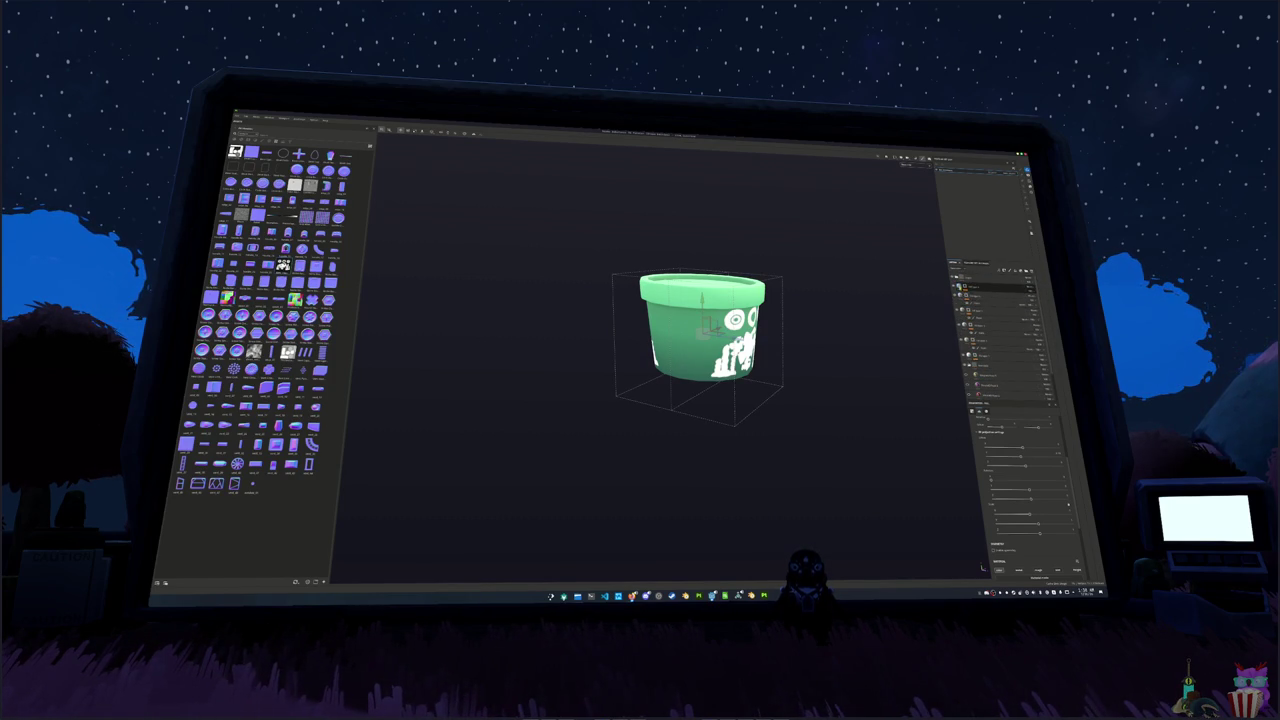
left_click(967, 296)
left_click(975, 323)
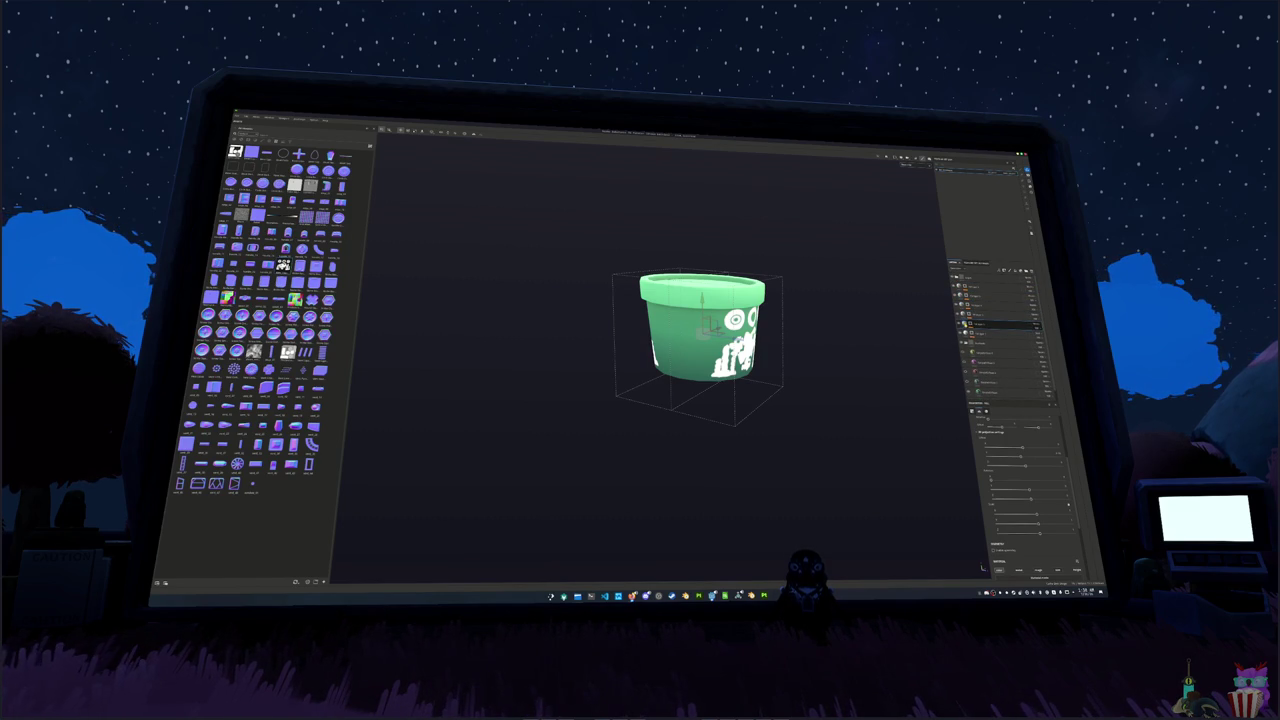
left_click(1000, 333)
left_click(1000, 316)
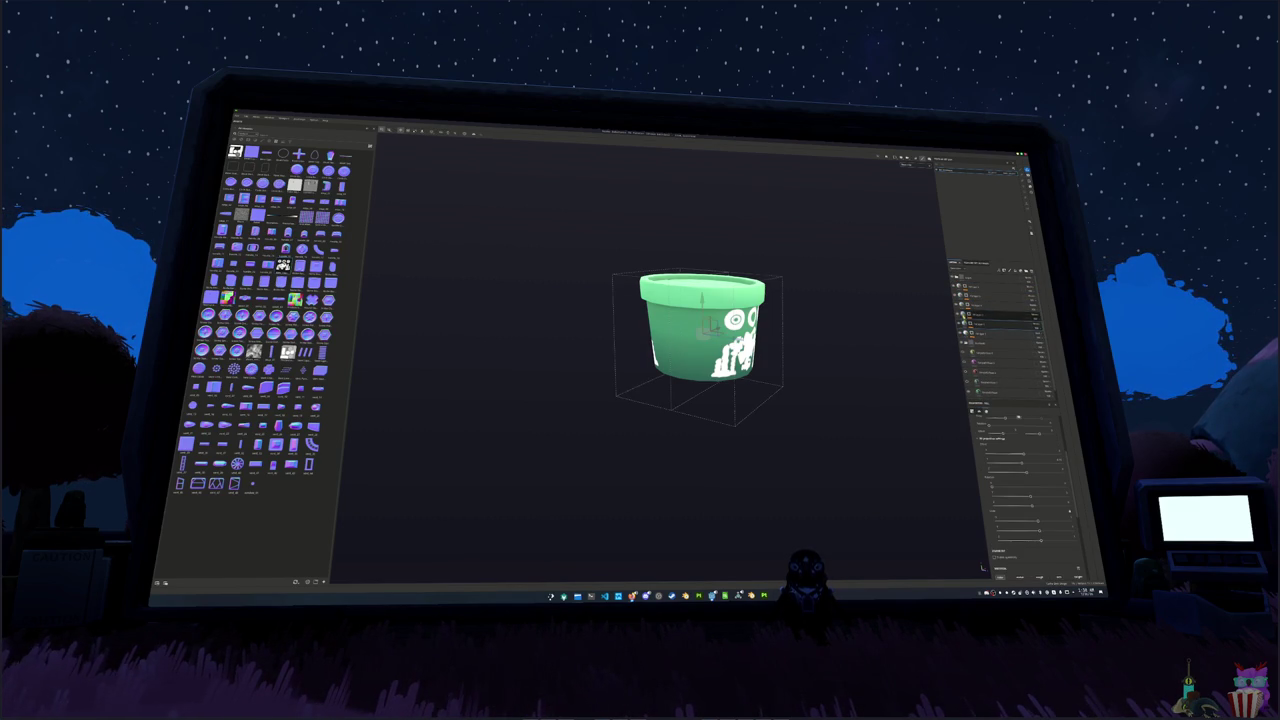
left_click(985, 287, "shift")
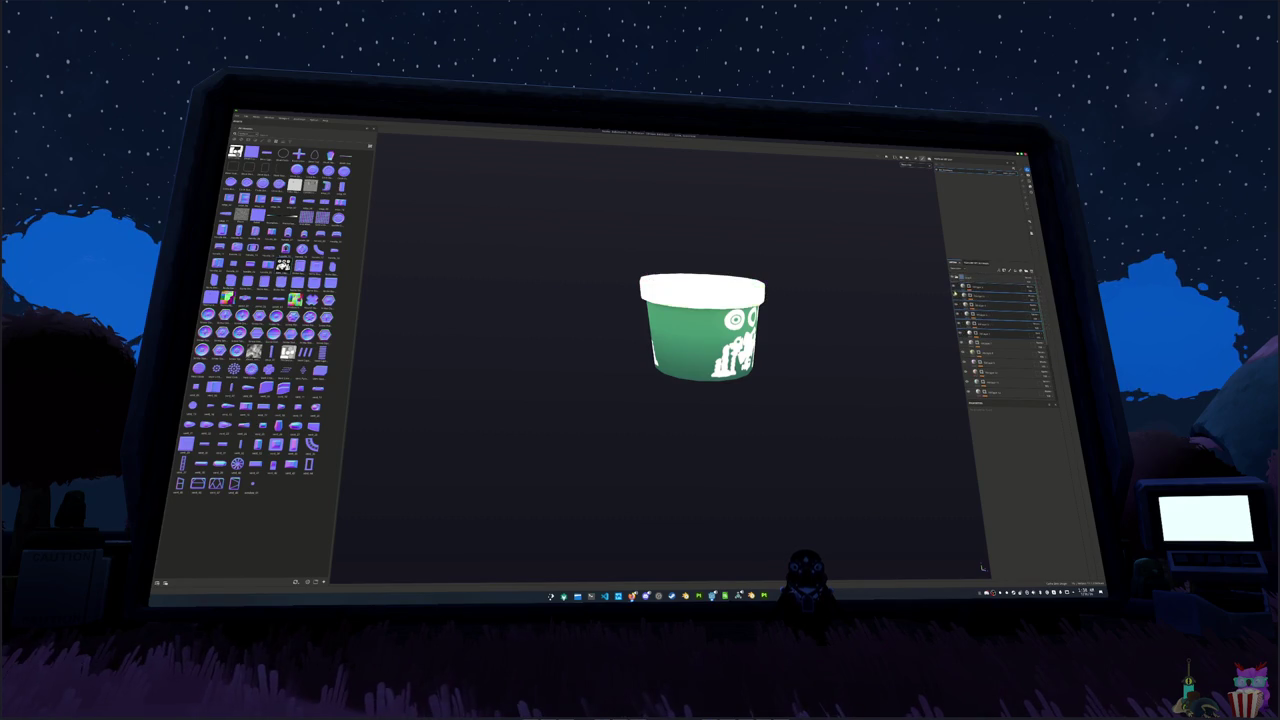
- Select the pot layer and enable the pale yellow variant group
left_click(958, 290)
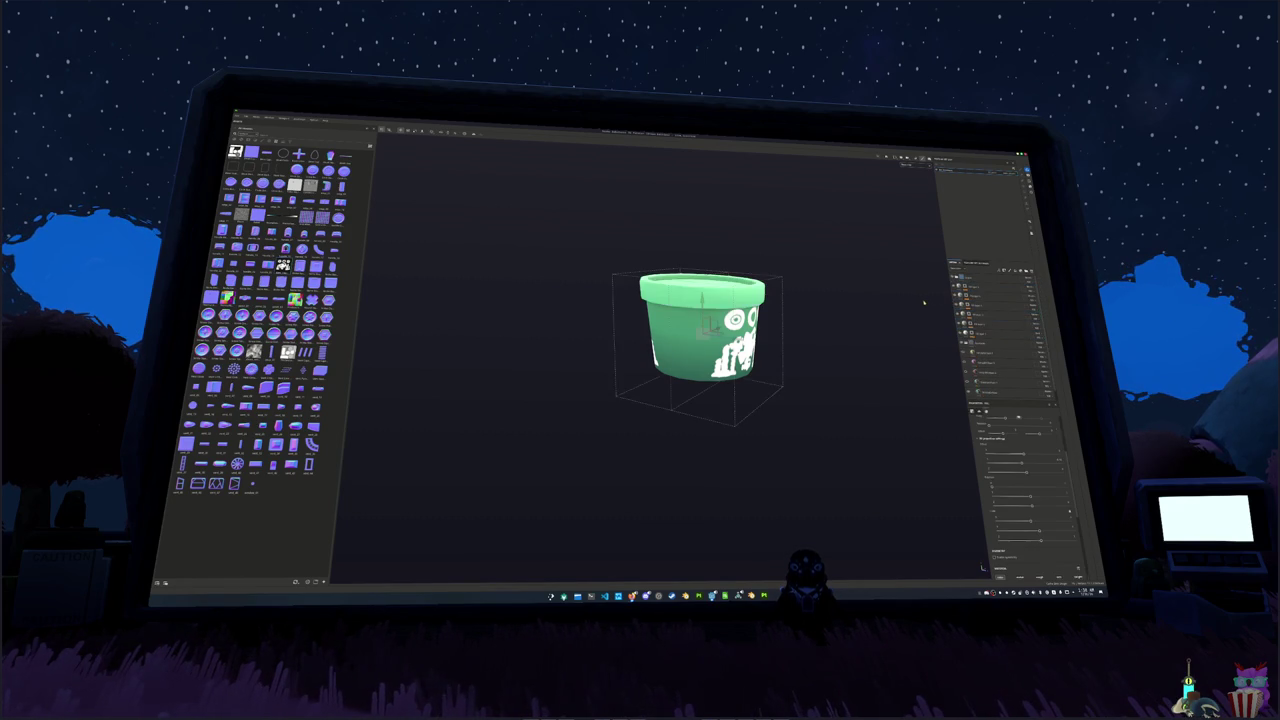
left_click(984, 282)
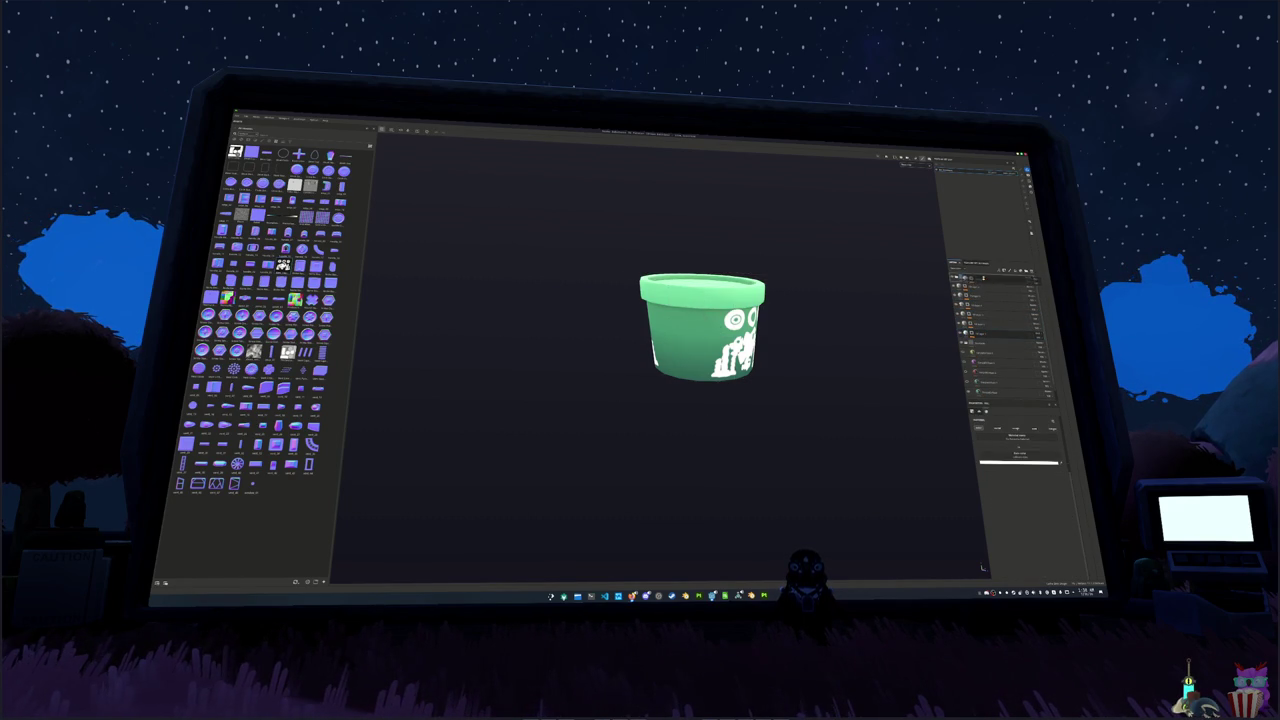
left_click(960, 290)
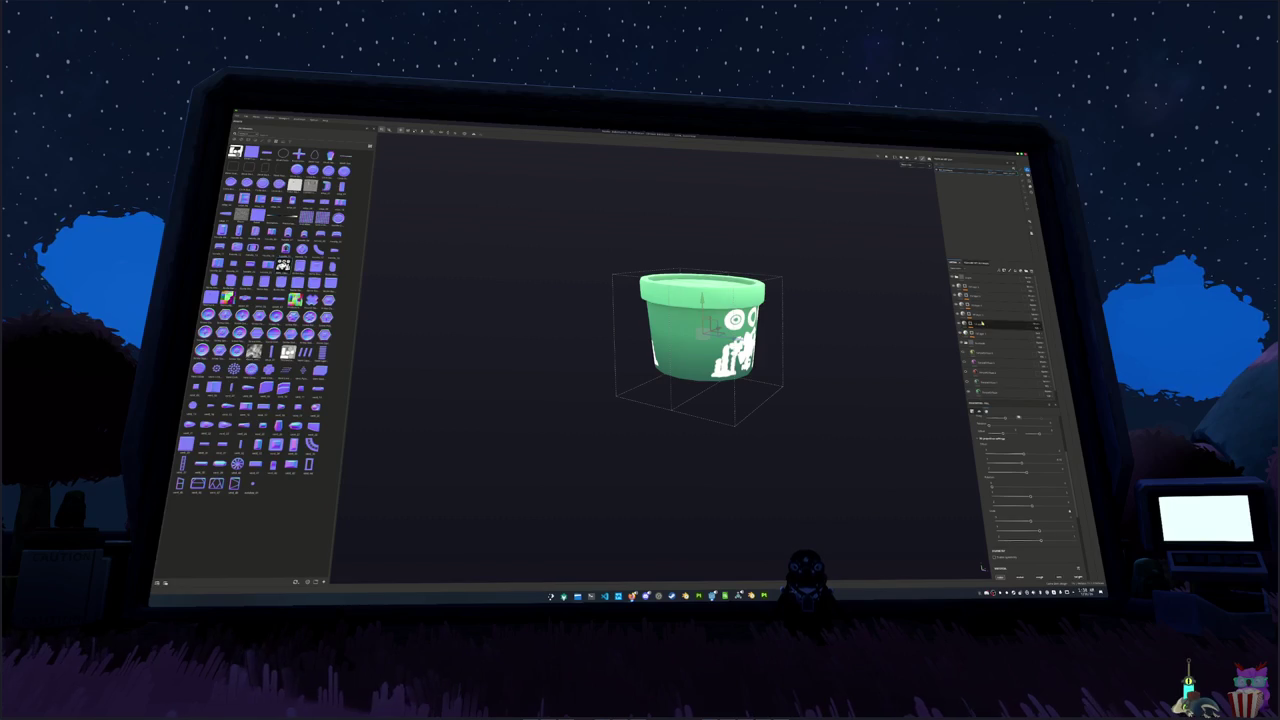
left_click(980, 322)
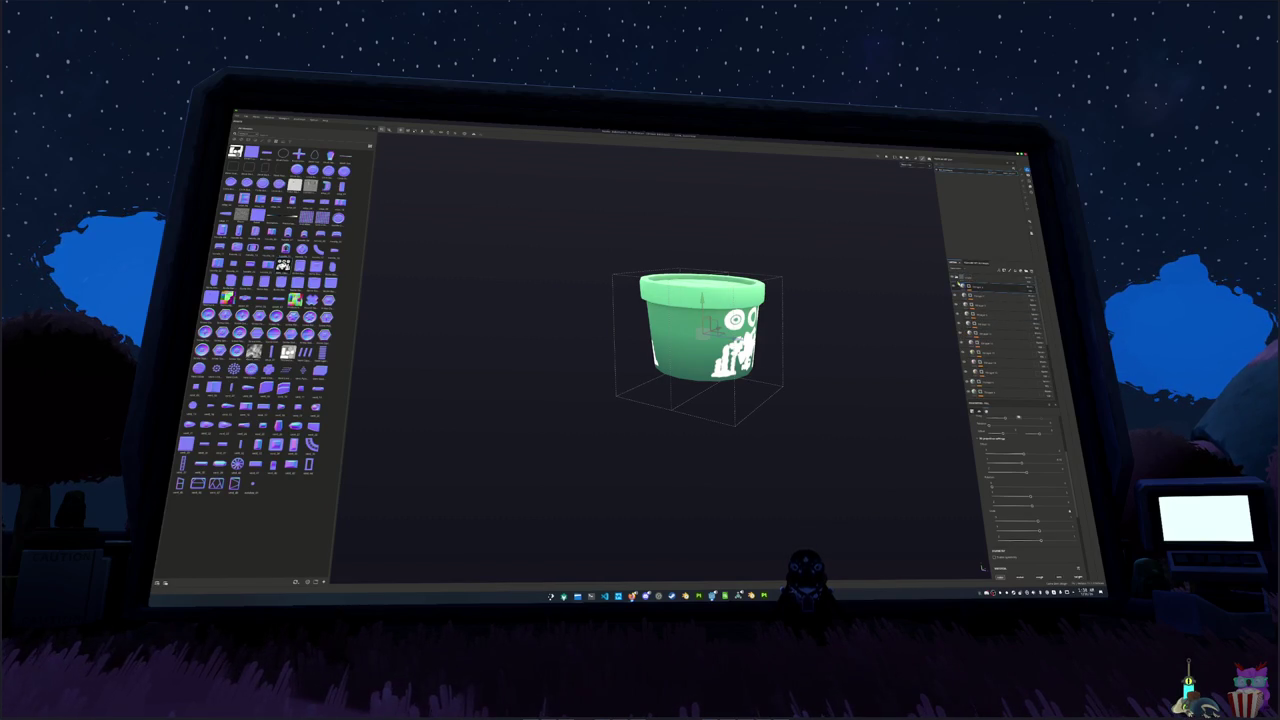
left_click(976, 312)
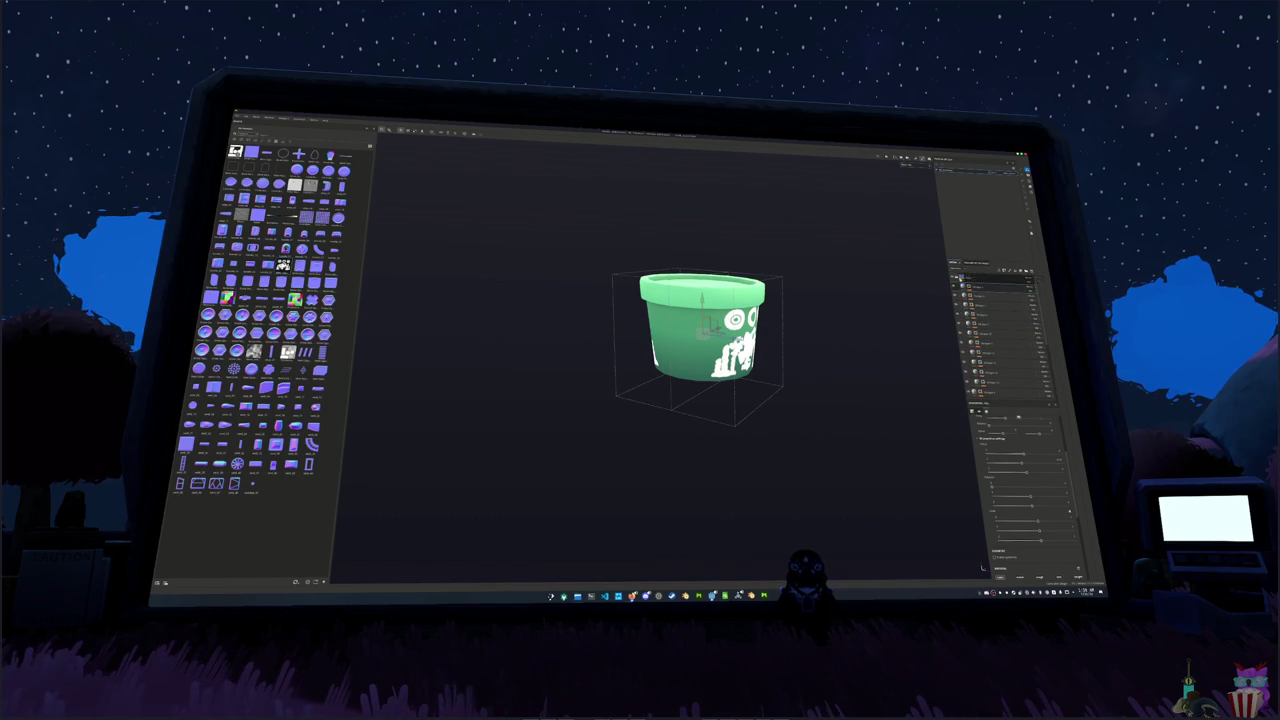
left_click(982, 276)
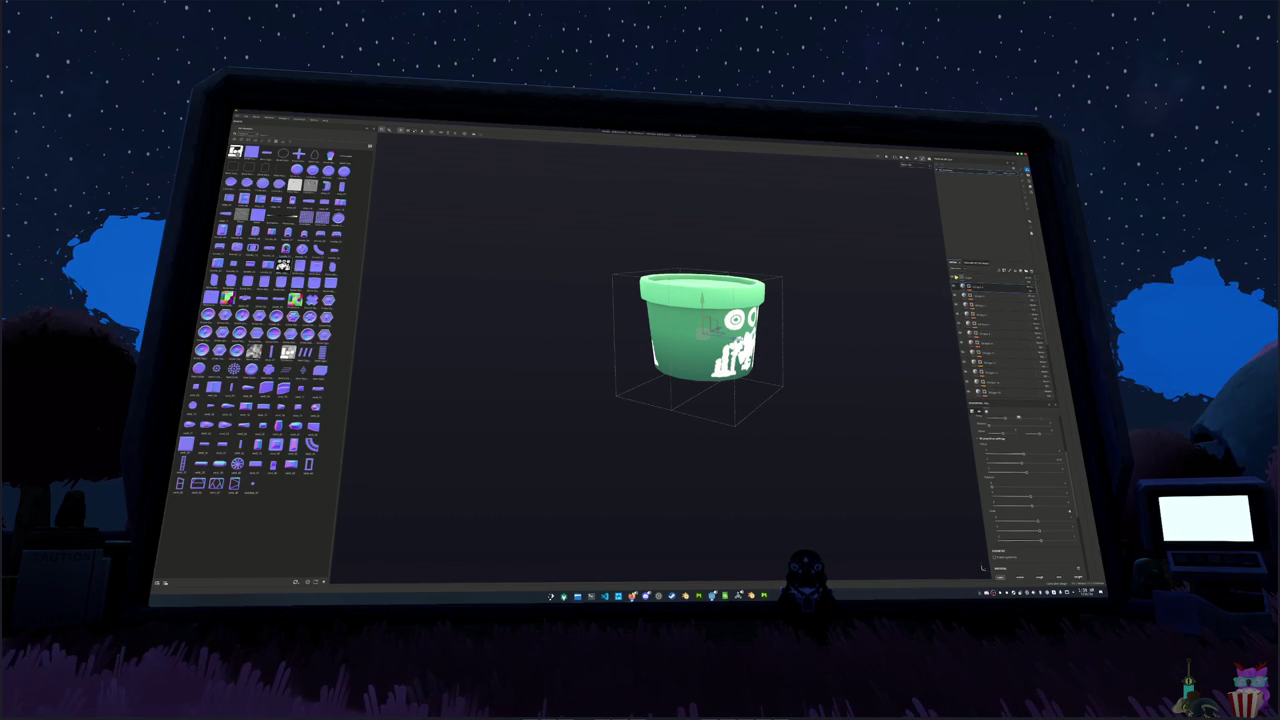
left_click(975, 297)
left_click(958, 280)
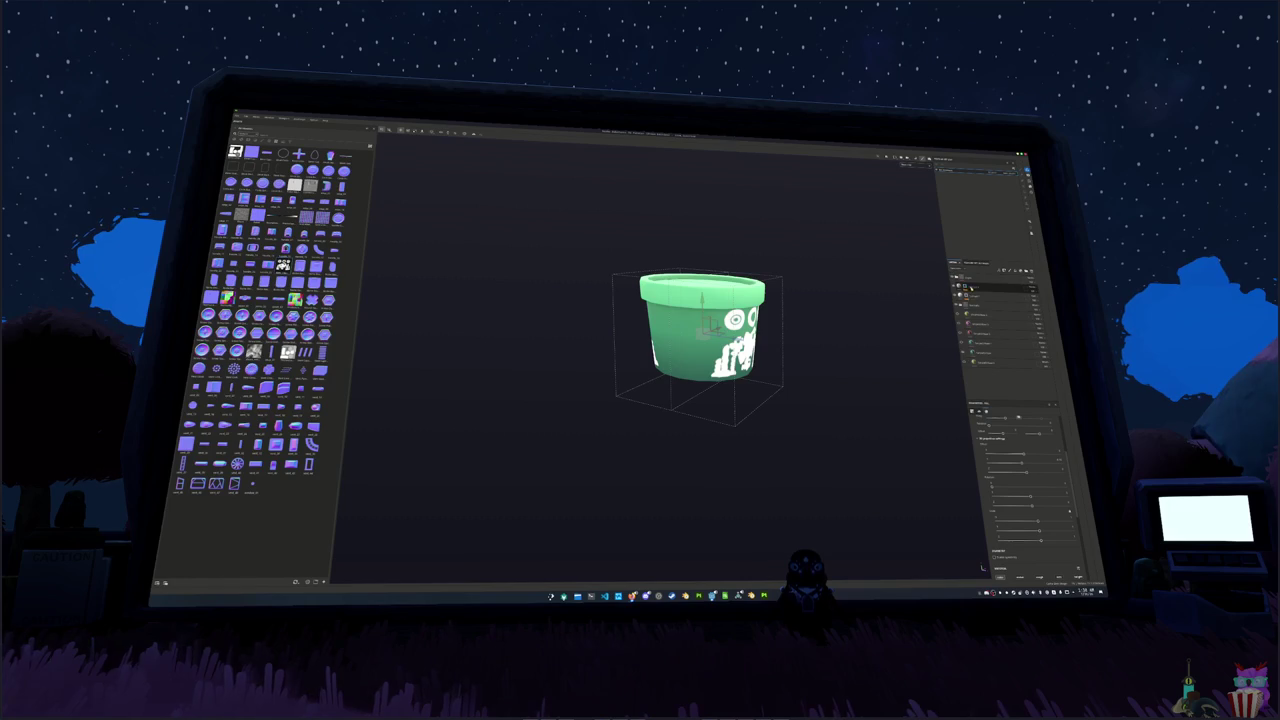
left_click(958, 290)
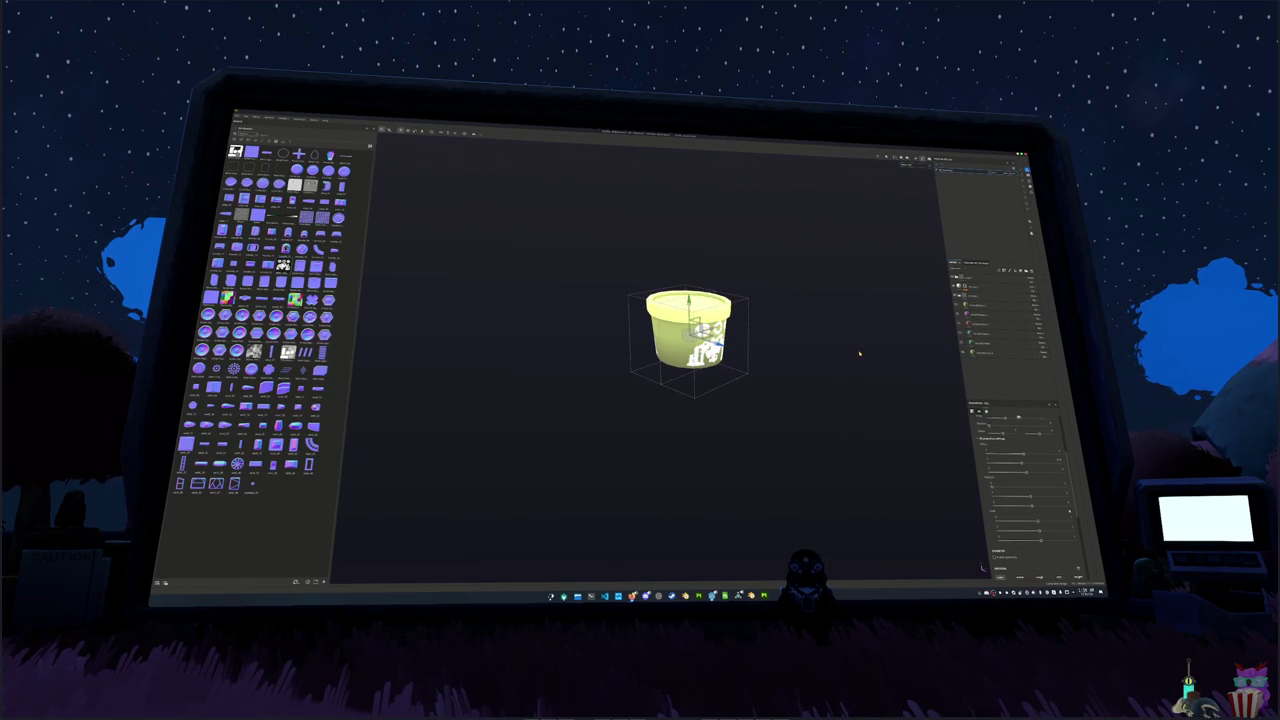
- Export the pot's textures into a chosen target output folder
key("ctrl+shift+e")
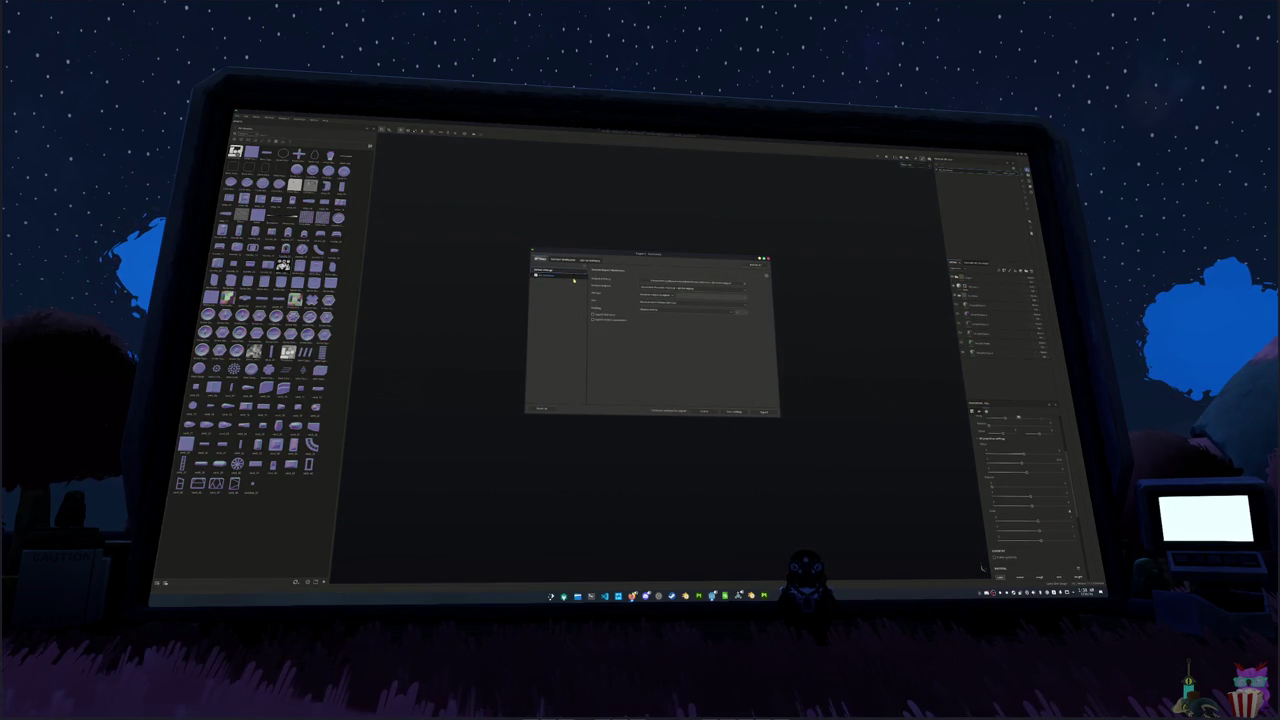
left_click(683, 283)
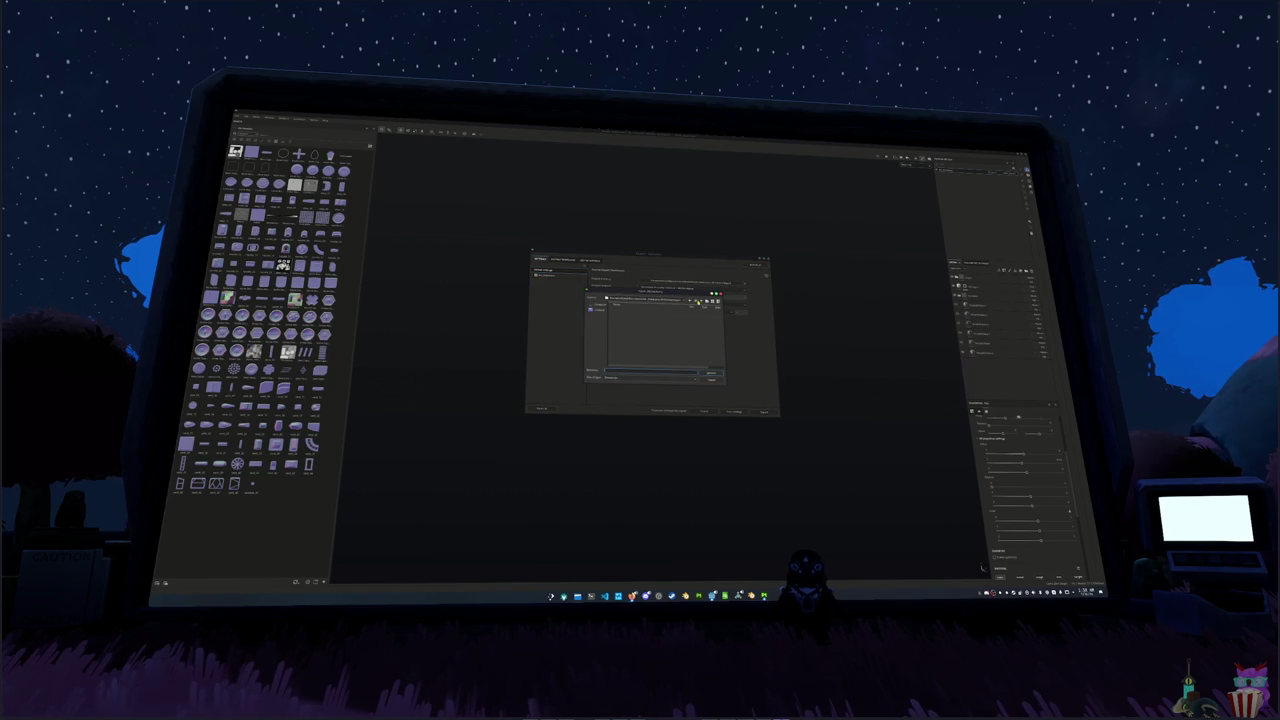
left_click(694, 302)
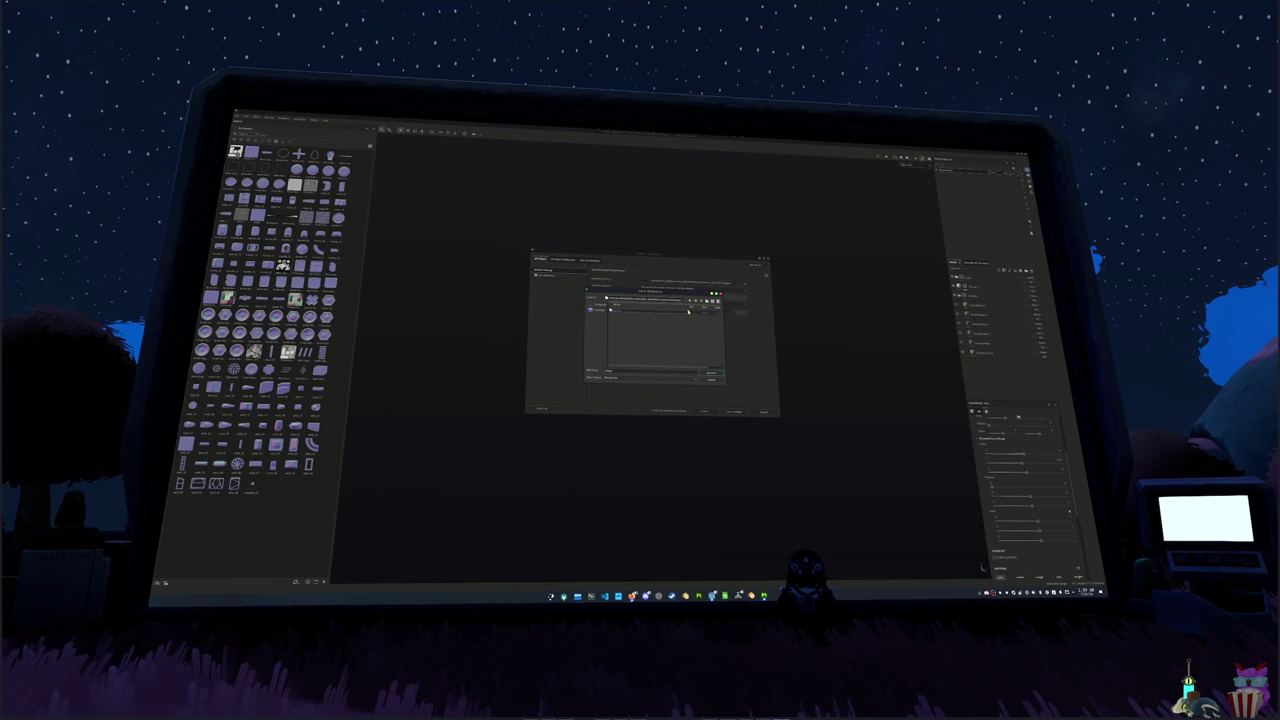
left_click(711, 375)
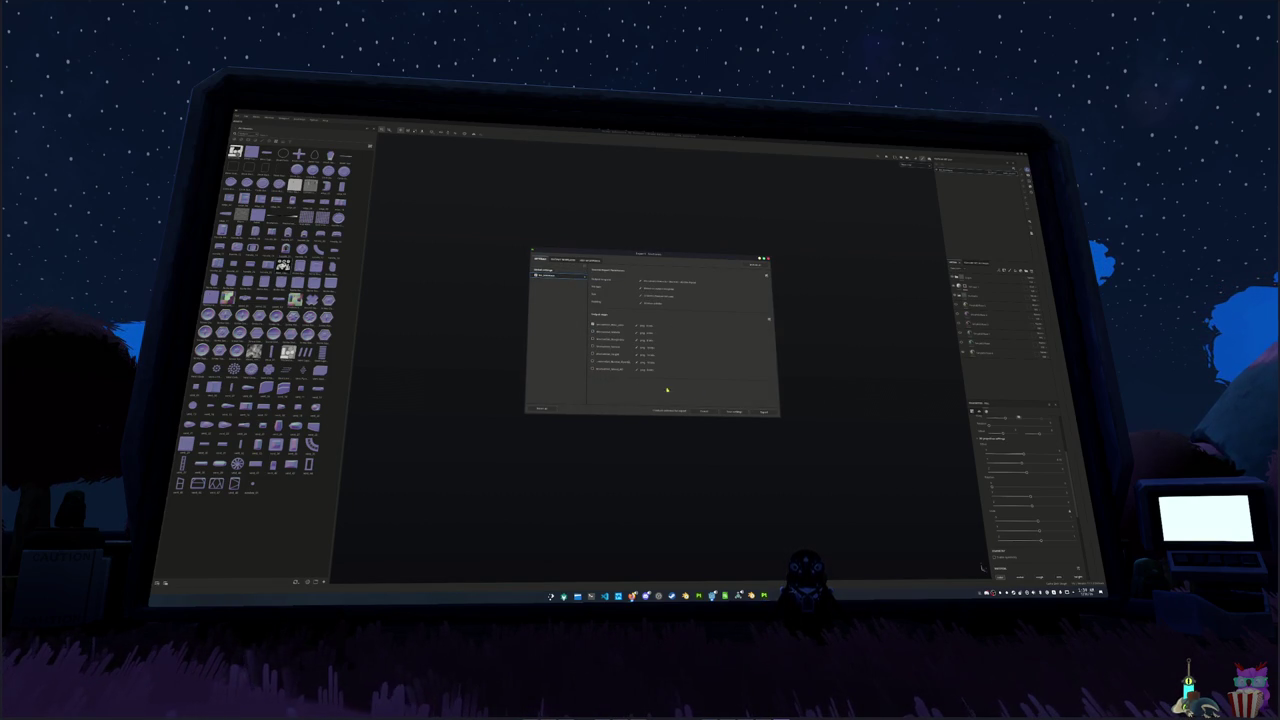
left_click(763, 411)
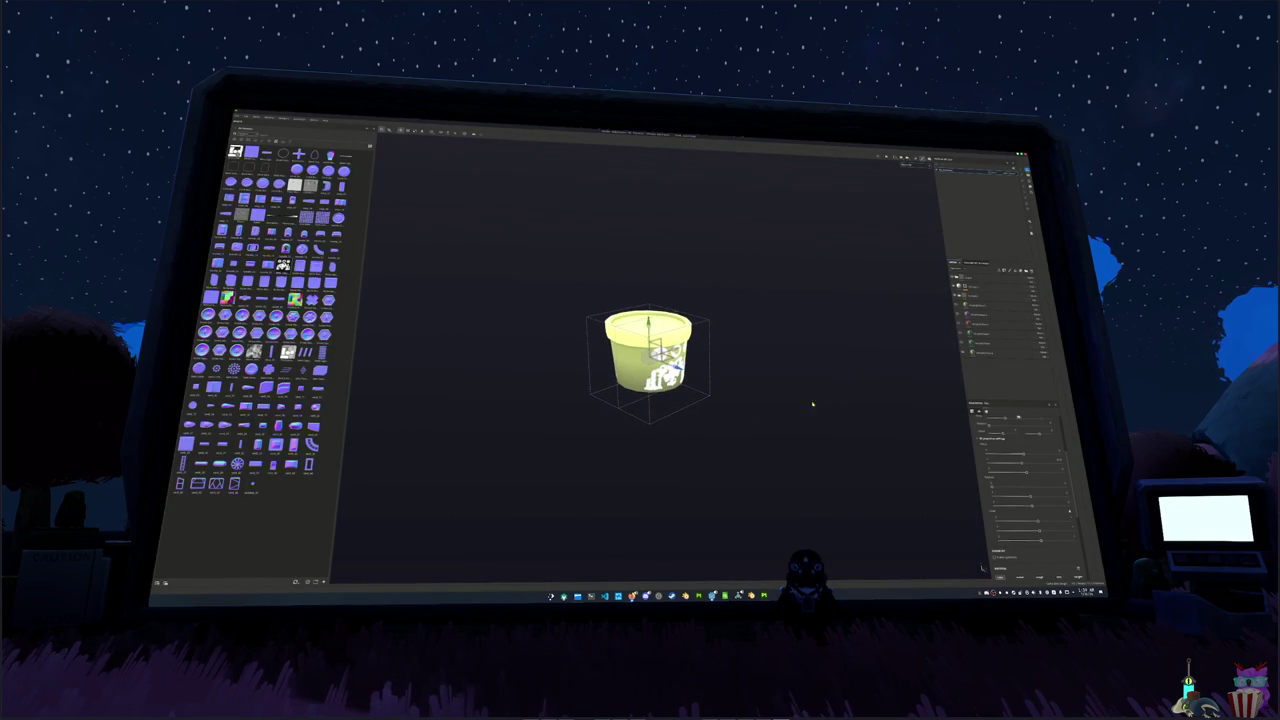
- Export the textures again for the next variant, using the first folder in the list
key("ctrl+shift+e")
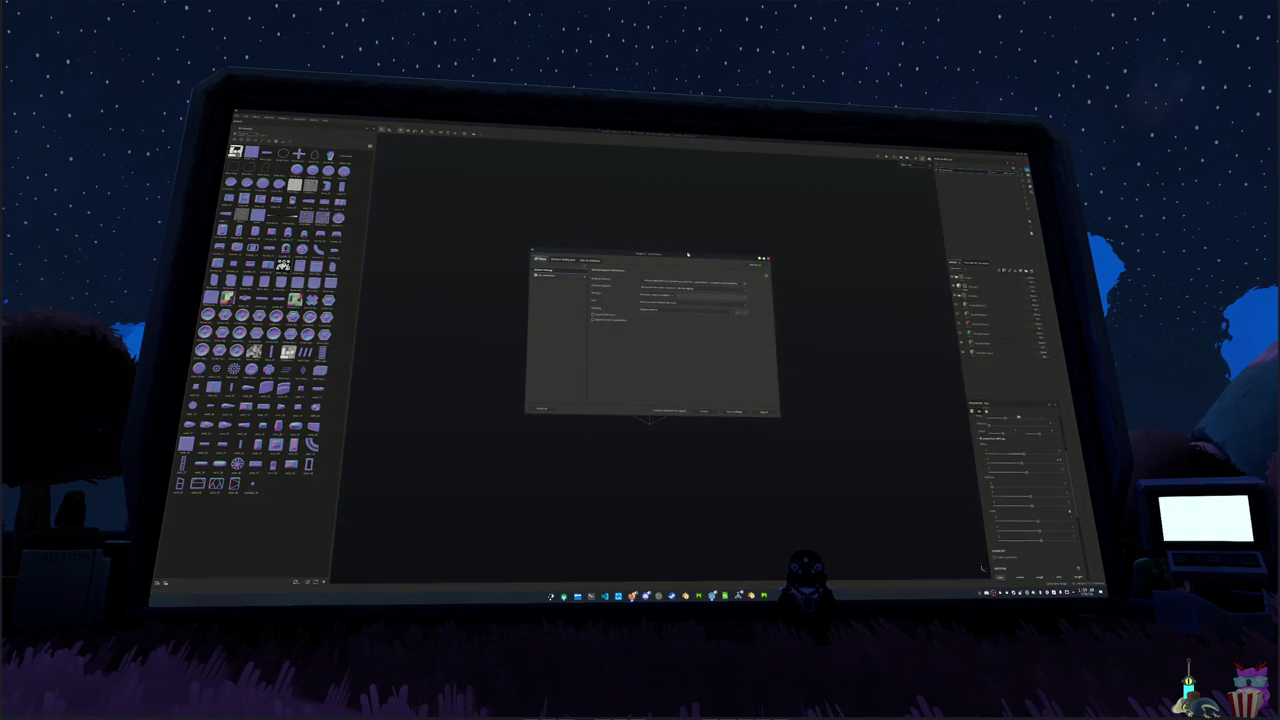
left_click(730, 284)
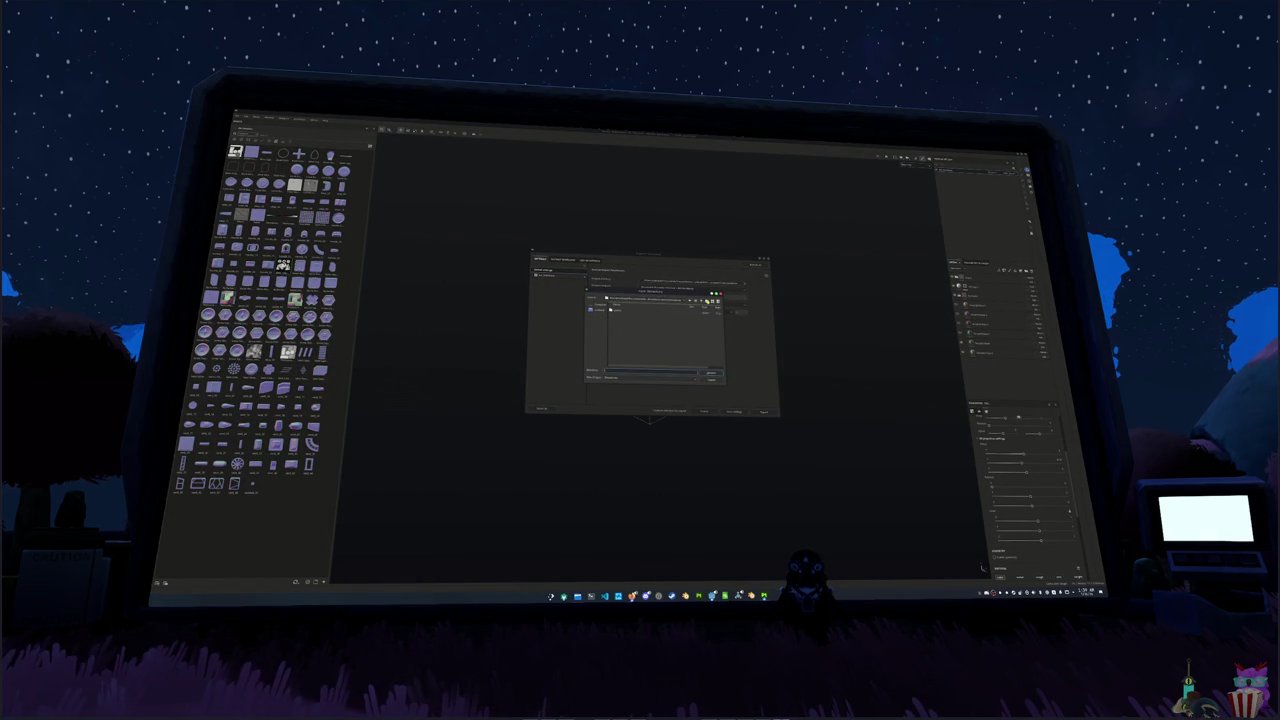
left_click(620, 313)
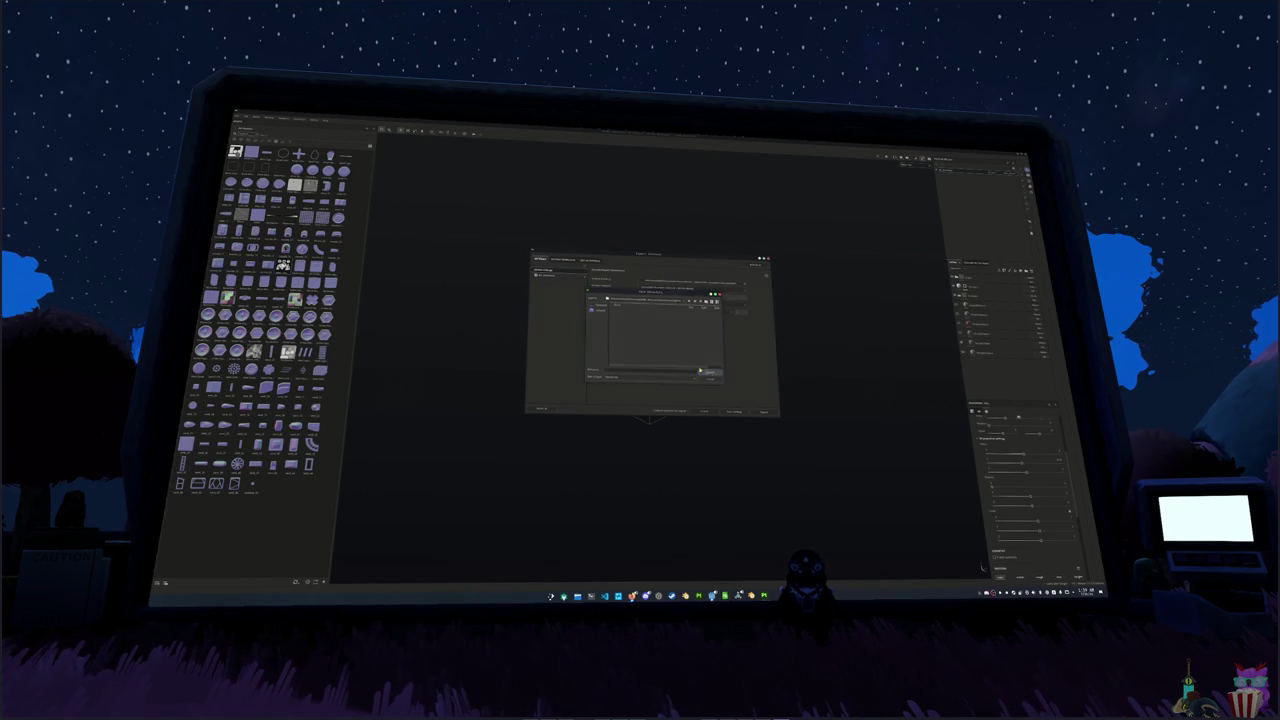
left_click(710, 373)
left_click(762, 410)
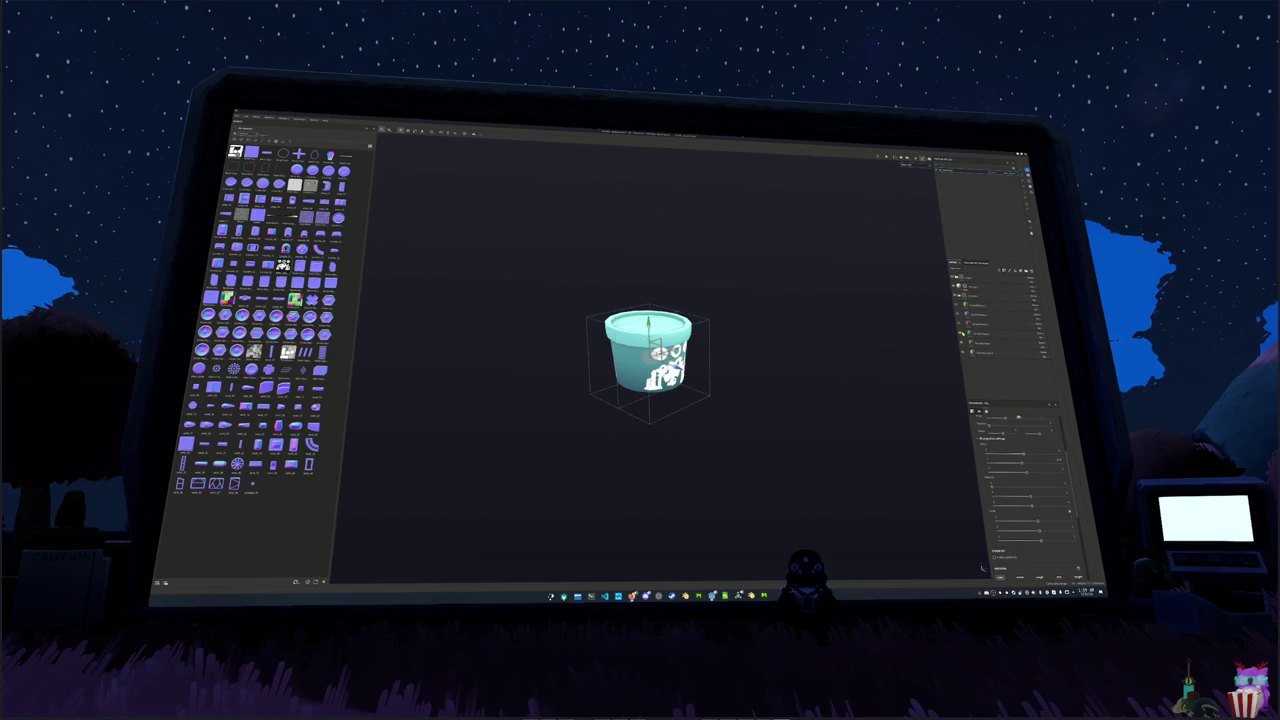
- Export the pot's textures to a newly browsed output folder, moving the comic window aside
key("ctrl+shift+e")
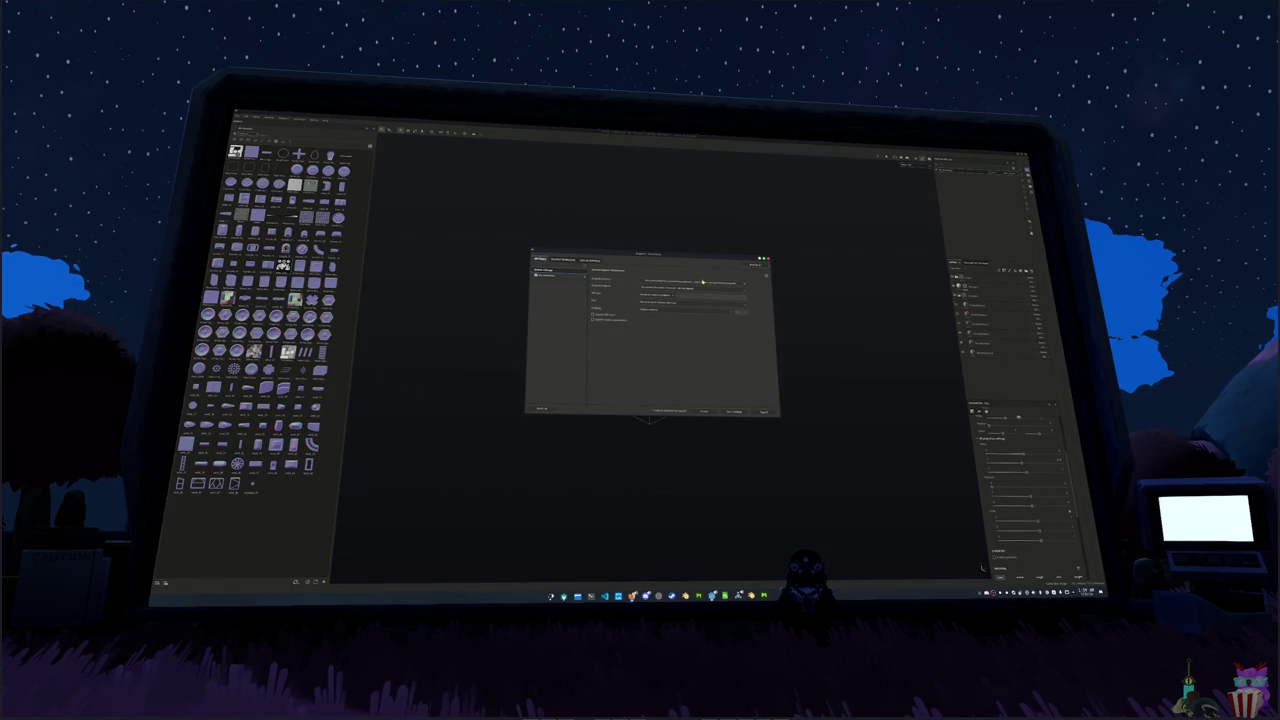
left_click(703, 281)
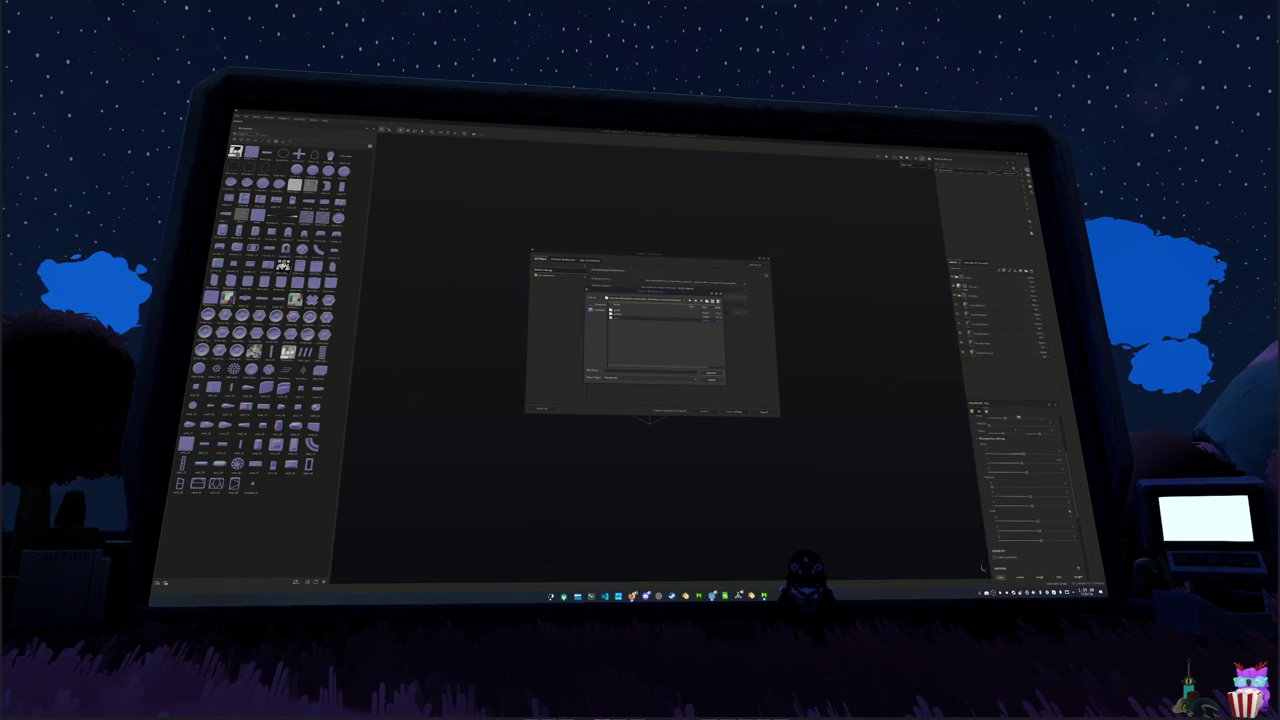
left_click_drag(1020, 230, 905, 230)
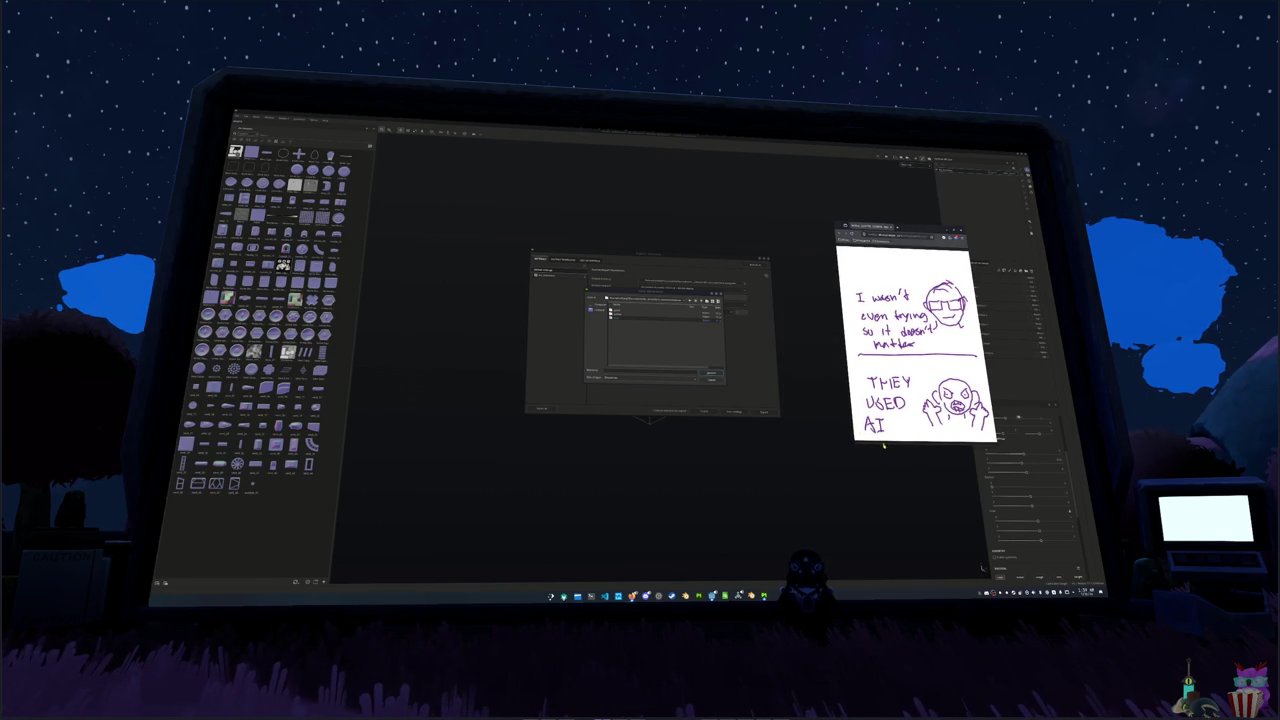
left_click_drag(883, 445, 868, 389)
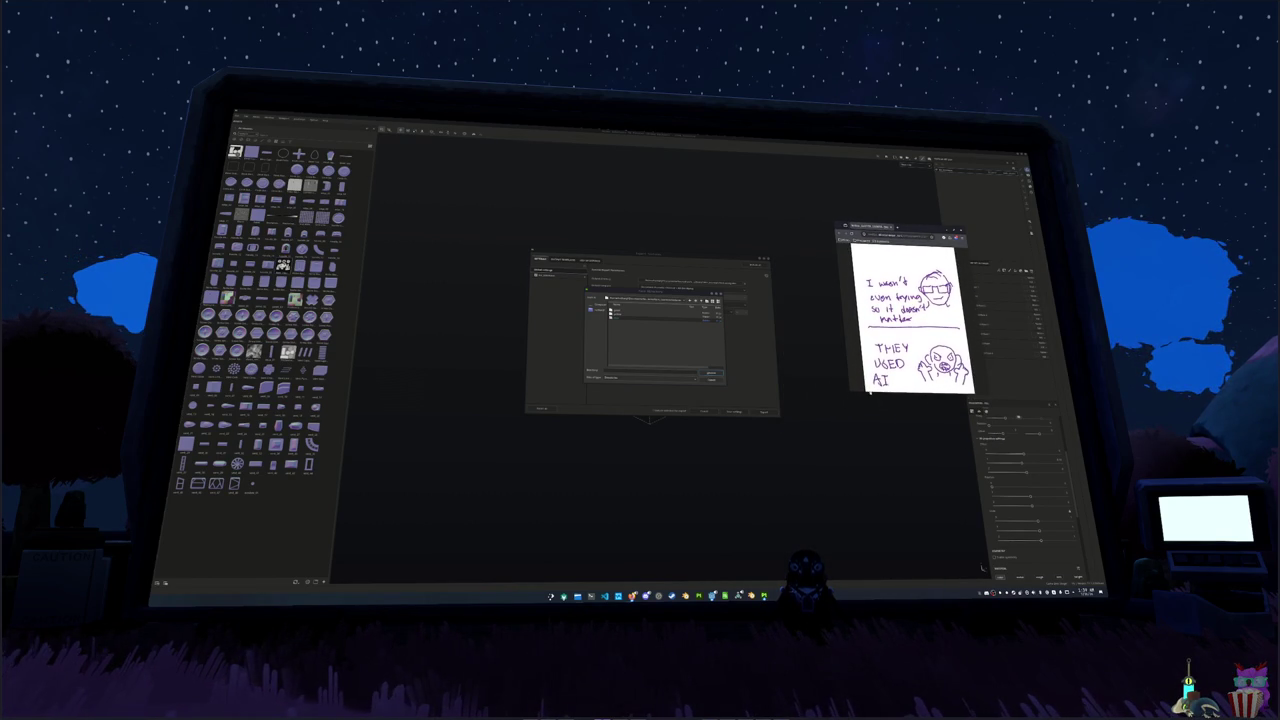
left_click_drag(922, 232, 890, 175)
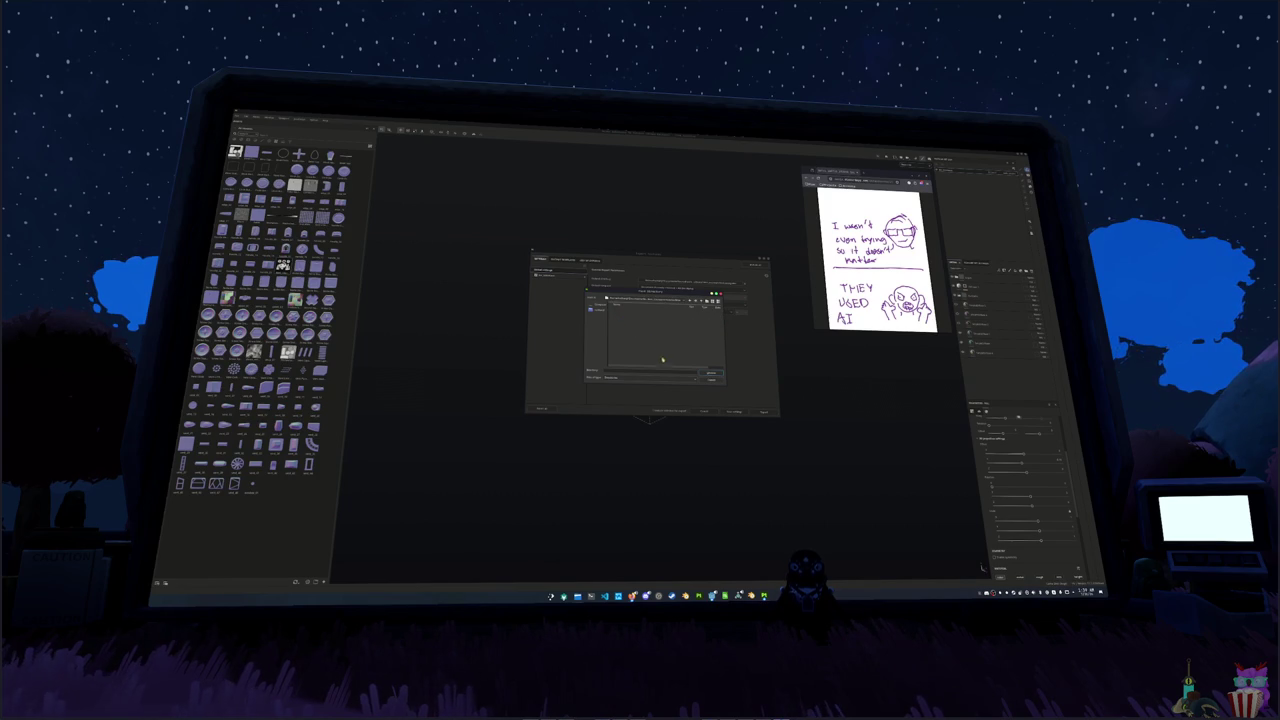
left_click(712, 375)
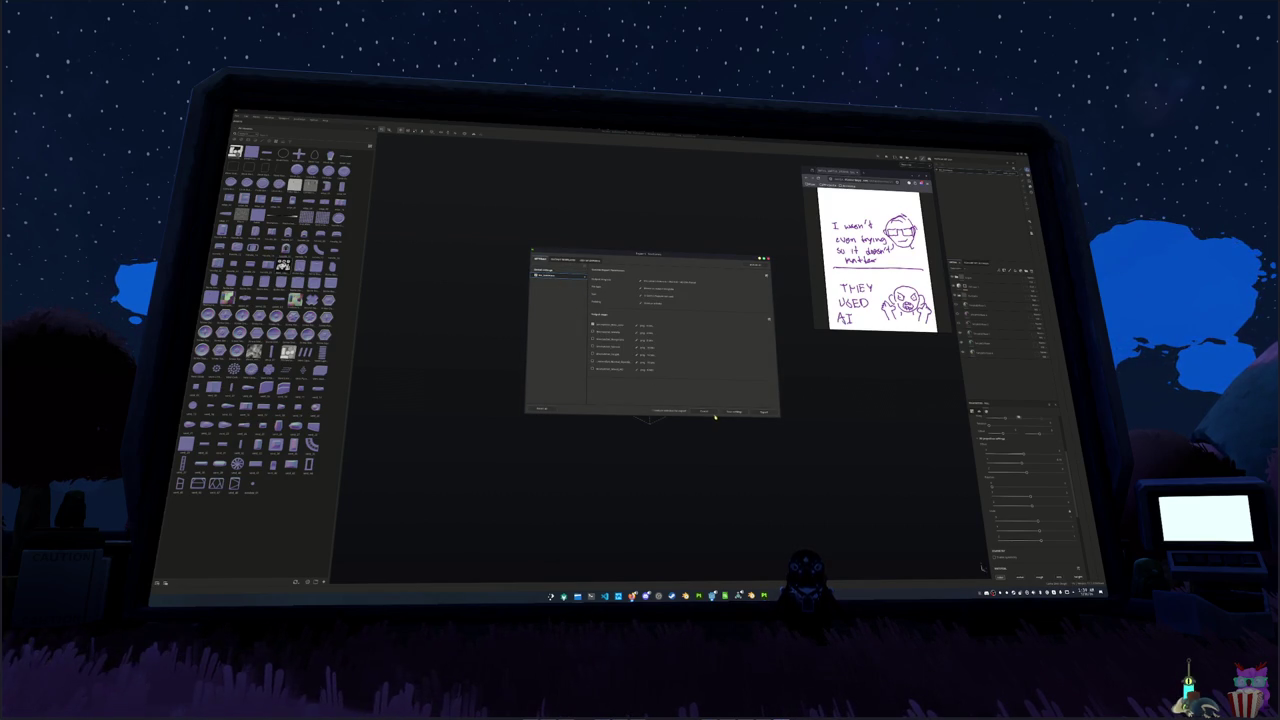
left_click(762, 413)
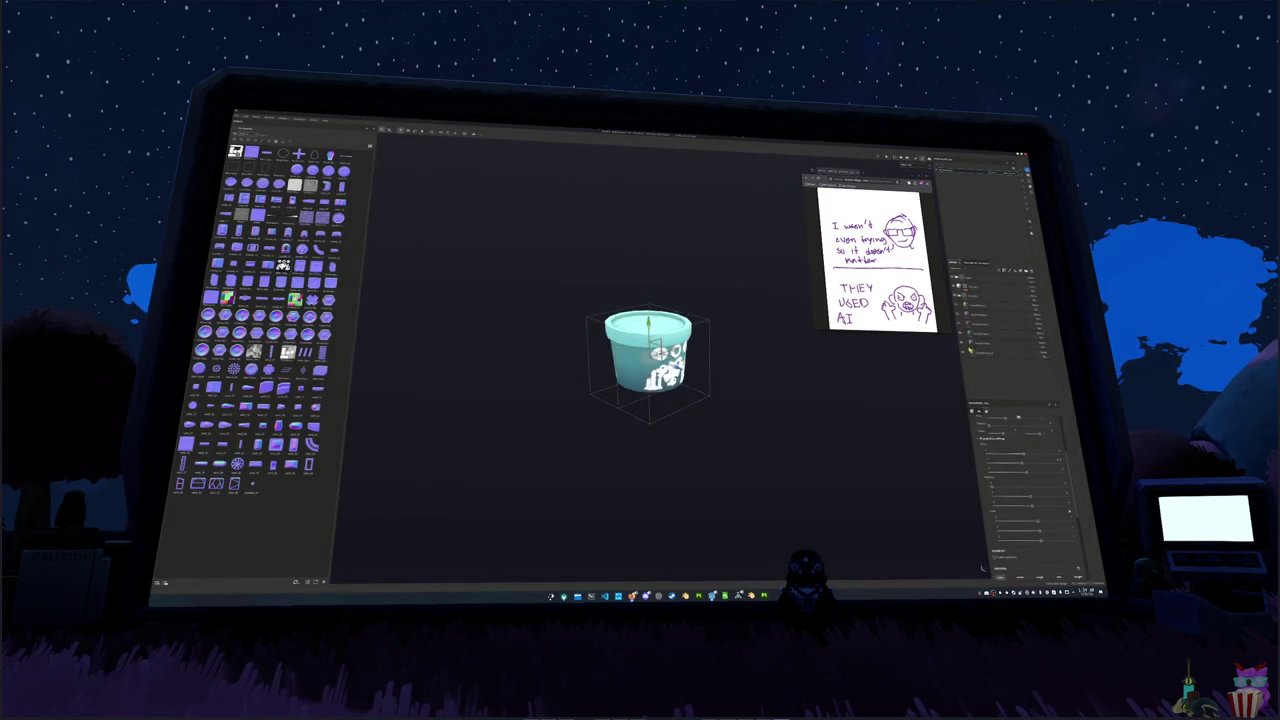
- Export the textures again to the confirmed output folder
key("ctrl+shift+e")
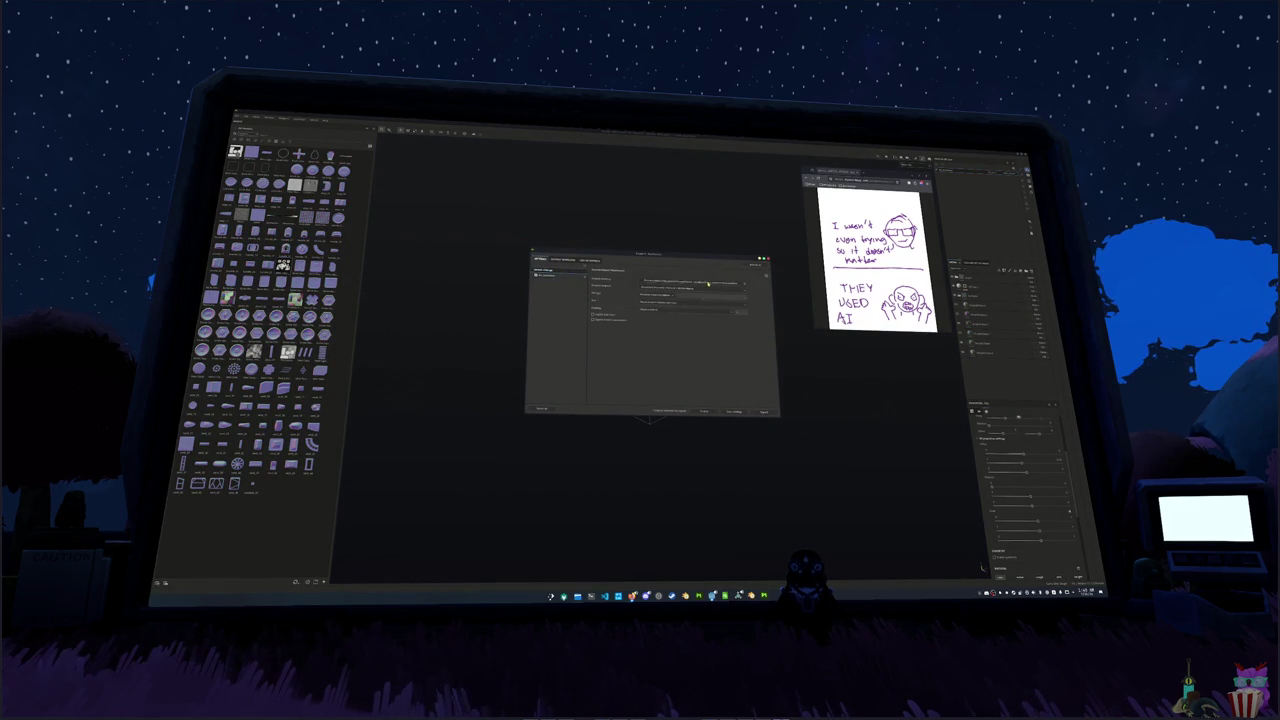
left_click(708, 283)
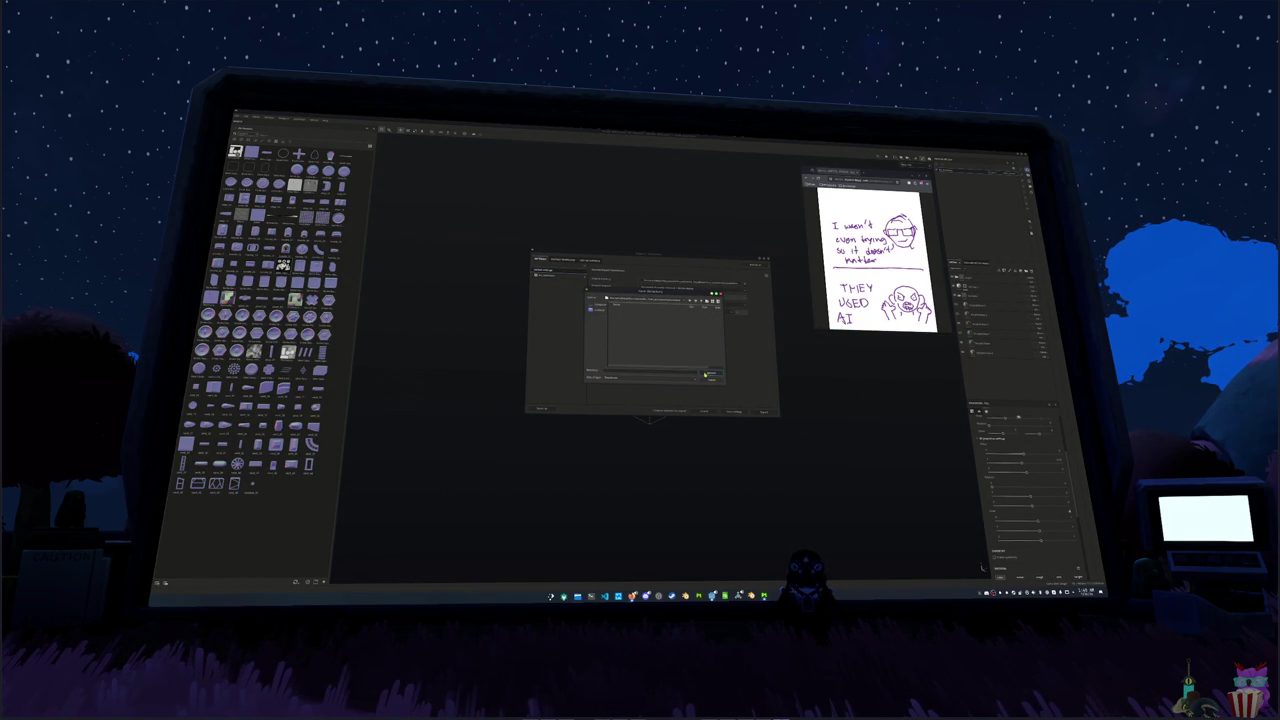
left_click(706, 374)
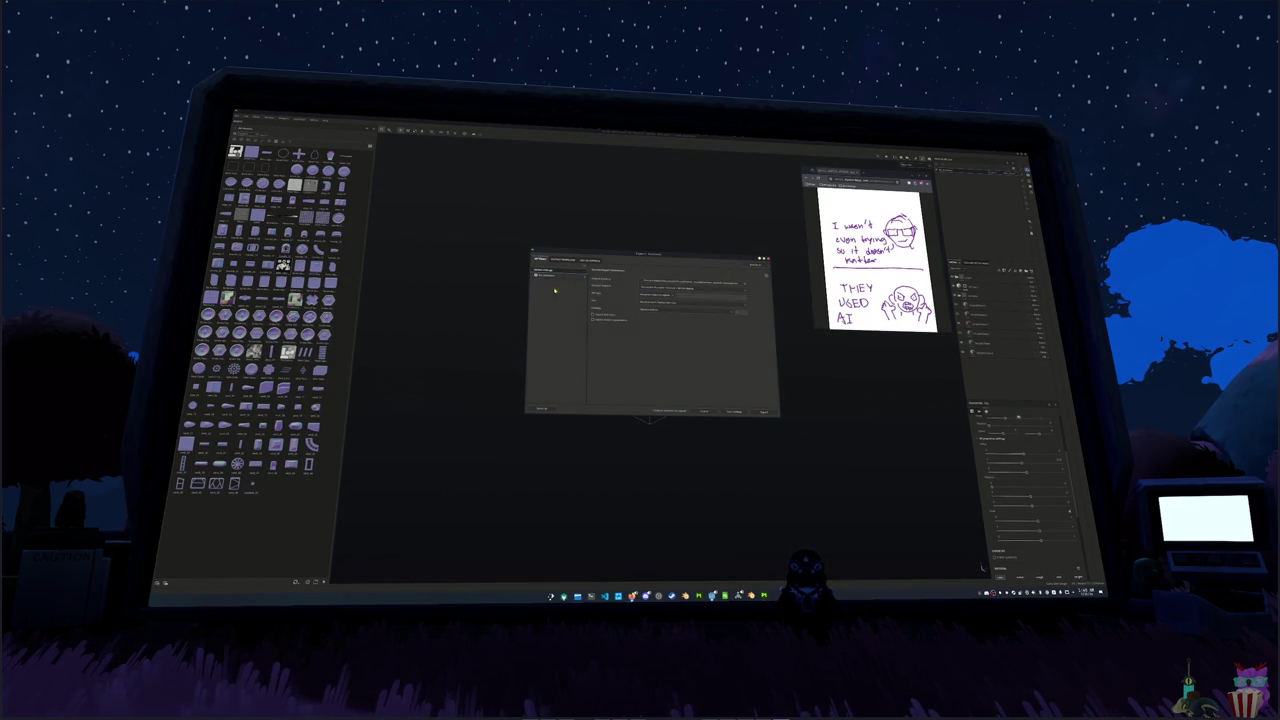
left_click(768, 412)
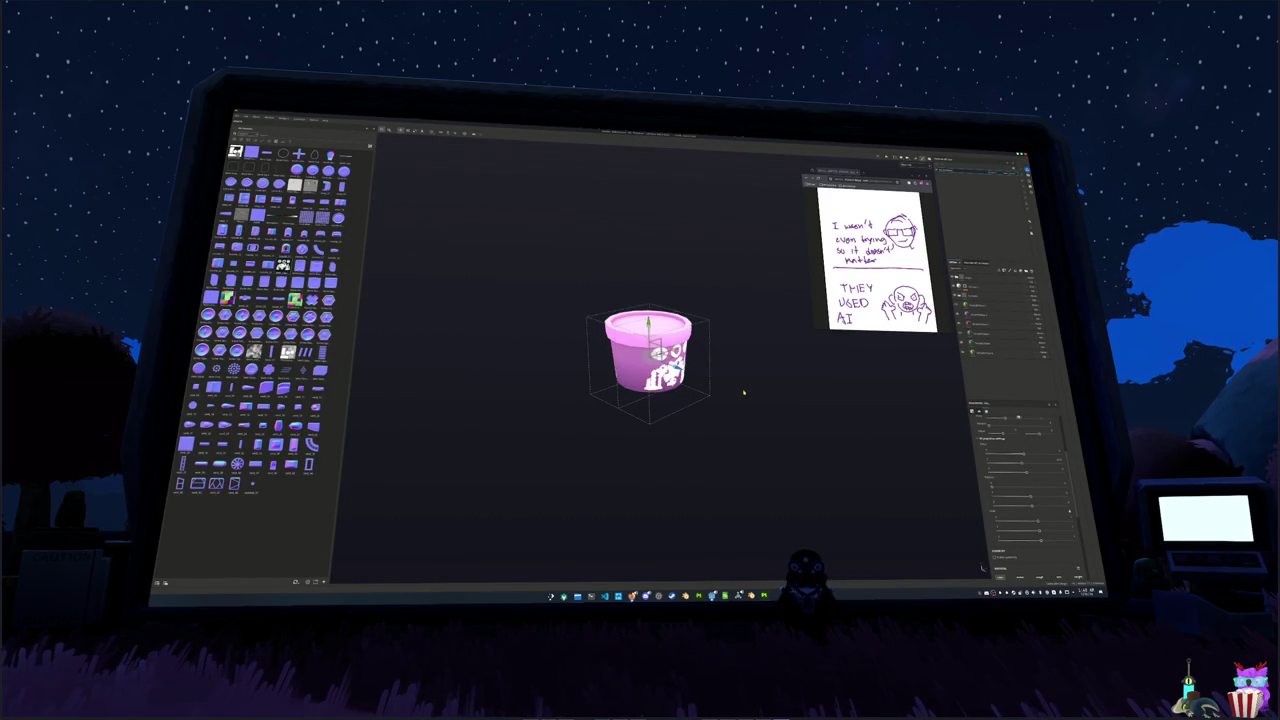
- Export the textures once more, picking the output folder from the list
key("ctrl+shift+e")
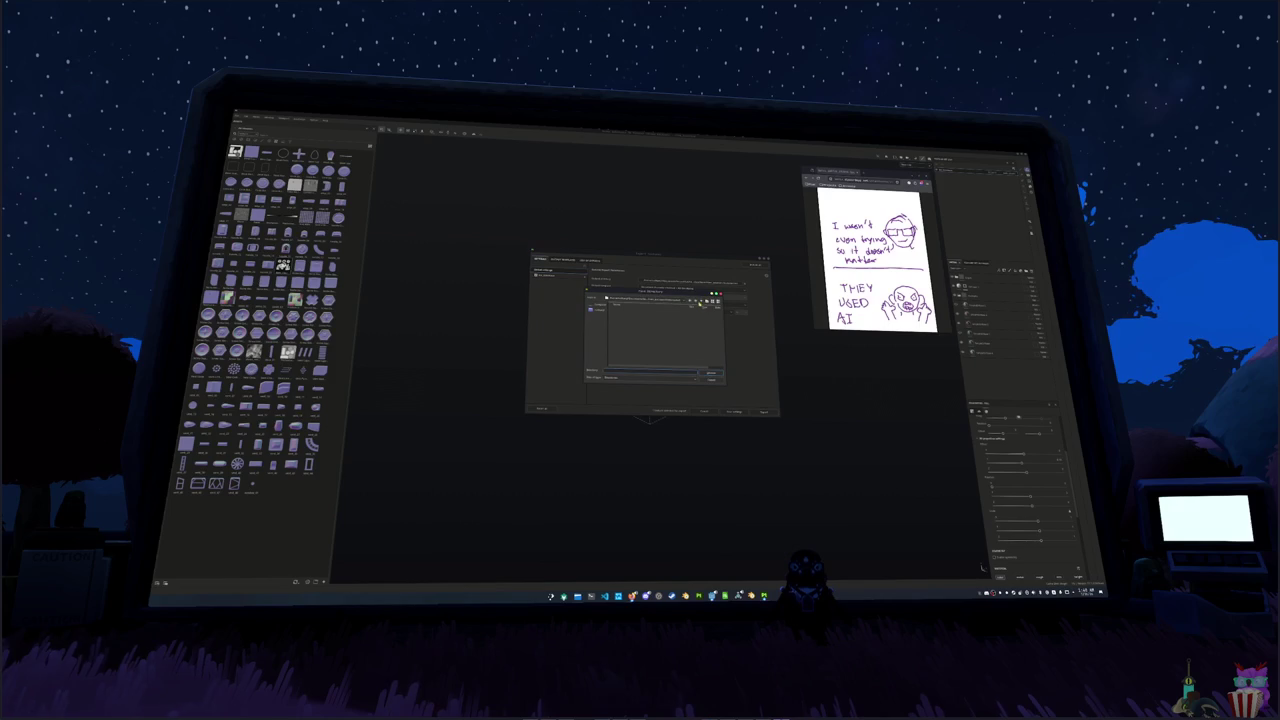
left_click(620, 326)
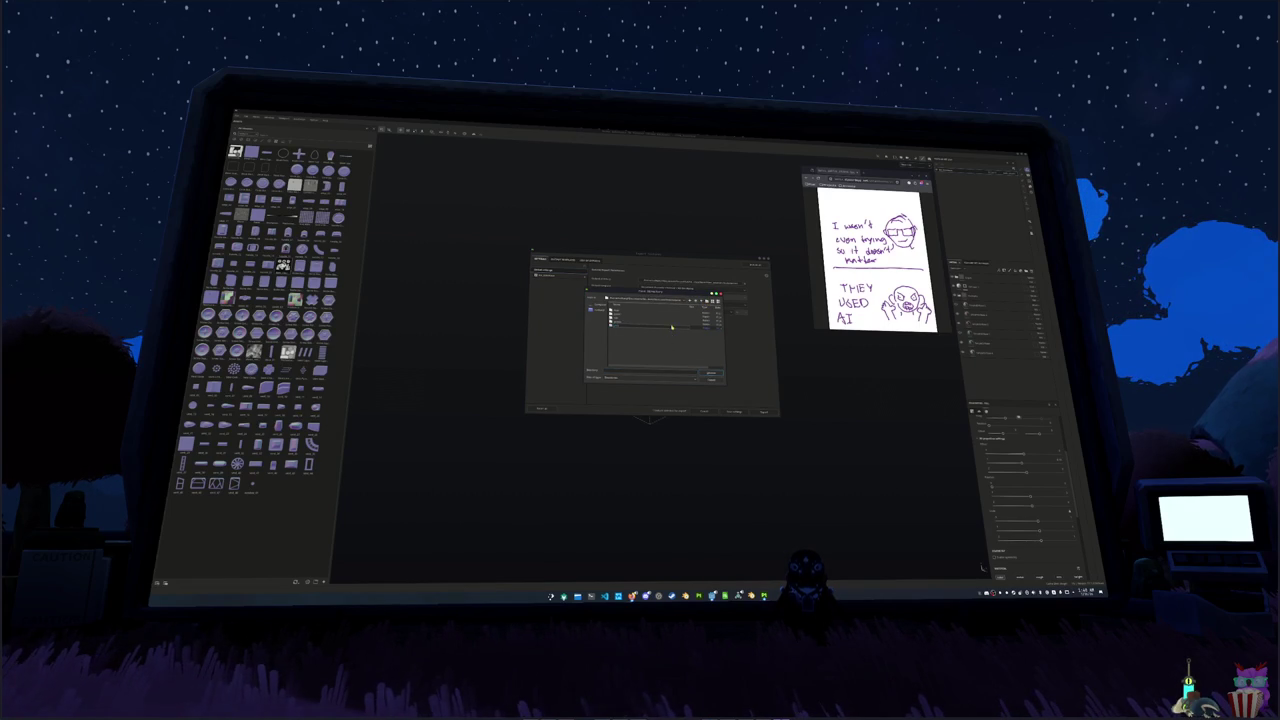
left_click(711, 373)
left_click(763, 410)
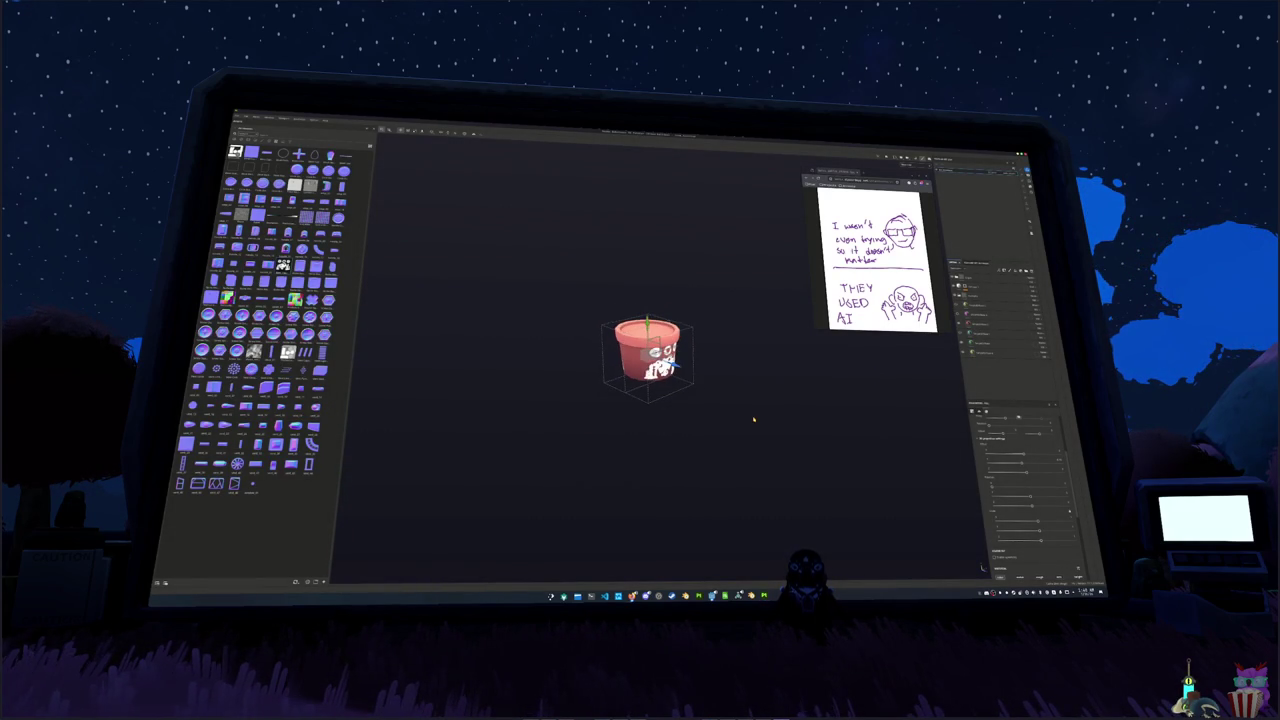
- Back in Blender, select all and delete the image plane and small box
key("alt+Tab")
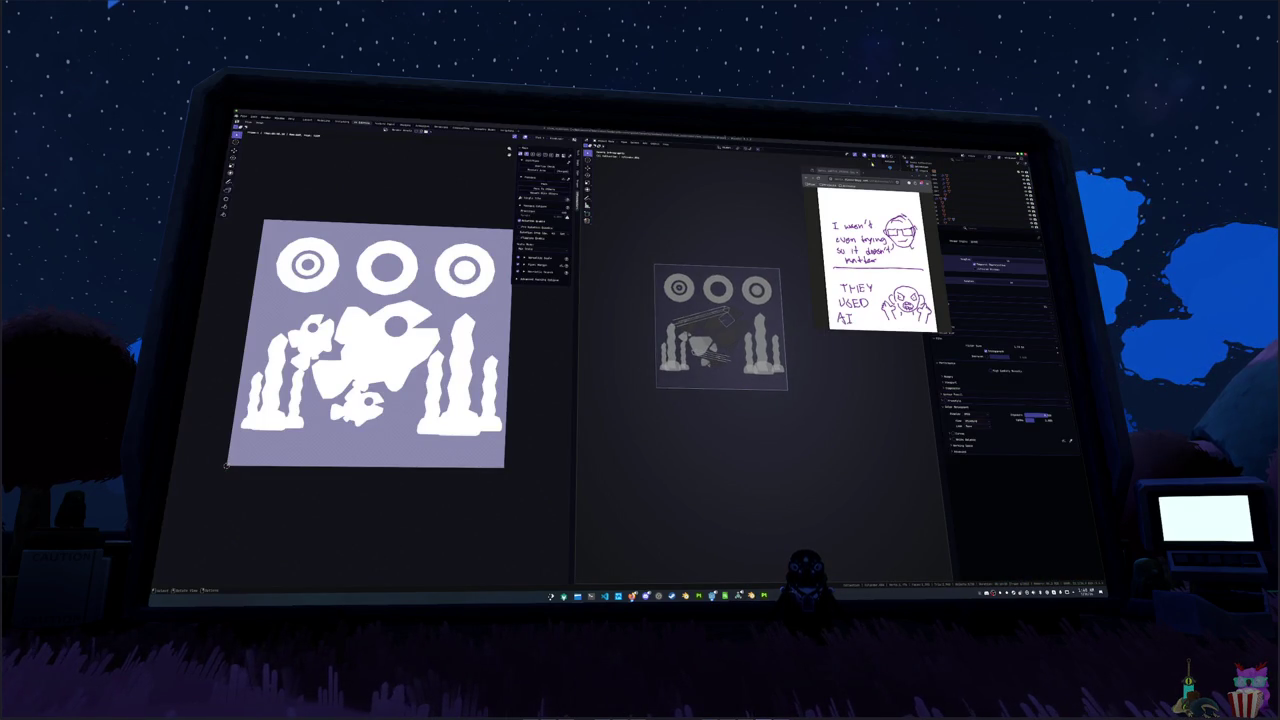
mouse_move(870, 175)
left_mouse_down()
mouse_move(657, 217)
mouse_move(271, 368)
left_mouse_up()
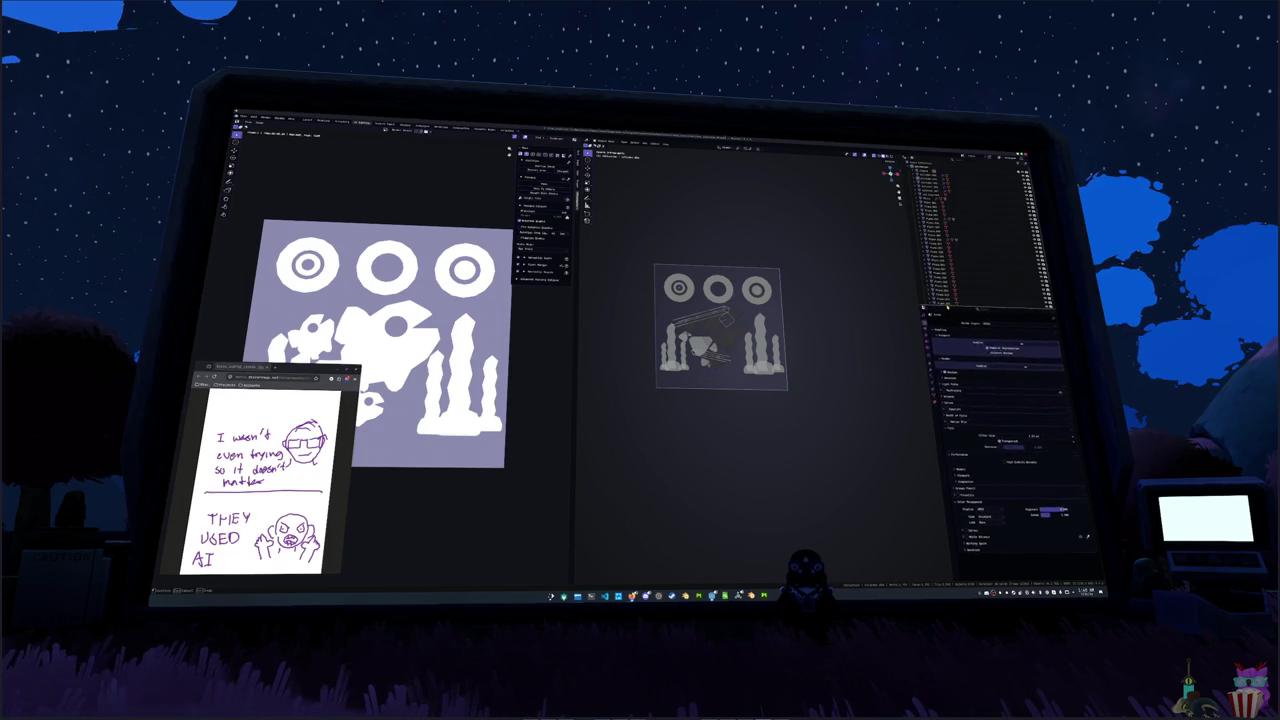
scroll(785, 283, "down", 2)
scroll(785, 283, "down", 2)
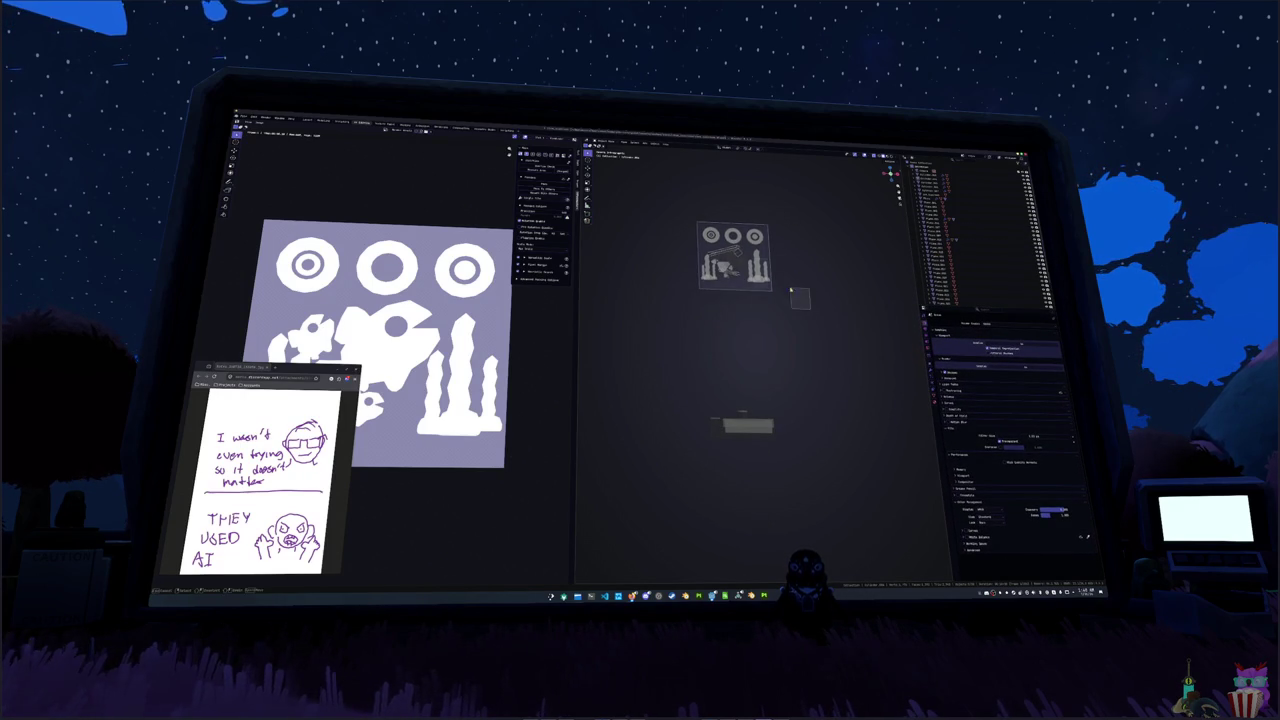
key("a")
key("Delete")
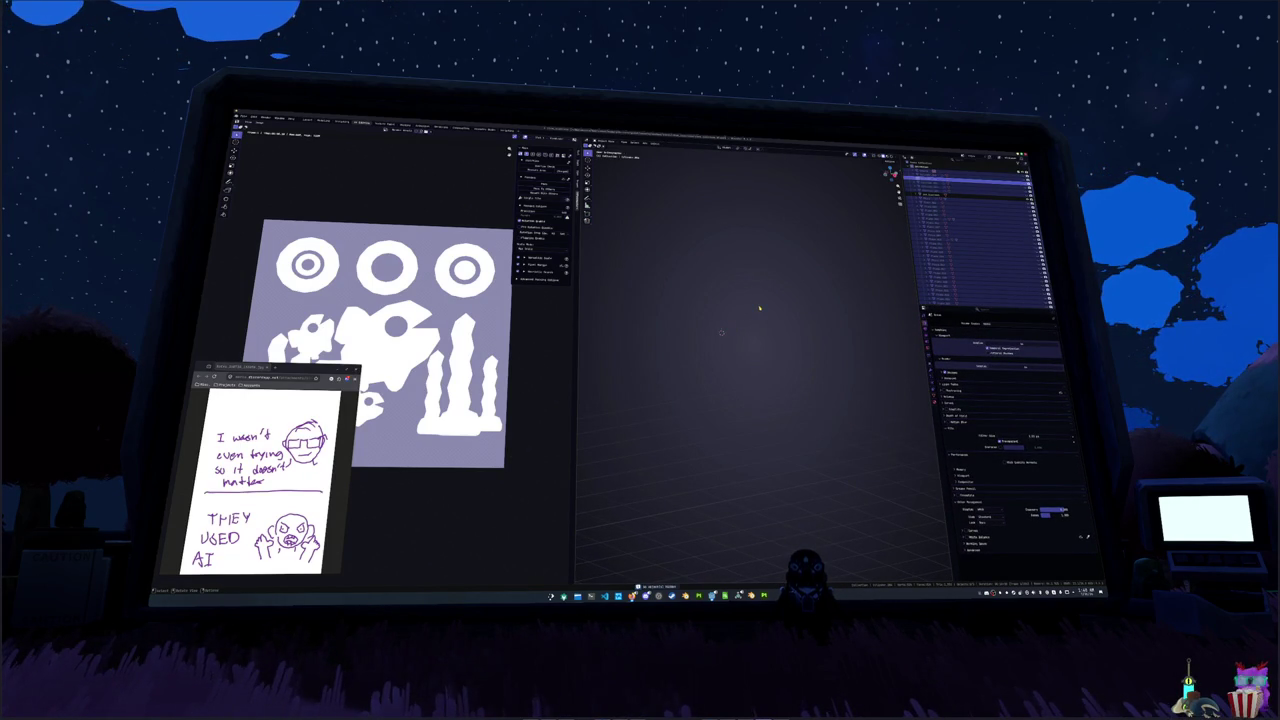
- Paste in the crate with its pot, maximize the view, and delete the crate, then undo
key("ctrl+v")
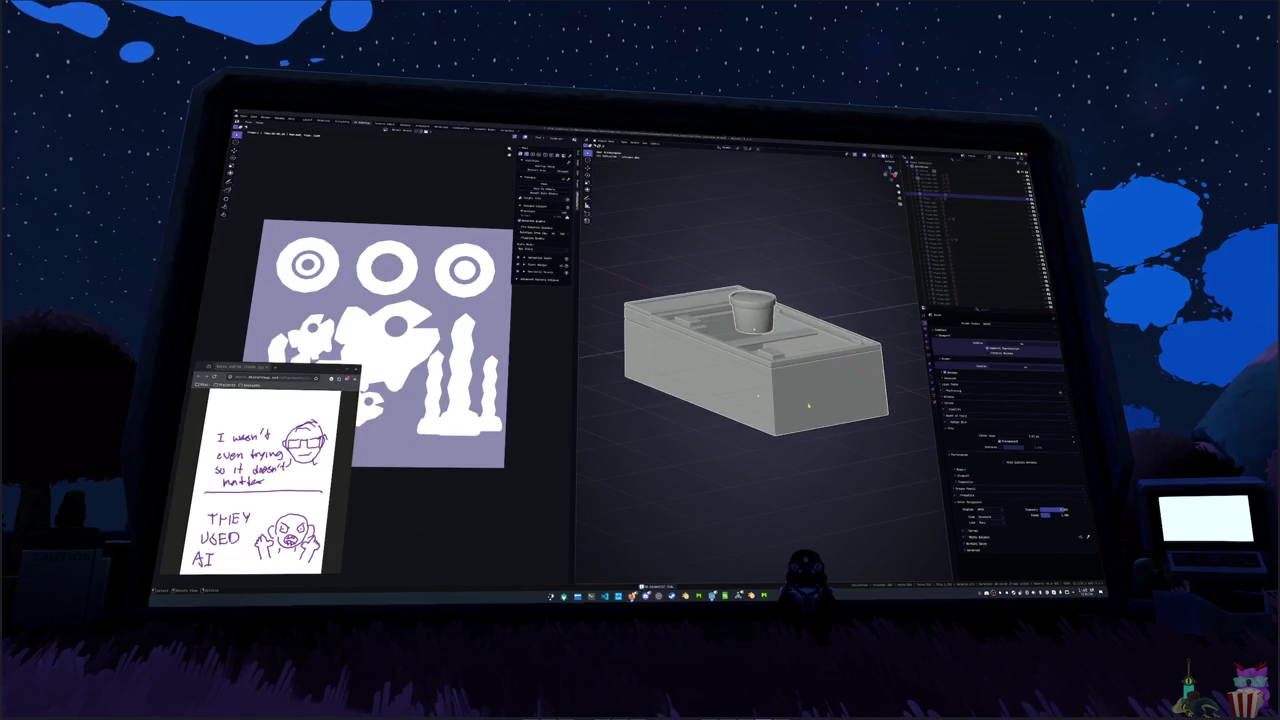
scroll(800, 395, "down", 6)
scroll(779, 375, "up", 3)
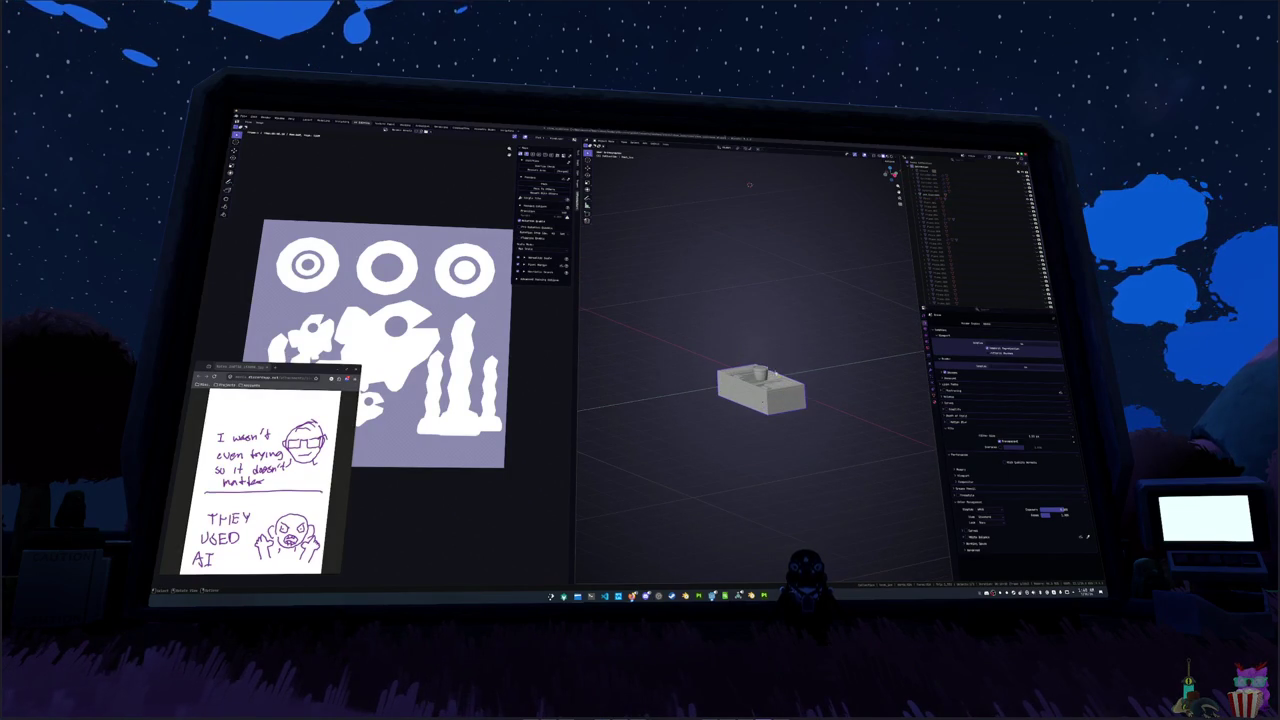
left_click(773, 380)
scroll(773, 380, "up", 2)
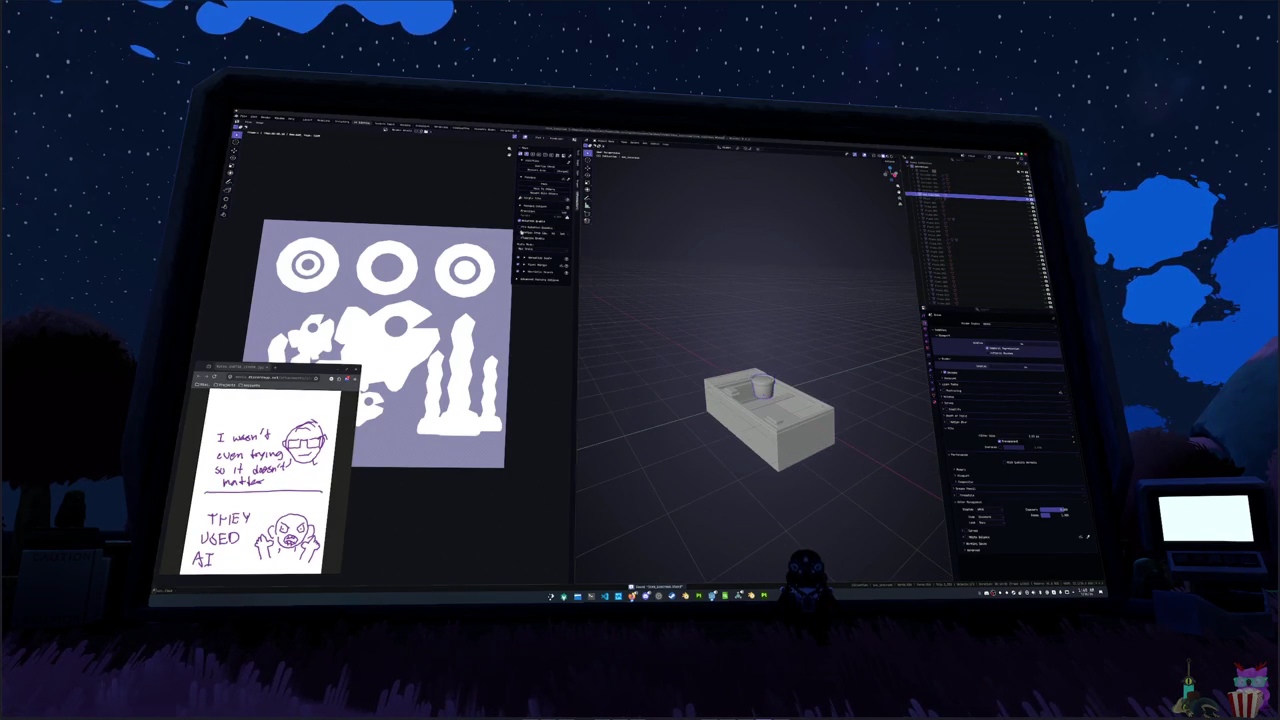
key("ctrl+space")
scroll(768, 300, "down", 5)
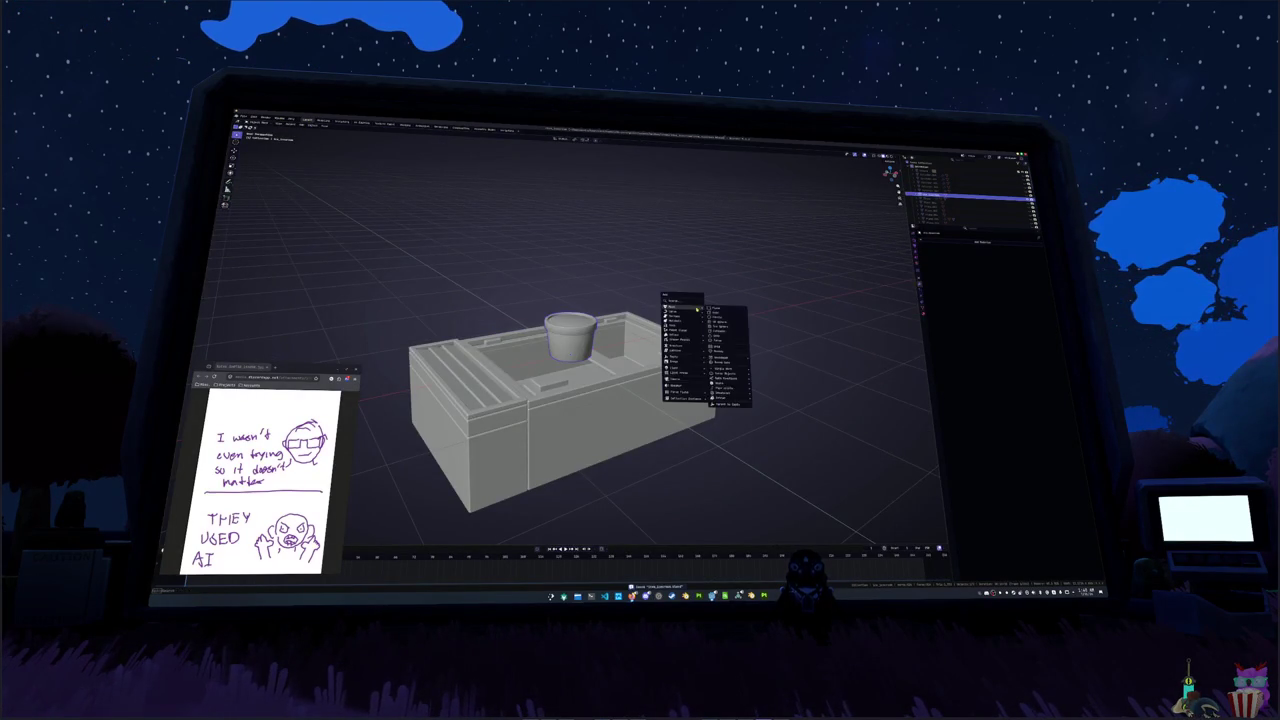
key("x")
left_click(622, 370)
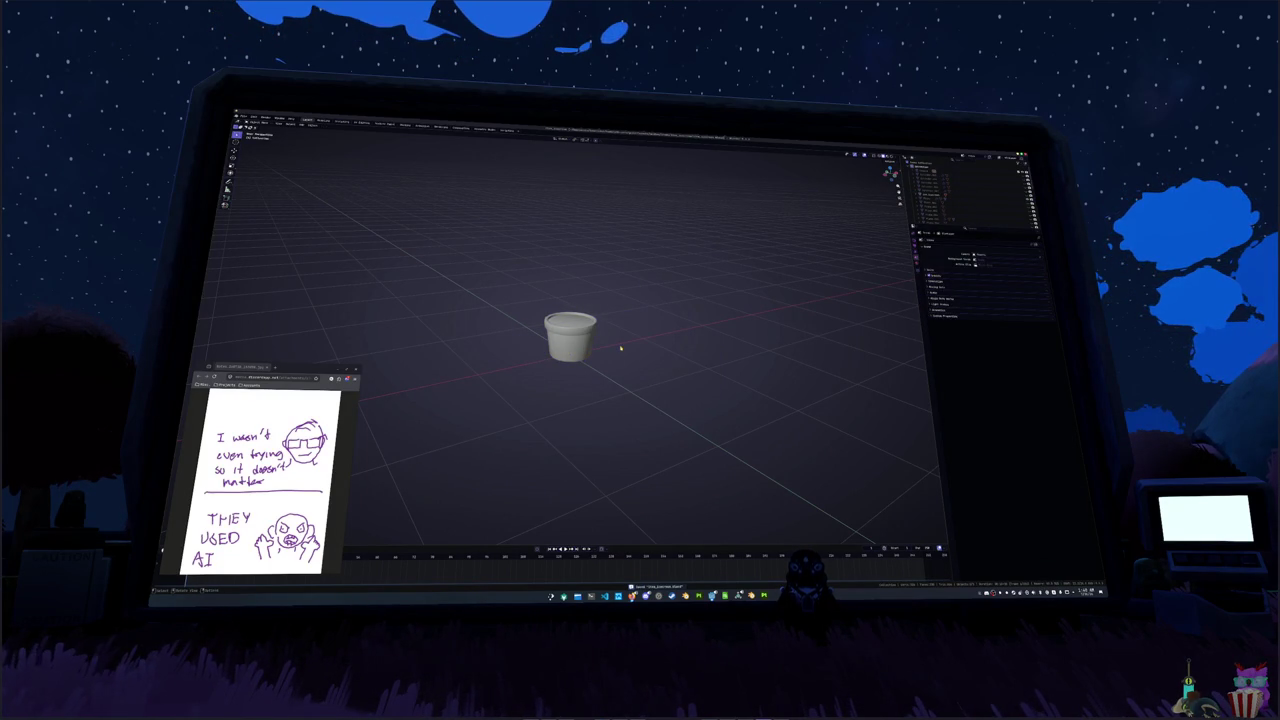
key("ctrl+z")
- Restore the crate around the pot and centre the view on the pot
key("ctrl+shift+z")
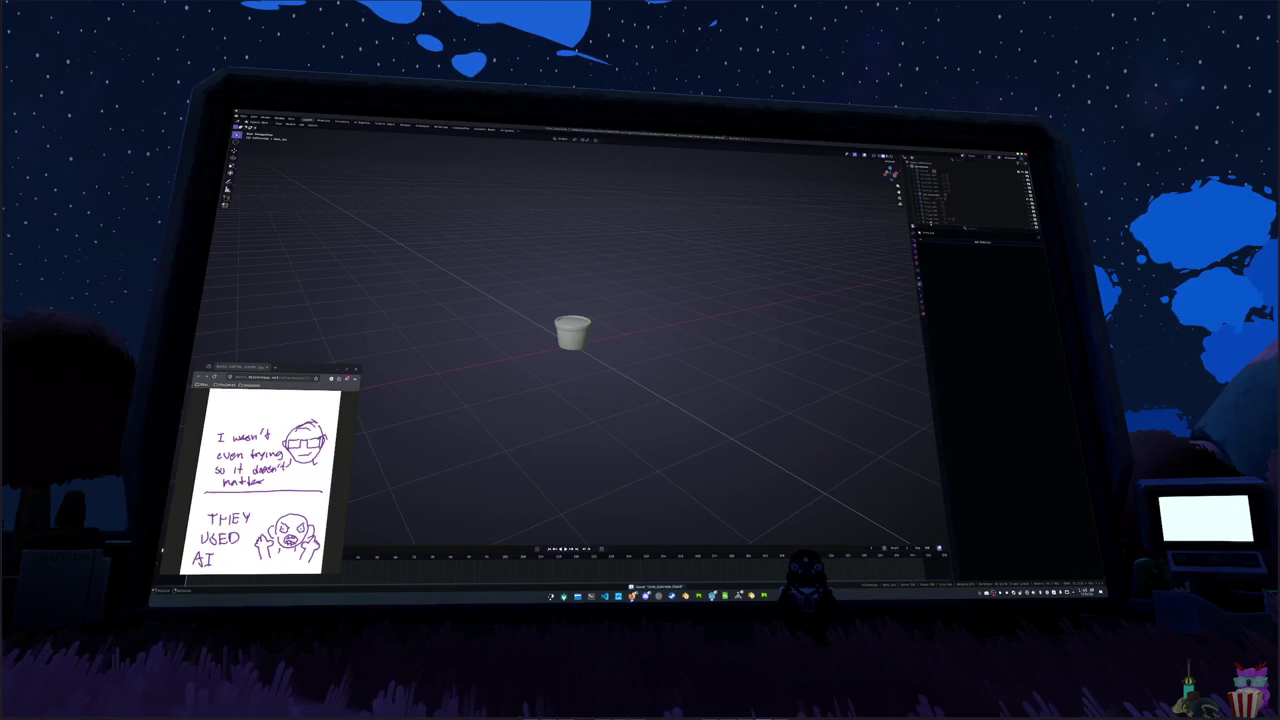
mouse_move(975, 228)
left_mouse_down()
mouse_move(978, 318)
mouse_move(978, 306)
left_mouse_up()
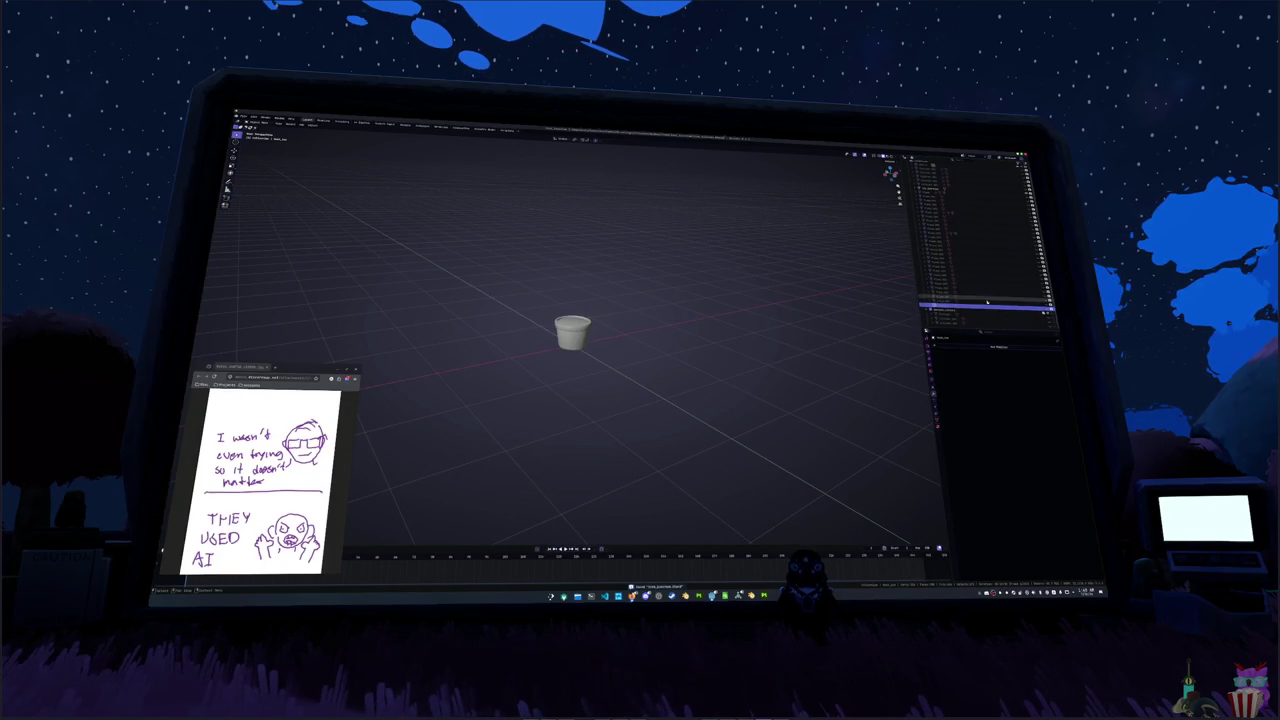
key("ctrl+z")
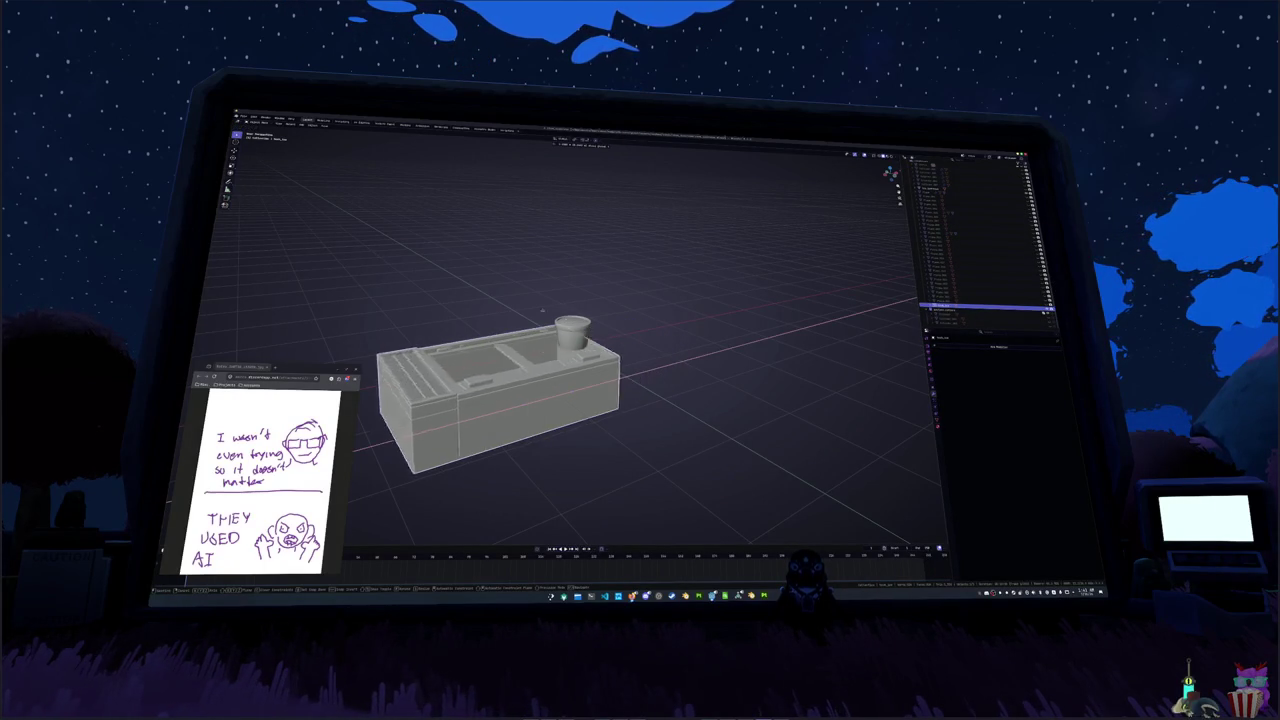
key("KP_1")
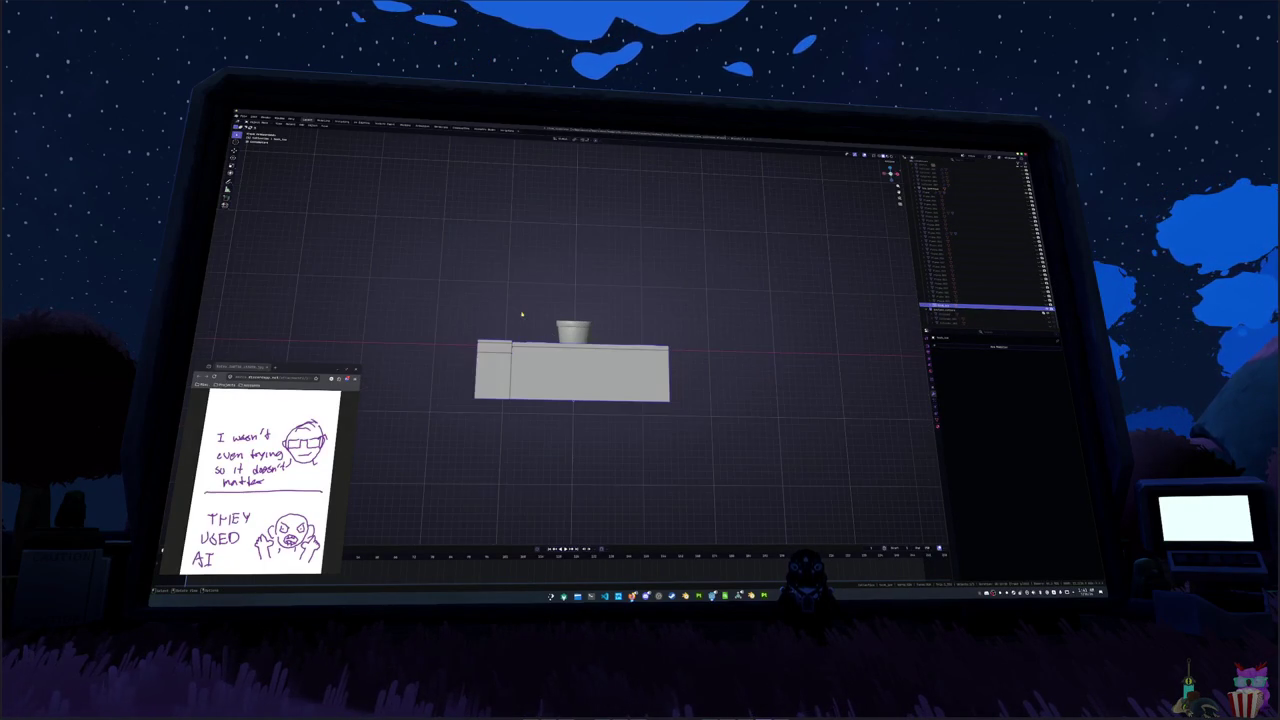
key("KP_7")
key("KP_Decimal")
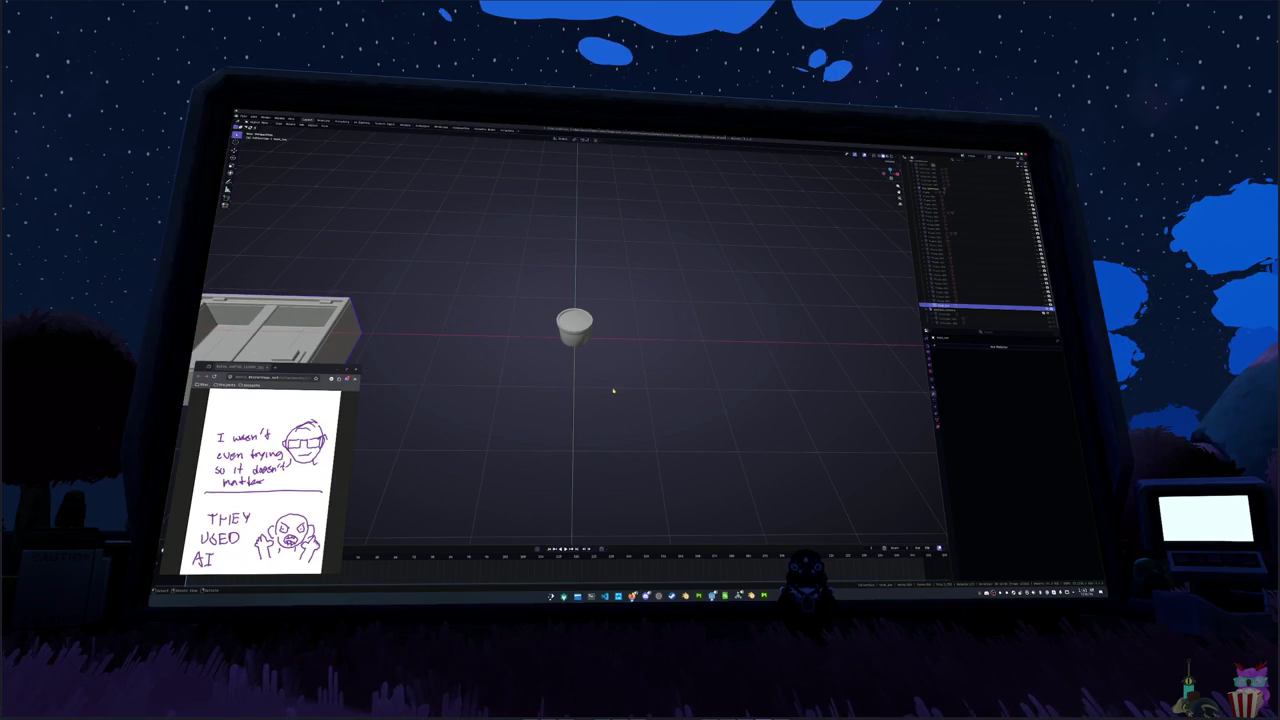
key("KP_4")
key("KP_2")
- Add a camera, reset it to the origin, and move it along Y, X and Z
key("shift+a")
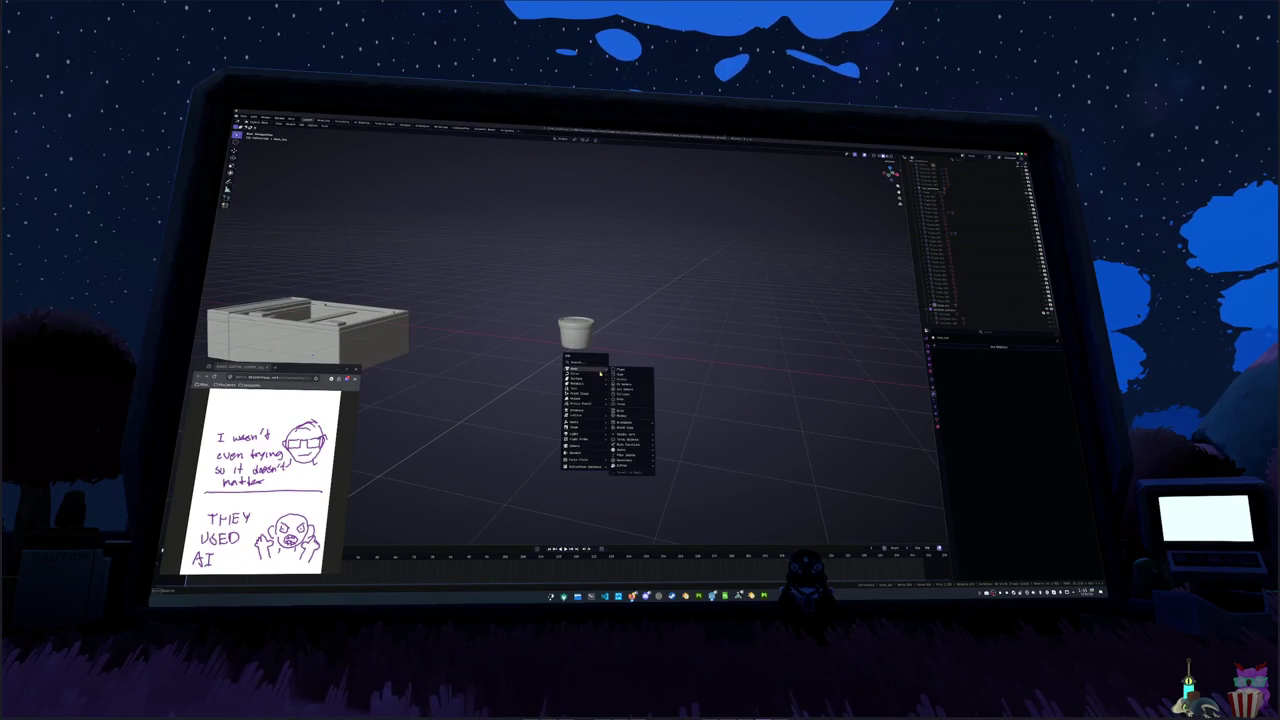
left_click(577, 438)
scroll(574, 449, "down", 5)
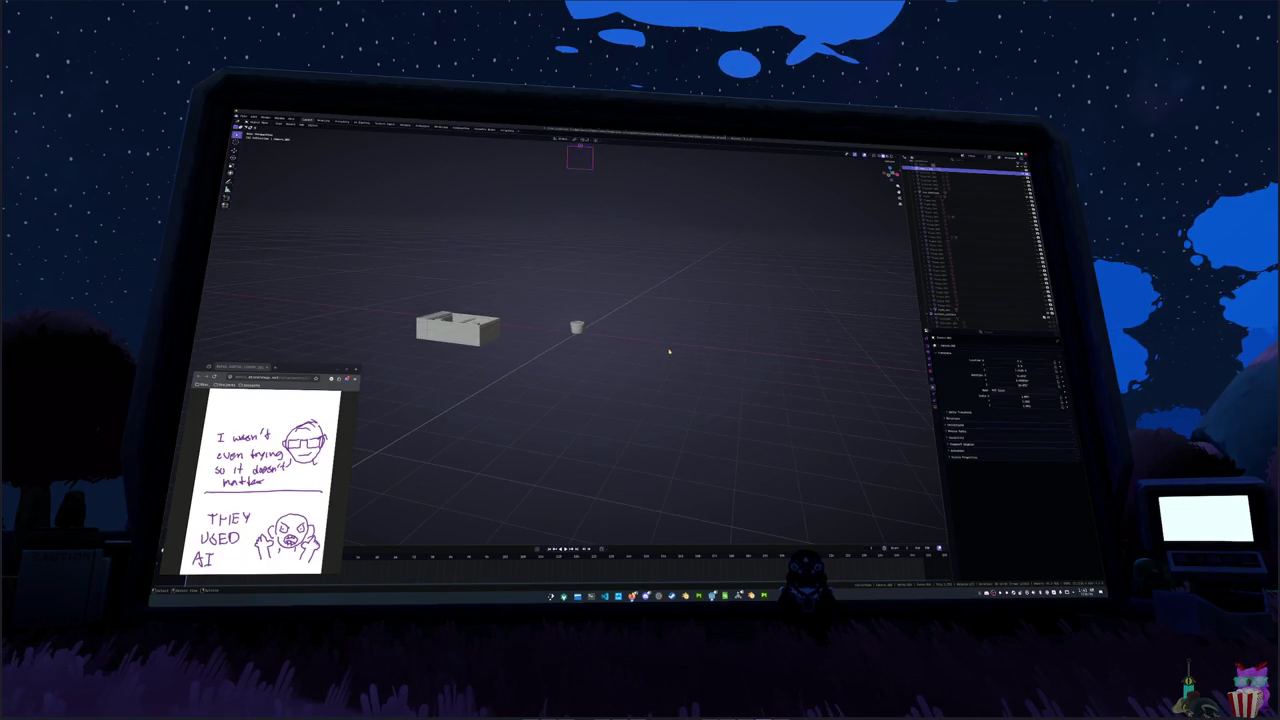
key("alt+g")
key("g")
key("y")
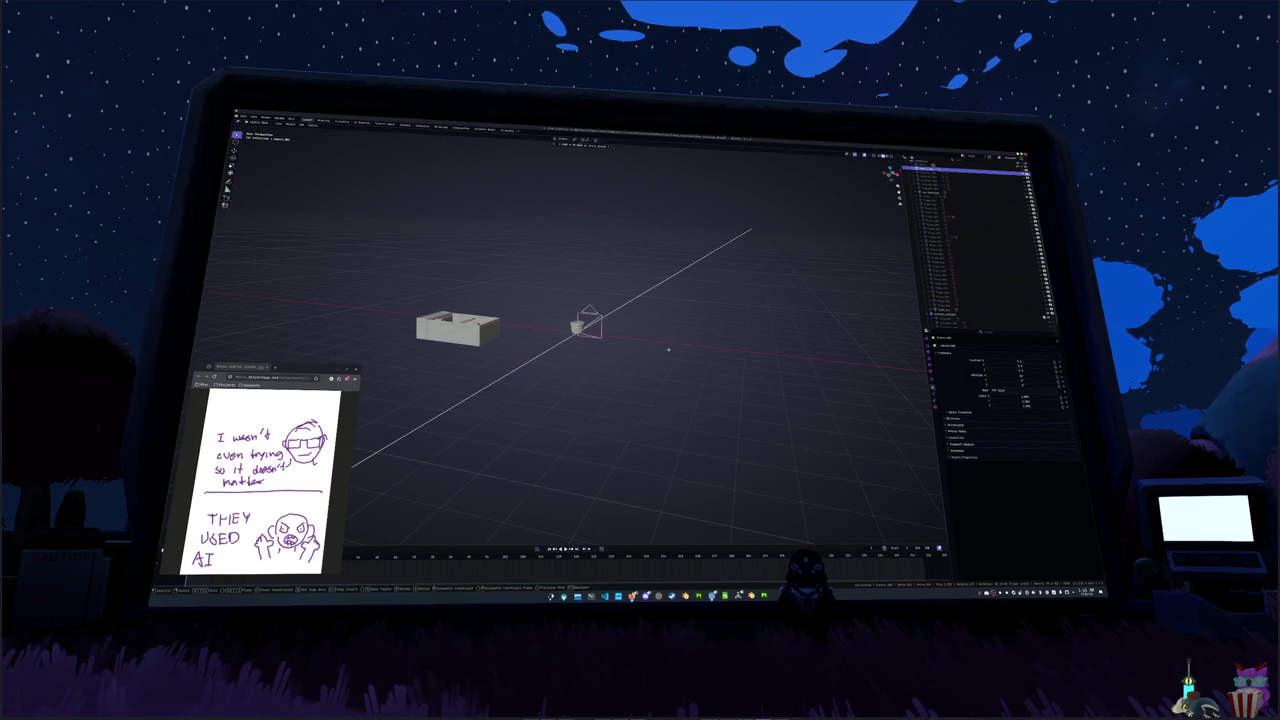
key("x")
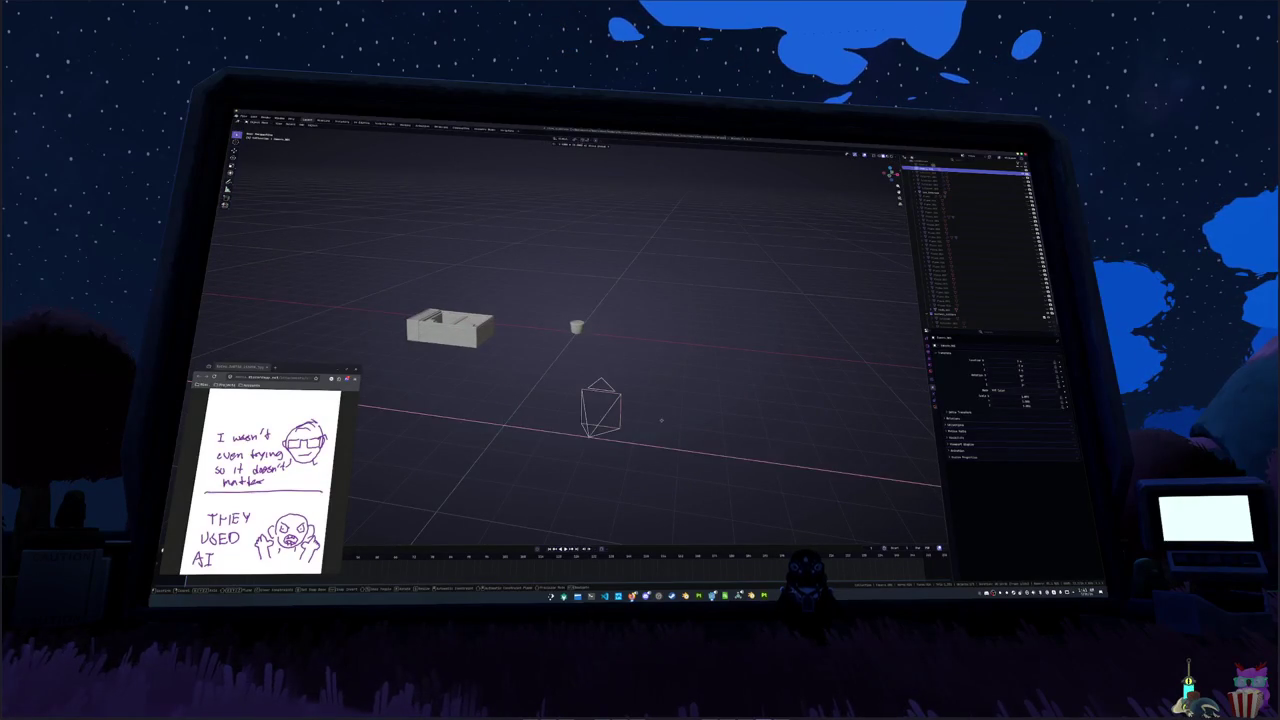
key("z")
left_click(682, 379)
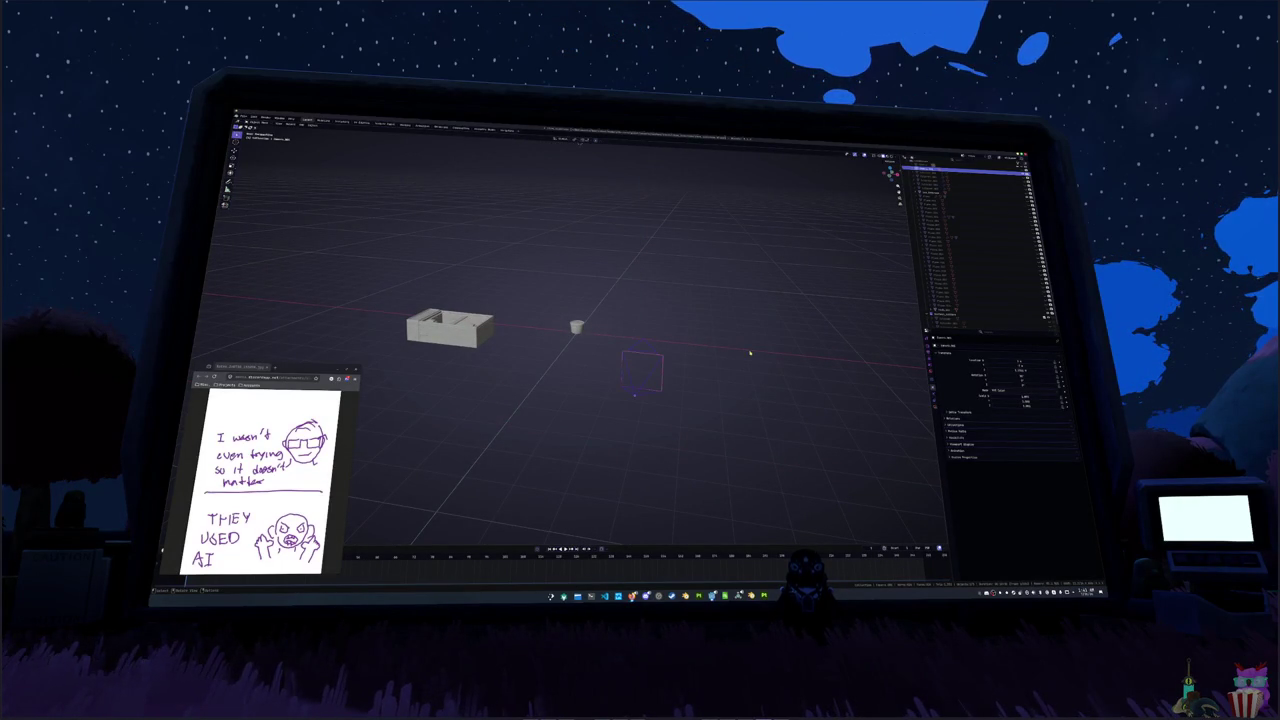
- Add an empty at the pot and give the camera a Track To constraint targeting it
key("shift+a")
left_click(760, 332)
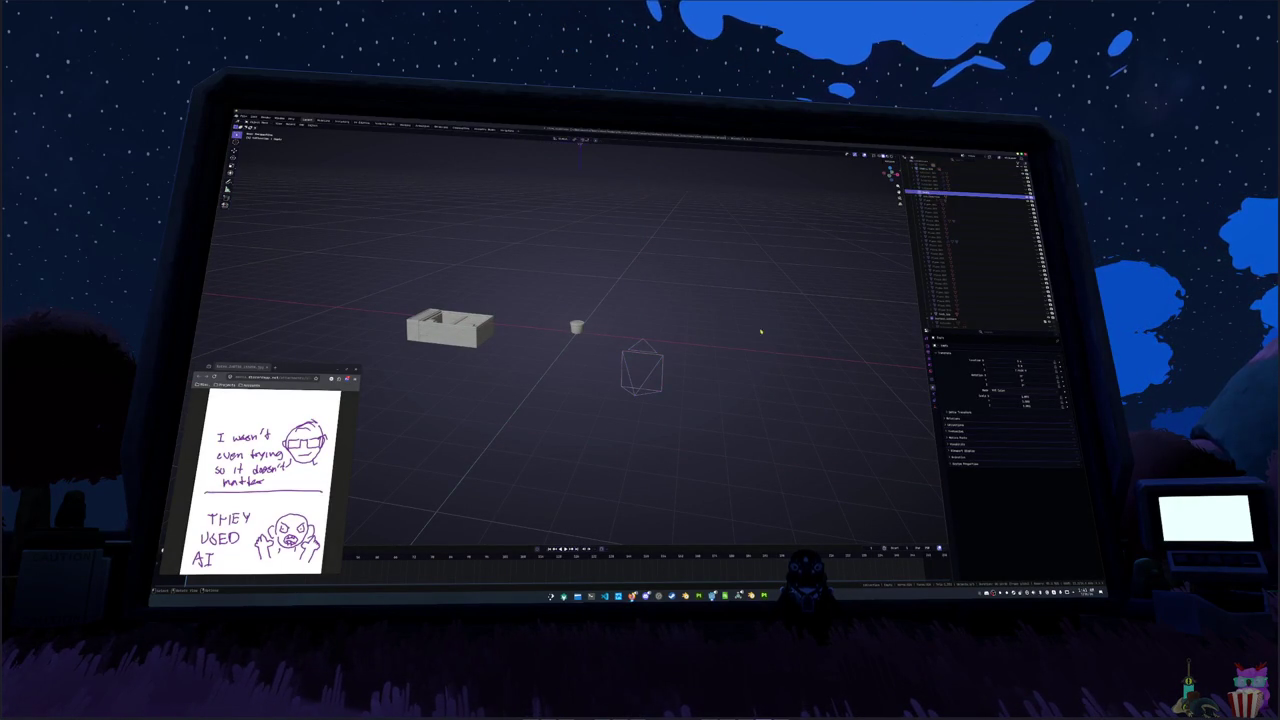
key("g")
key("z")
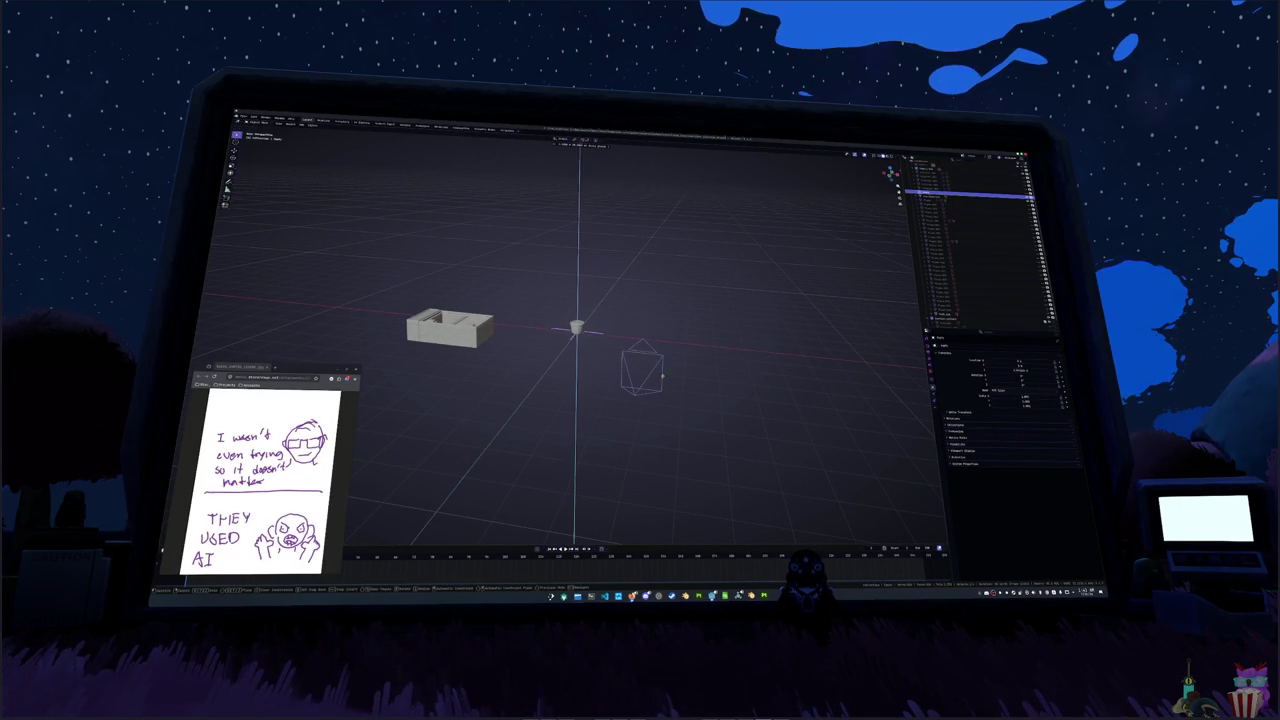
key("Escape")
left_click(940, 169)
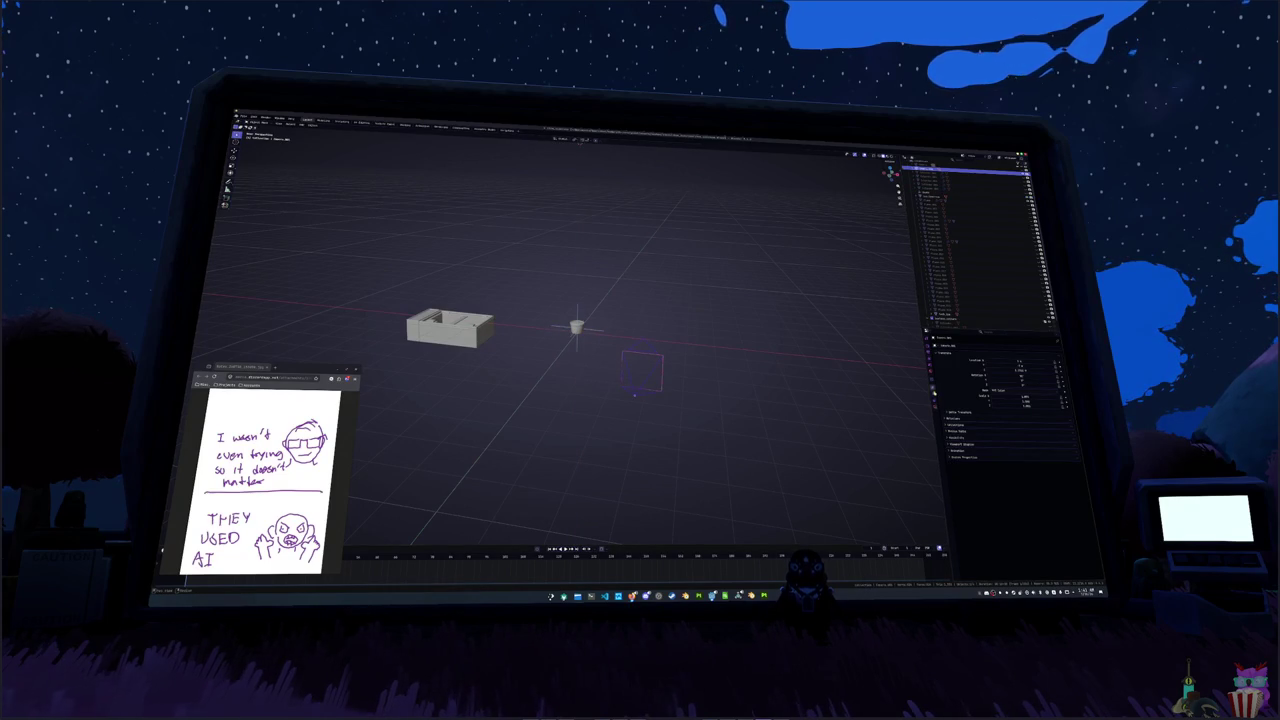
left_click(929, 383)
left_click(989, 346)
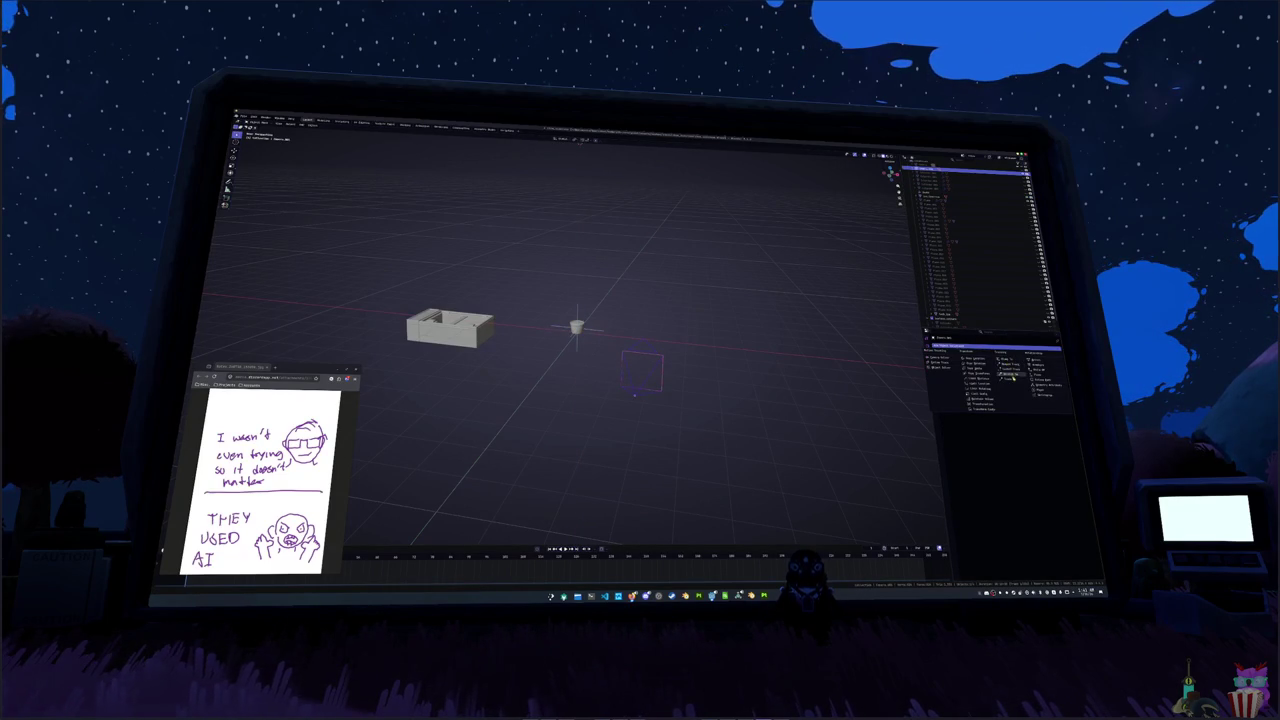
left_click(1011, 379)
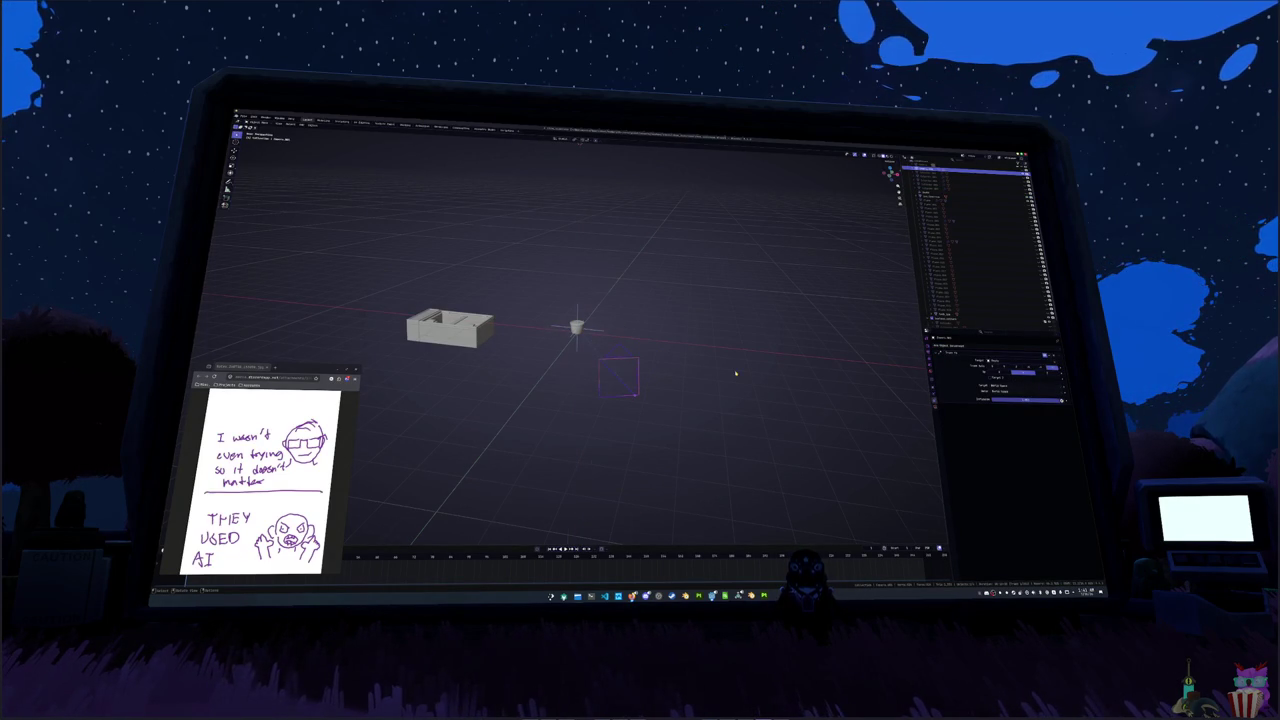
key("KP_0")
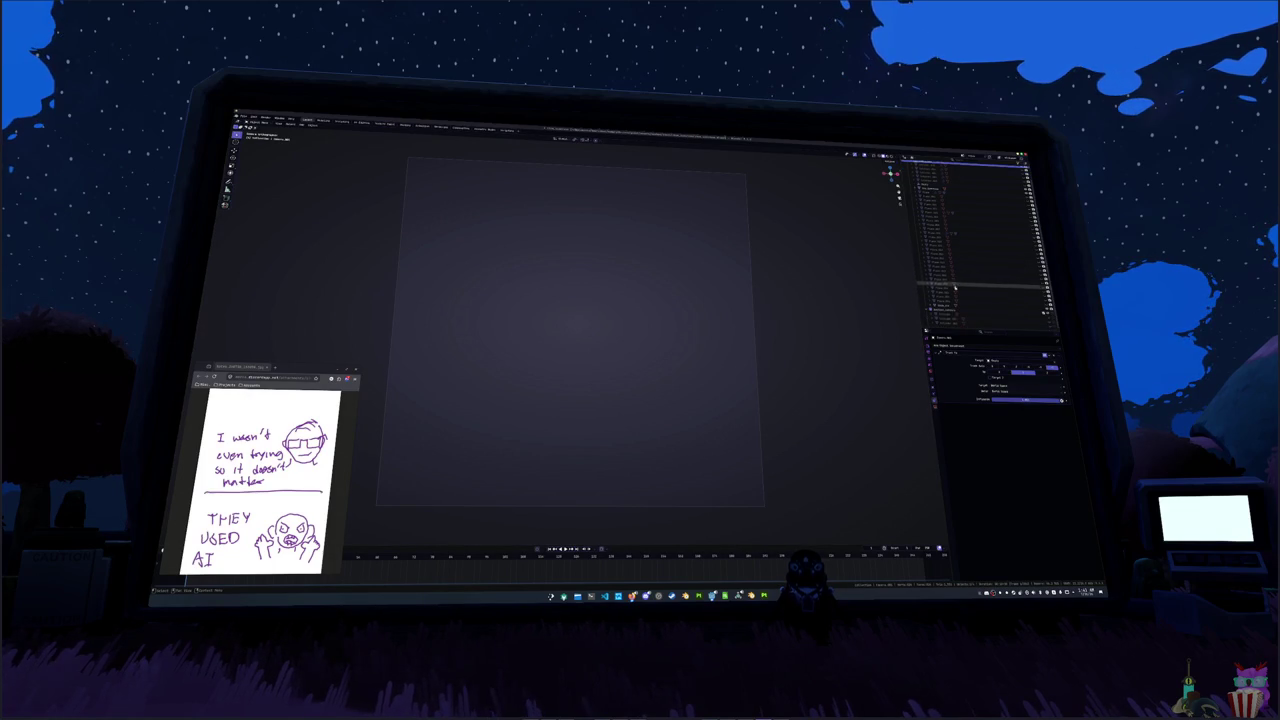
- Raise the camera's Focal Length until the pot fills the shot
scroll(944, 245, "up", 2)
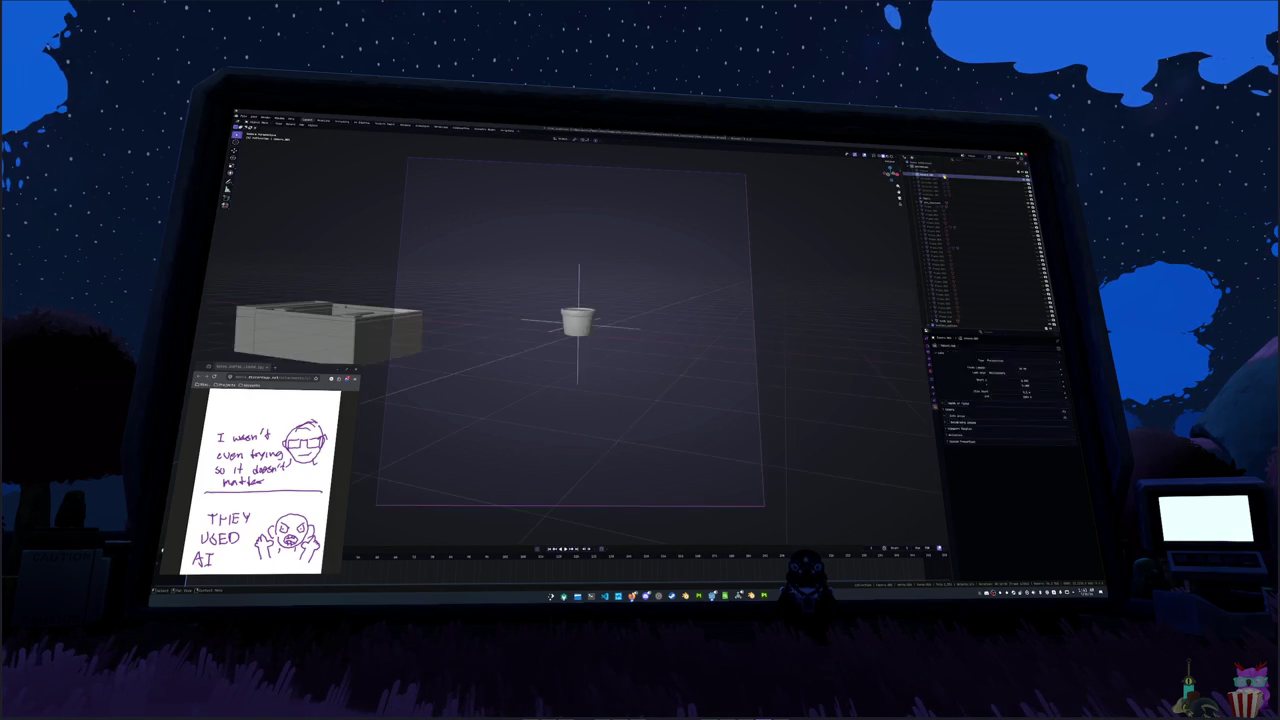
left_click(944, 245)
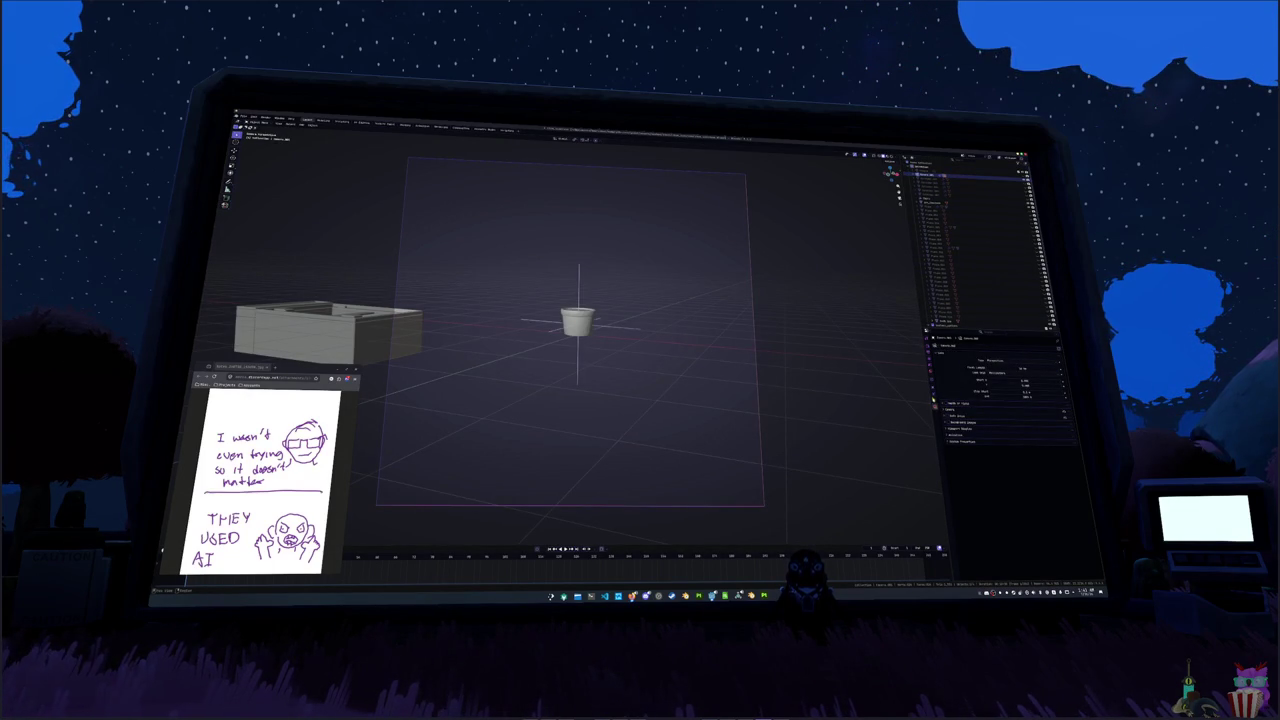
left_click_drag(987, 383, 1060, 383)
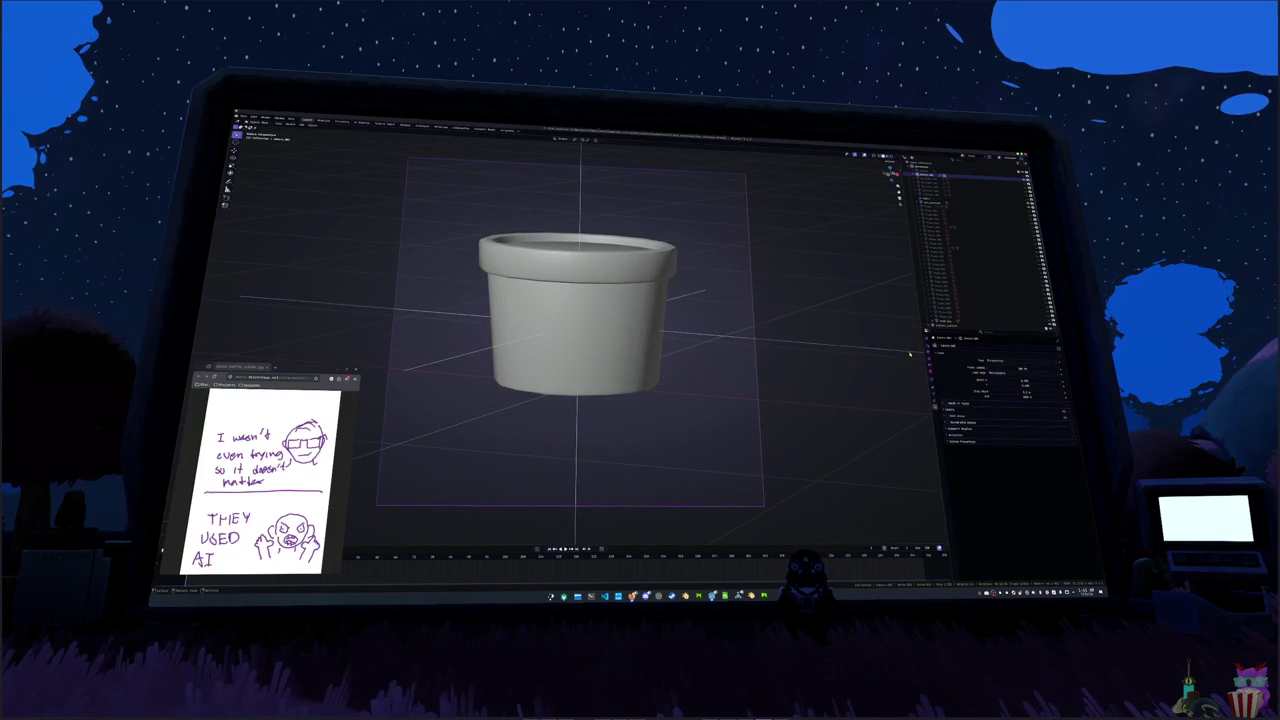
left_click(933, 356)
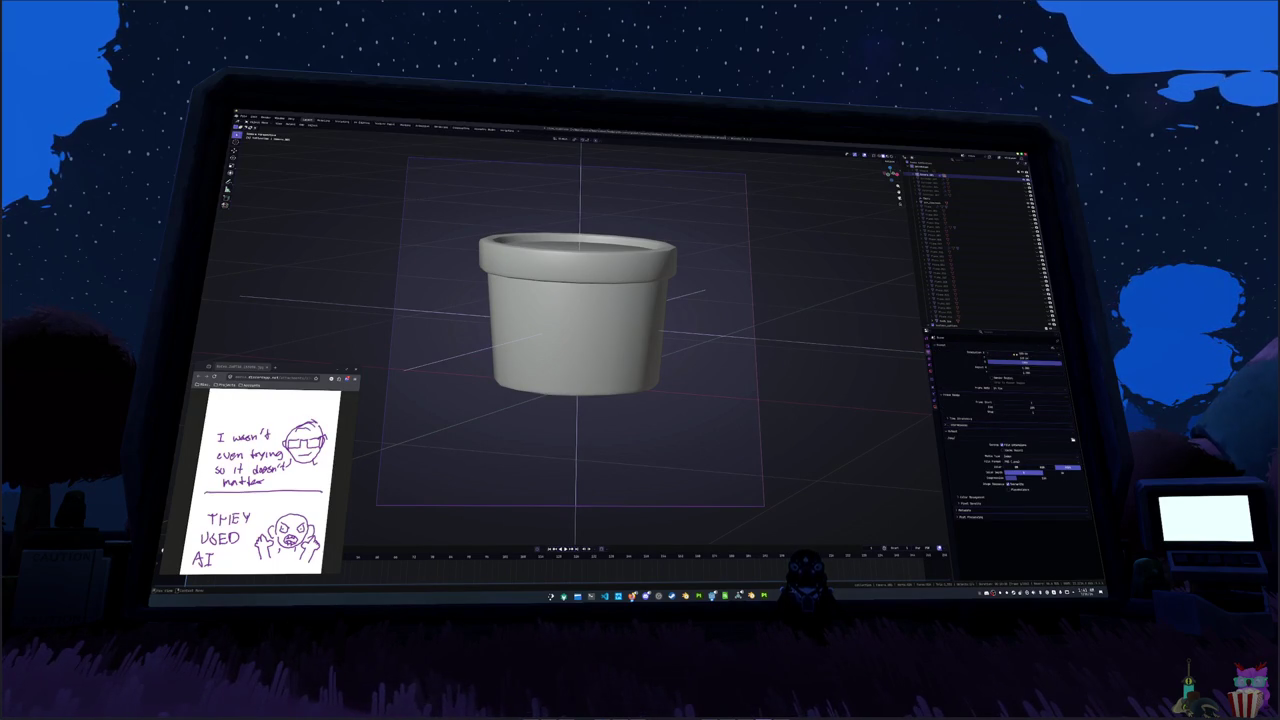
- Select the pot and view it in the Shading workspace
left_click(934, 390)
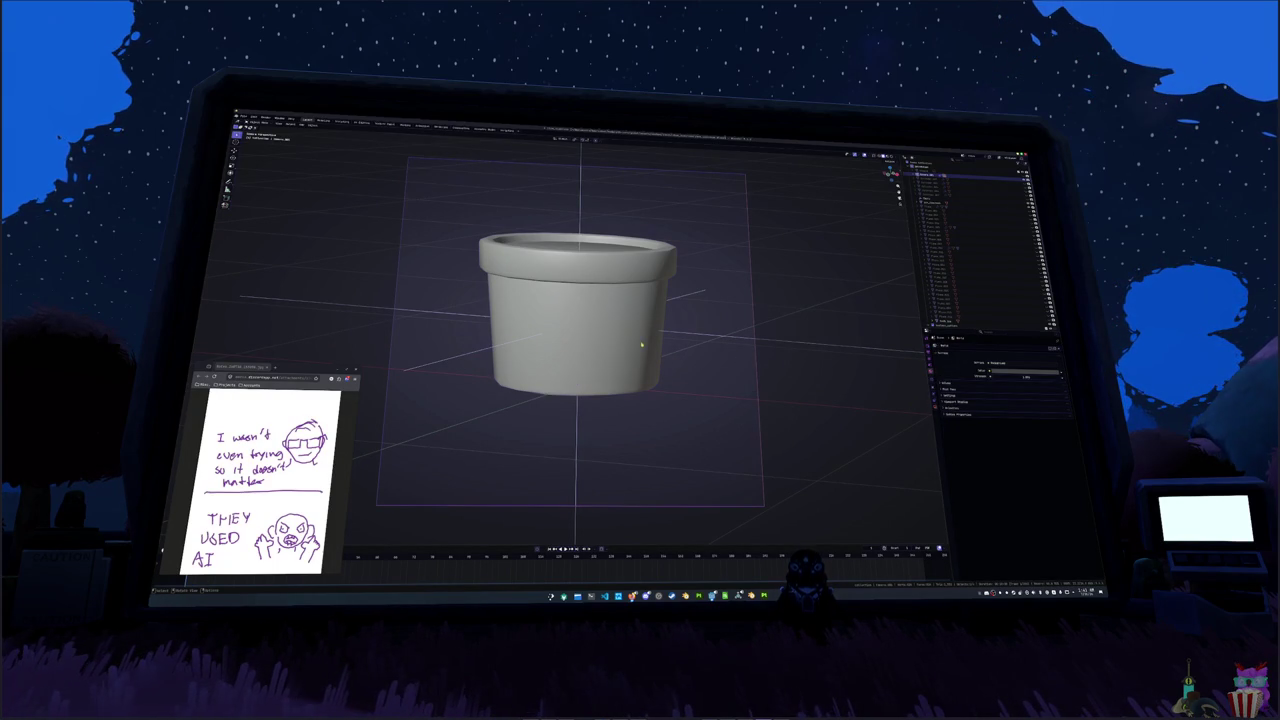
left_click(645, 352)
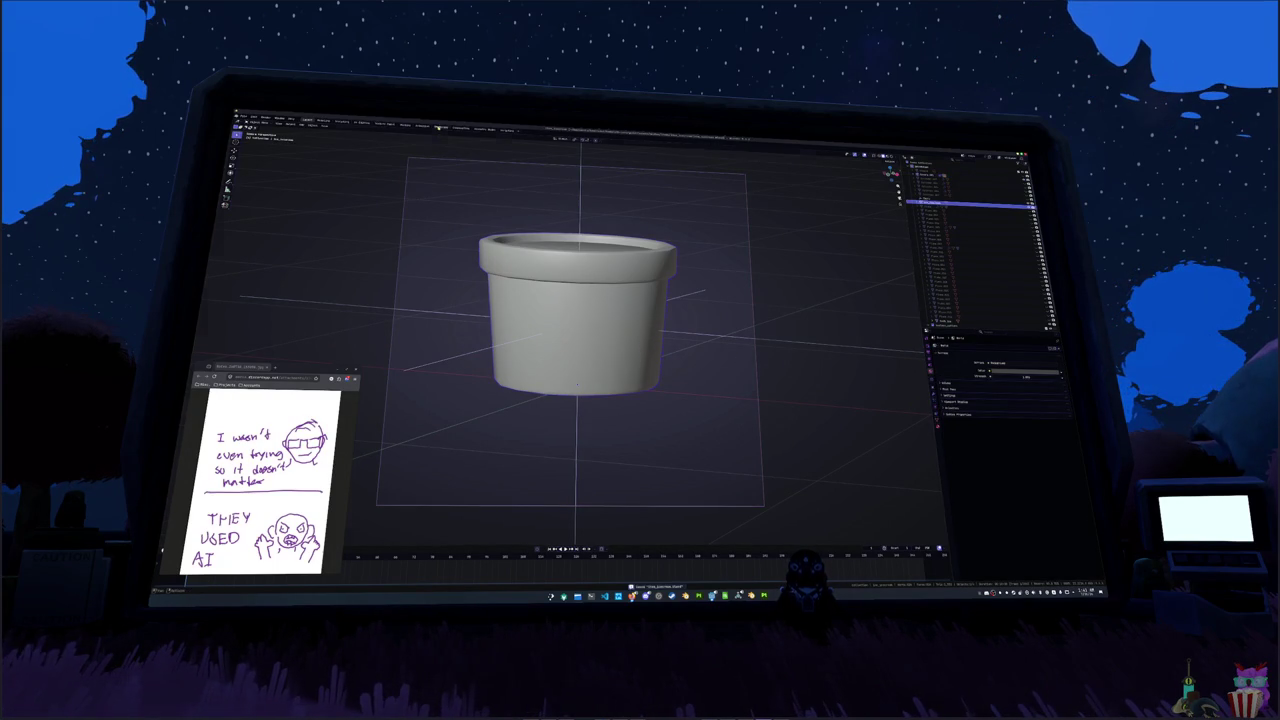
left_click(441, 128)
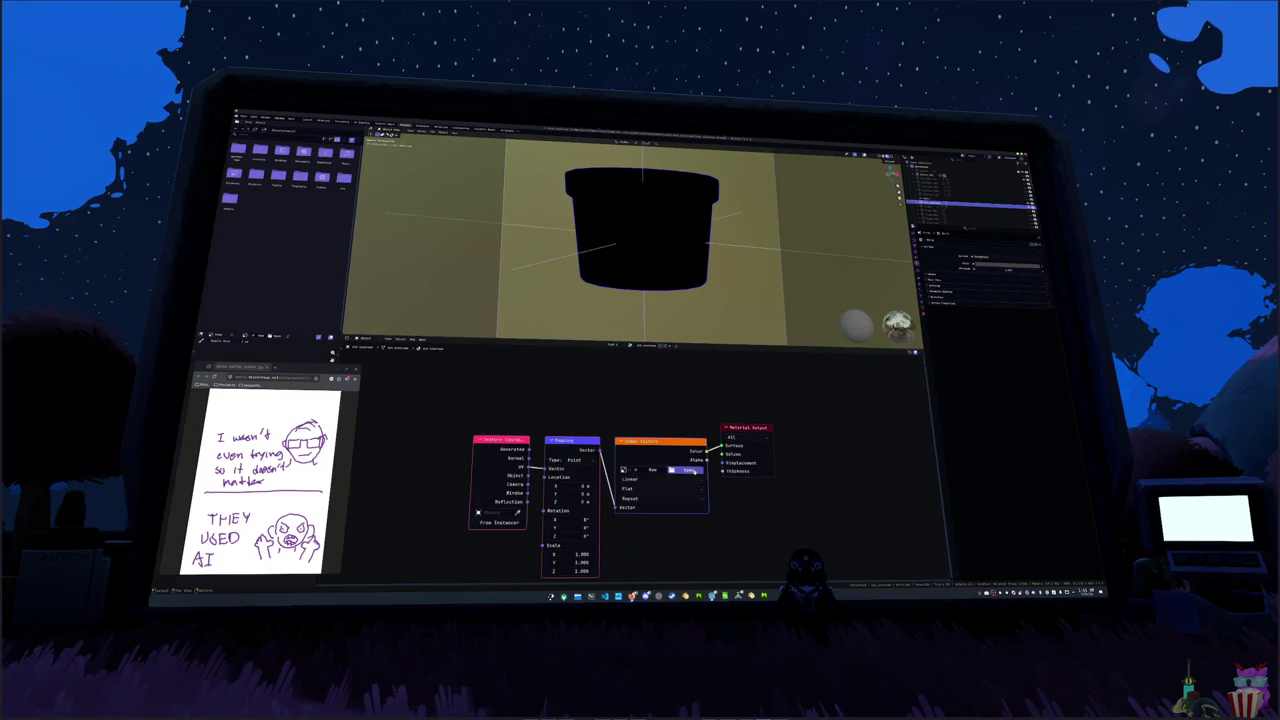
- Load the exported teal texture image into the pot's Image Texture node
left_click(688, 470)
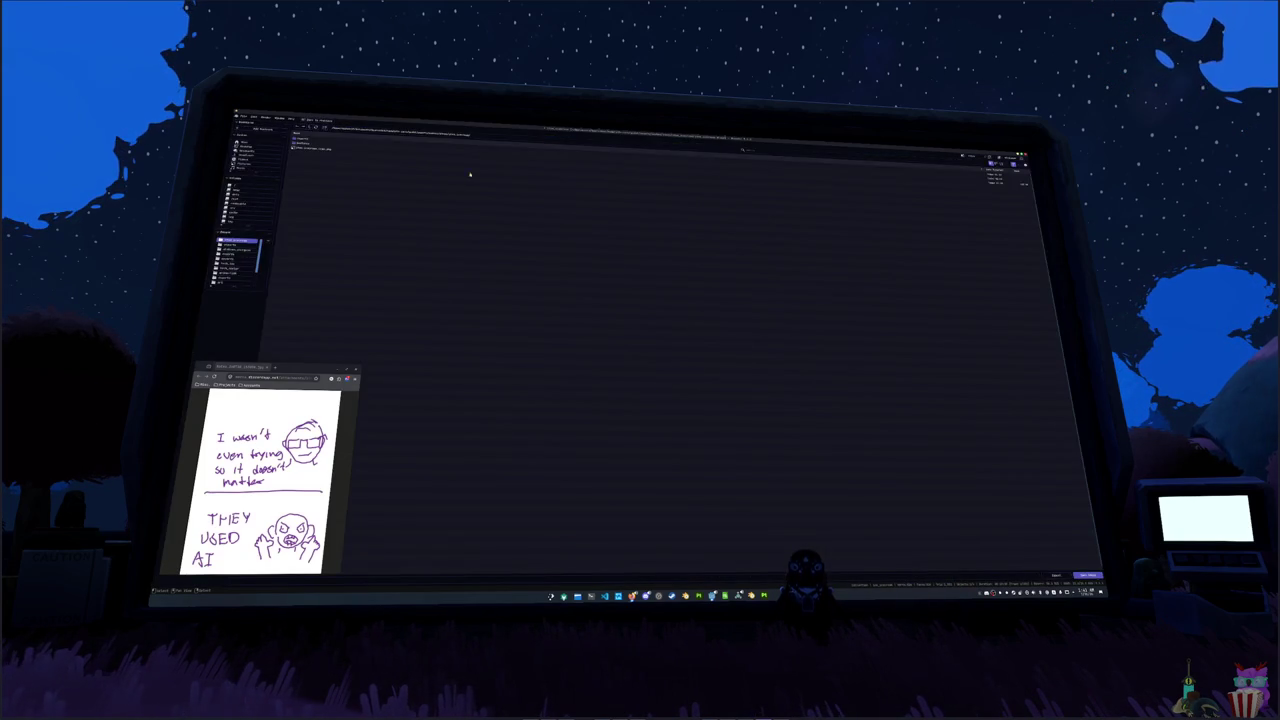
double_click(318, 141)
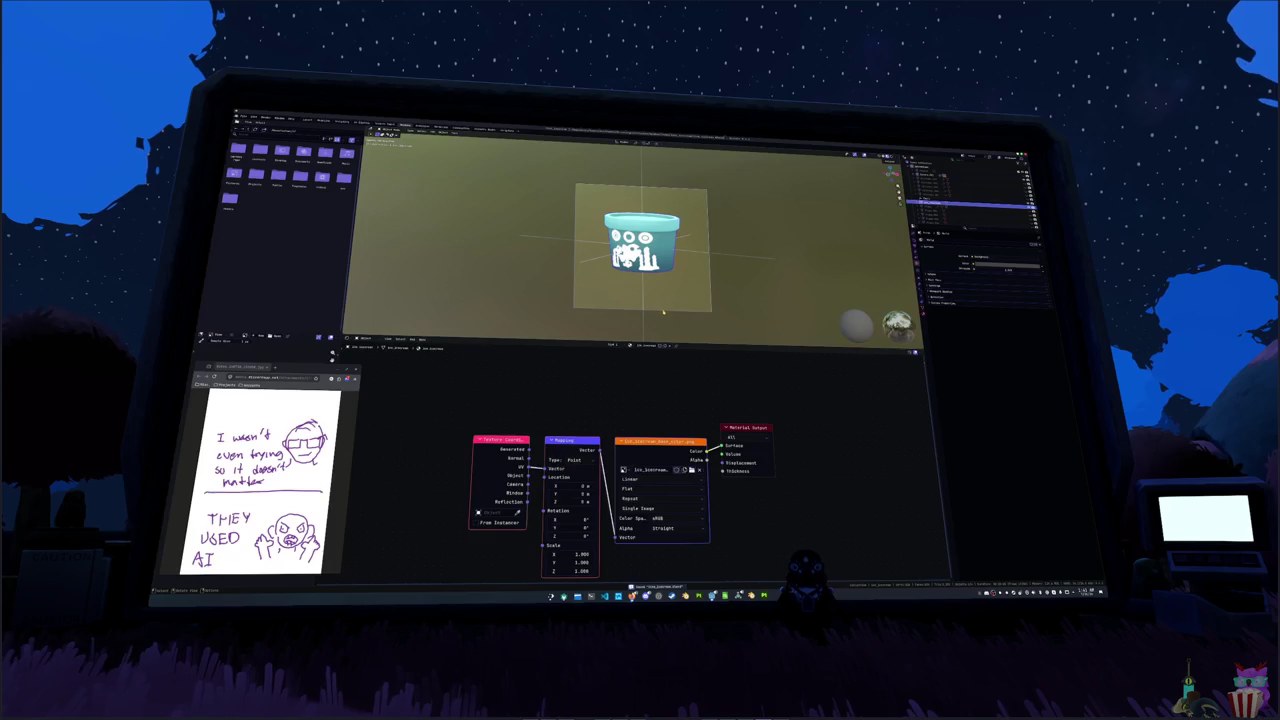
left_click(697, 253)
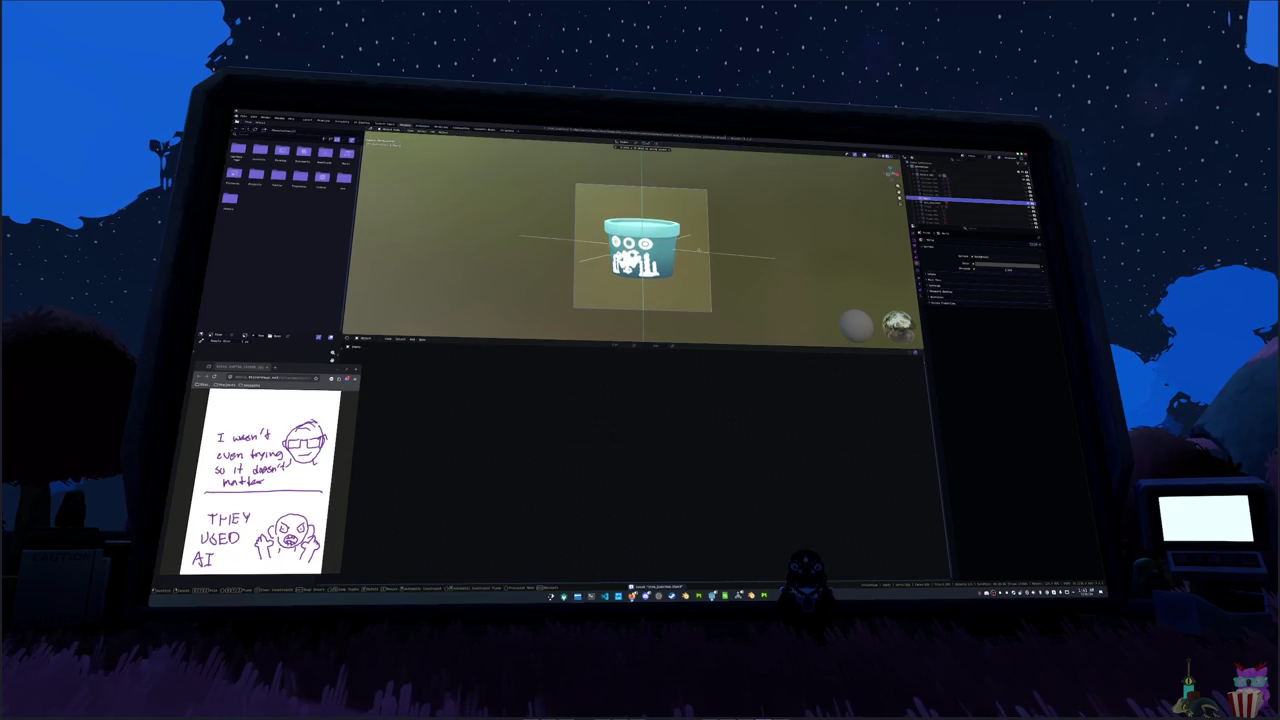
left_click(699, 252)
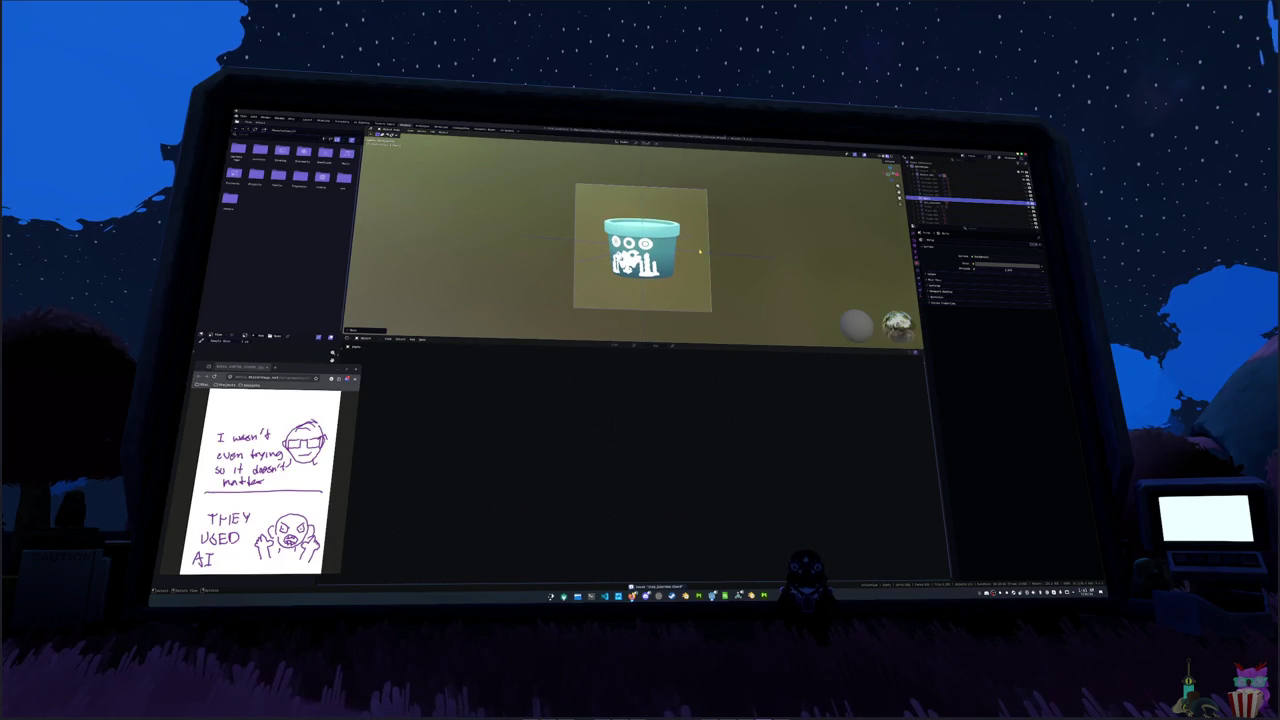
- Widen the left image panel and display the Render Result in it
left_click(333, 352)
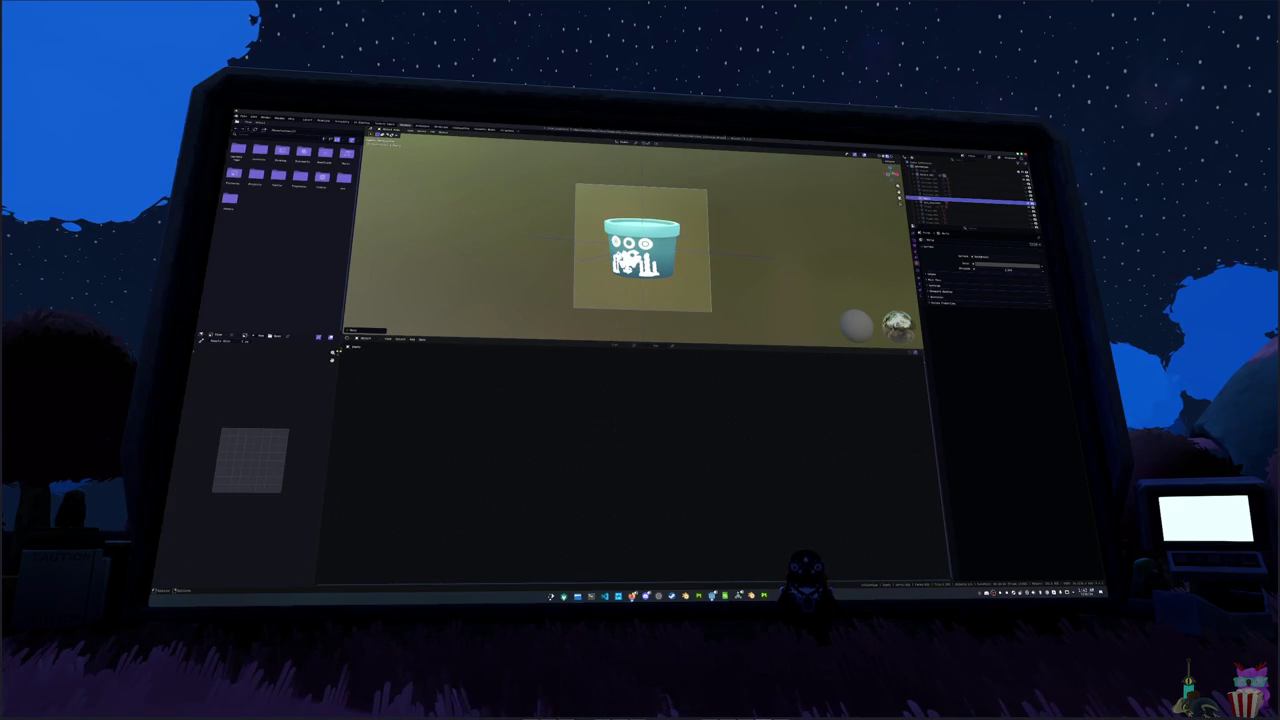
left_click_drag(343, 352, 443, 357)
left_click(301, 338)
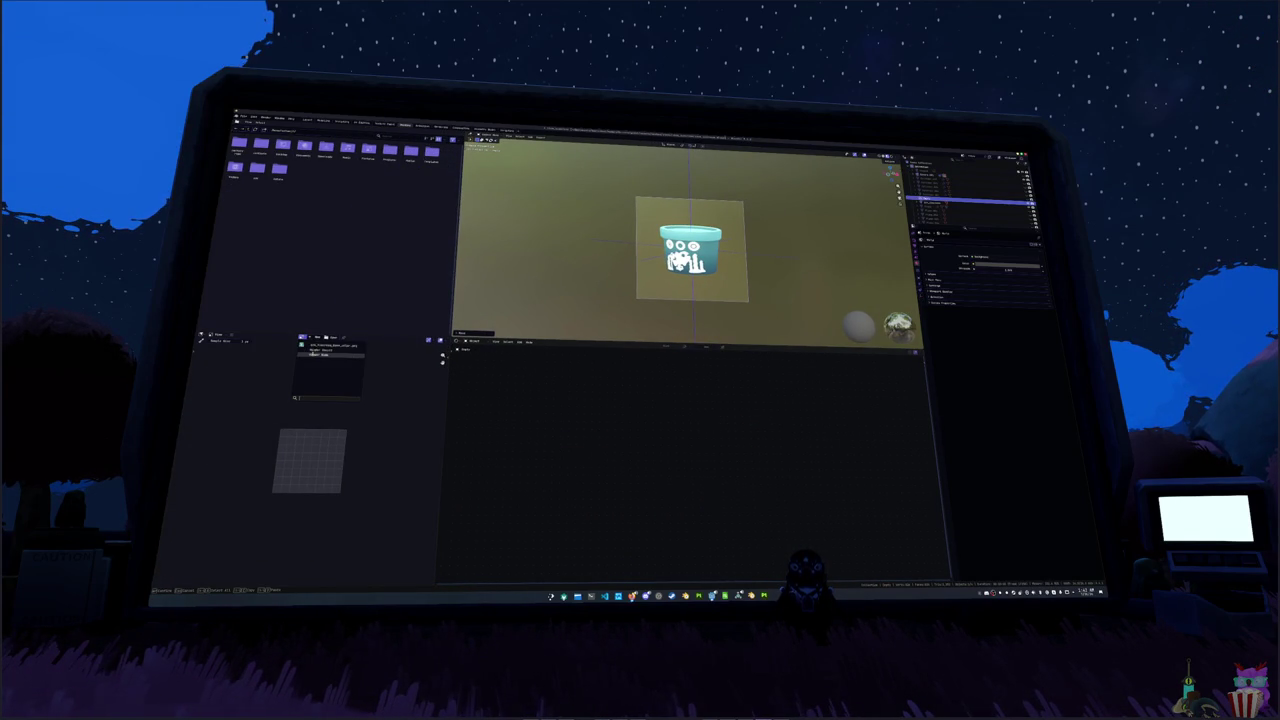
left_click(318, 350)
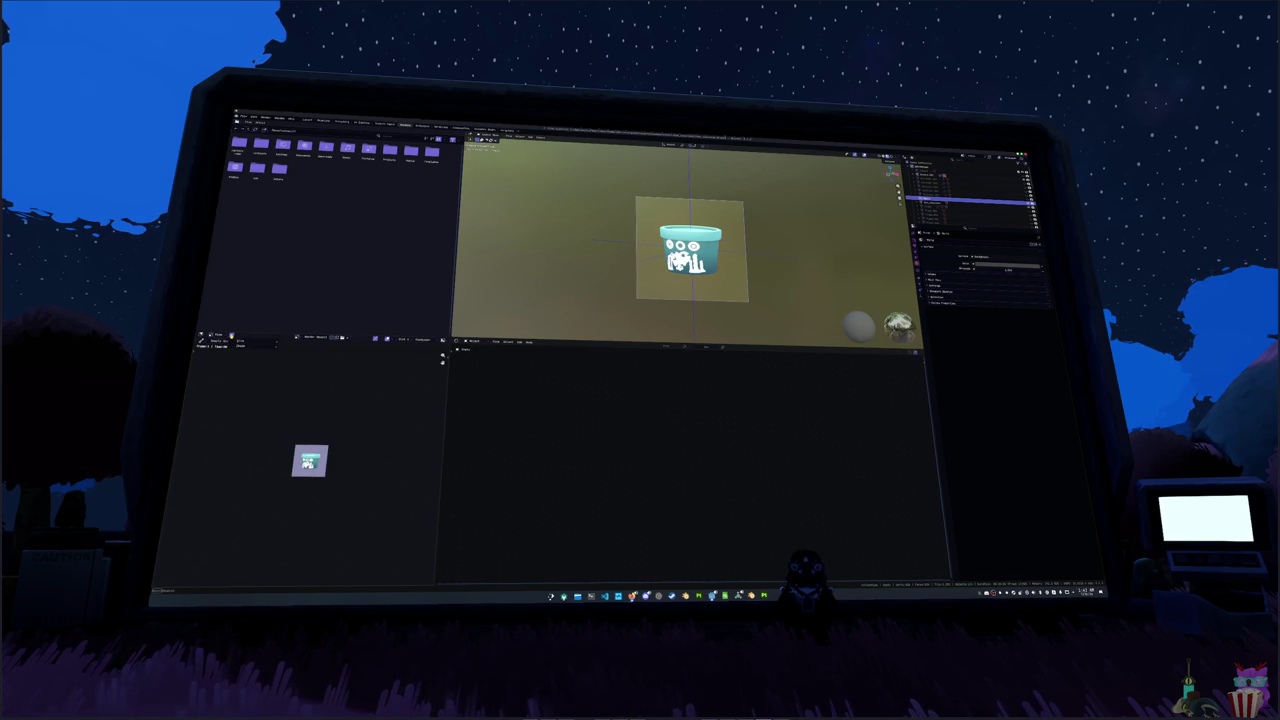
- Save the rendered image via Image > Save As into the project's images folder
left_click(289, 388)
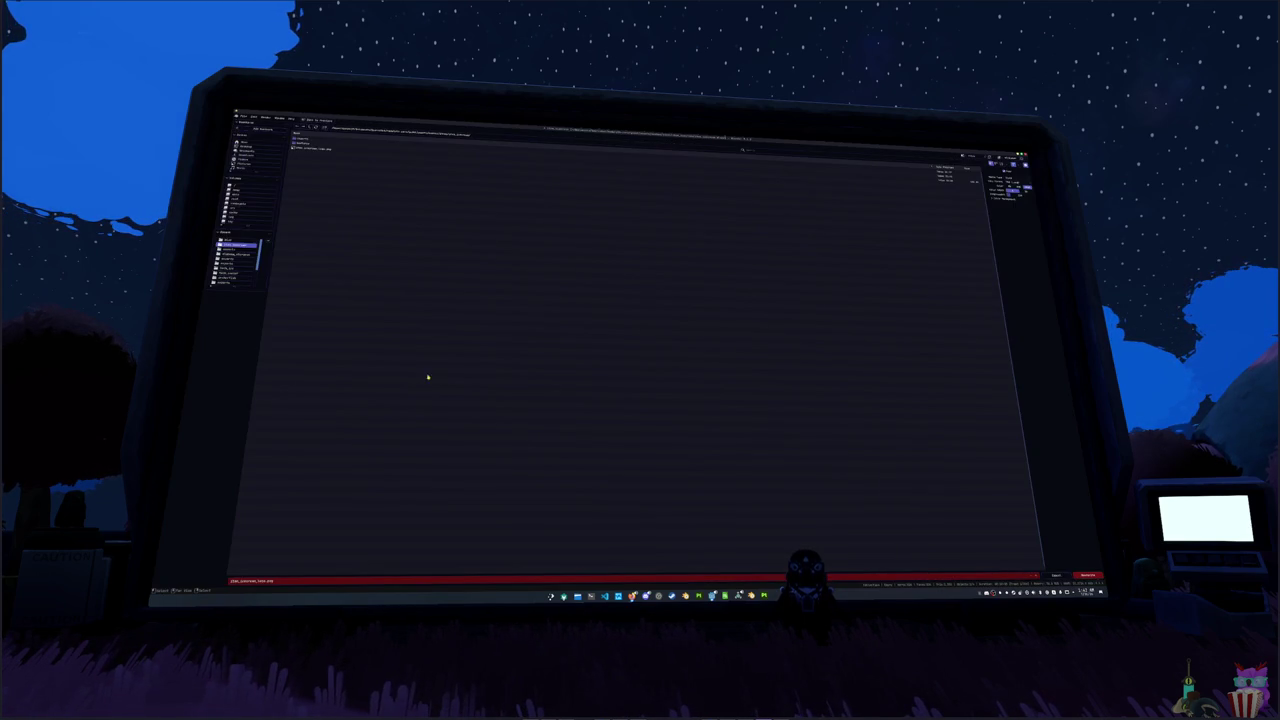
left_click(313, 128)
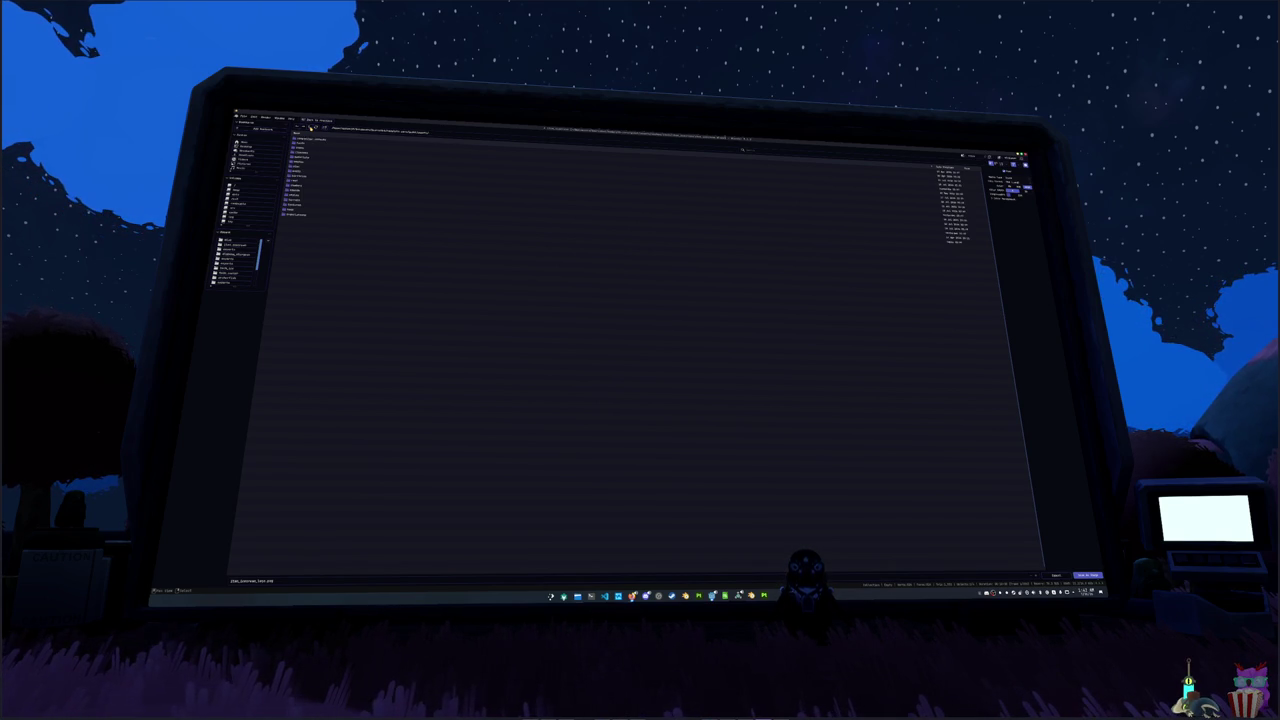
double_click(303, 148)
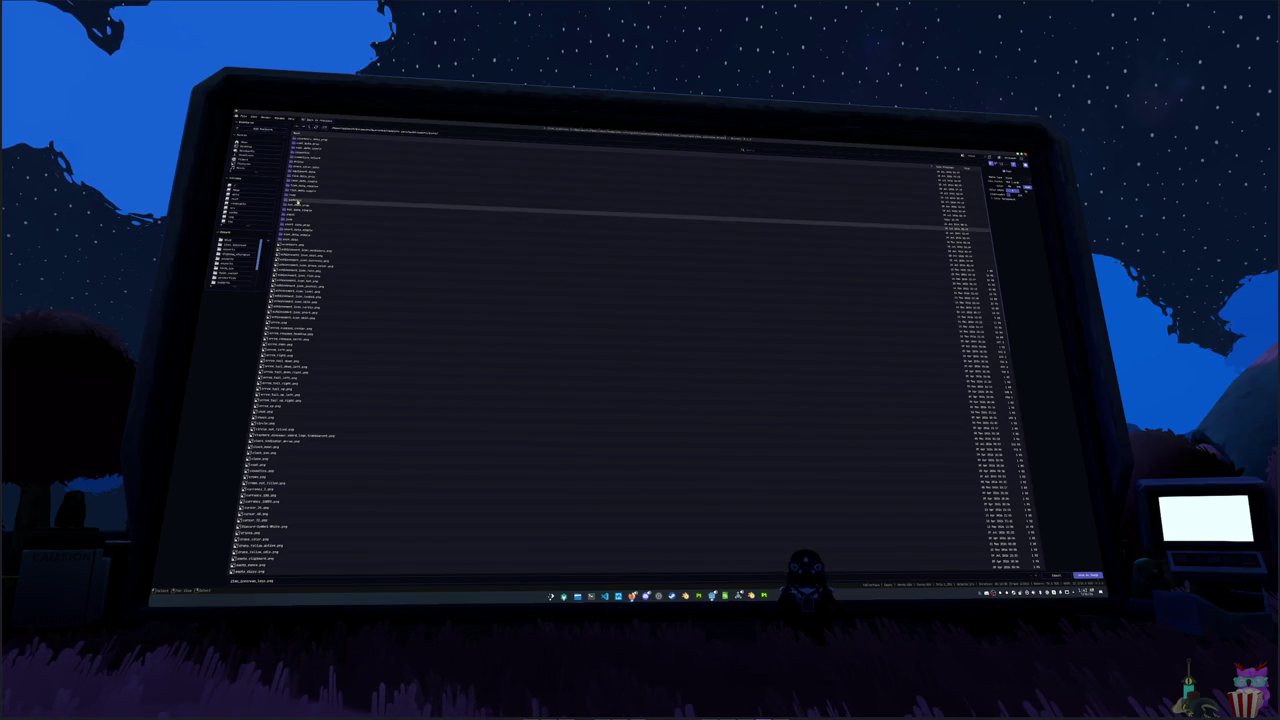
left_click(296, 223)
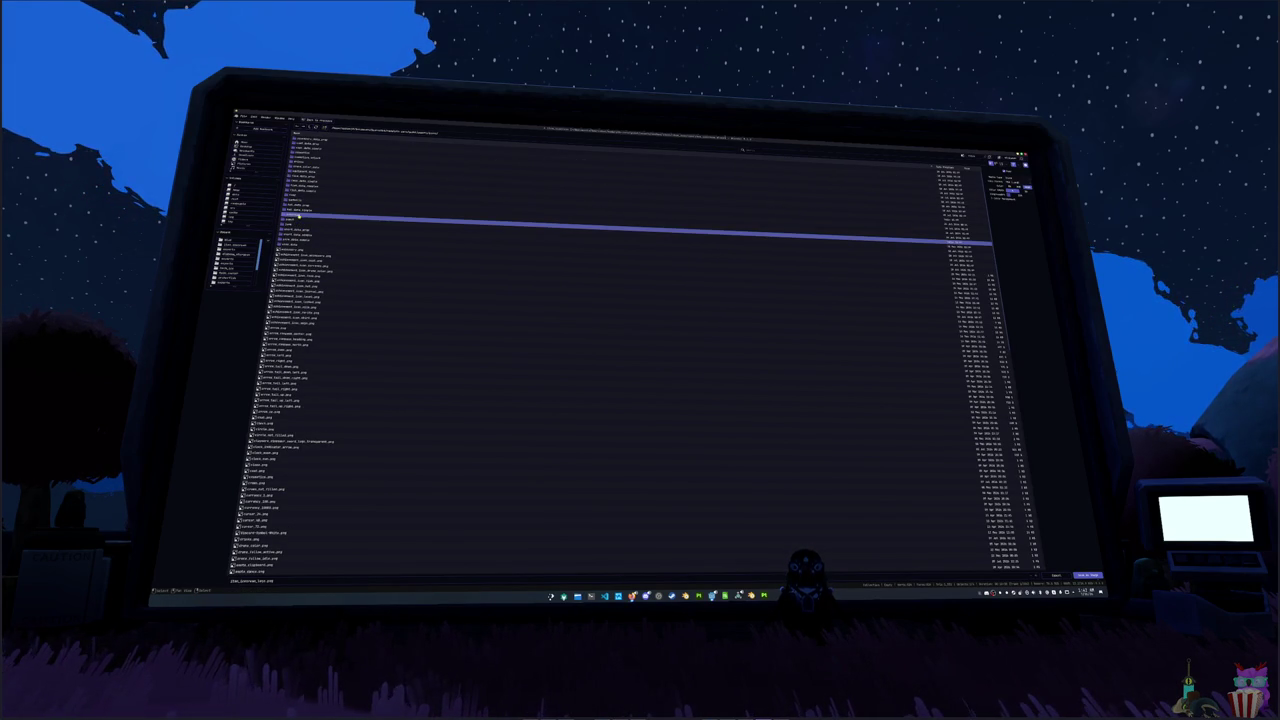
key("Return")
double_click(286, 581)
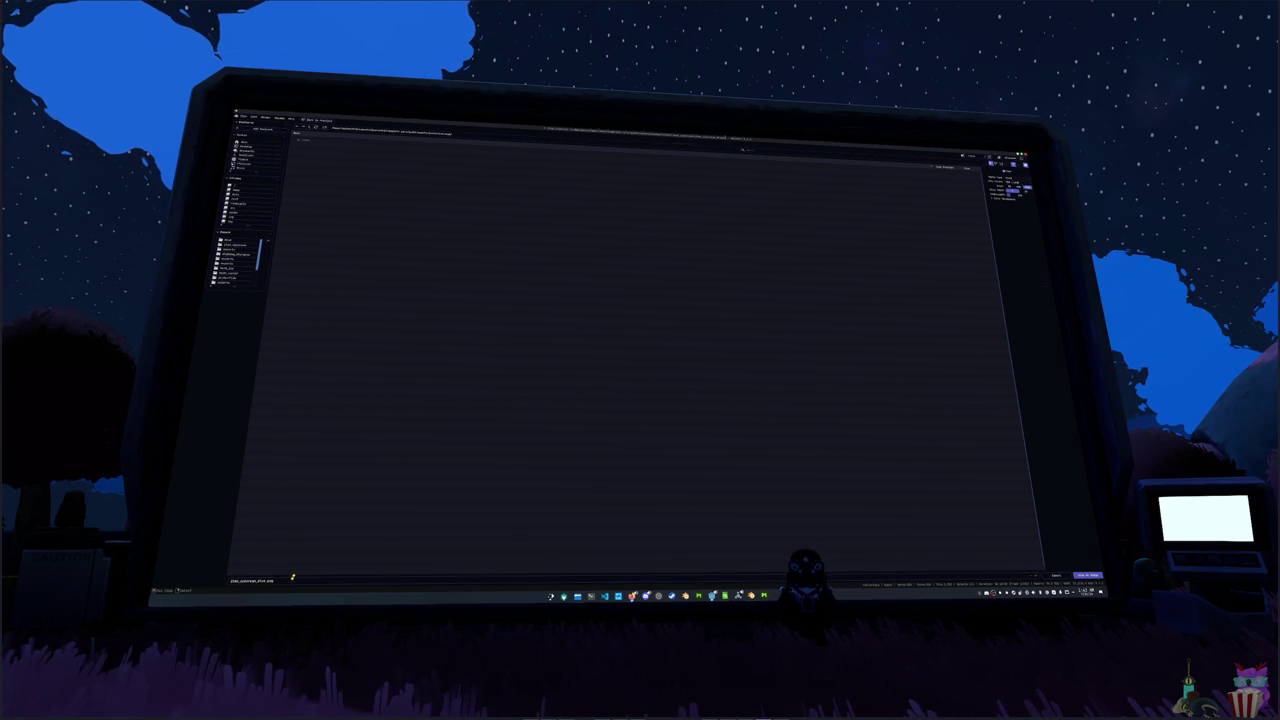
key("Return")
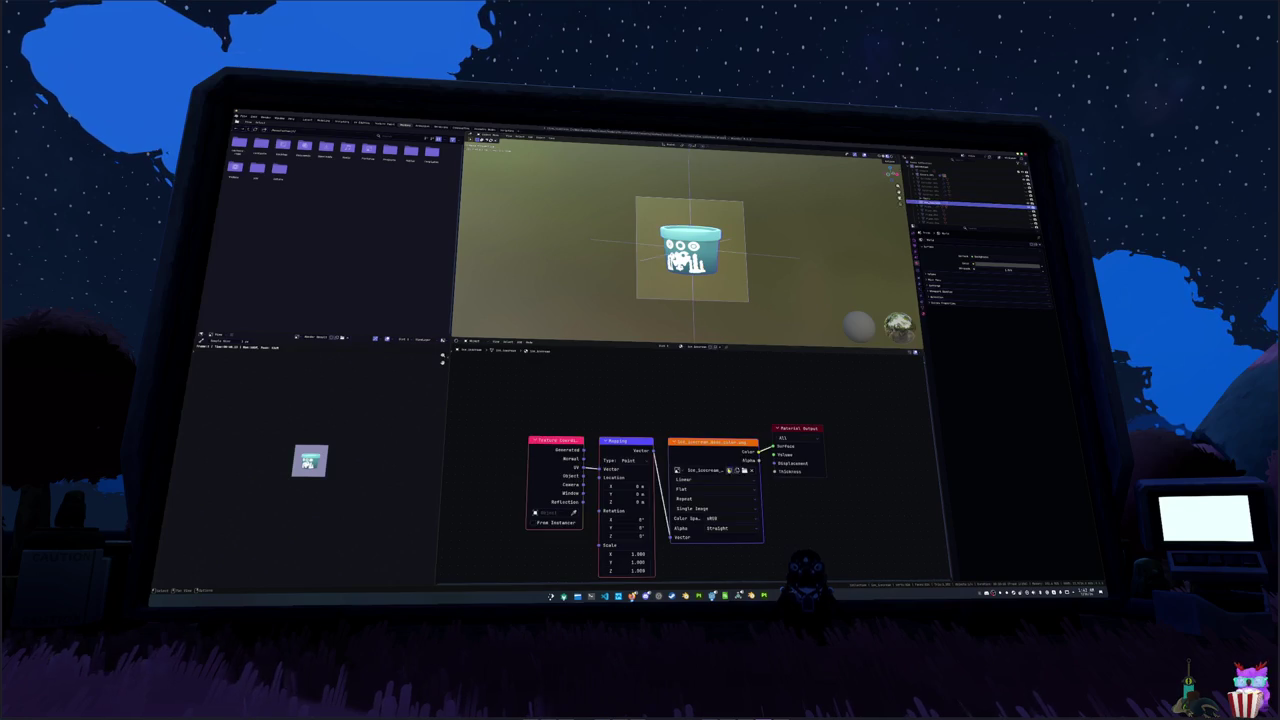
- Try loading other image files into the texture, then cancel the file browser
key("ctrl+o")
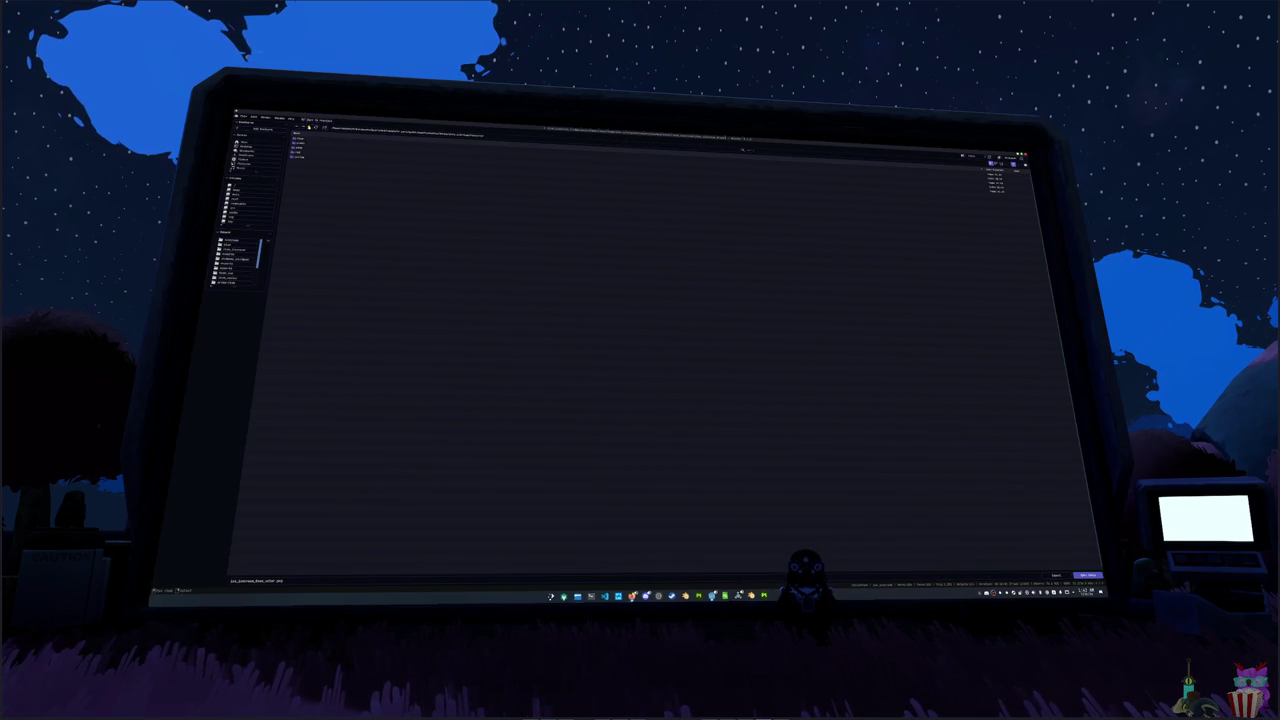
left_click(312, 139)
double_click(312, 139)
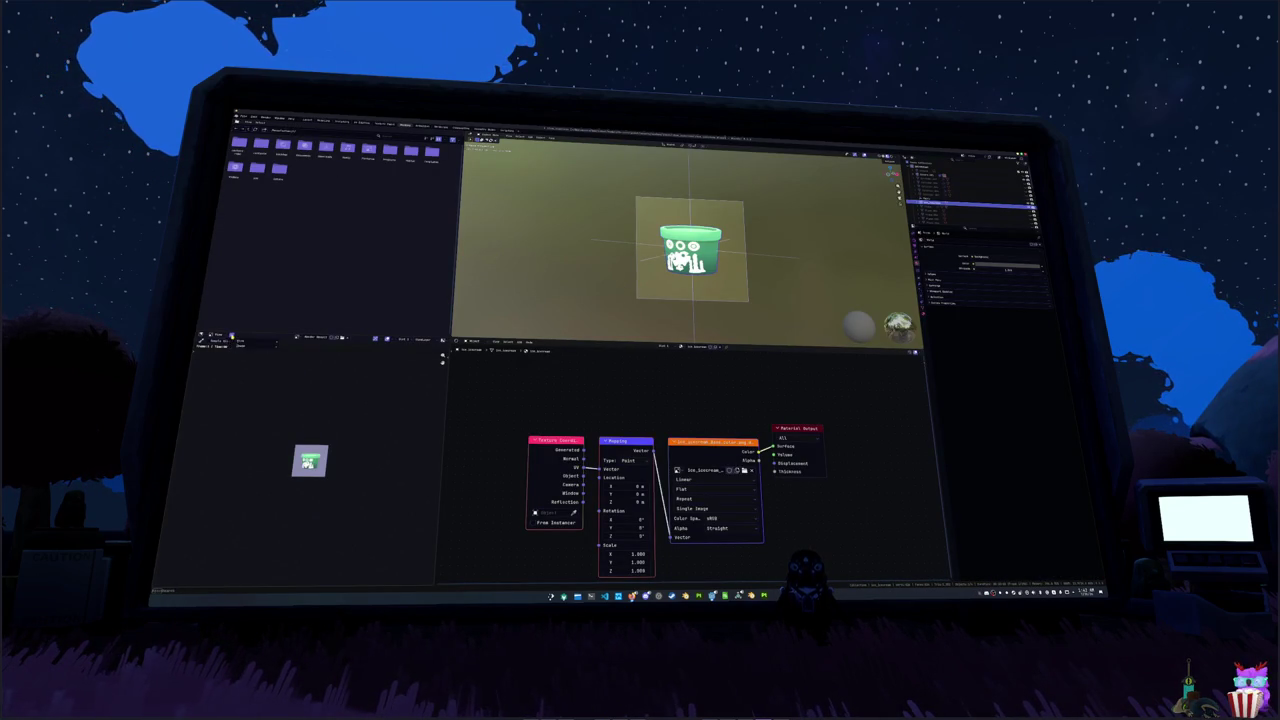
left_click(240, 342)
left_click(300, 388)
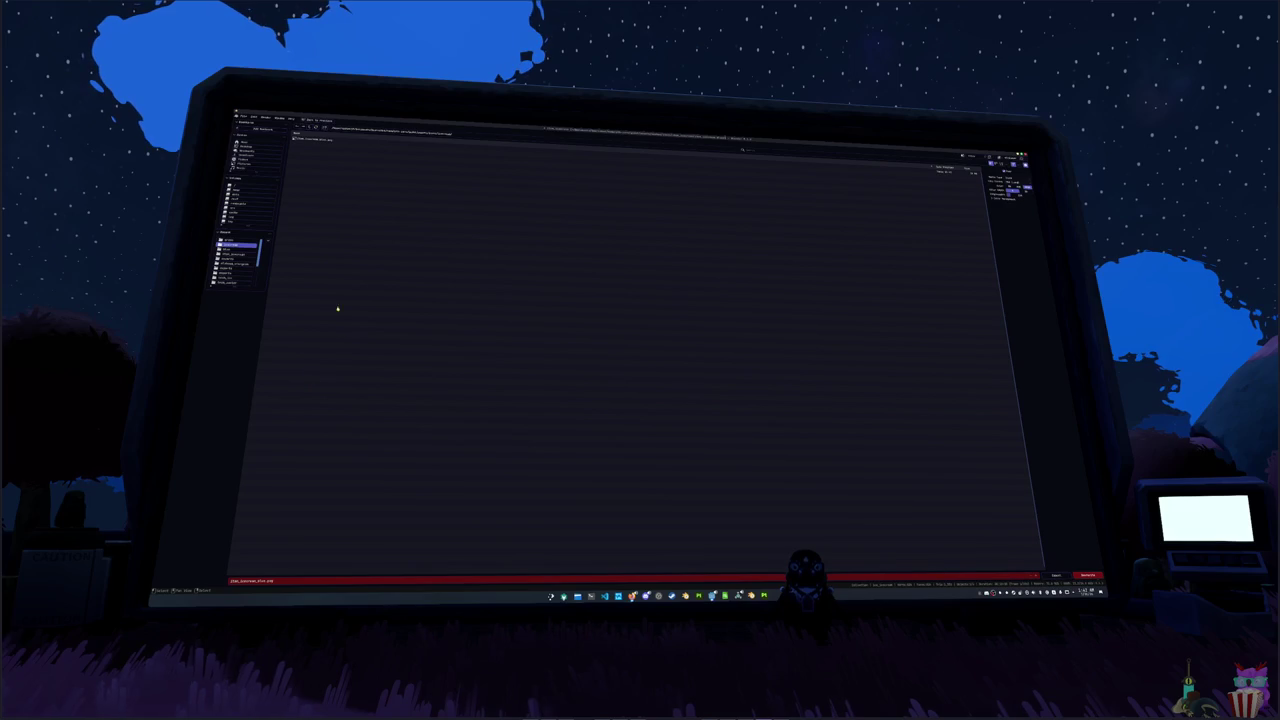
left_click(261, 579)
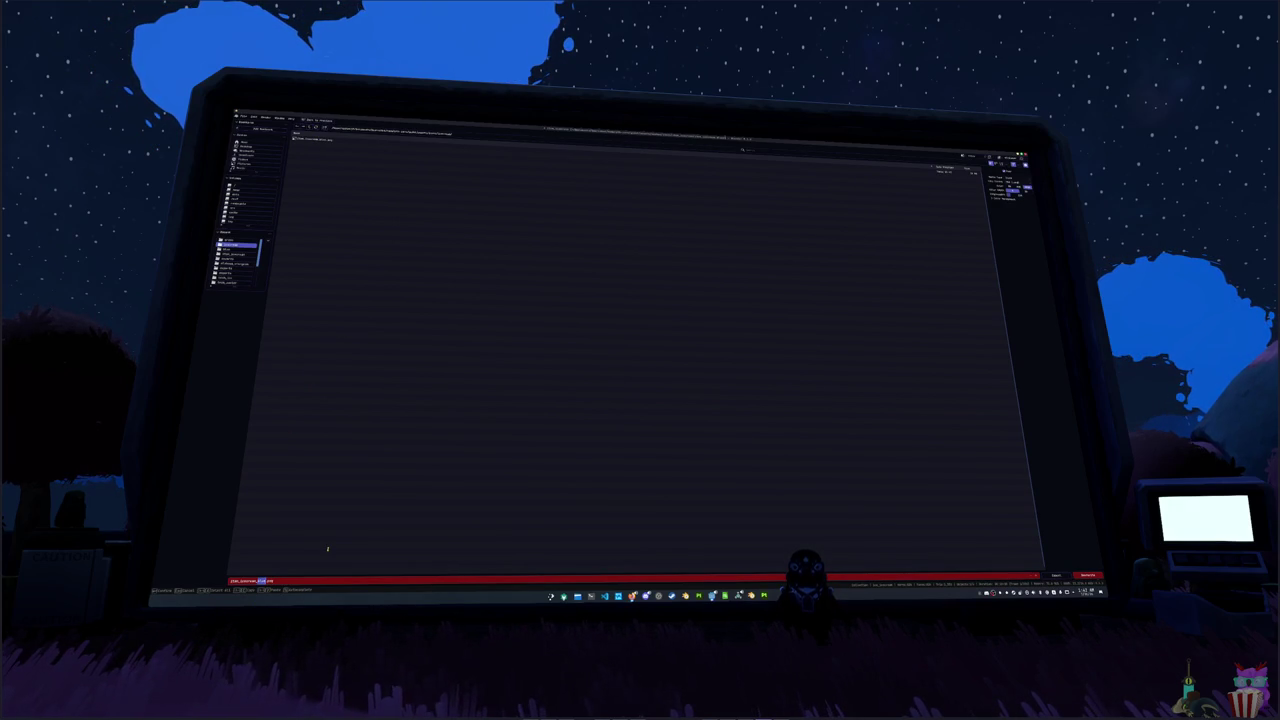
key("Return")
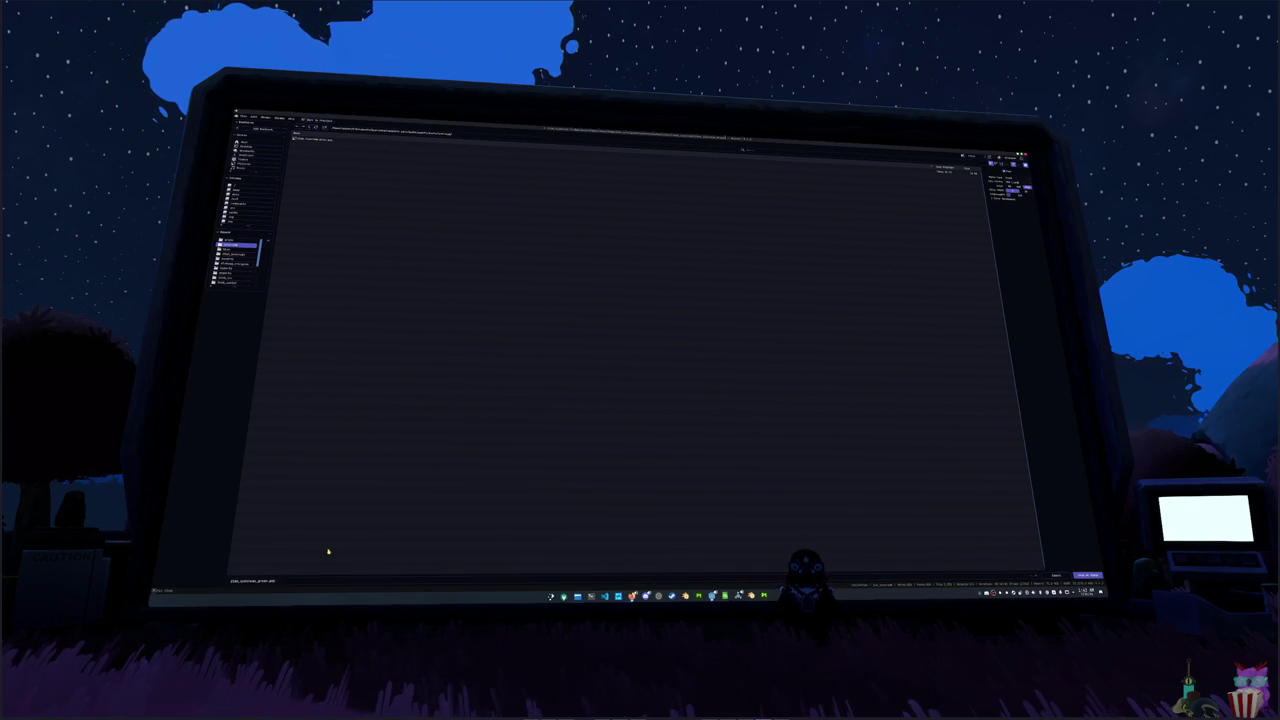
left_click(733, 472)
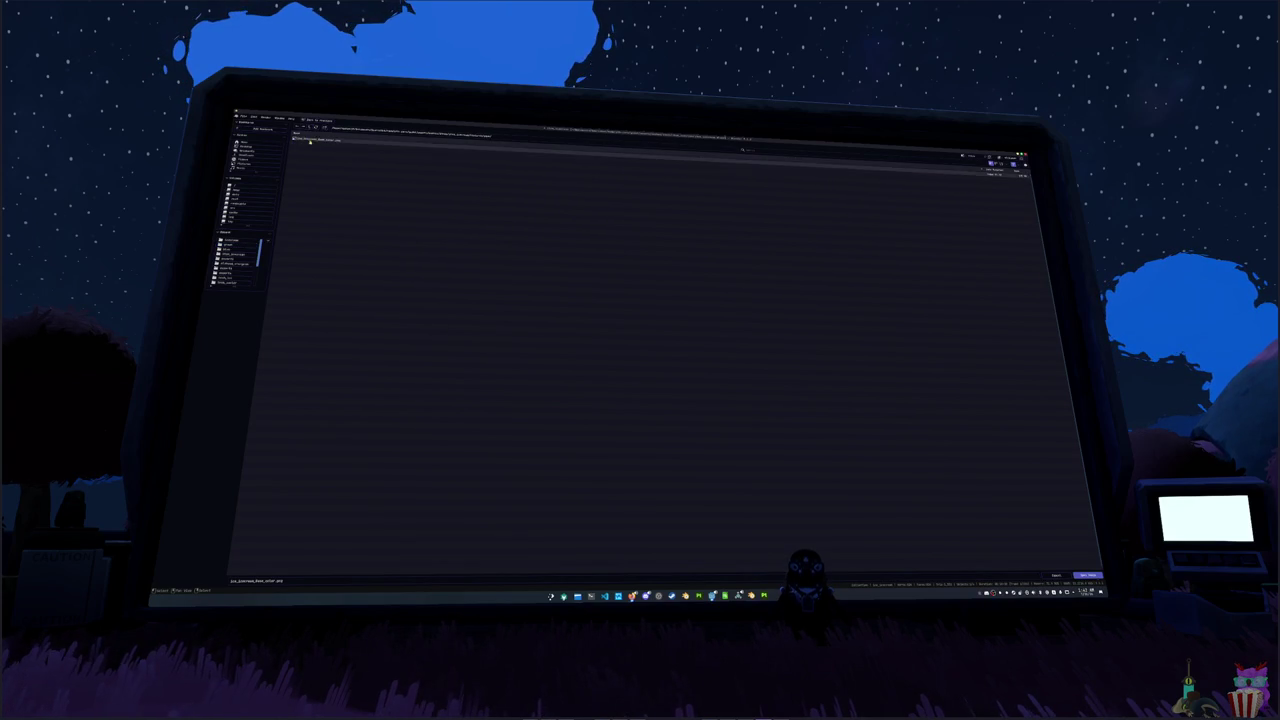
key("Escape")
- Load the red patterned texture image into the Image Texture node
left_click(231, 337)
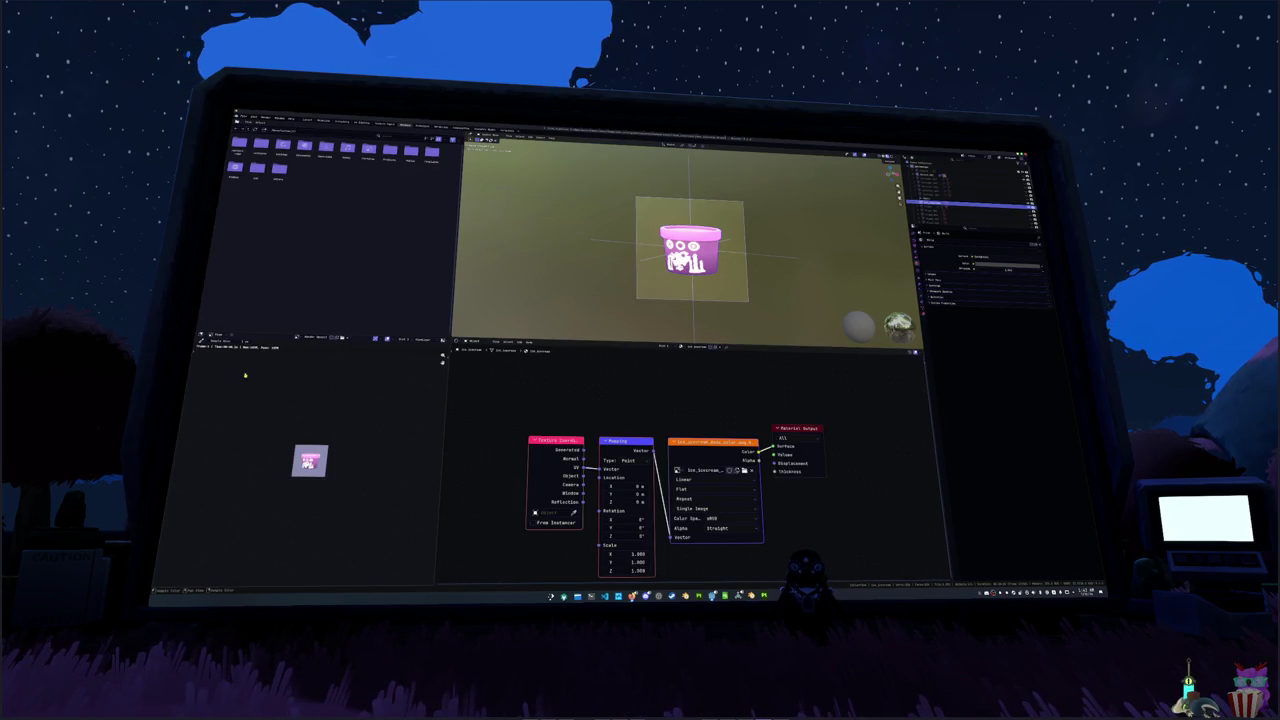
left_click(282, 338)
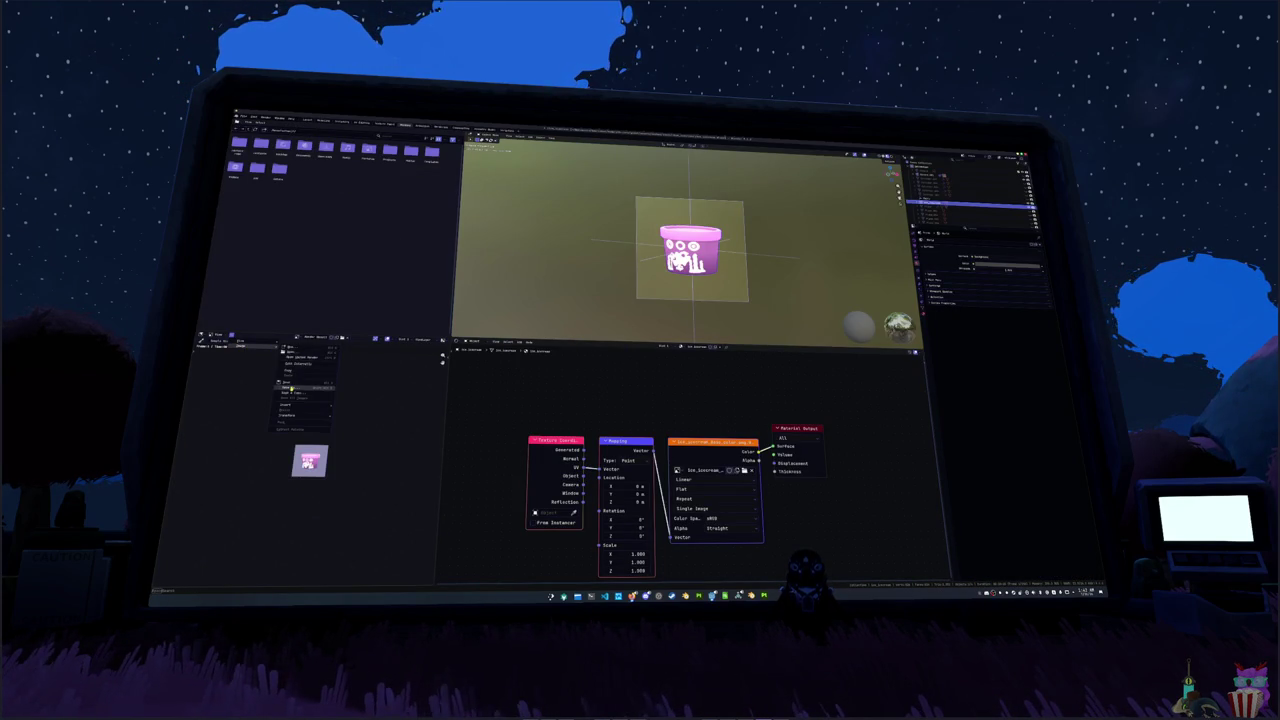
left_click(300, 364)
left_click(251, 579)
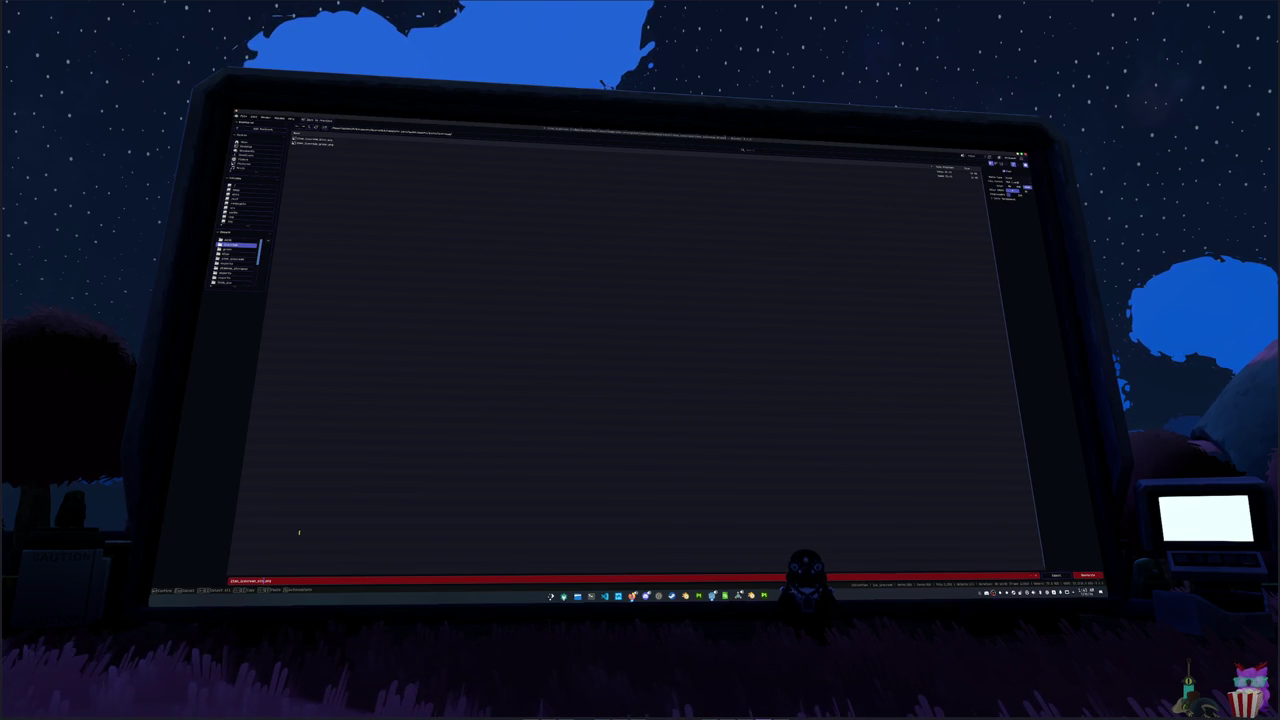
key("Return")
key("Return")
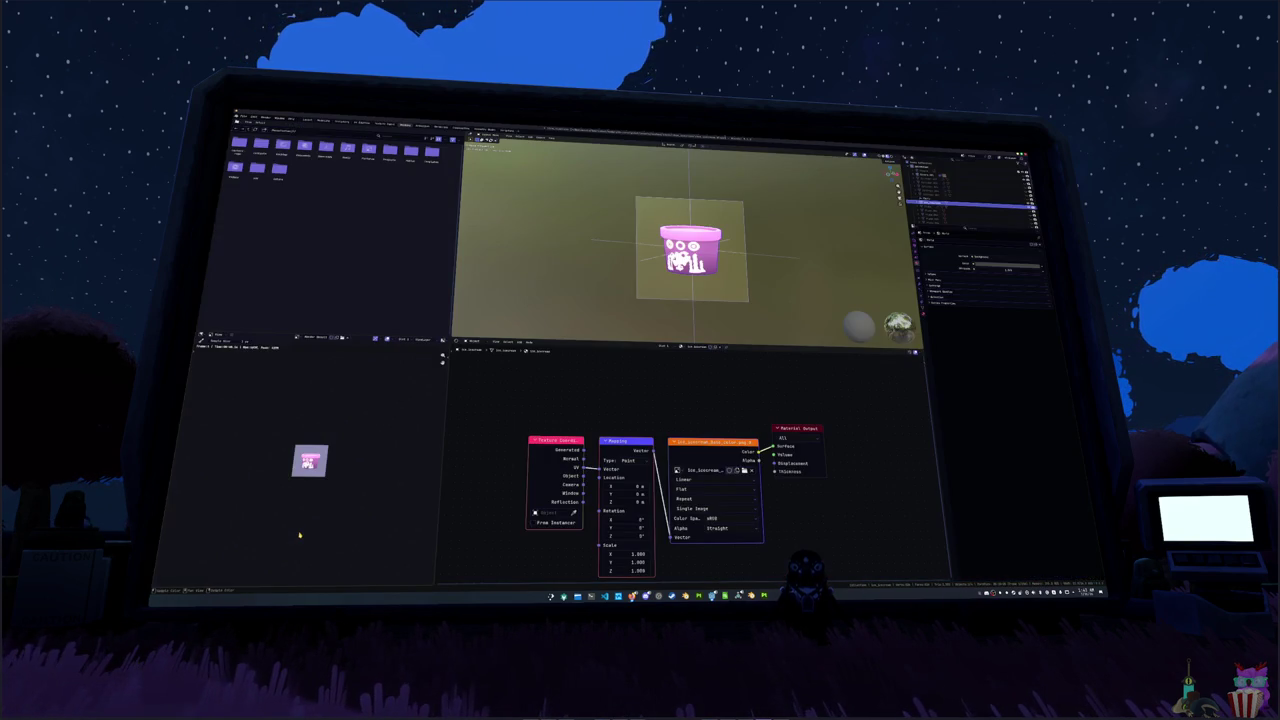
left_click(744, 471)
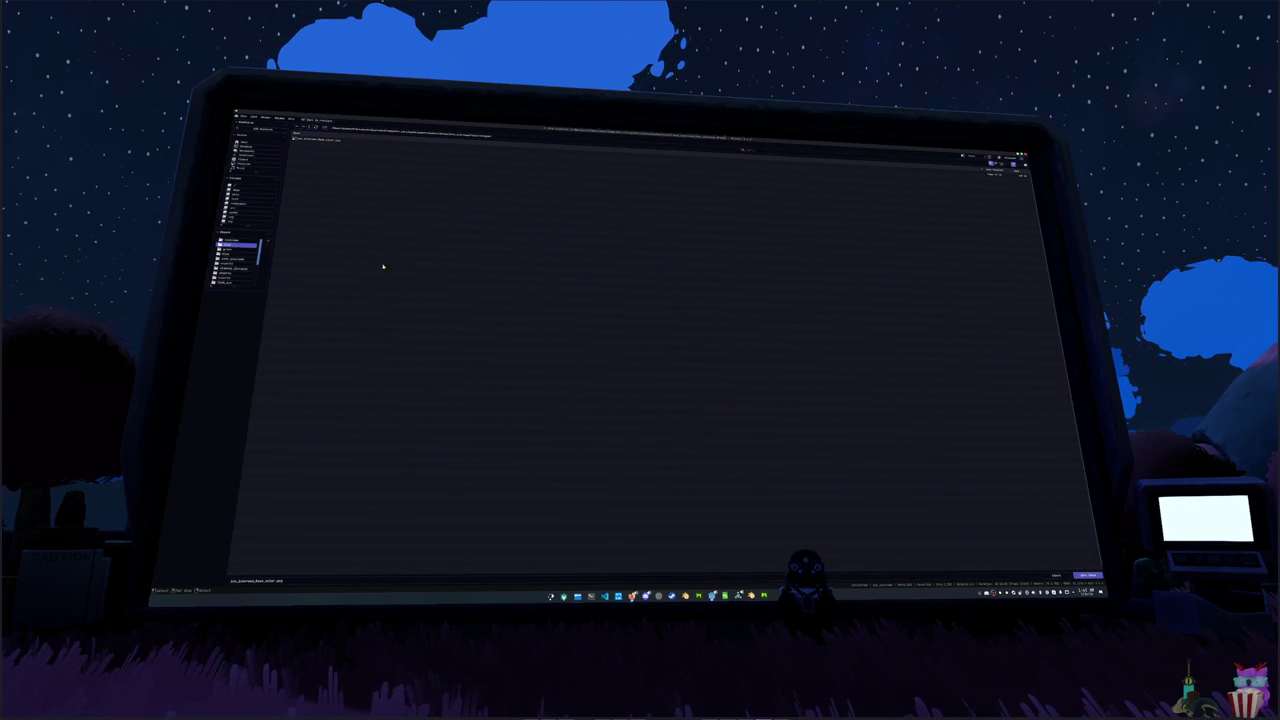
double_click(307, 153)
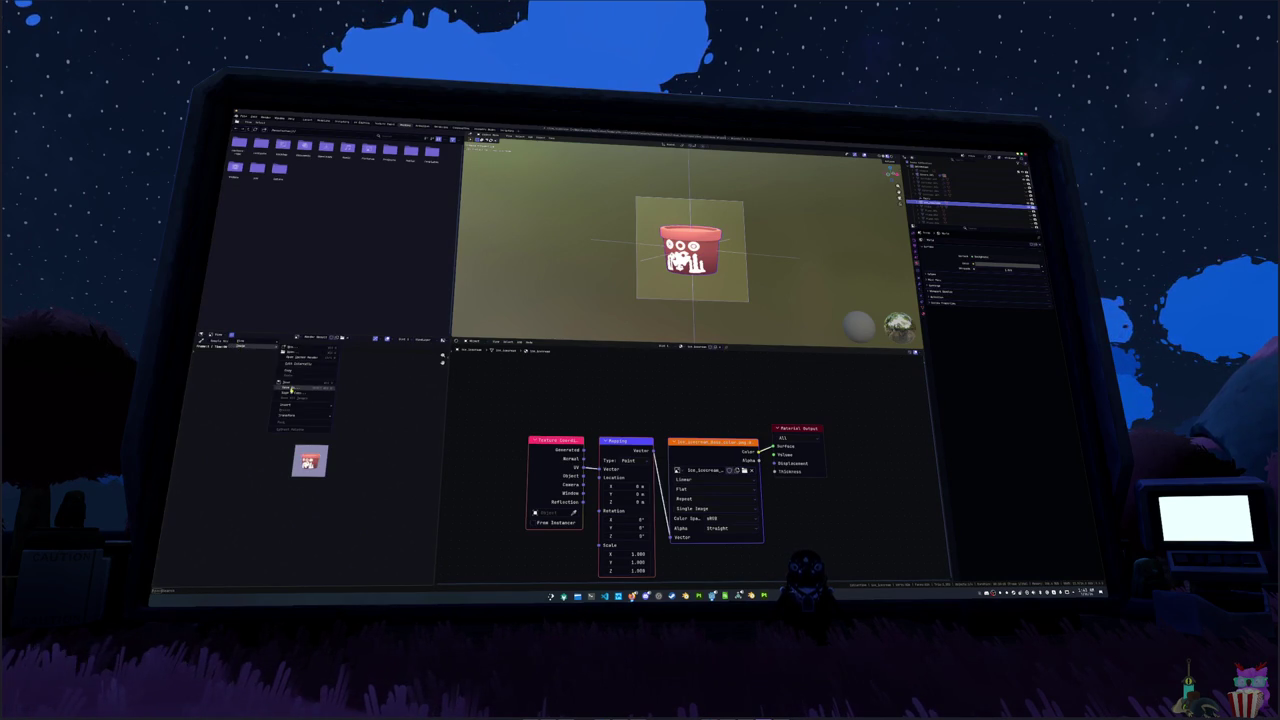
- Save the red texture image as a new file with '_new' appended to its name
left_click(300, 390)
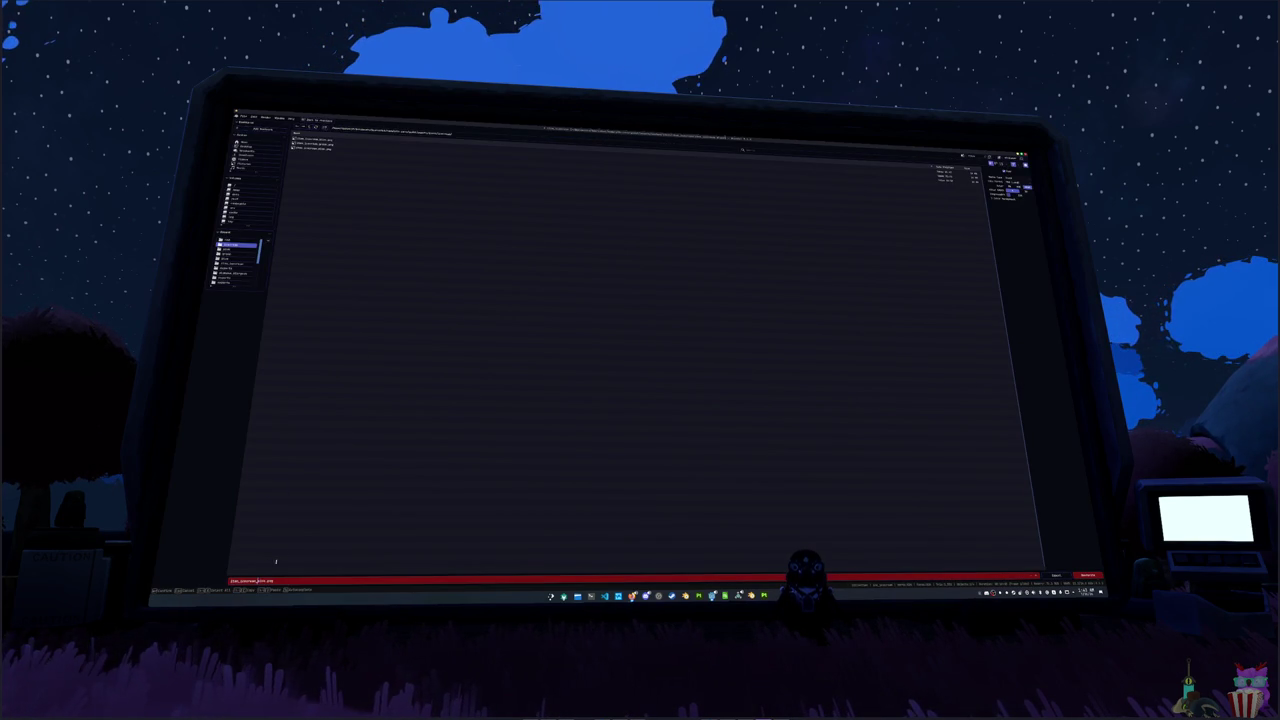
type("_new")
key("Return")
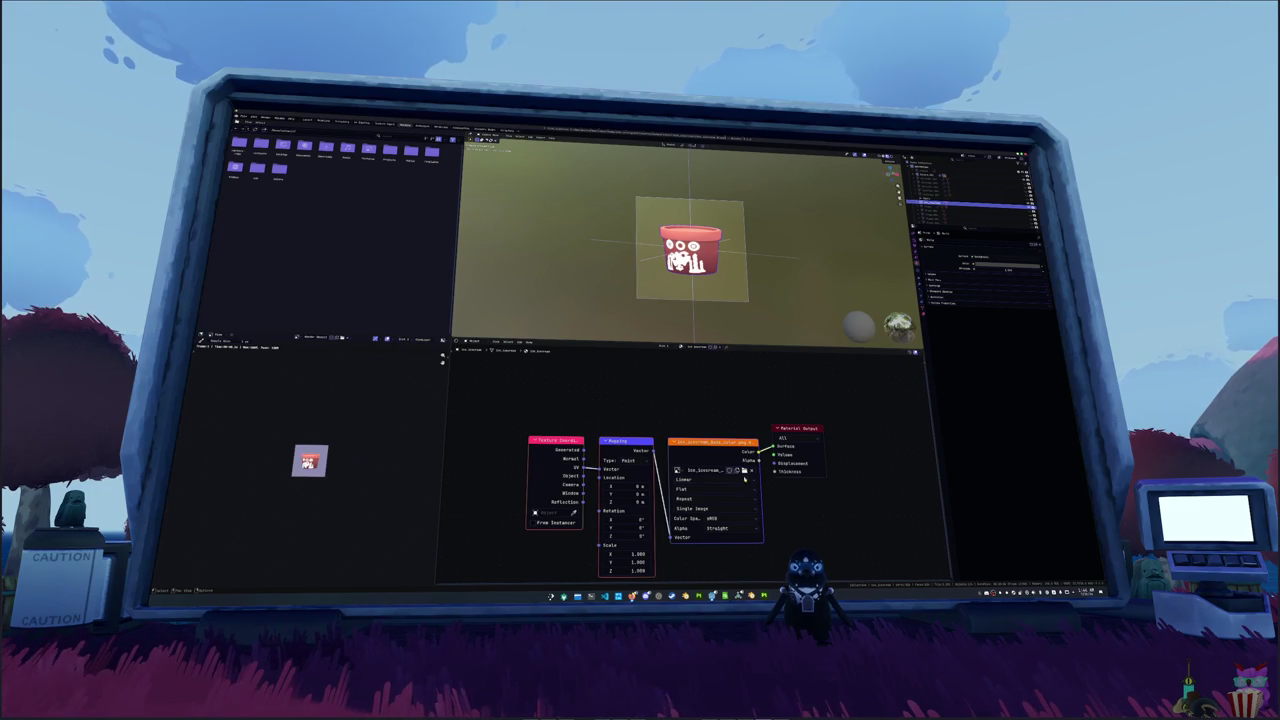
- Load the yellow-green texture from the texture variants folder onto the cup
left_click(744, 473)
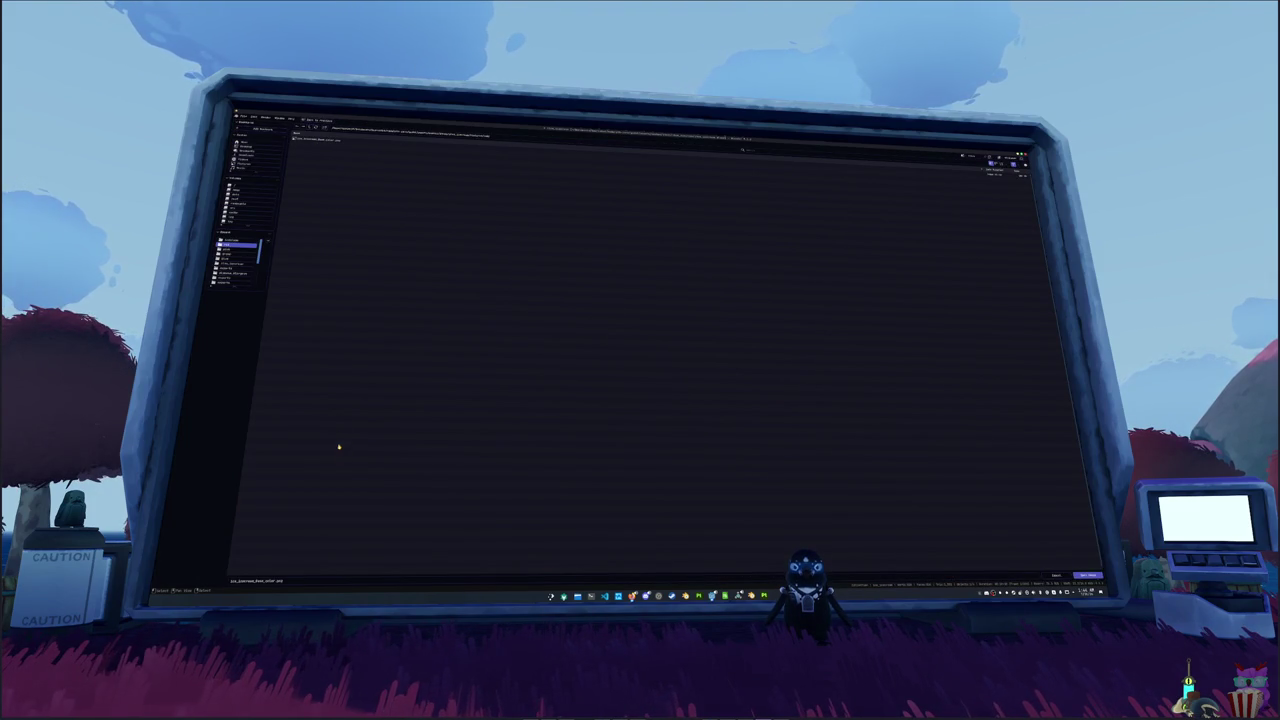
key("Return")
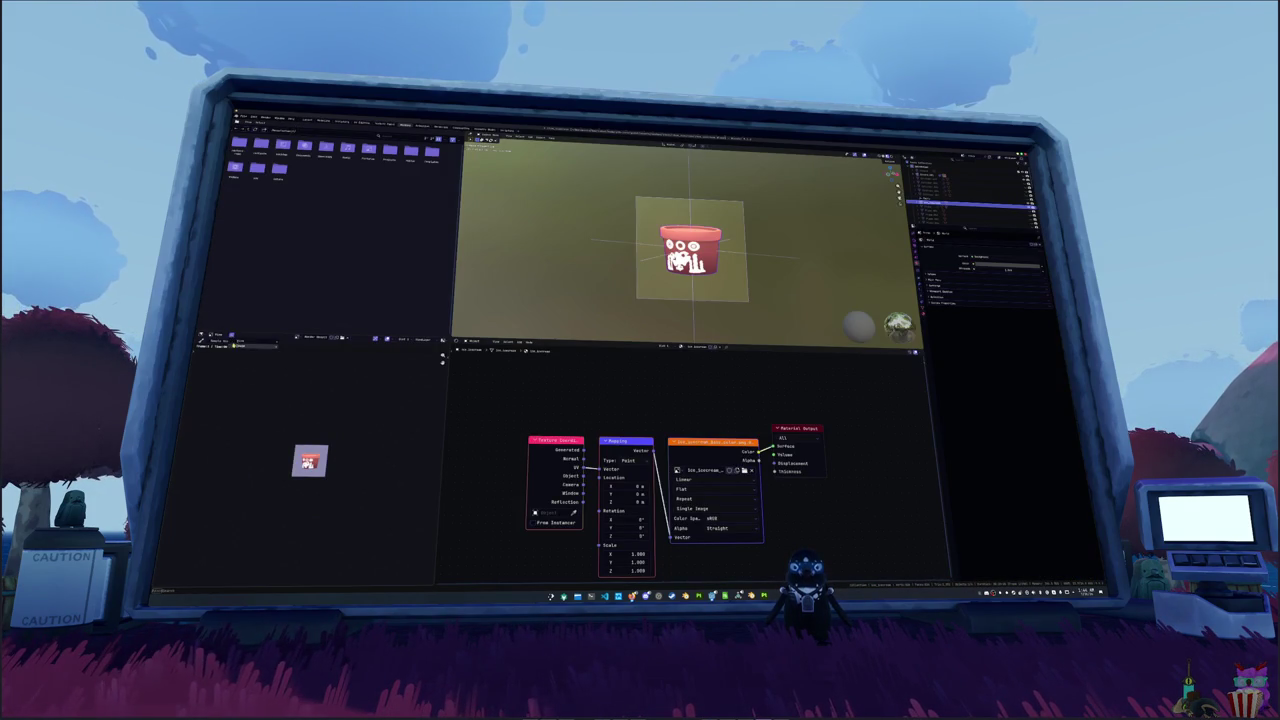
left_click(296, 393)
key("Return")
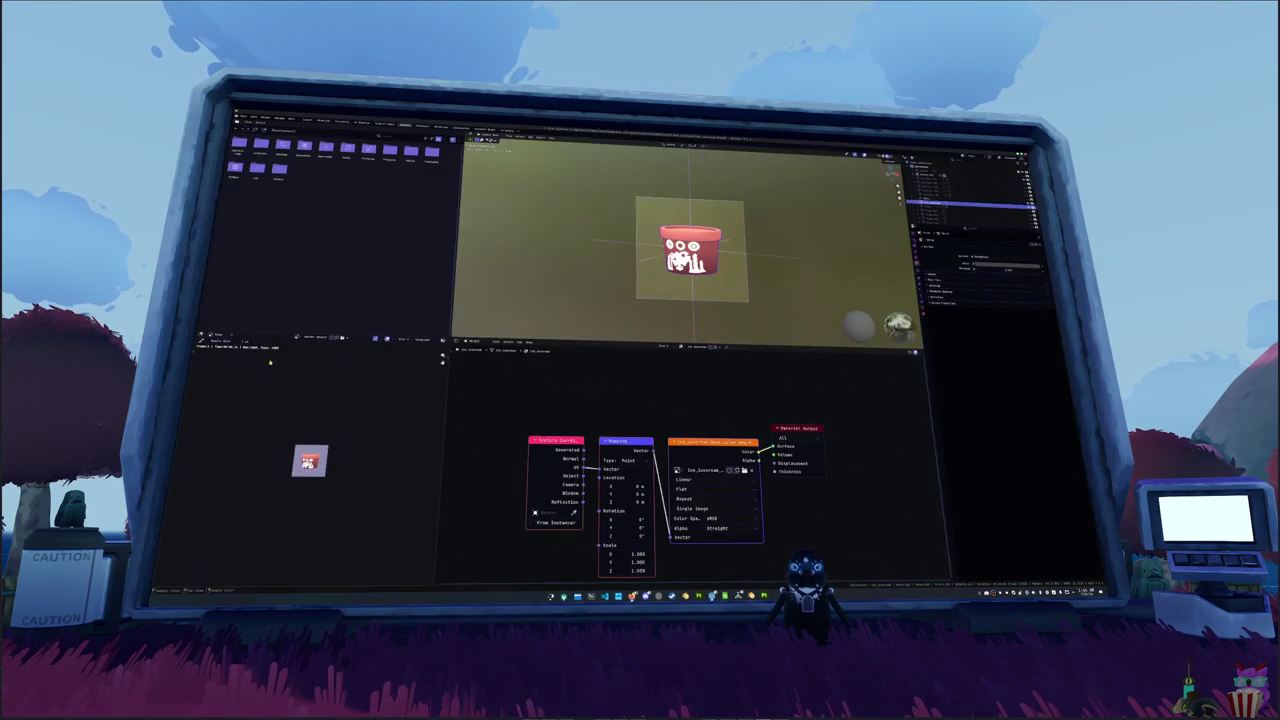
left_click(288, 340)
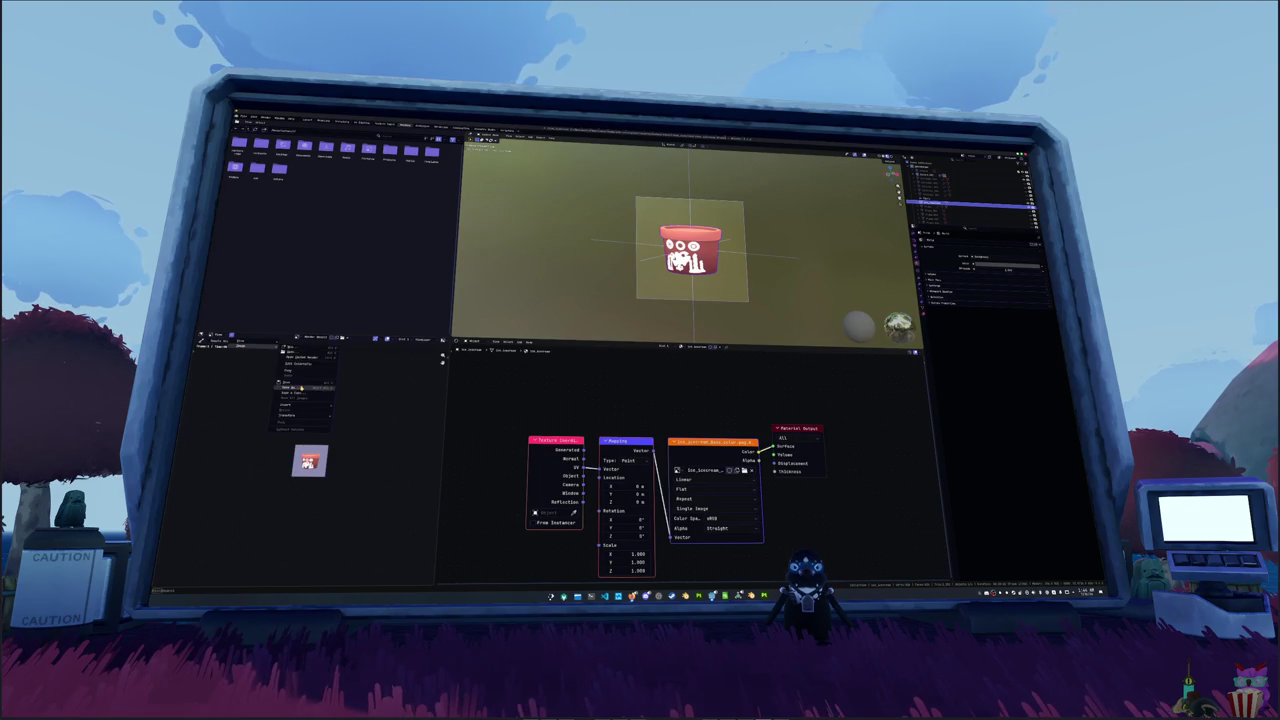
left_click(300, 389)
key("Return")
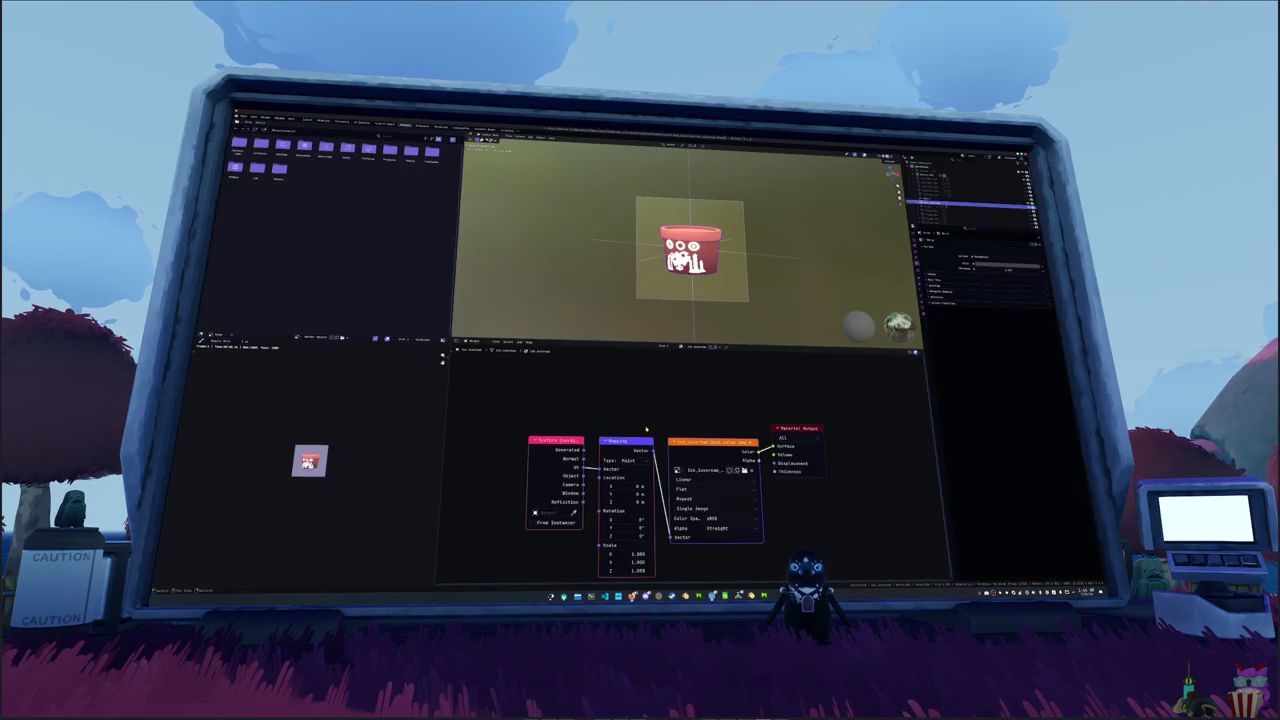
left_click(743, 472)
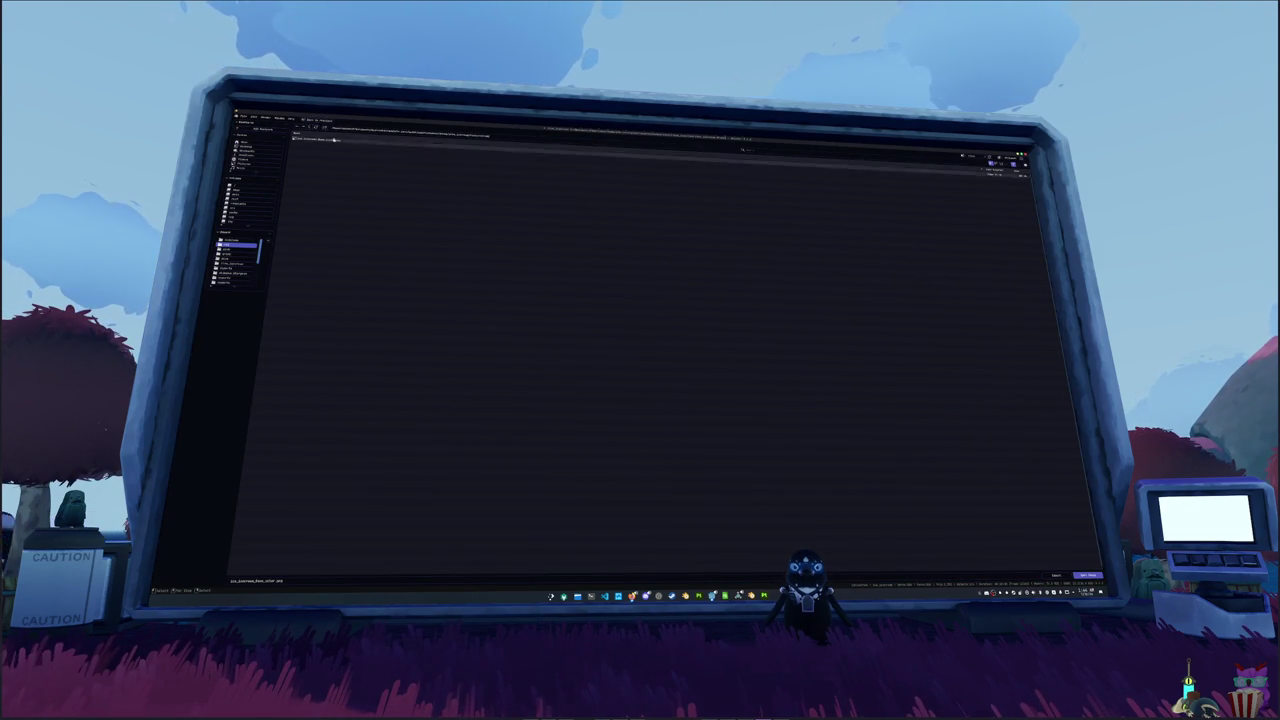
double_click(300, 138)
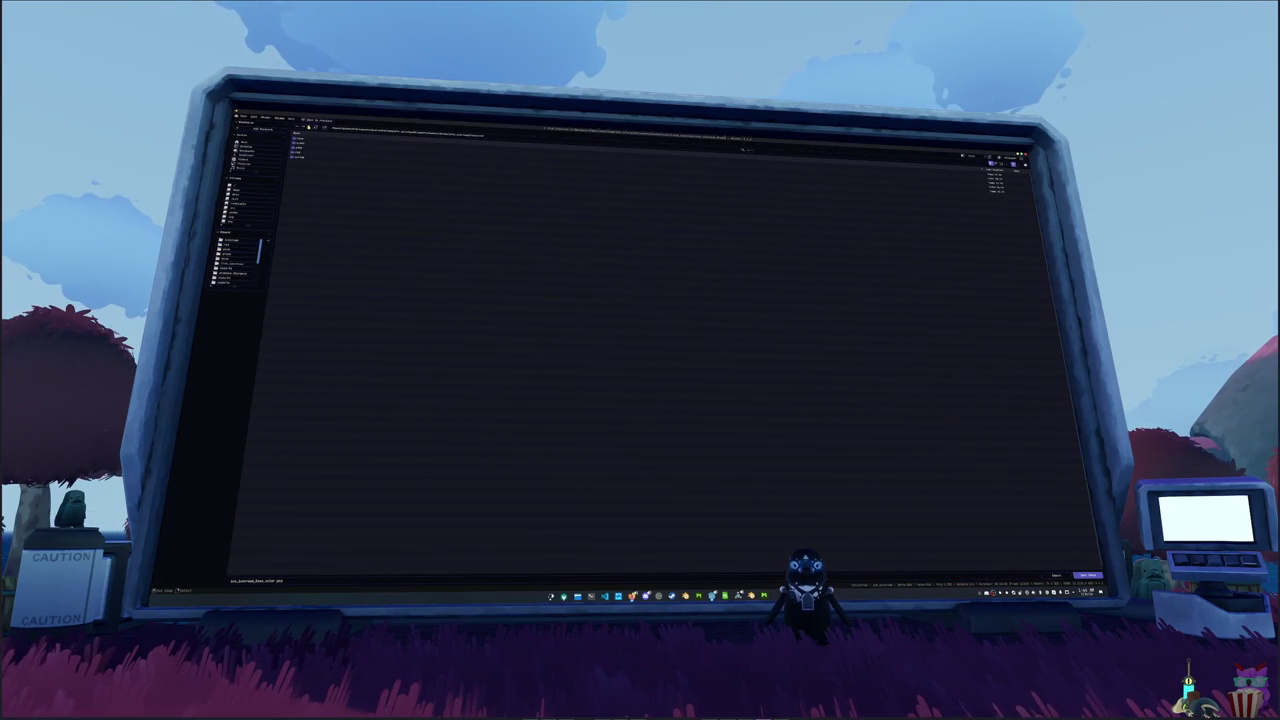
double_click(304, 151)
left_click(318, 140)
double_click(318, 140)
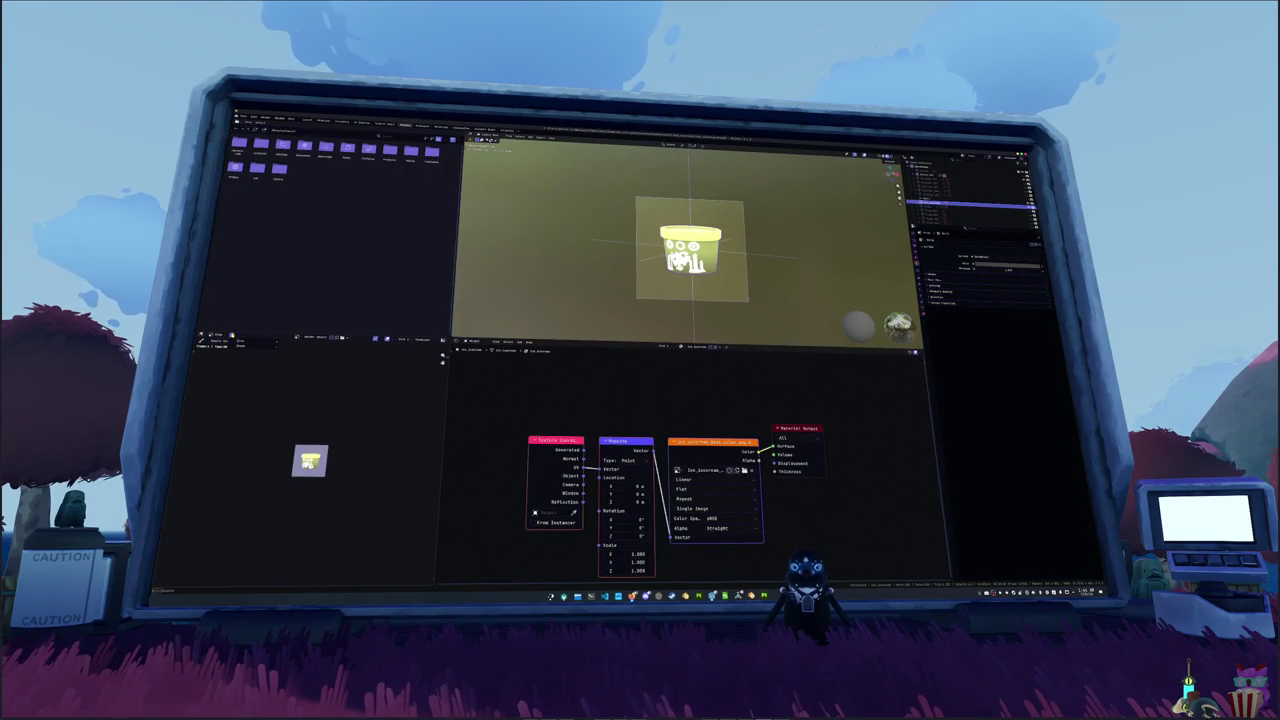
- Start saving the yellow-green image as a new file and edit its file name
left_click(242, 339)
left_click(301, 387)
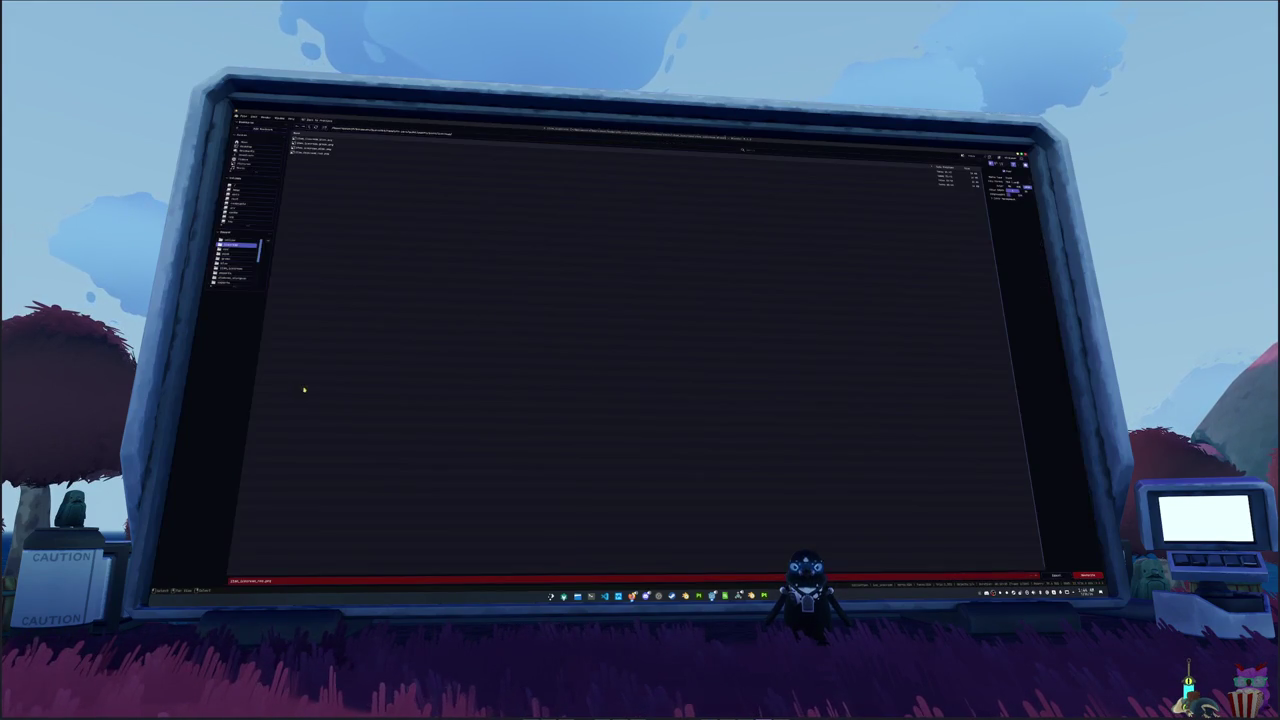
left_click(275, 581)
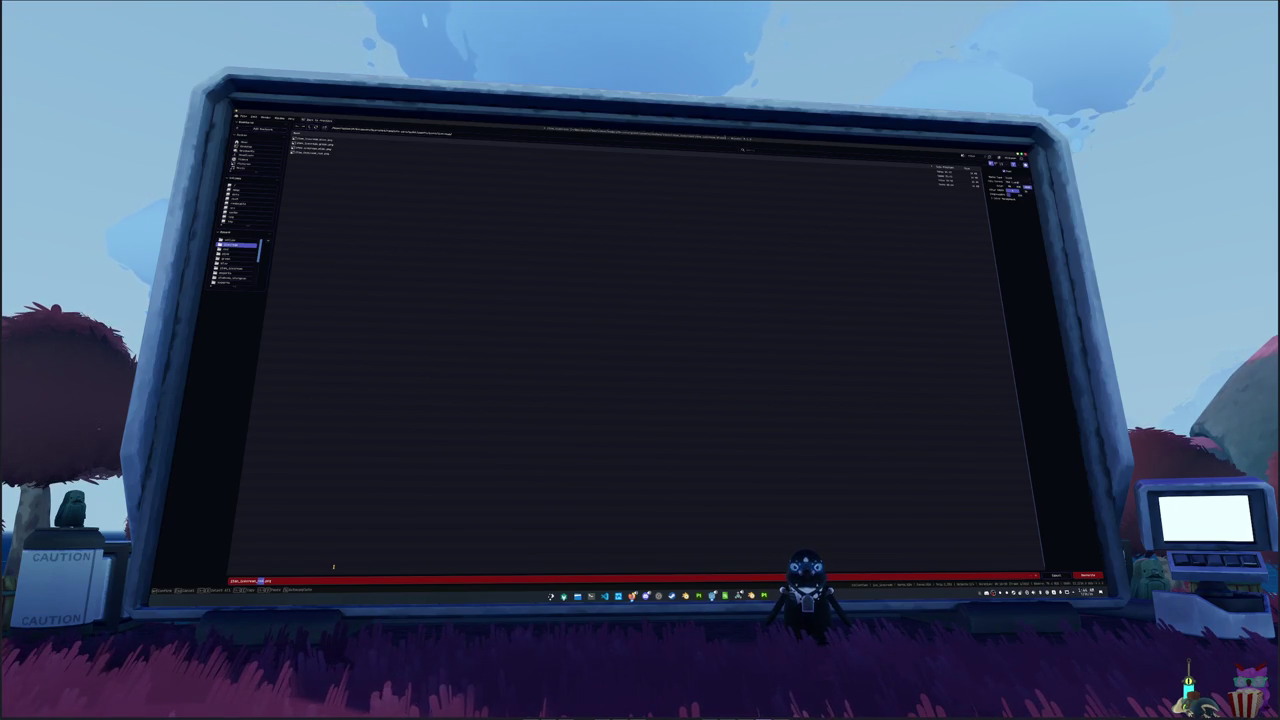
- Alternate between Photoshop's 3D red pot view and Blender's Save As browser, ending on Photoshop
key("Return")
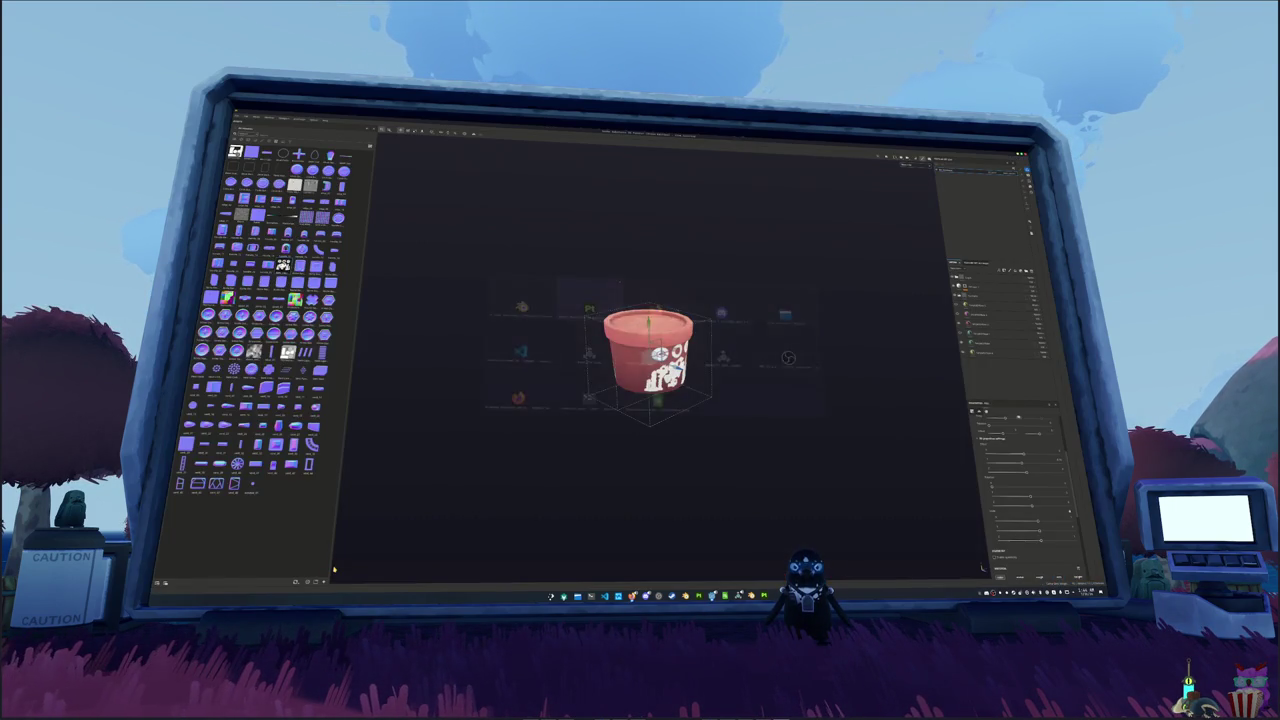
key("ctrl+shift+s")
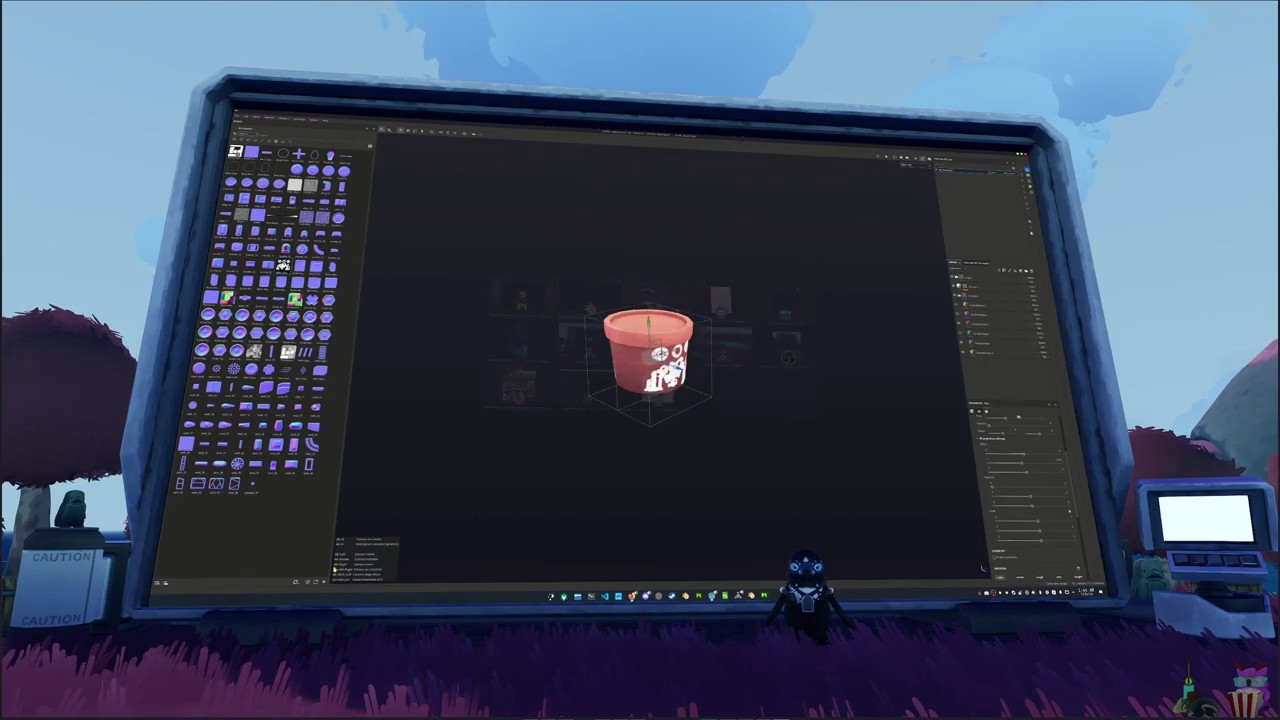
key("Return")
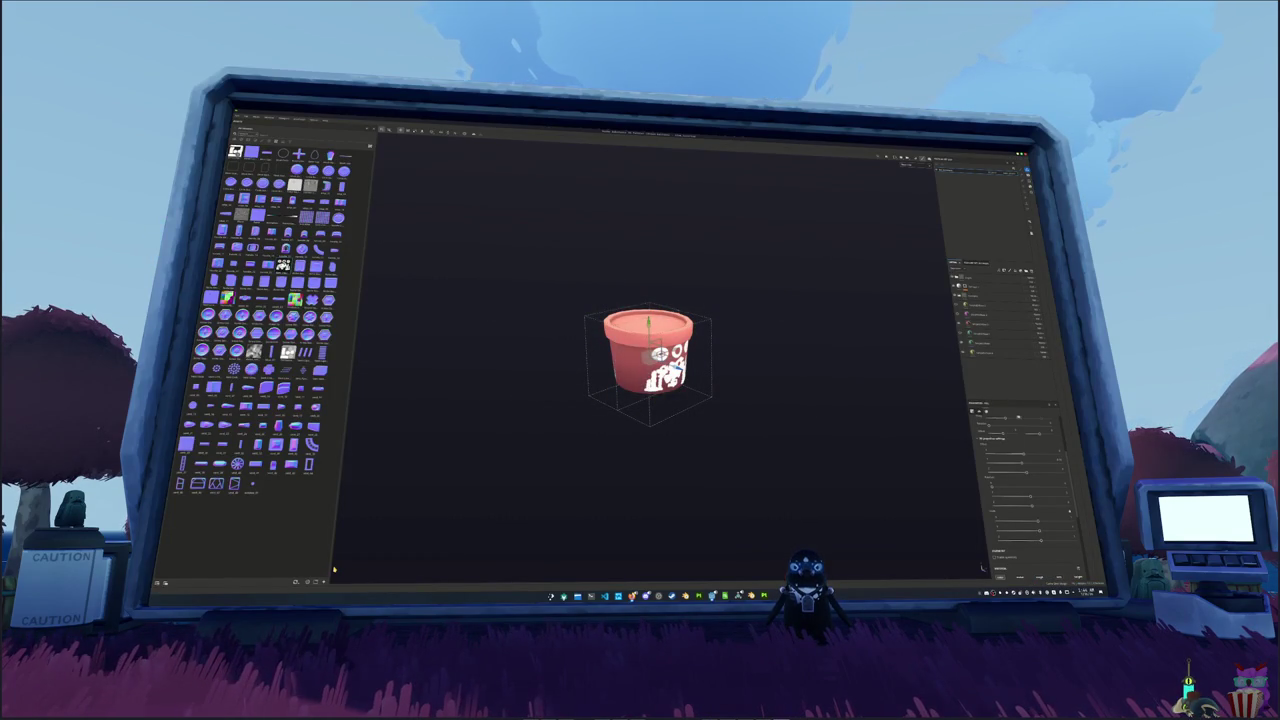
key("ctrl+shift+s")
key("Return")
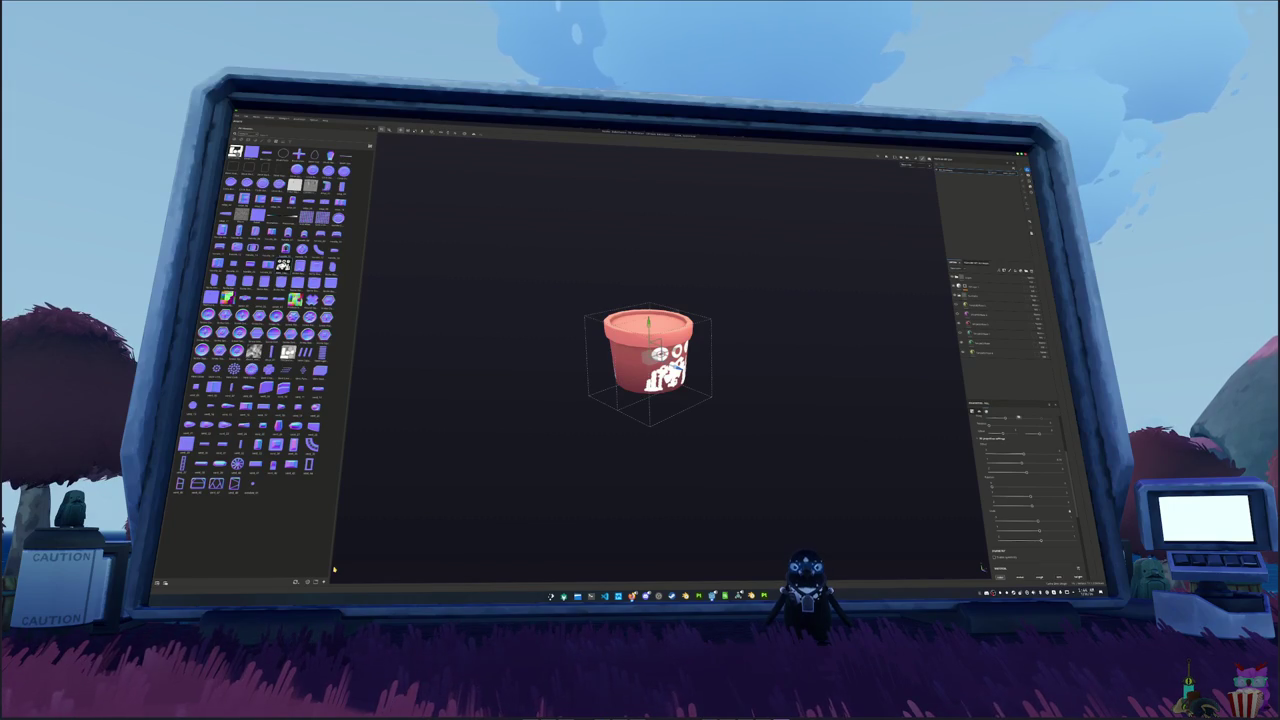
- Close Blender's save browser and export the scene over the existing project file
key("ctrl+shift+s")
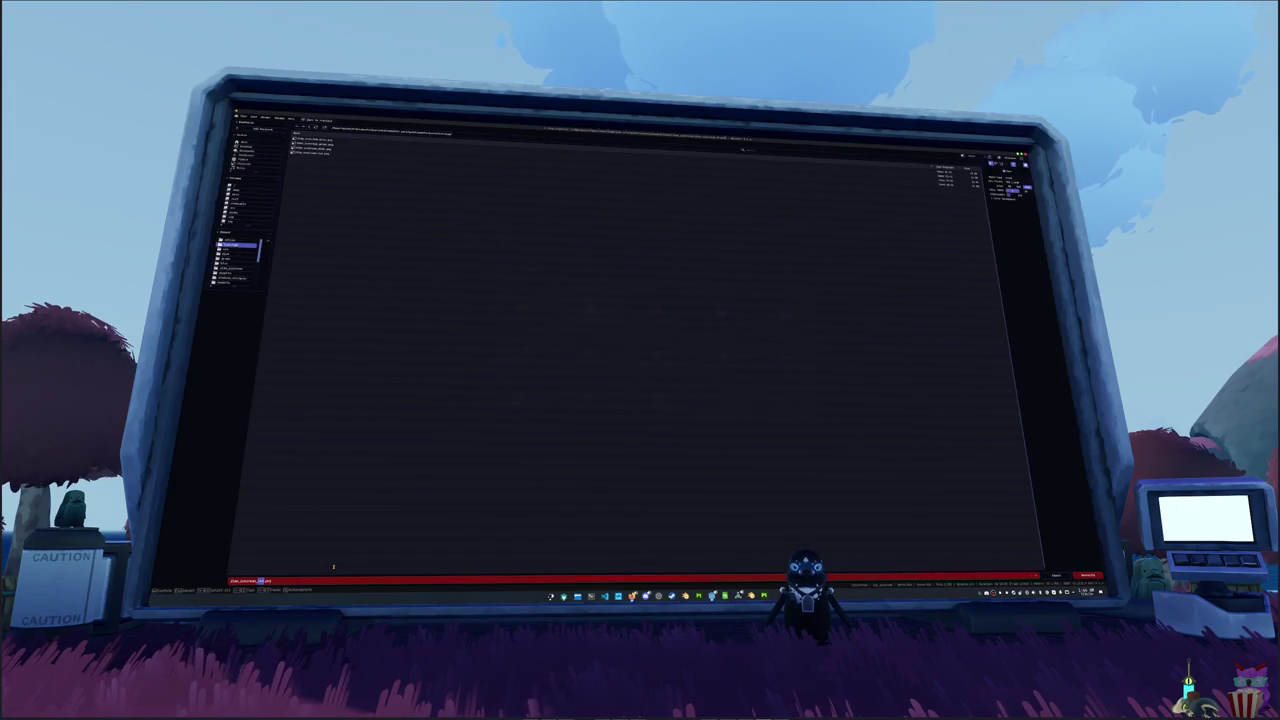
key("Return")
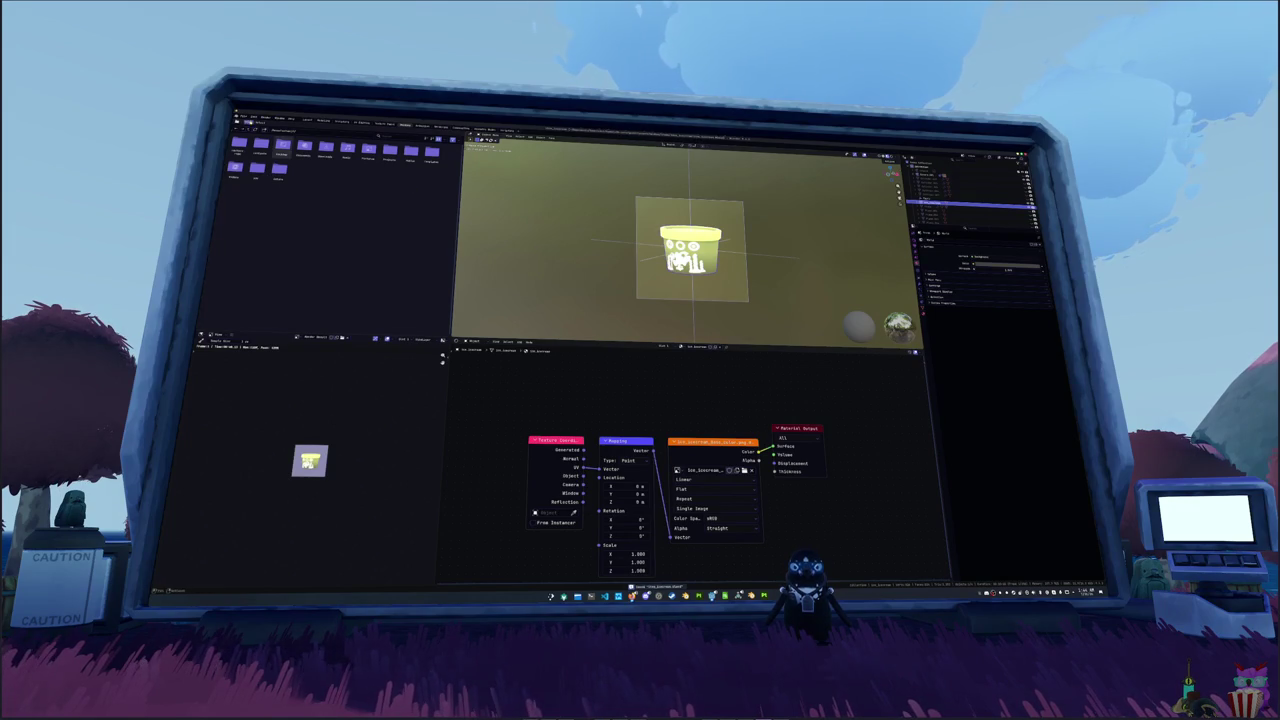
left_click(243, 118)
mouse_move(286, 188)
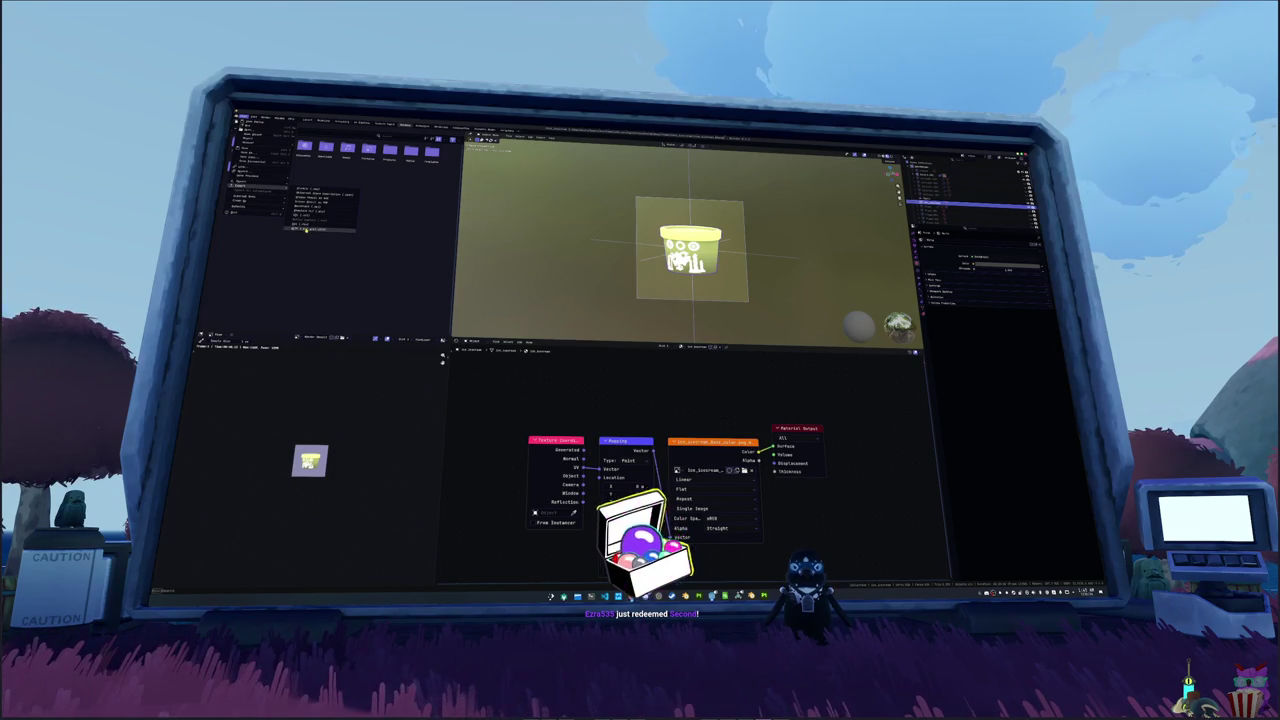
left_click(305, 230)
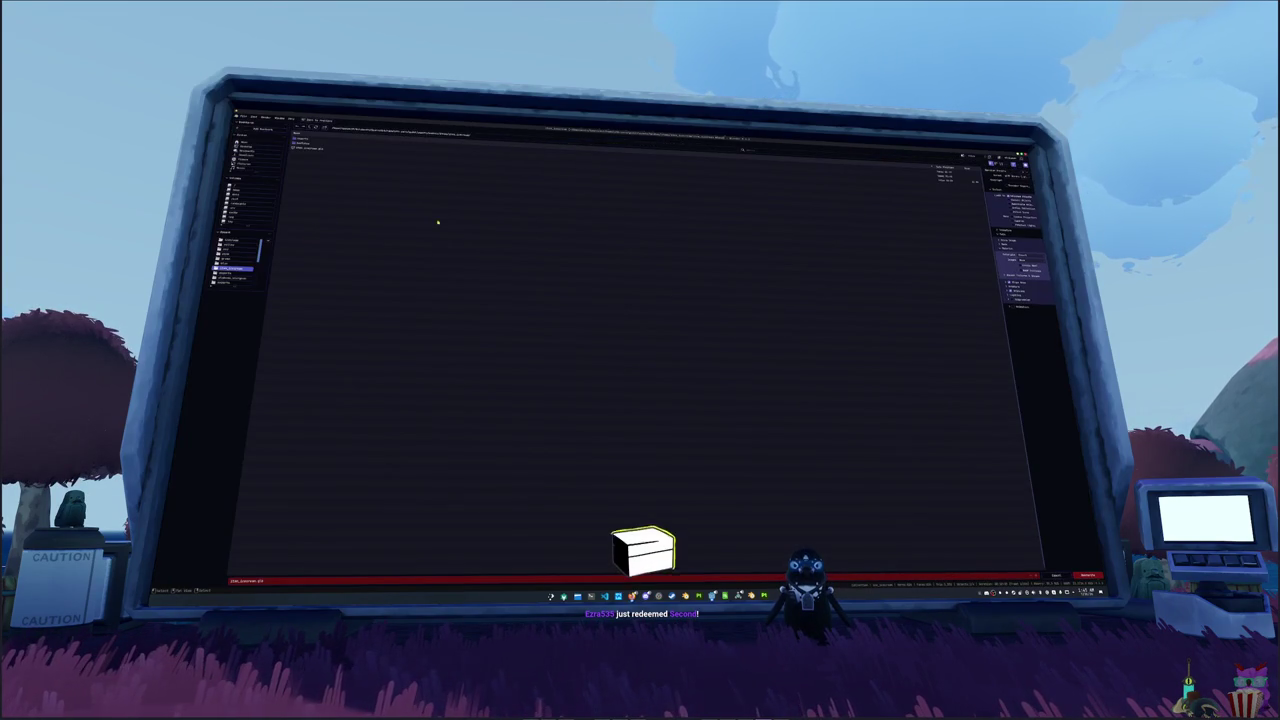
left_click(625, 166)
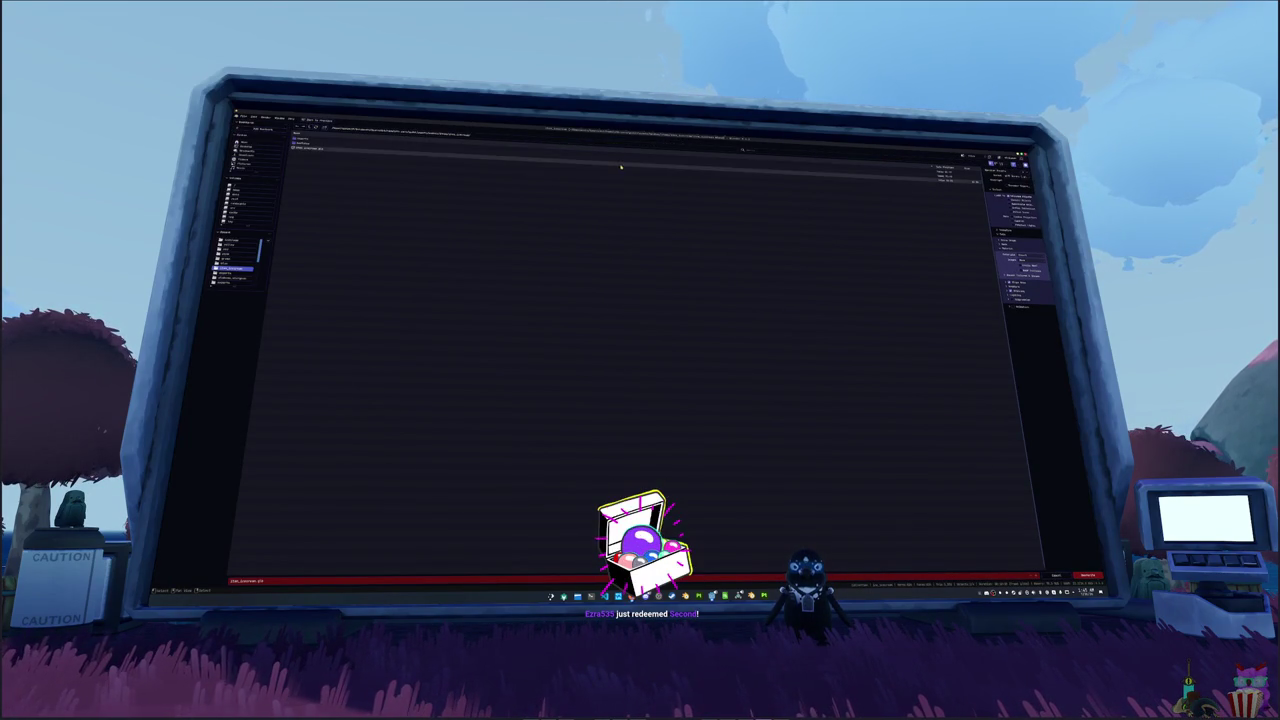
left_click(1085, 577)
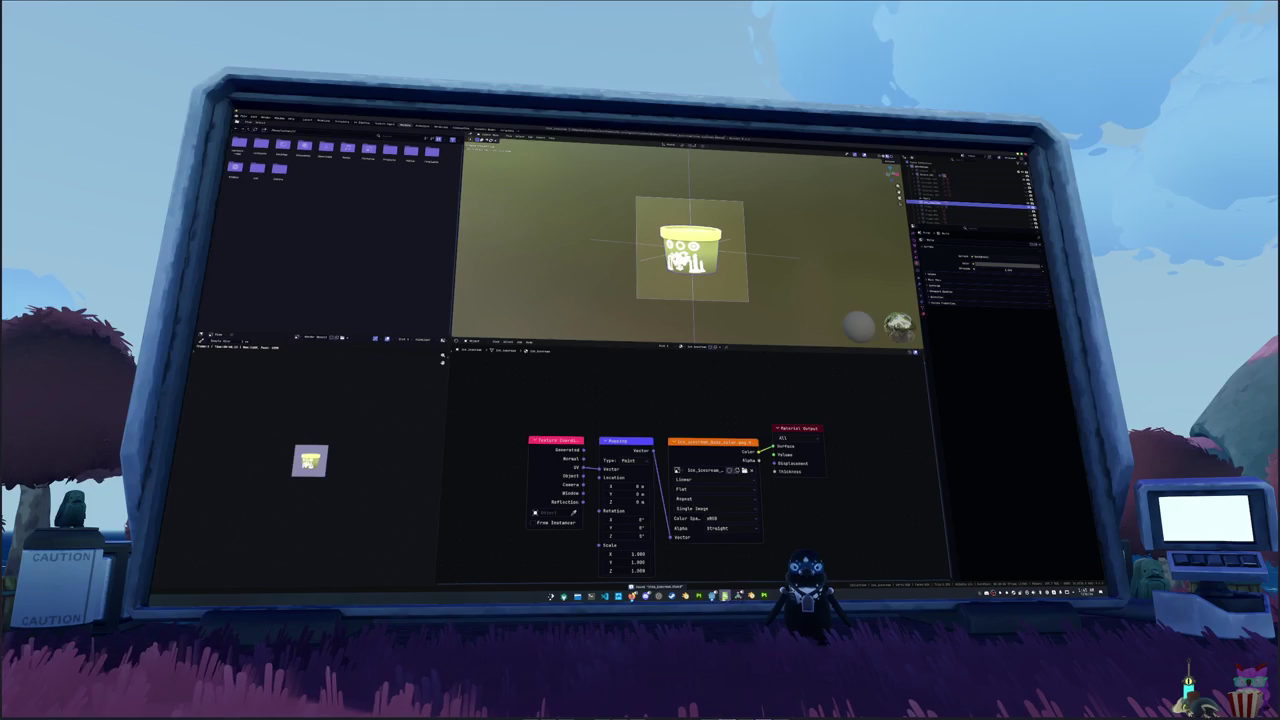
- Bring LibreOffice Calc forward and open a spreadsheet file from disk
mouse_move(712, 594)
left_click(729, 566)
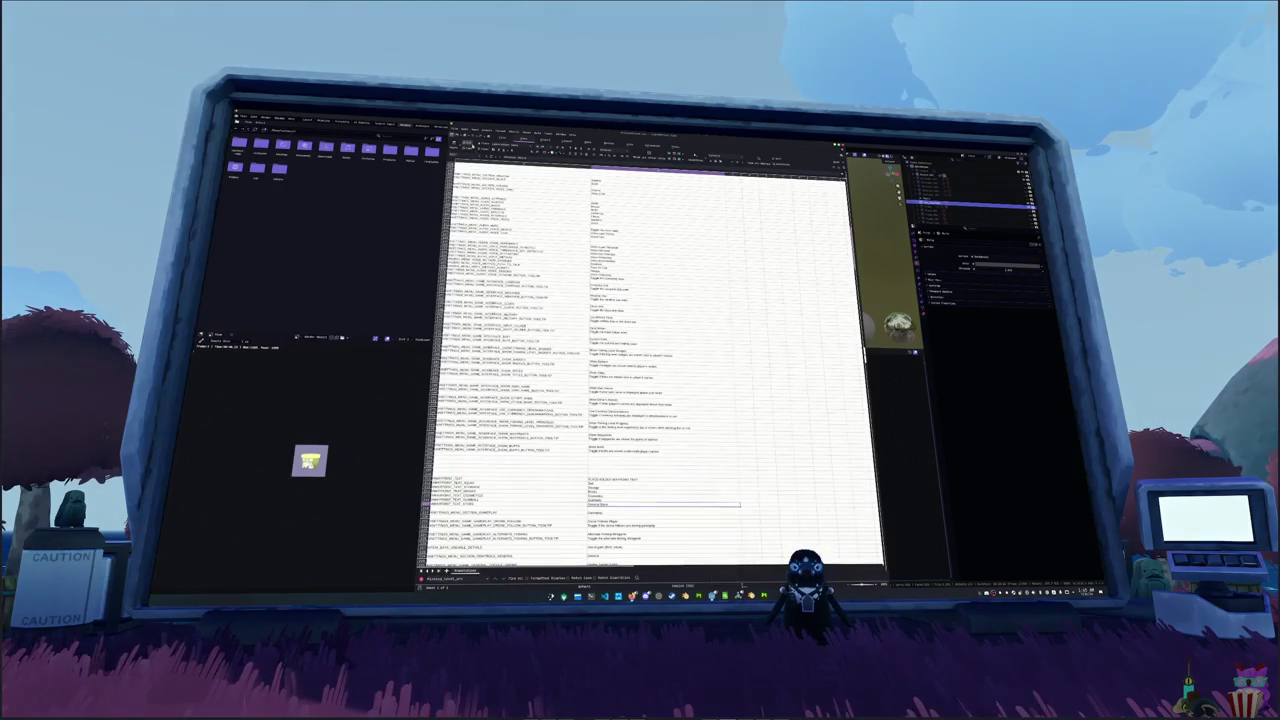
mouse_move(476, 152)
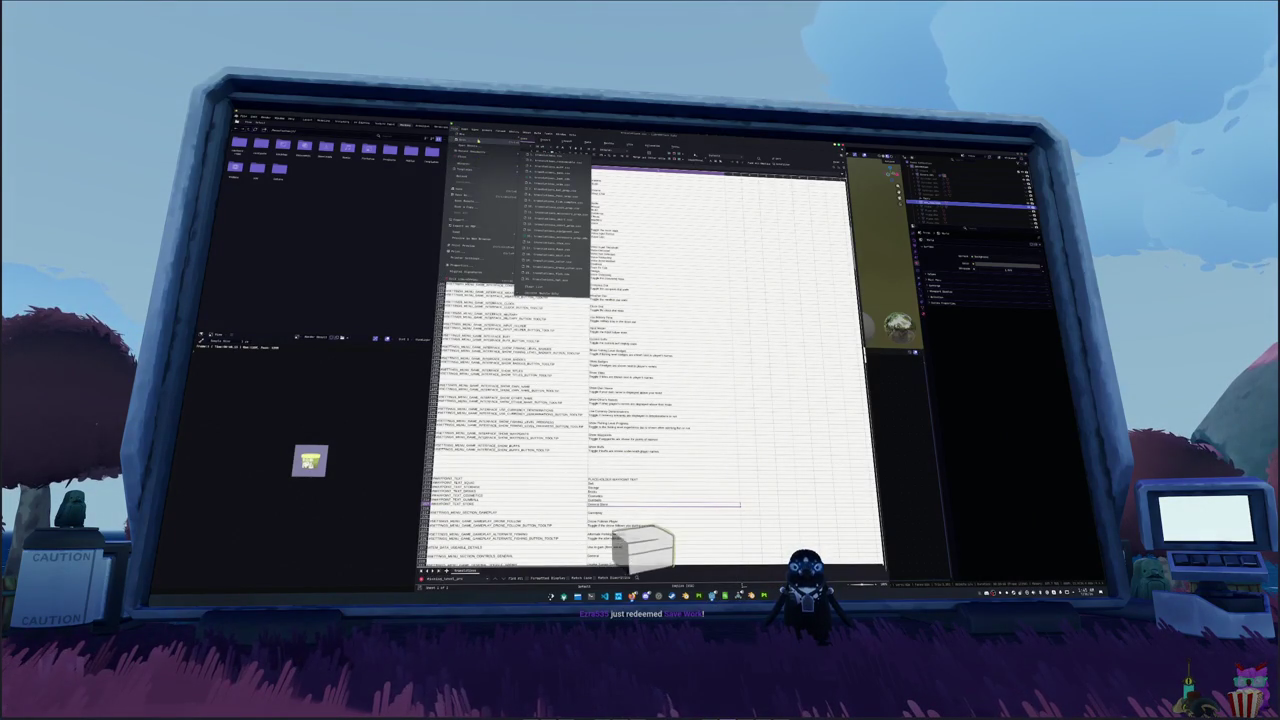
left_click(470, 144)
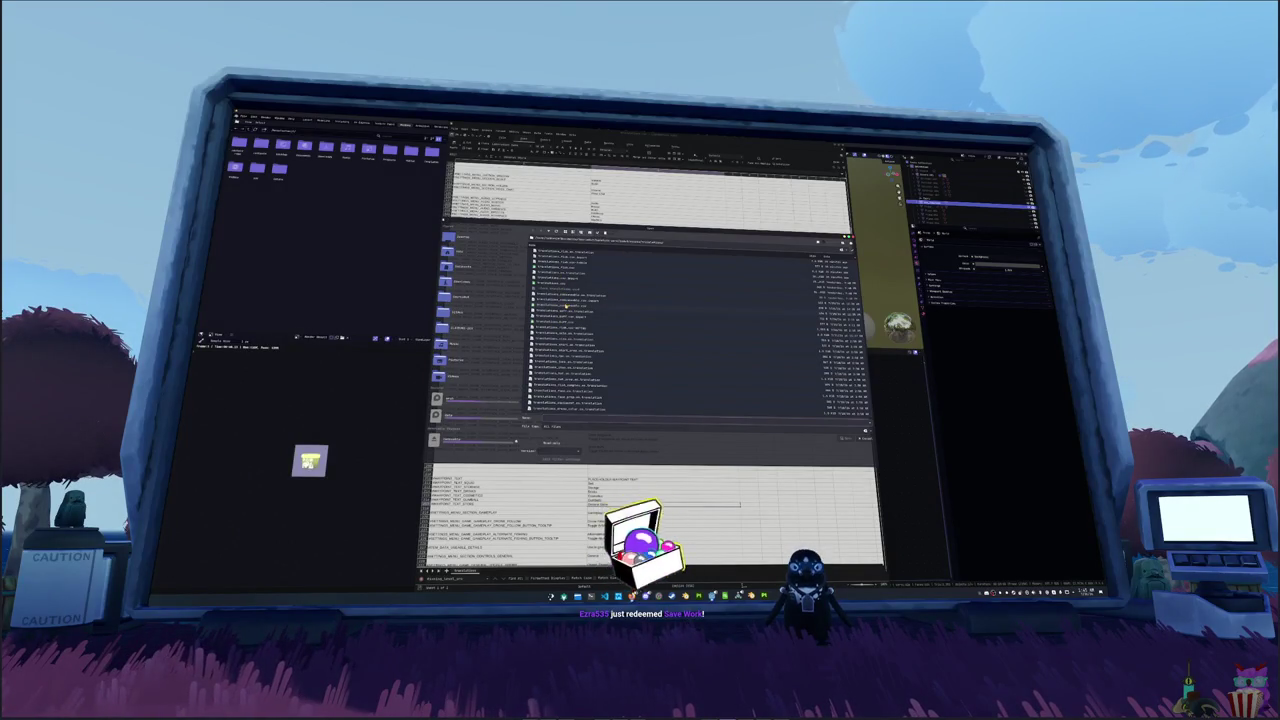
double_click(566, 304)
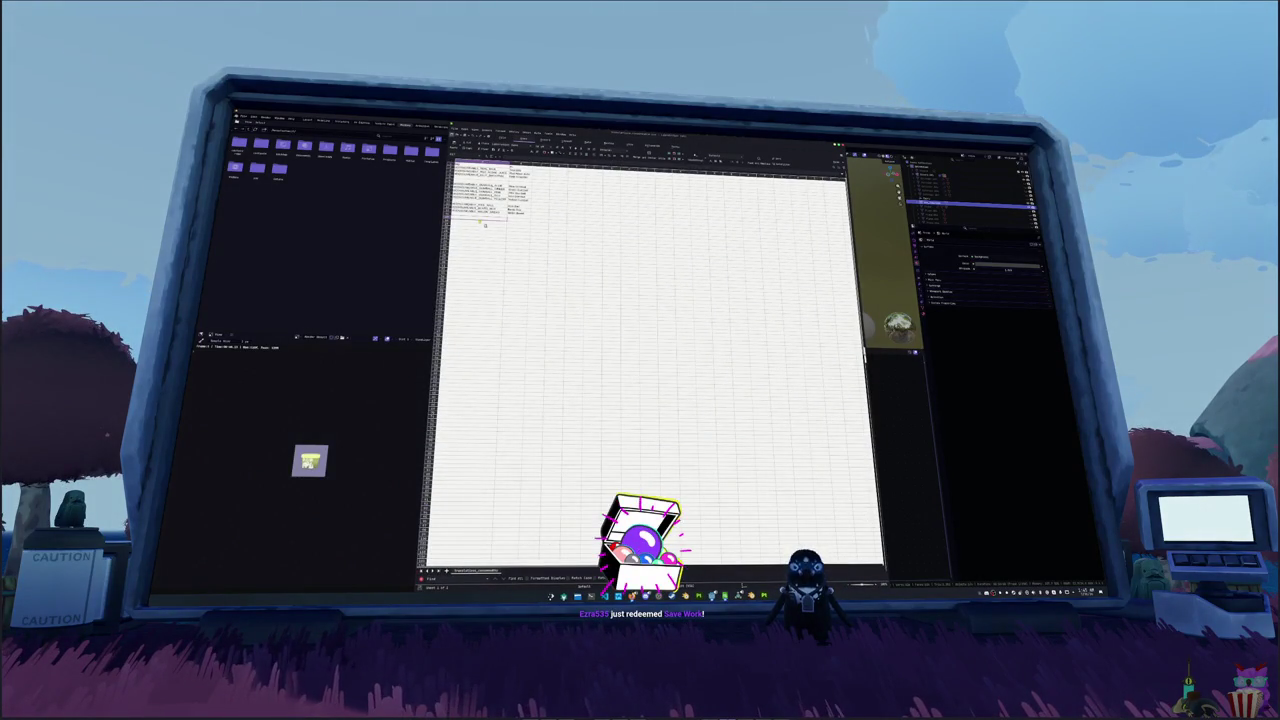
- Paste the copied rows into the sheet, switch to the text-filled sheet, and return to Blender
left_click_drag(470, 200, 505, 186)
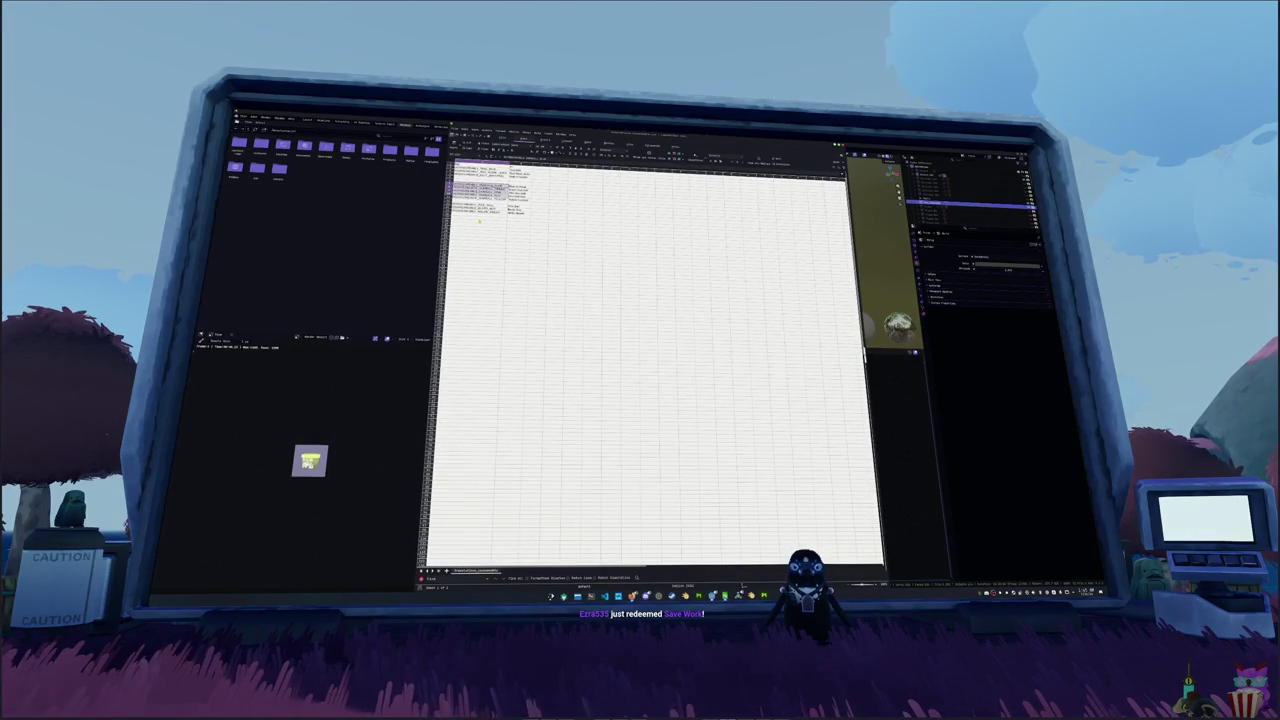
left_click(479, 221)
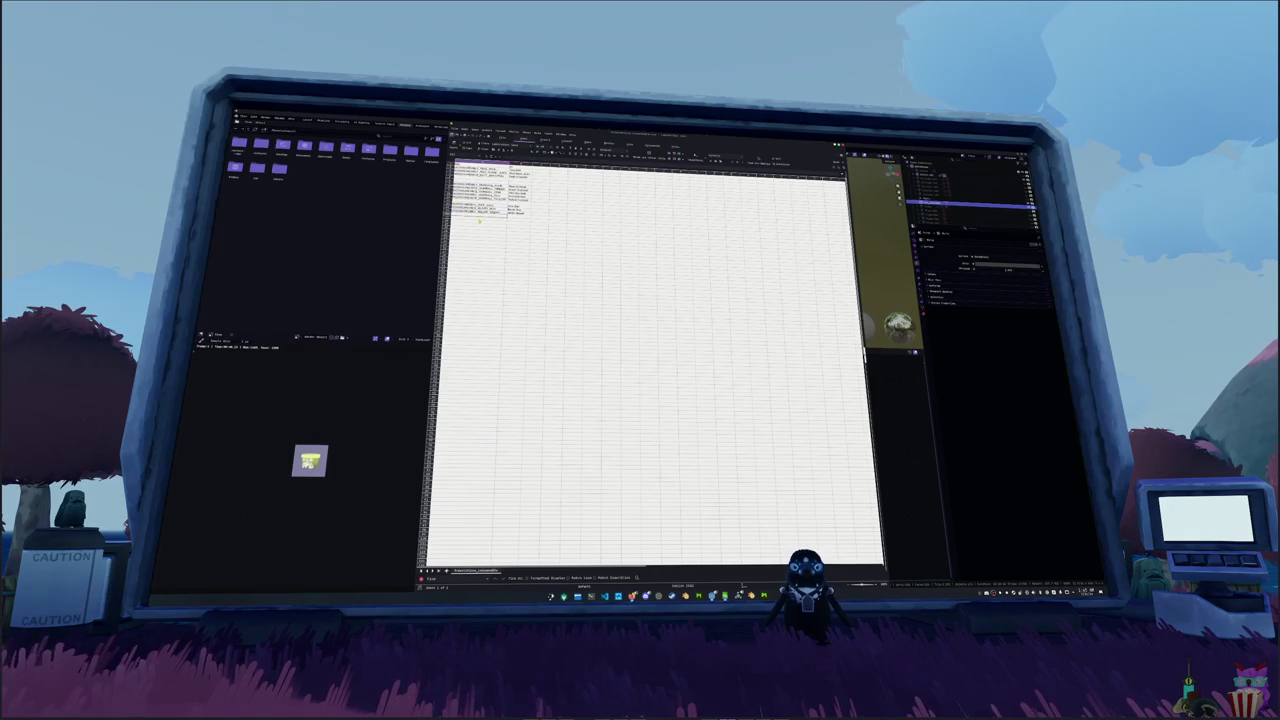
key("ctrl+v")
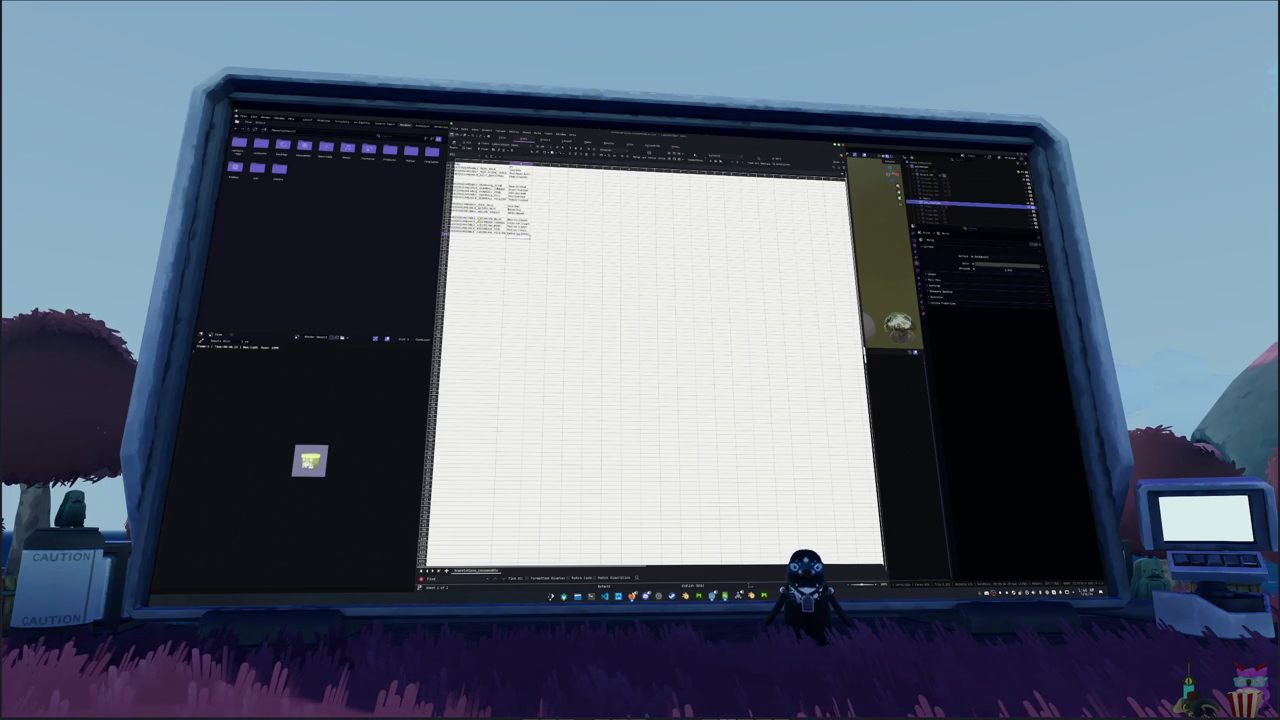
key("ctrl+Page_Up")
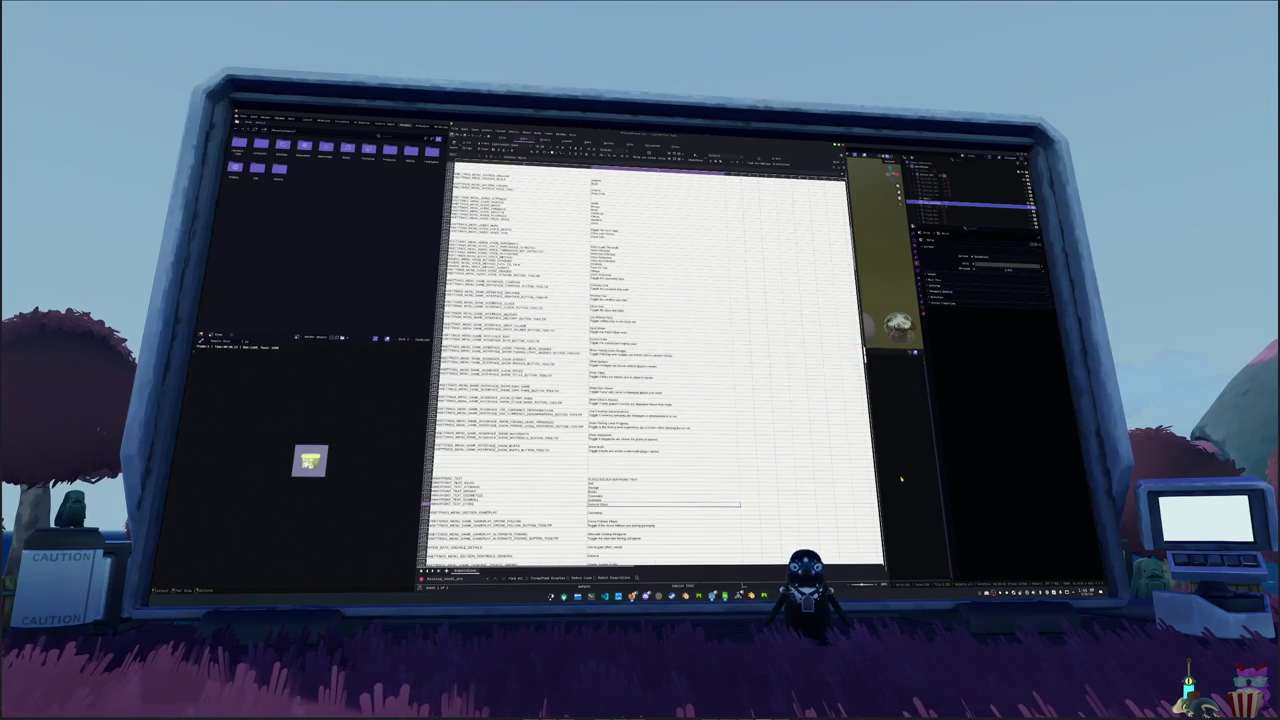
key("alt+Tab")
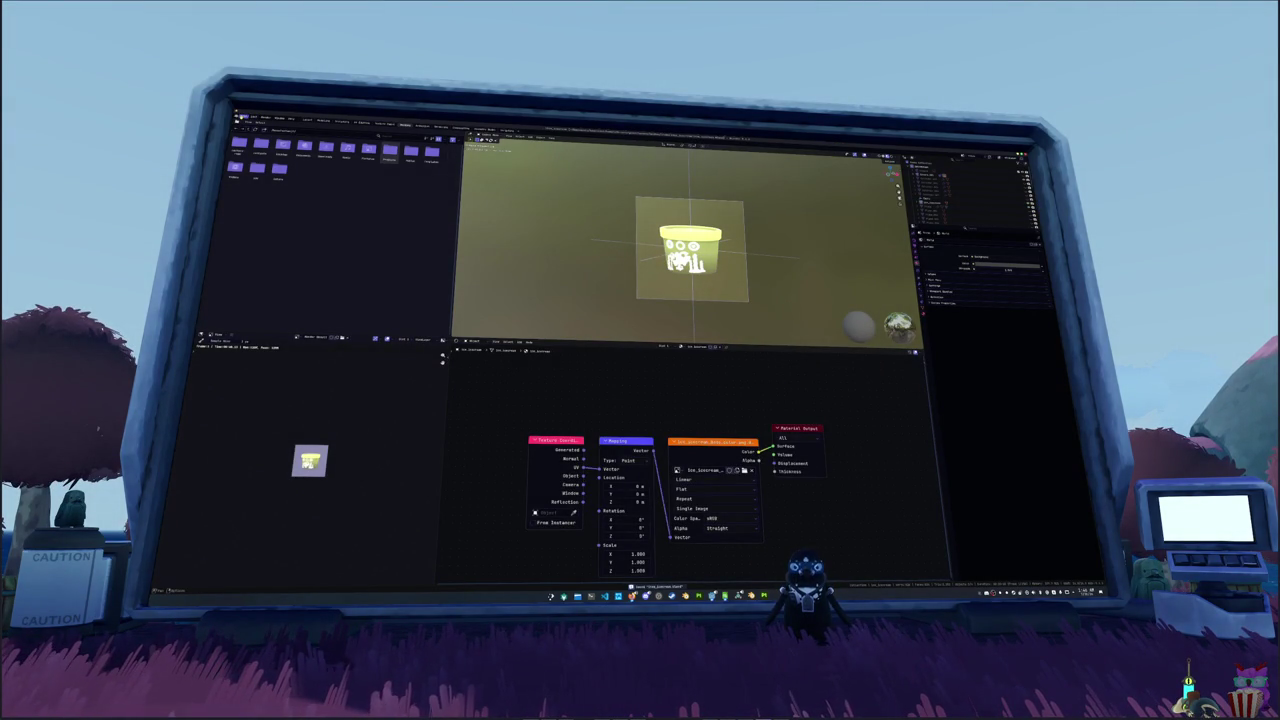
- Load the recently used crate tray file from File > Open Recent
left_click(241, 119)
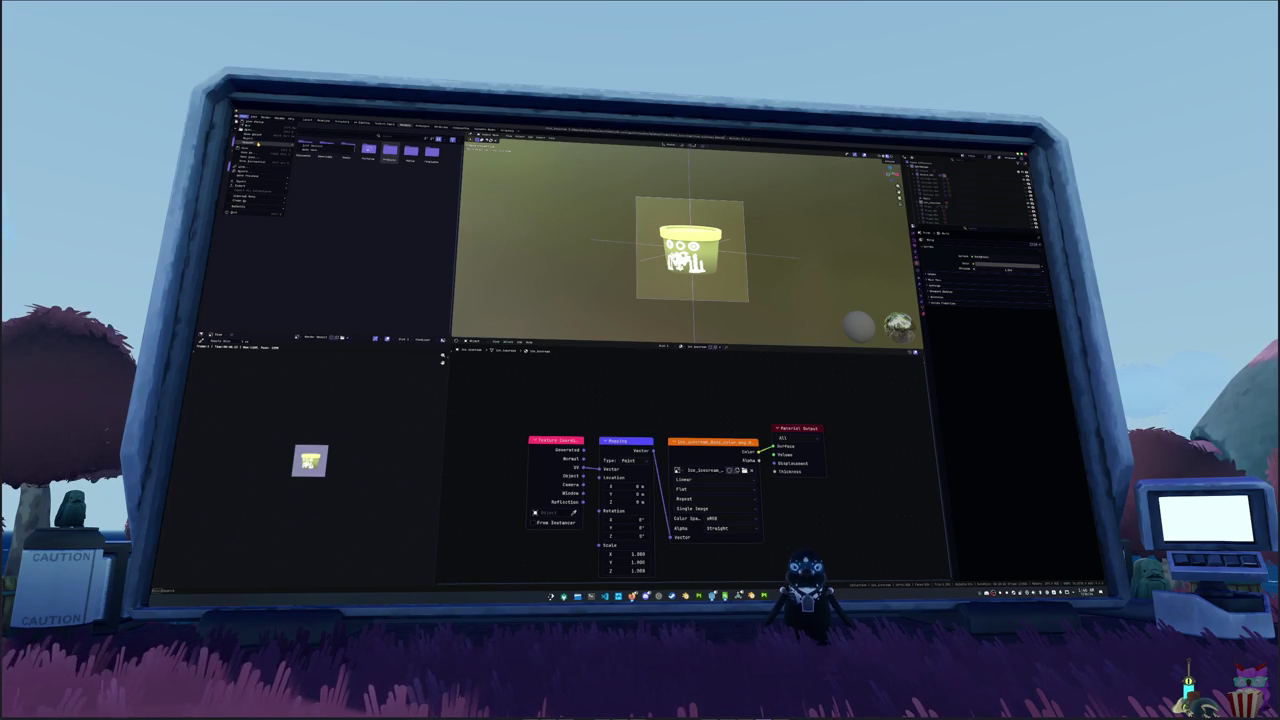
mouse_move(267, 134)
left_click(315, 143)
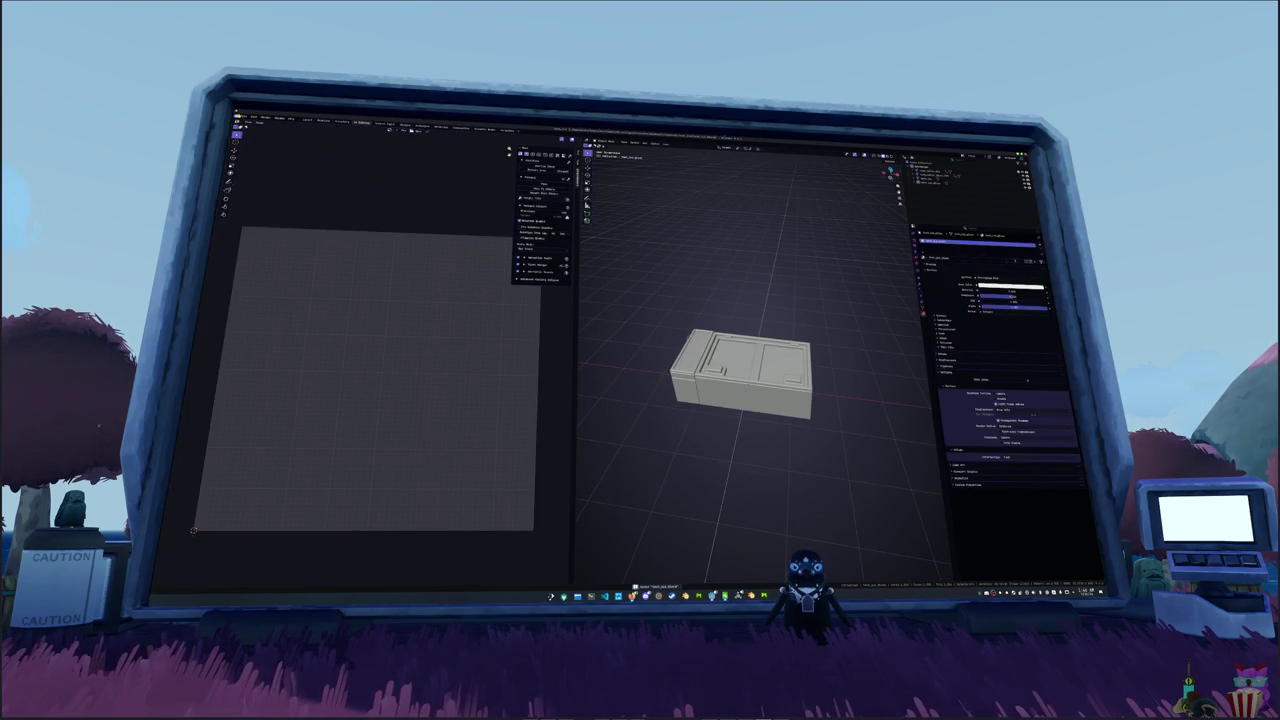
- Start appending data from another .blend file via File > Append
left_click(241, 118)
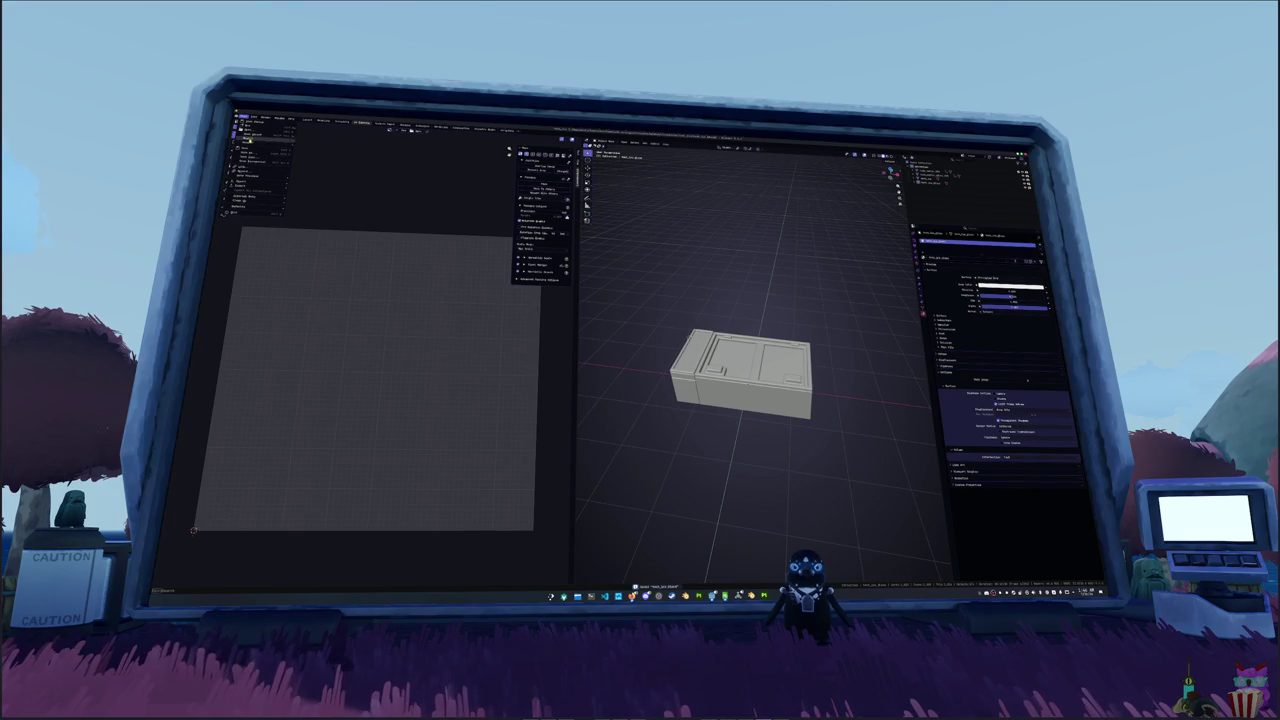
mouse_move(255, 128)
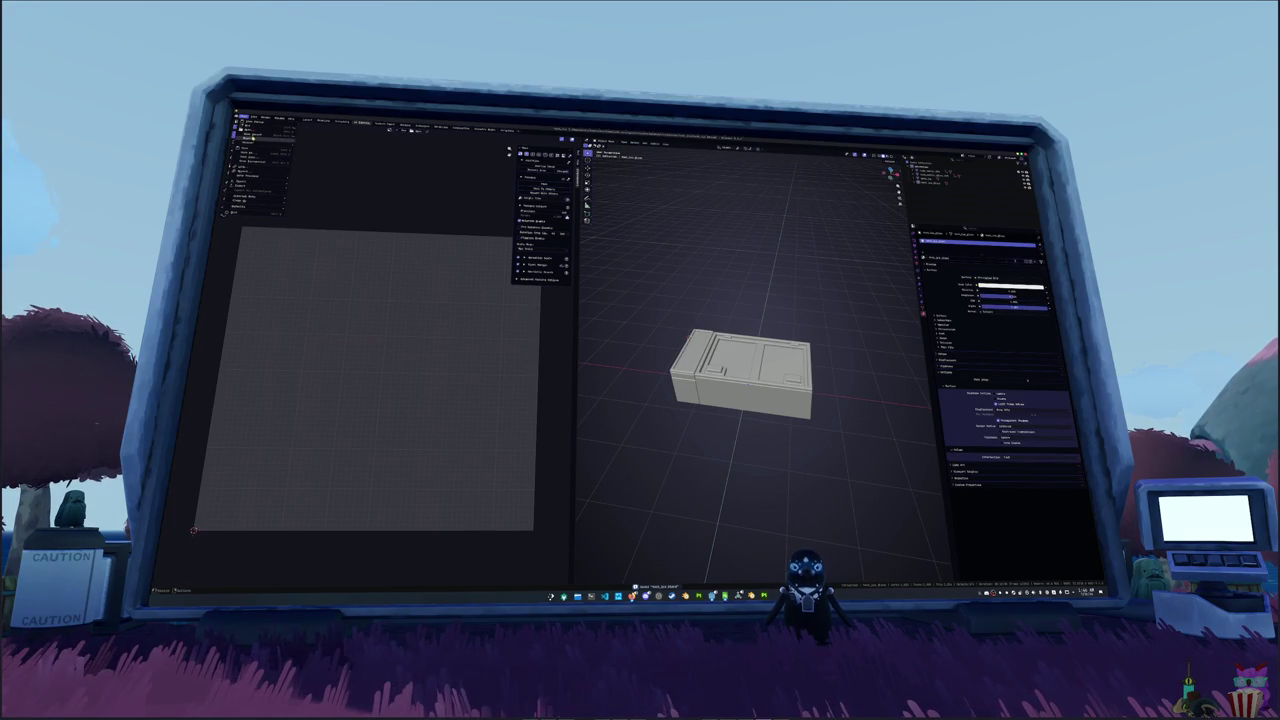
left_click(243, 172)
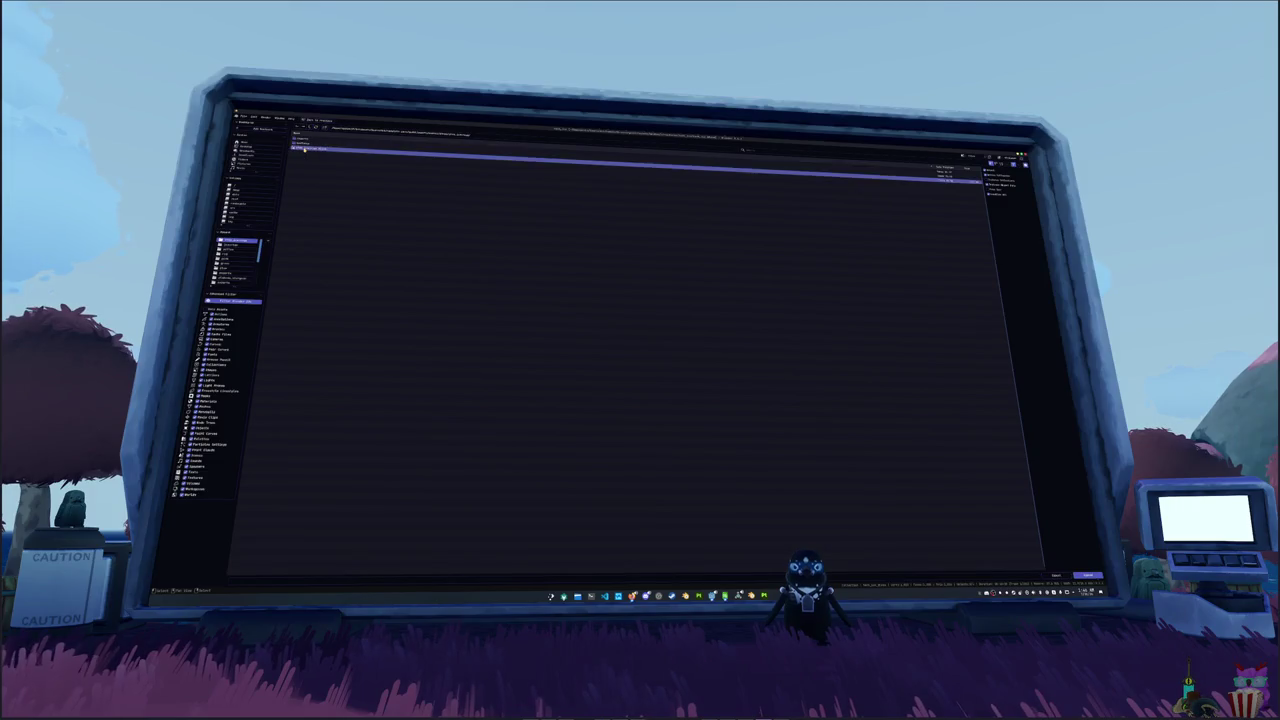
- Append the flower pot object from the blend file's Object folder and inspect it in the tray from above
left_click(299, 168)
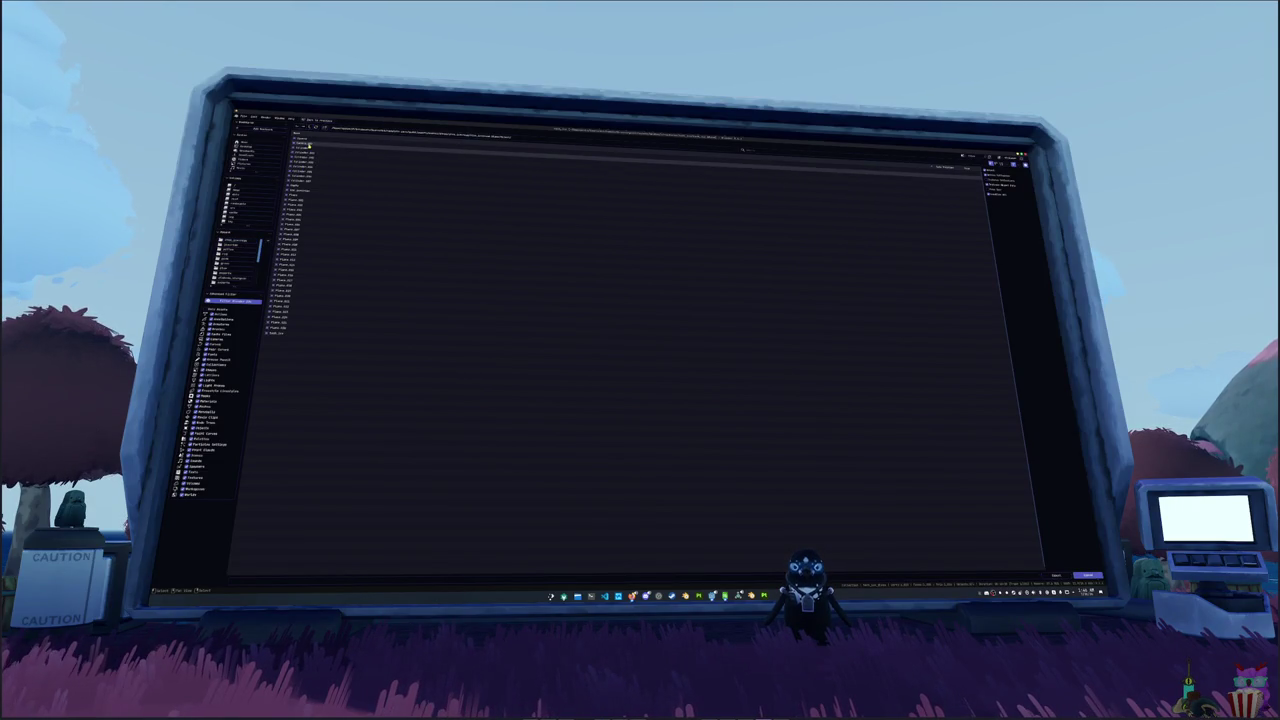
double_click(303, 190)
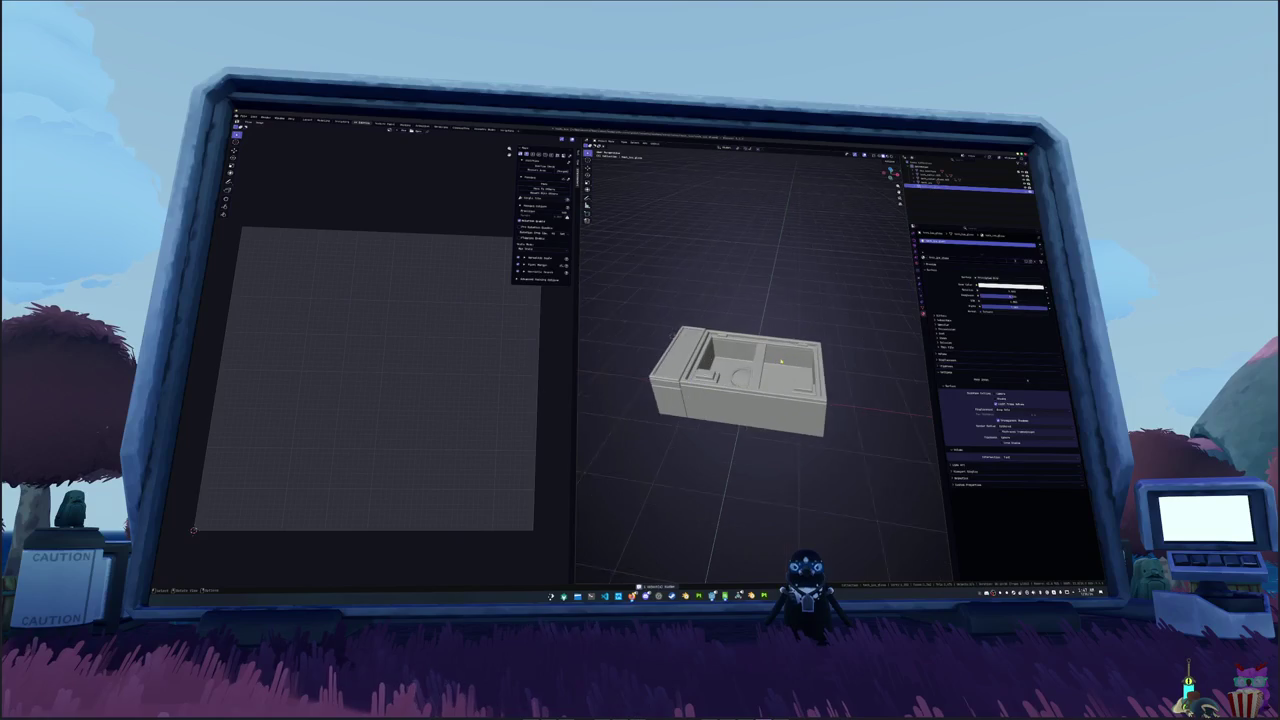
key("KP_7")
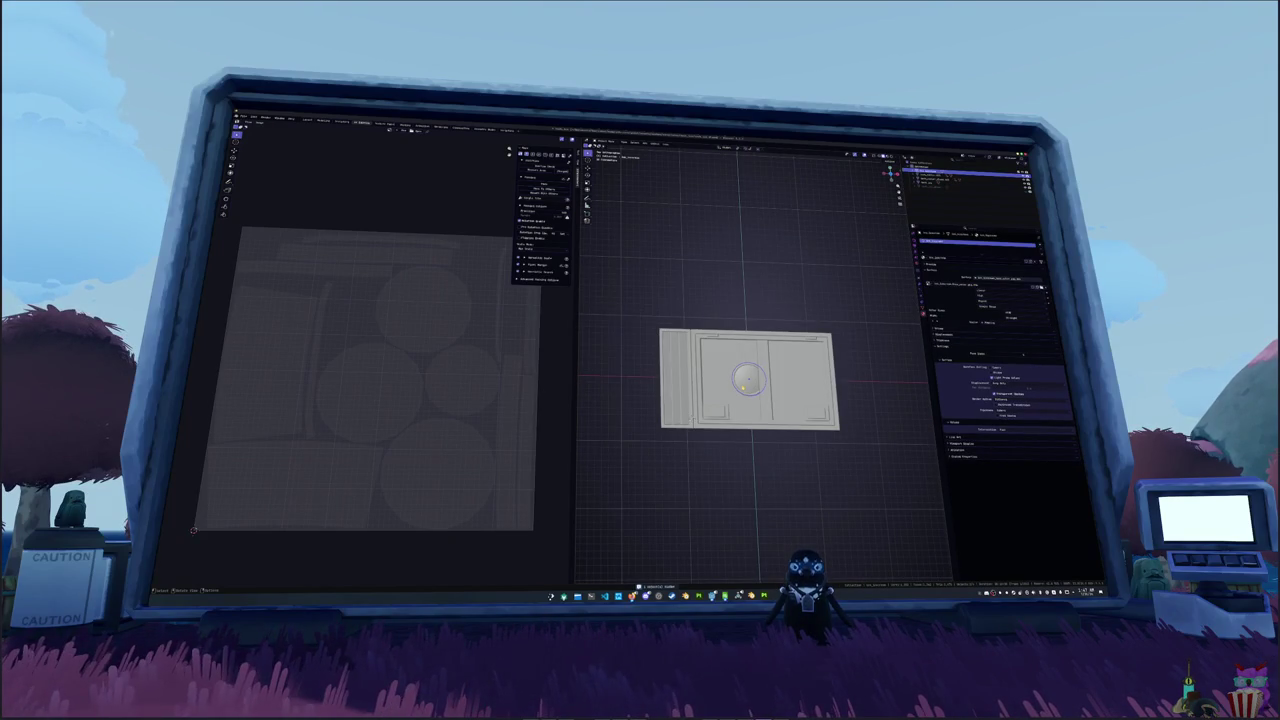
scroll(749, 378, "up", 4)
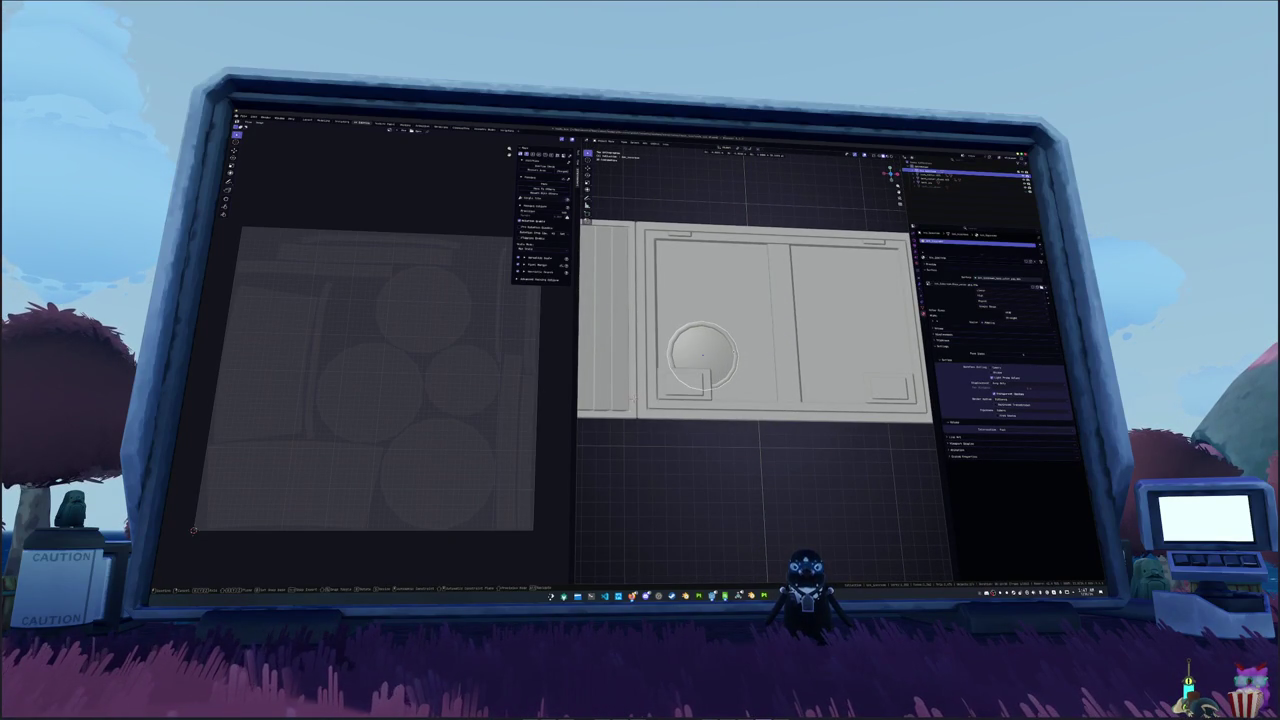
mouse_move(703, 355)
left_mouse_down()
mouse_move(677, 228)
mouse_move(746, 249)
mouse_move(790, 197)
left_mouse_up()
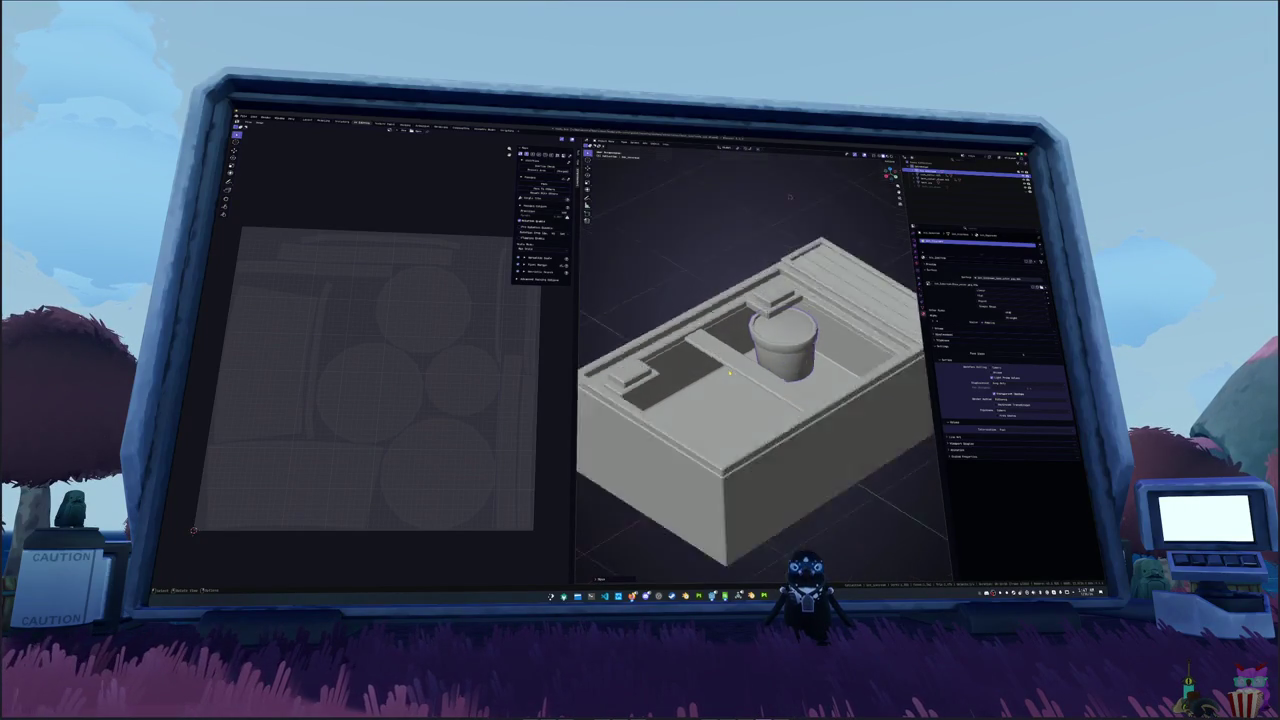
key("KP_7")
scroll(703, 355, "down", 1)
left_click_drag(703, 355, 682, 413)
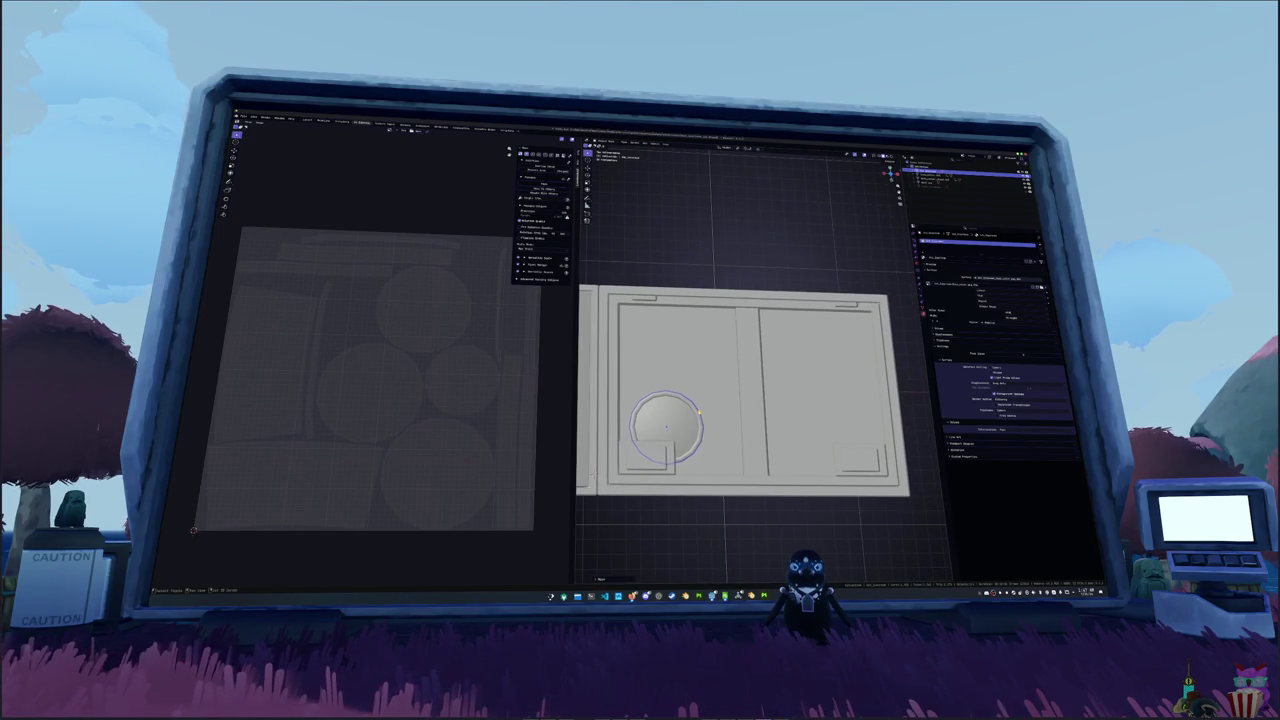
scroll(682, 412, "down", 1)
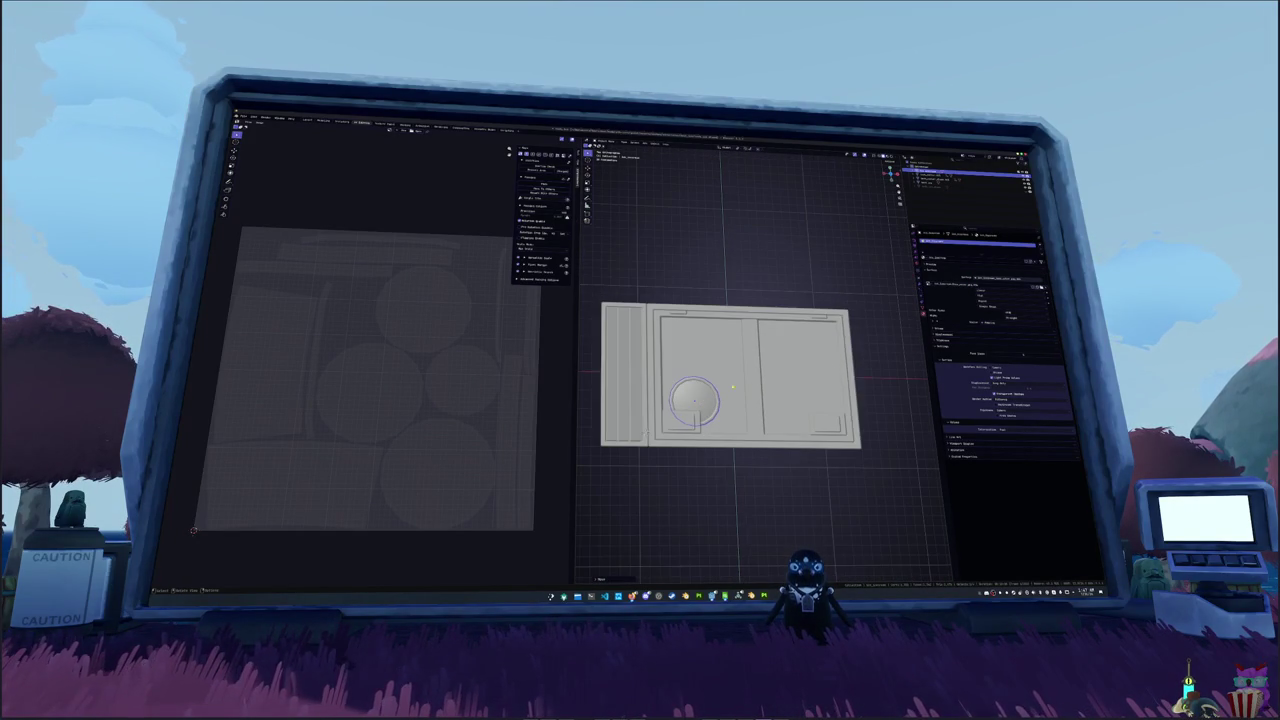
- Duplicate the flower pot with Shift+D into columns and delete the extra middle column
left_click(920, 300)
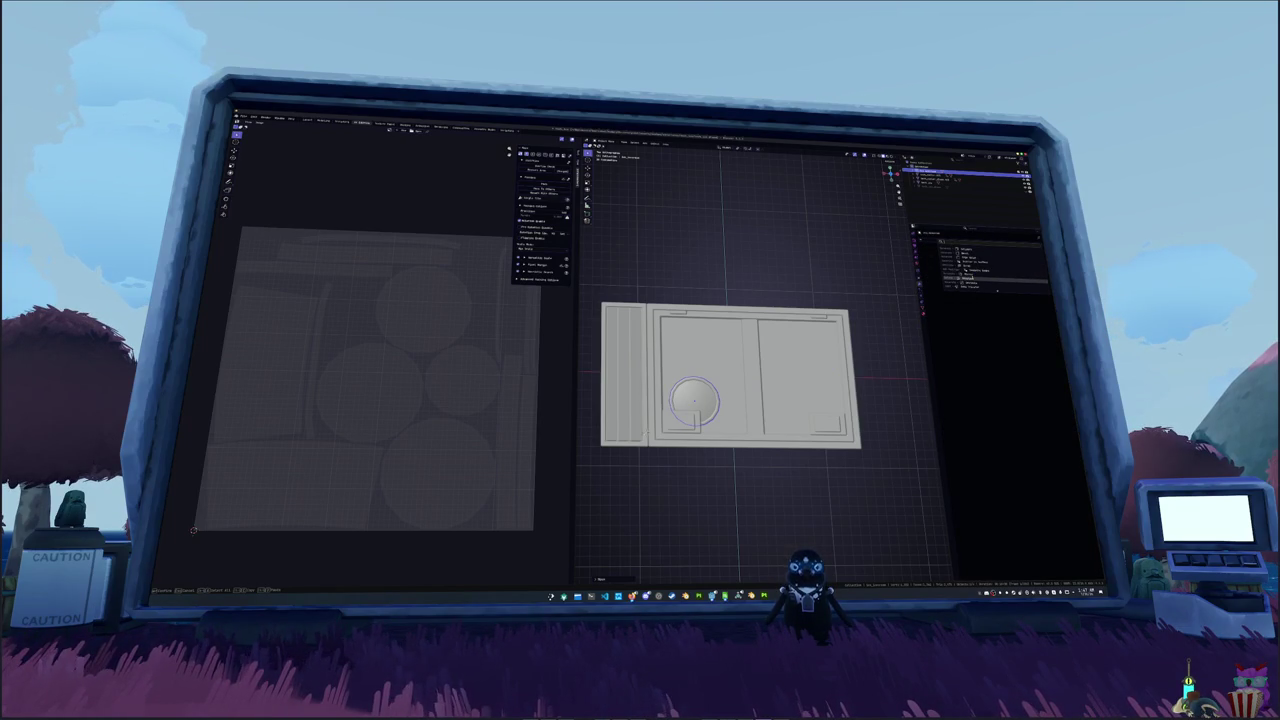
left_click(920, 288)
key("shift+d")
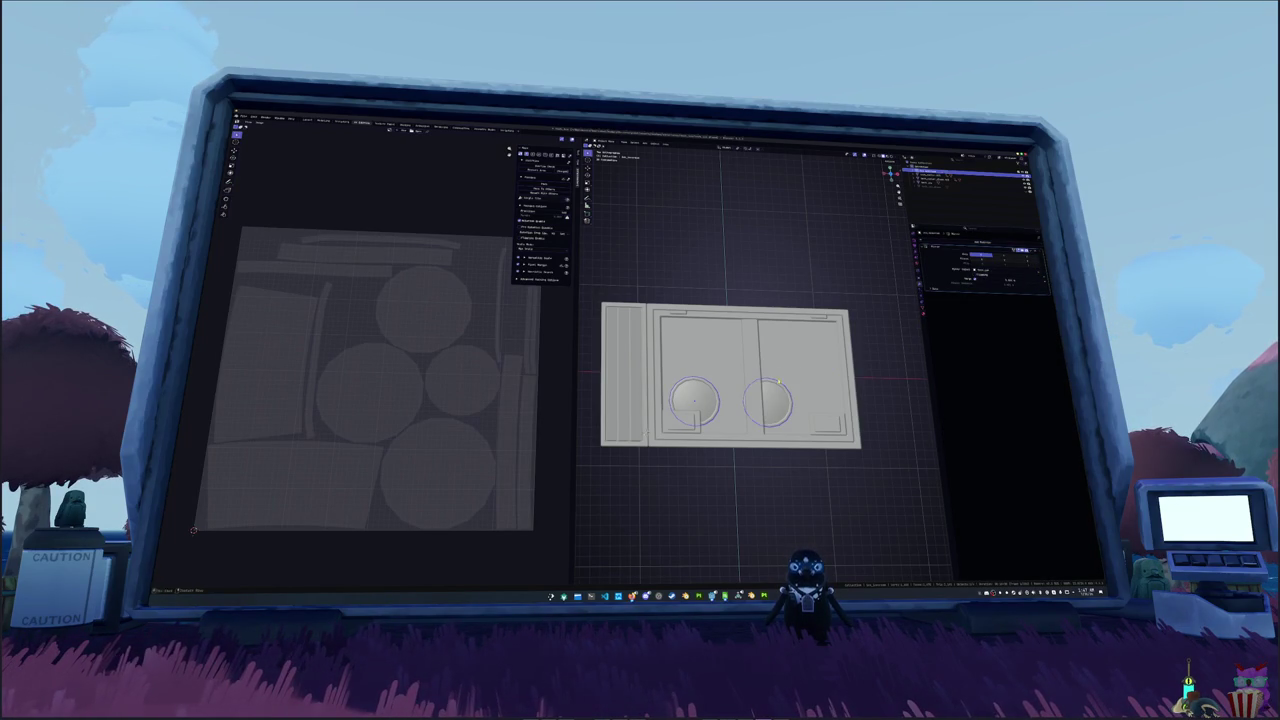
mouse_move(981, 259)
left_mouse_down()
mouse_move(874, 347)
mouse_move(895, 345)
left_mouse_up()
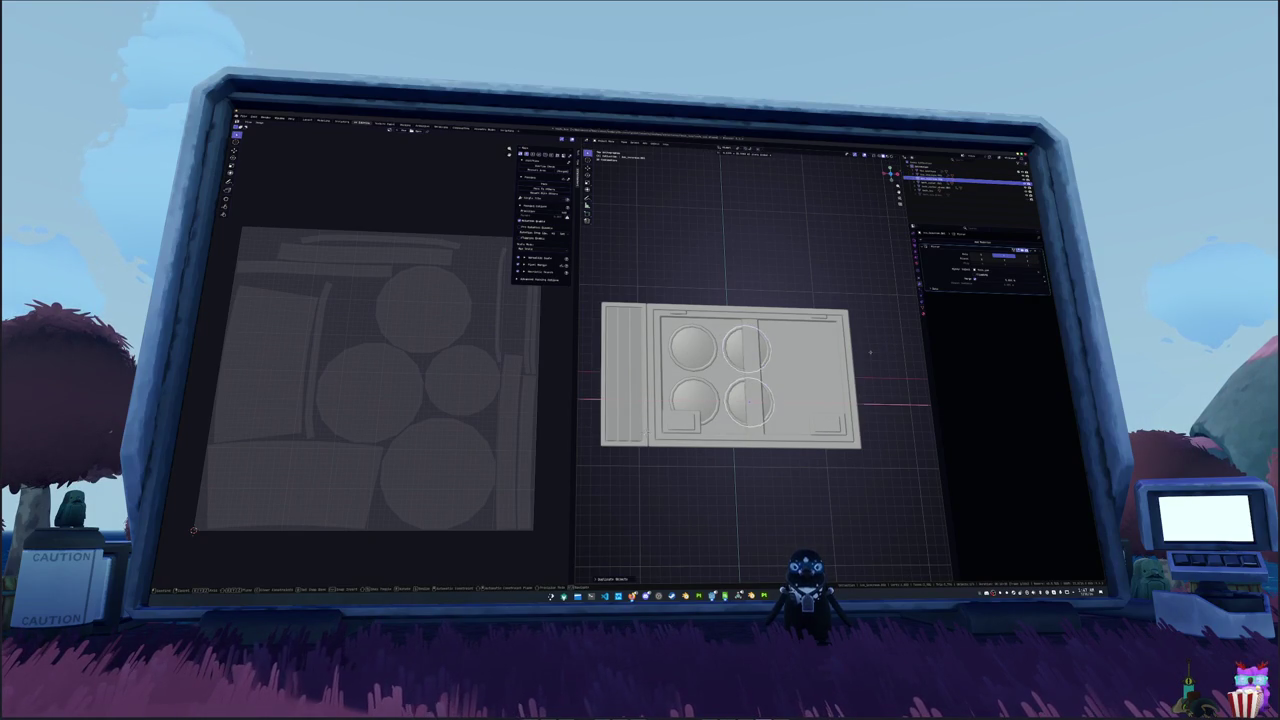
key("shift+d")
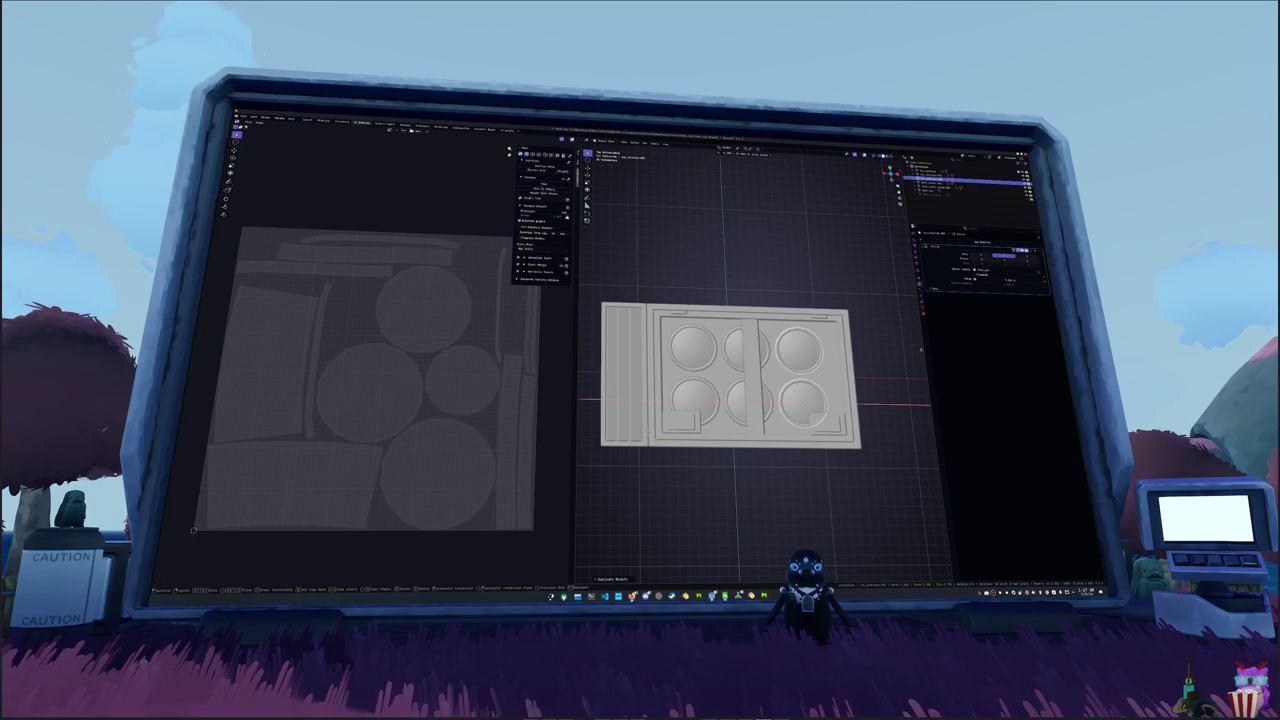
left_click_drag(800, 372, 808, 372)
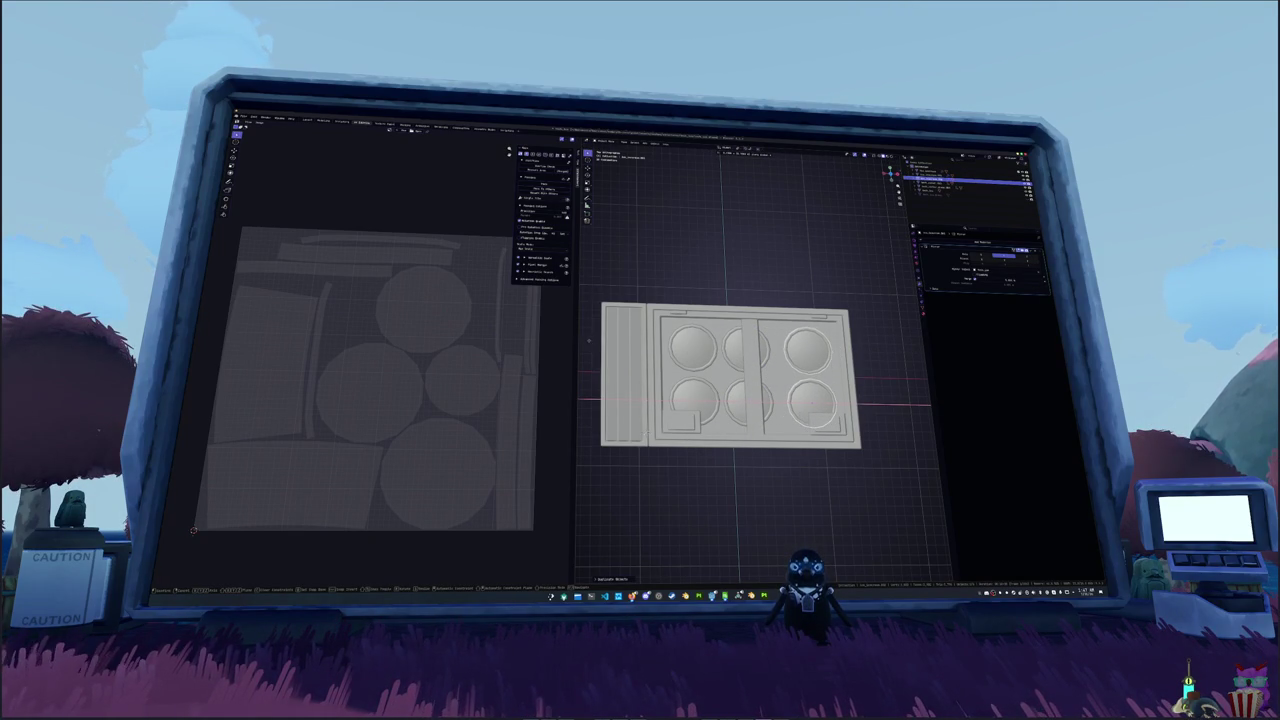
left_click(808, 372)
left_click(745, 350)
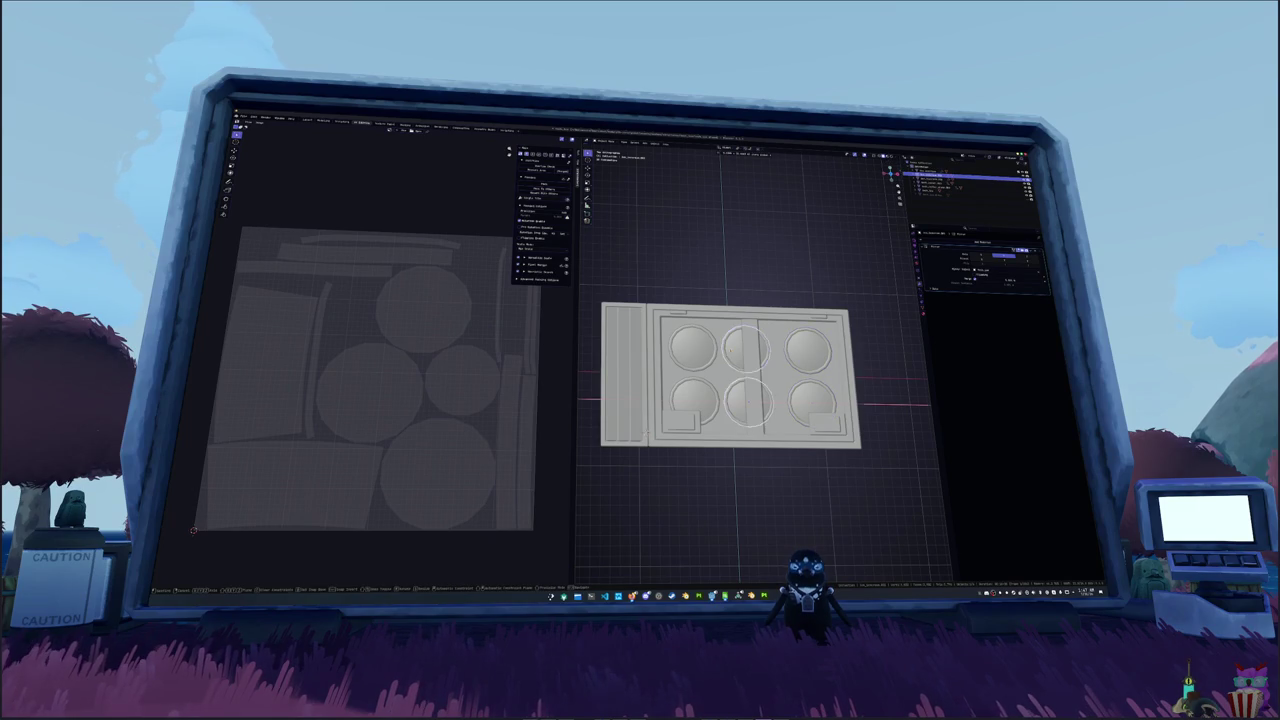
left_click_drag(735, 341, 720, 352)
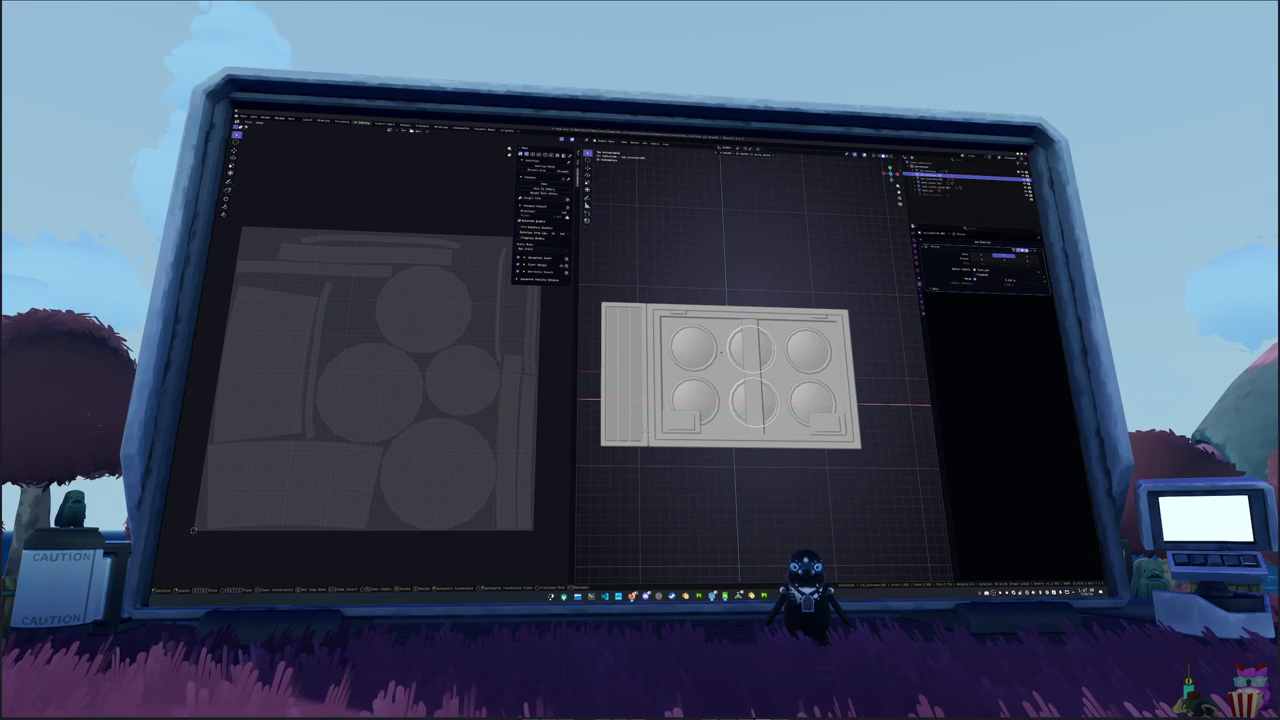
key("x")
left_click(705, 350)
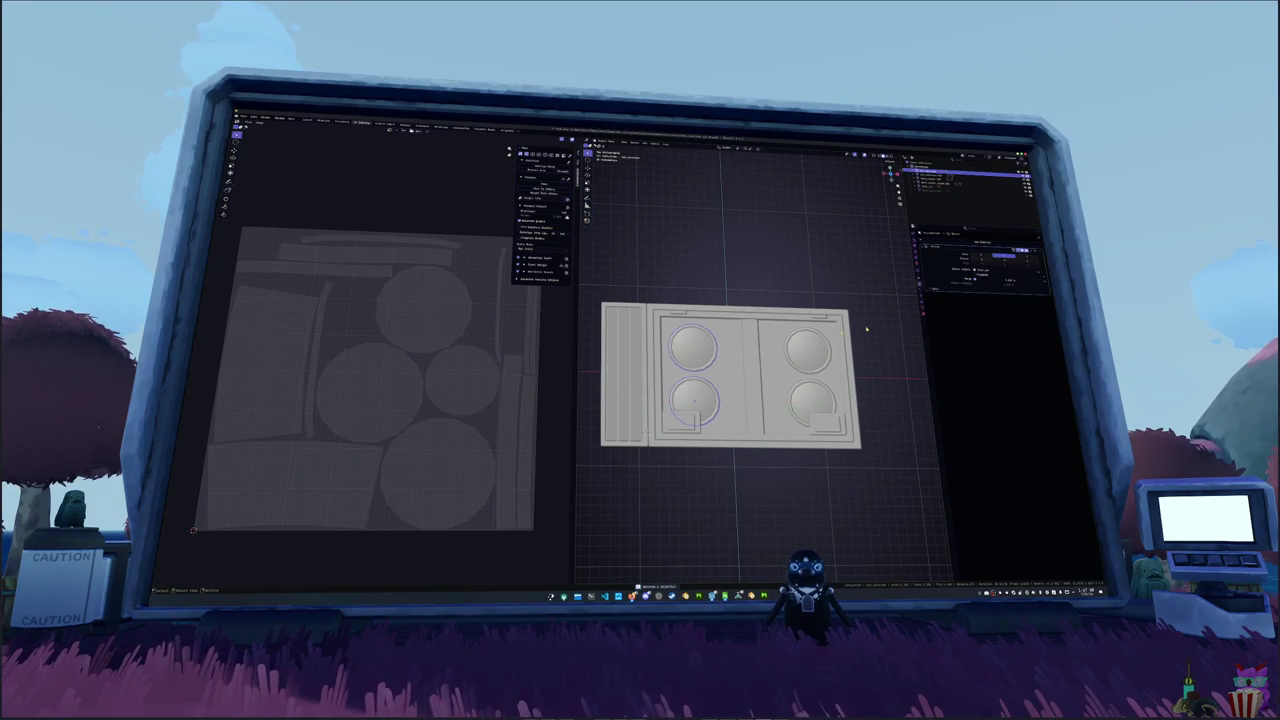
- Mirror the pots across the tray's middle so they form two clean pairs
left_click_drag(866, 328, 844, 320)
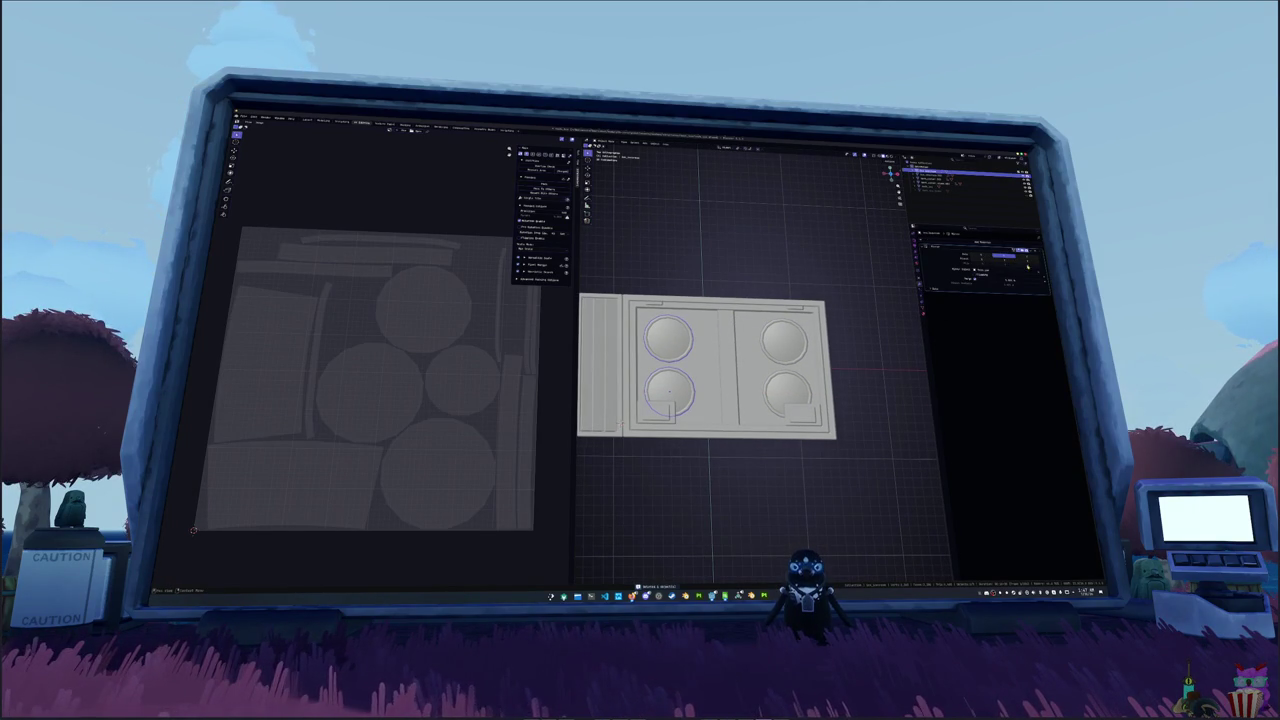
key("Delete")
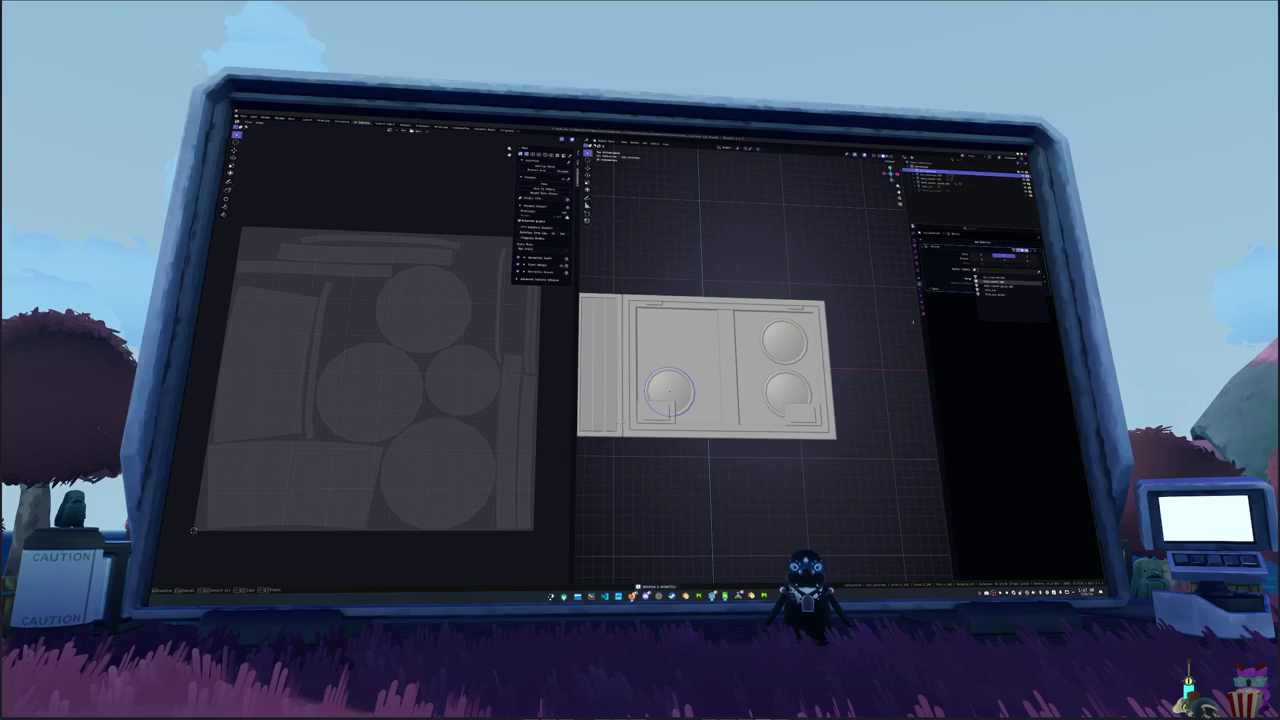
key("ctrl+z")
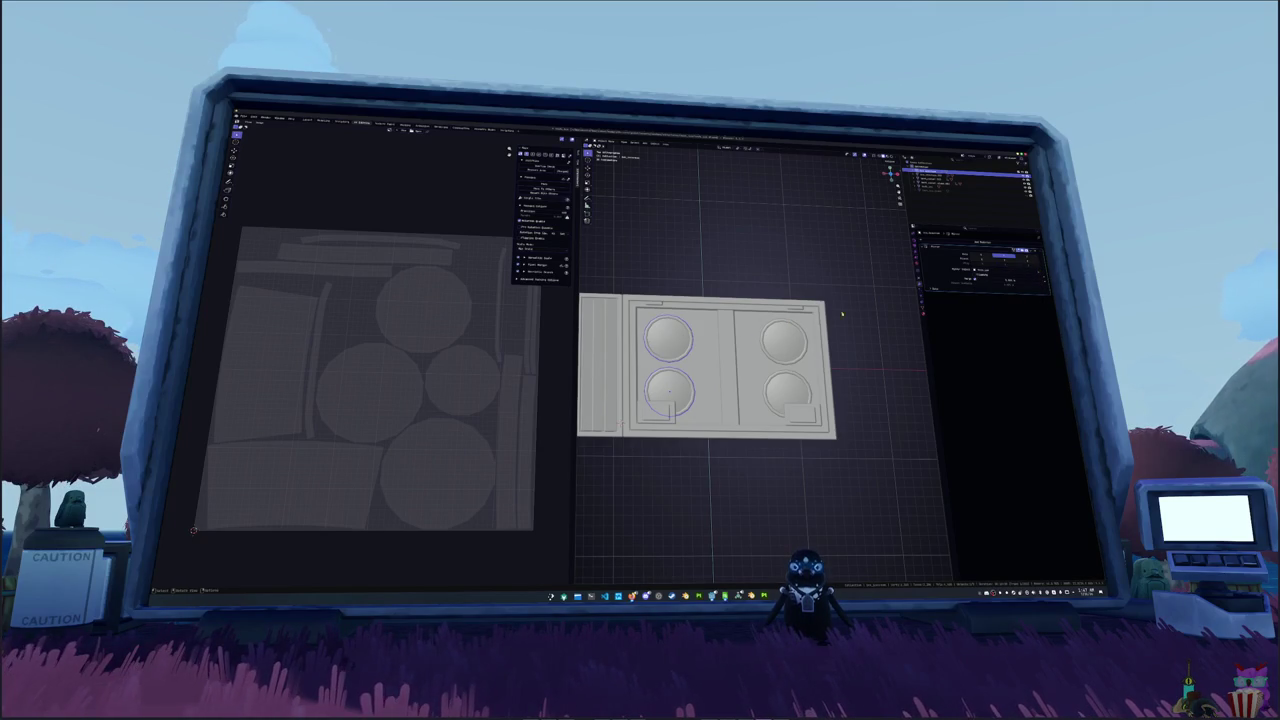
left_click(980, 257)
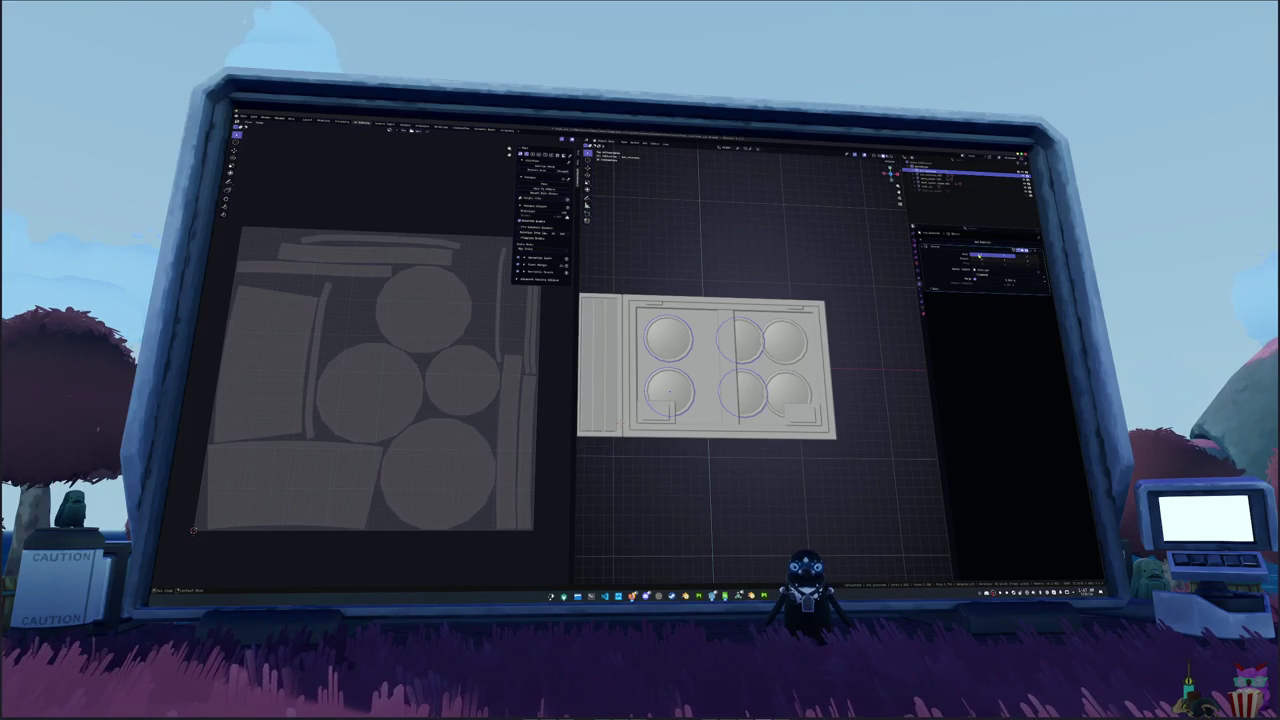
scroll(778, 350, "down", 4)
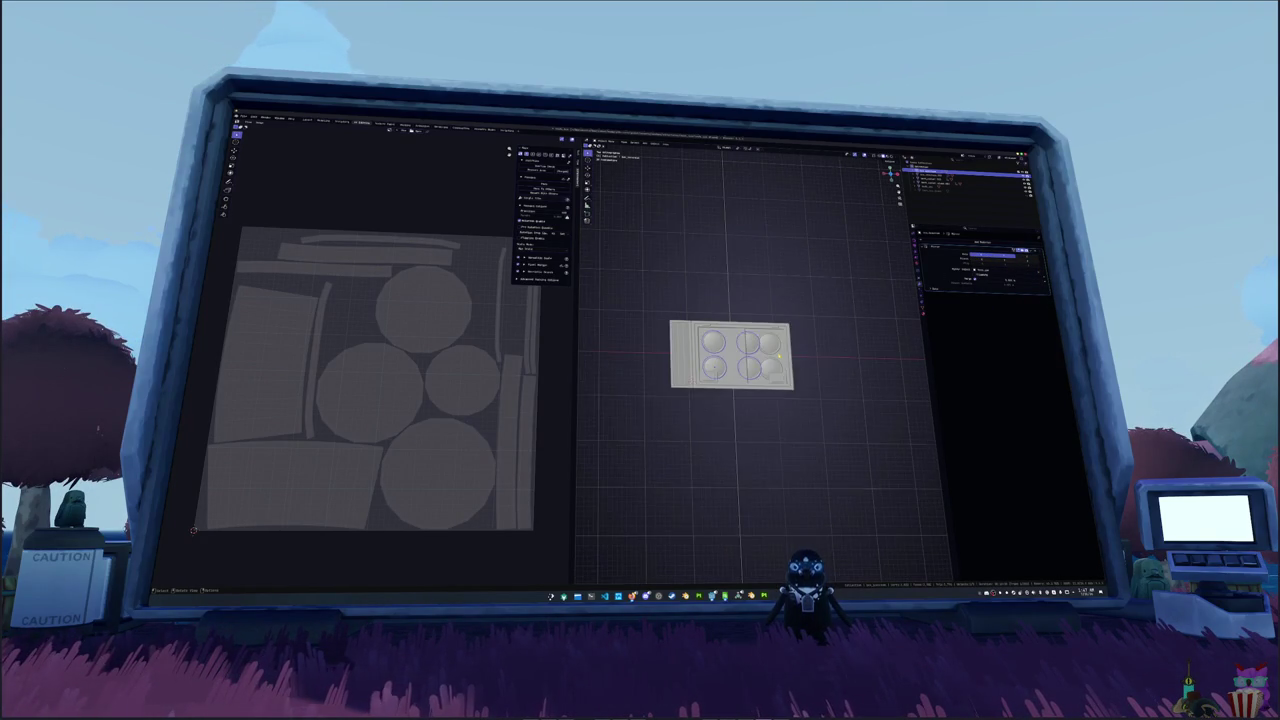
scroll(778, 350, "up", 3)
left_click(983, 257)
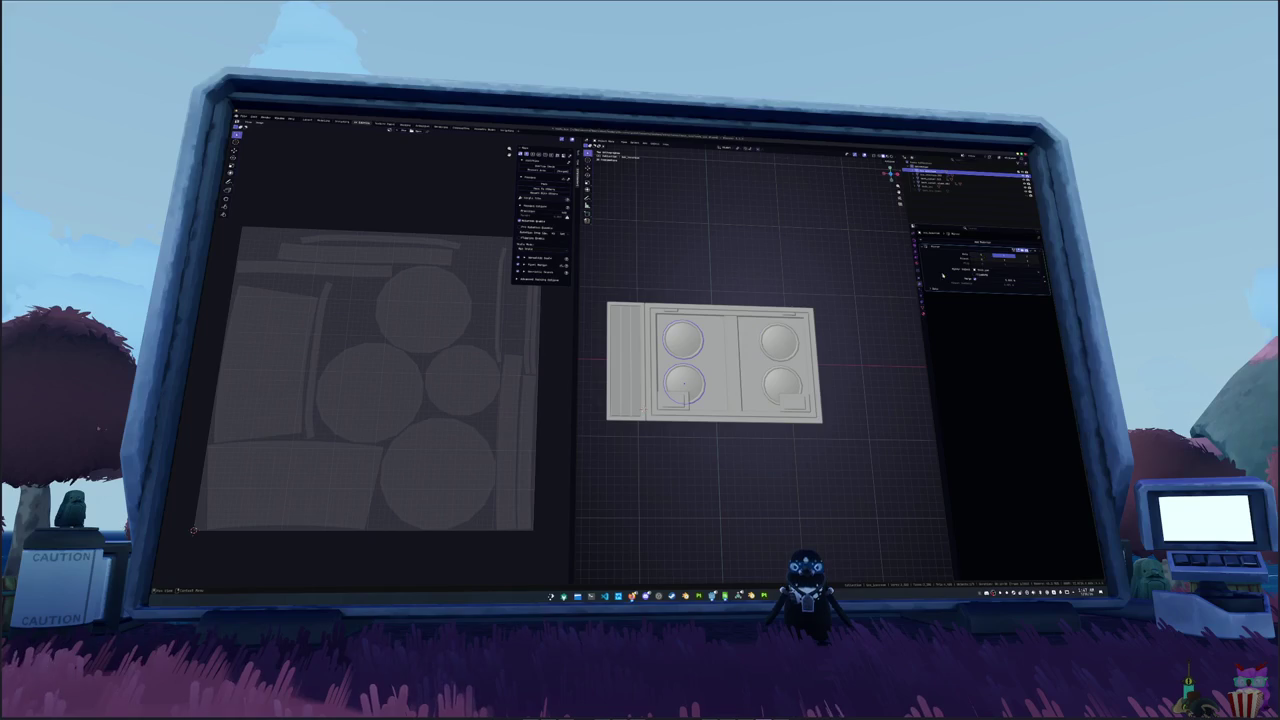
scroll(803, 338, "up", 2)
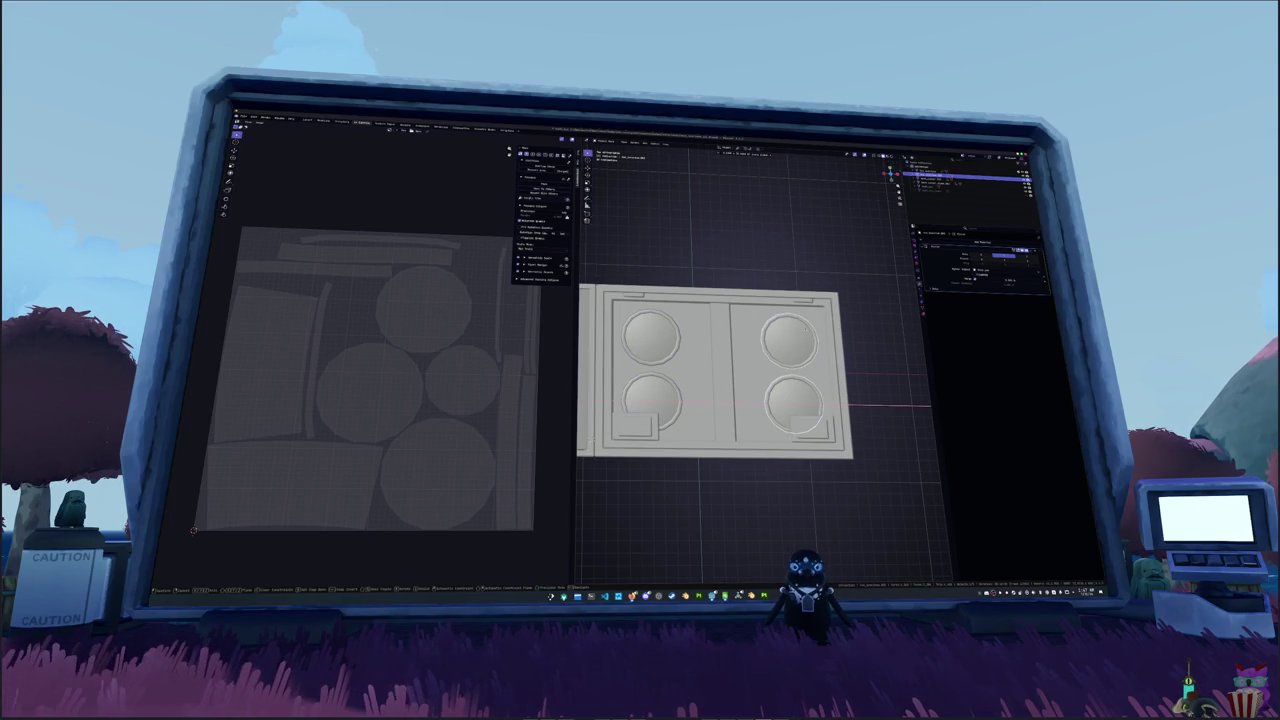
- Slide the right-hand pots along X into their slots and view the tray at an angle
key("g")
key("x")
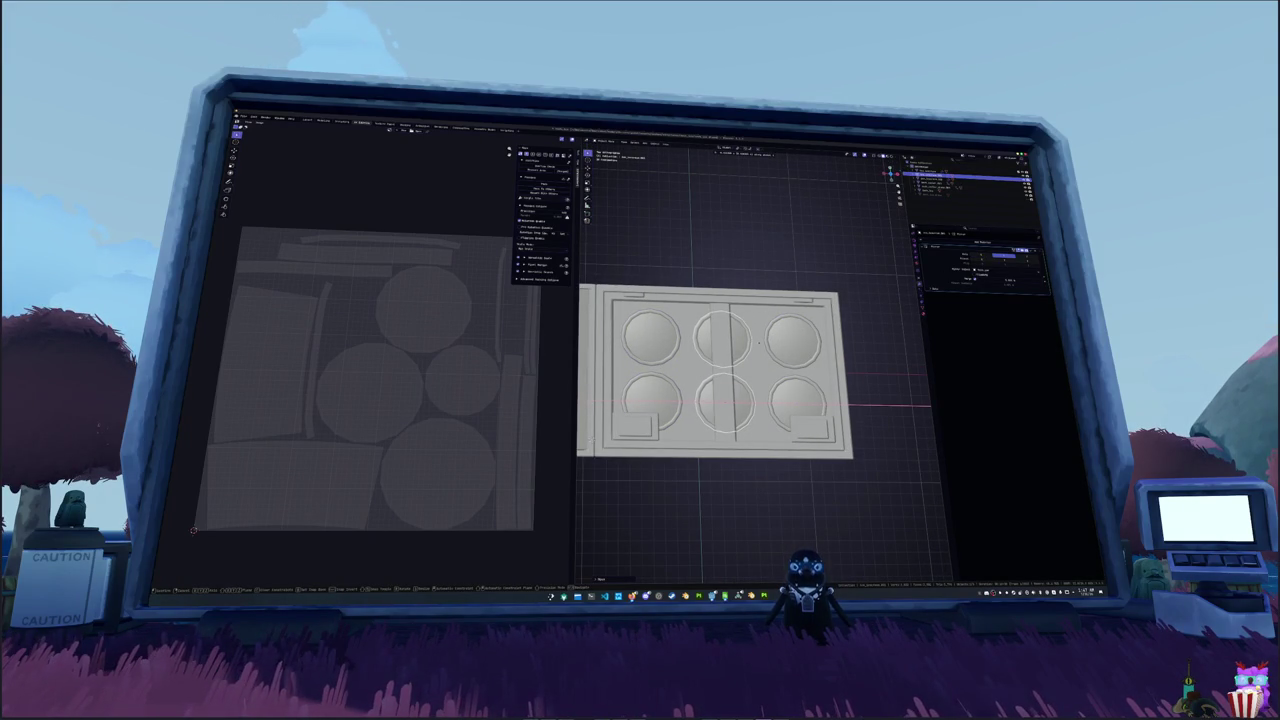
key("Return")
mouse_move(890, 175)
left_mouse_down()
mouse_move(866, 194)
mouse_move(880, 178)
left_mouse_up()
left_click(960, 177)
- Select the pots, check their material settings, and switch to the Shading workspace
key("a")
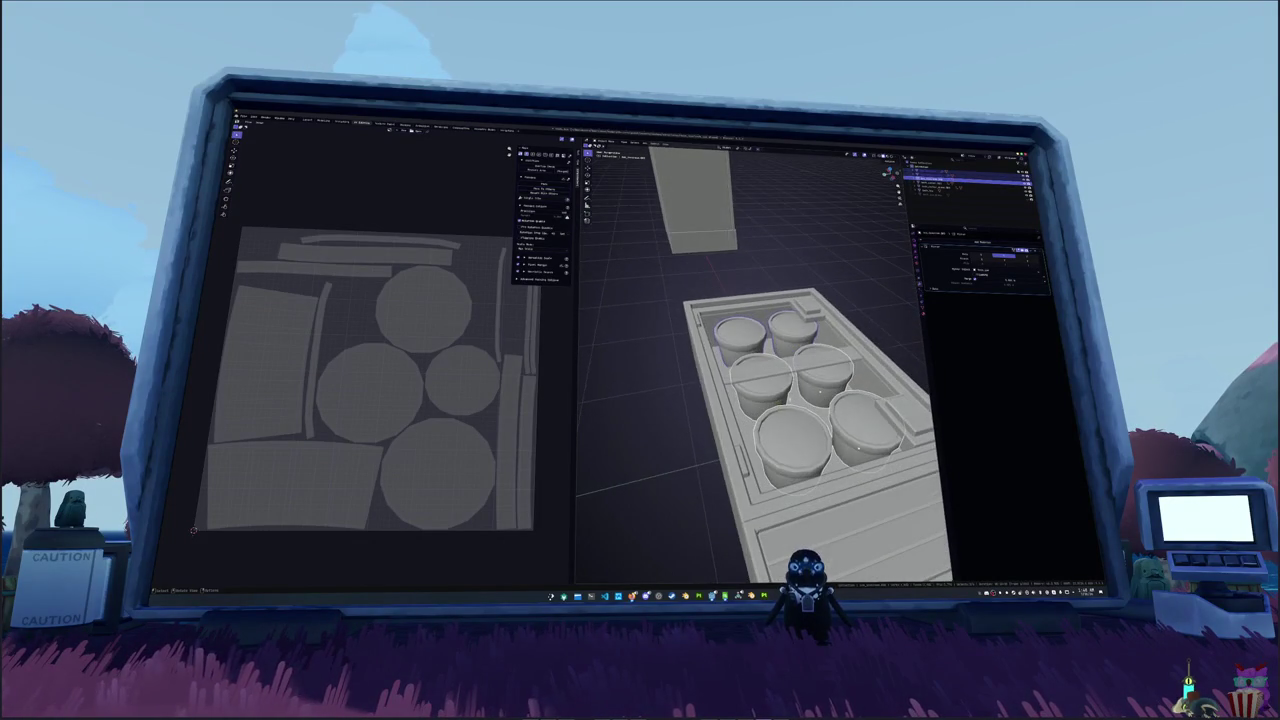
right_click(866, 297)
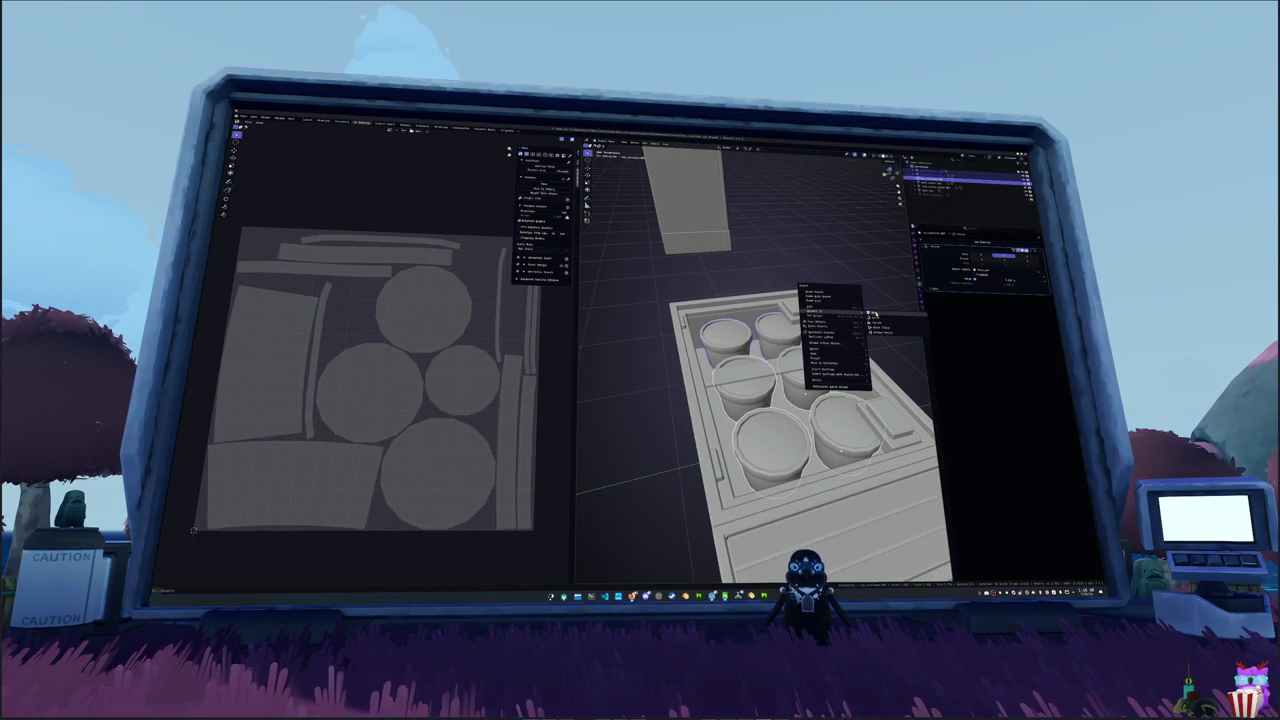
left_click(864, 338)
scroll(866, 339, "up", 5)
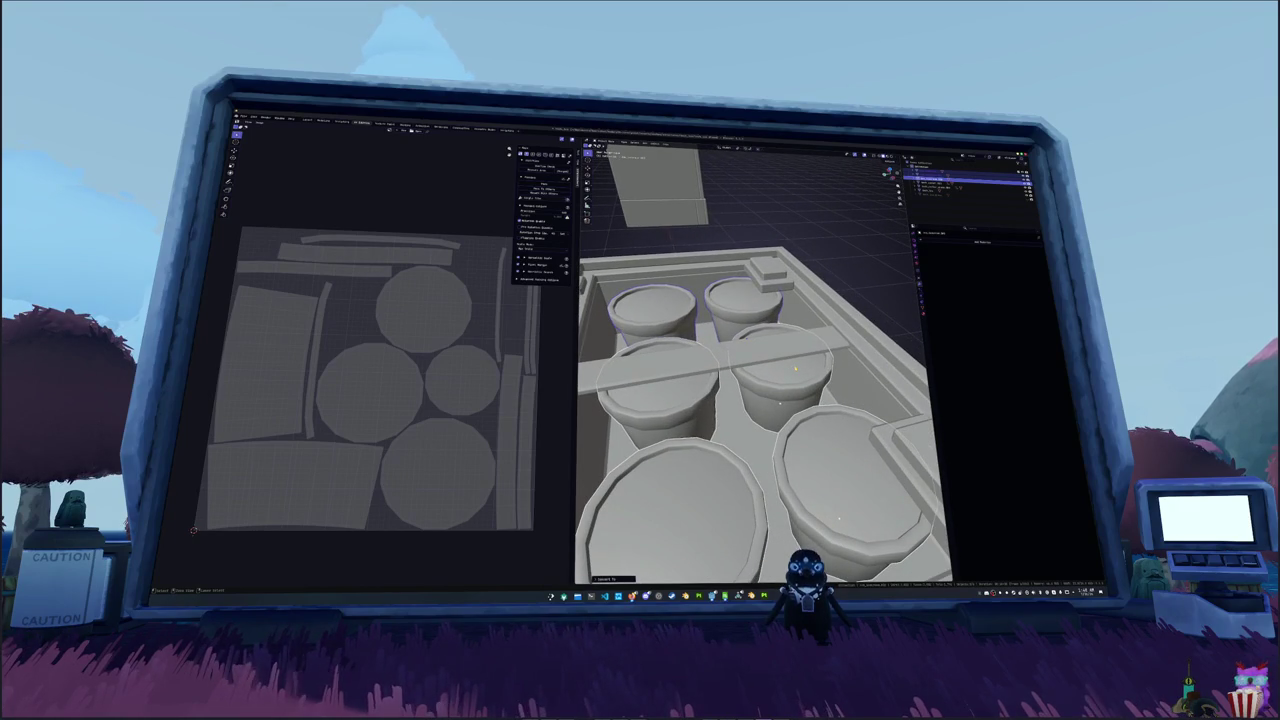
left_click(838, 518)
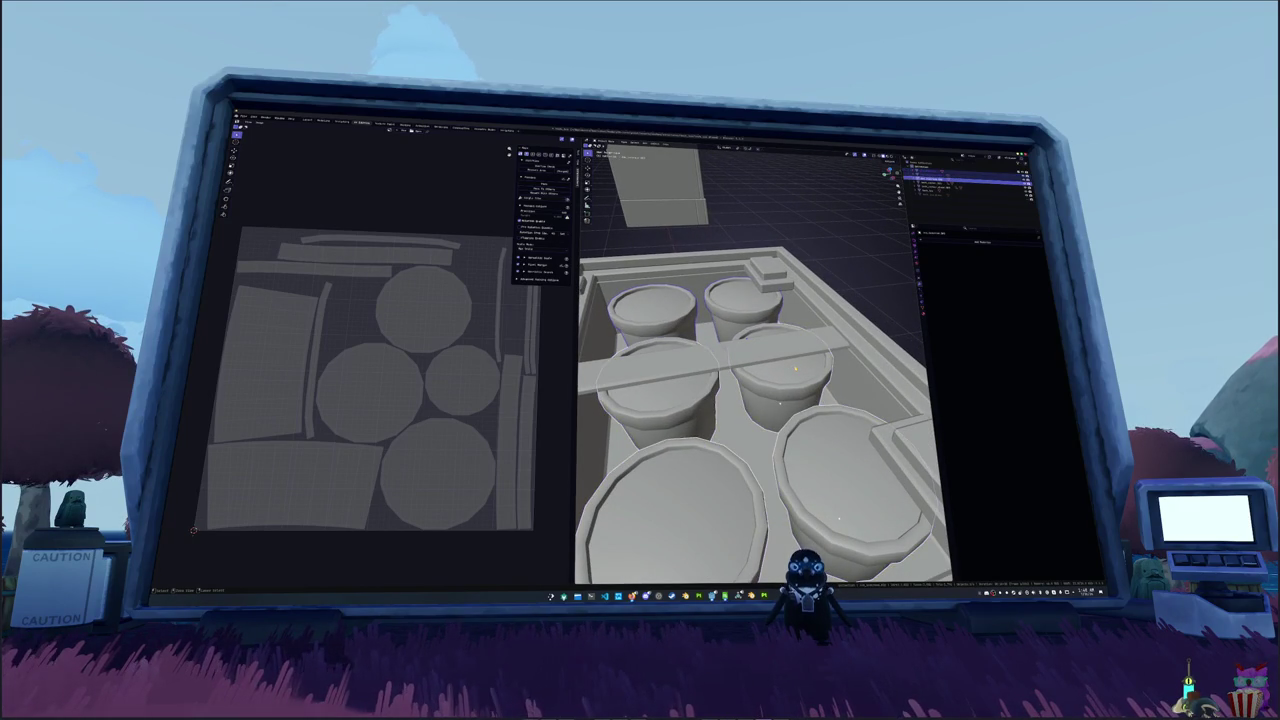
key("alt+a")
left_click(922, 330)
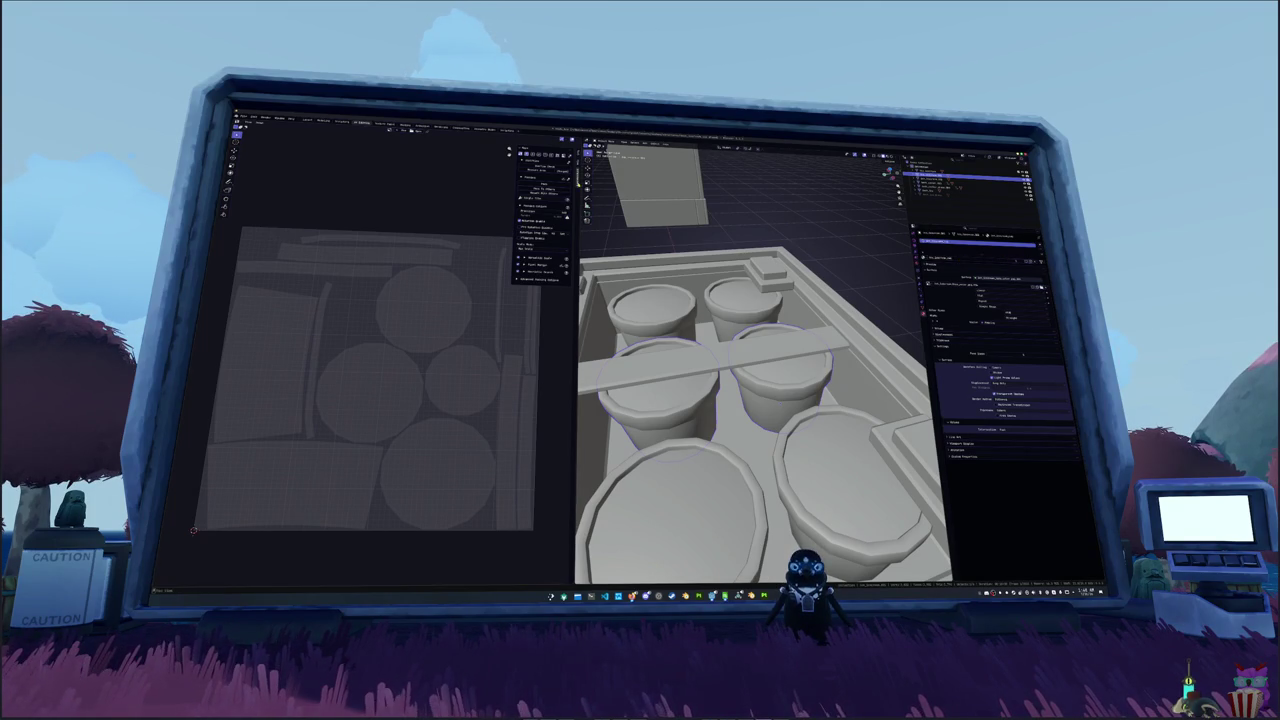
left_click(405, 126)
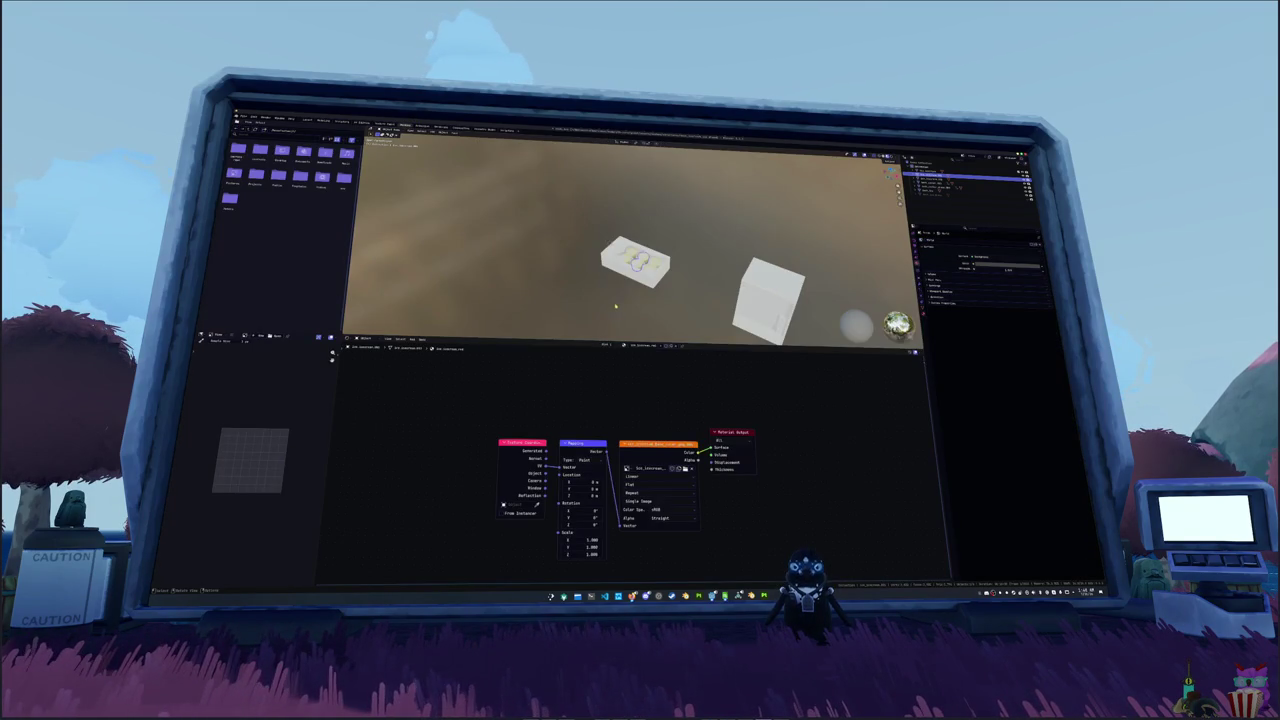
- Separate the cup mesh into individual objects by loose parts
scroll(616, 306, "down", 5)
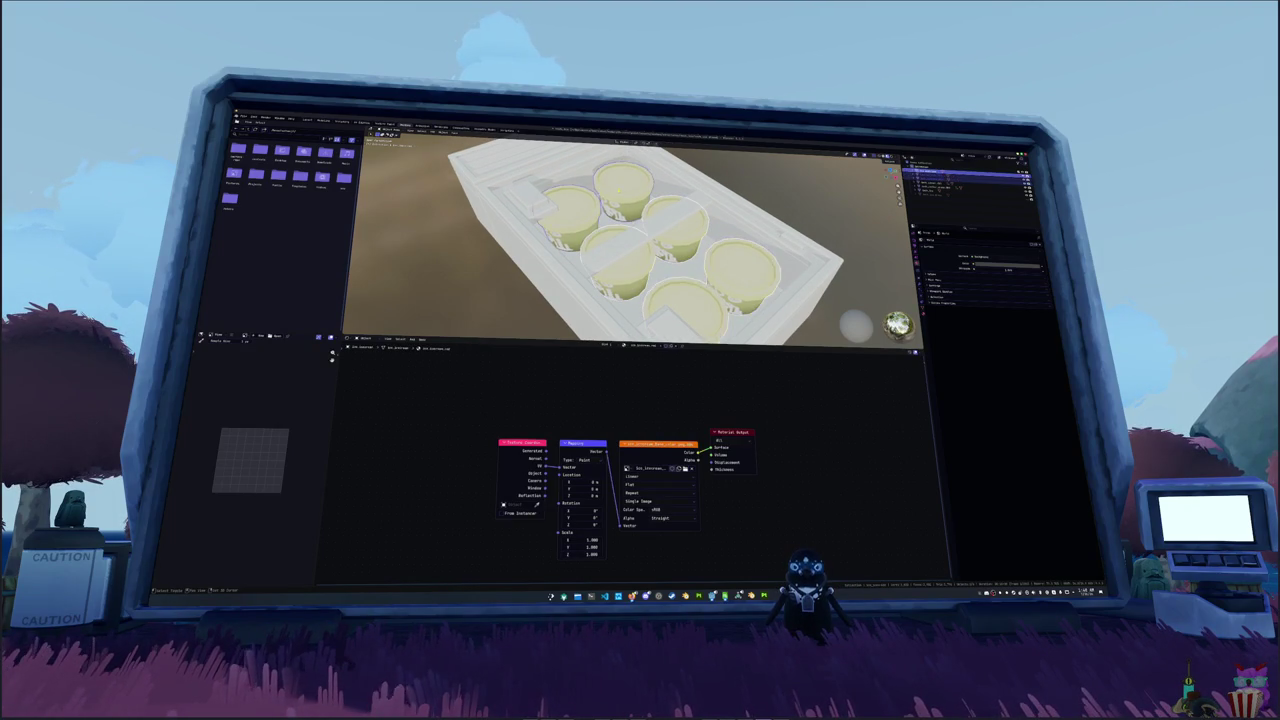
key("Tab")
right_click(781, 186)
mouse_move(769, 277)
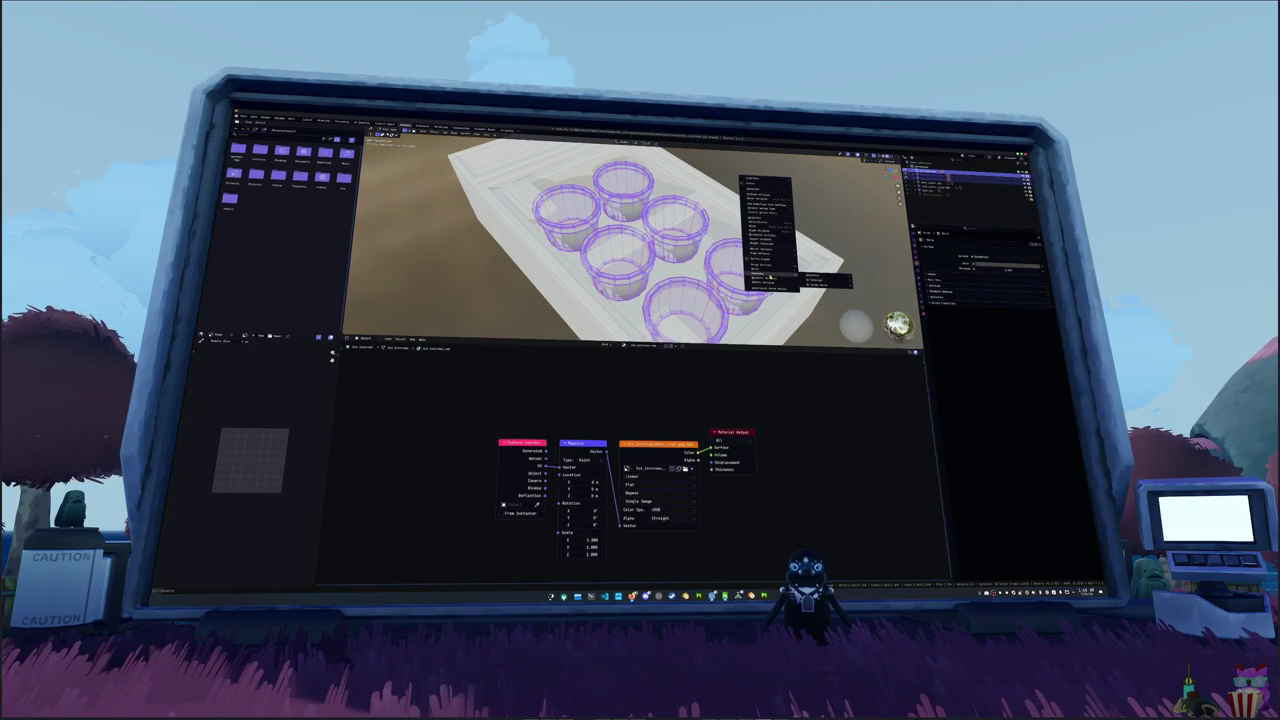
left_click(814, 285)
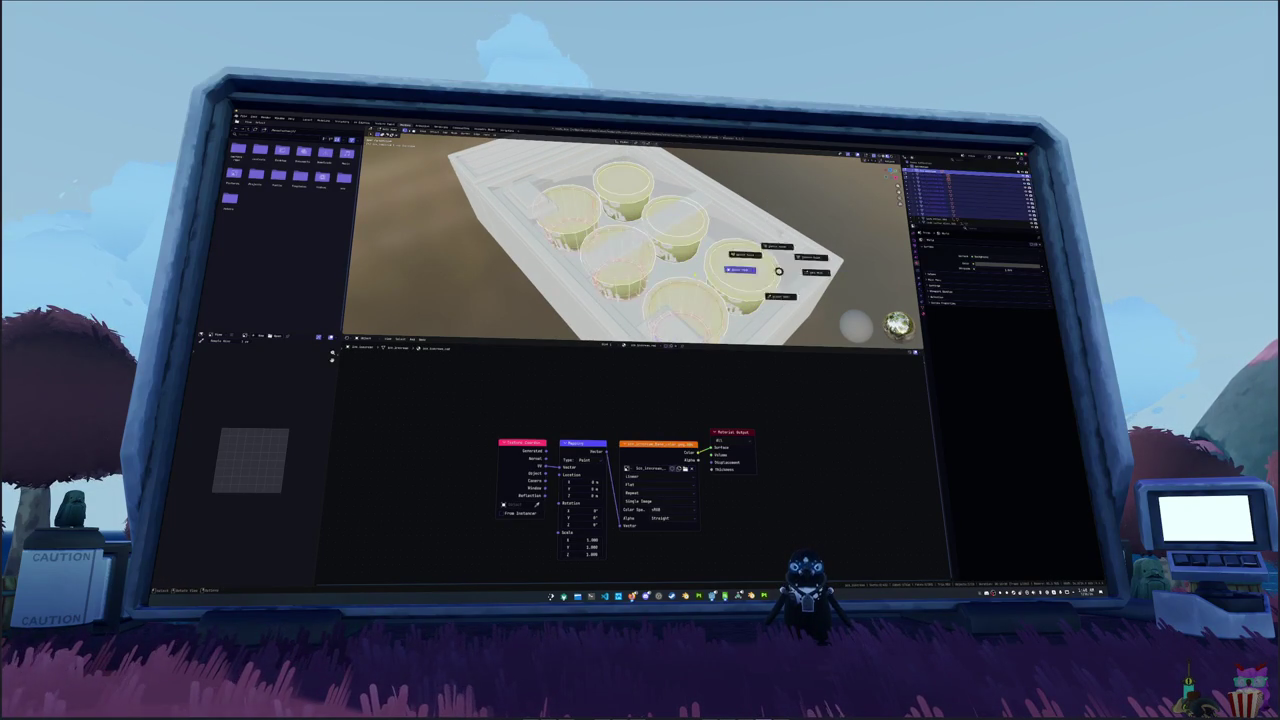
- Select the individual cups one by one, framing the whole crate in view
left_click(690, 305)
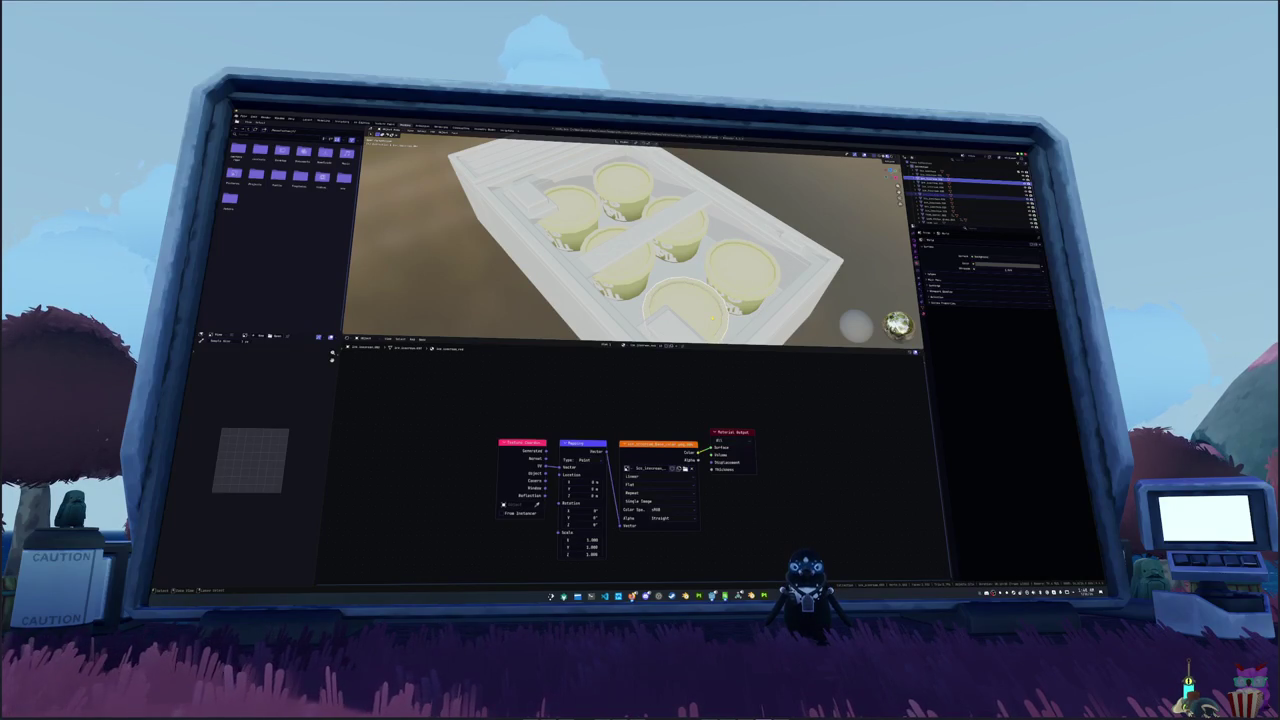
left_click(672, 222)
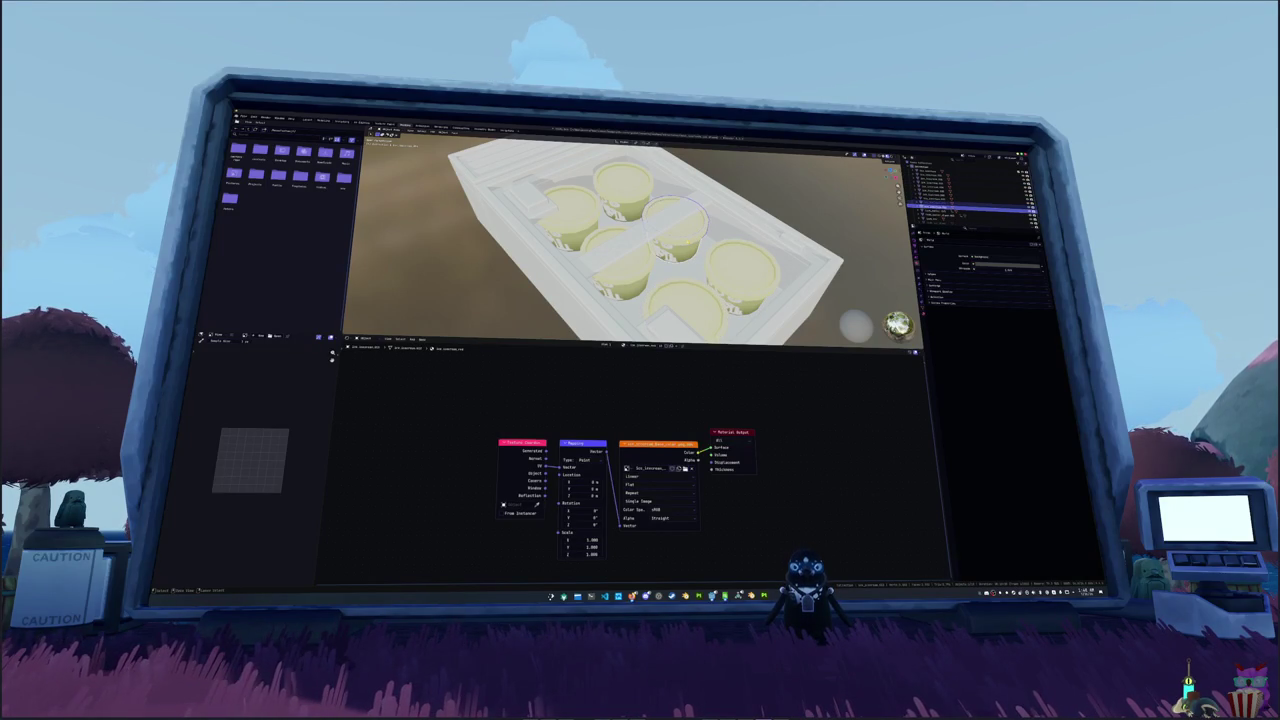
left_click(615, 252)
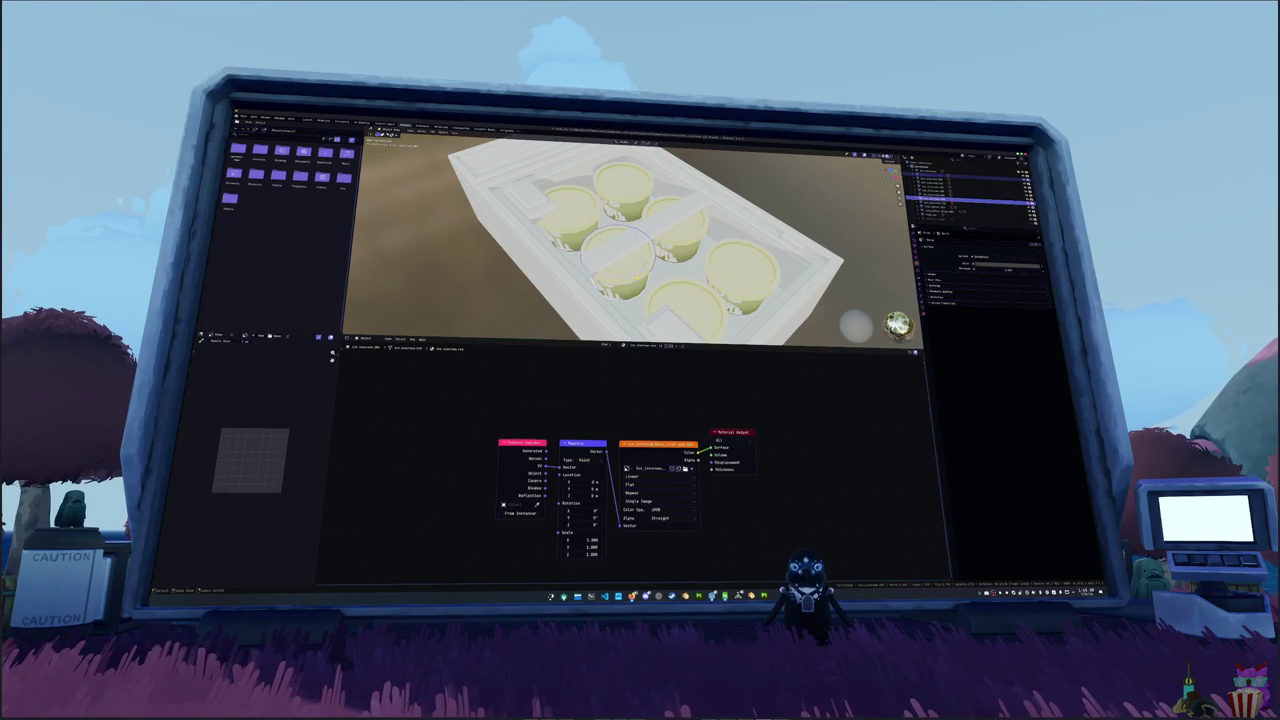
left_click(568, 215)
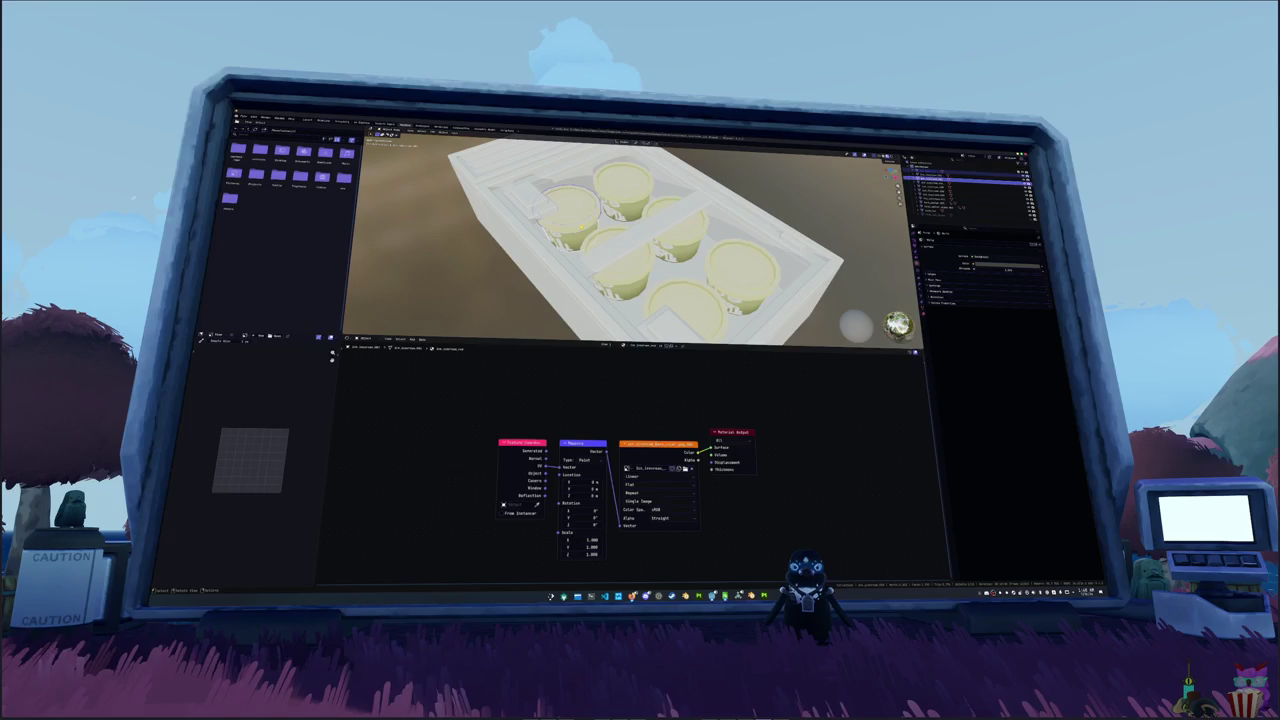
left_click(622, 185)
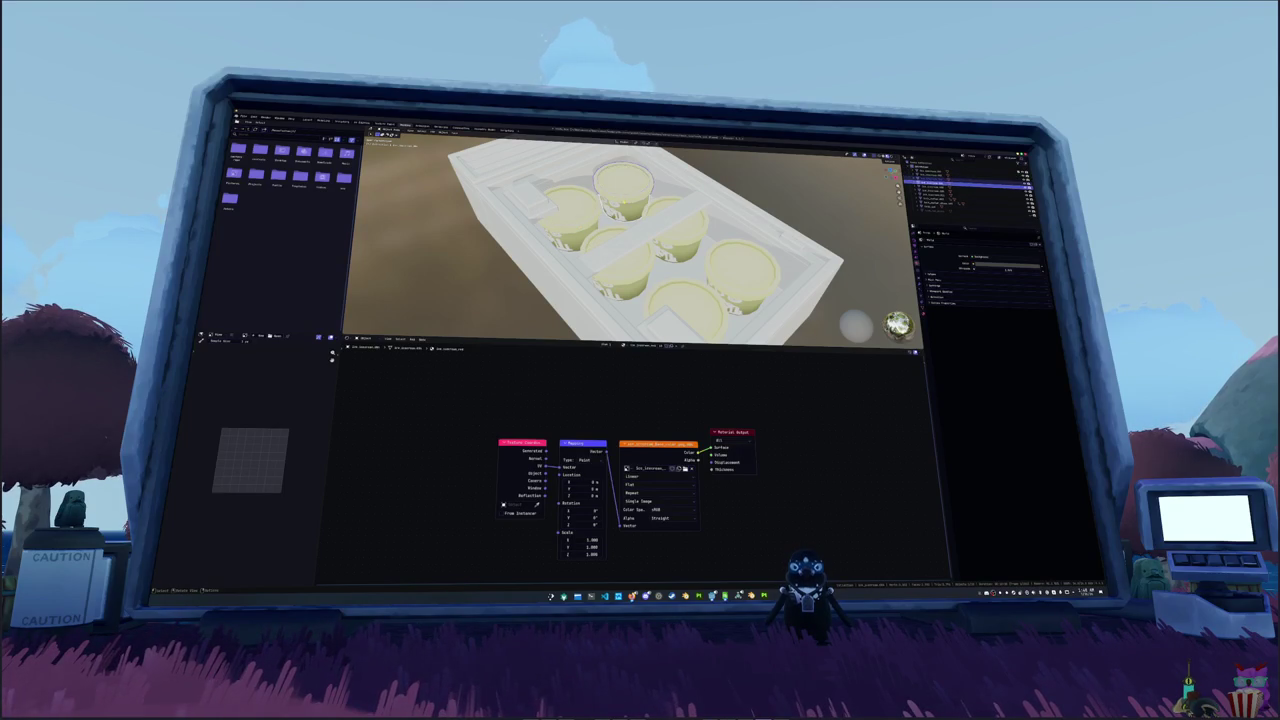
left_click(800, 290)
key("KP_Decimal")
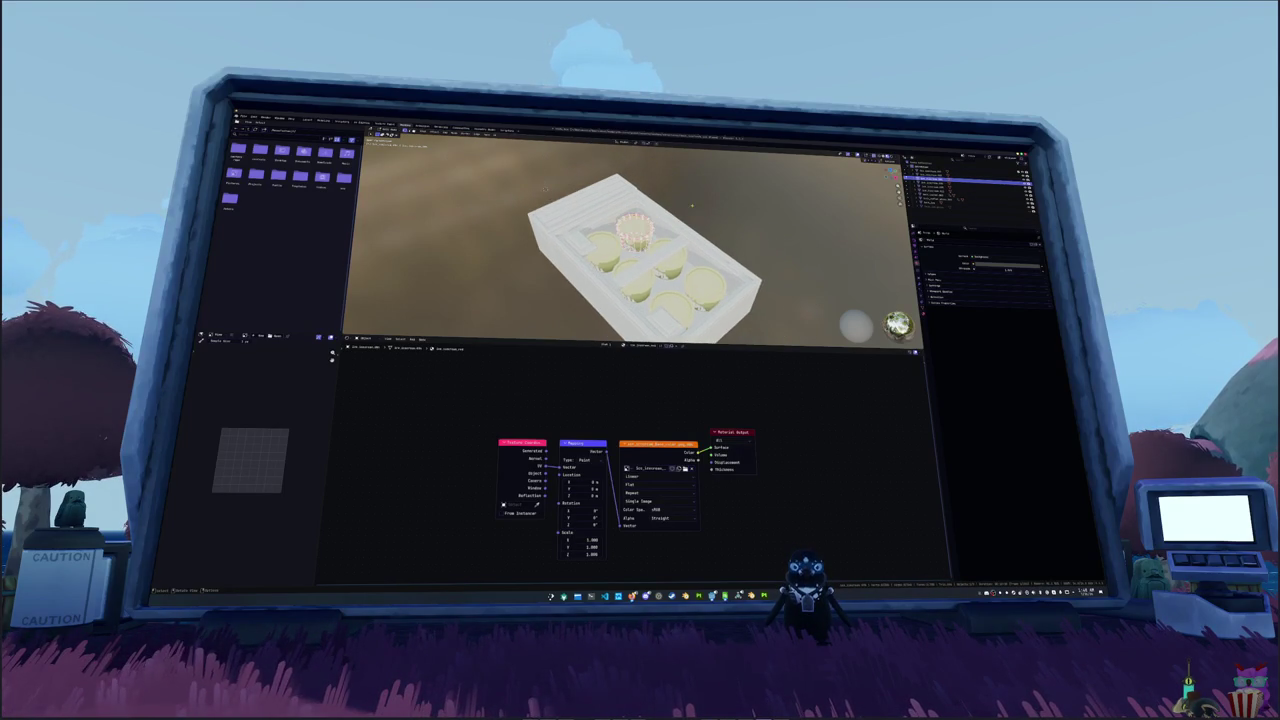
left_click(635, 230)
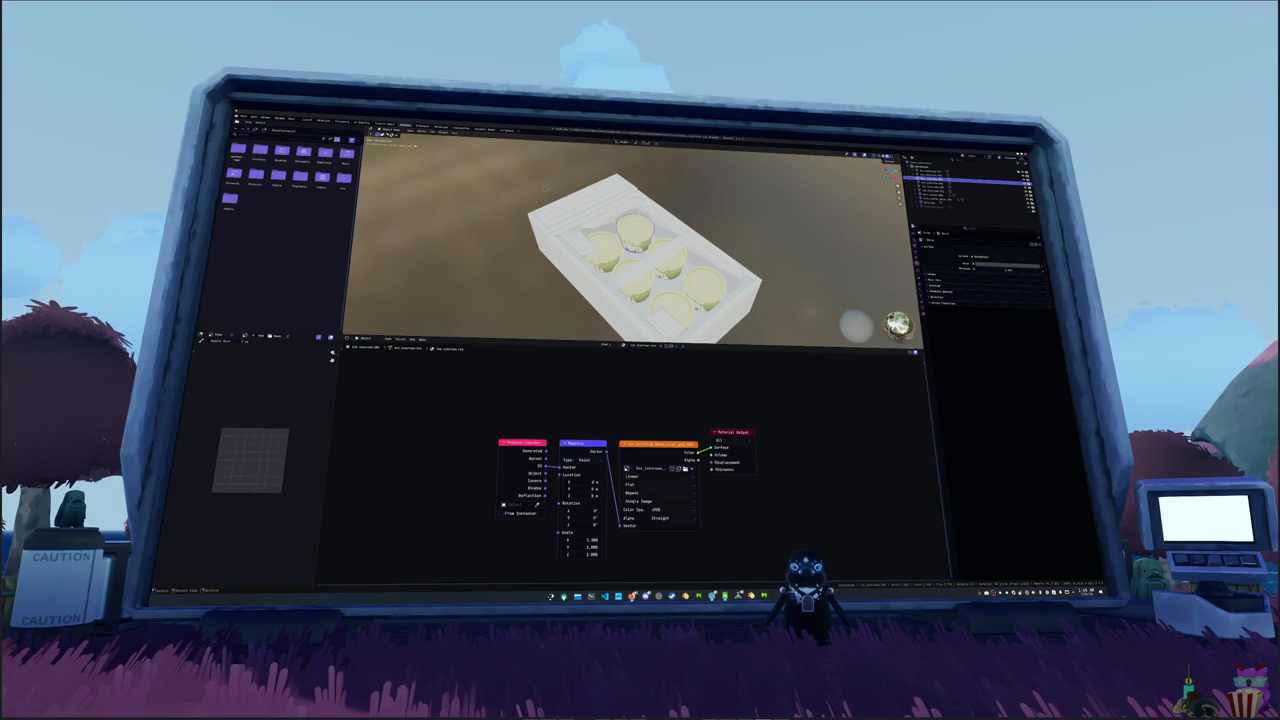
left_click(960, 174)
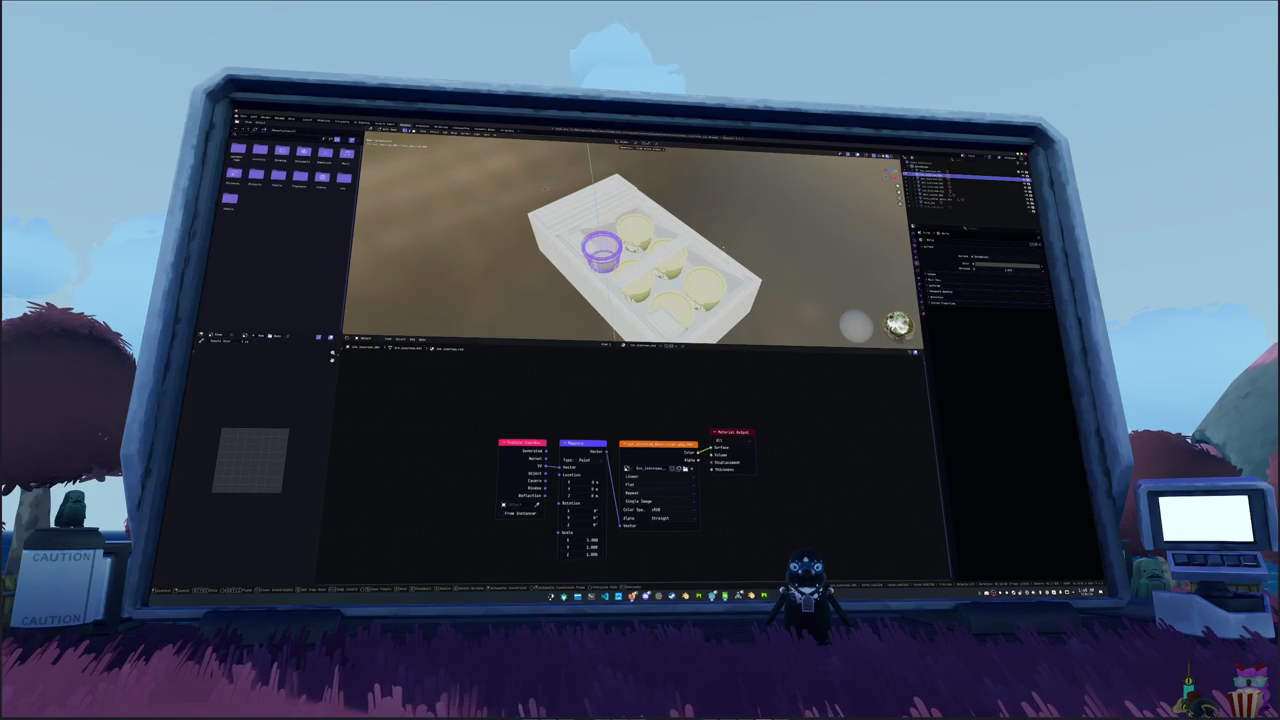
left_click(965, 186)
- Lower the cup right of centre down into its crate compartment along Z
key("Tab")
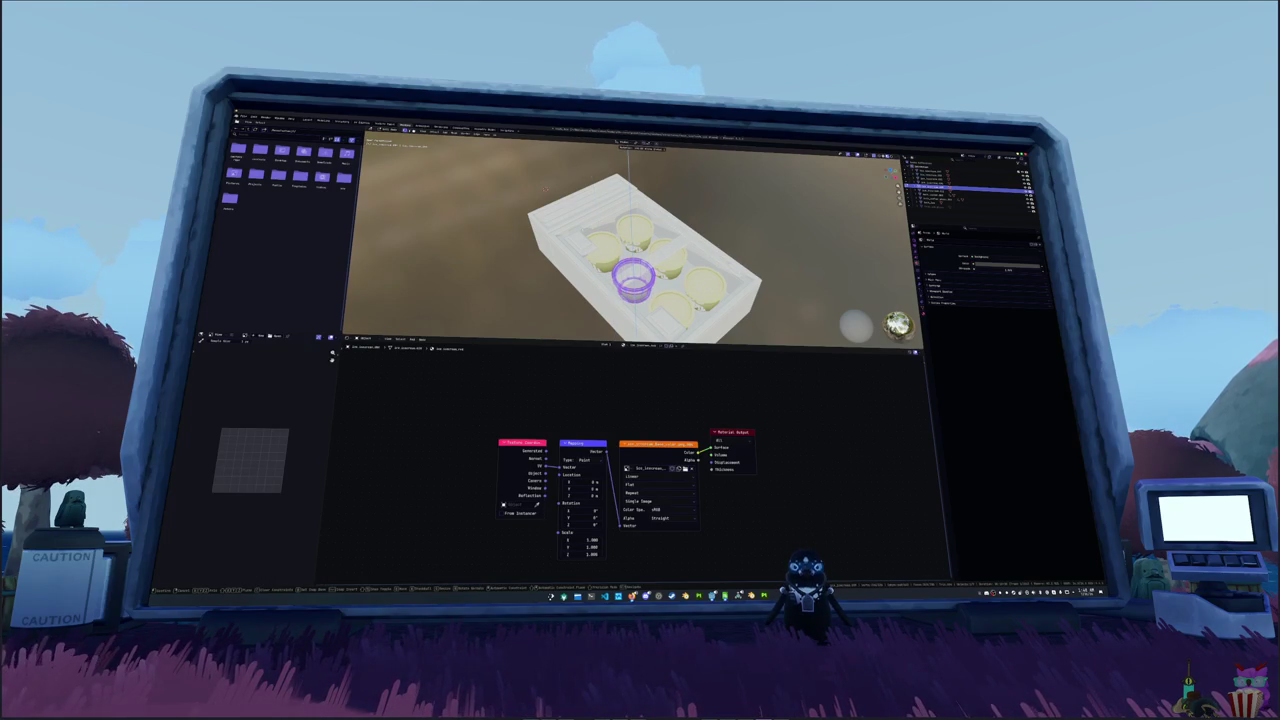
key("Tab")
left_click(965, 193)
key("Tab")
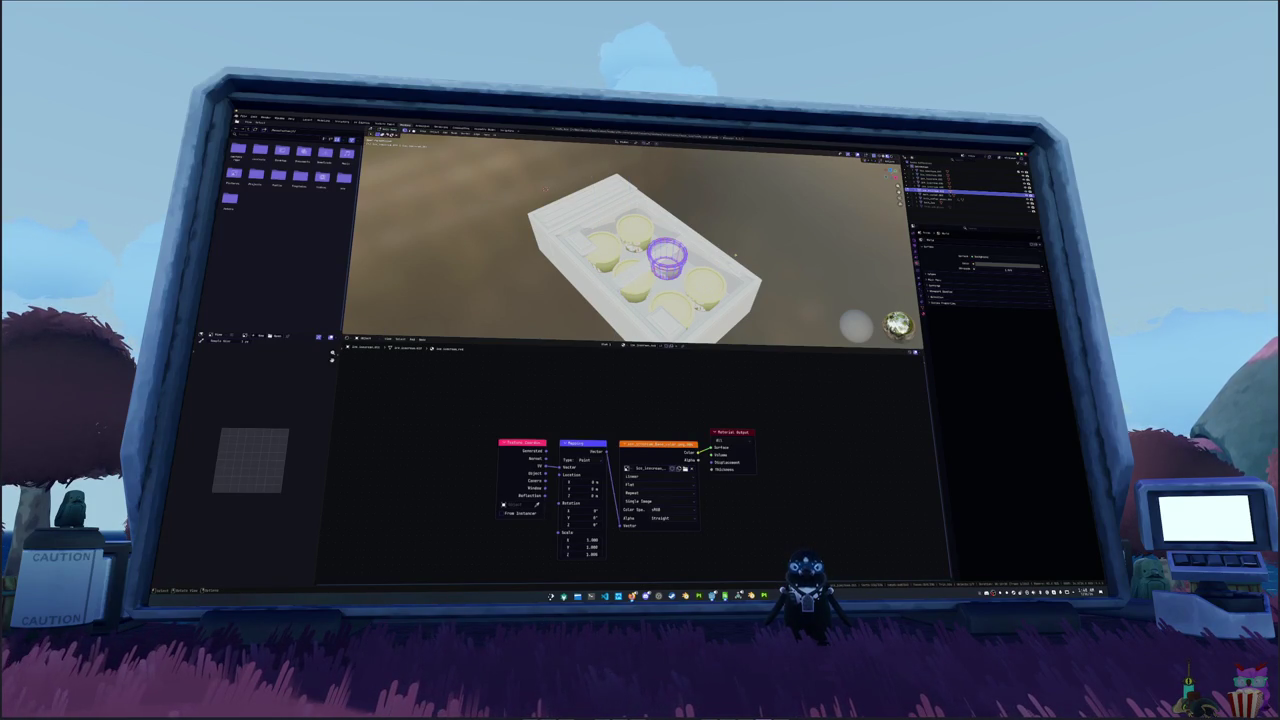
key("g")
key("z")
key("Return")
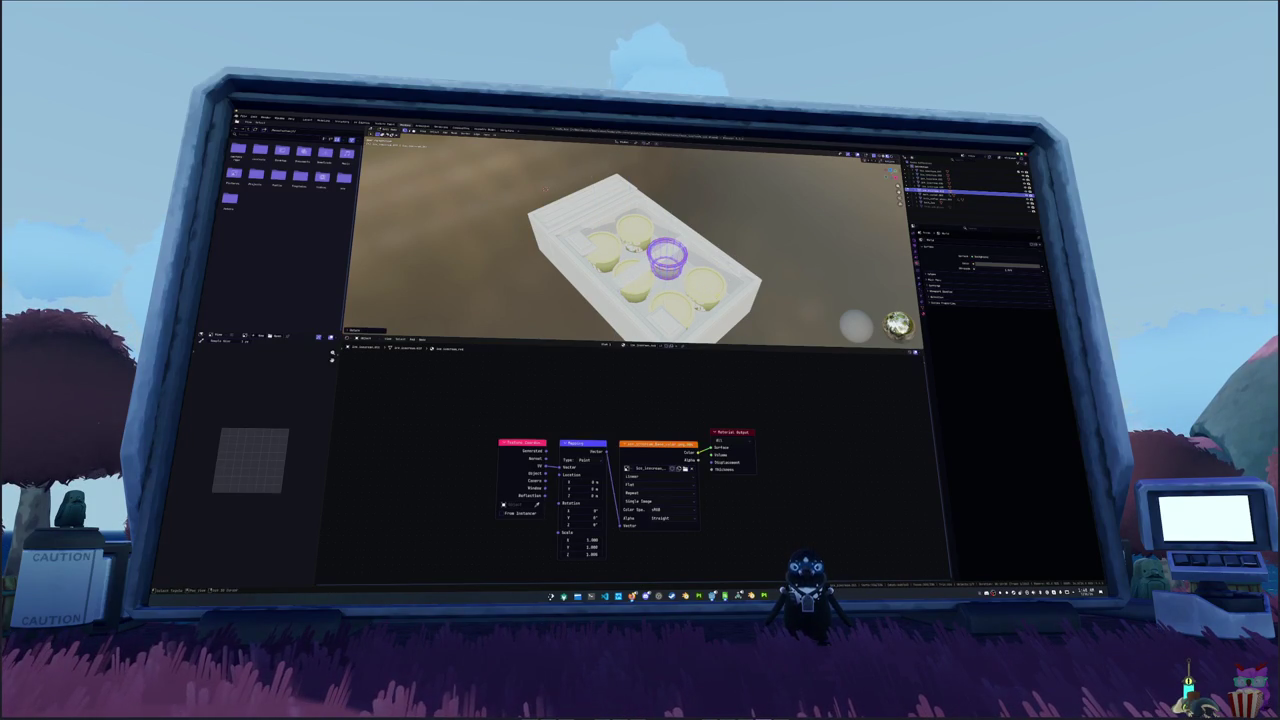
key("Tab")
key("Tab")
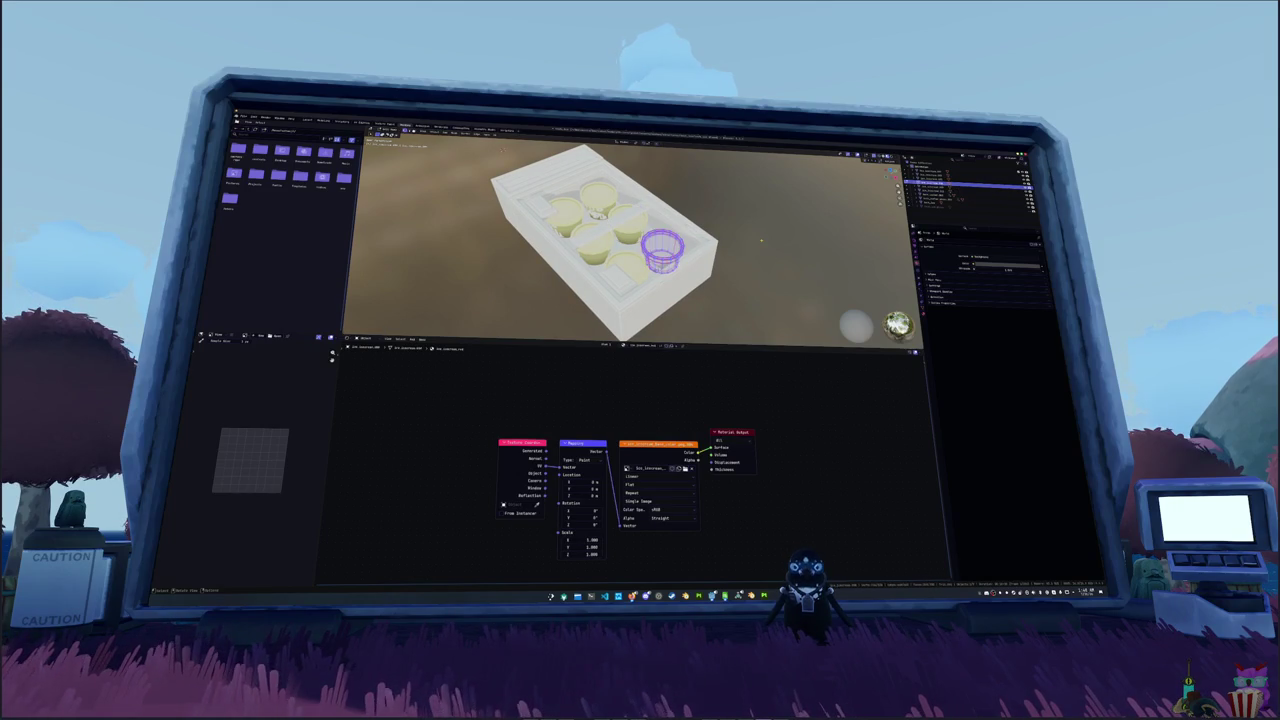
- Lower the right and front cups along Z into their crate compartments
key("g")
key("z")
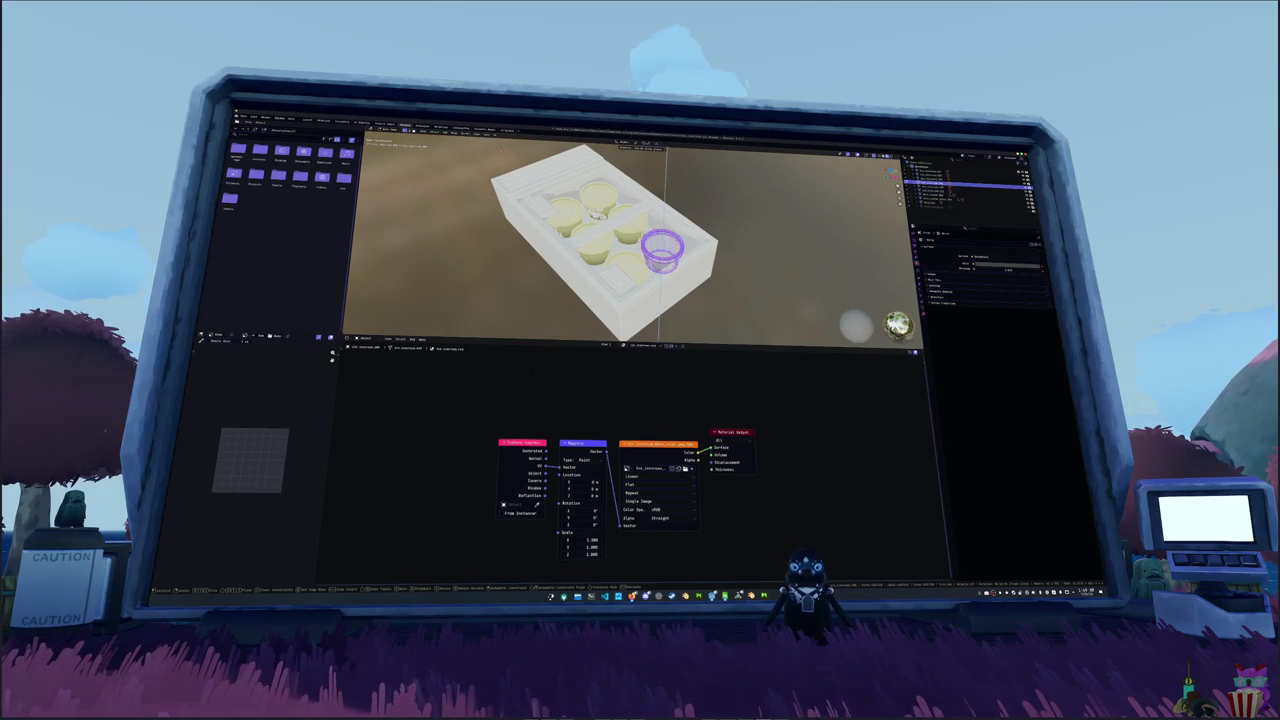
key("Return")
key("Tab")
key("Tab")
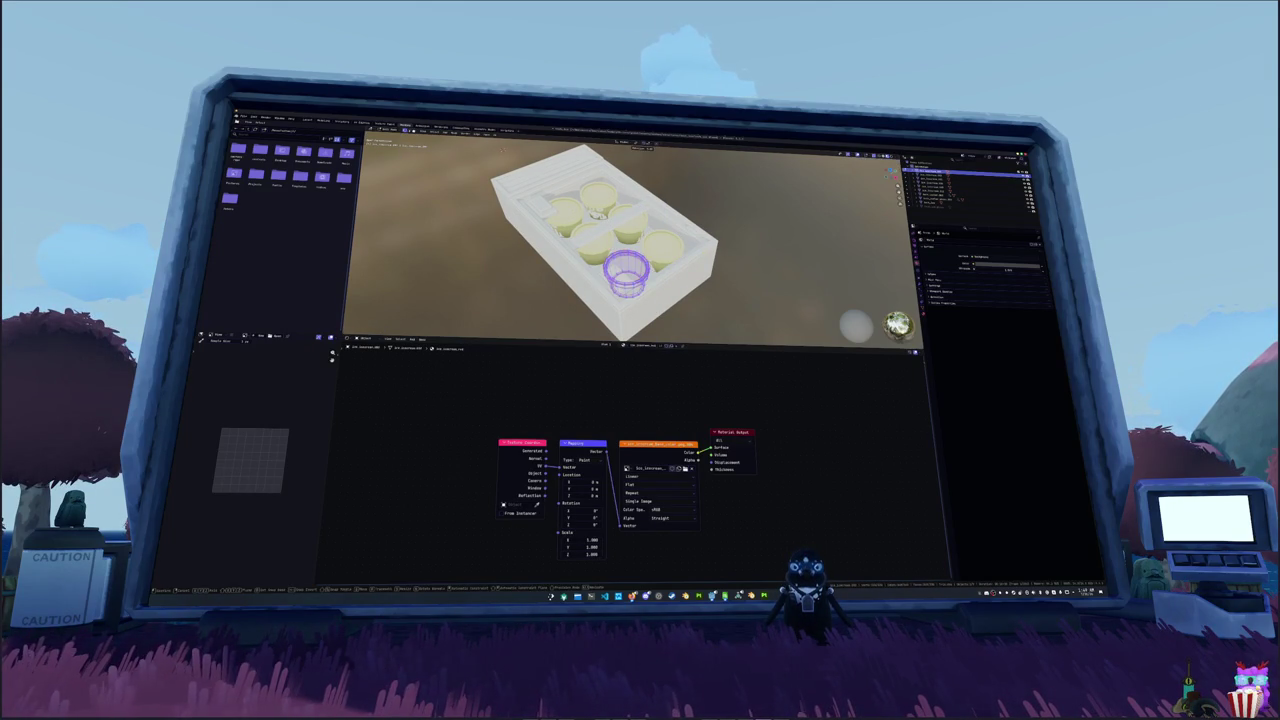
key("g")
key("z")
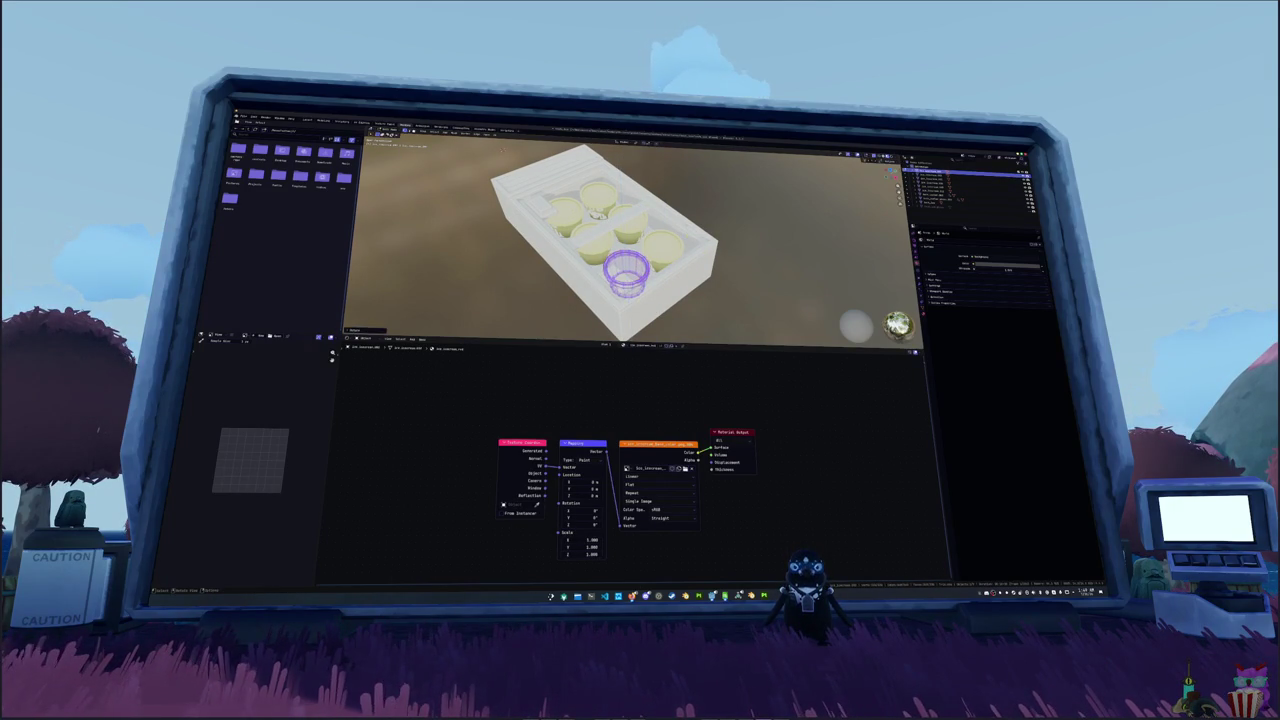
key("Return")
key("Tab")
- Load the terracotta image into the Image Texture node, turning the crate's pots coral-red with white decals
left_click_drag(683, 296, 713, 293)
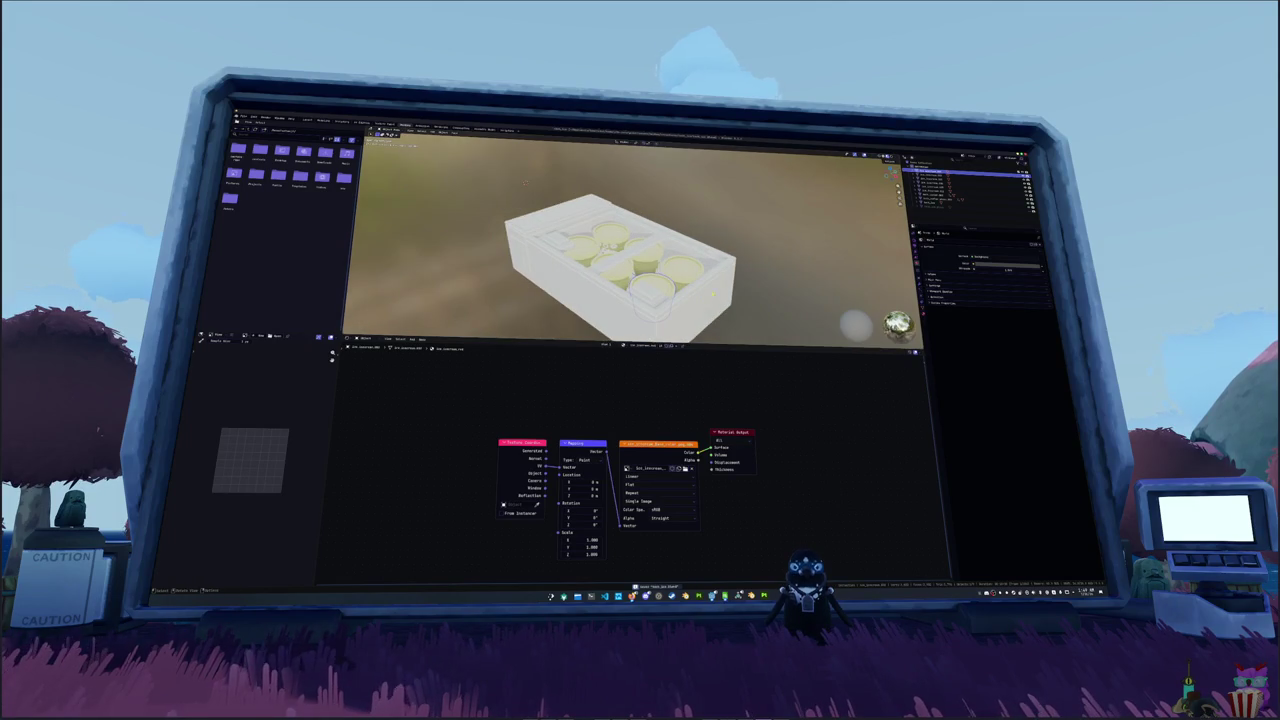
left_click(685, 468)
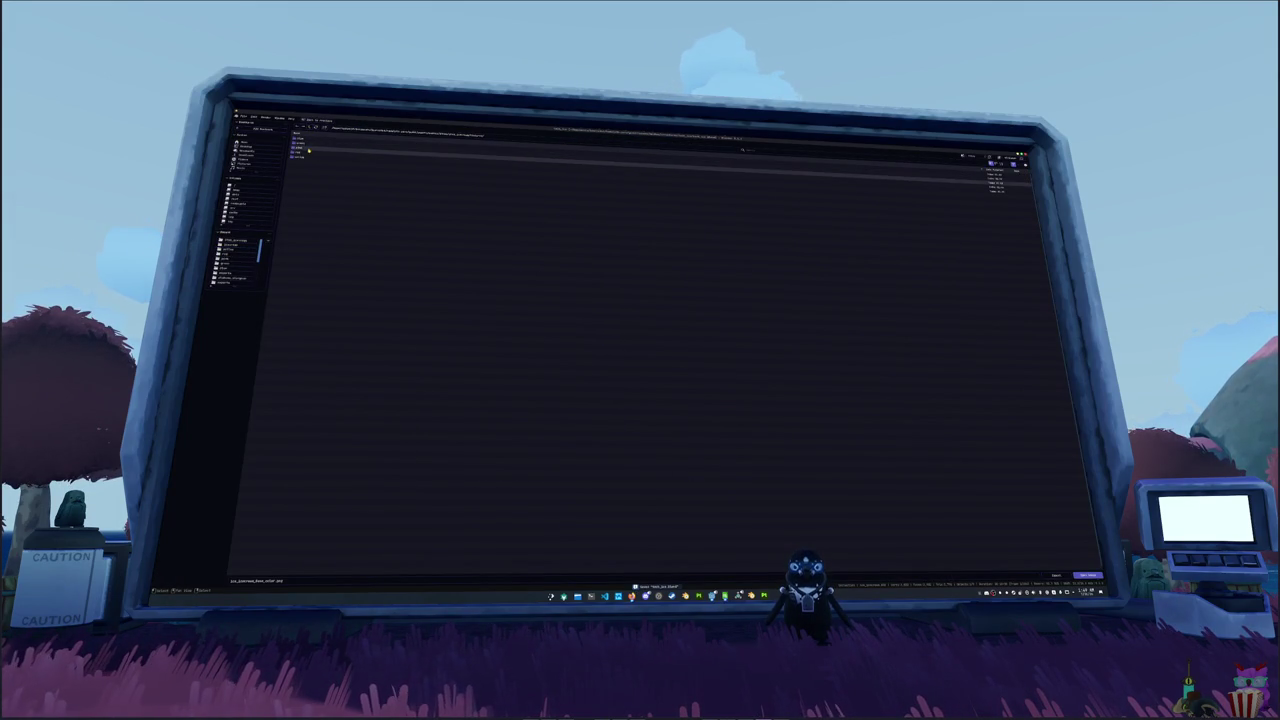
left_click(235, 254)
double_click(320, 139)
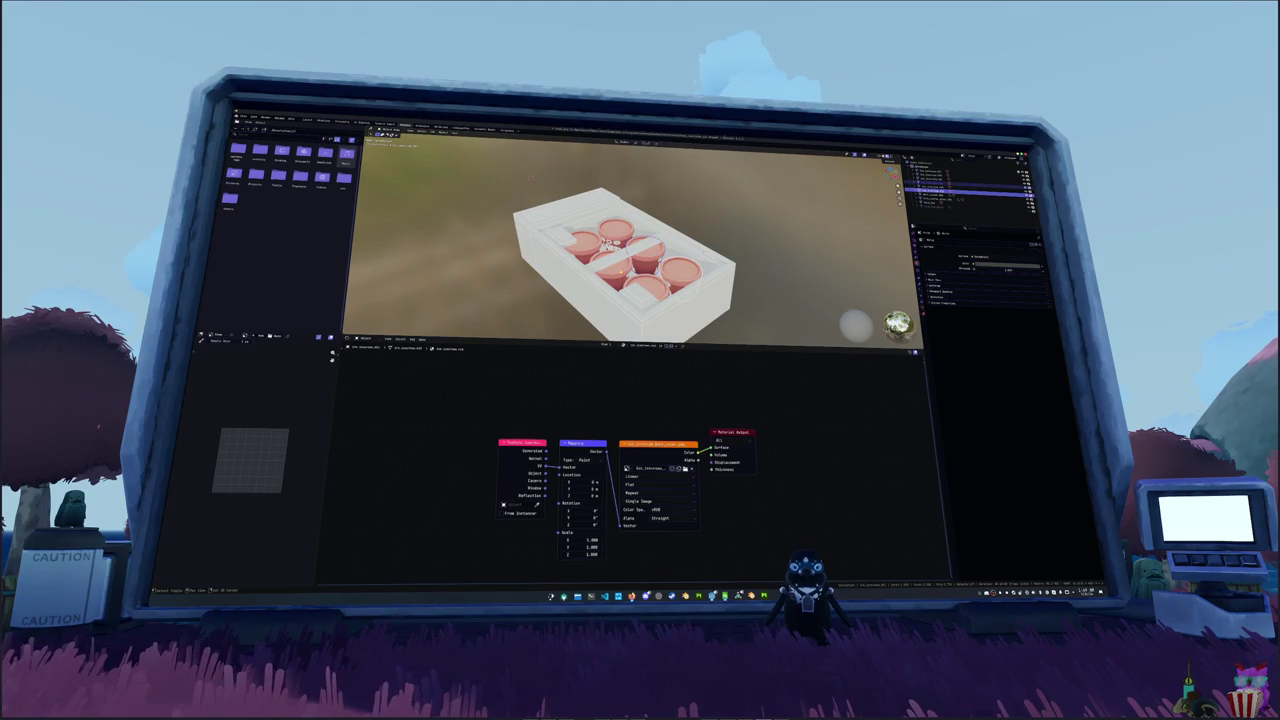
left_click(606, 240)
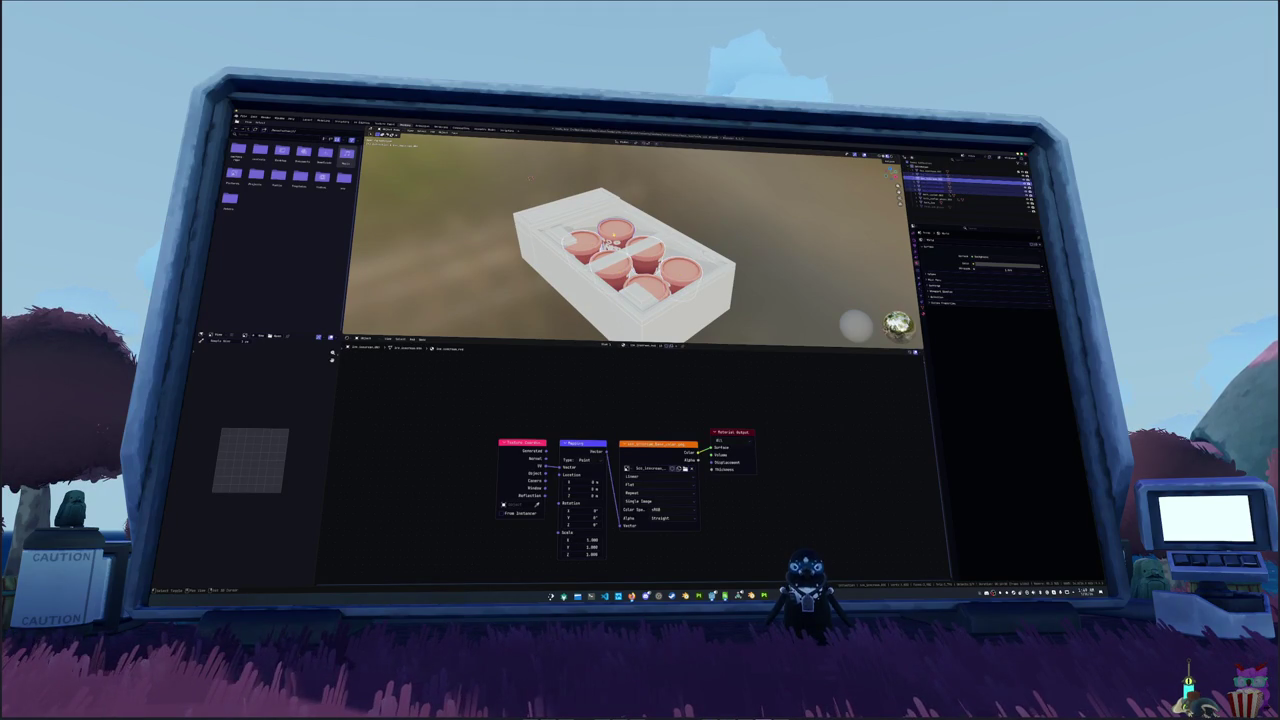
left_click(598, 243)
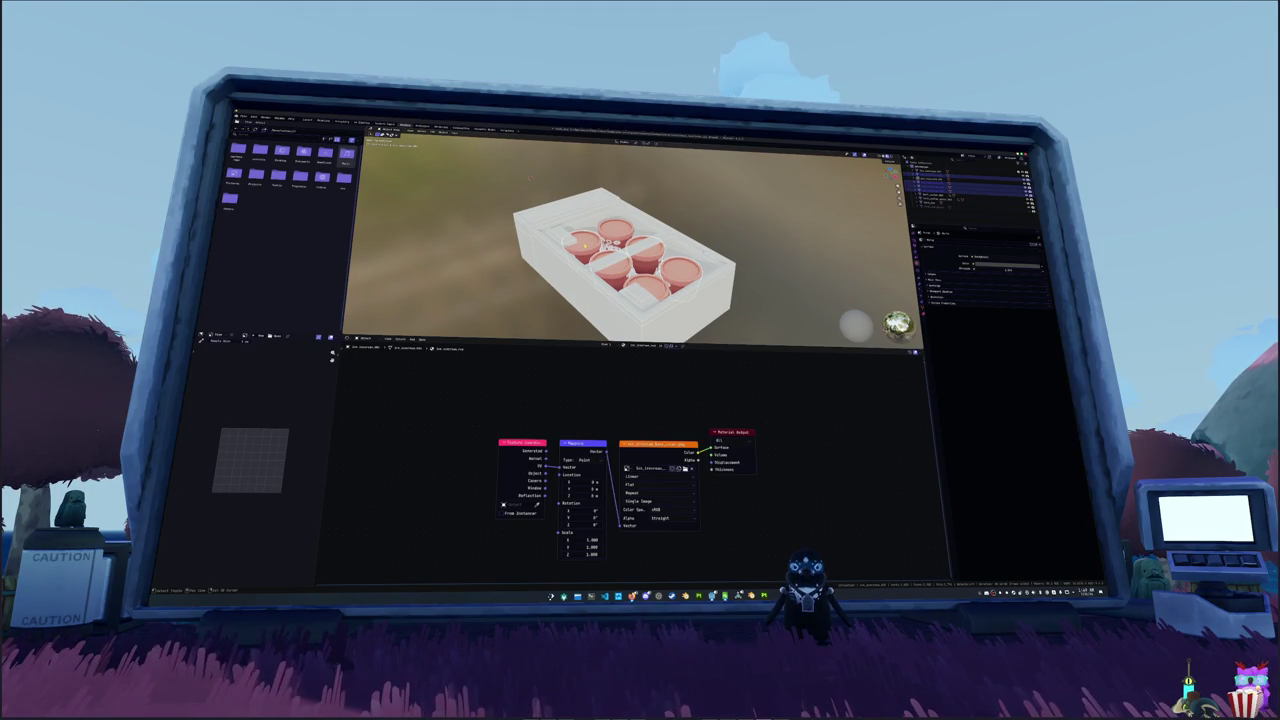
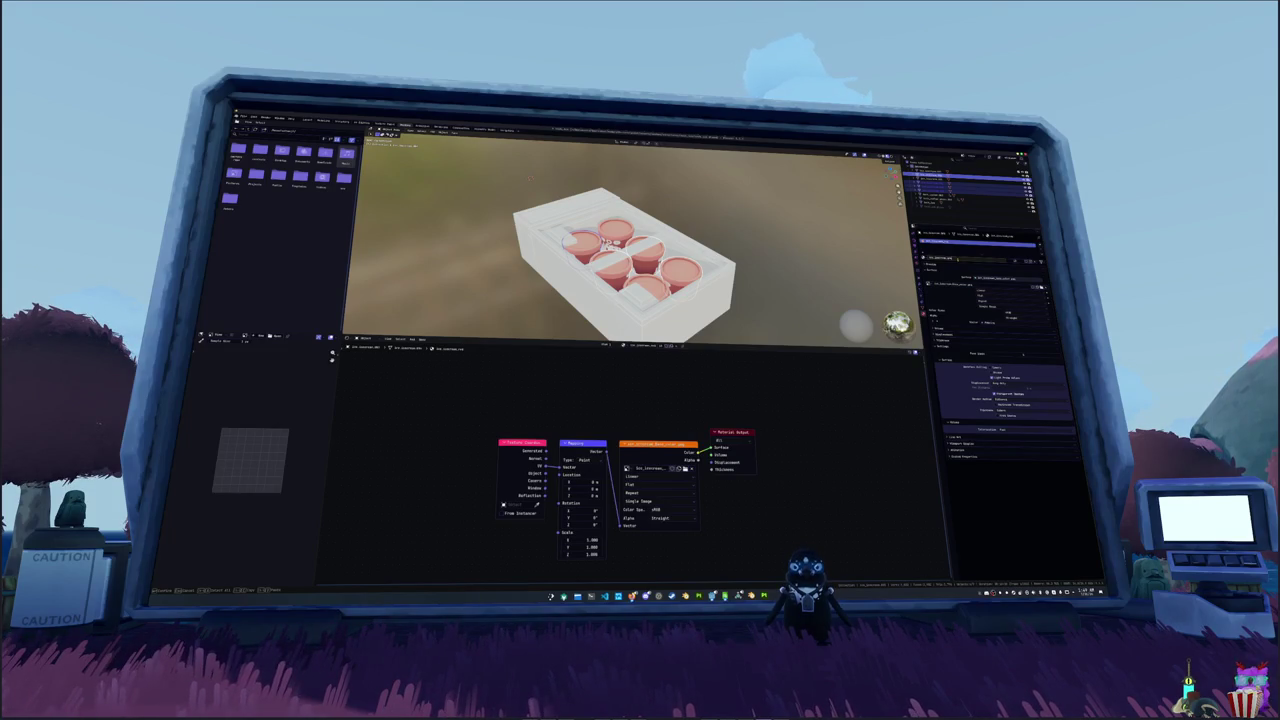
- Load a new colour image into the first cup's image texture
right_click(800, 190)
left_click(817, 199)
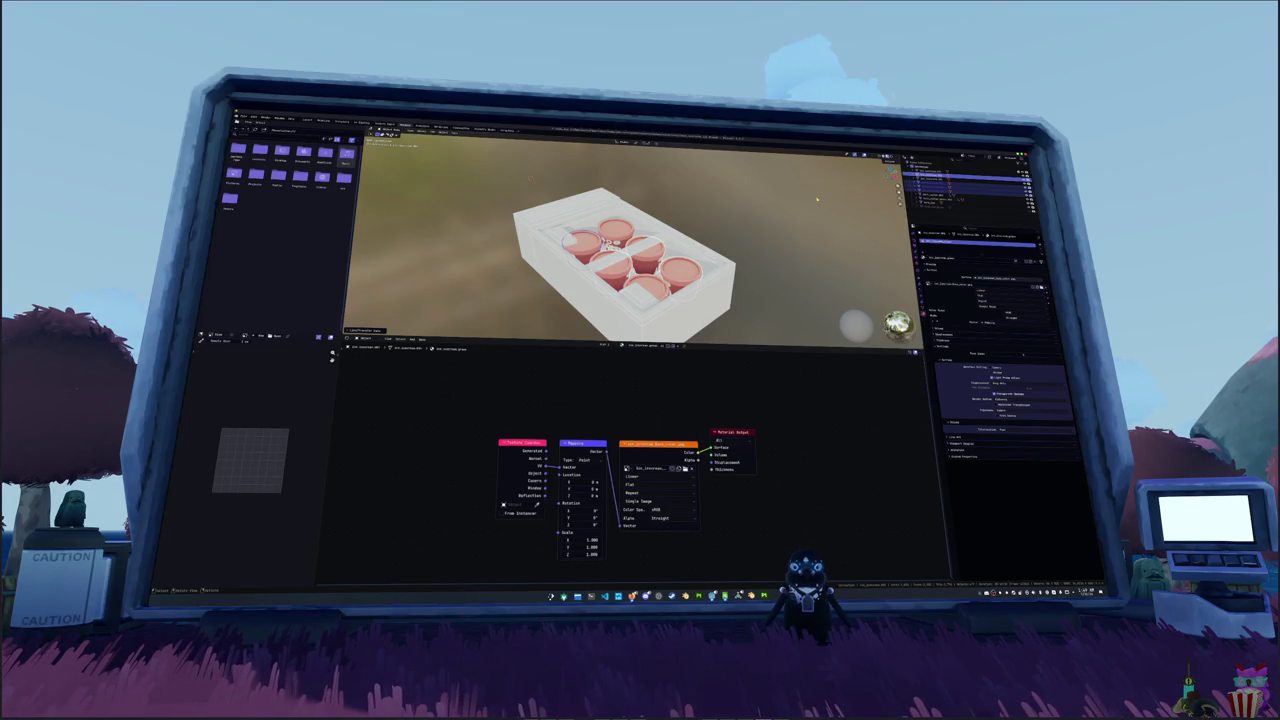
left_click(688, 468)
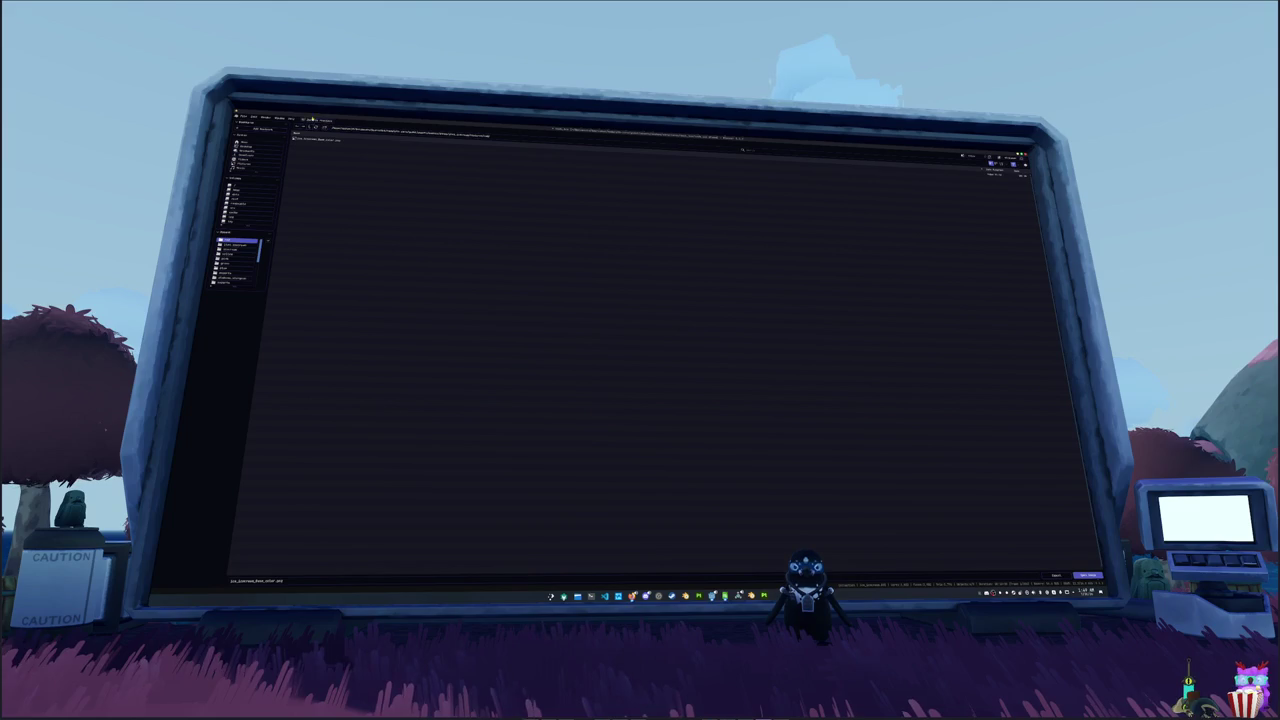
double_click(298, 137)
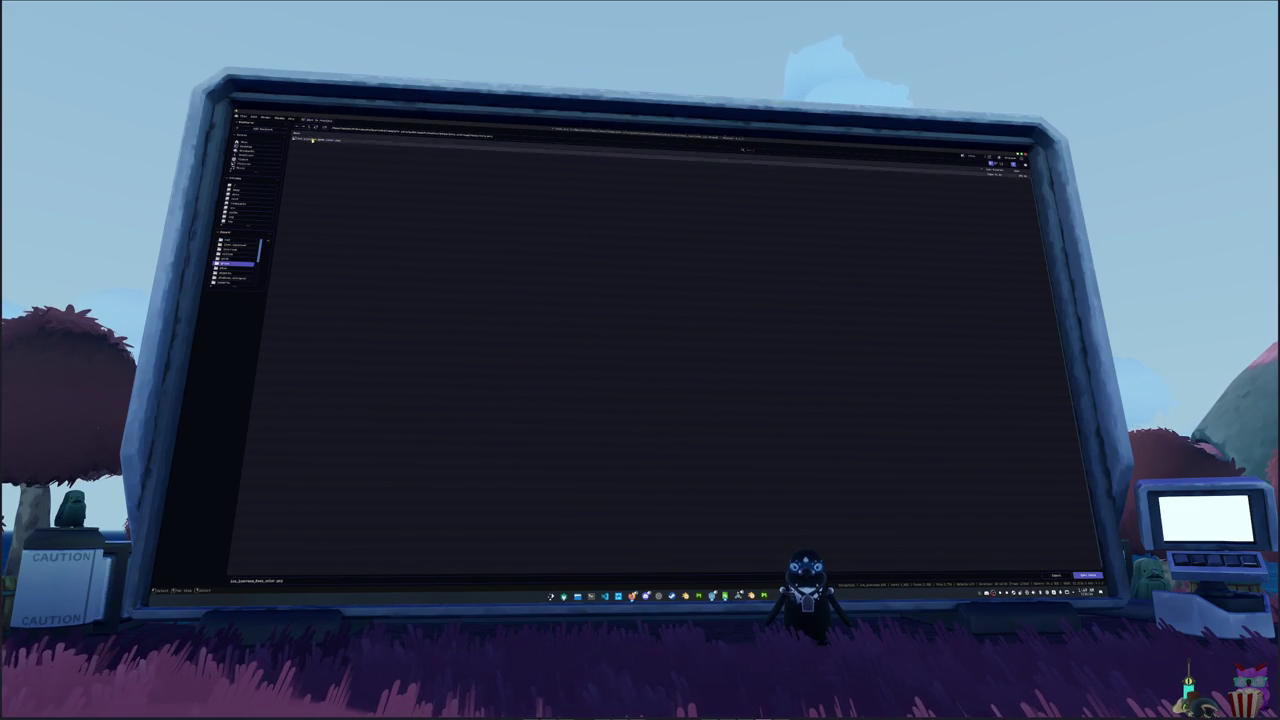
double_click(300, 144)
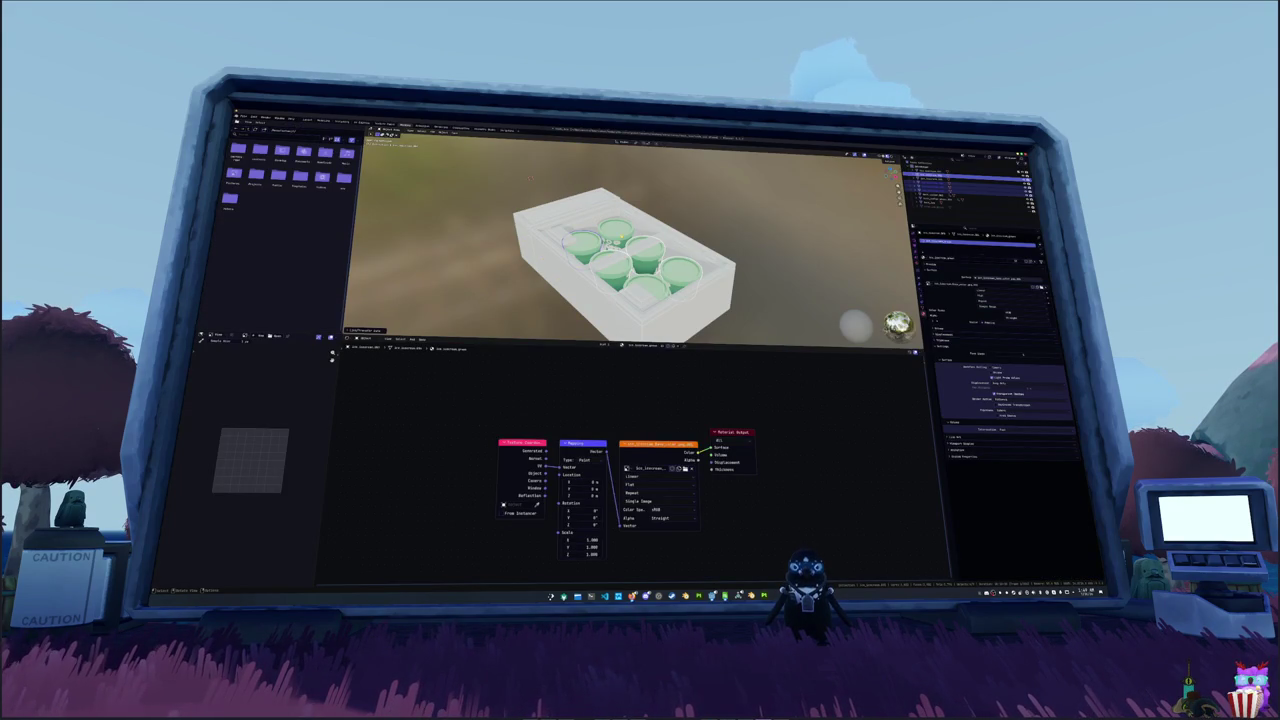
- Give a second cup its own image texture and assign the red material to the front cup
left_click(950, 181)
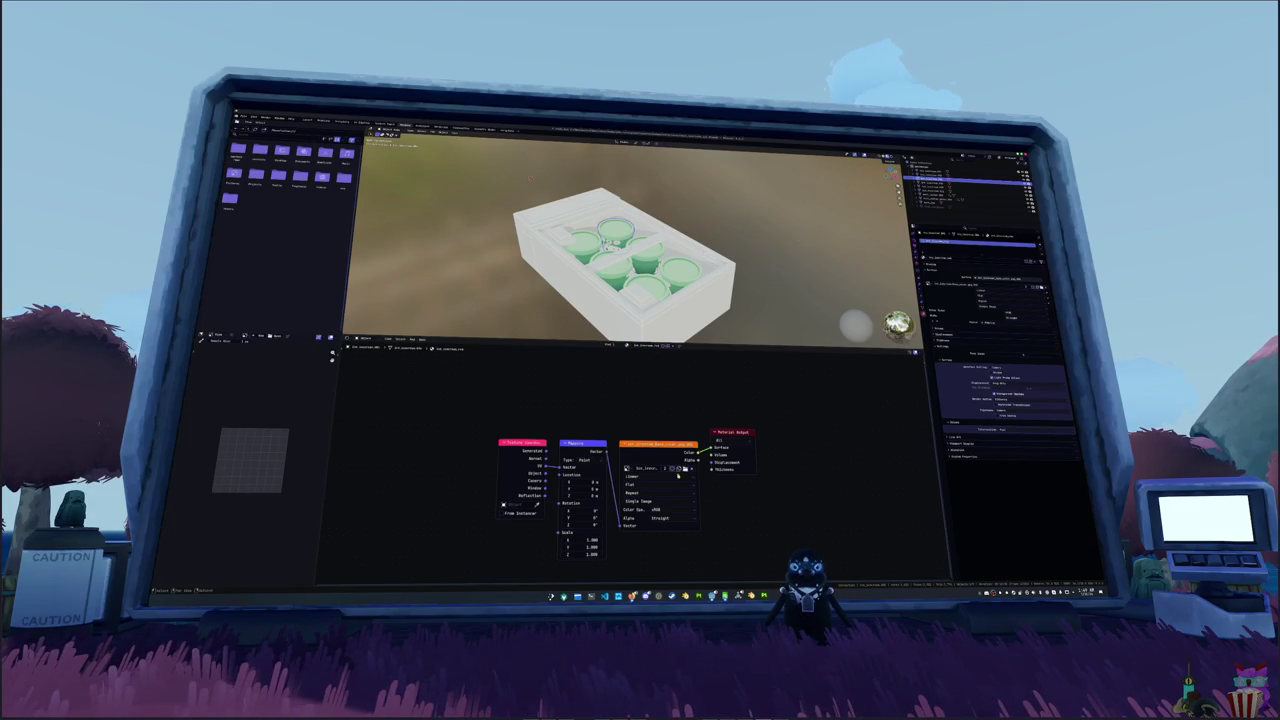
left_click(685, 468)
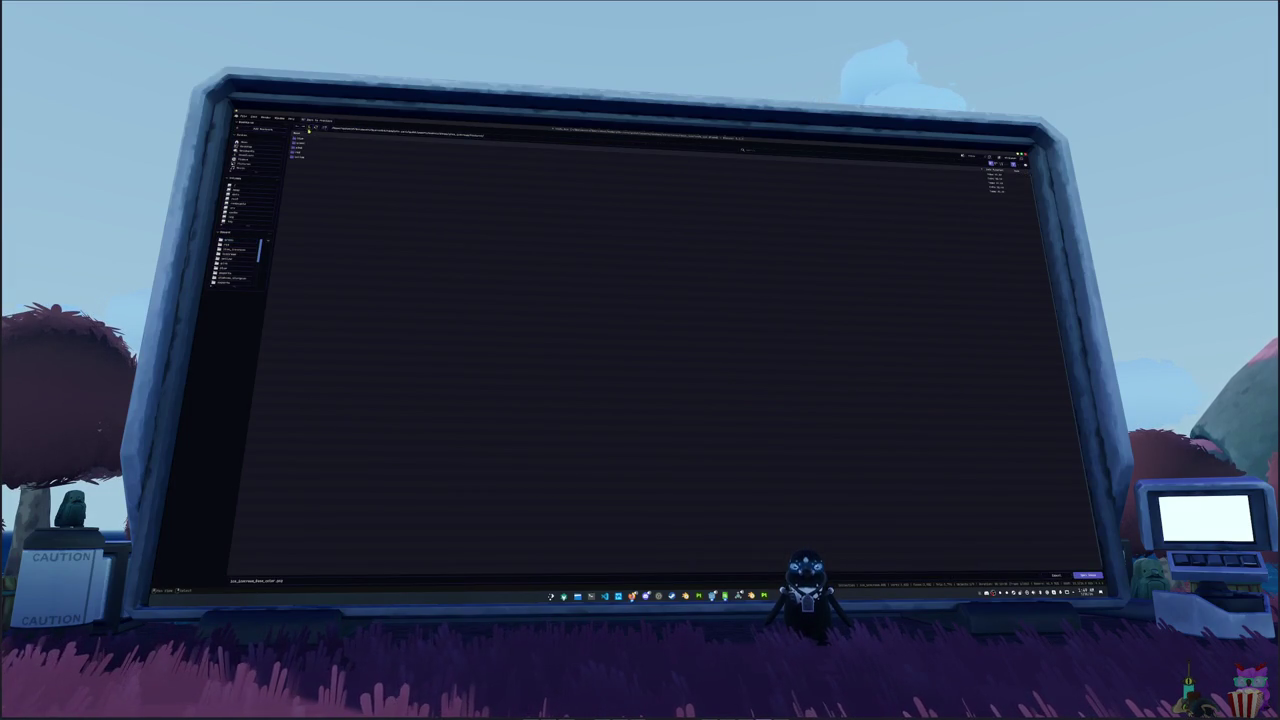
double_click(313, 140)
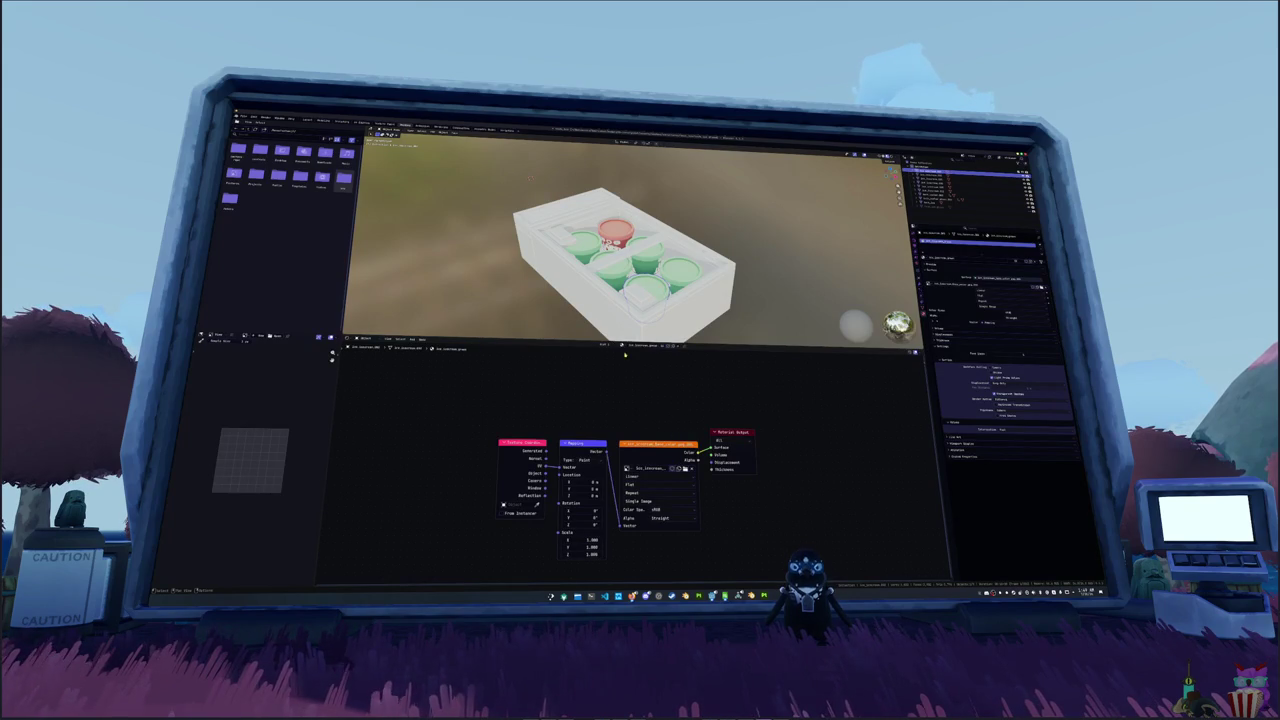
left_click(624, 345)
left_click(631, 353)
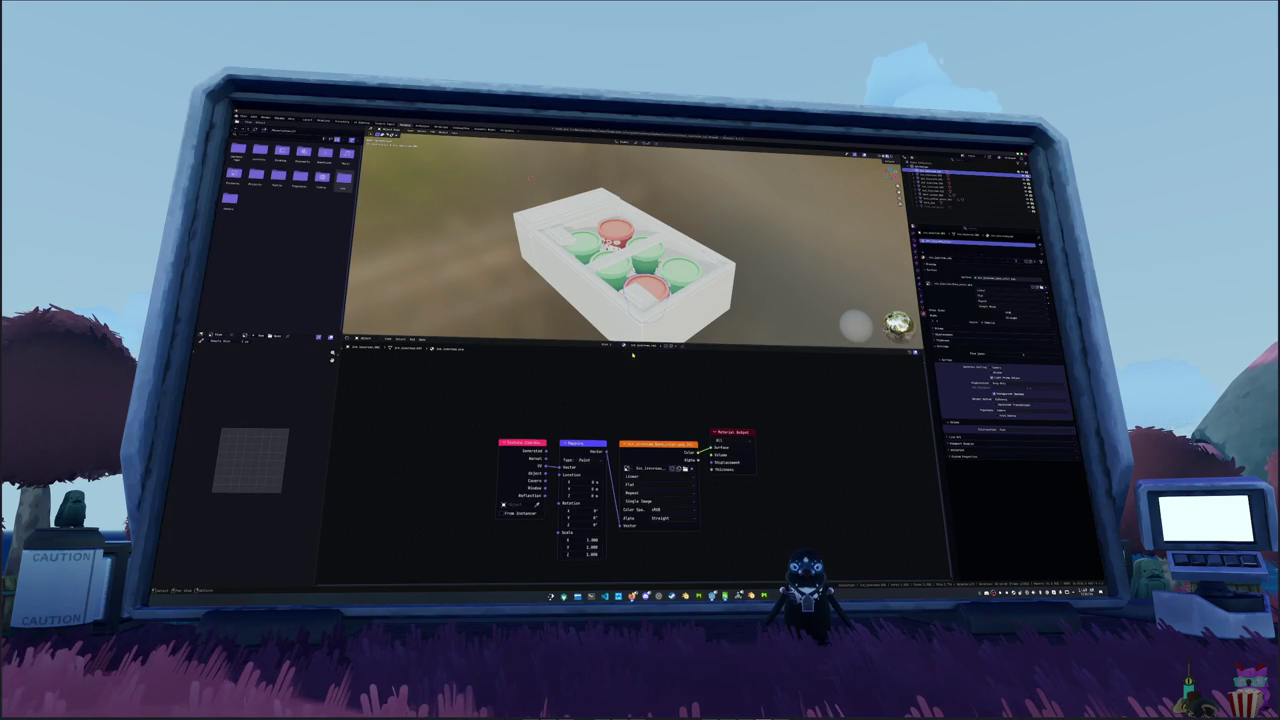
- Rename the next cup's material and load the blue image into its texture
left_click(950, 188)
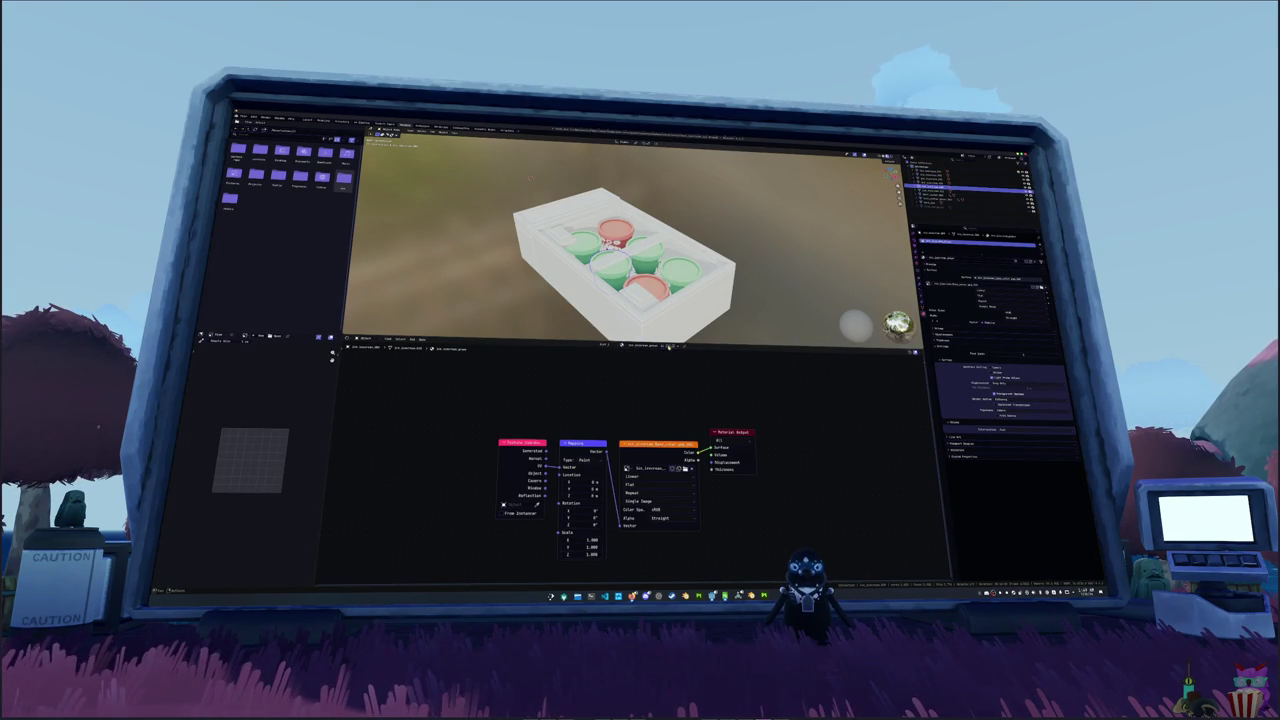
double_click(647, 345)
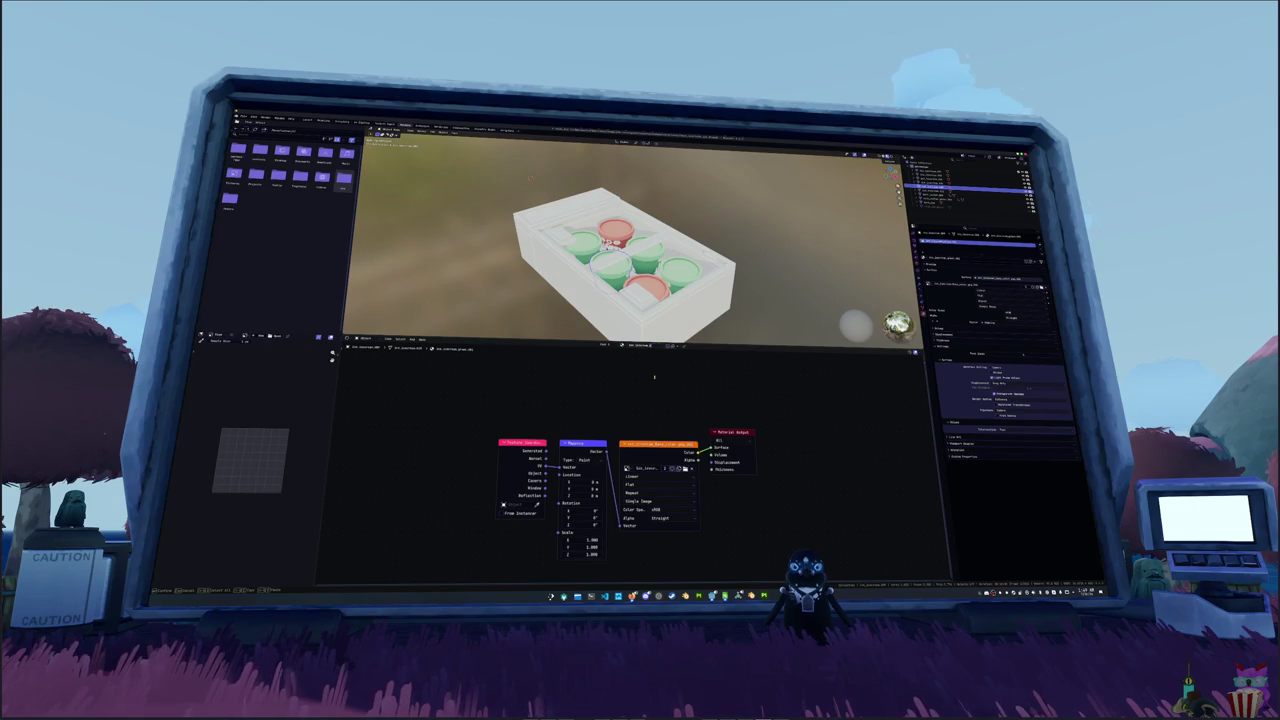
key("Return")
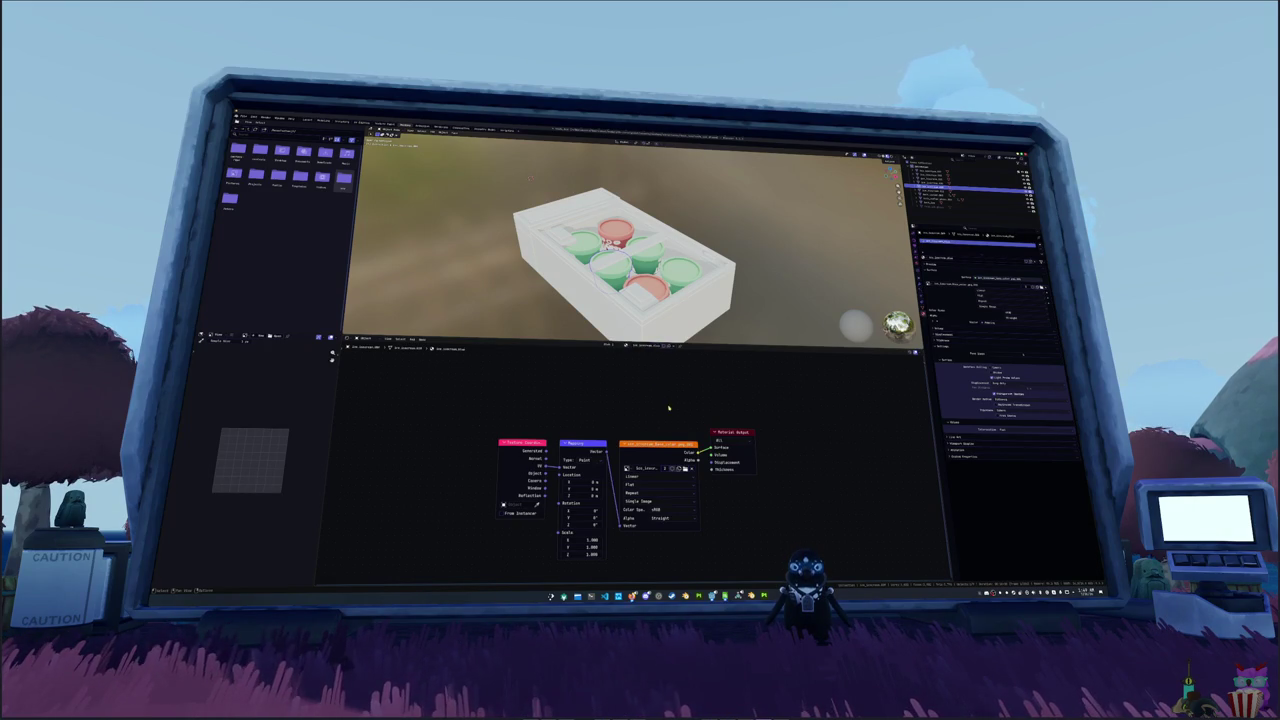
key("ctrl+o")
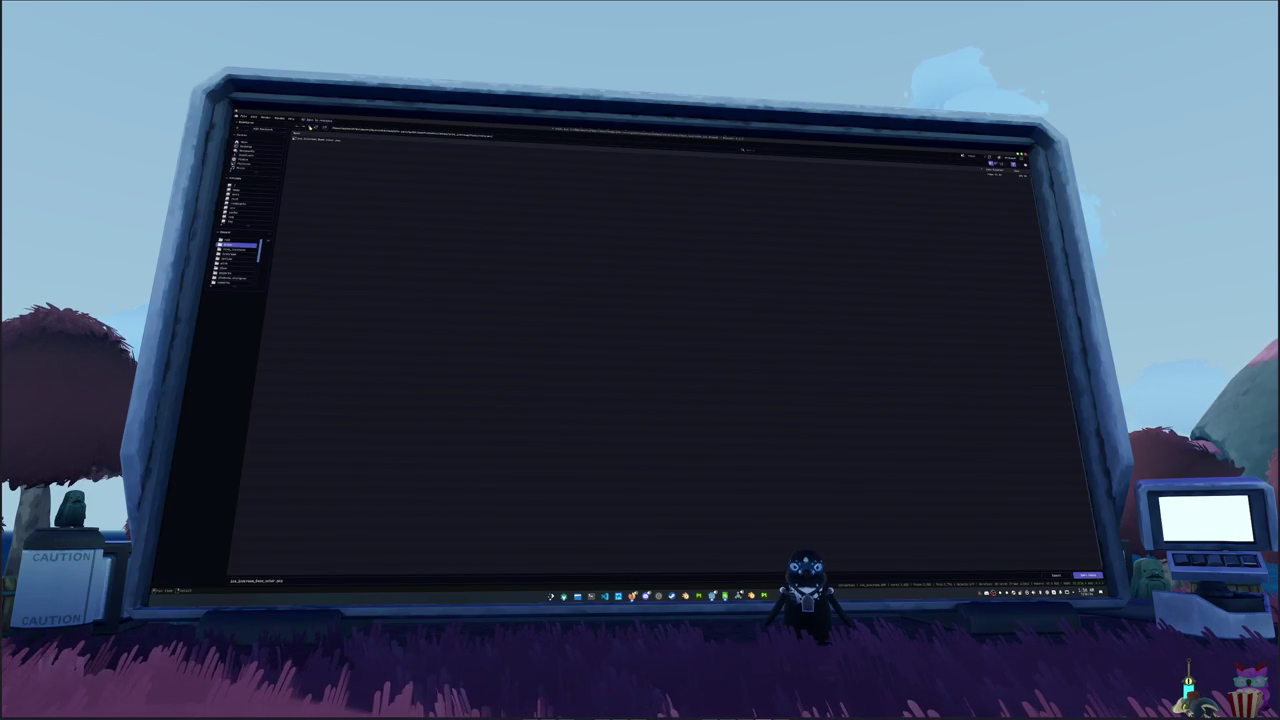
left_click(311, 127)
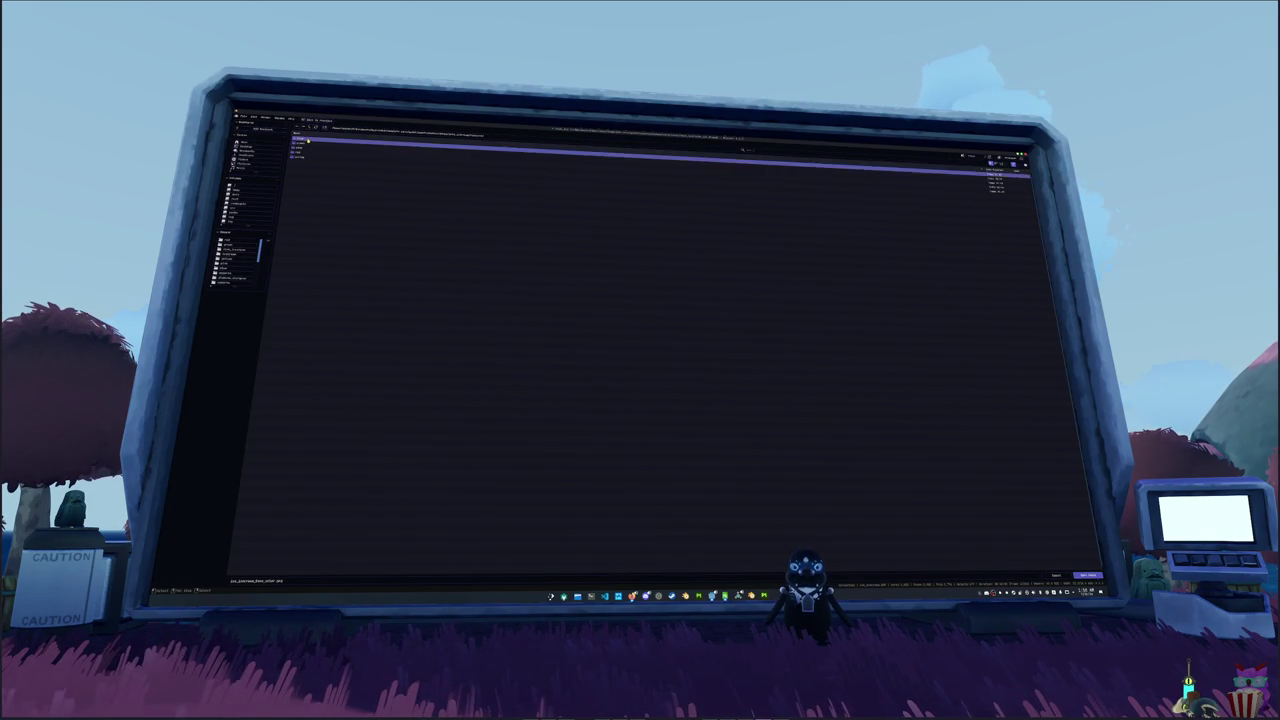
double_click(300, 142)
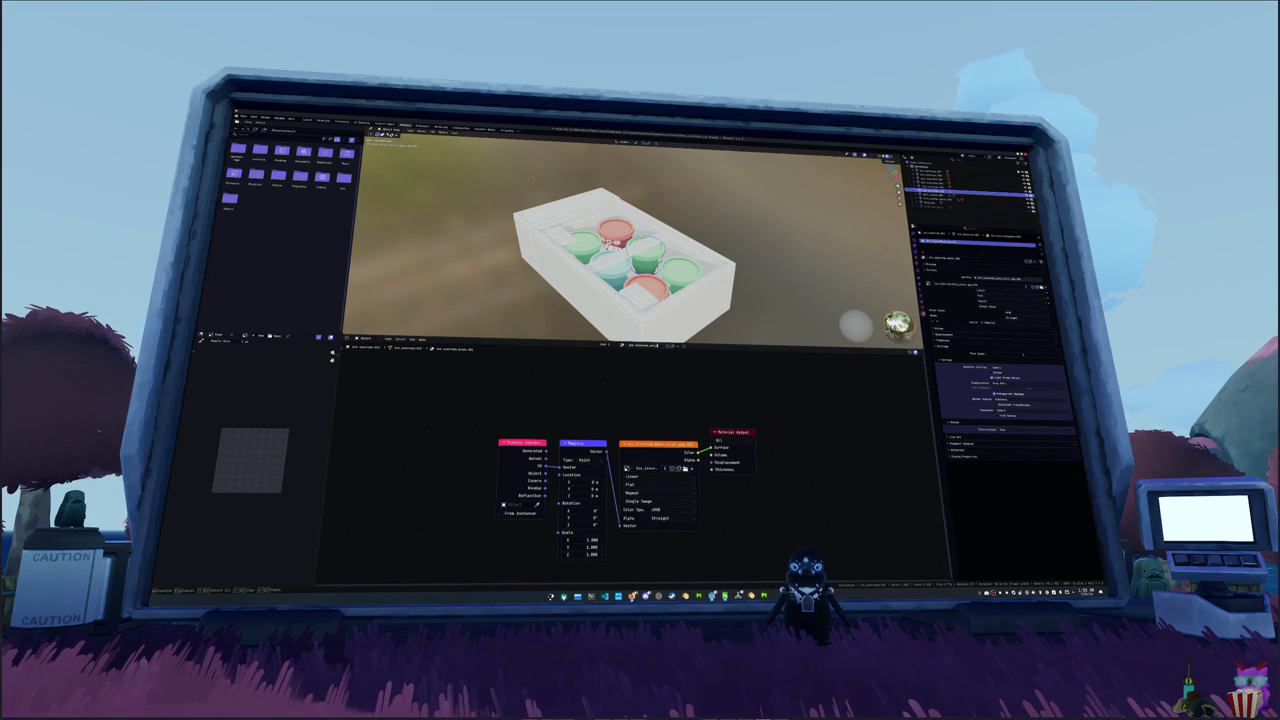
- Load the yellow image onto one cup, then rename the next cup's material and give it the pink image
left_click(685, 468)
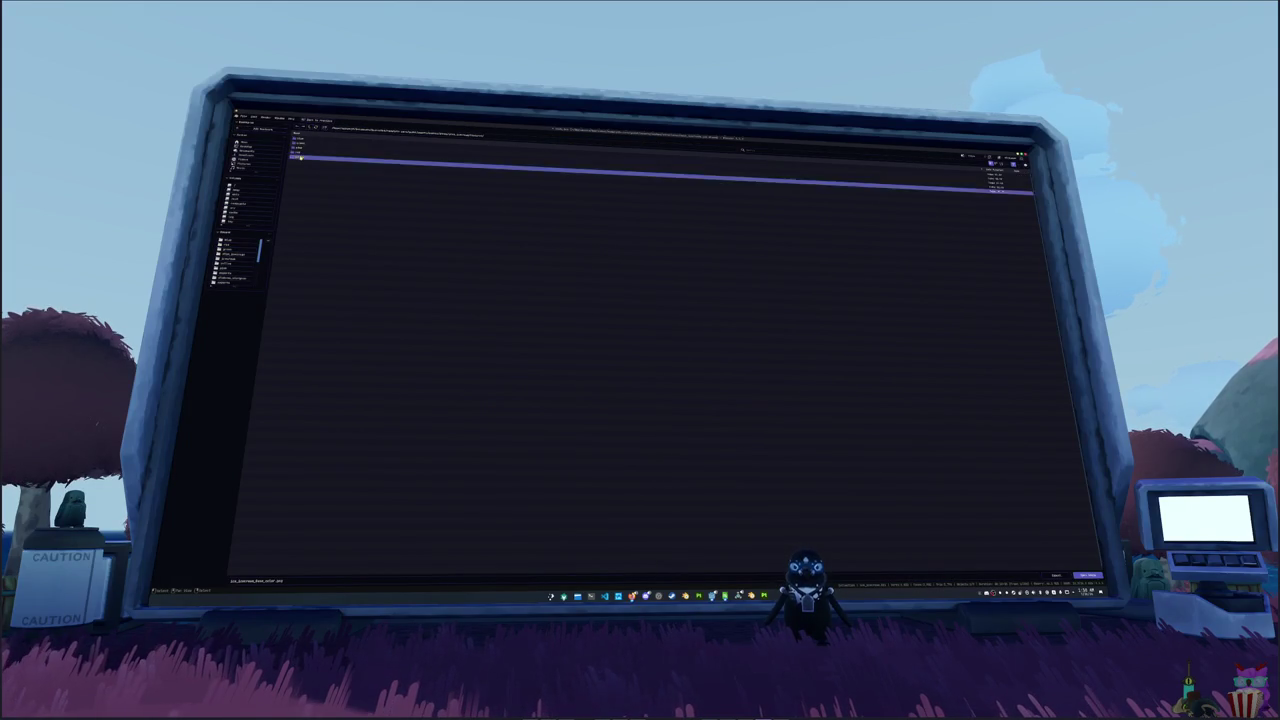
double_click(397, 190)
left_click(960, 183)
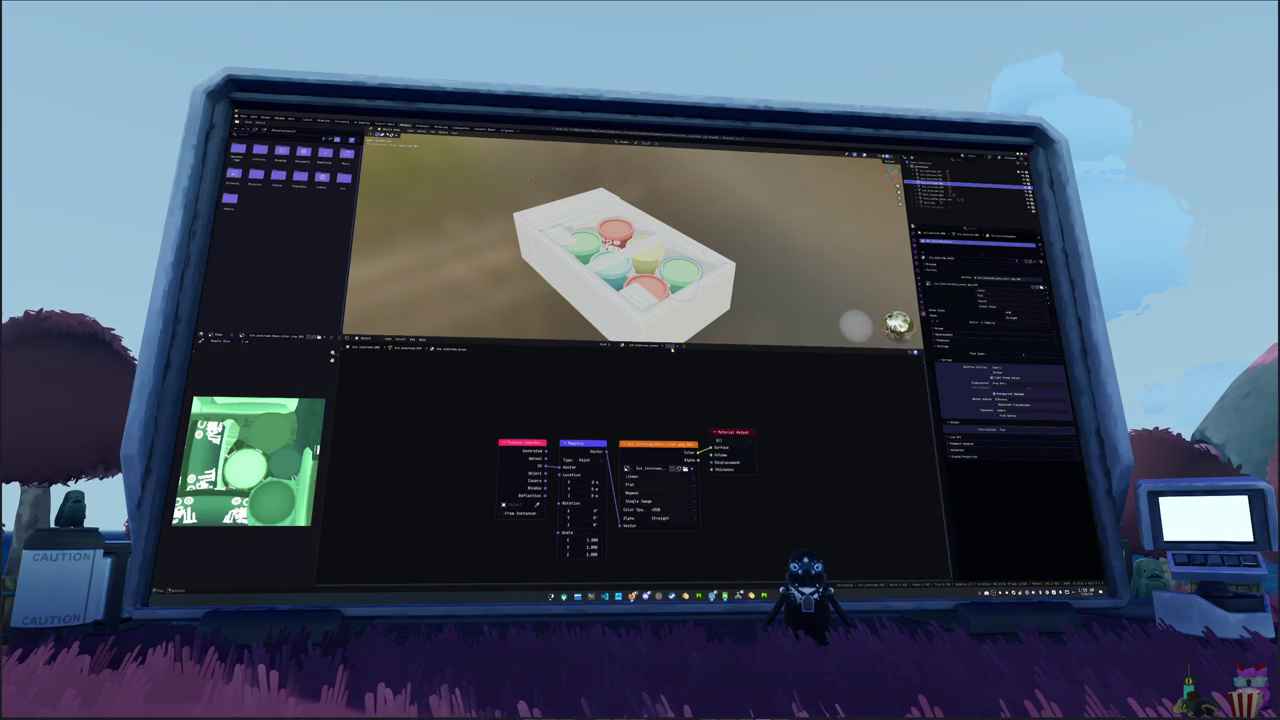
left_click(655, 346)
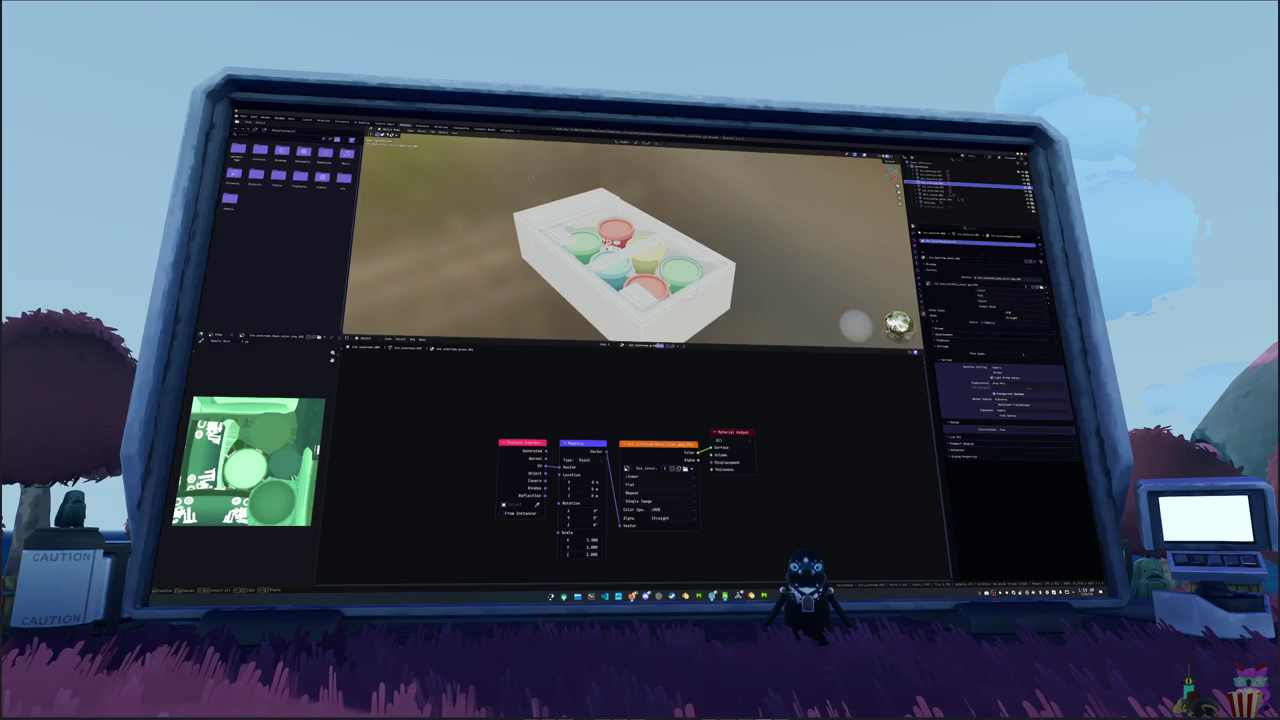
key("Return")
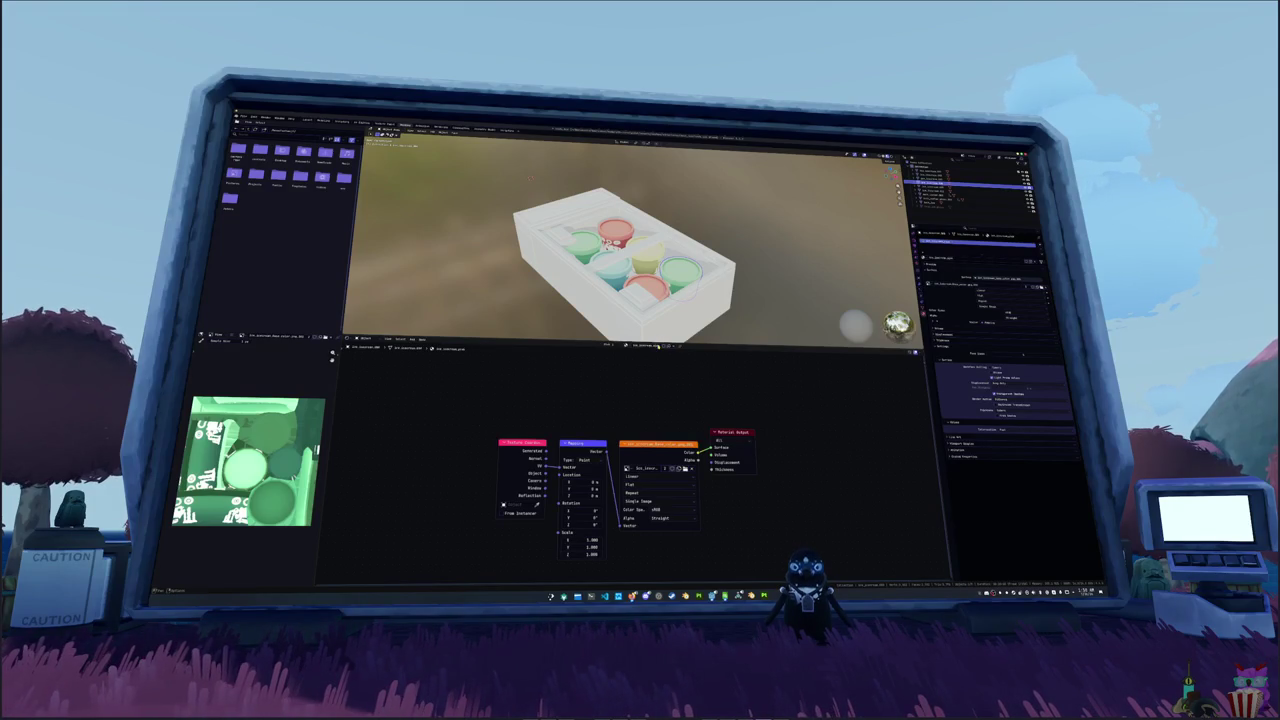
left_click(684, 469)
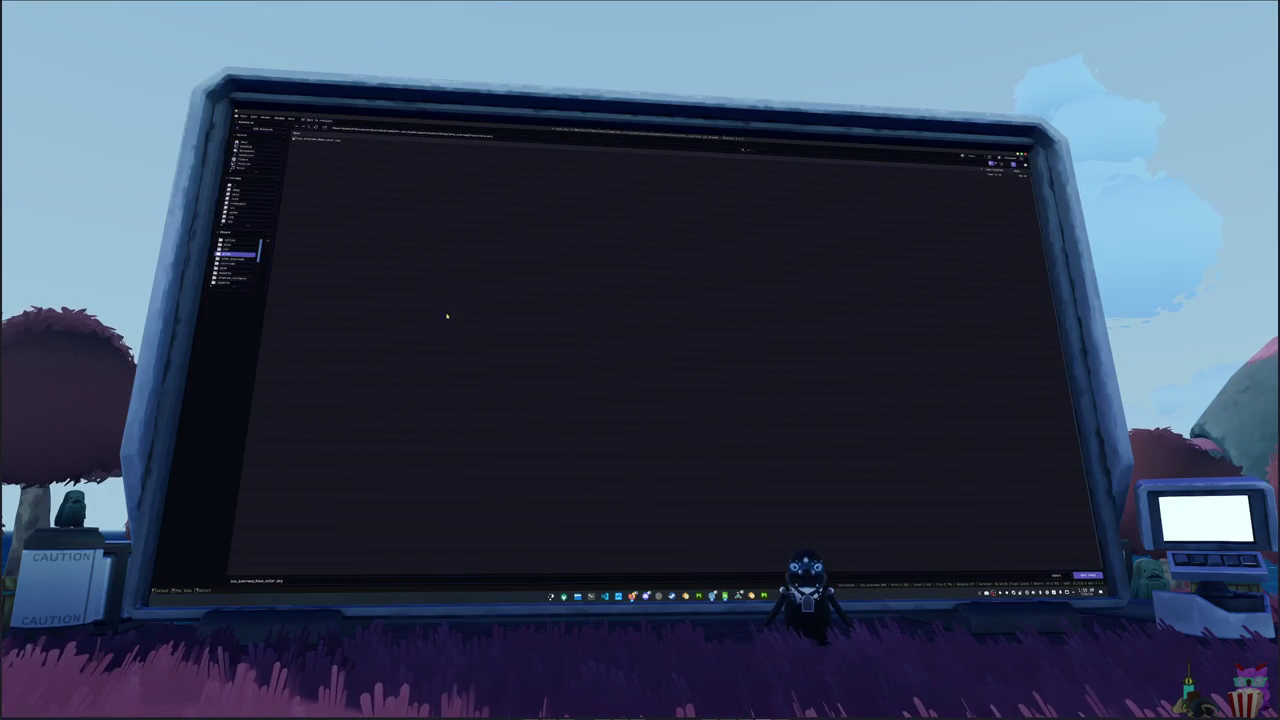
double_click(311, 140)
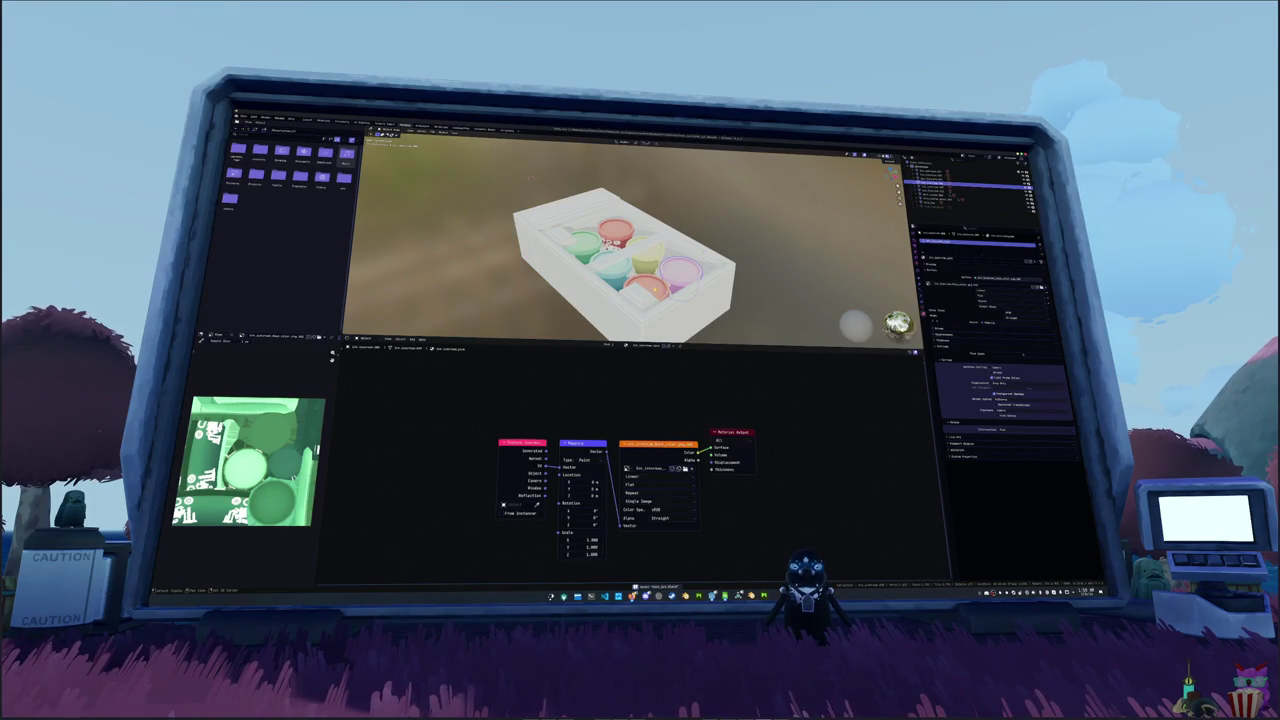
left_click(968, 179)
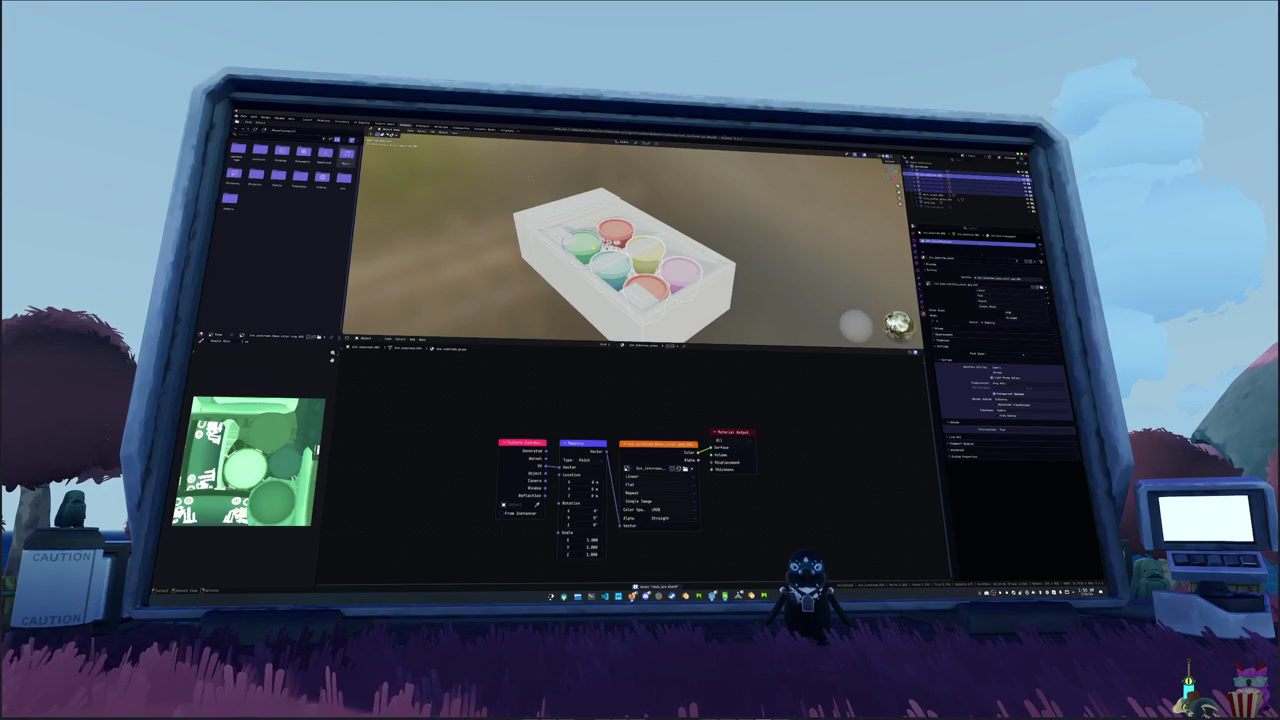
left_click(960, 181)
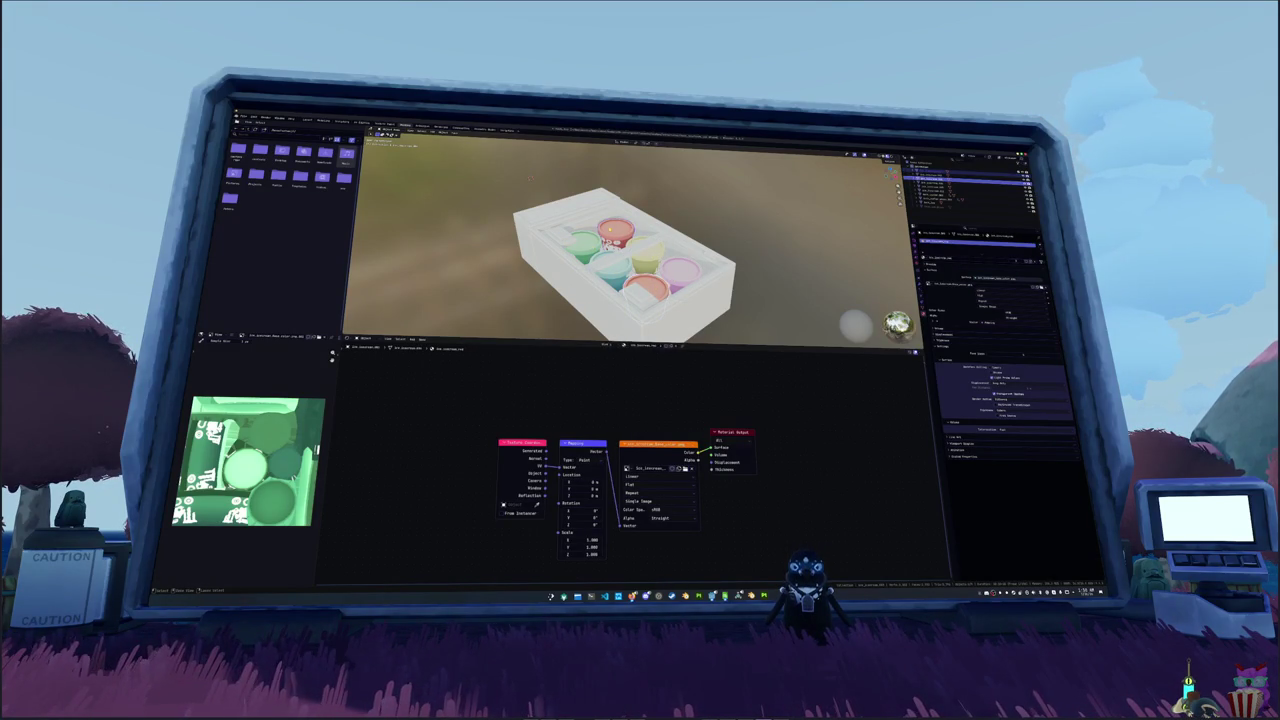
left_click(960, 177)
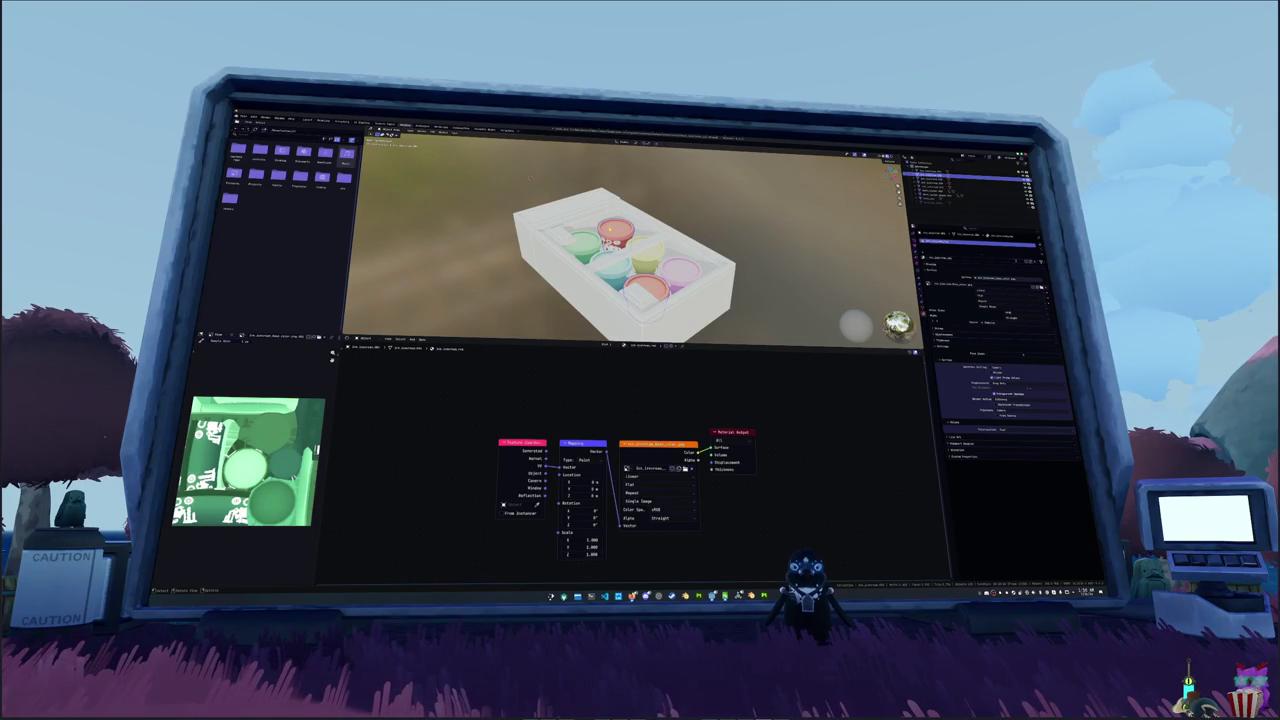
- Rename the first three cup objects with F2, trimming the third name
key("F2")
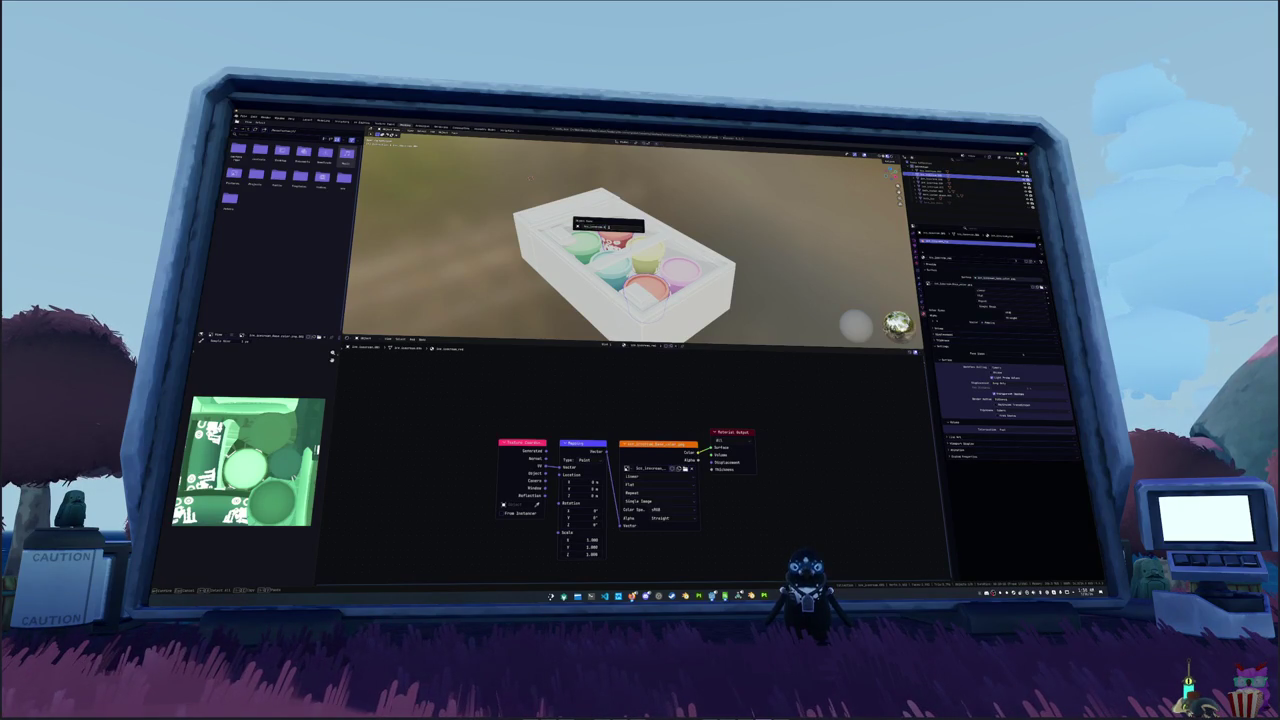
key("Return")
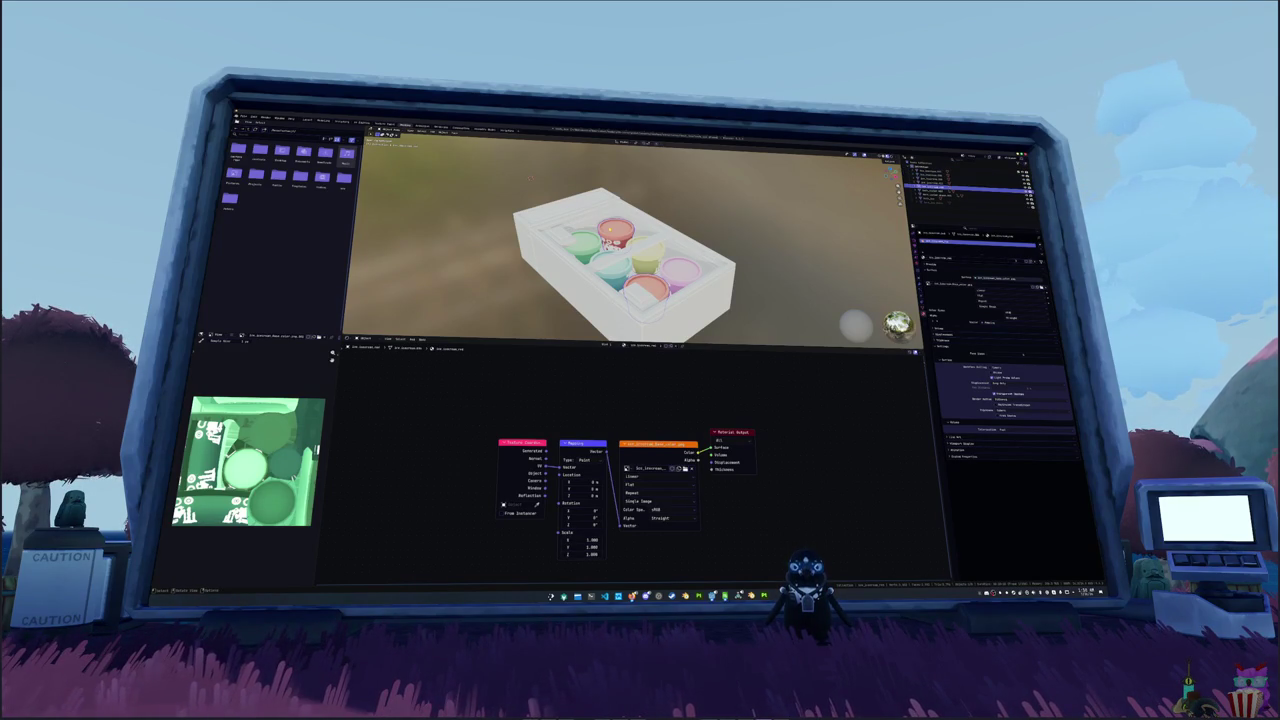
key("F2")
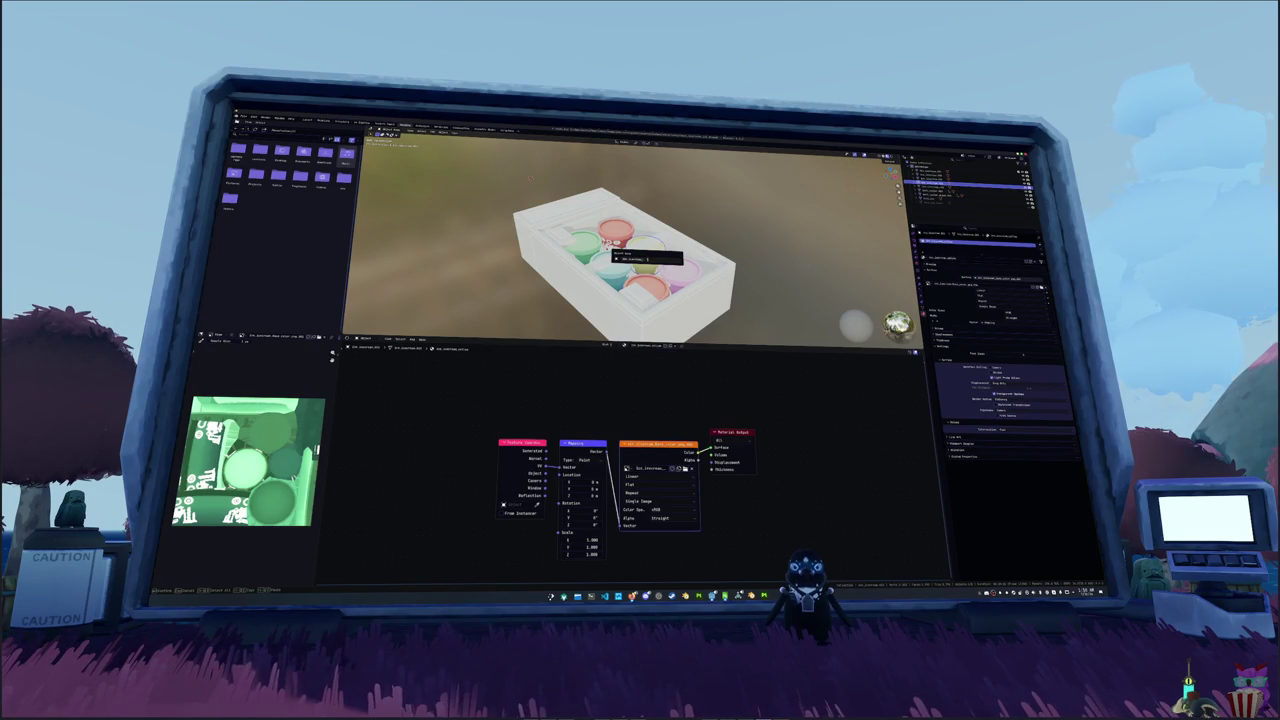
key("Return")
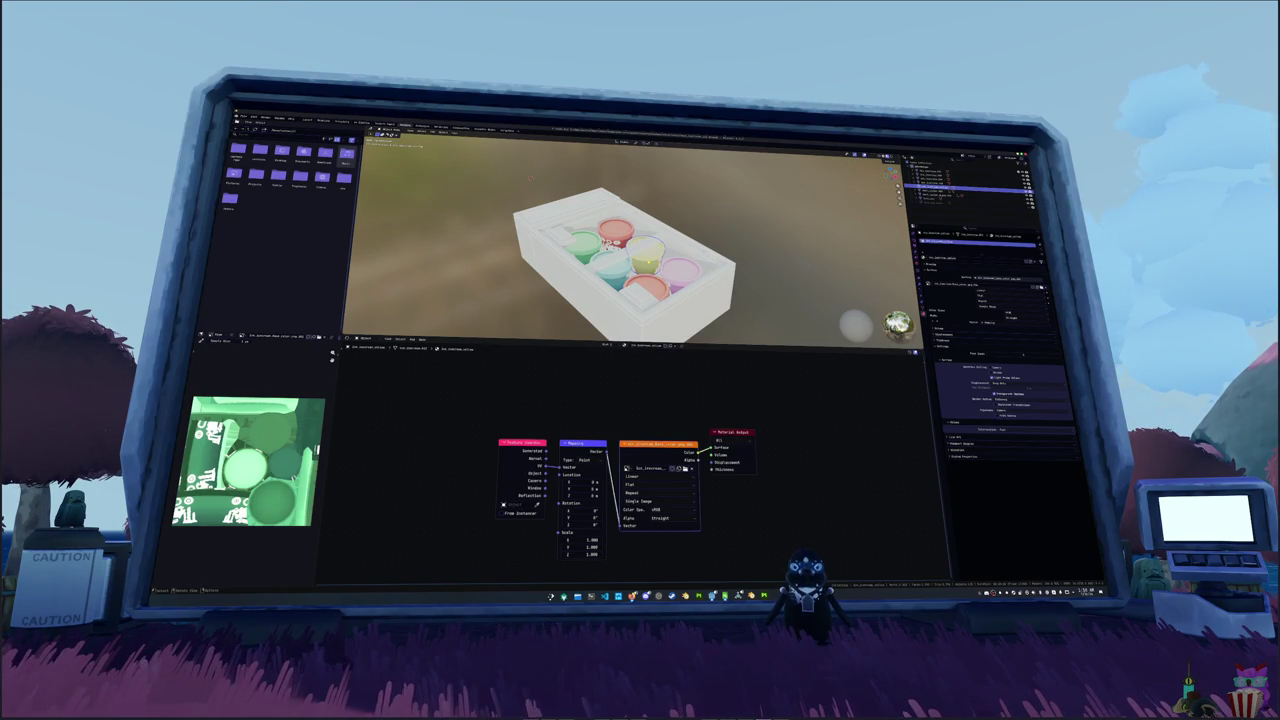
key("F2")
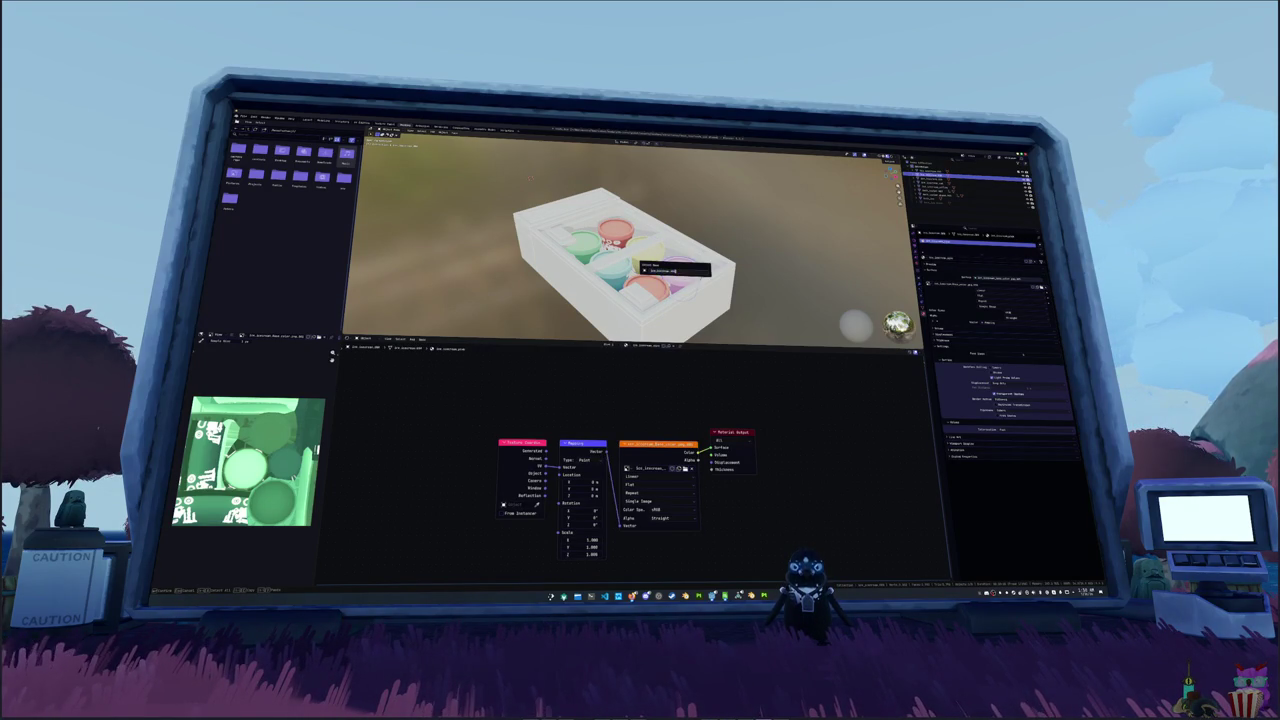
key("BackSpace")
key("Return")
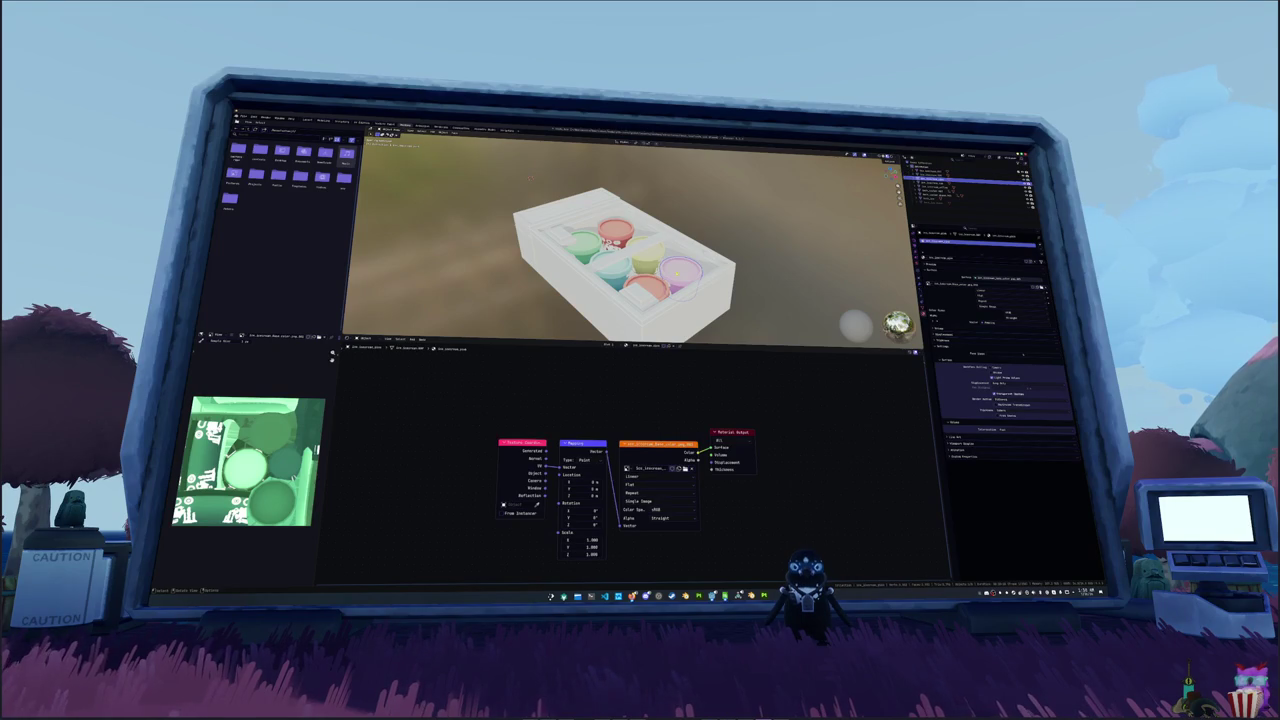
- Rename two more cup objects picked in the Outliner, editing the end of their names
left_click(613, 265)
key("F2")
key("End")
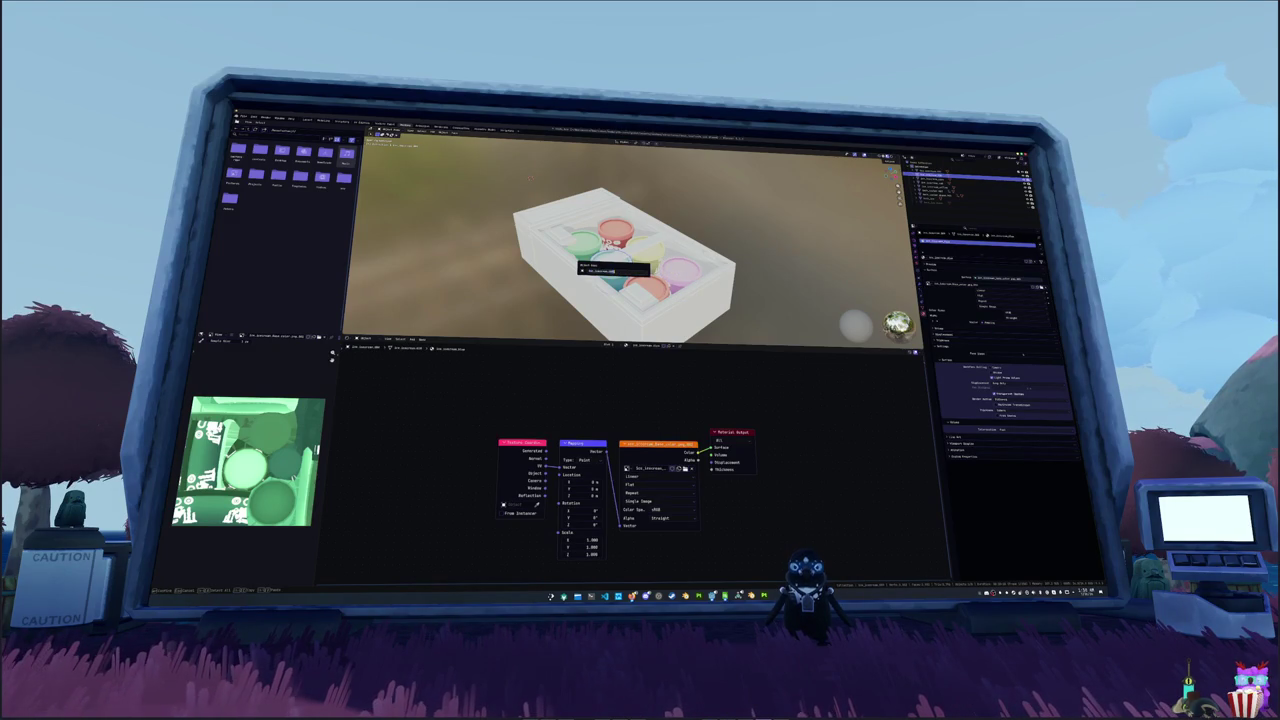
key("Return")
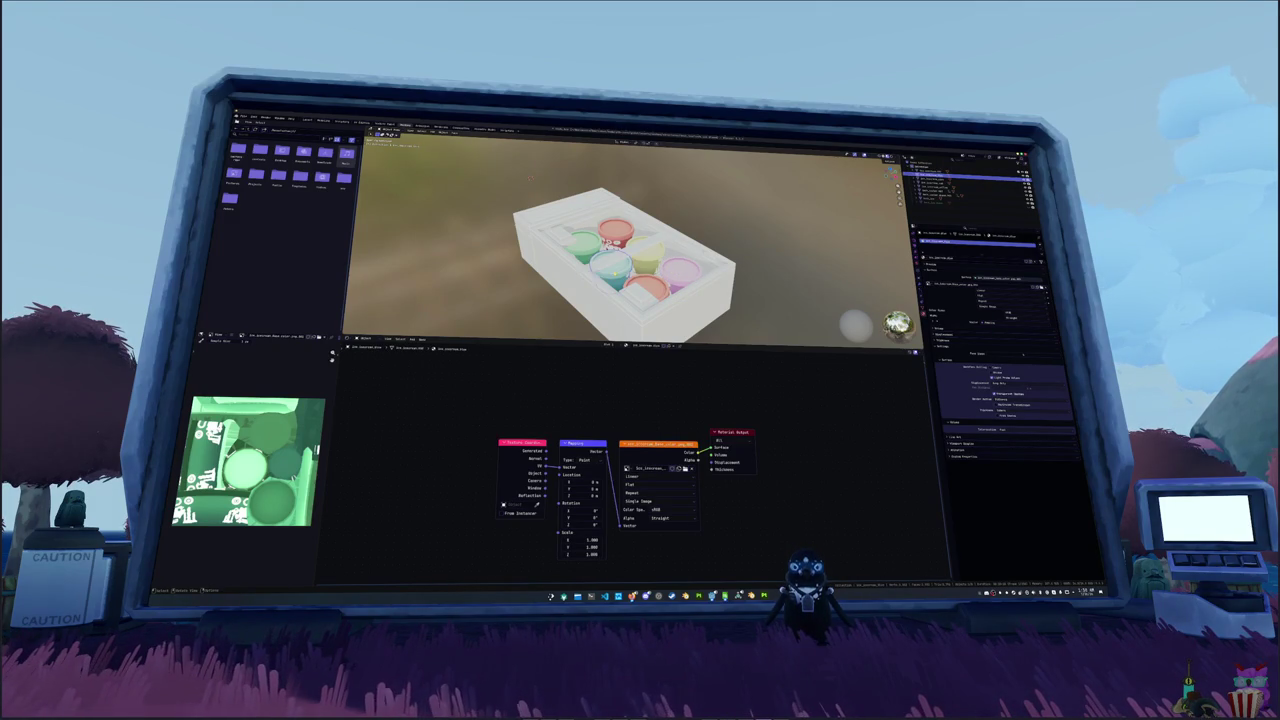
left_click(604, 242)
key("F2")
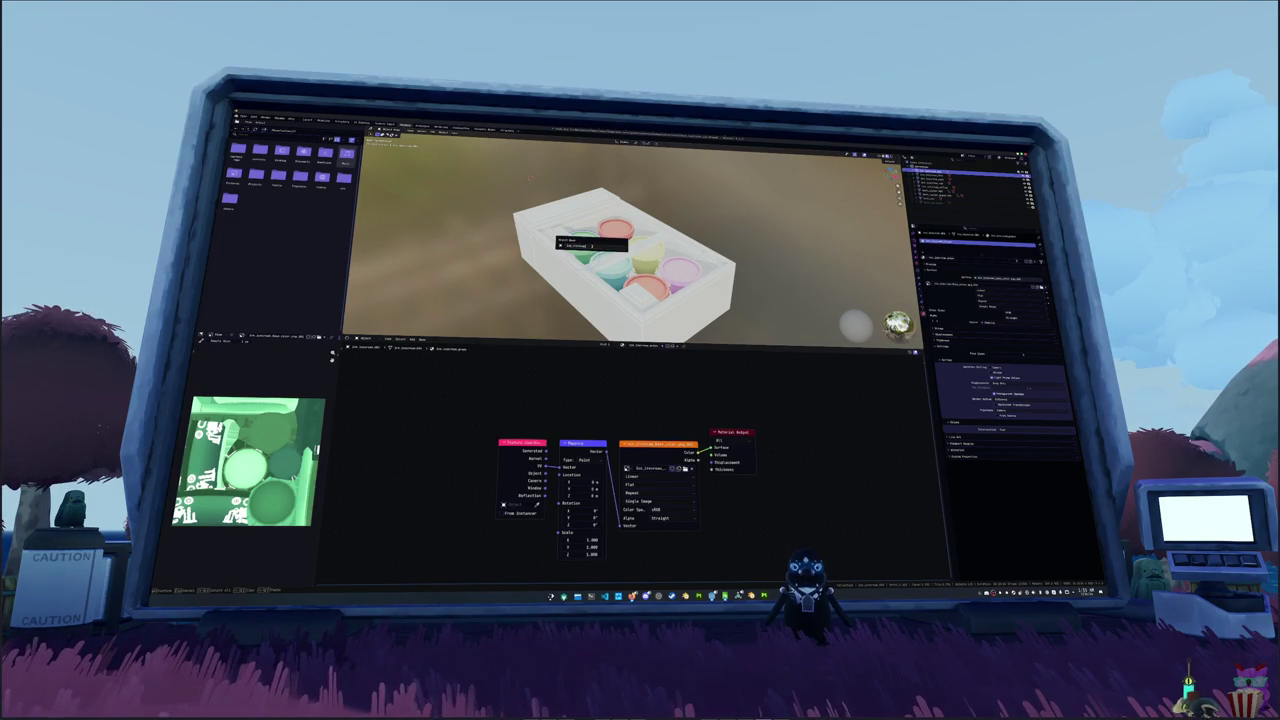
key("Return")
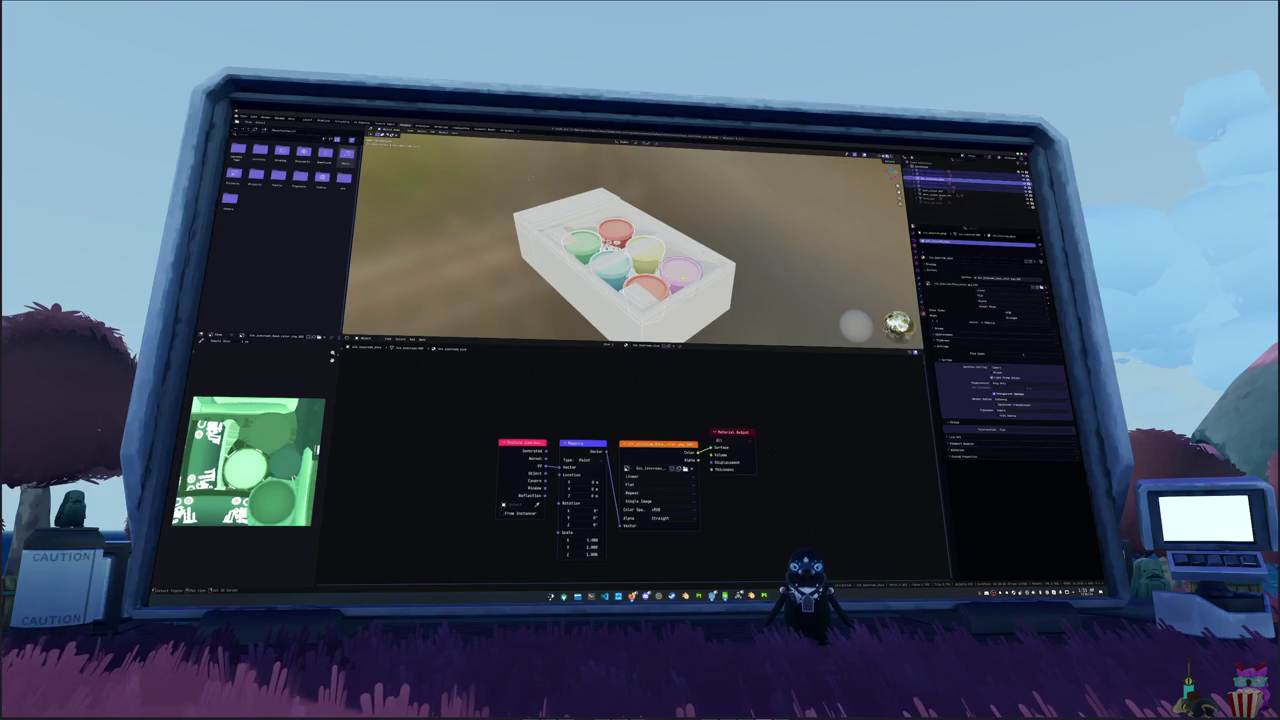
scroll(624, 266, "down", 3)
- Export the selected ice cream box model with the changed export option and return to Godot
key("h")
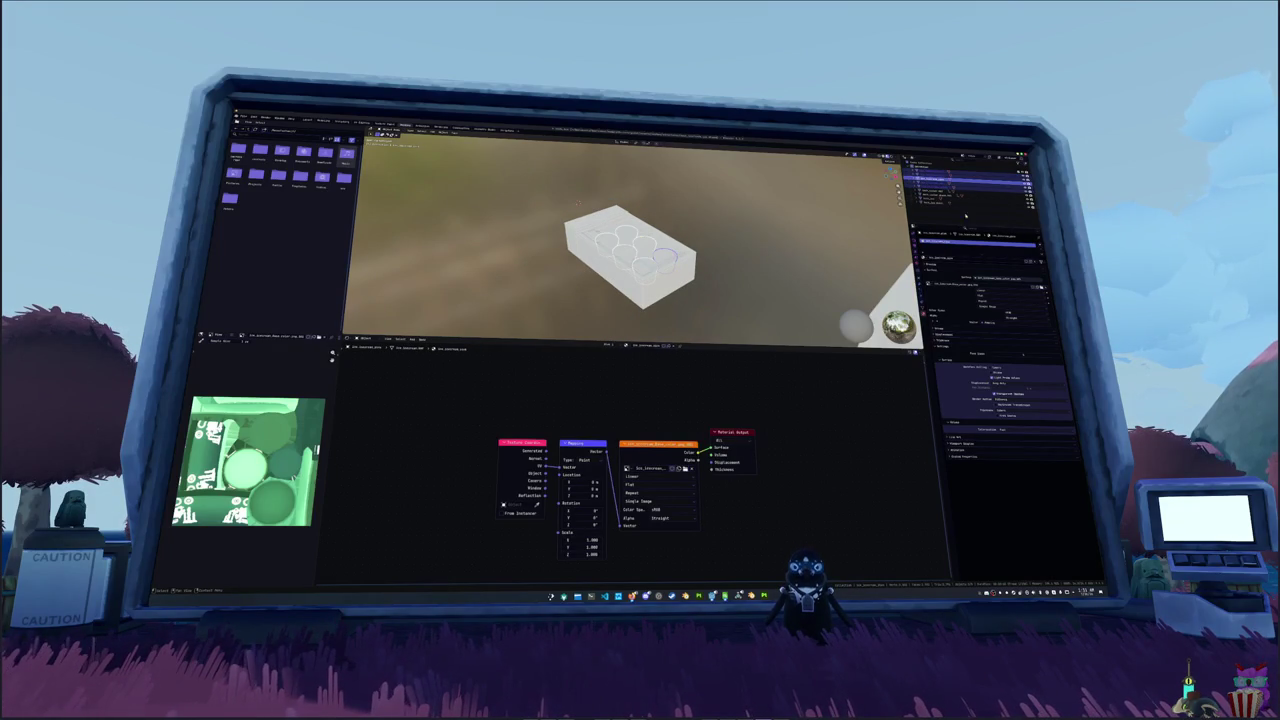
left_click(630, 250)
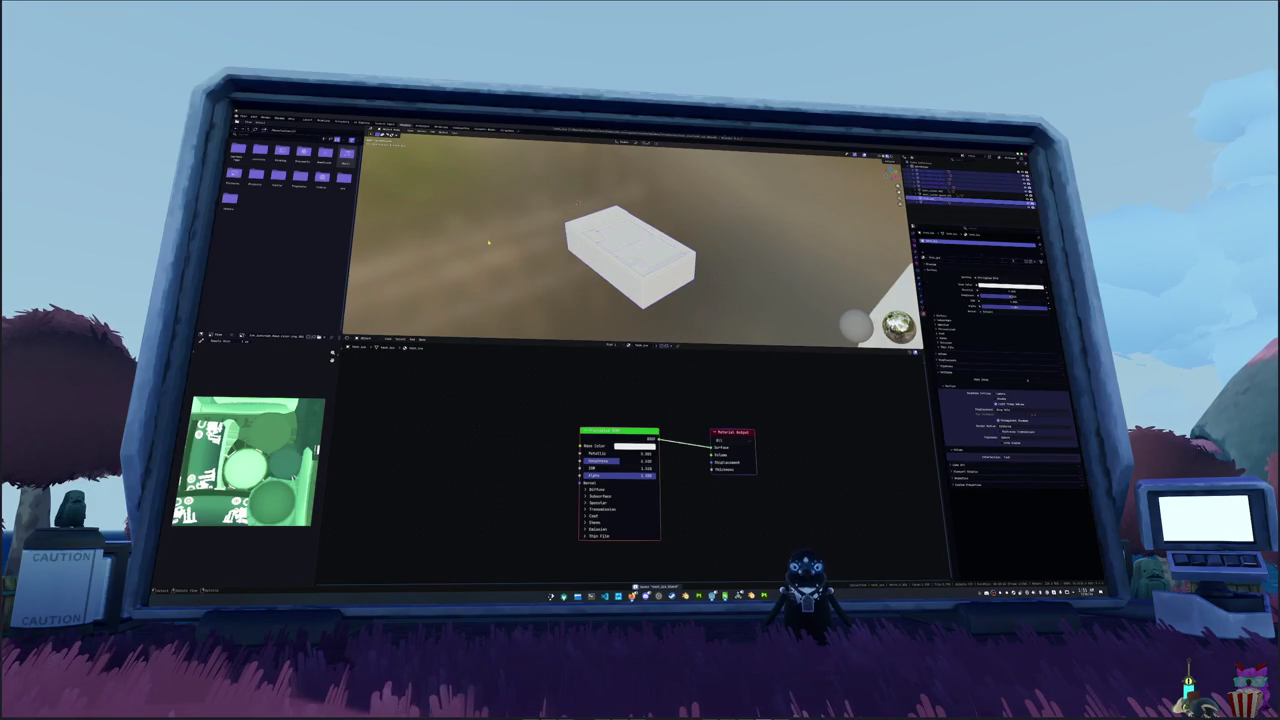
left_click(243, 117)
mouse_move(232, 186)
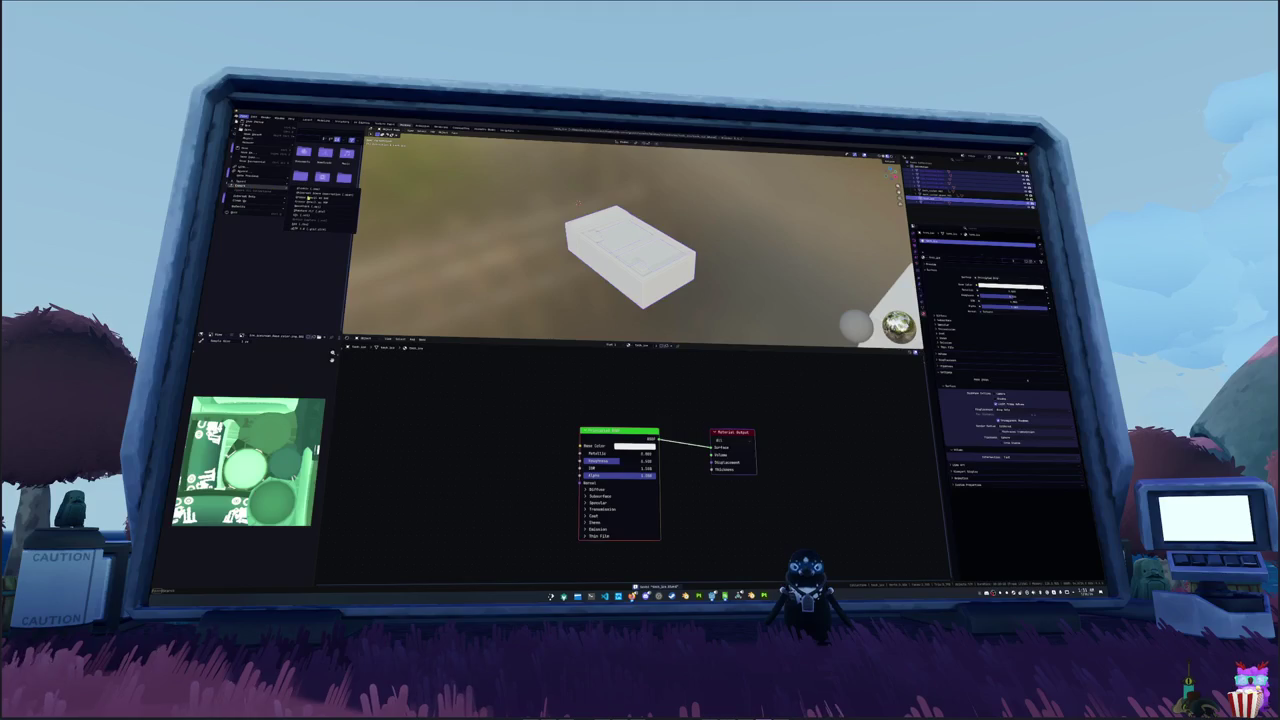
left_click(304, 228)
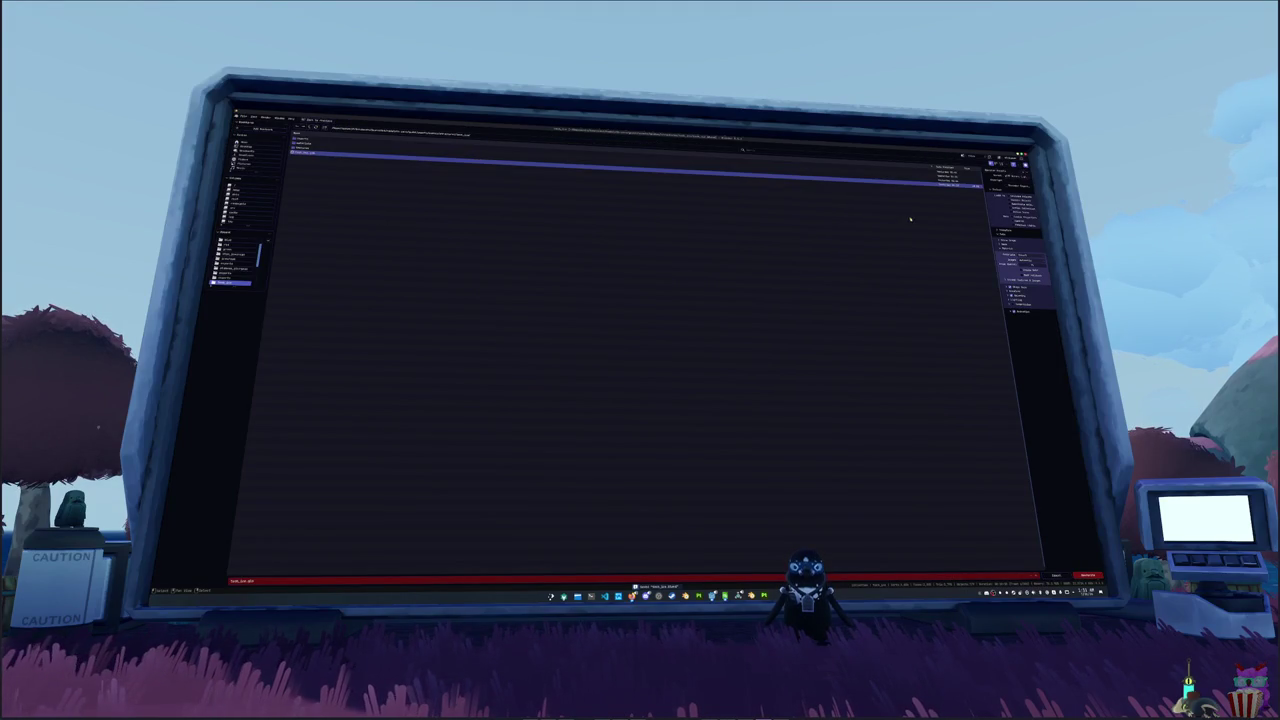
left_click(1026, 259)
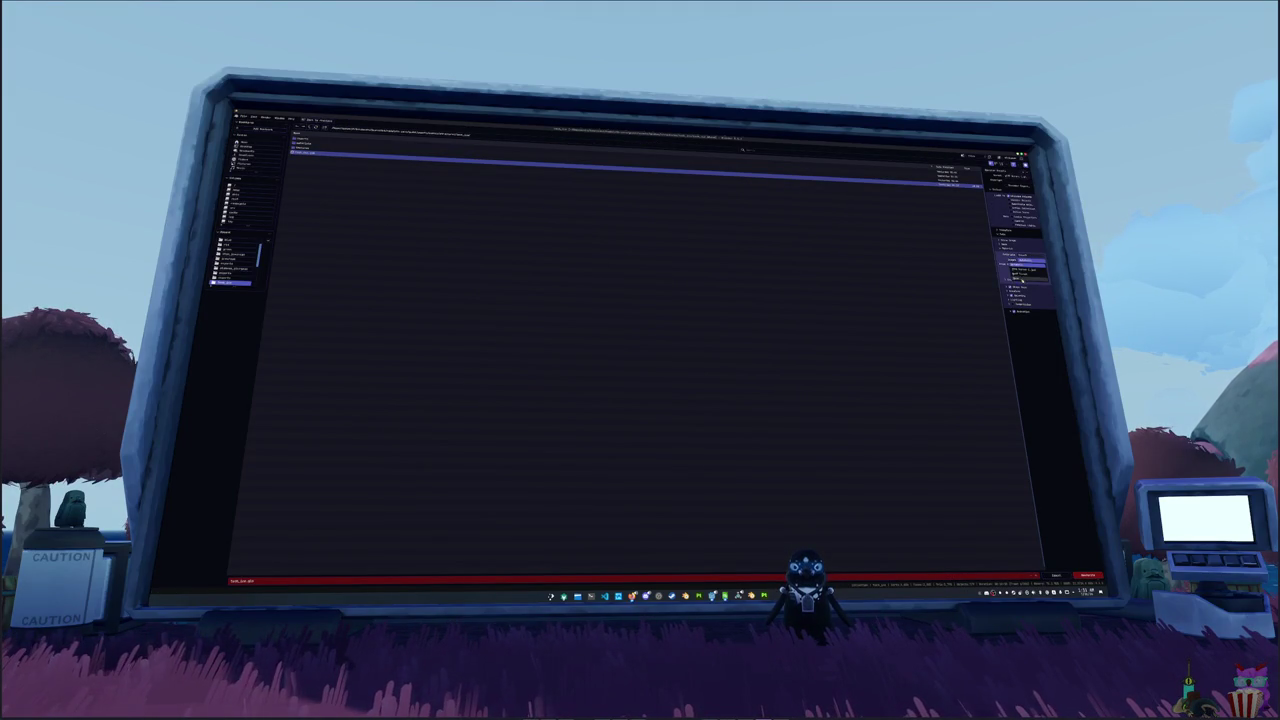
left_click(1022, 279)
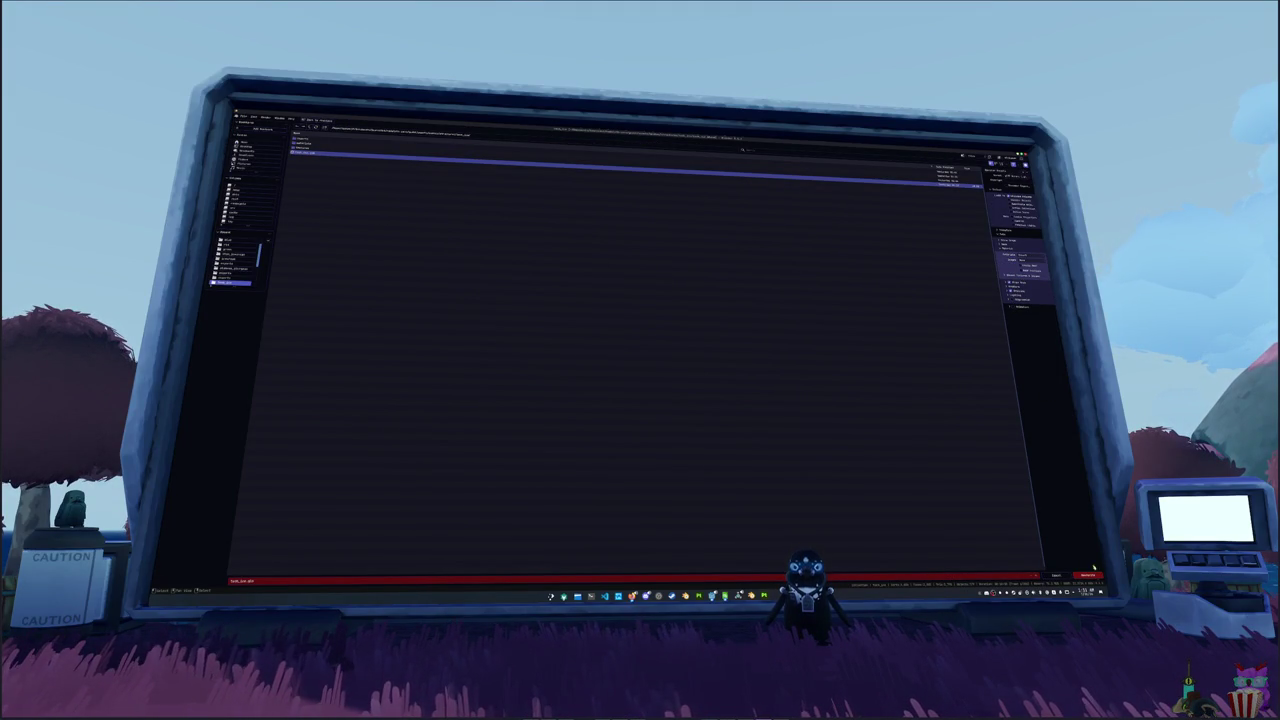
left_click(1087, 577)
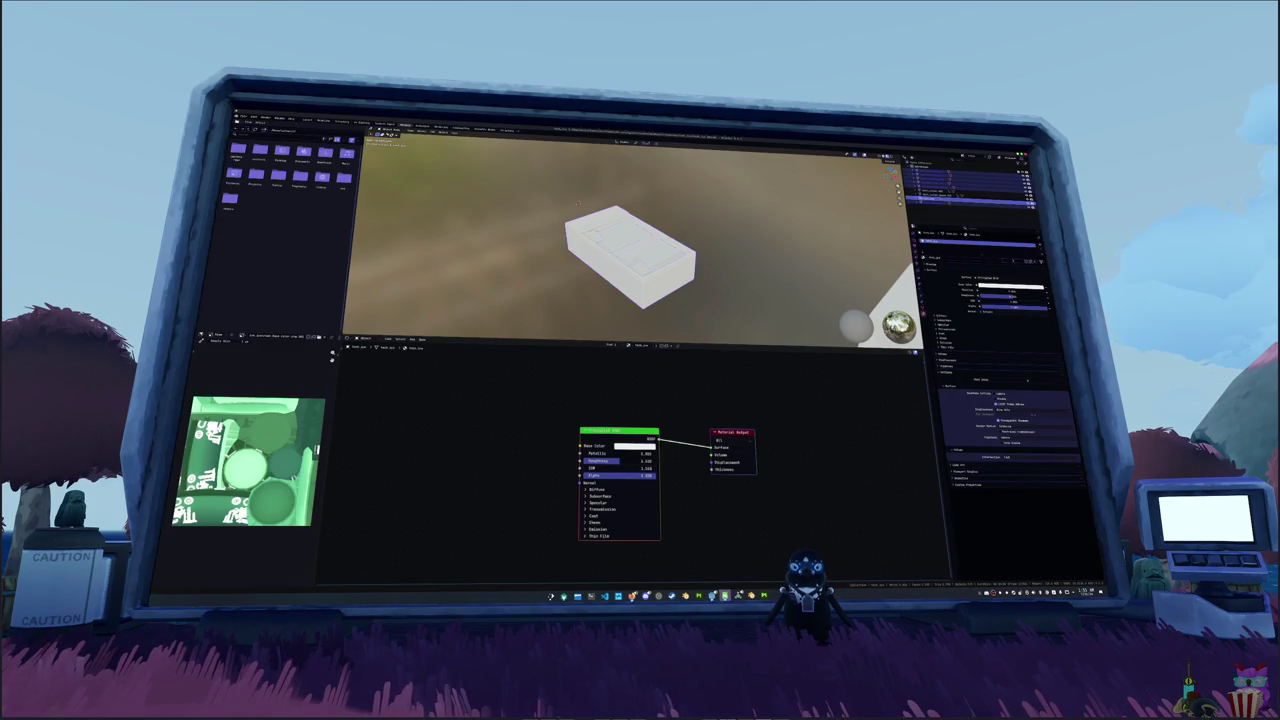
key("alt+Tab")
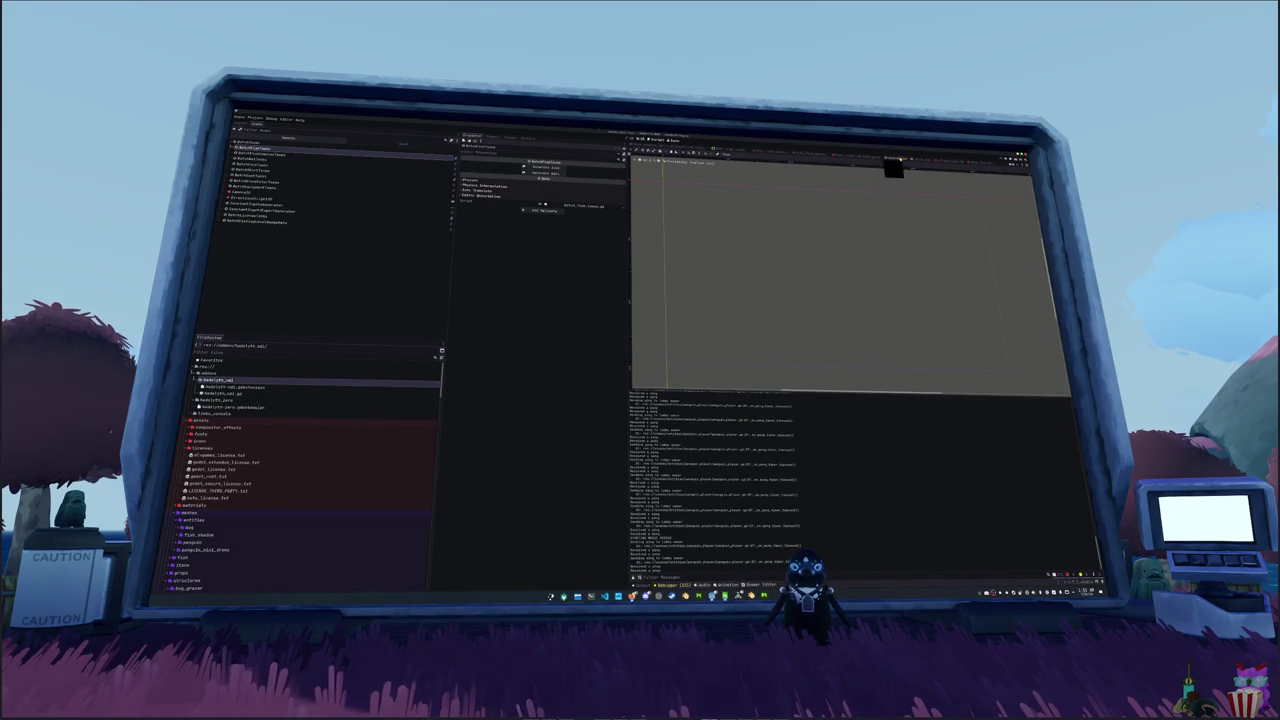
- Switch to the ice cream box scene and collapse the hadalyth and licenses folders to expand items
left_click(967, 162)
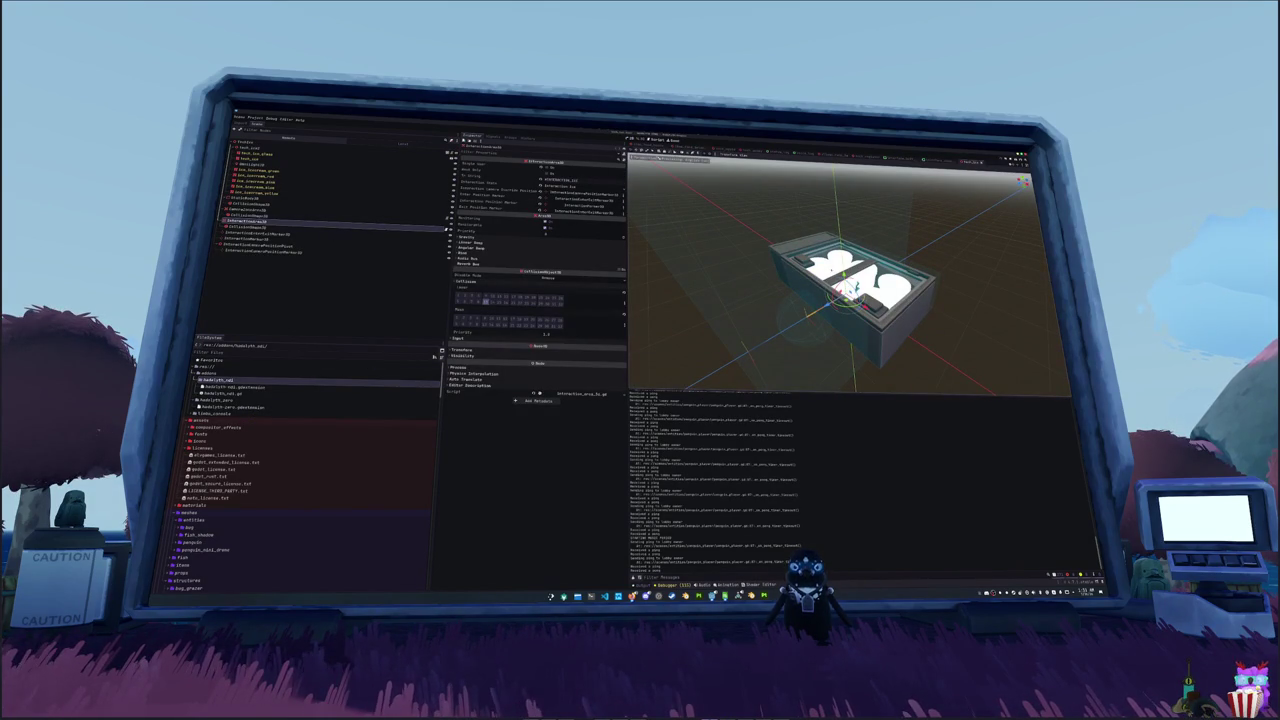
double_click(218, 381)
left_click(212, 387)
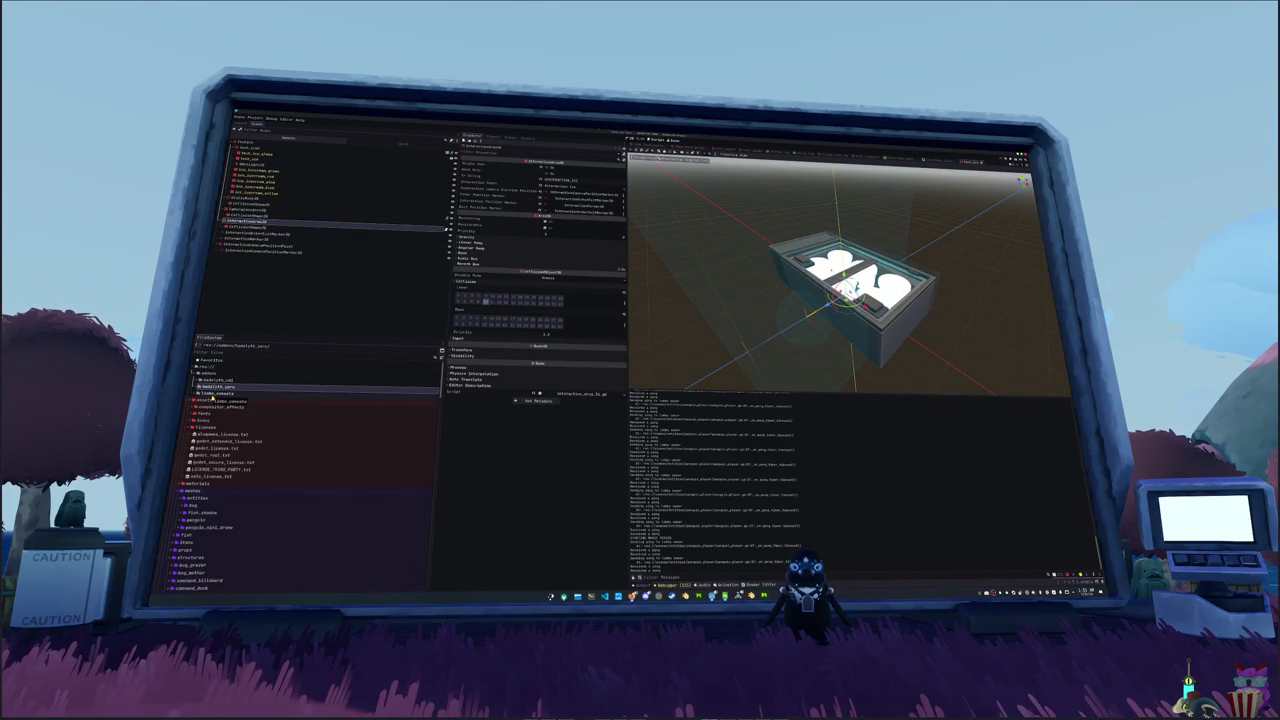
scroll(209, 386, "down", 1)
left_click(205, 400)
key("Left")
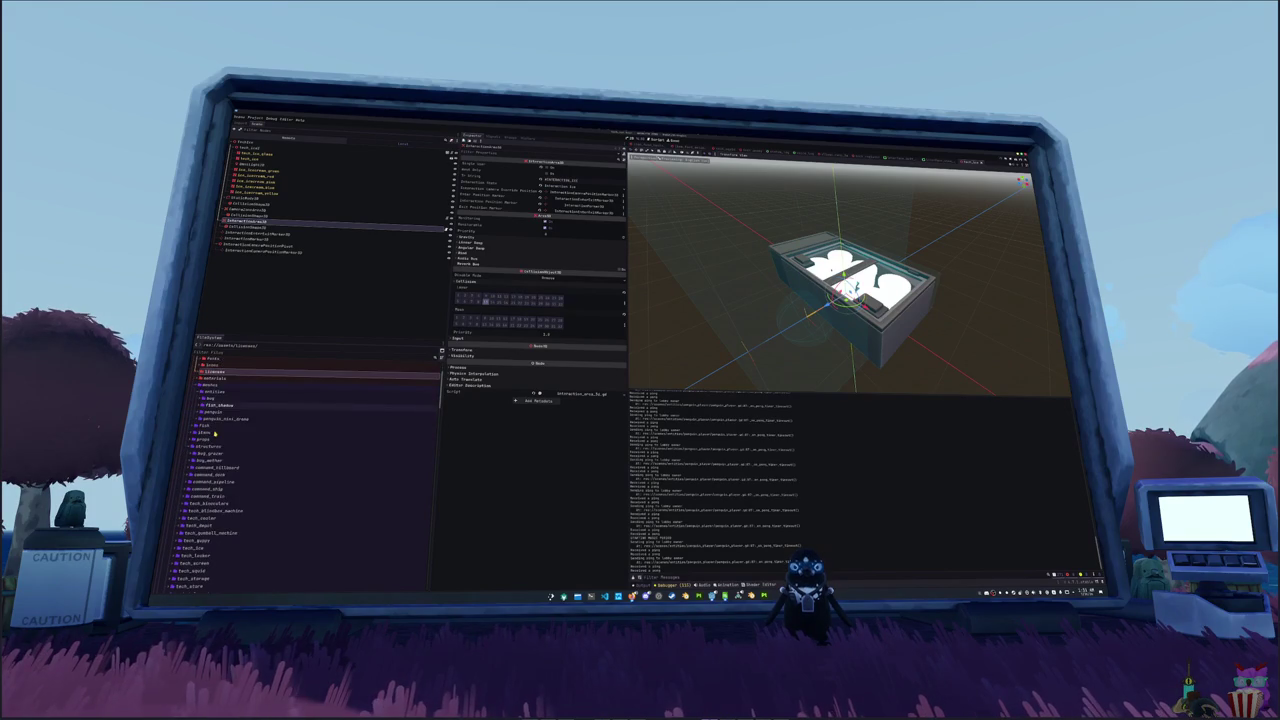
double_click(215, 433)
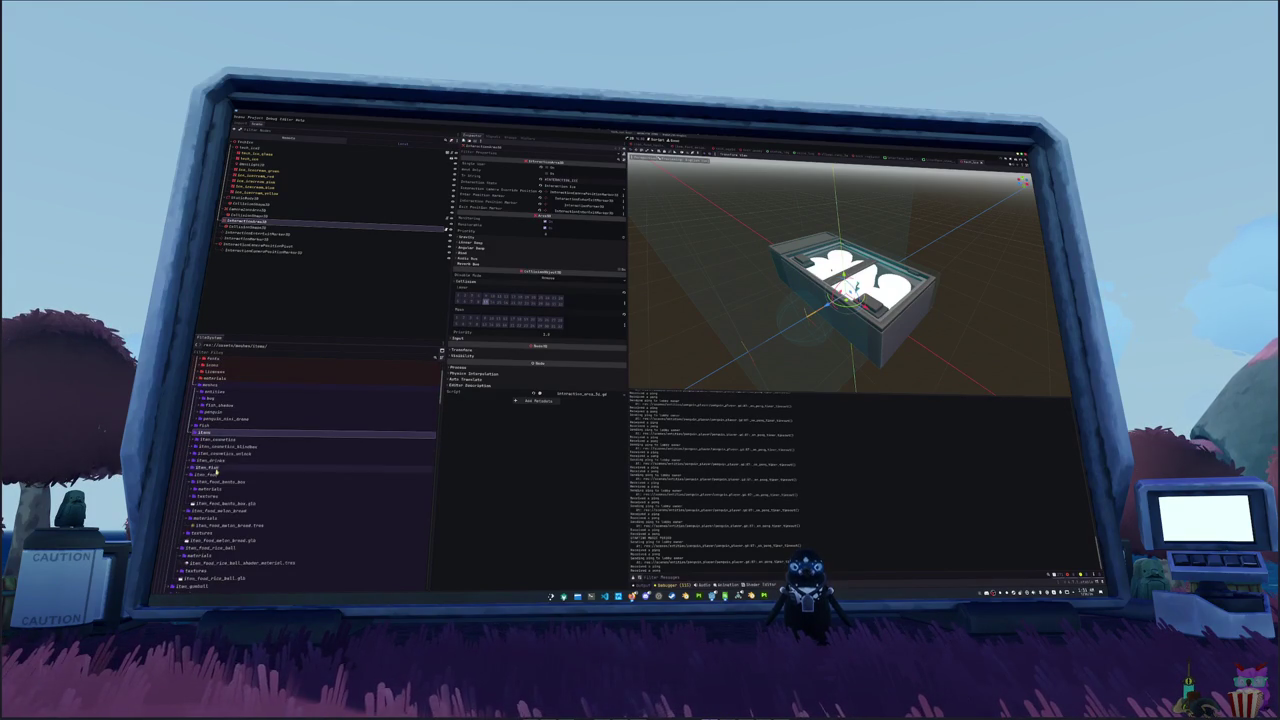
double_click(208, 474)
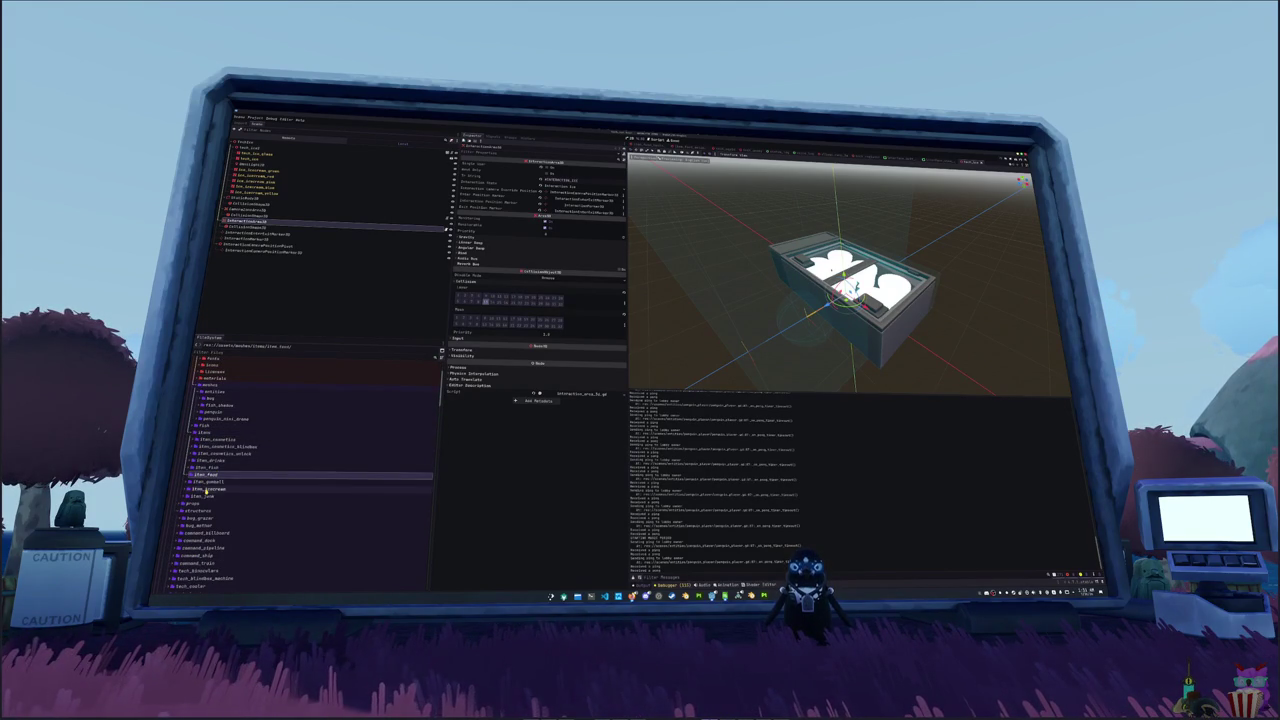
- Create a 'materials' folder inside item_icecream
double_click(207, 487)
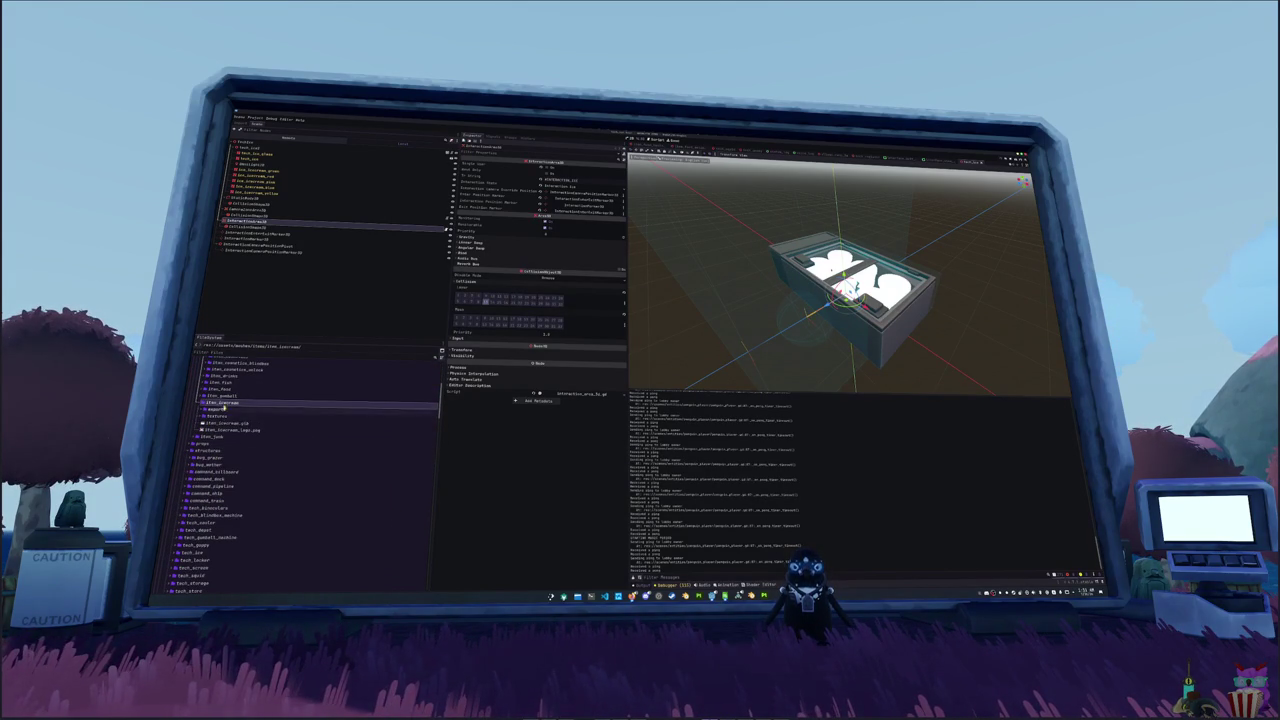
right_click(224, 407)
left_click(338, 408)
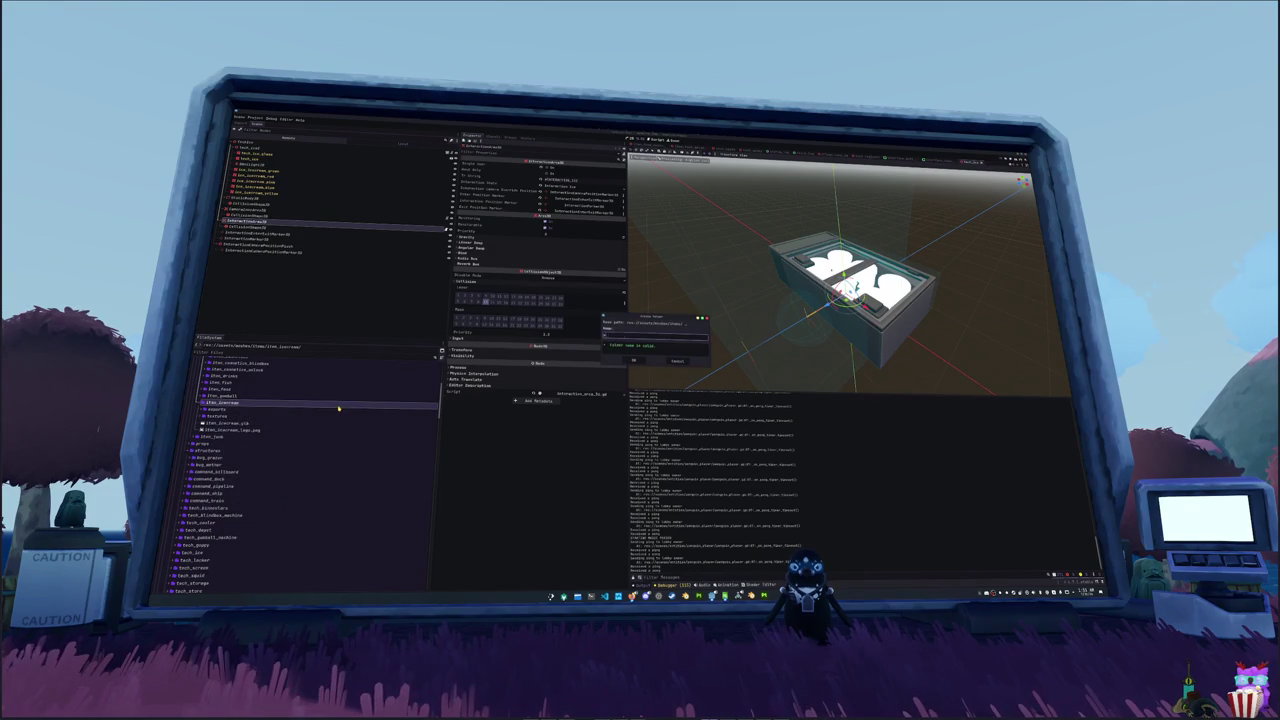
key("Return")
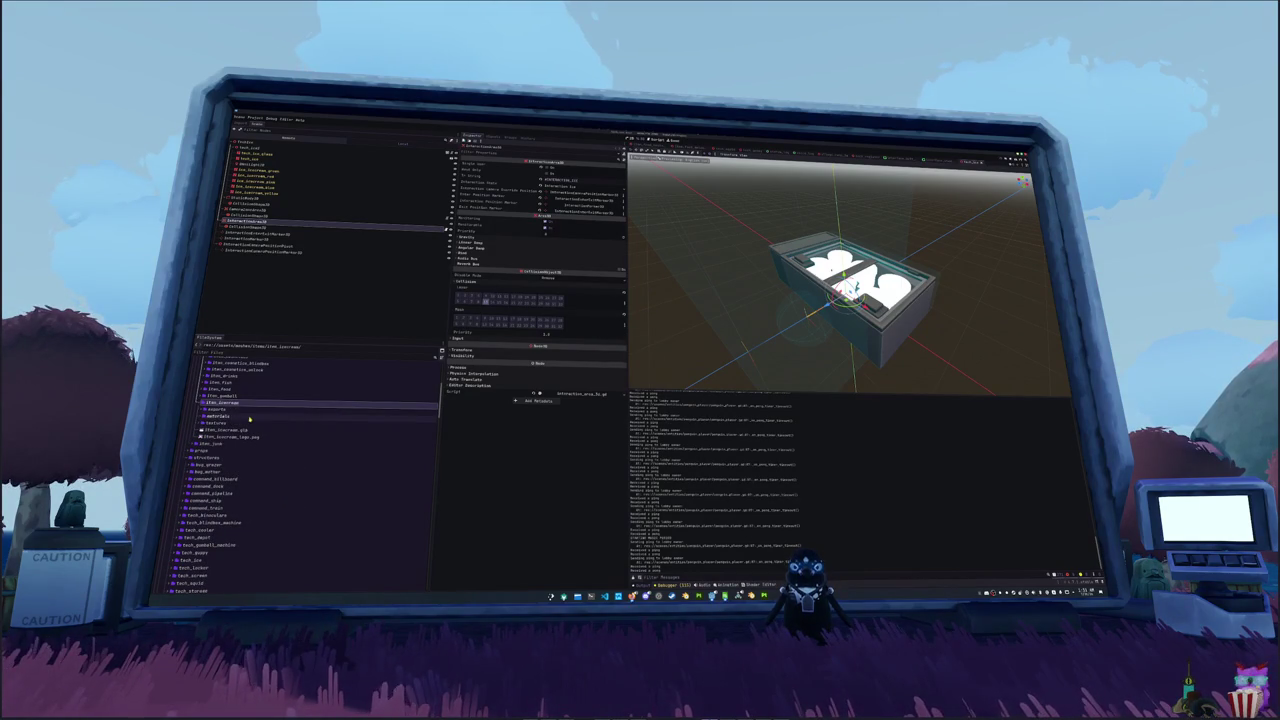
- Save a new ShaderMaterial there as item_icecream_green_shader_material.tres
right_click(246, 418)
mouse_move(276, 421)
left_click(360, 442)
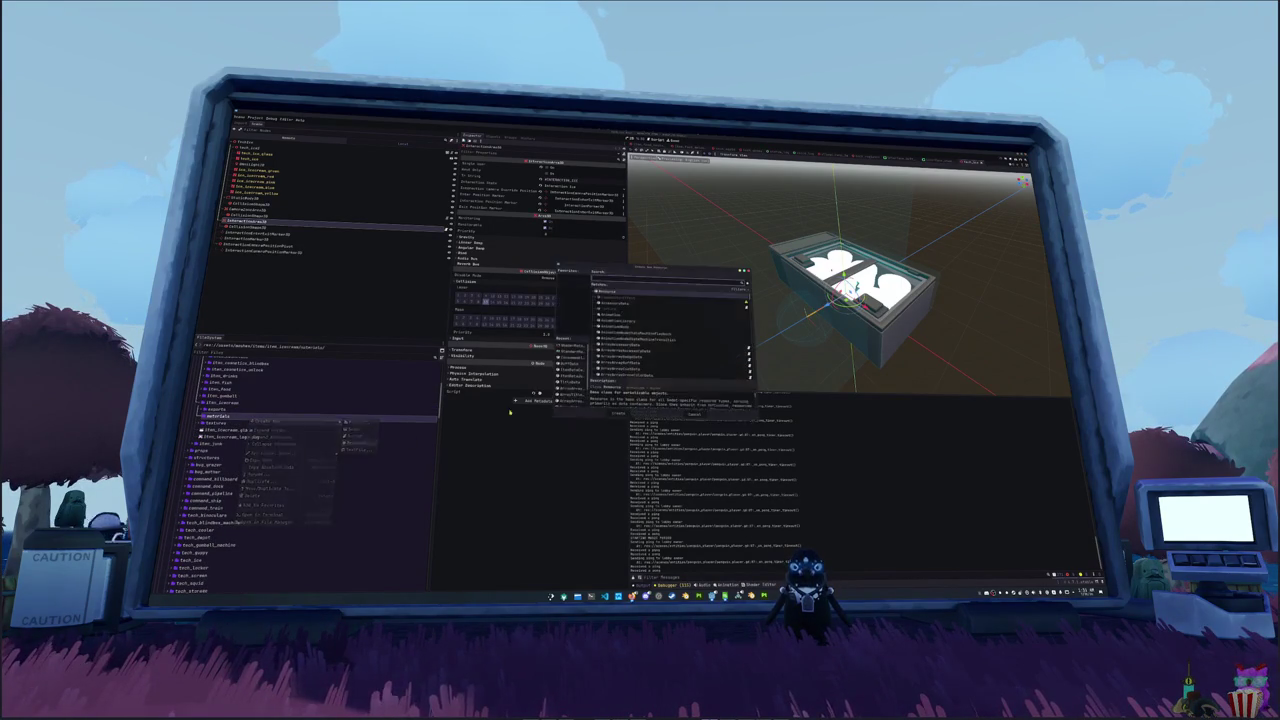
type("shadermat")
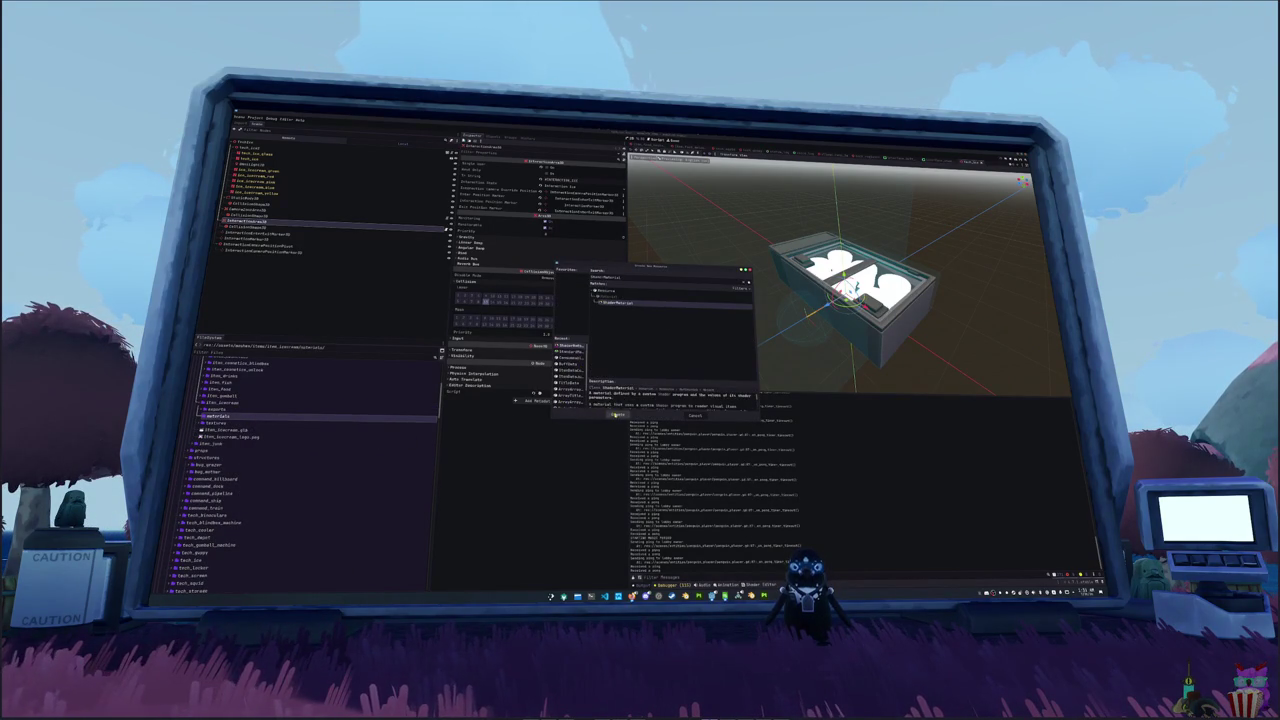
left_click(617, 413)
type("e_1.tres")
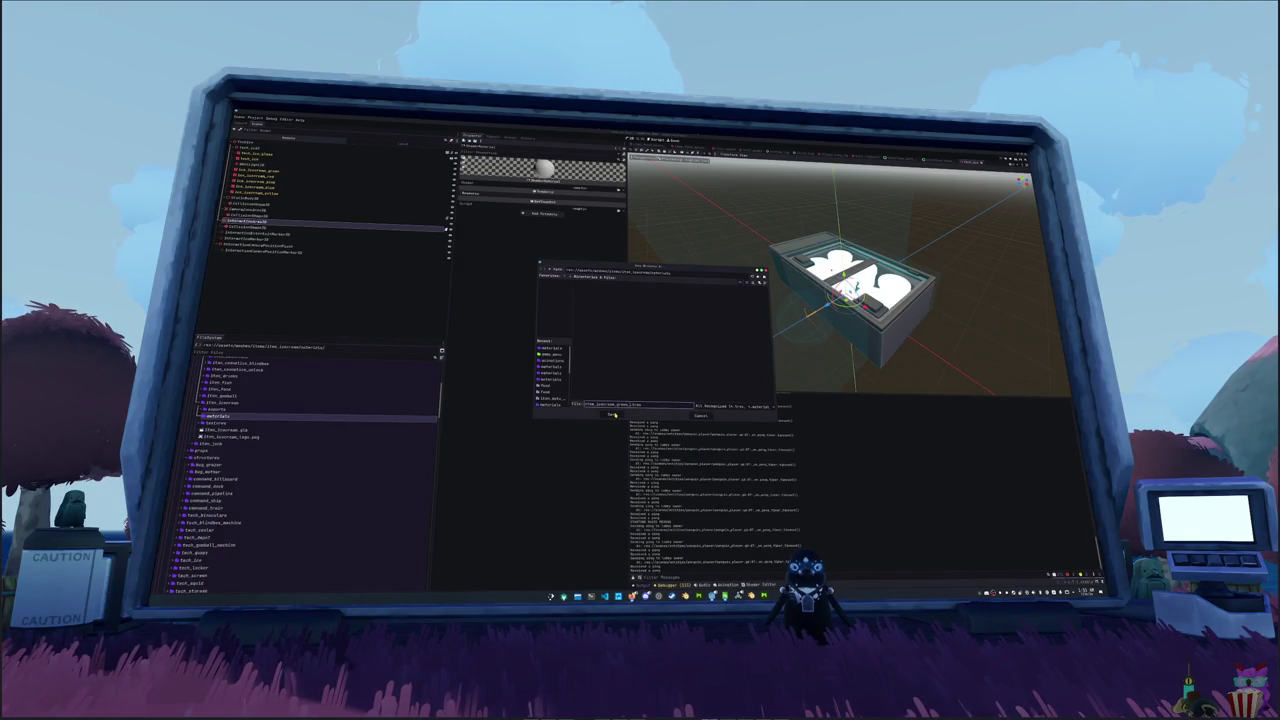
left_click(611, 413)
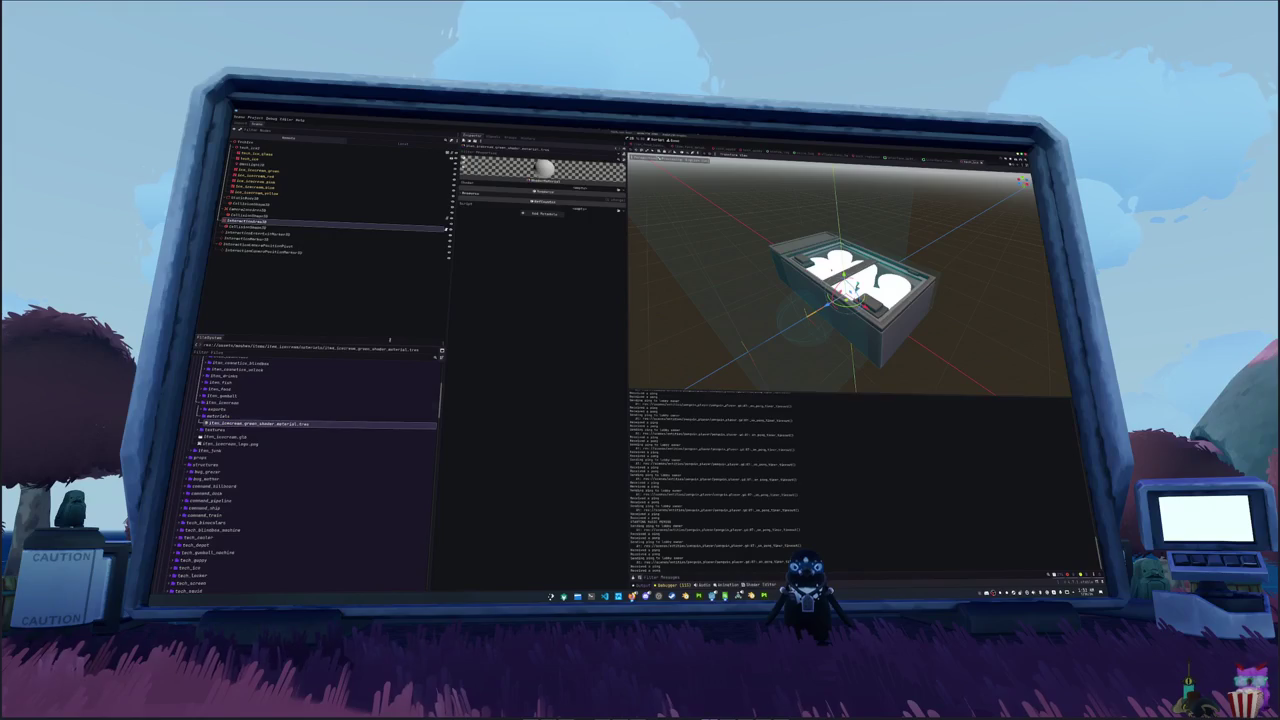
- Assign the shader and a green texture parameter to the green material
left_click(618, 190)
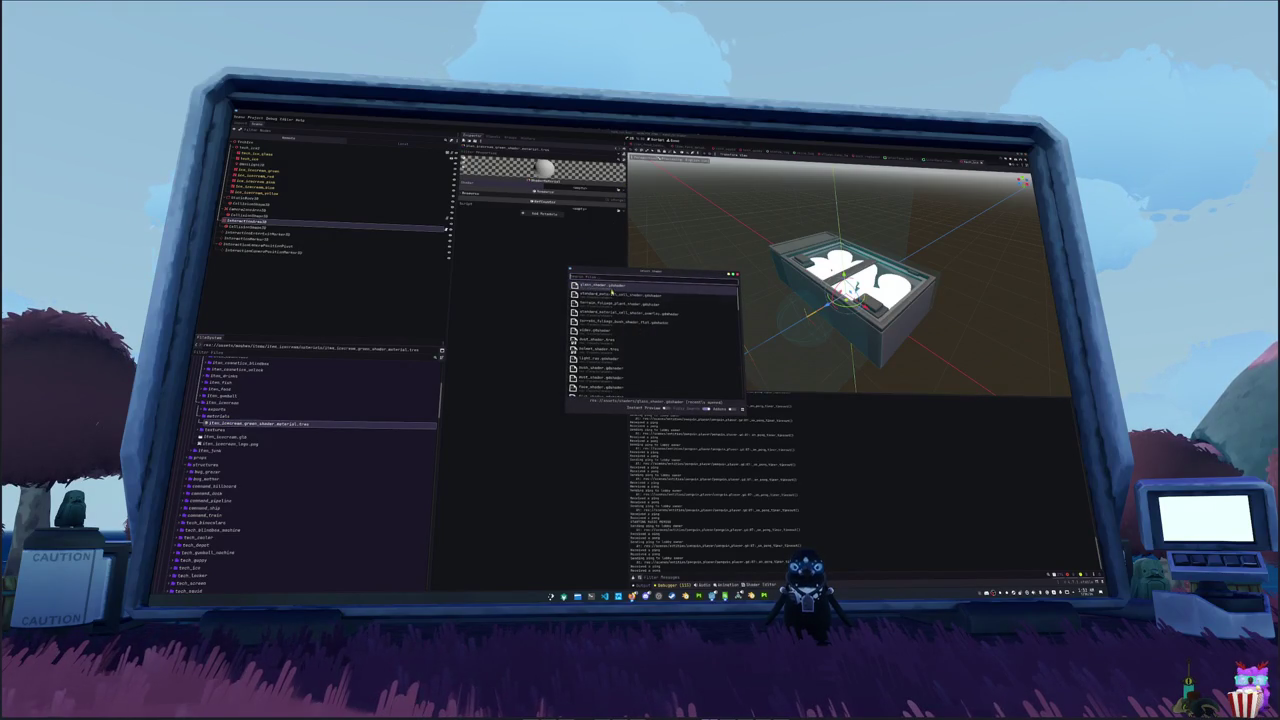
double_click(611, 287)
left_click(618, 201)
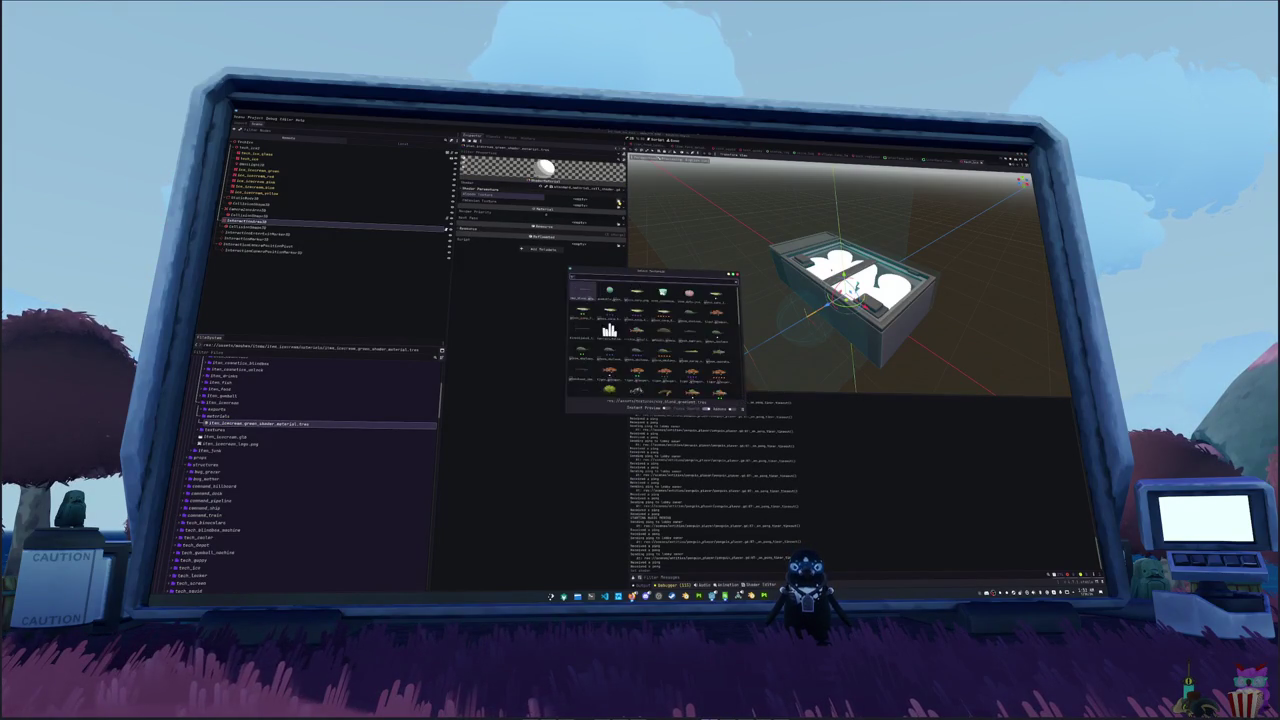
double_click(663, 292)
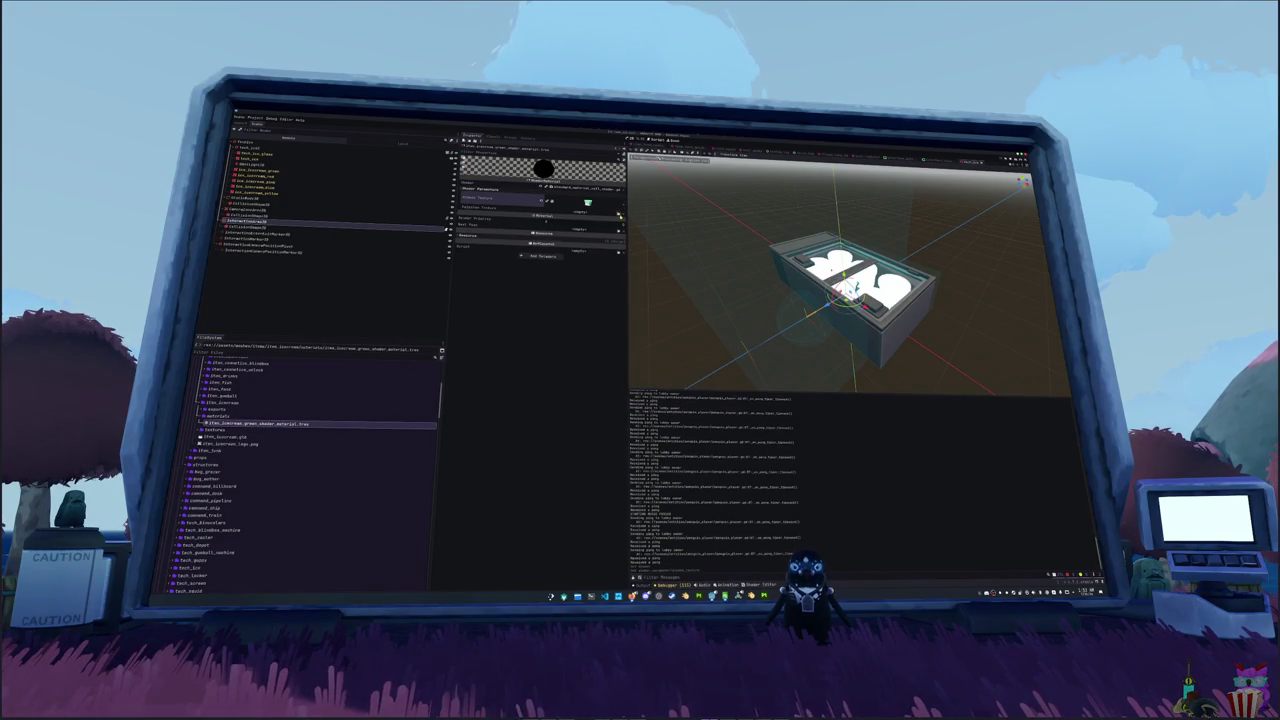
- Quick-load the green ice-cream texture into the Albedo Texture slot
left_click(619, 203)
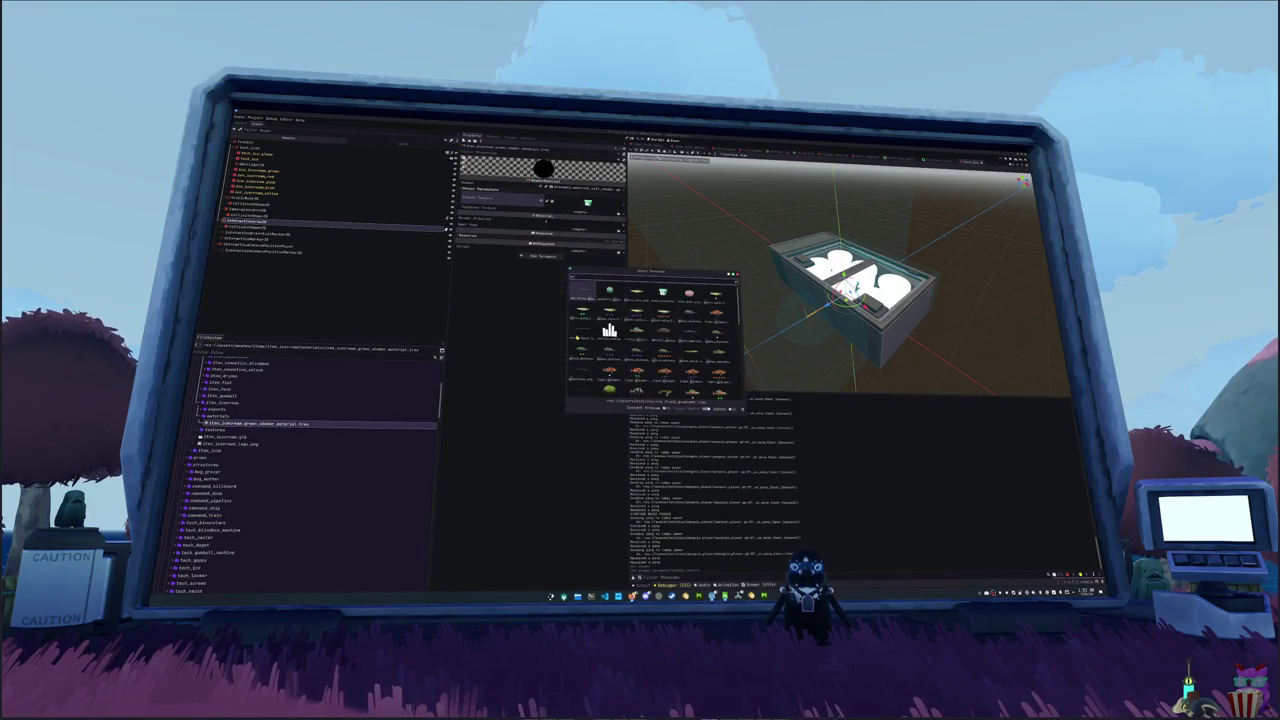
type("green")
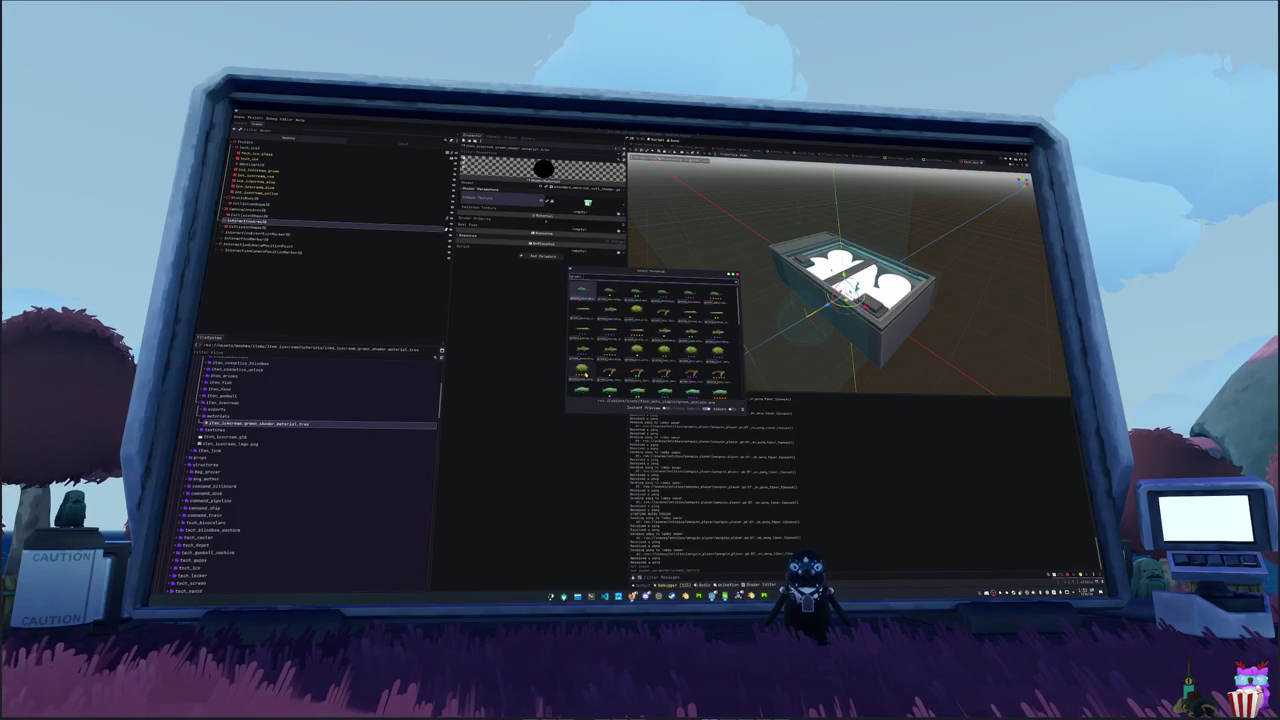
key("BackSpace")
key("BackSpace")
key("BackSpace")
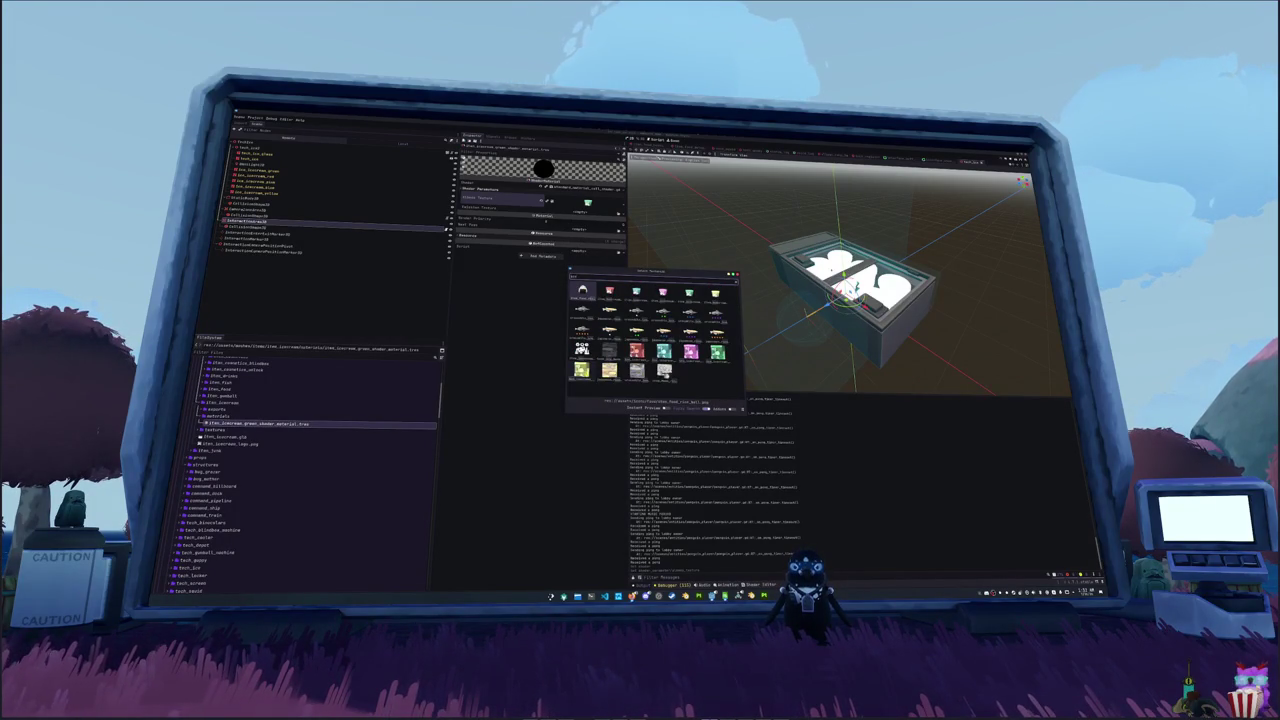
key("Down")
key("Down")
key("Down")
key("Right")
key("Right")
key("Right")
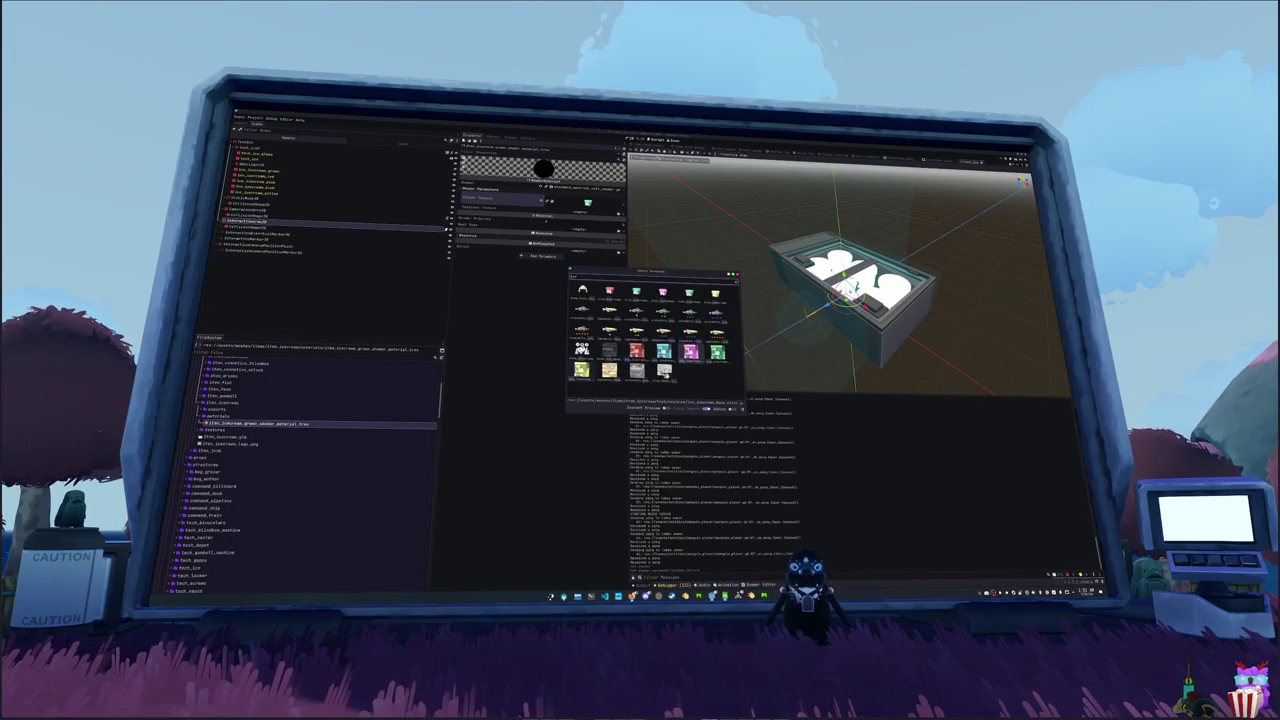
key("Return")
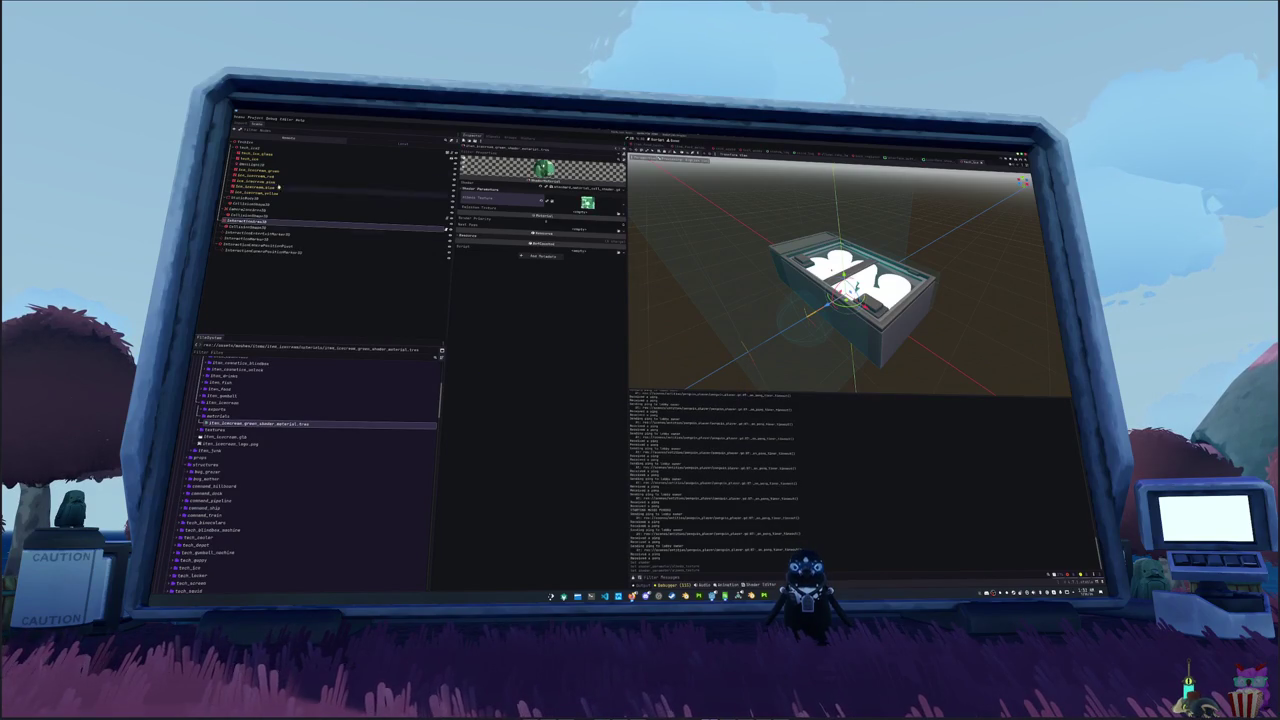
- Set box_icecream_green's Material Override to the green shader material
left_click(265, 171)
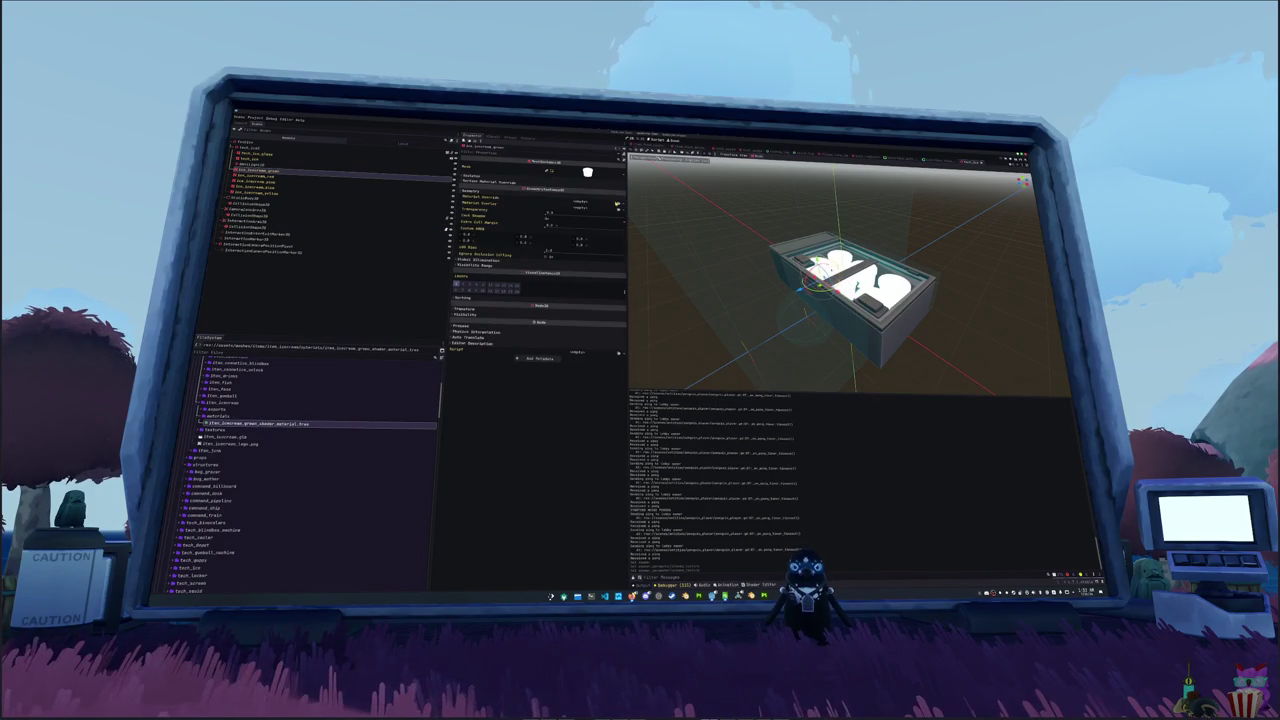
left_click(580, 196)
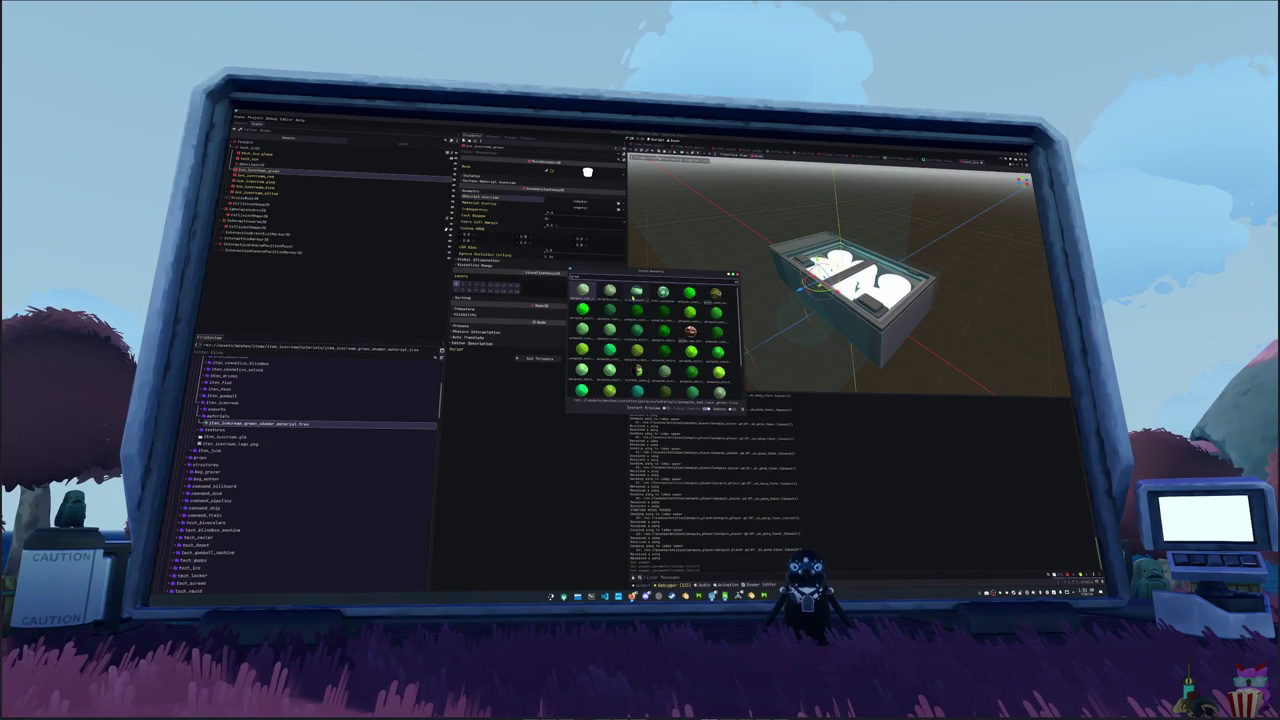
key("Return")
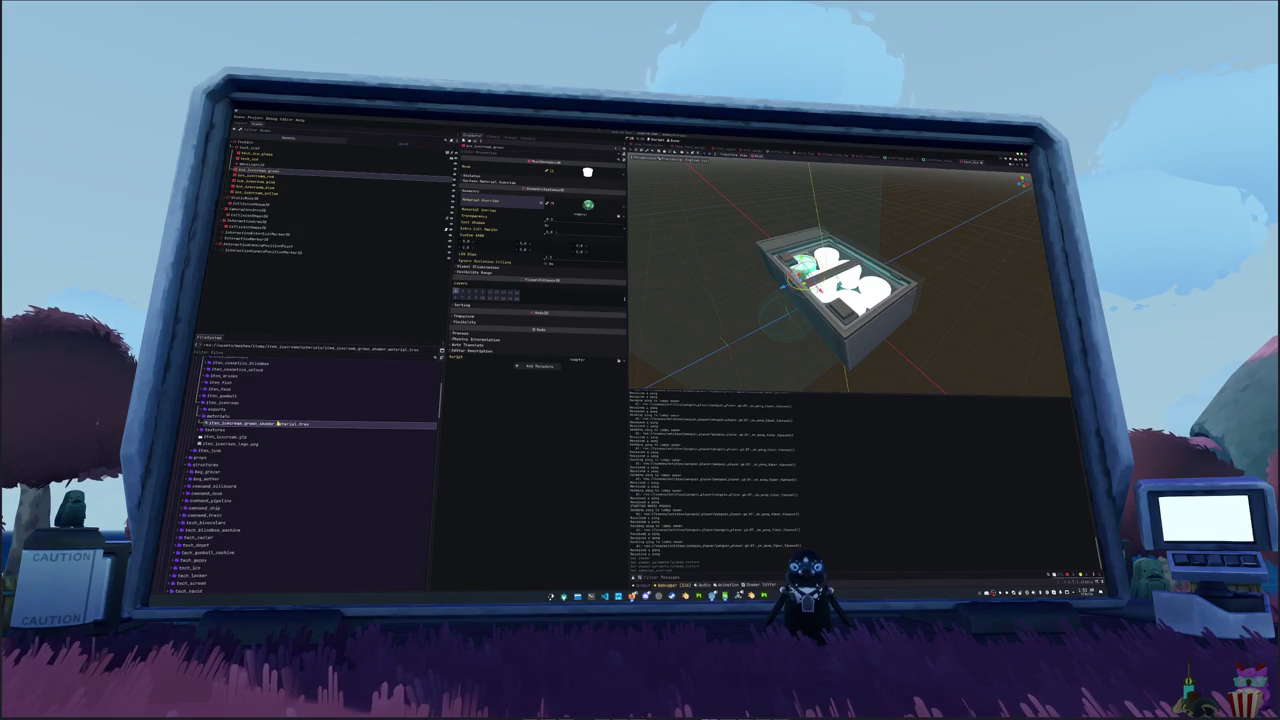
- Duplicate it as item_icecream_red_shader_material.tres and give it the red ice-cream texture
key("ctrl+d")
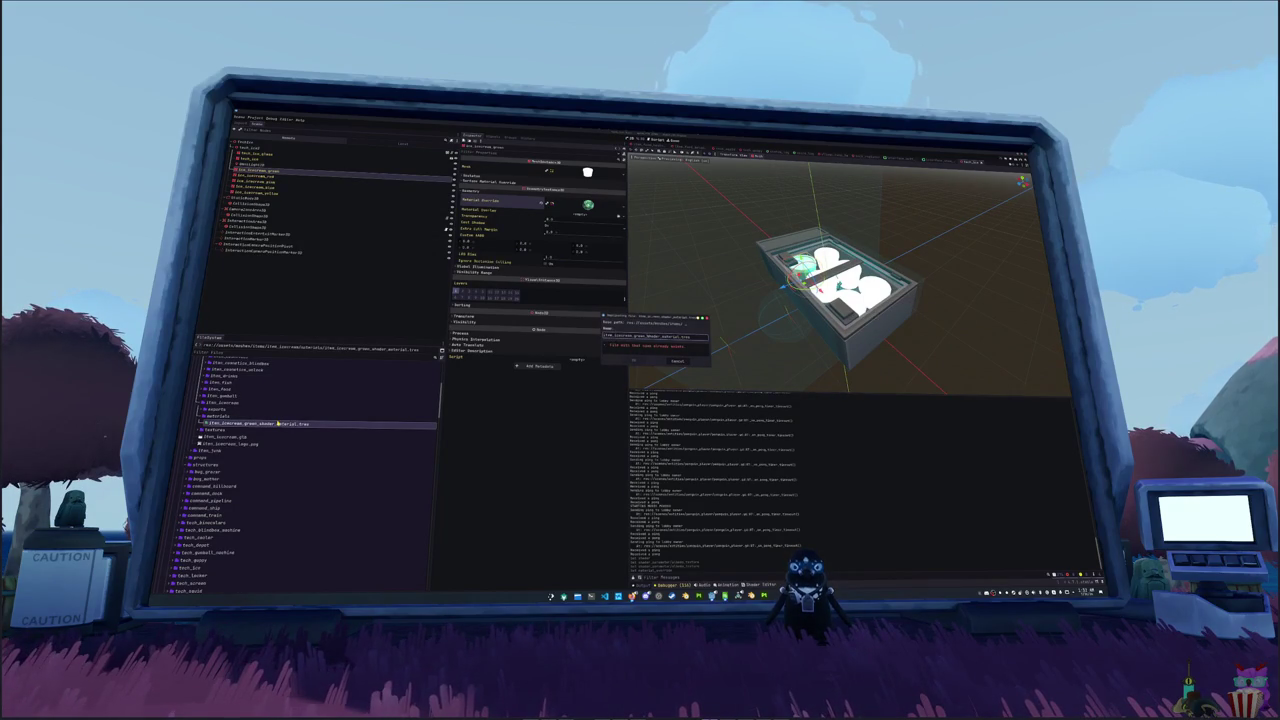
key("Return")
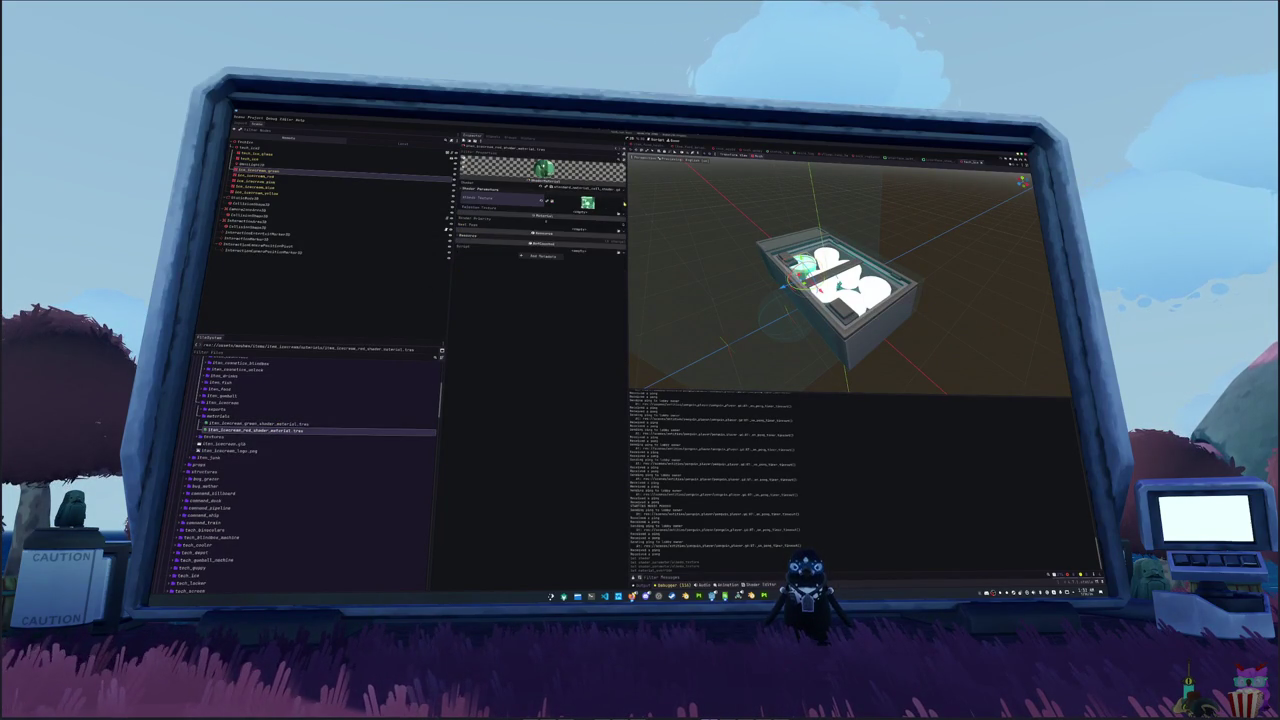
left_click(622, 202)
left_click(592, 330)
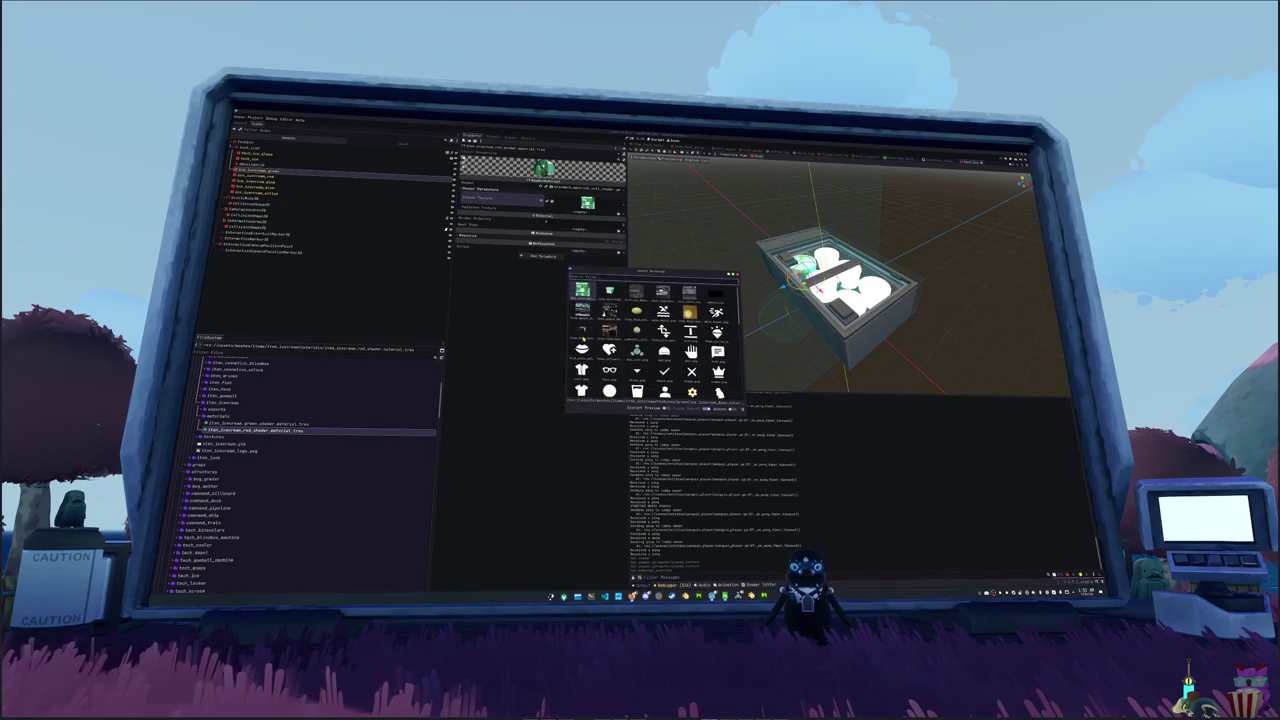
type("red")
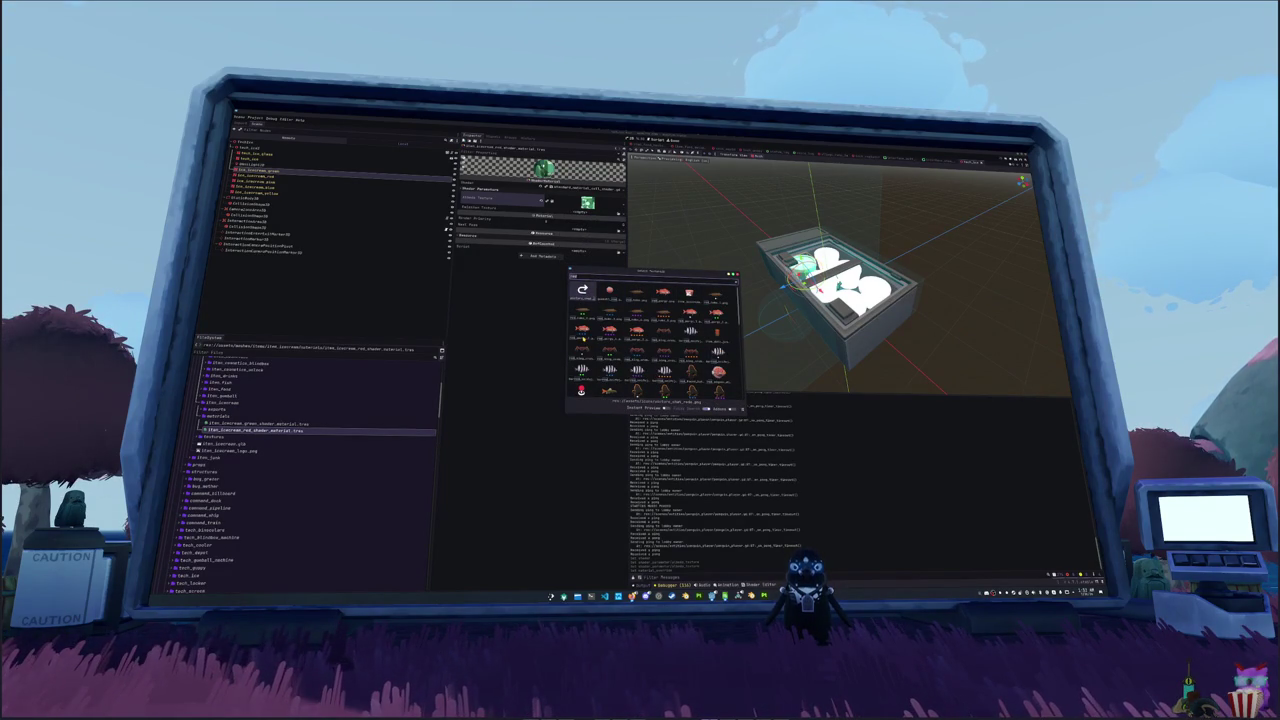
key("BackSpace")
key("BackSpace")
key("BackSpace")
type("ice")
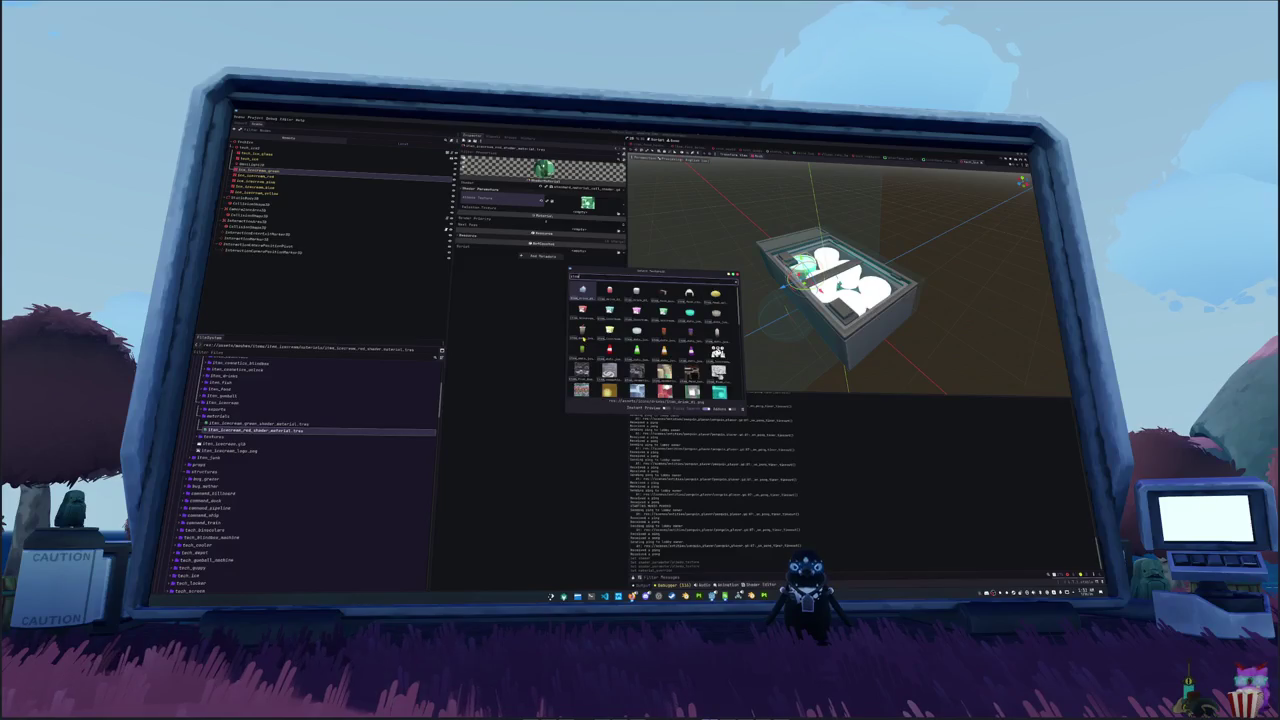
key("BackSpace")
key("BackSpace")
key("BackSpace")
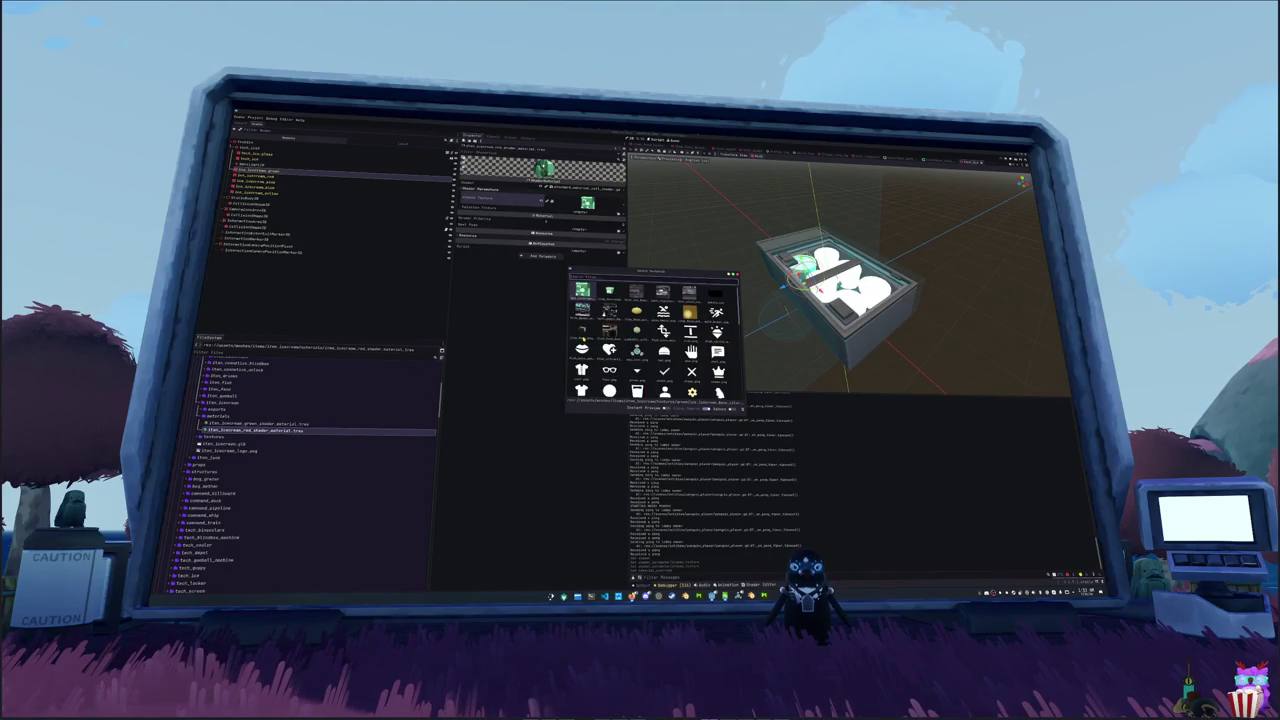
type("ice cream")
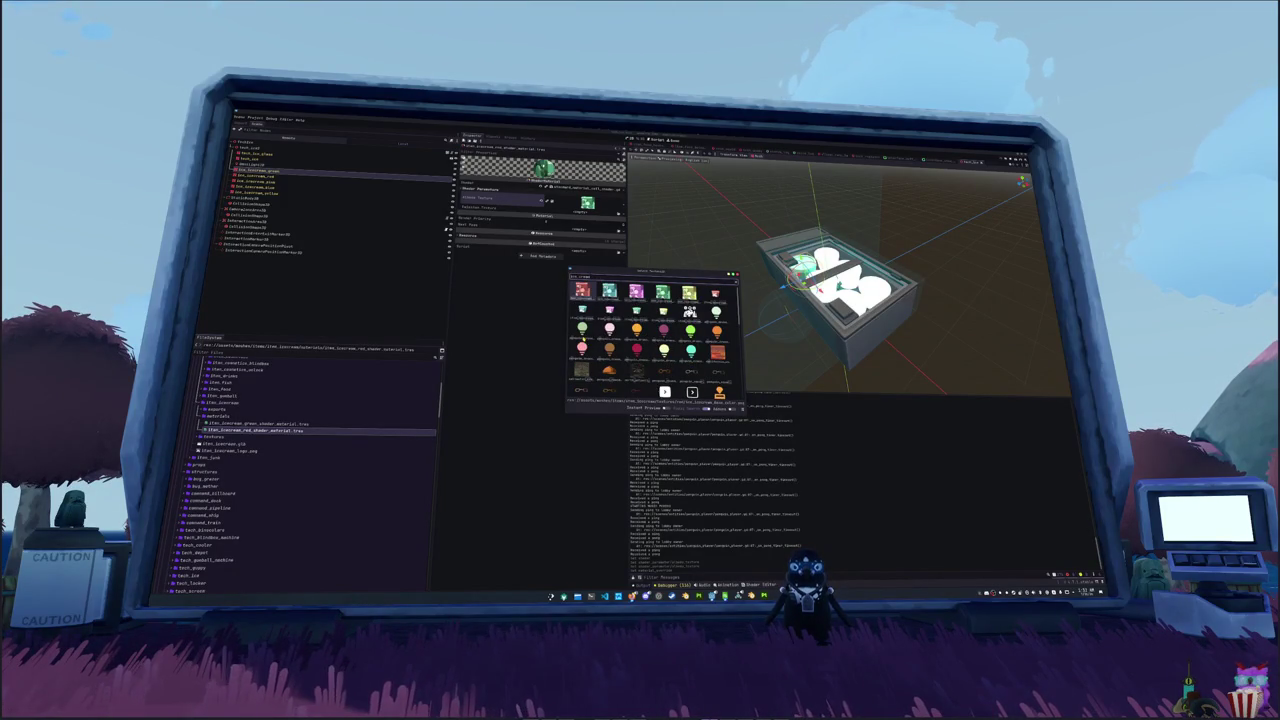
double_click(582, 290)
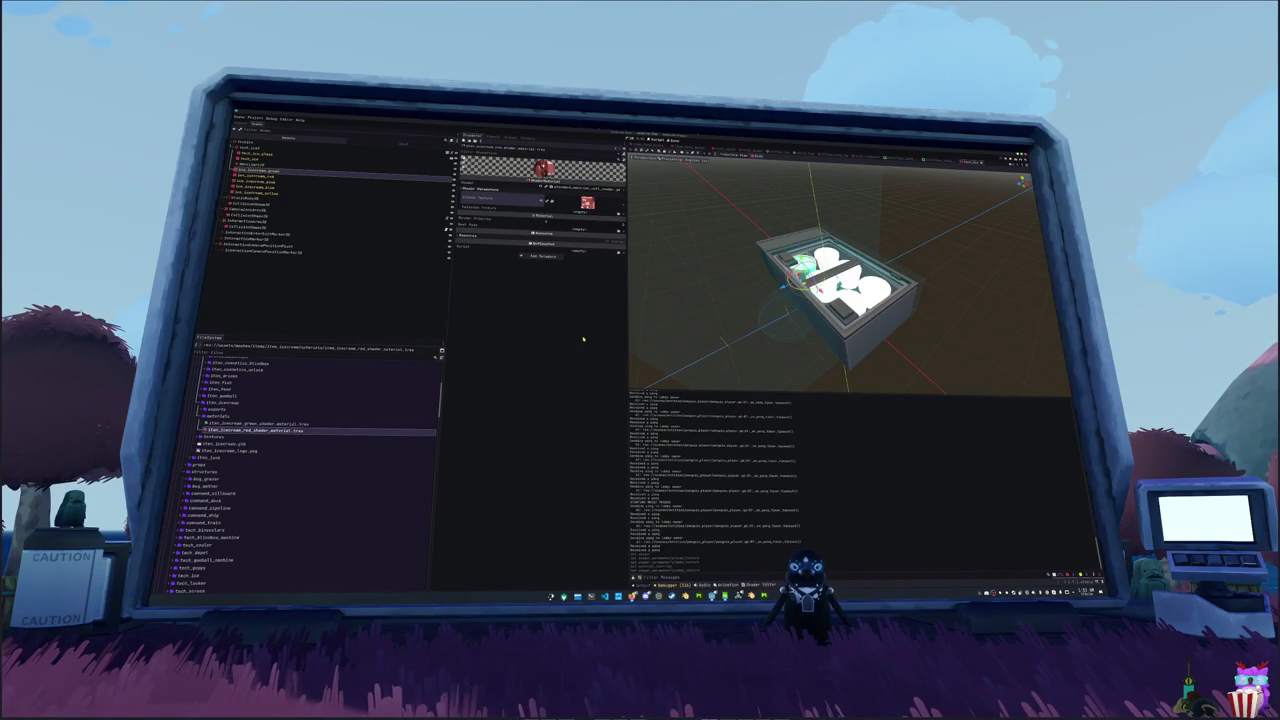
left_click(290, 177)
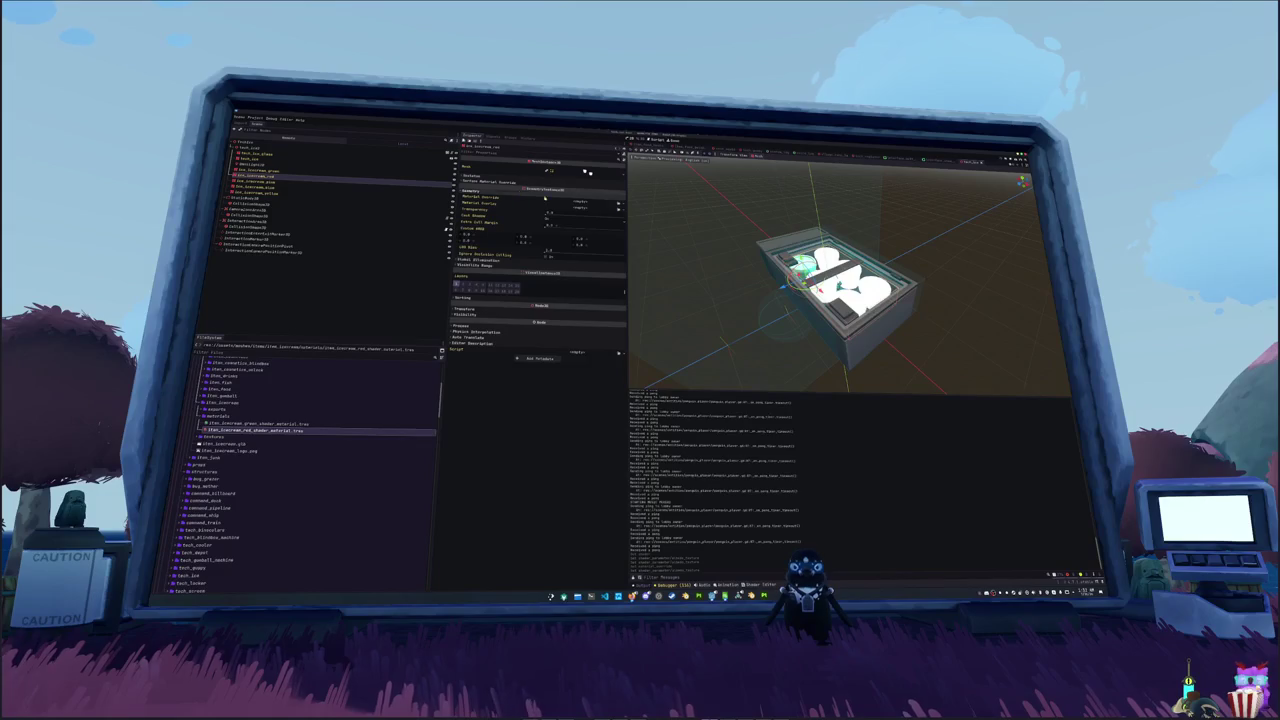
- Set the red box's Material Override to the red ice cream material
left_click(618, 201)
left_click(614, 256)
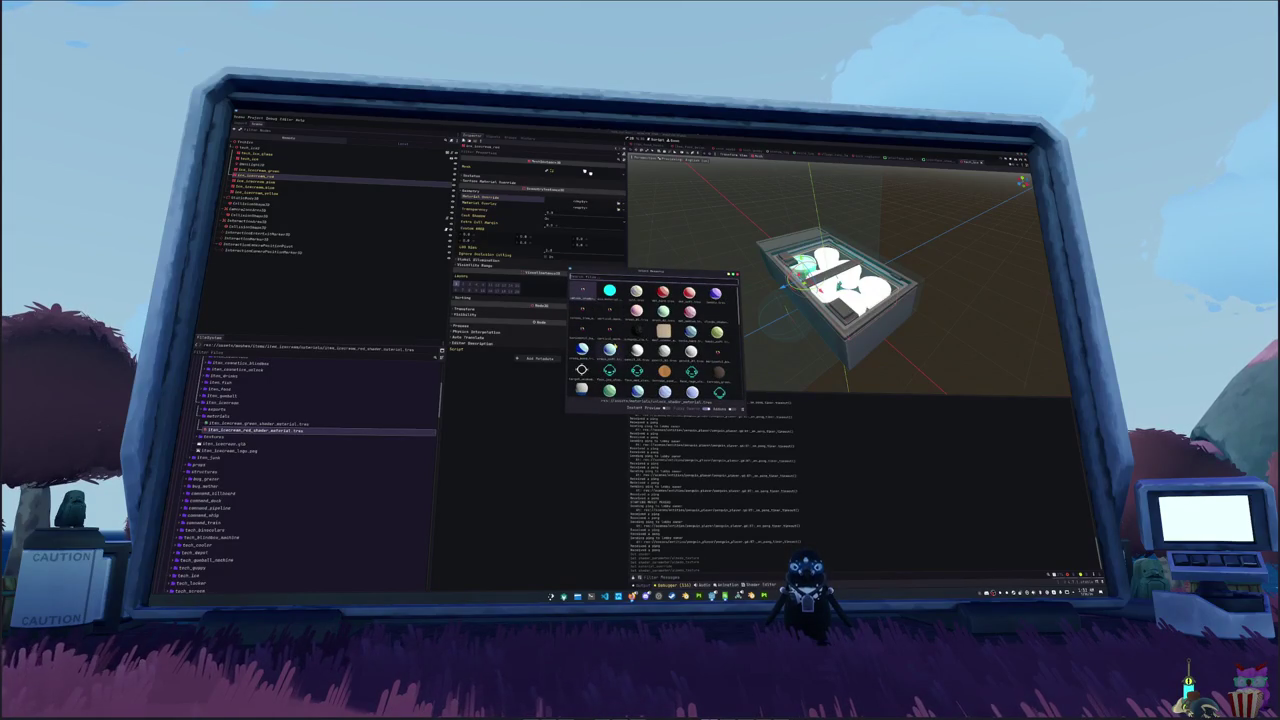
type("ice_c")
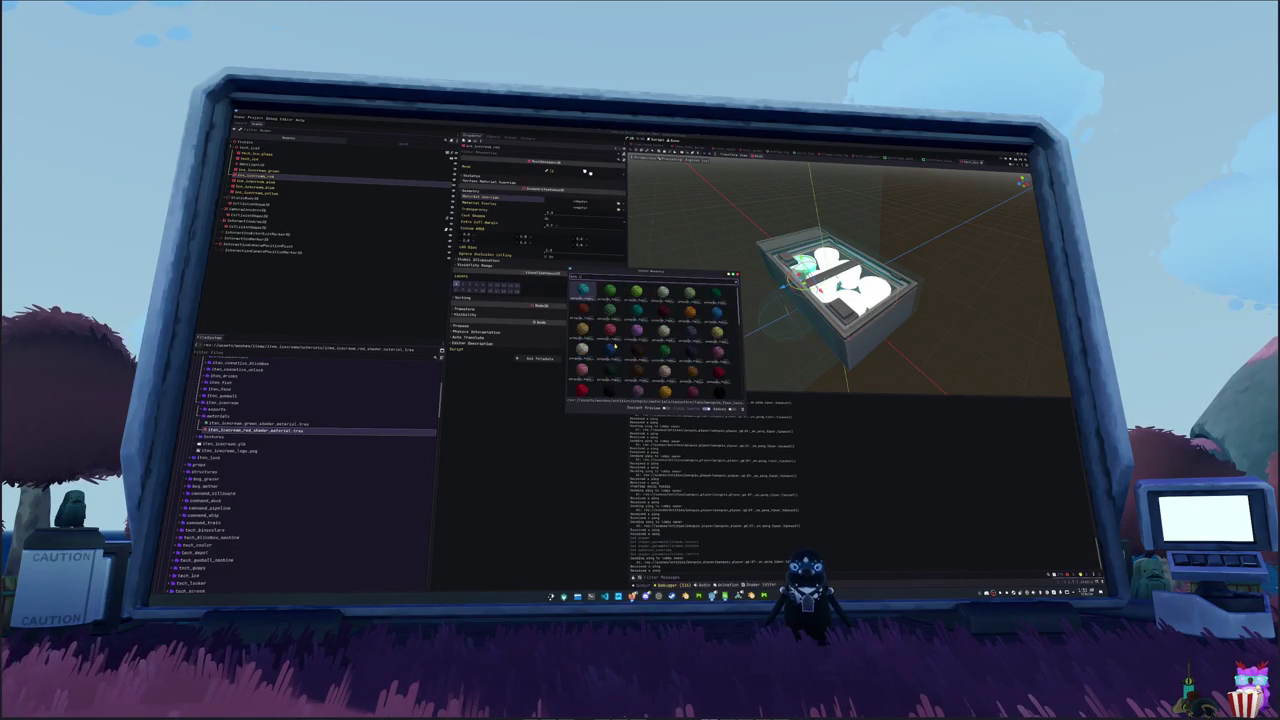
type("ream")
key("Return")
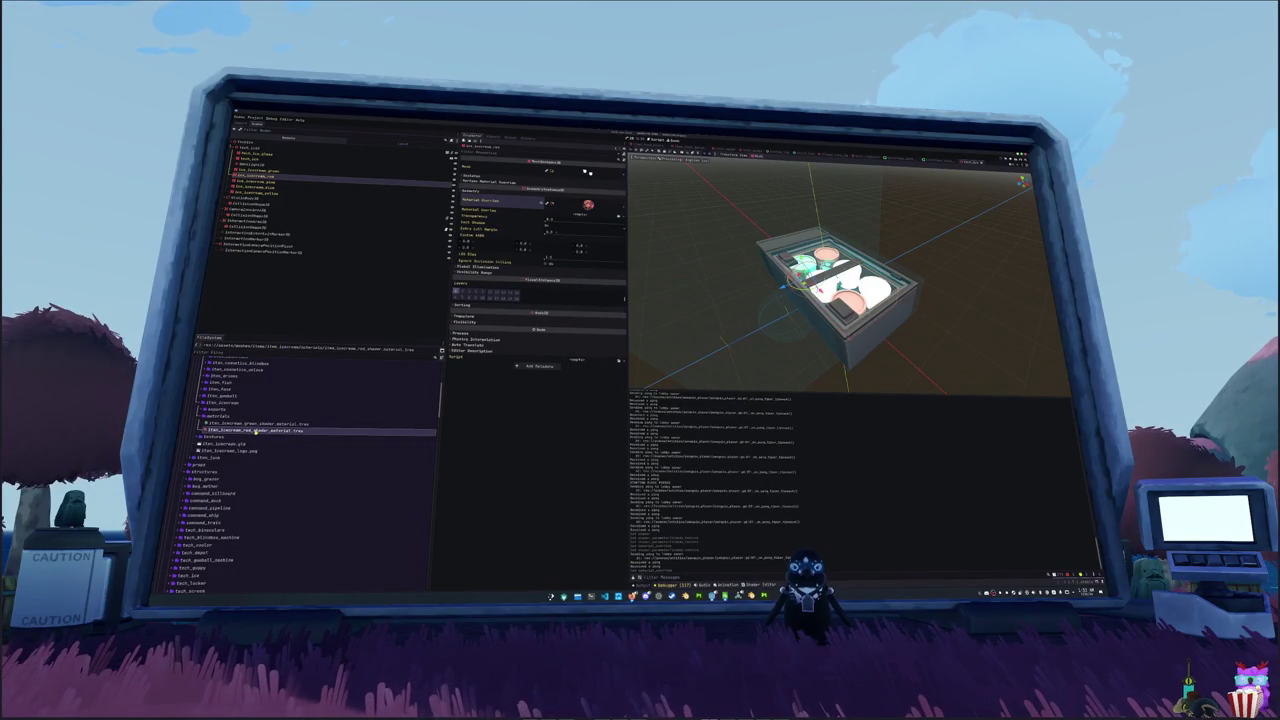
- Save the material as a pink copy and assign it the pink ice-cream texture
key("ctrl+s")
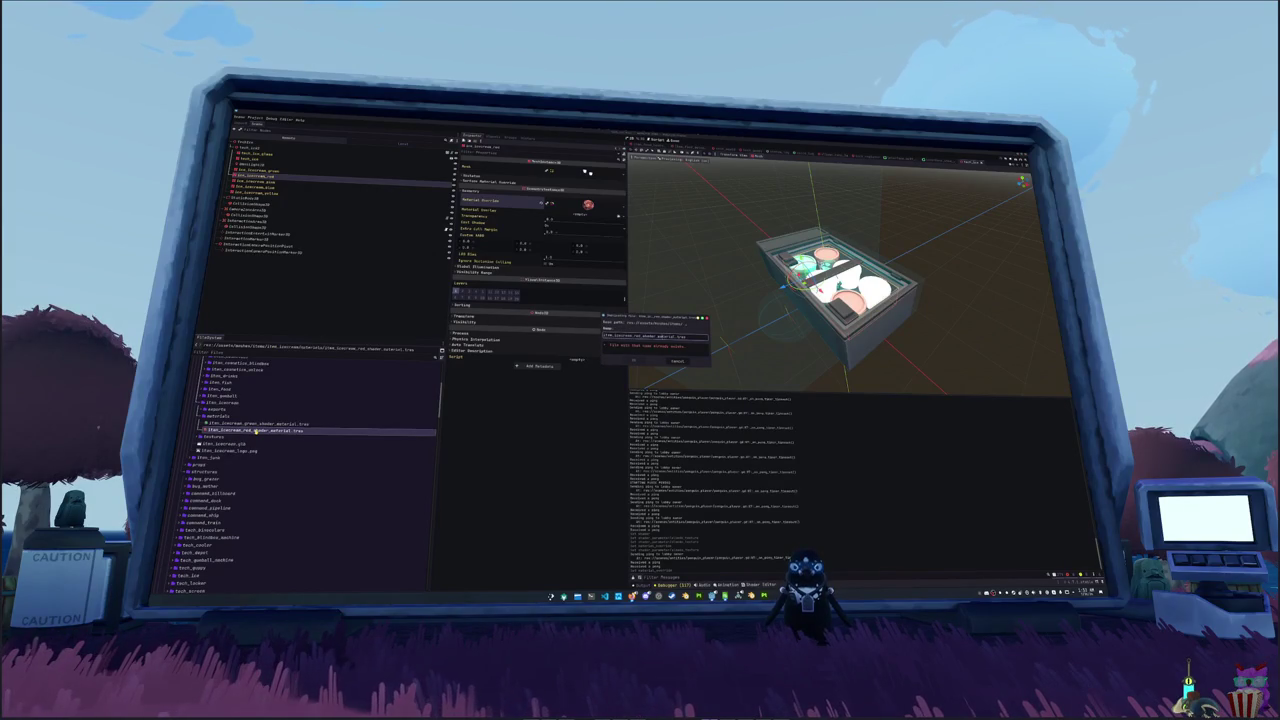
double_click(637, 336)
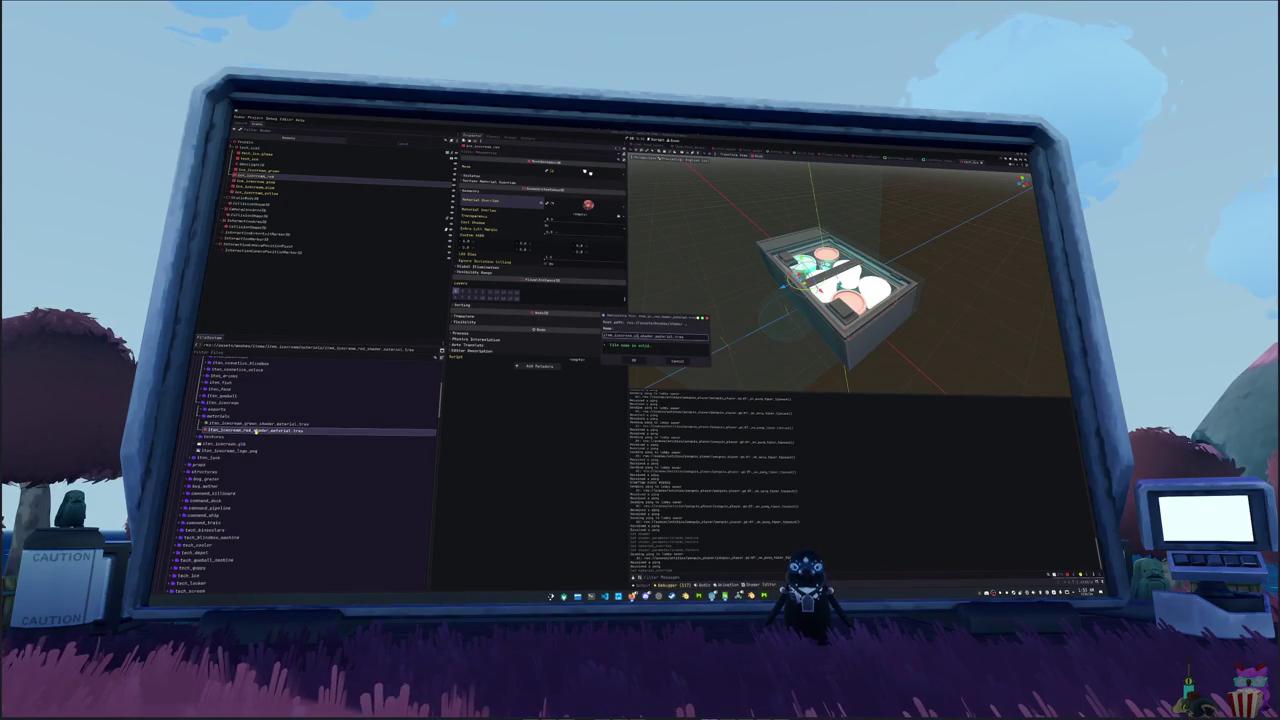
type("pink")
key("Return")
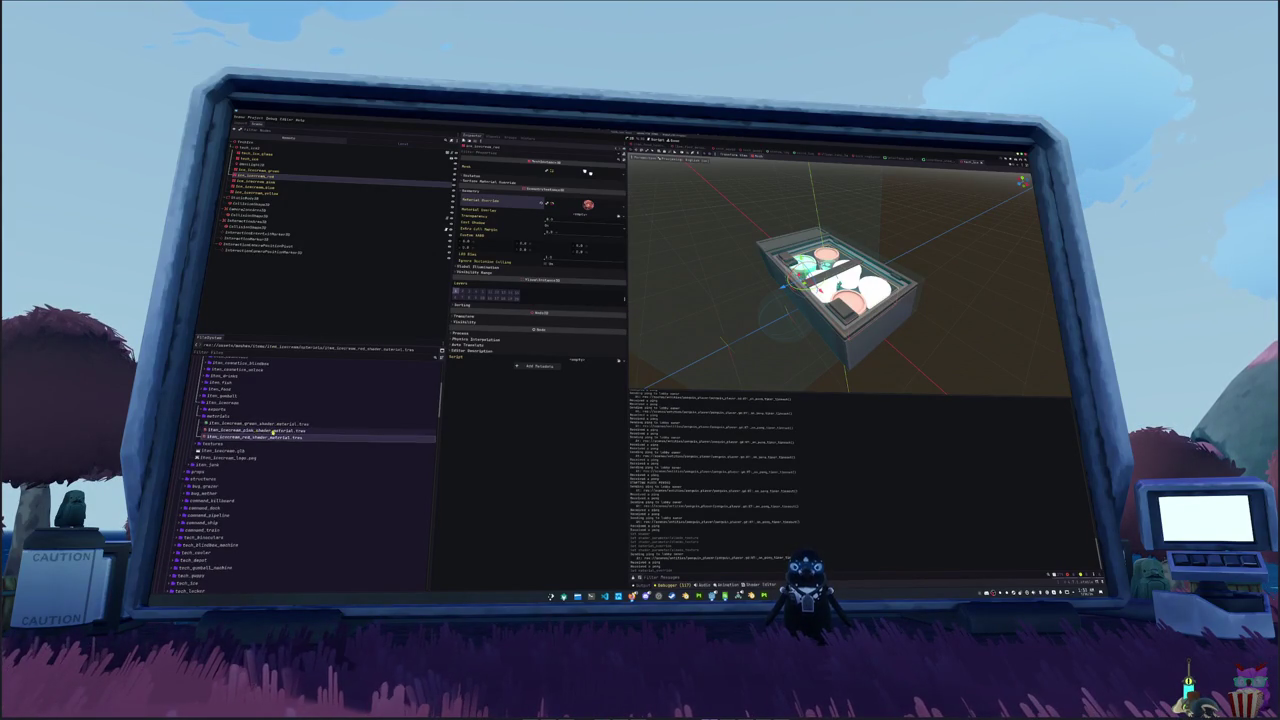
left_click(286, 430)
left_click(623, 203)
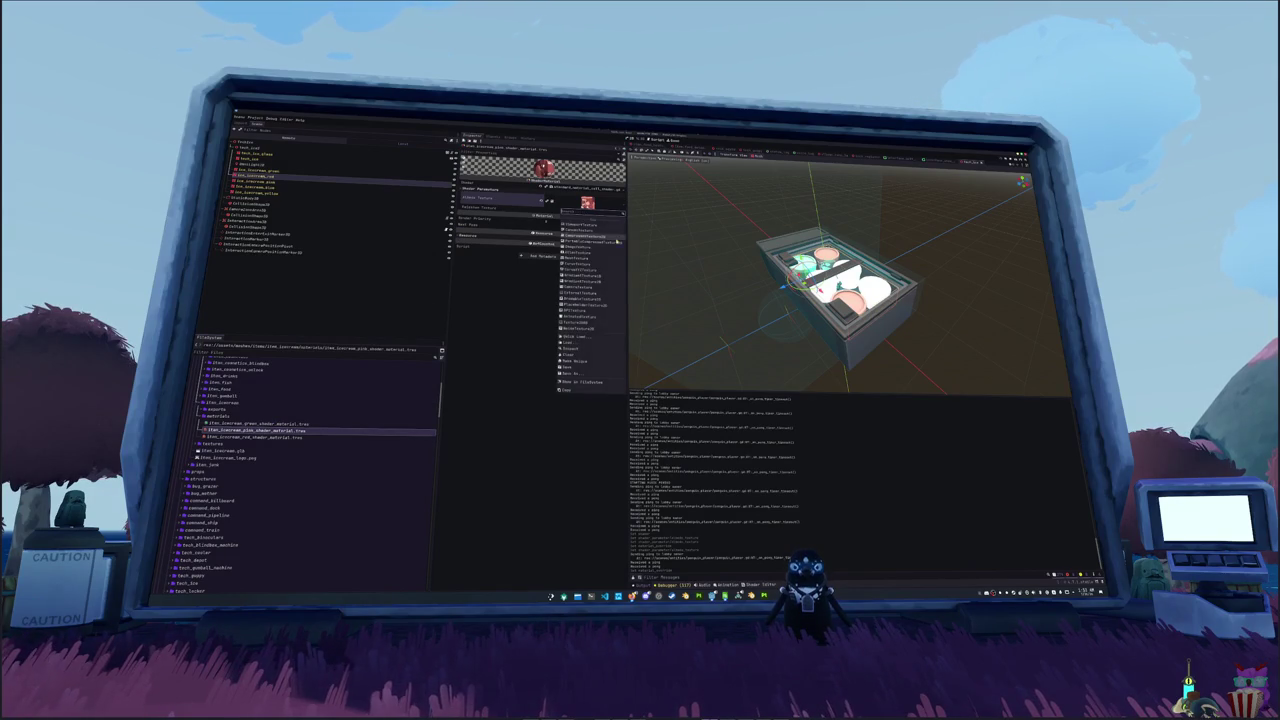
left_click(588, 338)
type("pink")
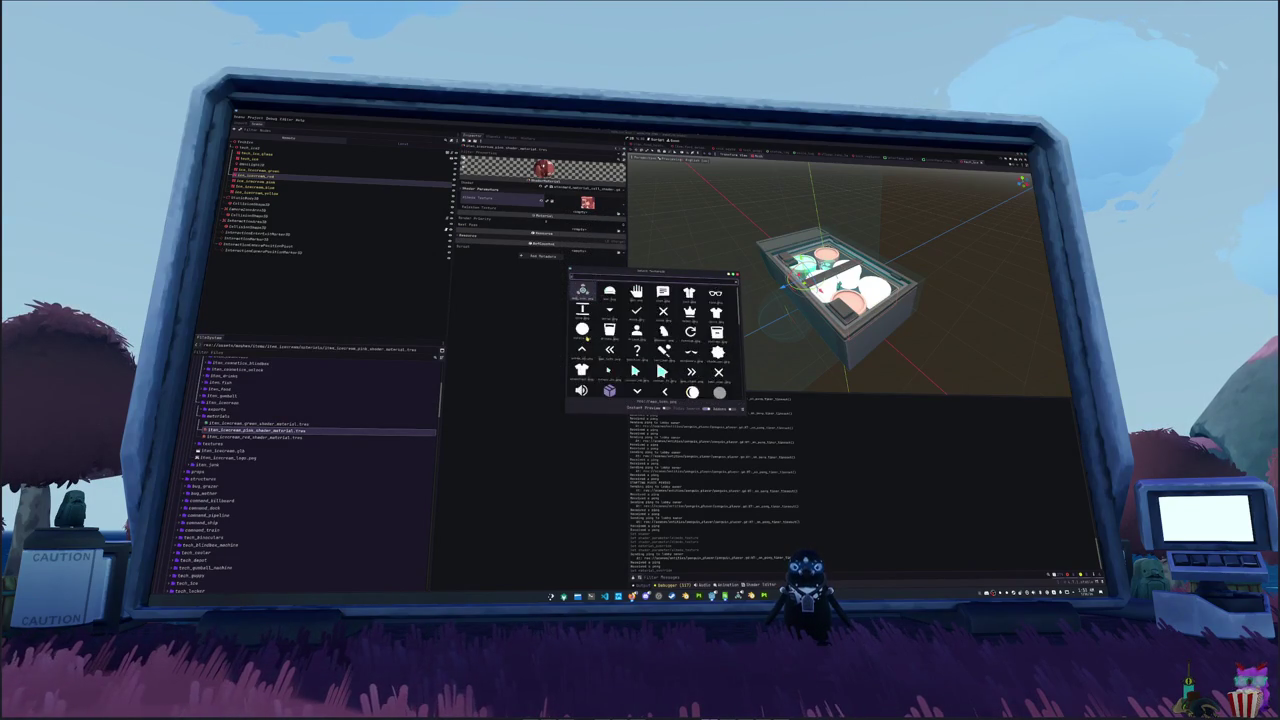
key("BackSpace")
type("k")
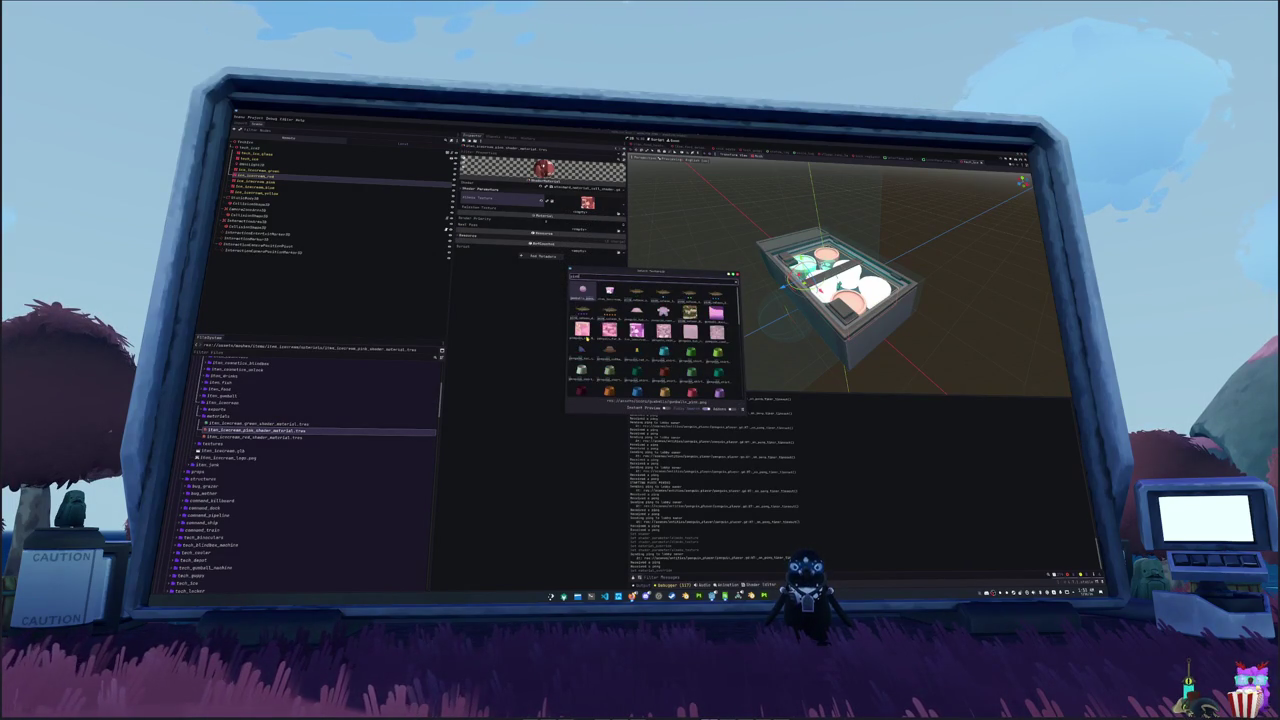
key("Return")
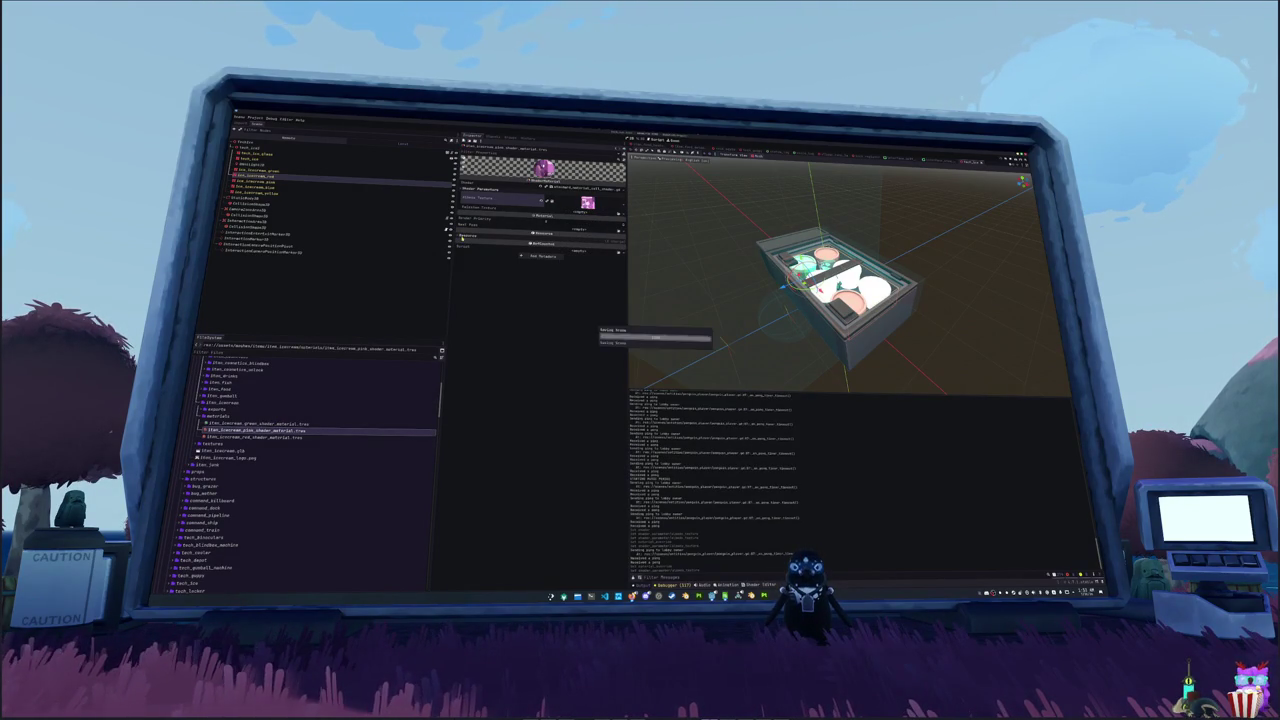
- Set the pink box's Material Override to the pink shader material
left_click(255, 182)
left_click(471, 190)
left_click(619, 204)
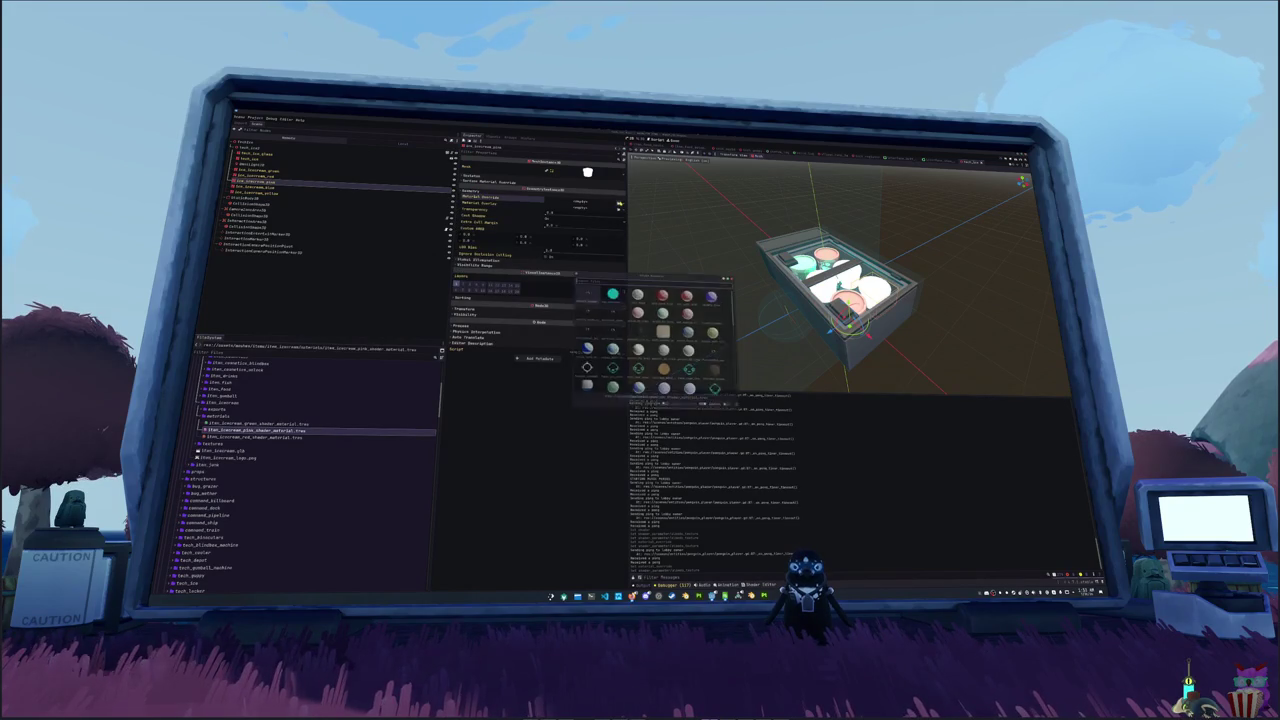
key("Right")
key("Right")
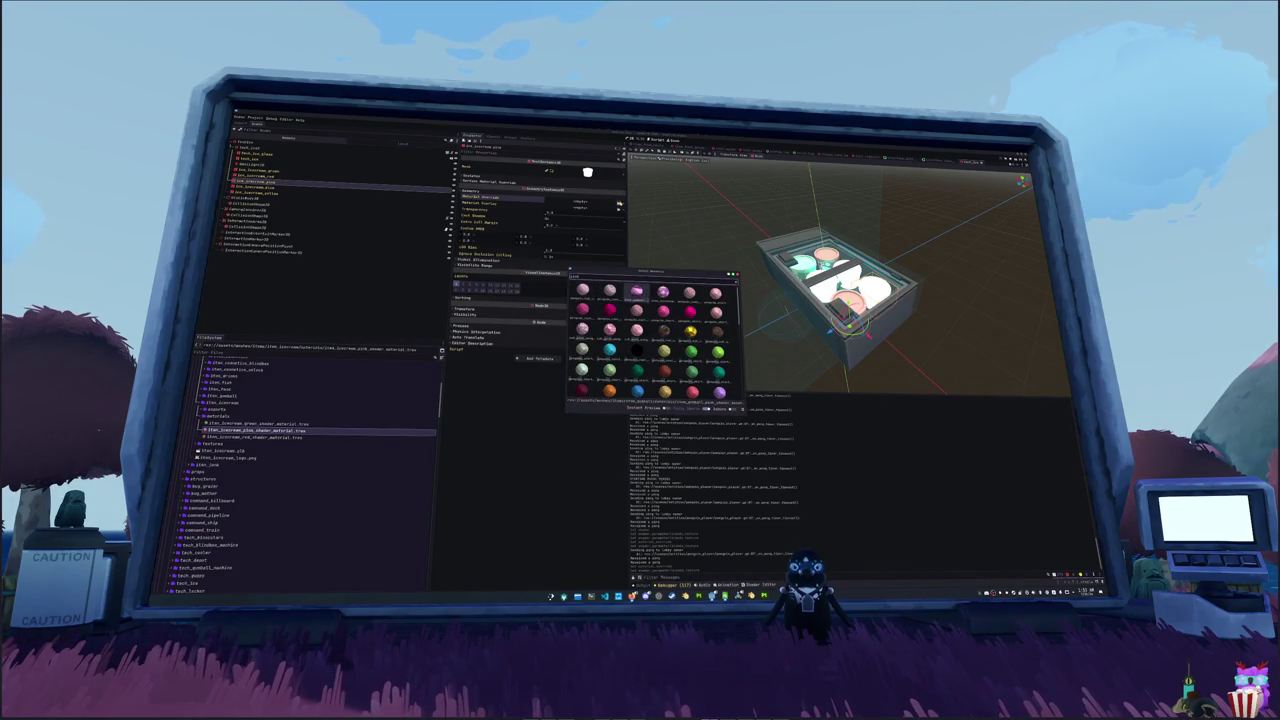
key("Return")
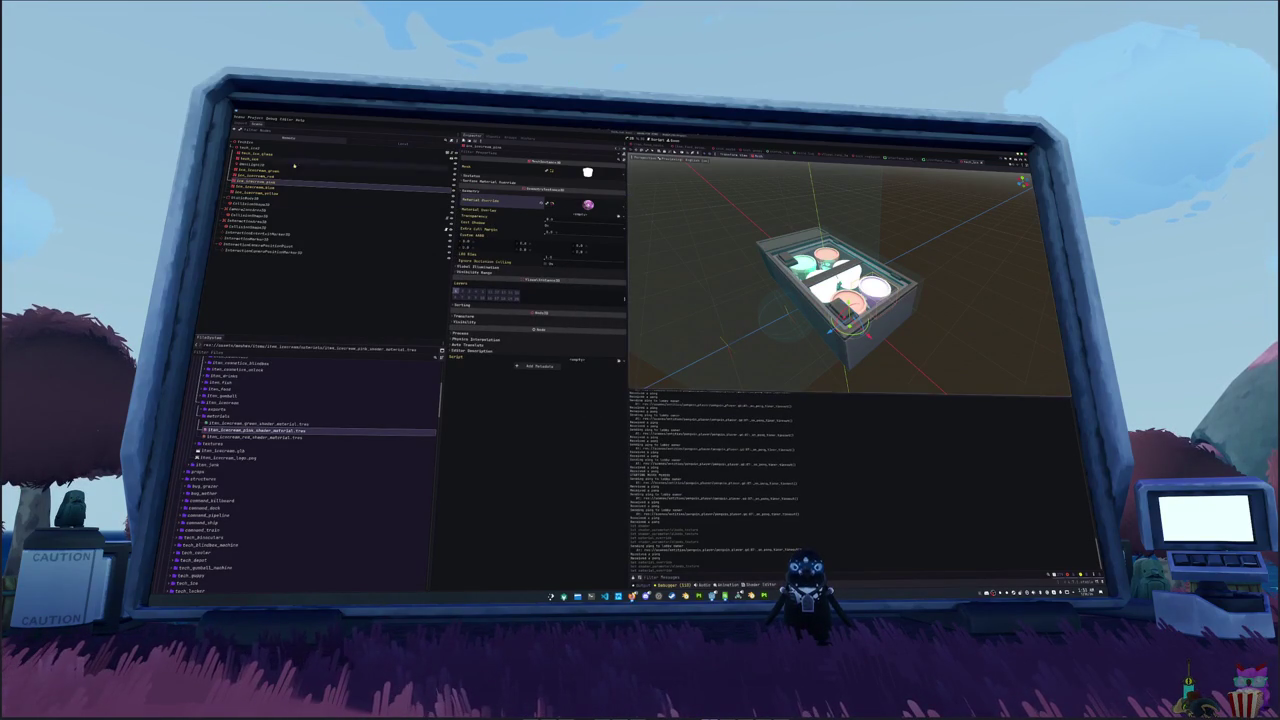
- Duplicate the pink material as item_icecream_blue_shader_material.tres with the blue texture, and override box_icecream_blue with it
key("ctrl+d")
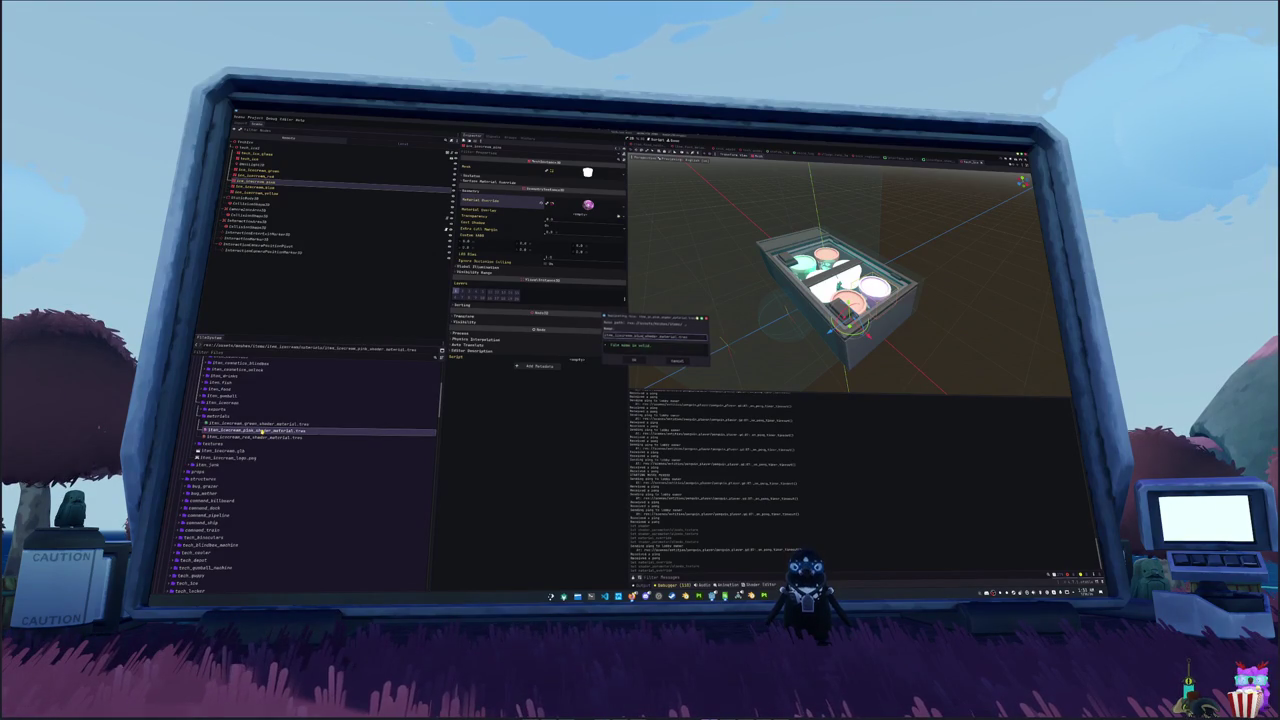
key("Return")
left_click(270, 423)
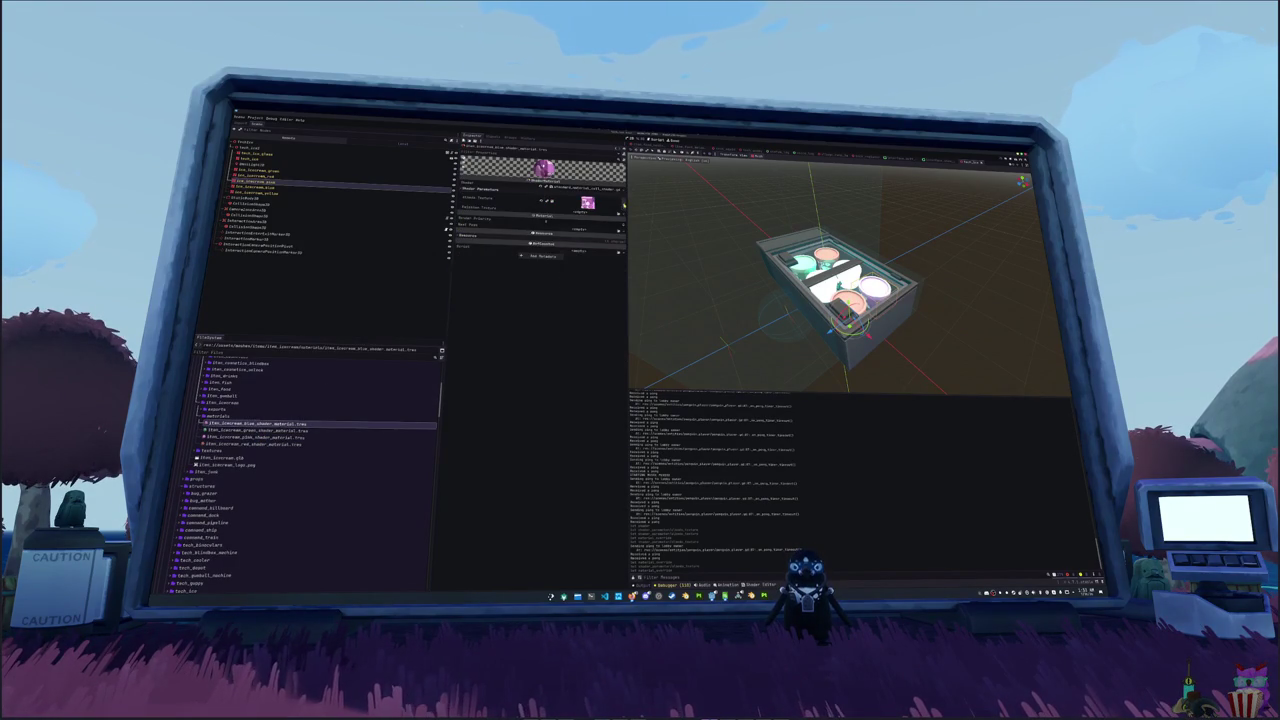
left_click(621, 203)
left_click(592, 340)
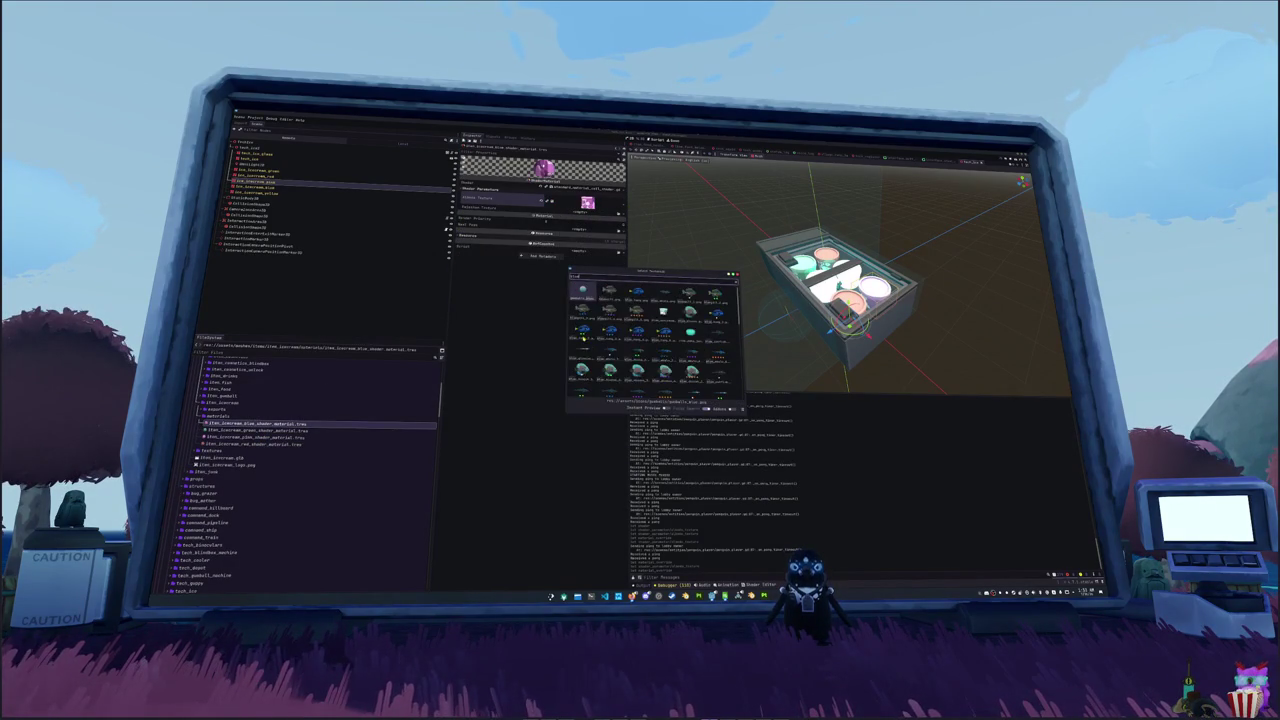
double_click(583, 290)
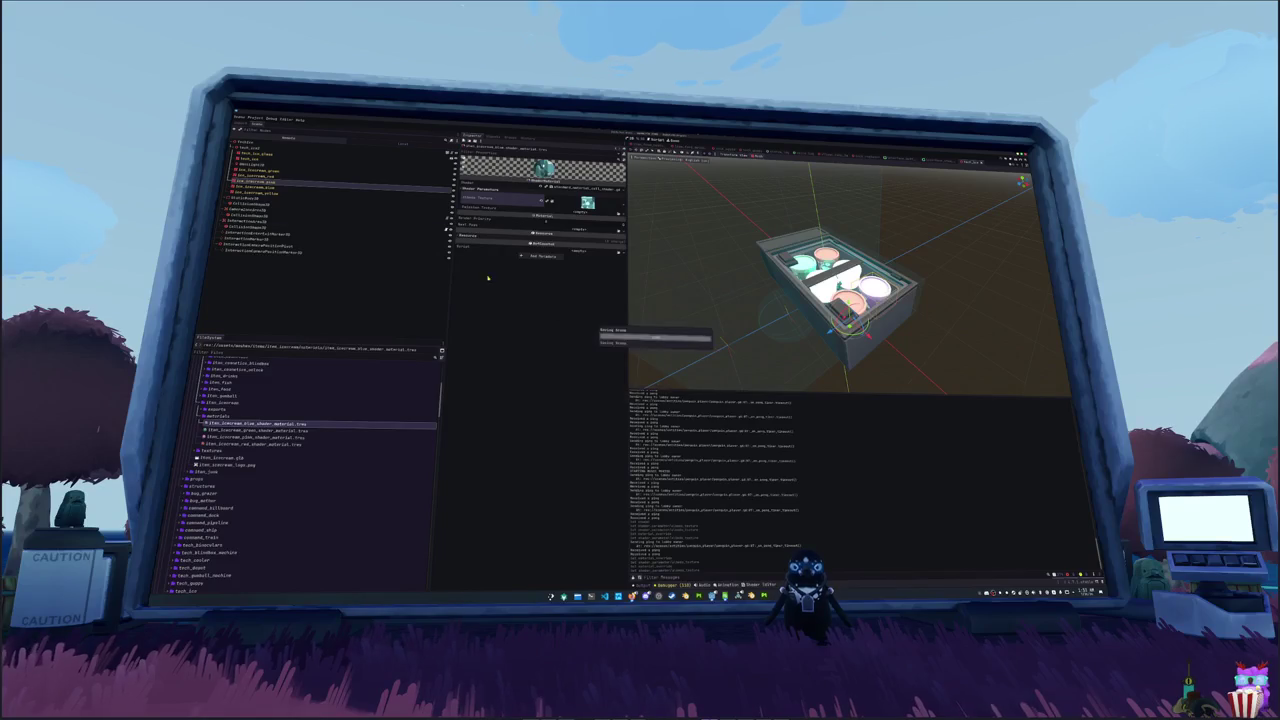
left_click(255, 187)
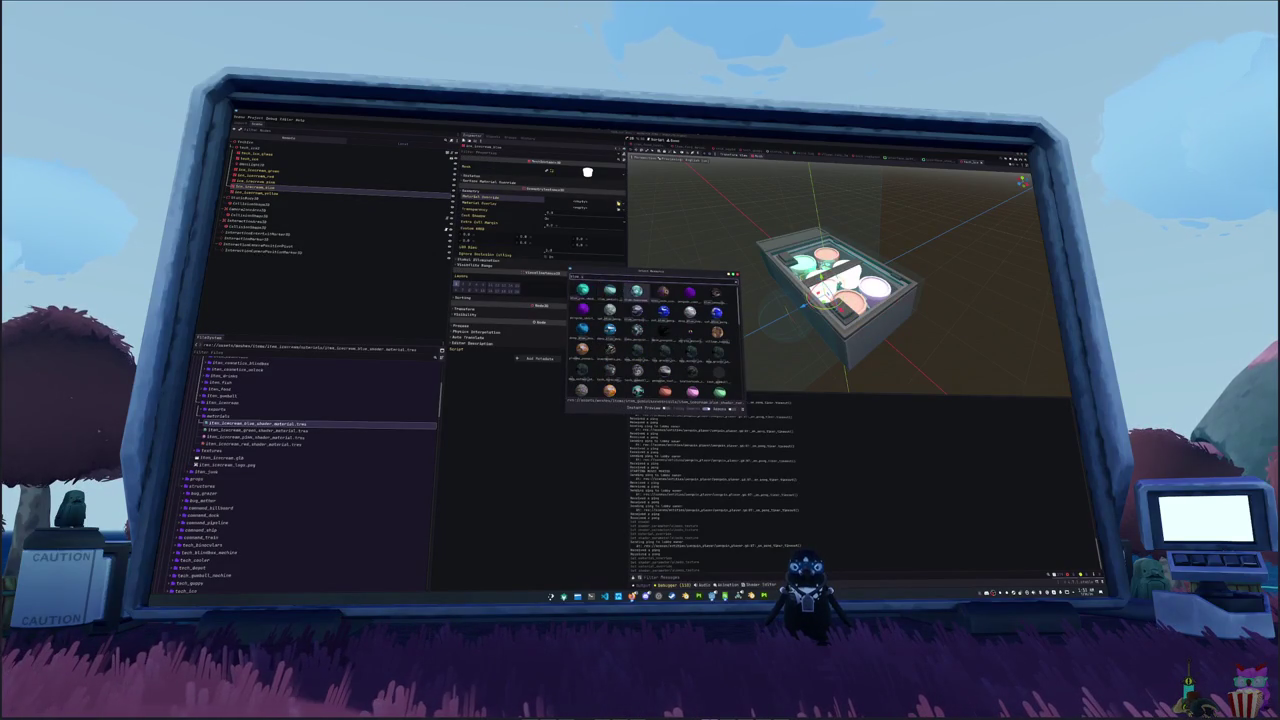
double_click(637, 291)
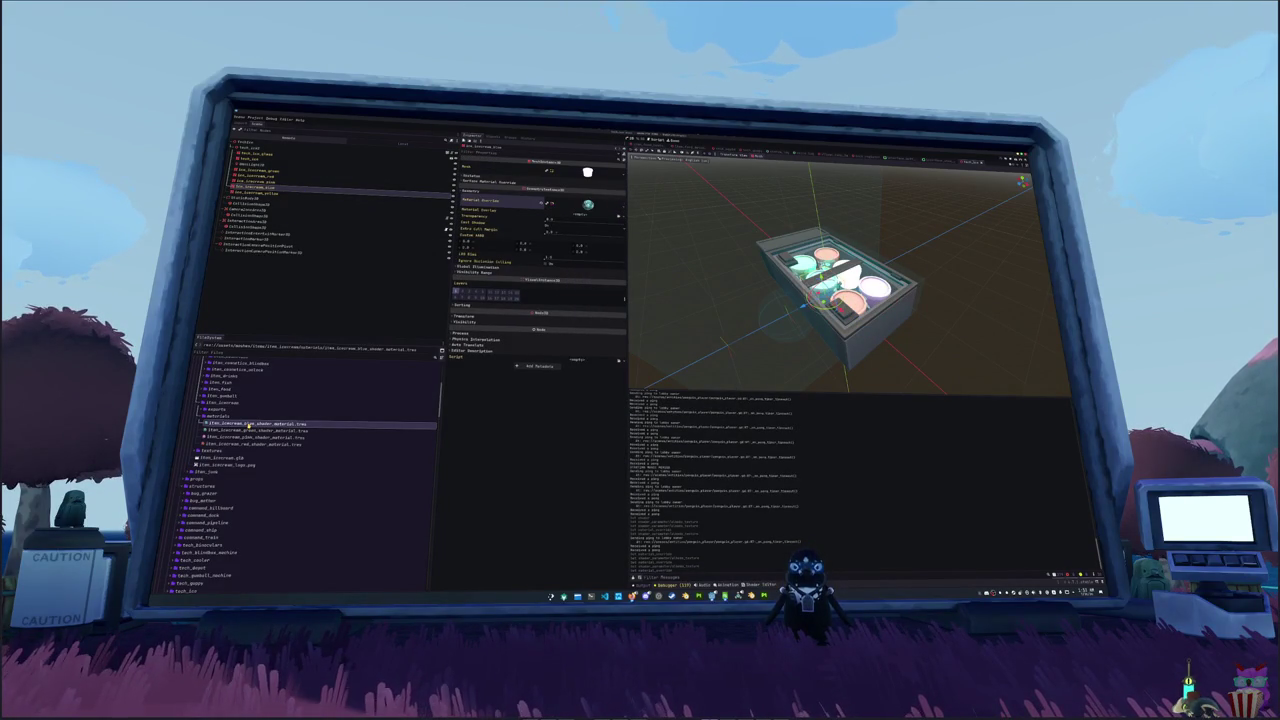
- Duplicate the blue shader material as a yellow copy and give it the yellow albedo texture
key("ctrl+d")
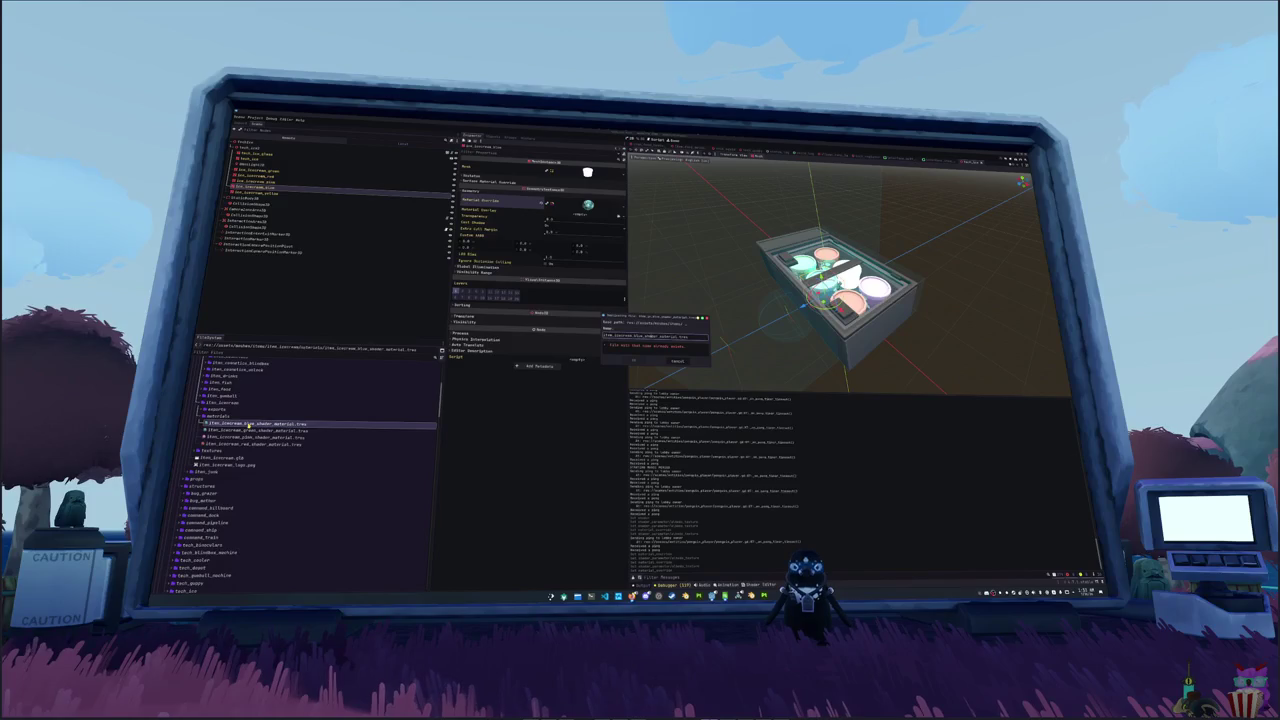
type("y")
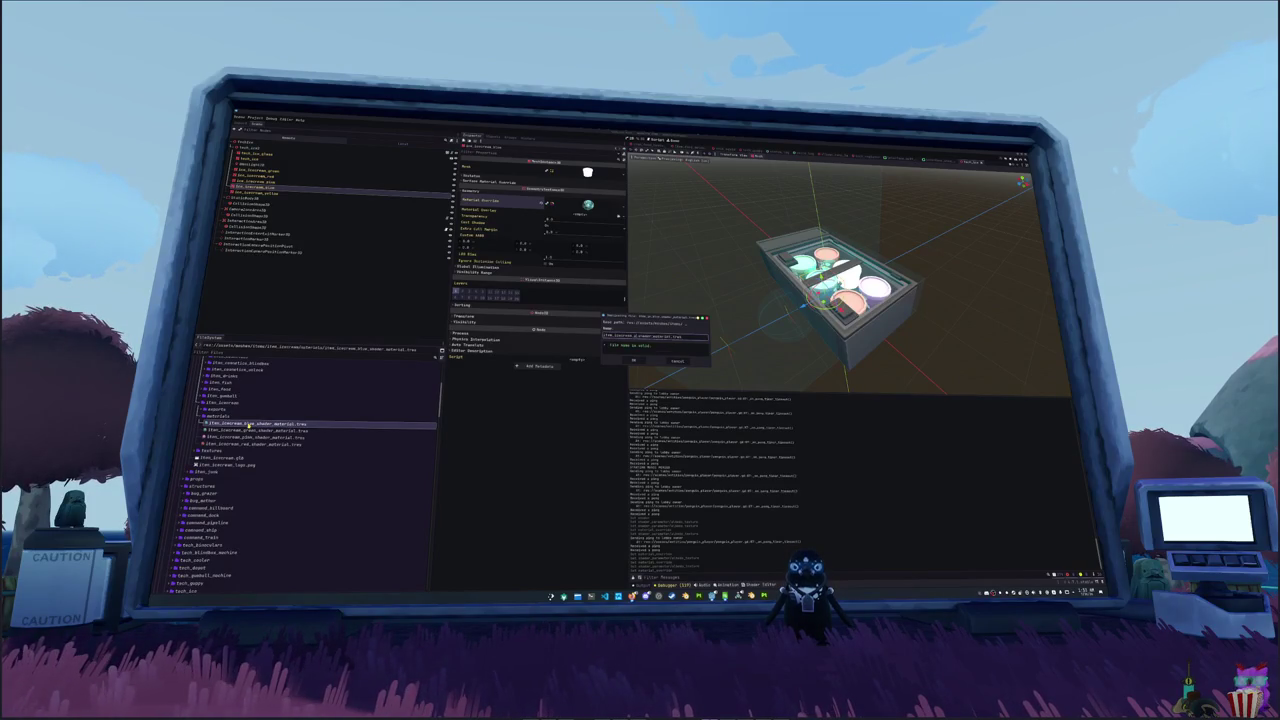
key("Return")
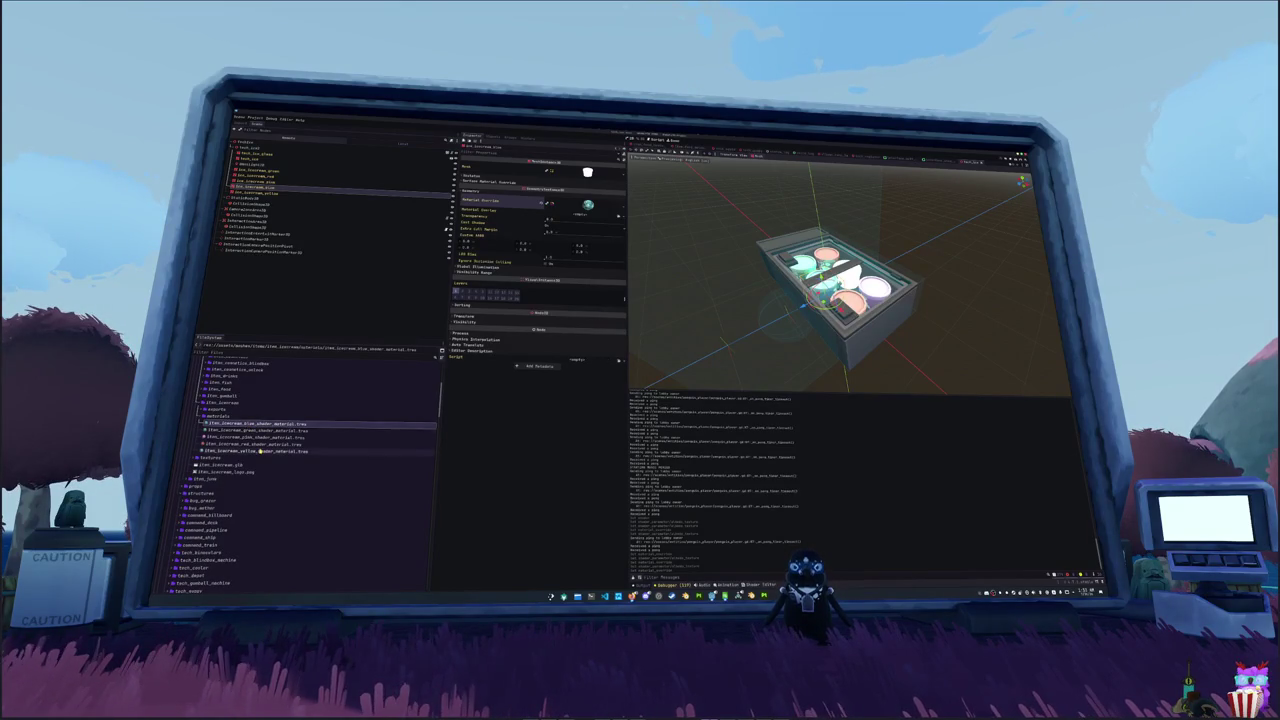
left_click(614, 210)
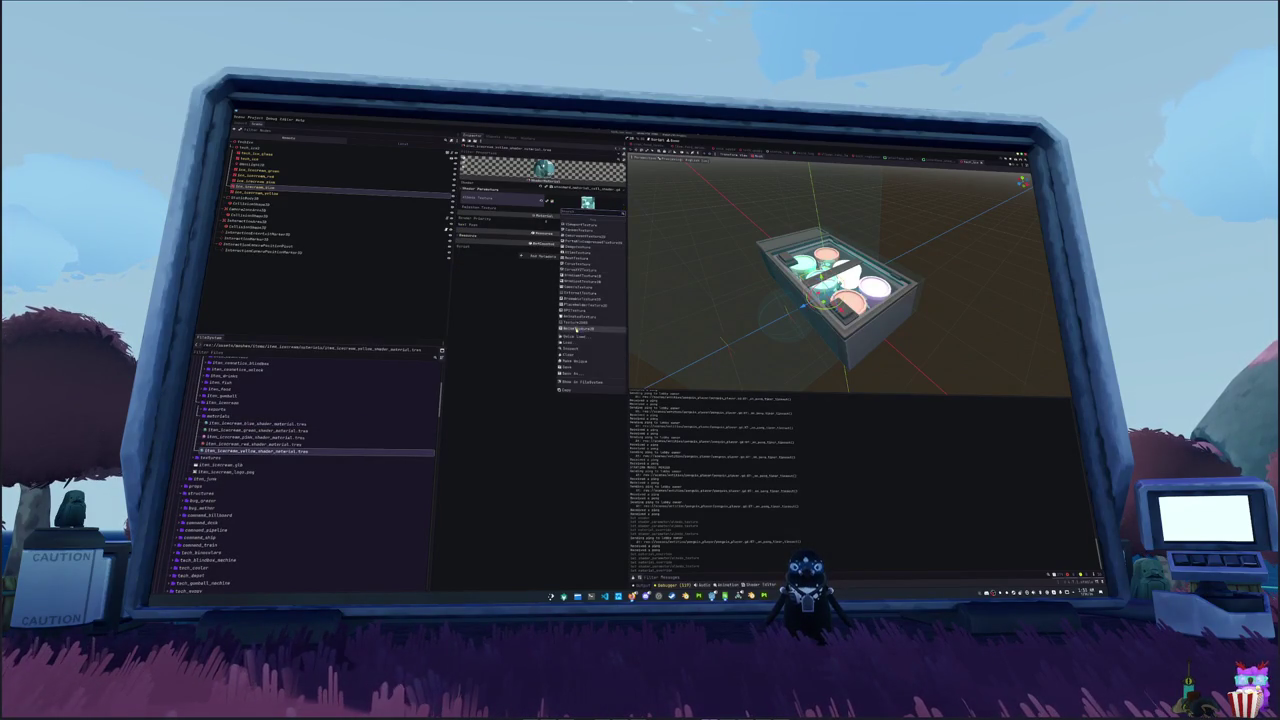
left_click(580, 331)
type("yellow_ice")
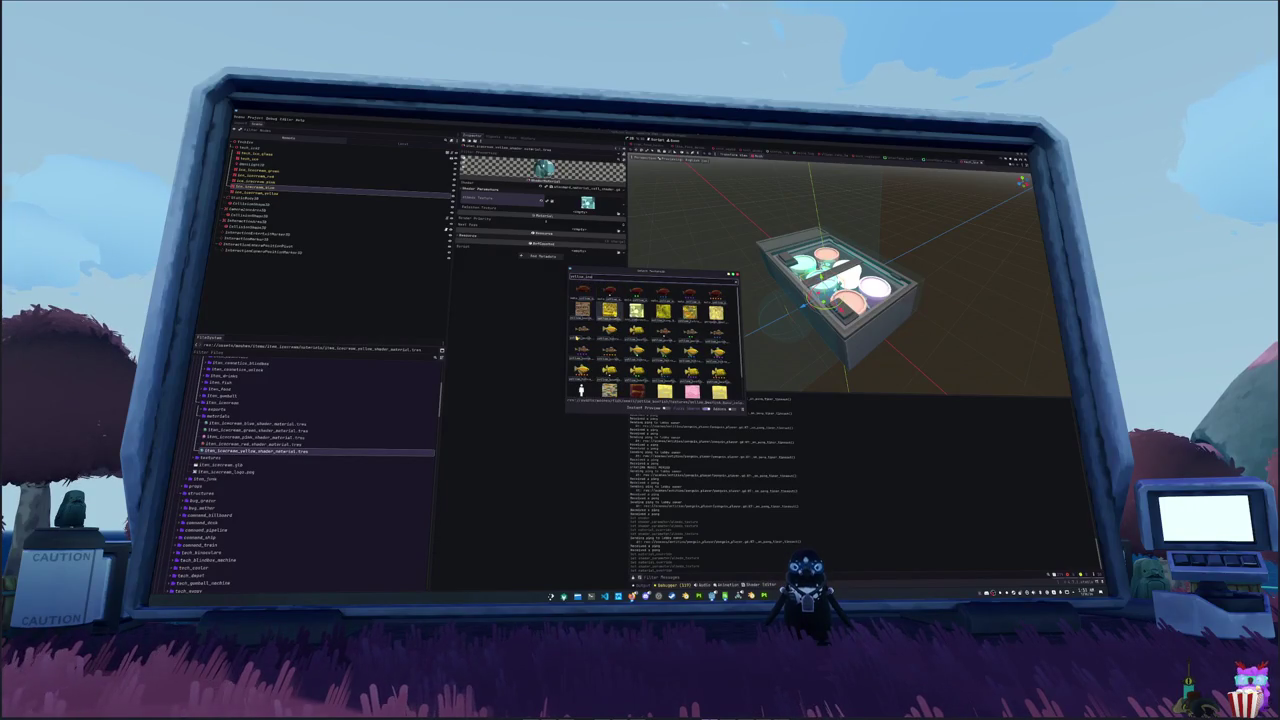
key("Return")
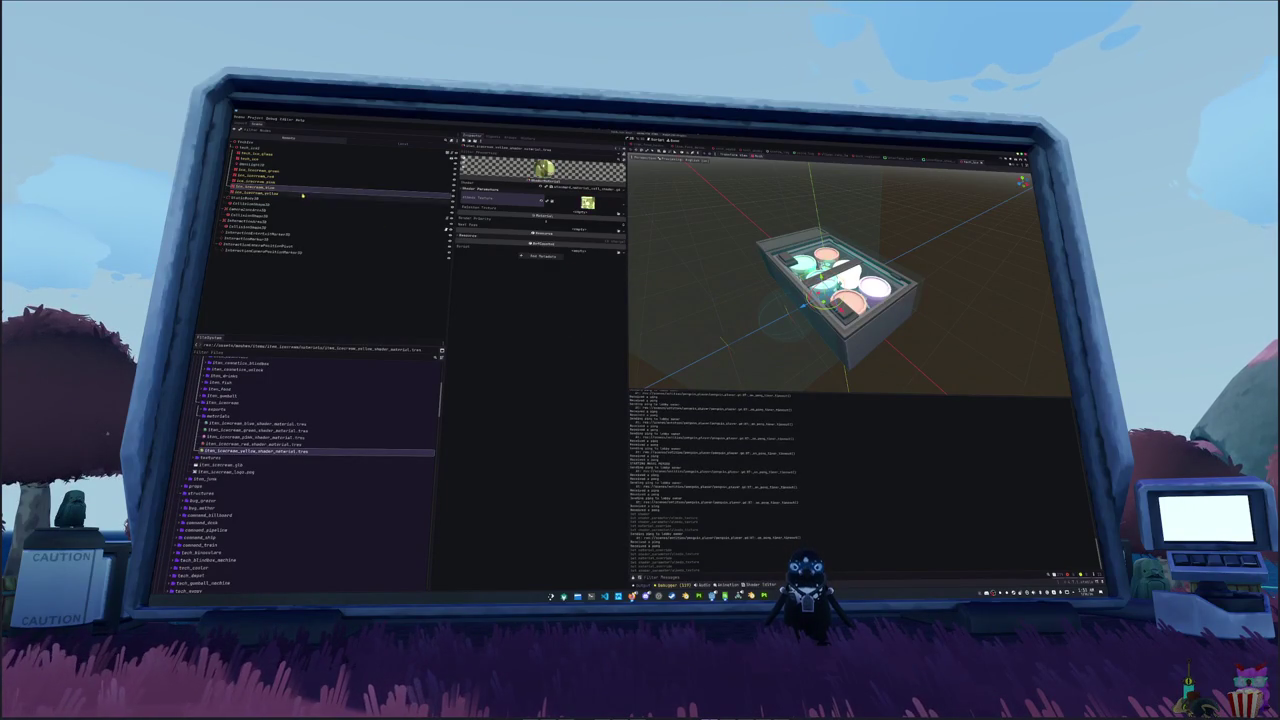
- Set another ice cream cup mesh's Material Override to item_icecream_yellow_shader_material
left_click(302, 194)
left_click(618, 204)
left_click(580, 325)
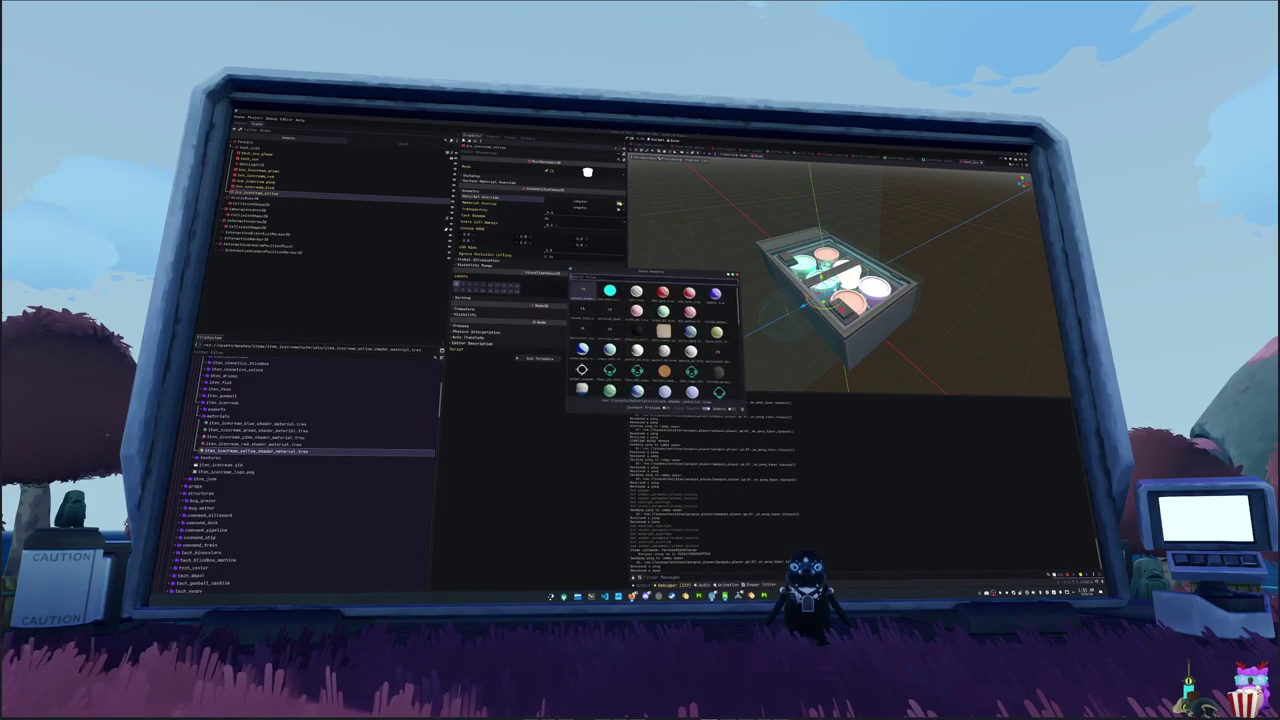
type("icecream")
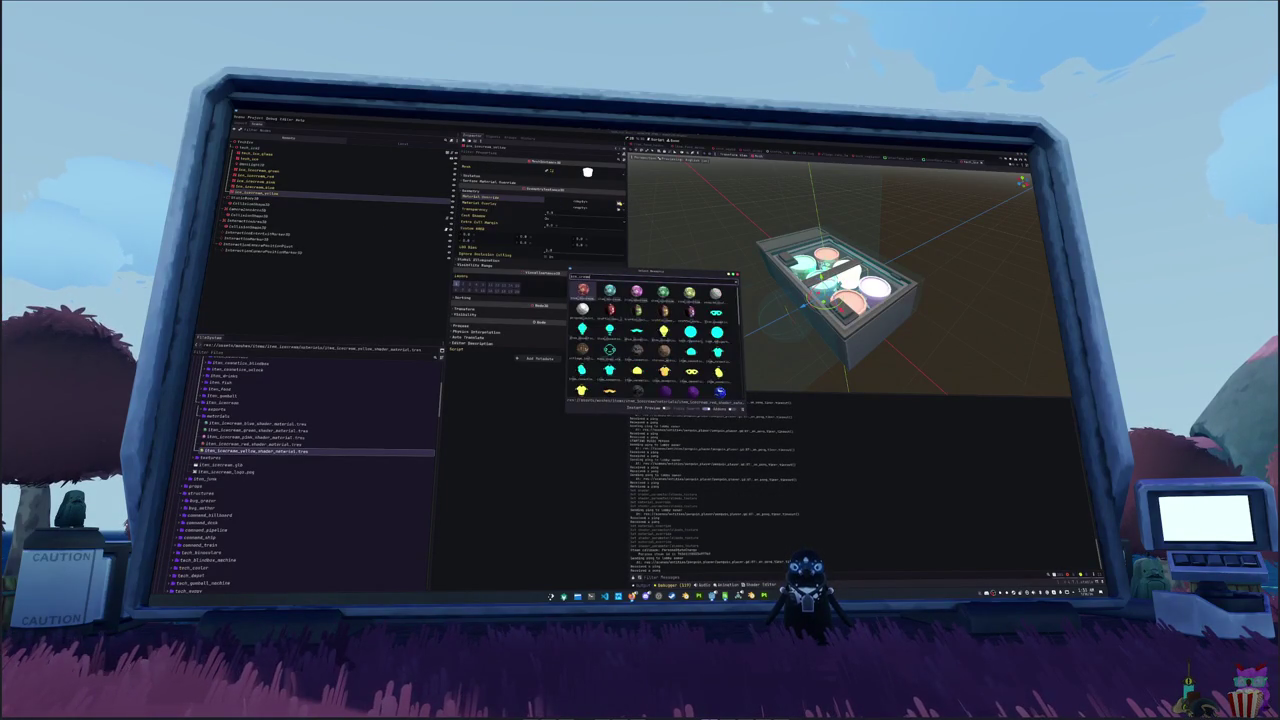
key("Right")
key("Right")
key("Right")
key("Return")
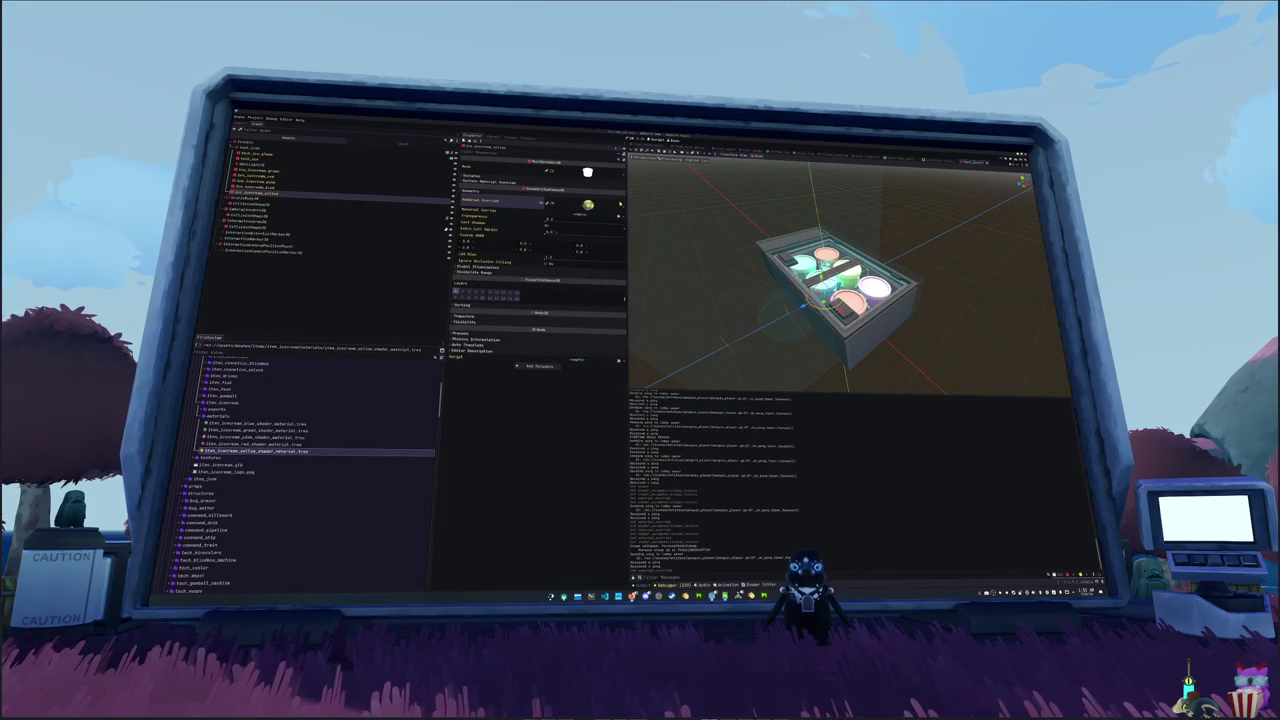
scroll(706, 254, "up", 8)
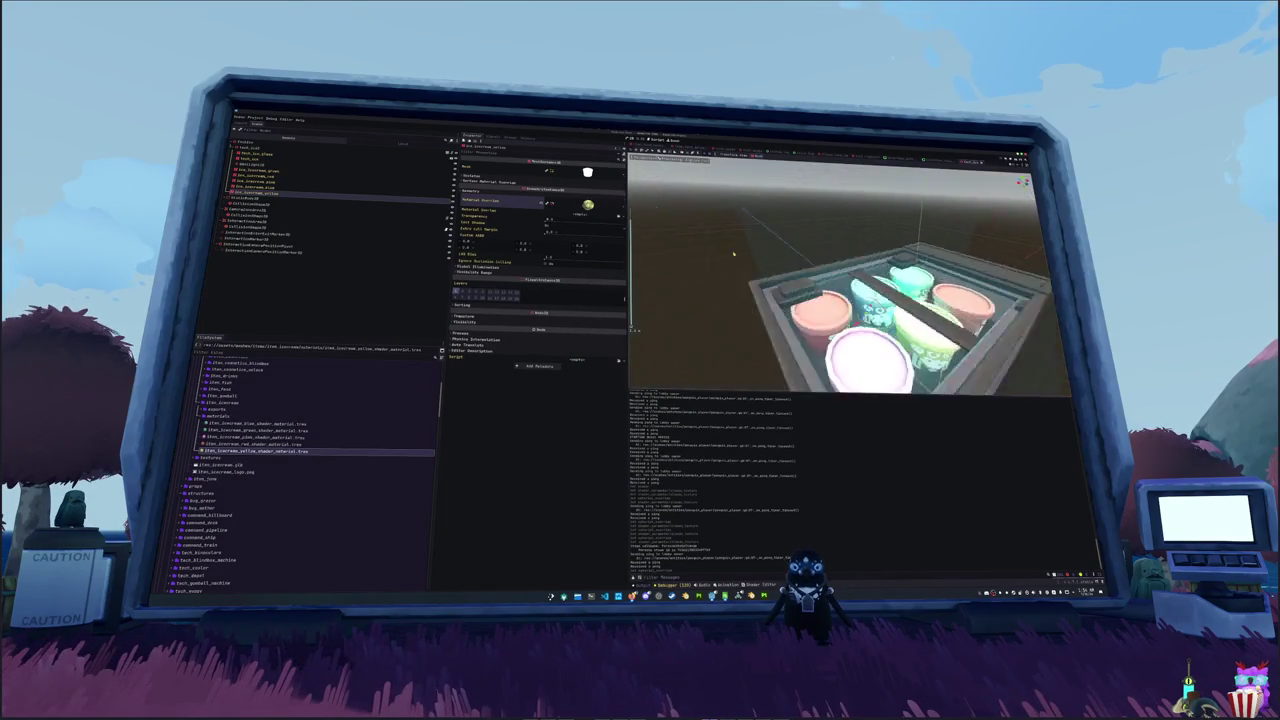
scroll(706, 254, "down", 8)
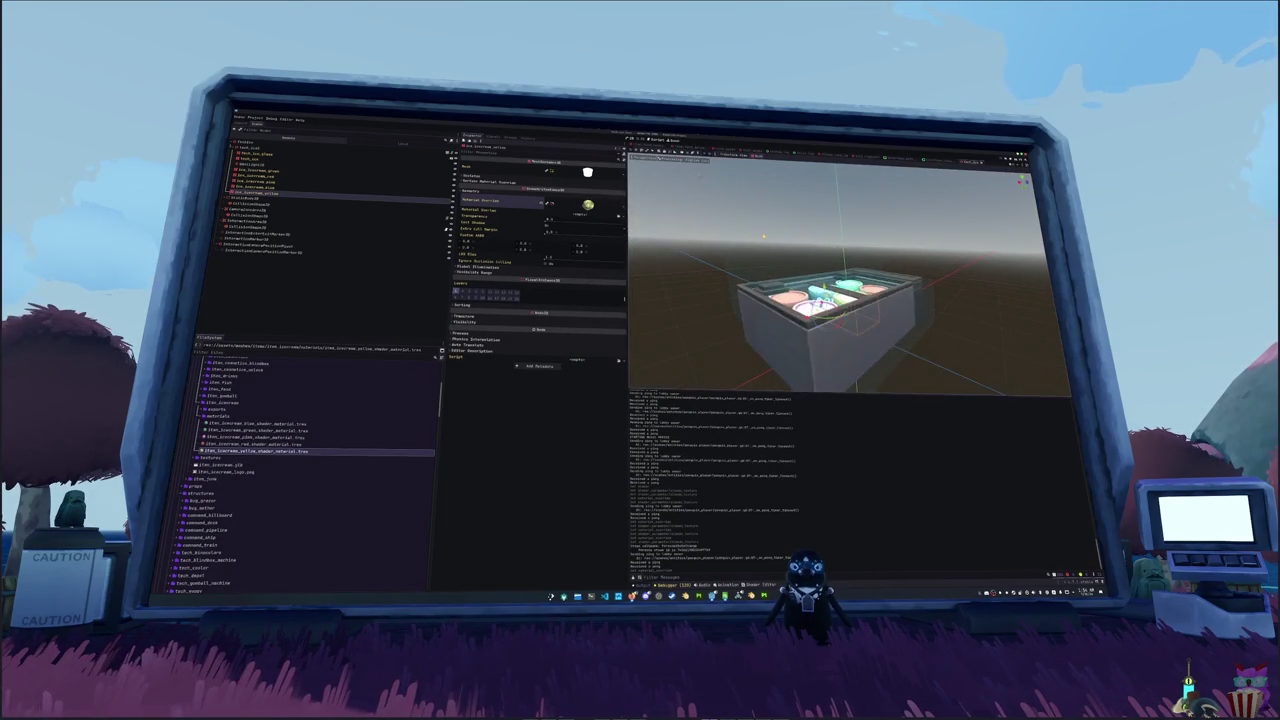
scroll(706, 254, "up", 8)
scroll(706, 254, "down", 10)
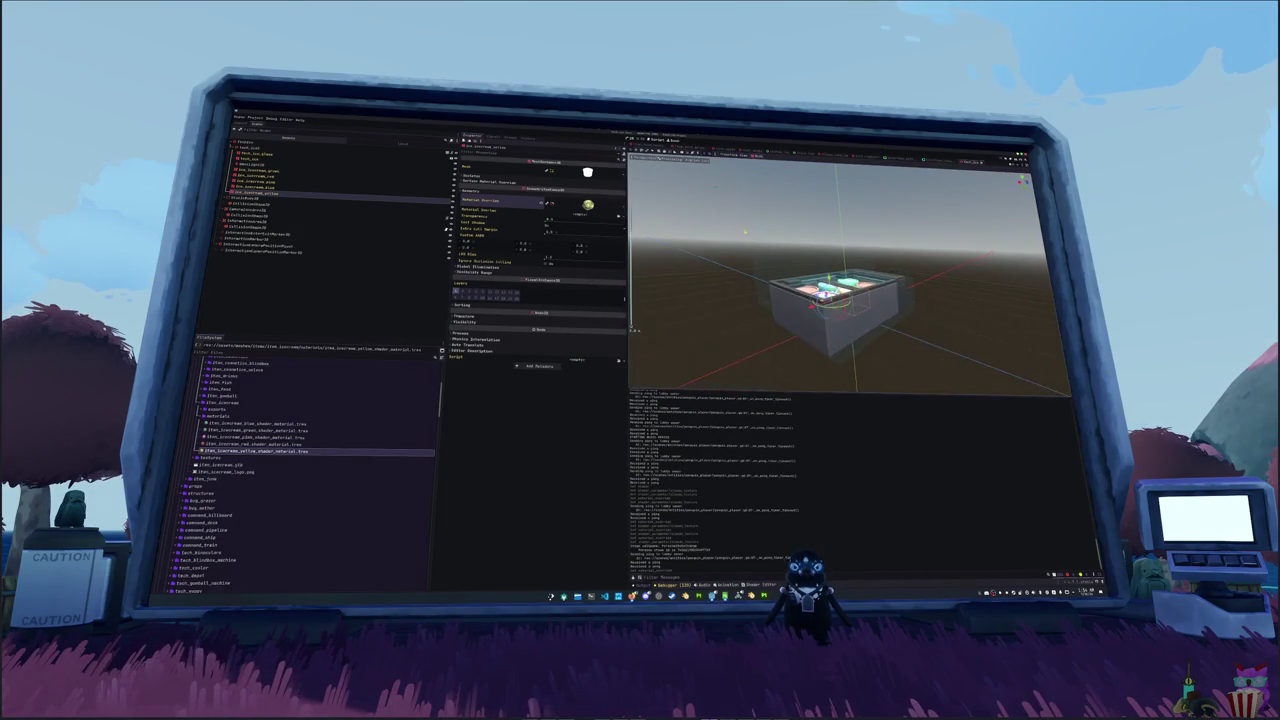
left_click(246, 158)
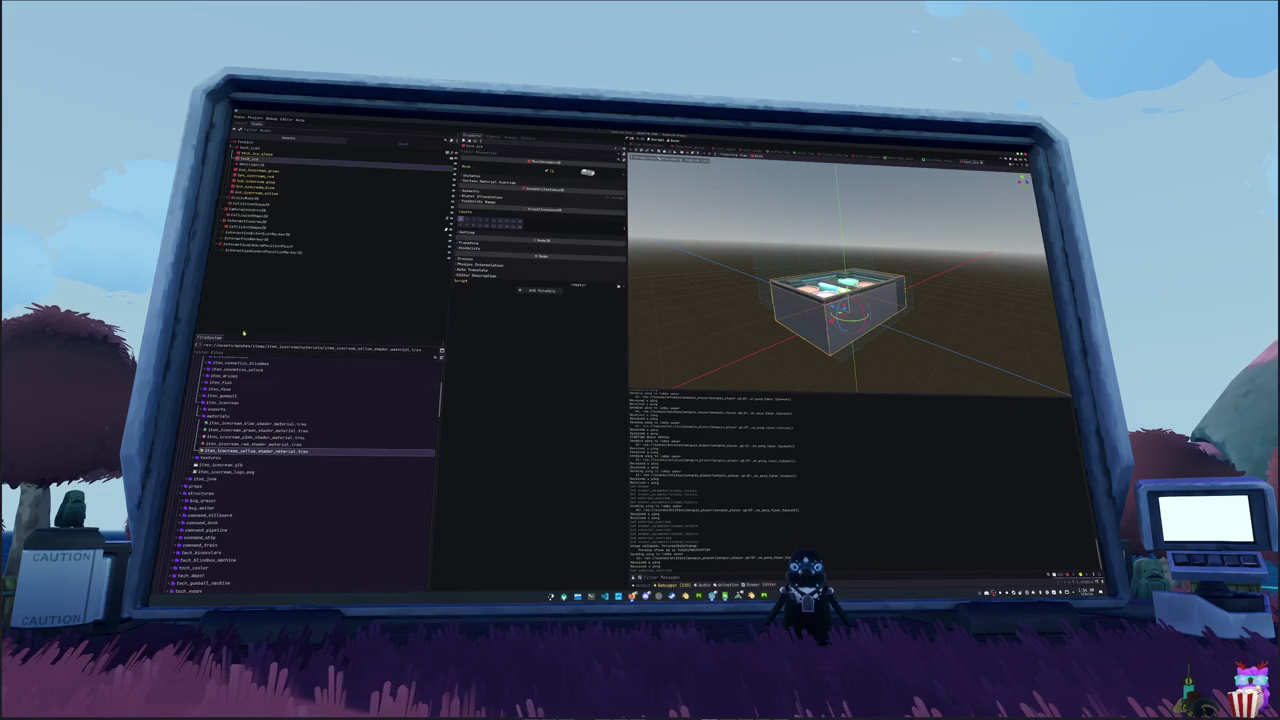
left_click(222, 423)
- Preview item_icecream_logo.png, then collapse the globals and tech_ice folders in the FileSystem dock
scroll(232, 448, "down", 3)
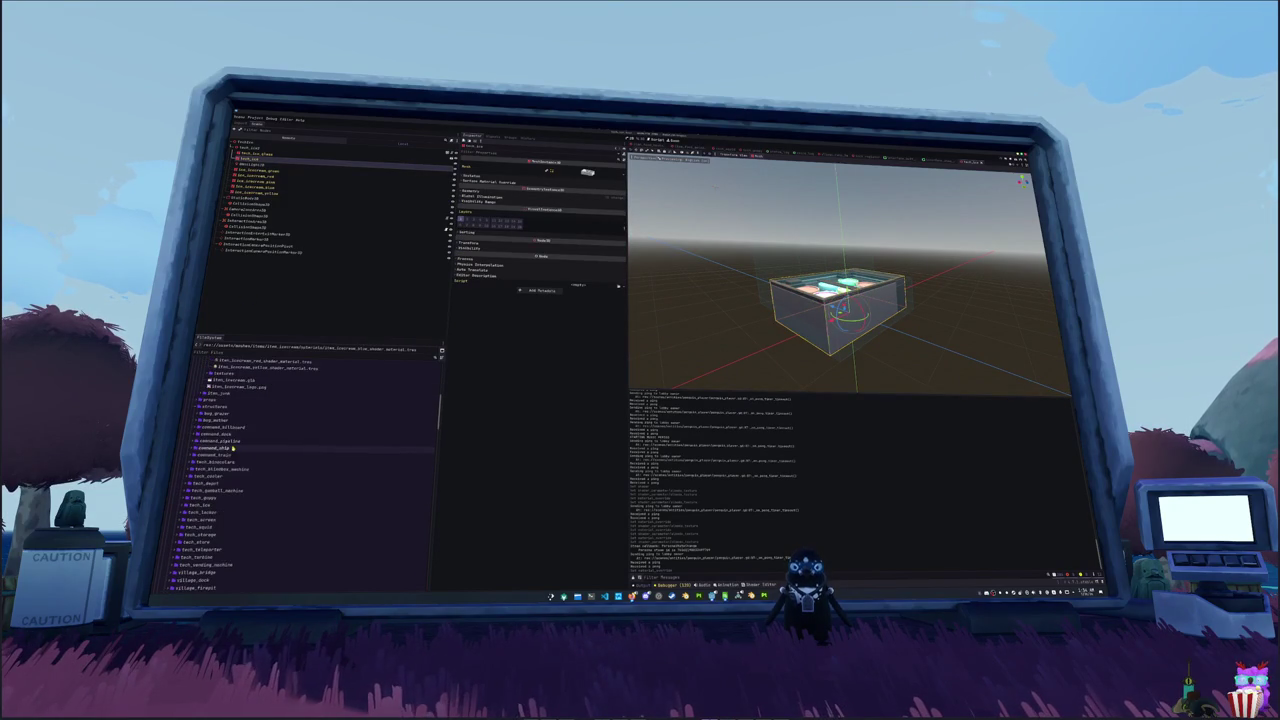
left_click(249, 387)
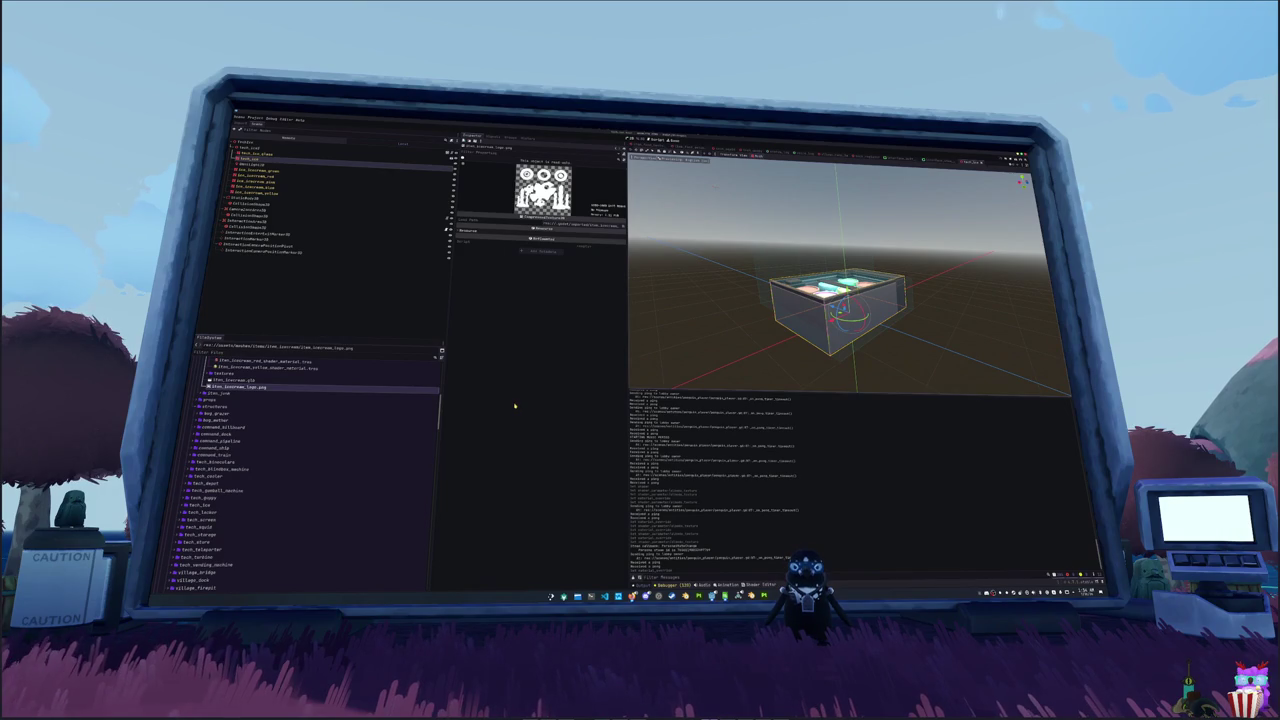
scroll(286, 475, "up", 10)
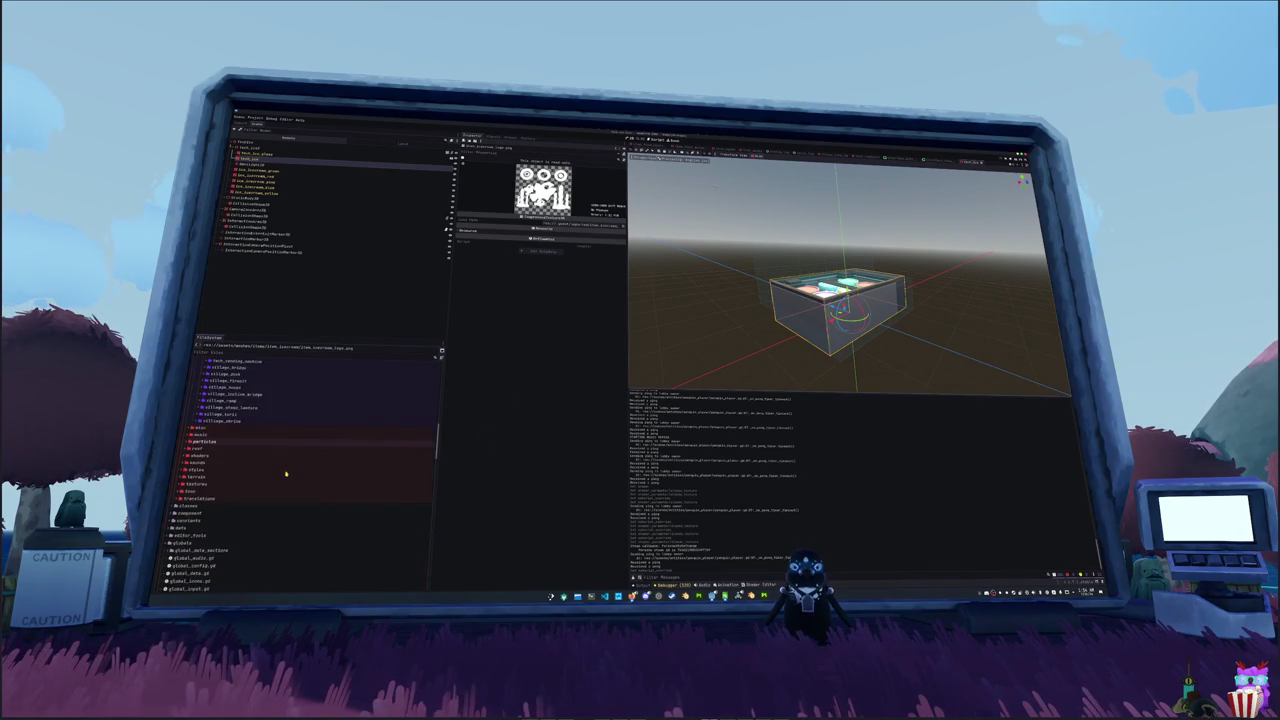
left_click(225, 425)
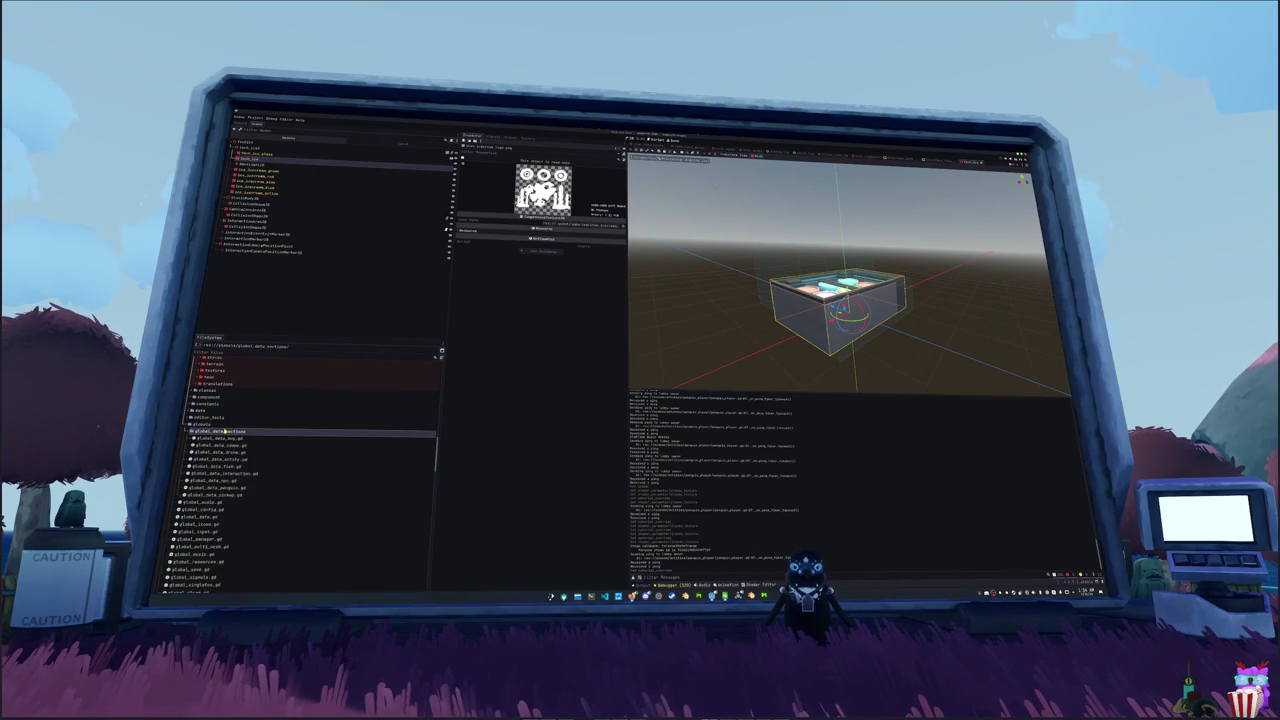
double_click(225, 425)
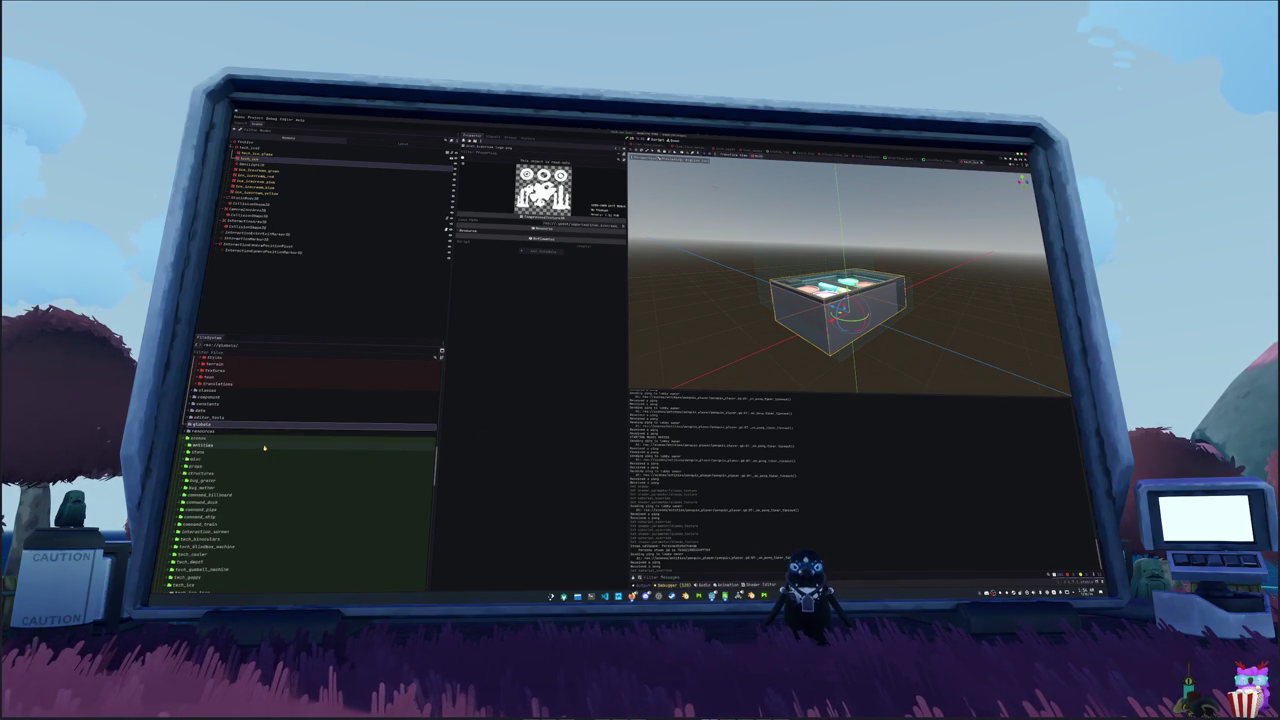
scroll(265, 448, "down", 1)
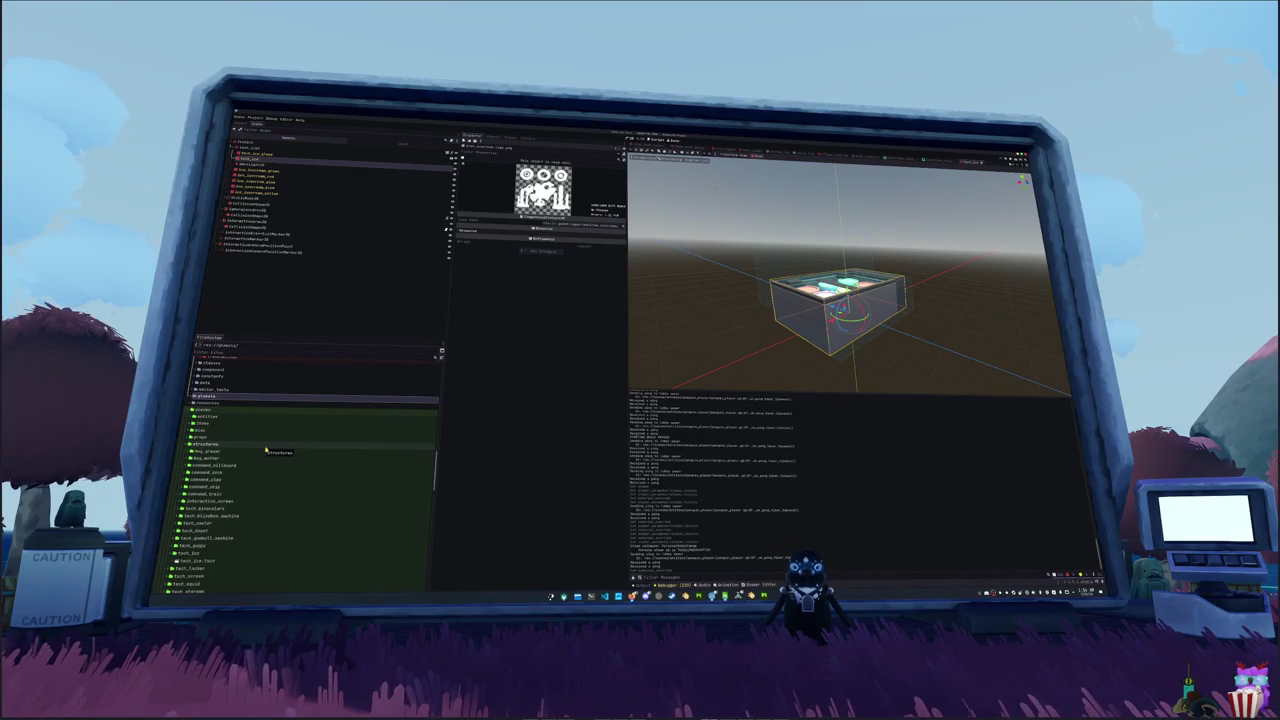
scroll(266, 450, "down", 3)
double_click(255, 463)
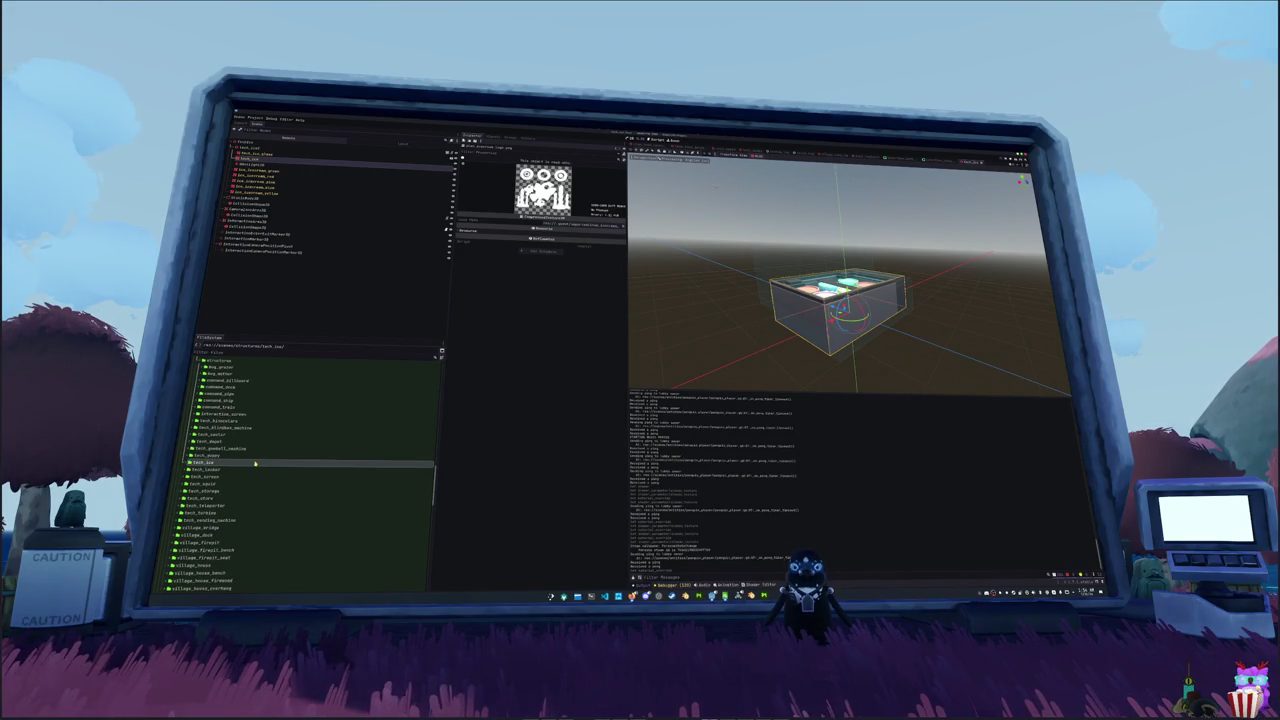
scroll(255, 463, "down", 3)
left_click(246, 446)
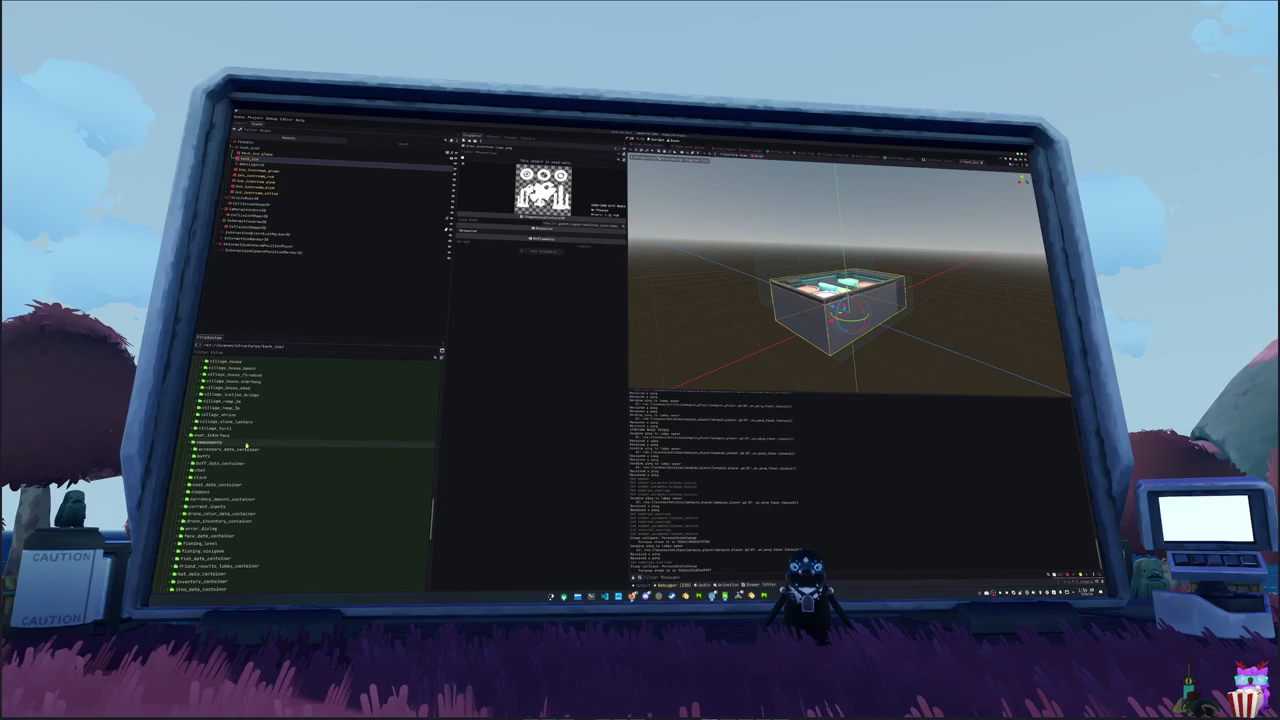
- Expand the scenes items folder and select the rice ball item folder
scroll(224, 490, "up", 5)
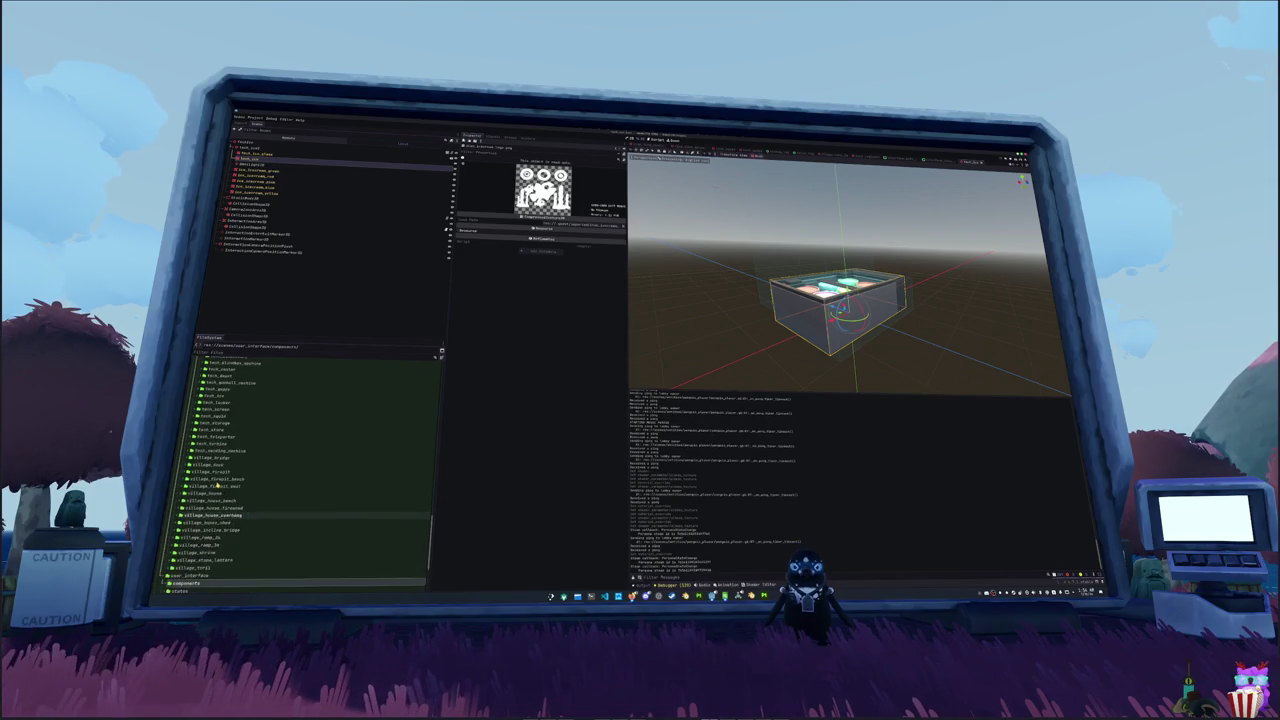
double_click(212, 386)
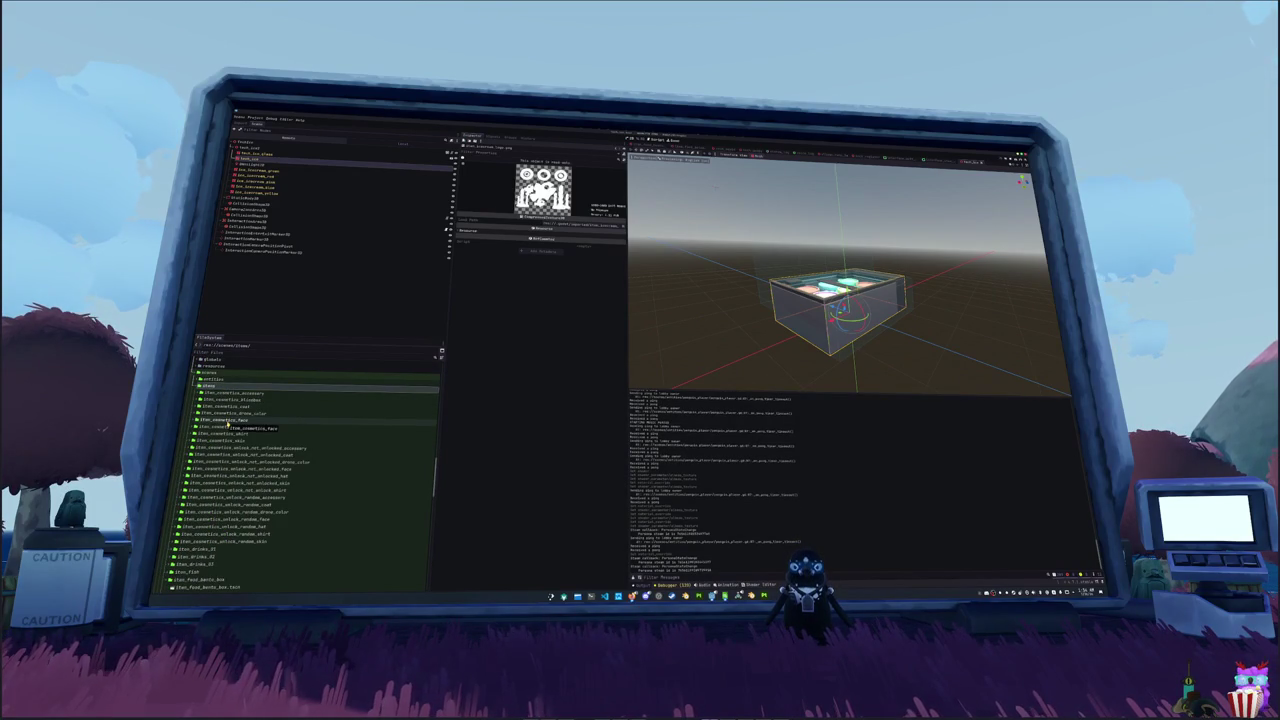
scroll(228, 423, "down", 3)
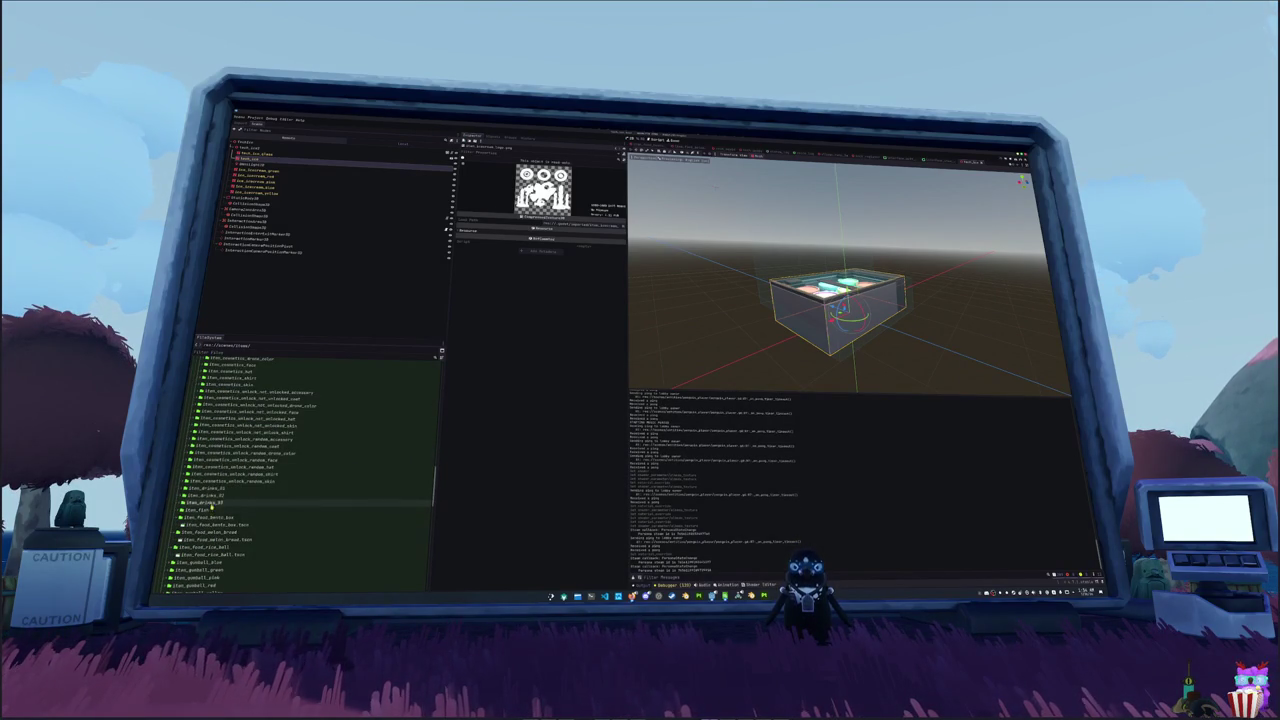
scroll(212, 508, "down", 1)
left_click(211, 488)
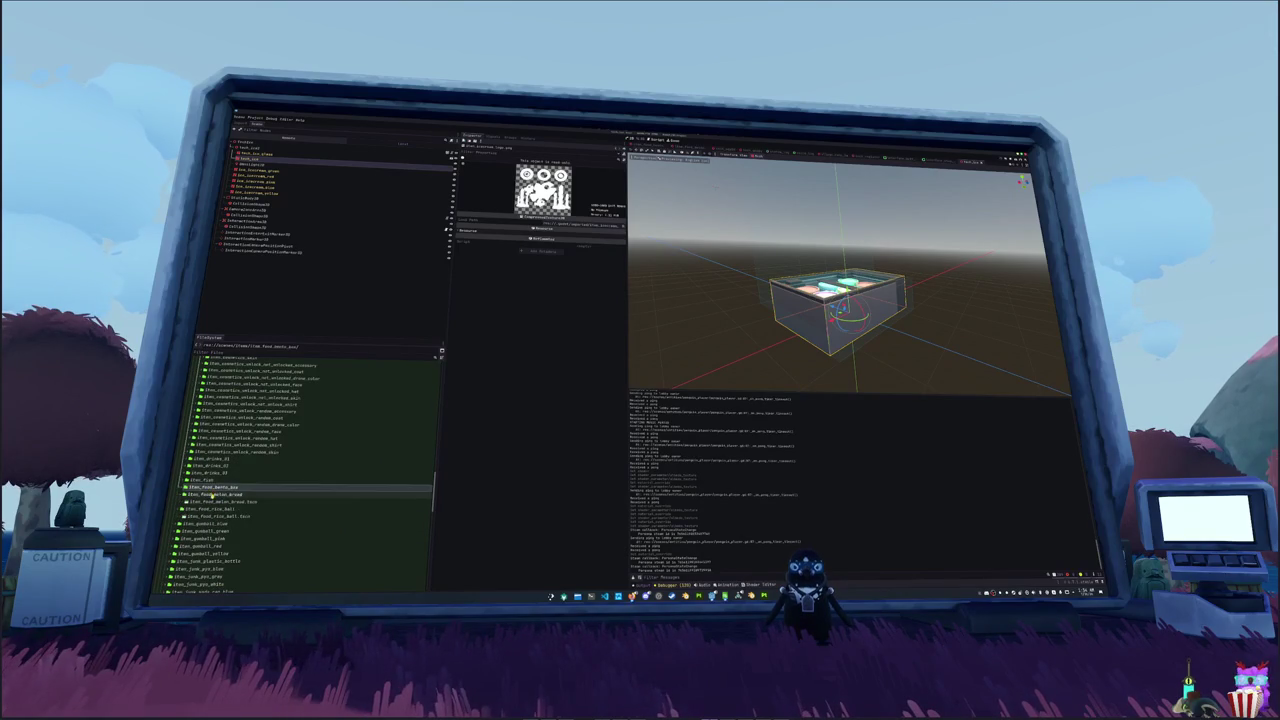
double_click(212, 495)
double_click(212, 502)
- Duplicate the rice ball folder as item_icecream_green and rename its scene to item_icecream_green.tscn
key("ctrl+d")
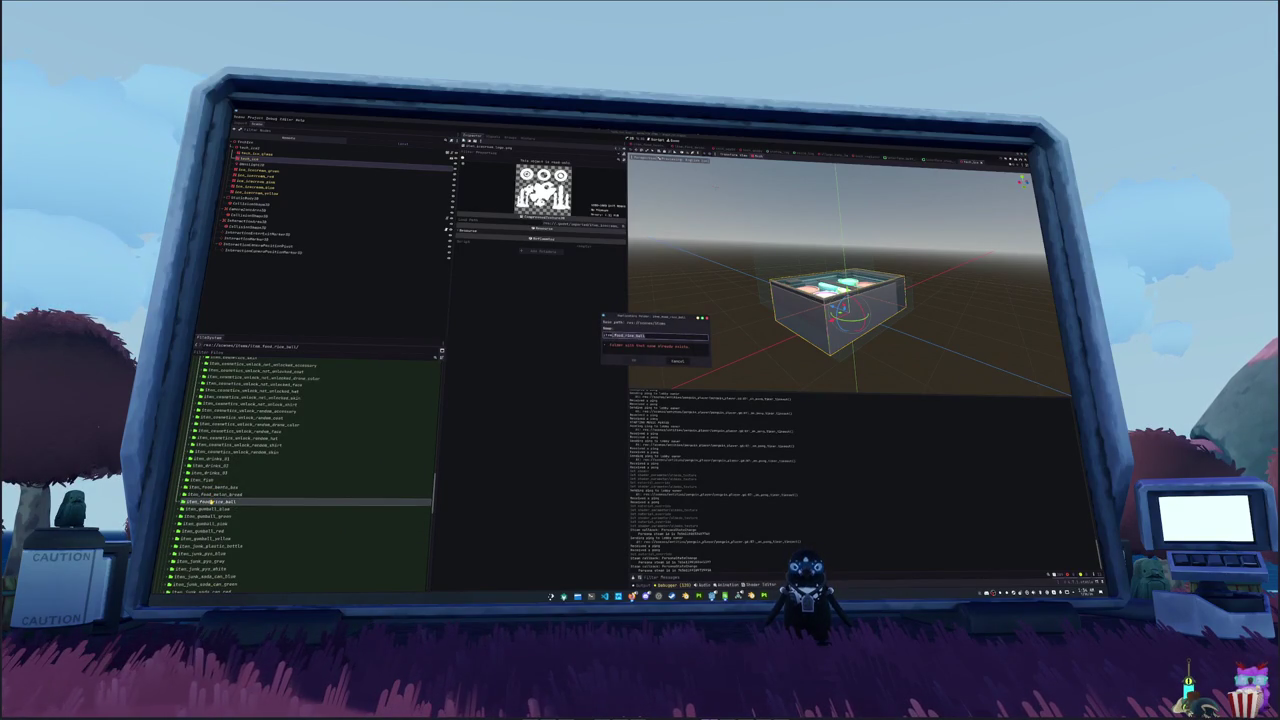
key("BackSpace")
key("BackSpace")
key("BackSpace")
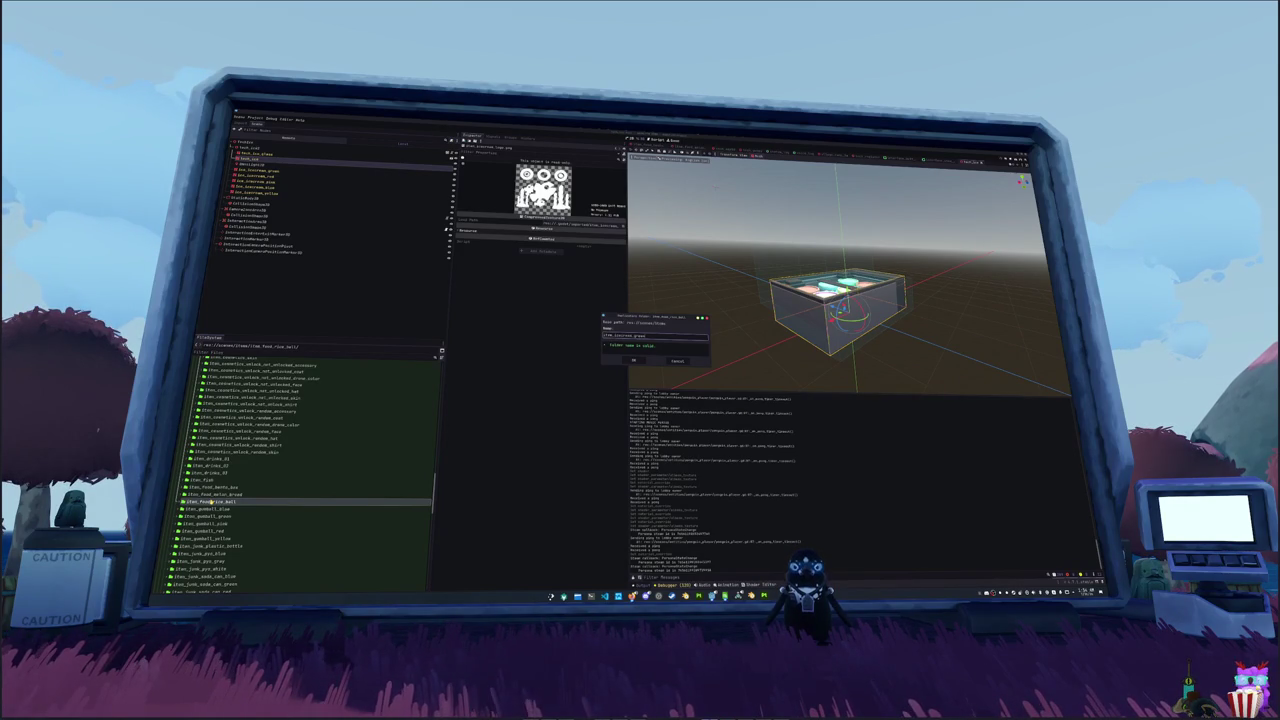
key("Return")
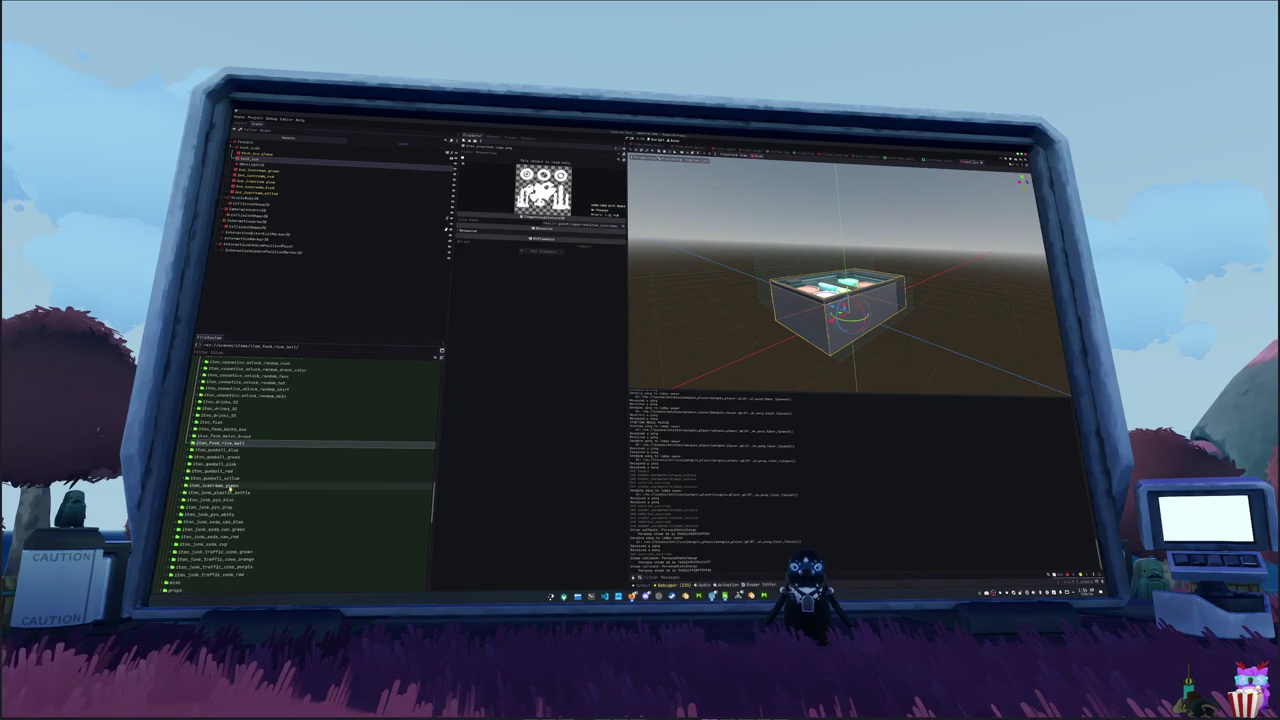
key("F2")
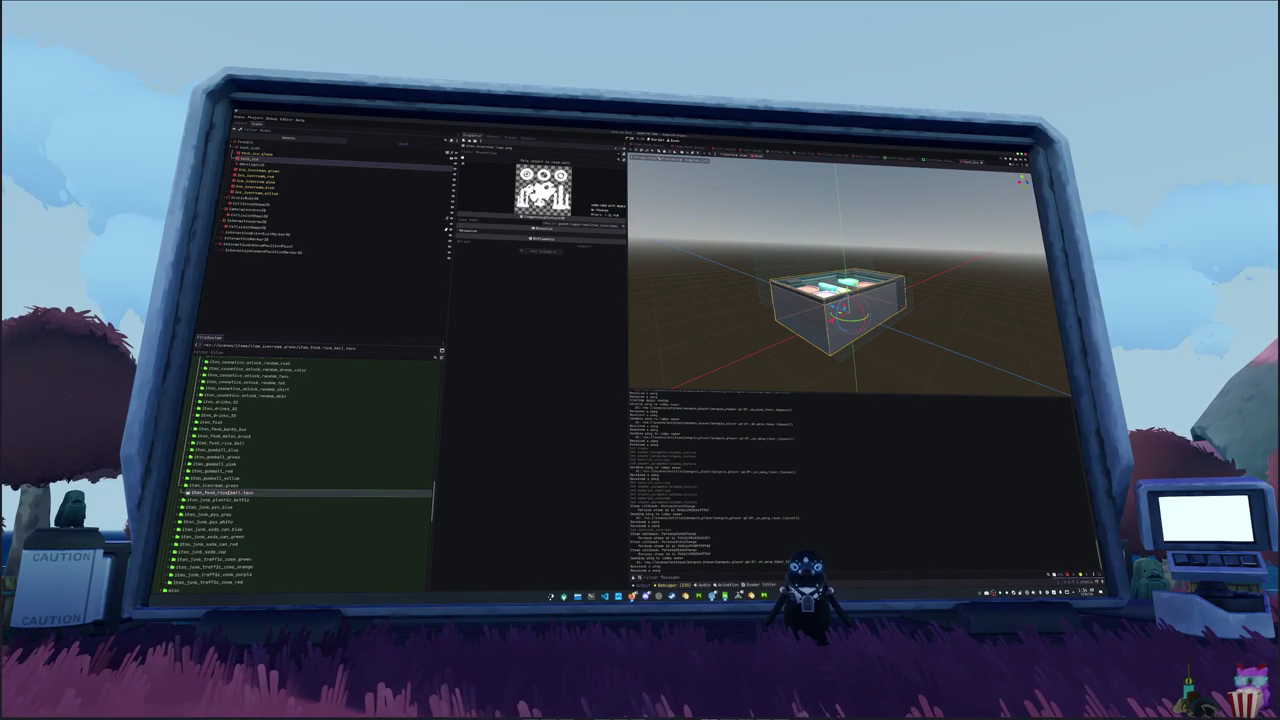
key("Return")
key("Return")
- Delete the rice_ball node and add the item_icecream.glb cup model to the scene
left_click(272, 142)
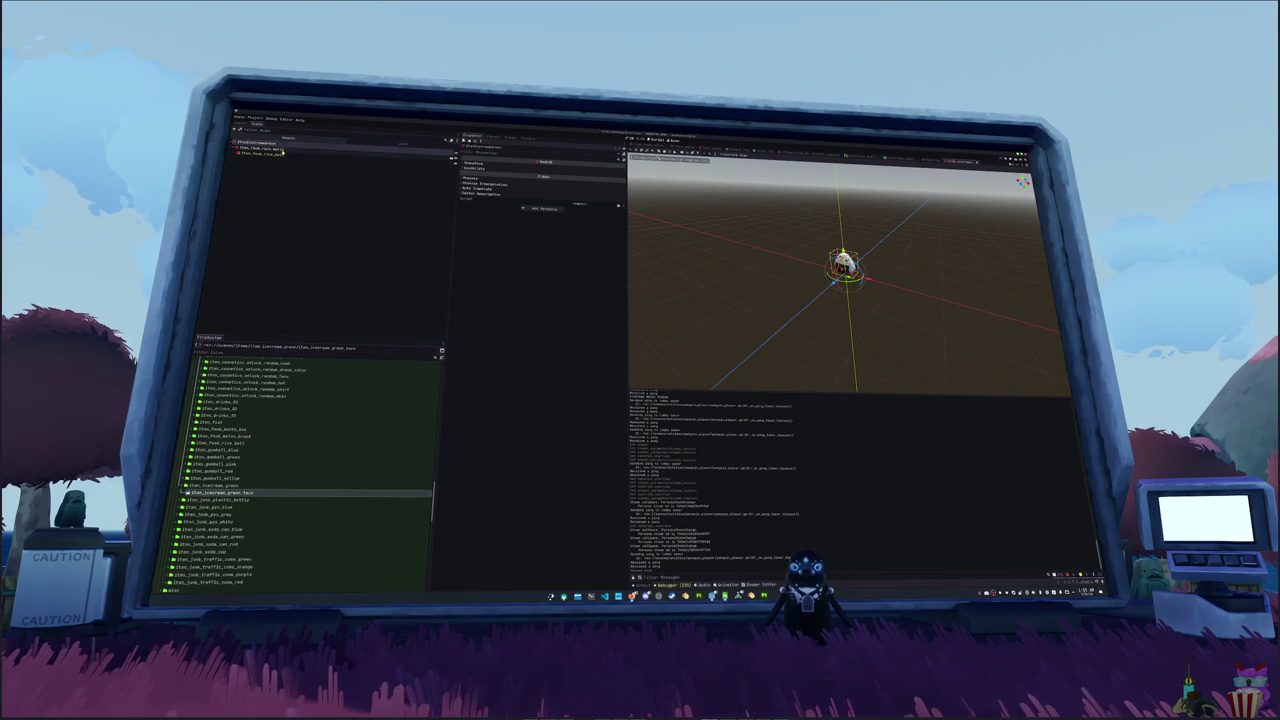
left_click(283, 150)
key("Delete")
key("Return")
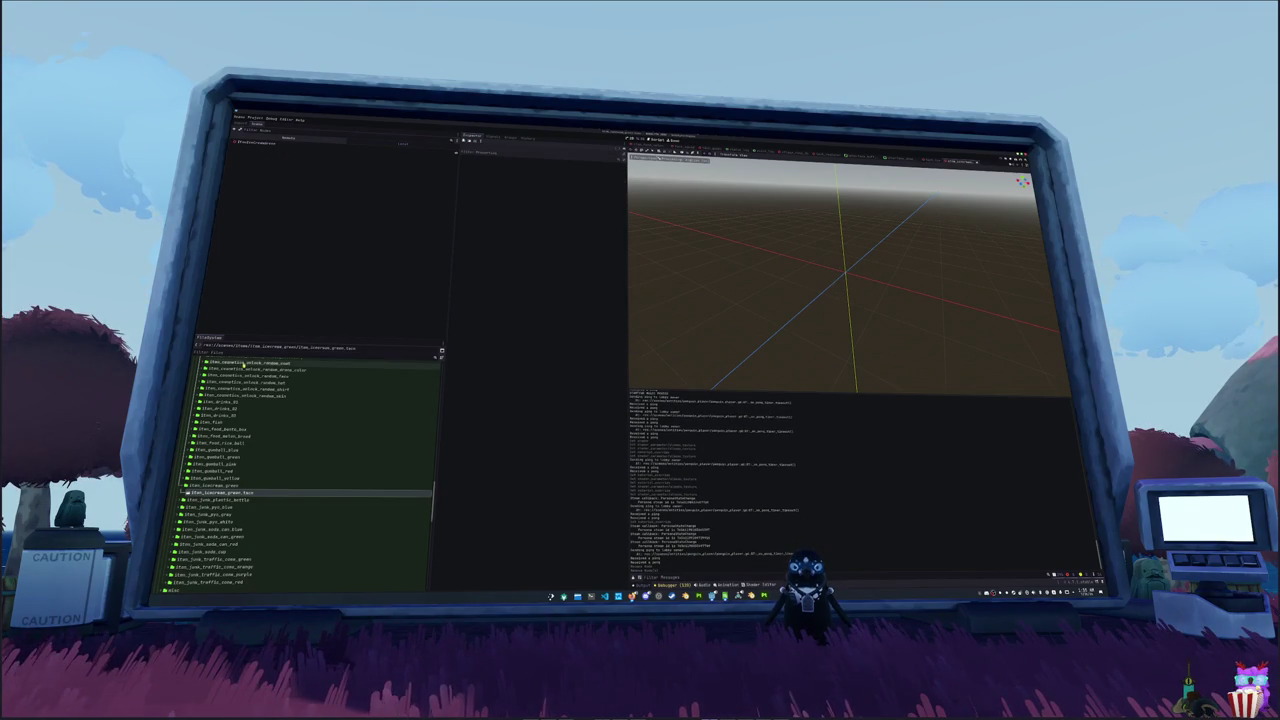
scroll(253, 370, "up", 5)
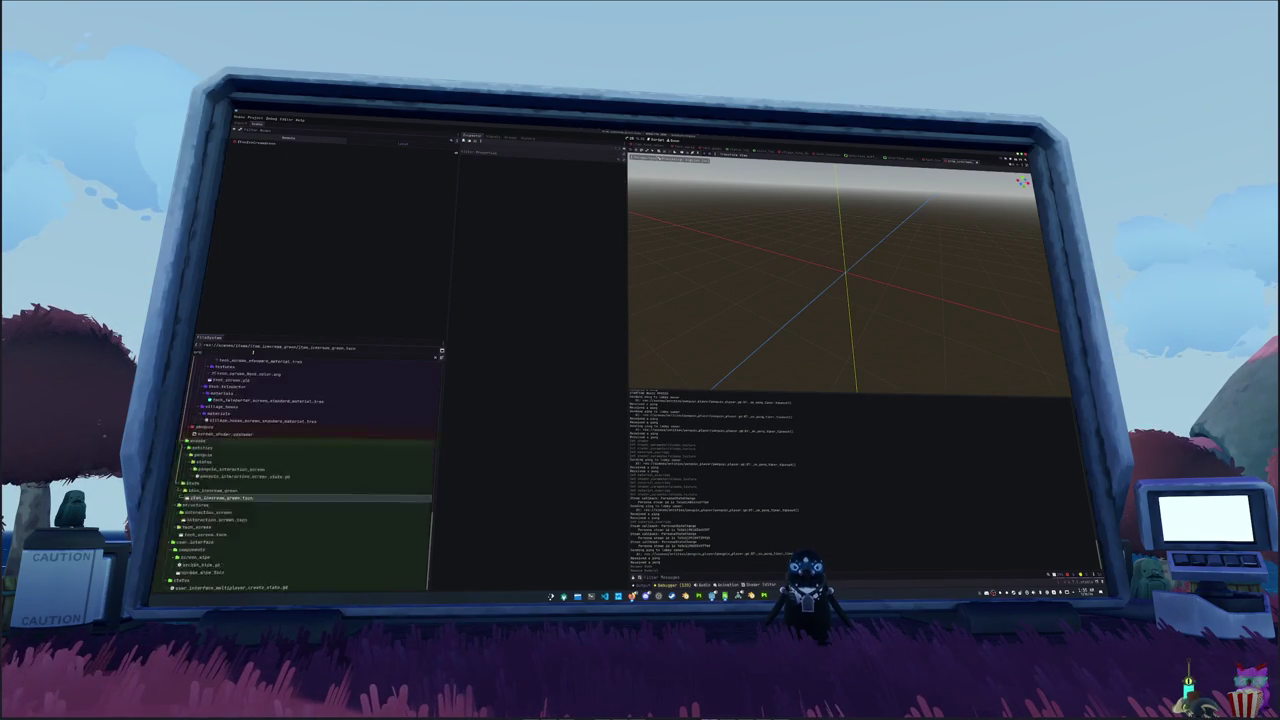
left_click_drag(233, 545, 275, 149)
- Enable Editable Children and set the cup mesh's Material Override to the green material
right_click(275, 149)
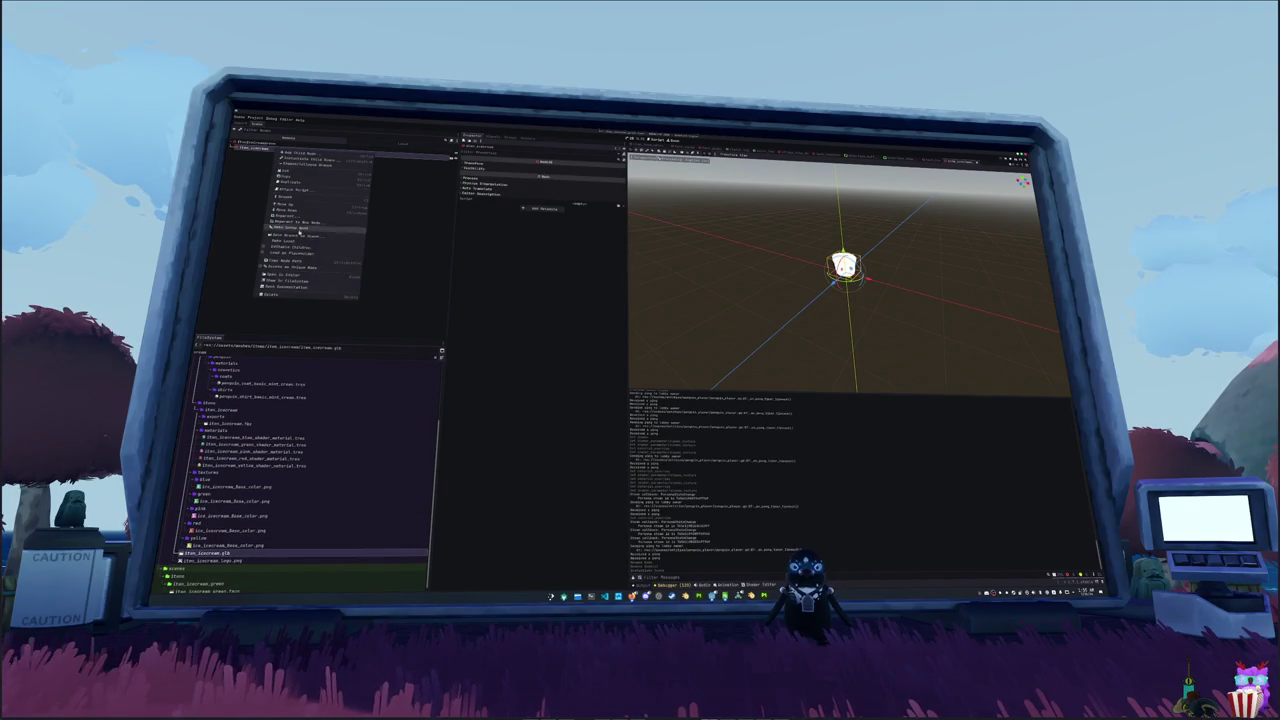
left_click(289, 247)
left_click(252, 153)
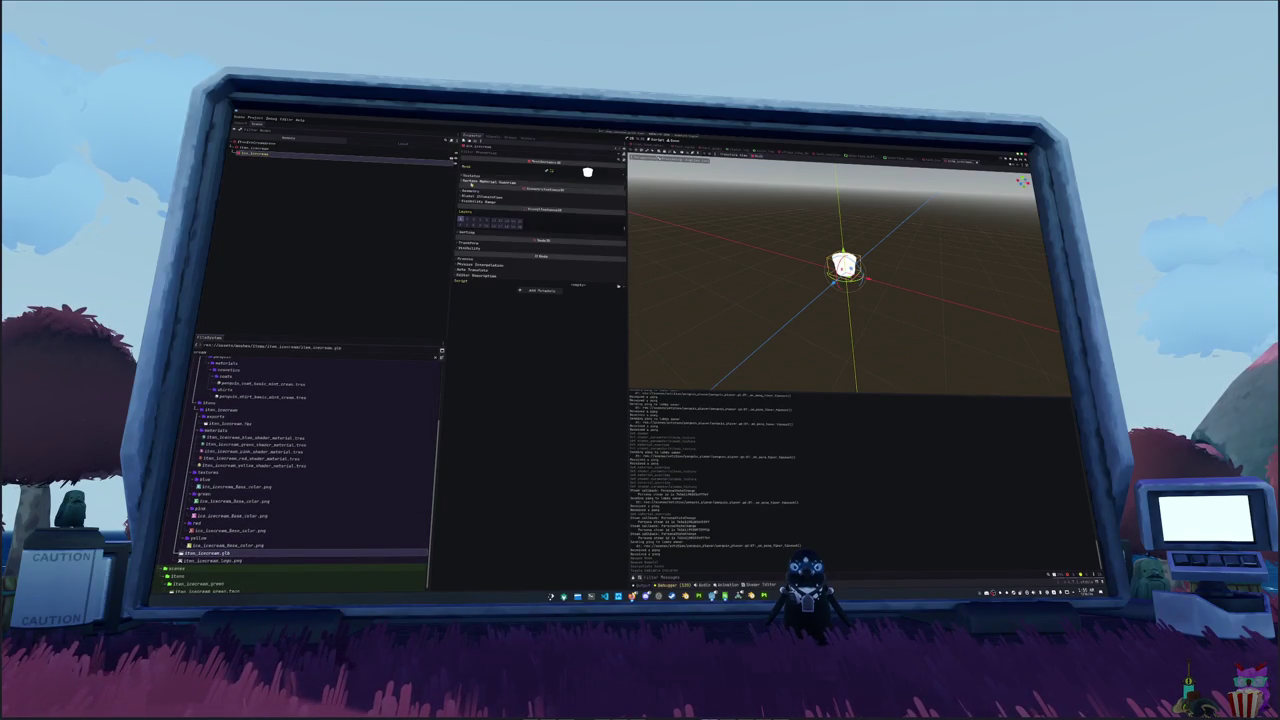
left_click(481, 190)
left_click(580, 201)
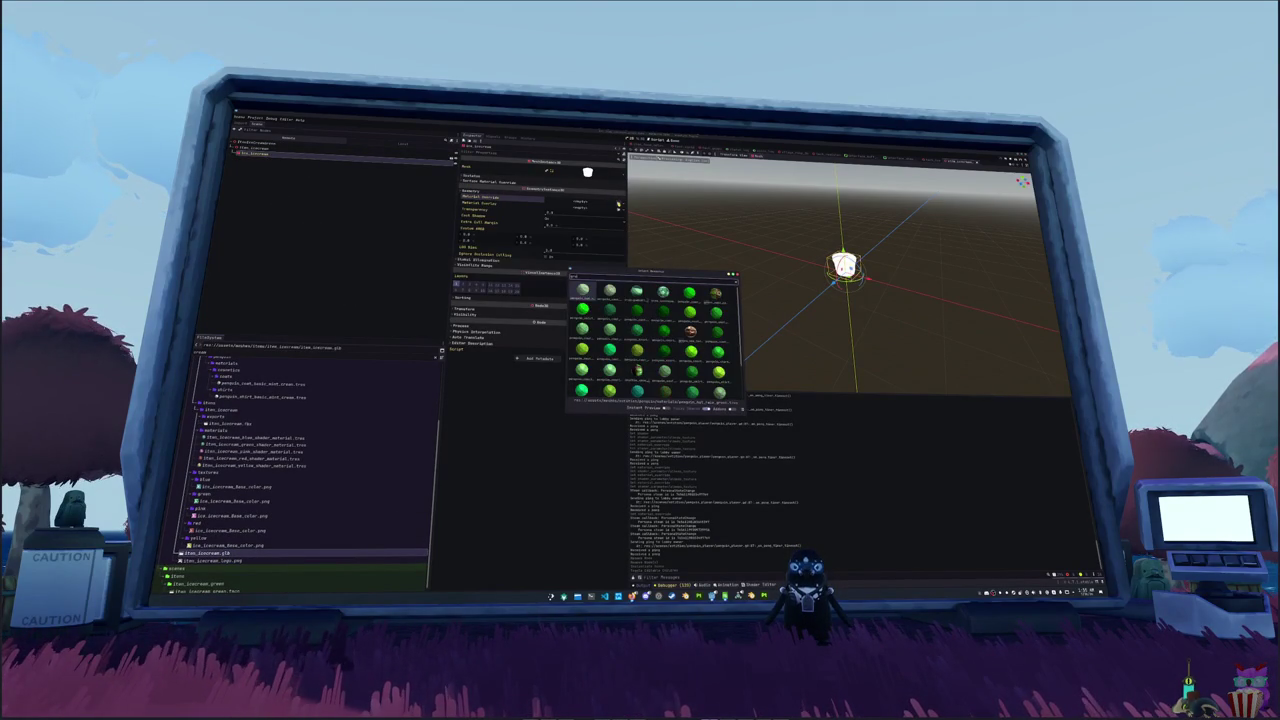
double_click(728, 290)
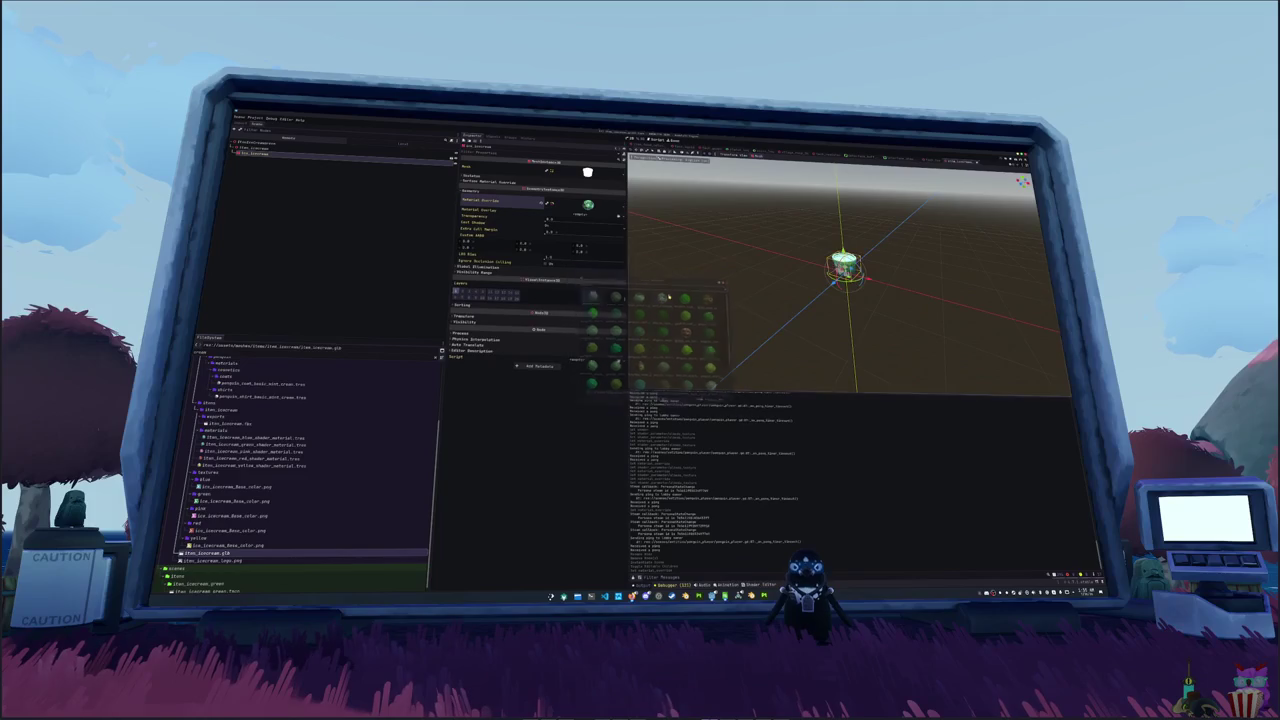
left_click_drag(730, 288, 711, 298)
left_click(716, 298)
scroll(725, 296, "up", 5)
scroll(733, 295, "down", 5)
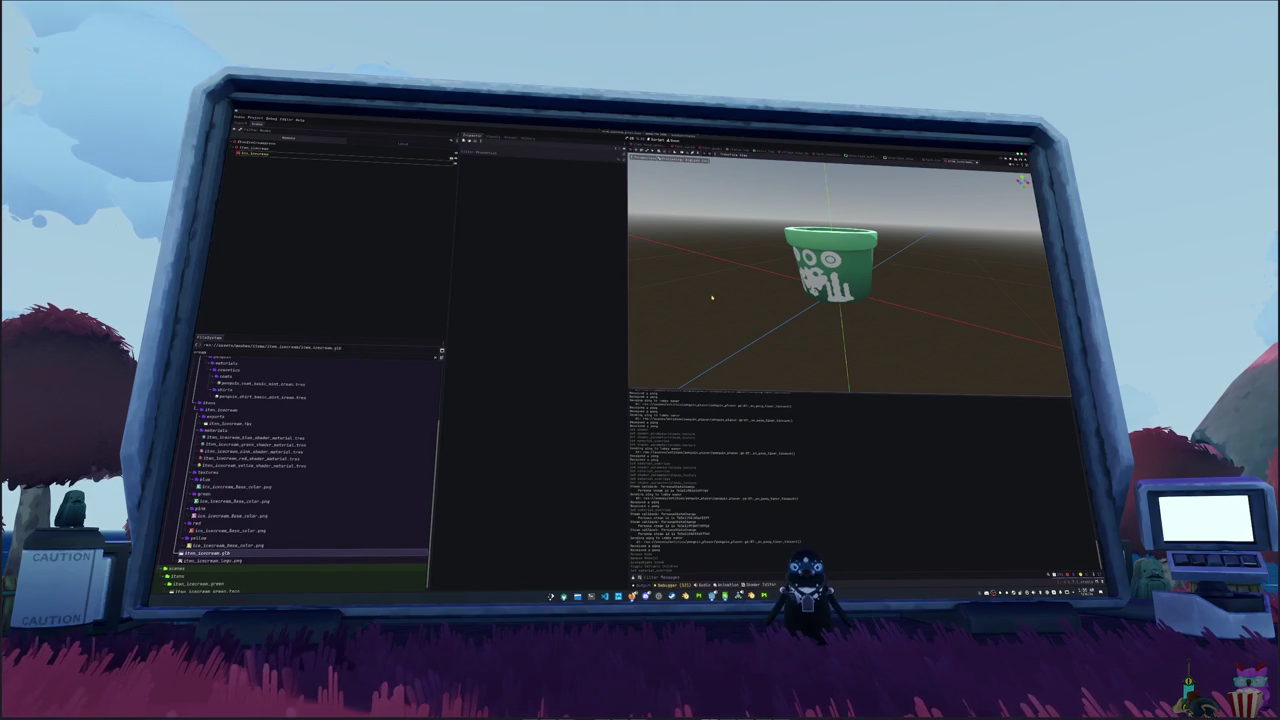
- Duplicate item_icecream_green as item_icecream_blue and rename its scene to item_icecream_blue.tscn
mouse_move(748, 287)
left_mouse_down()
mouse_move(748, 320)
mouse_move(752, 292)
left_mouse_up()
scroll(234, 508, "down", 1)
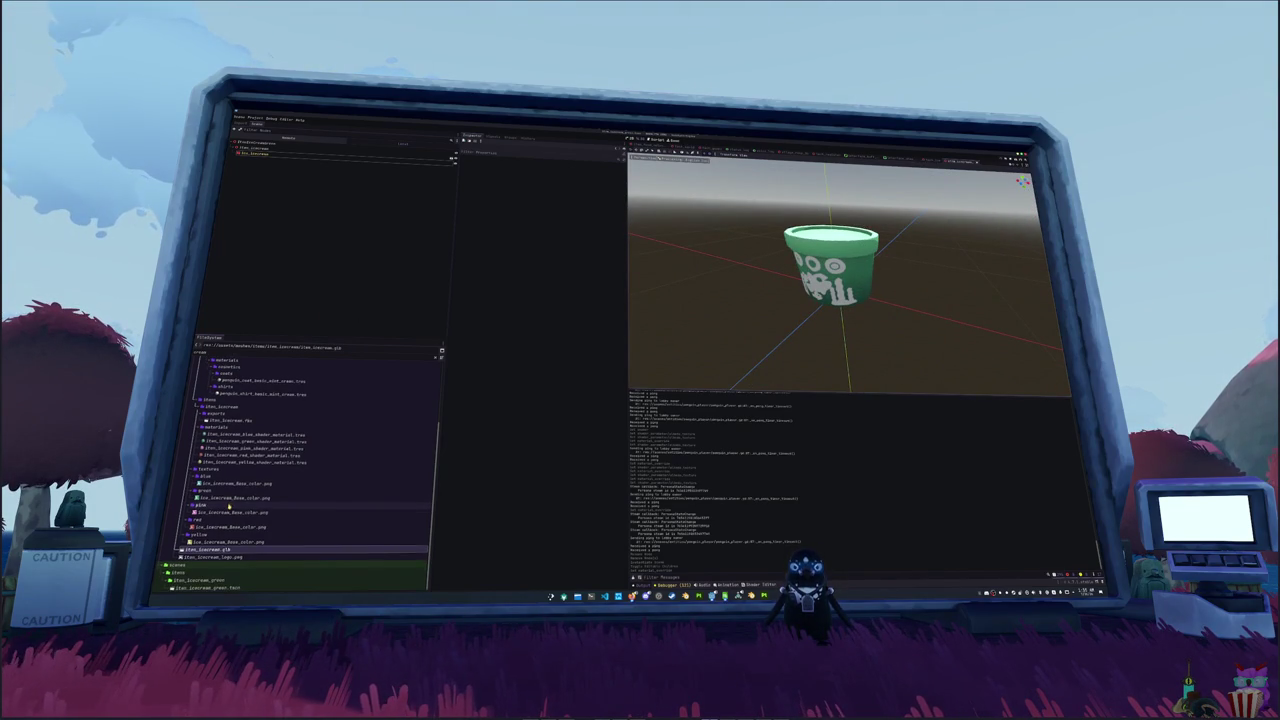
left_click(213, 580)
key("ctrl+d")
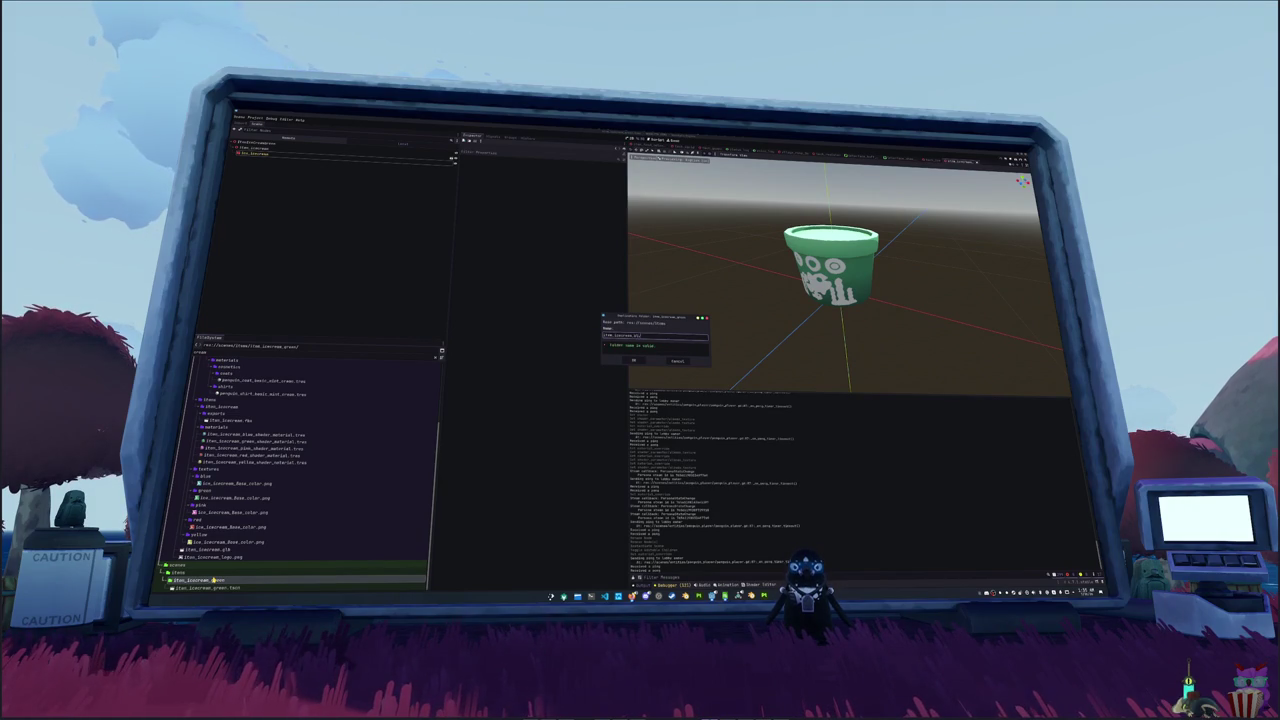
key("Return")
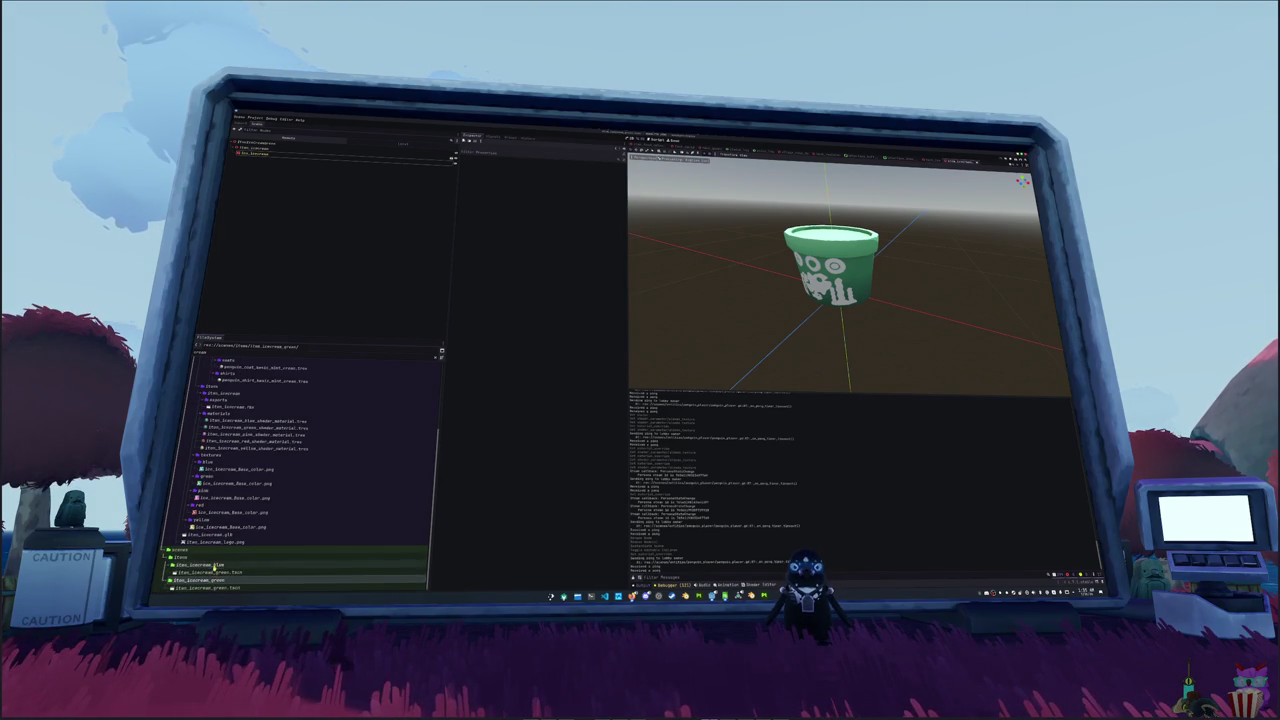
left_click(213, 580)
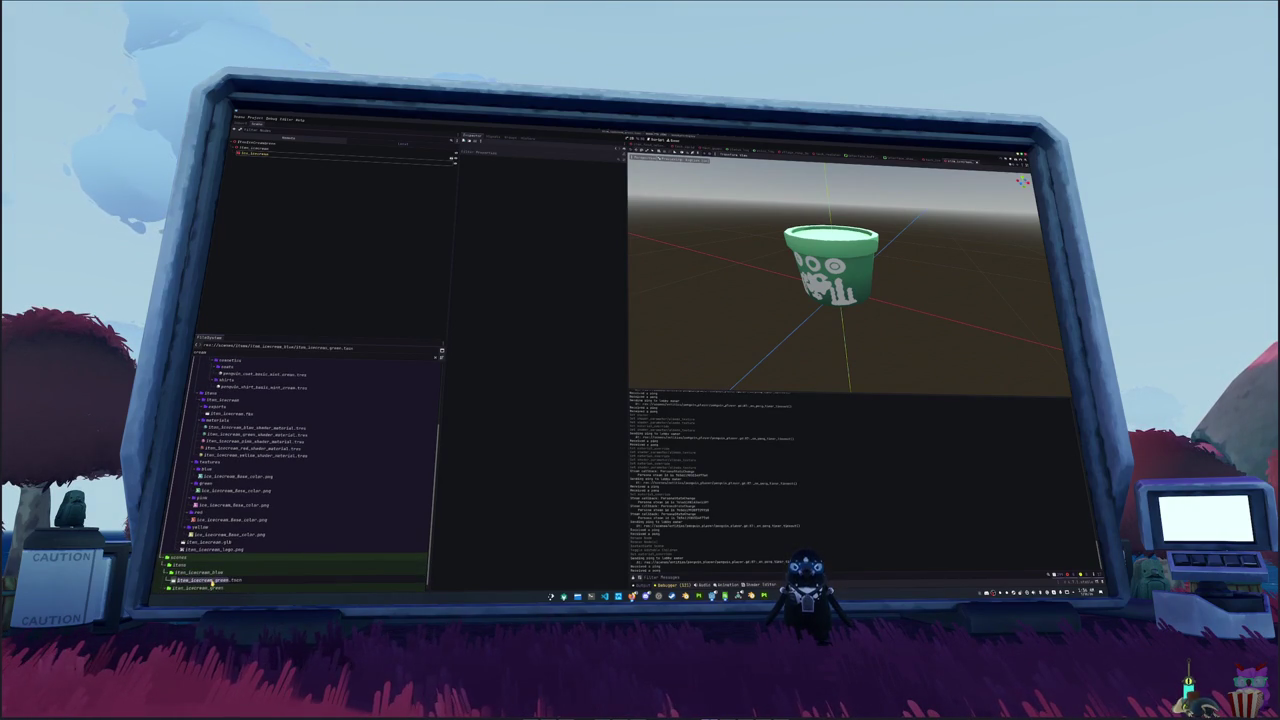
type("ue")
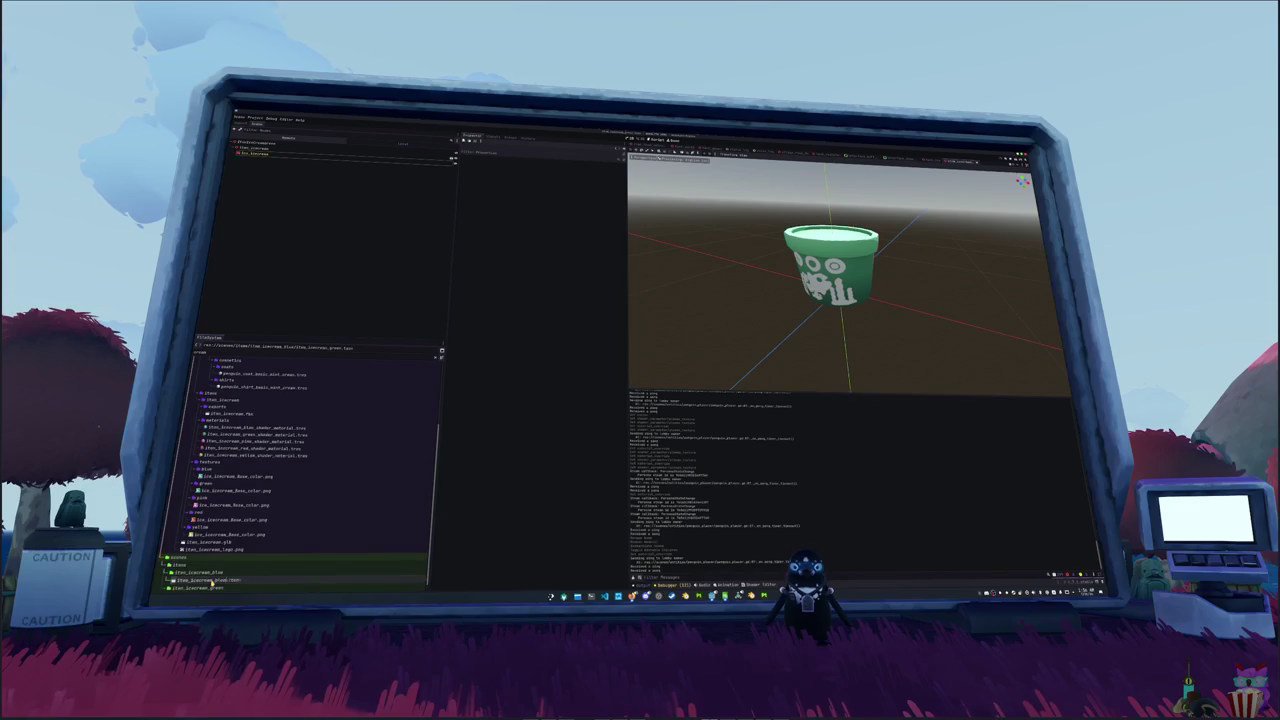
key("Return")
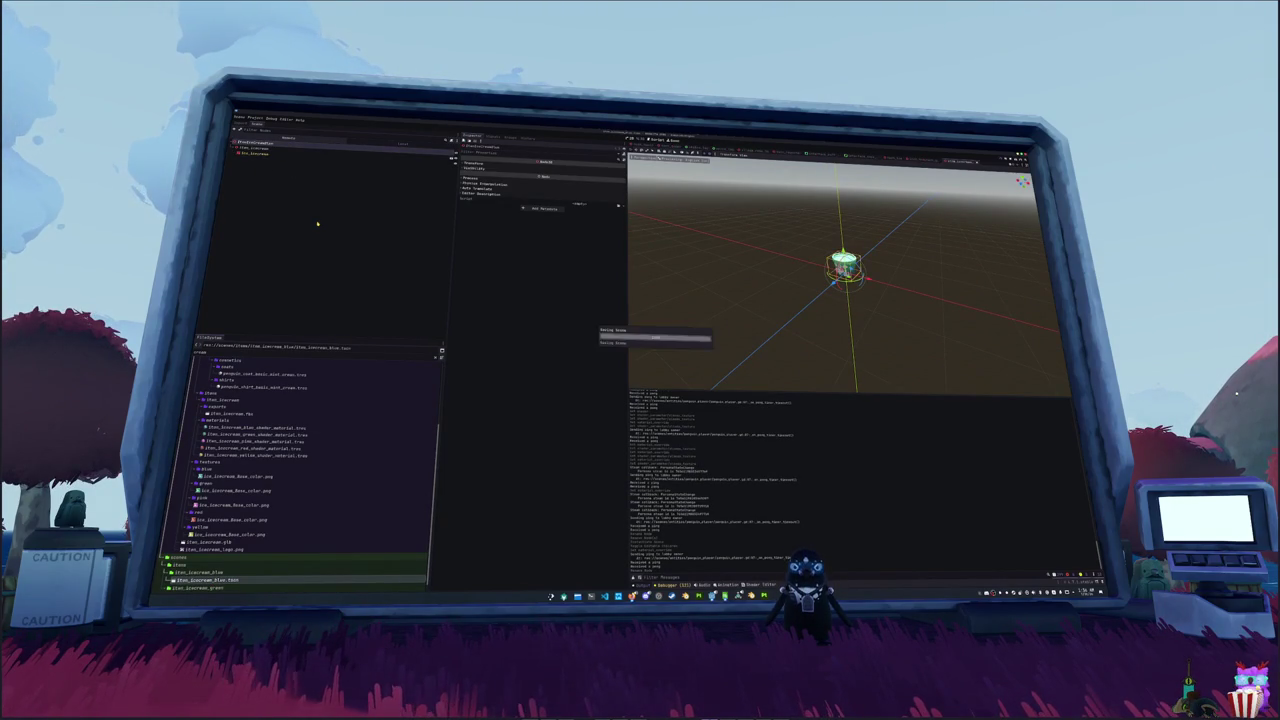
- Quick Load the blue material into the cup mesh's Material Override
left_click(290, 153)
left_click(512, 190)
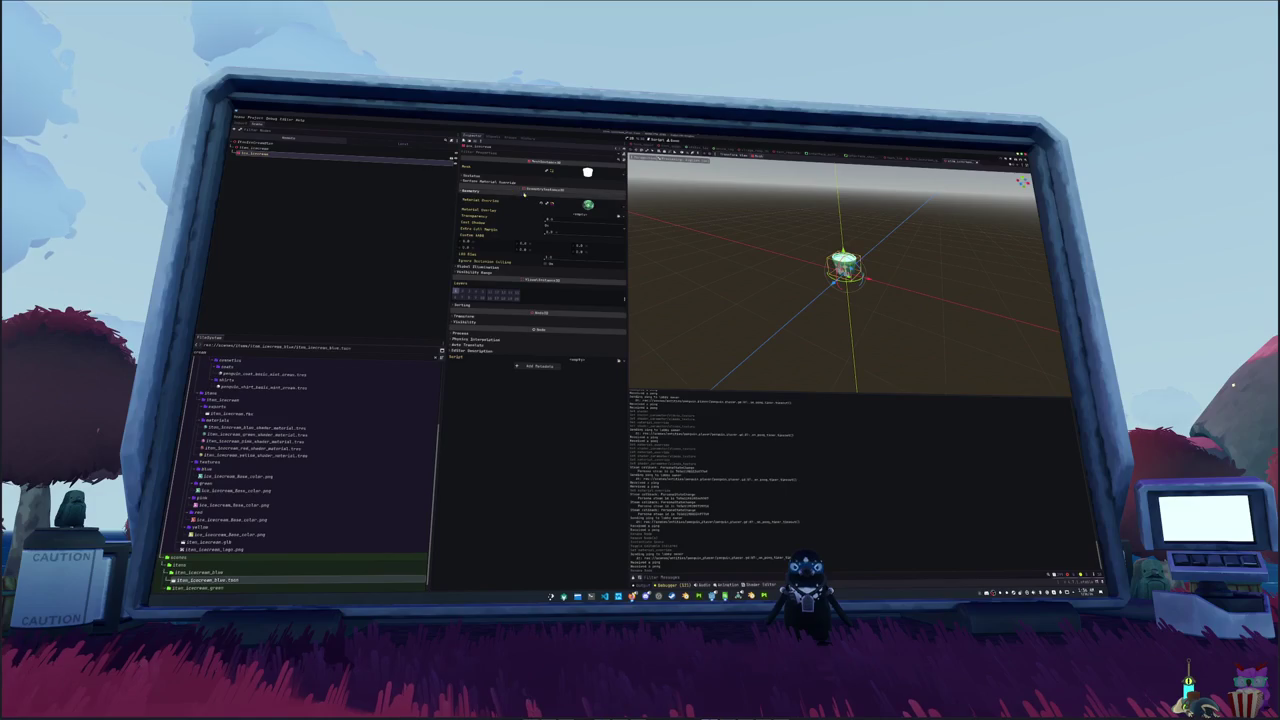
left_click(588, 205)
left_click(621, 205)
left_click(597, 247)
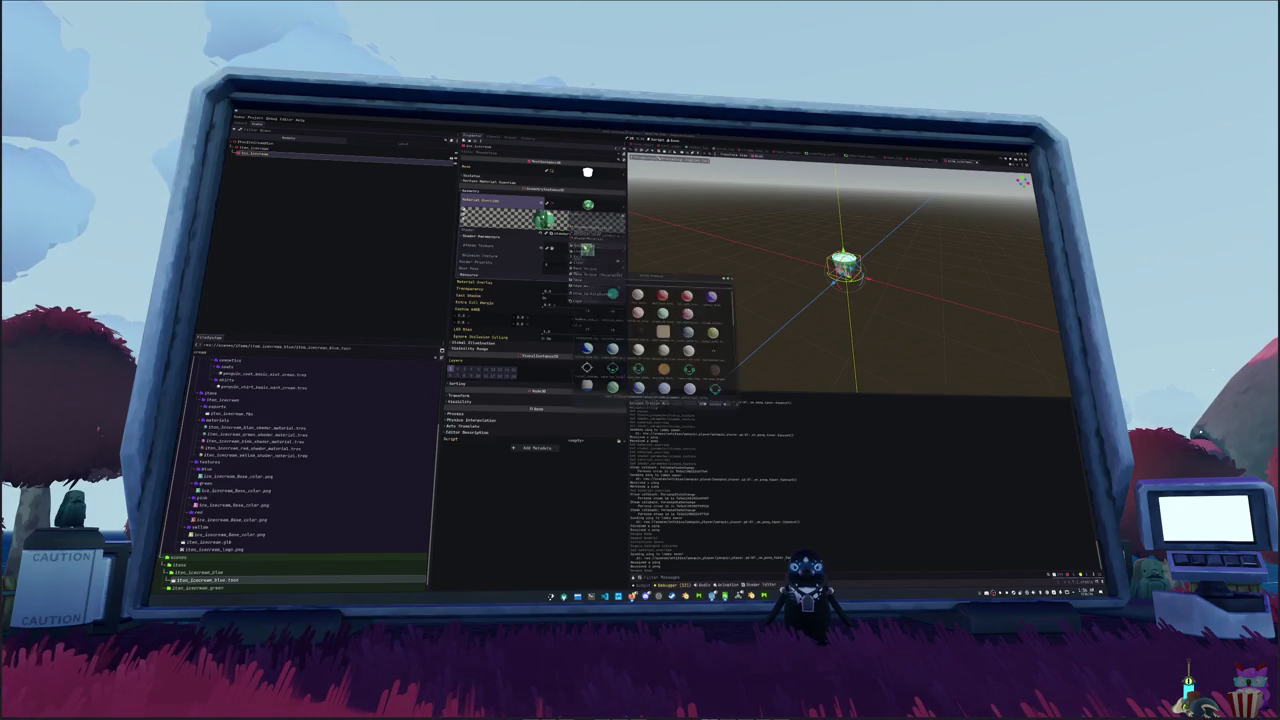
type("blue")
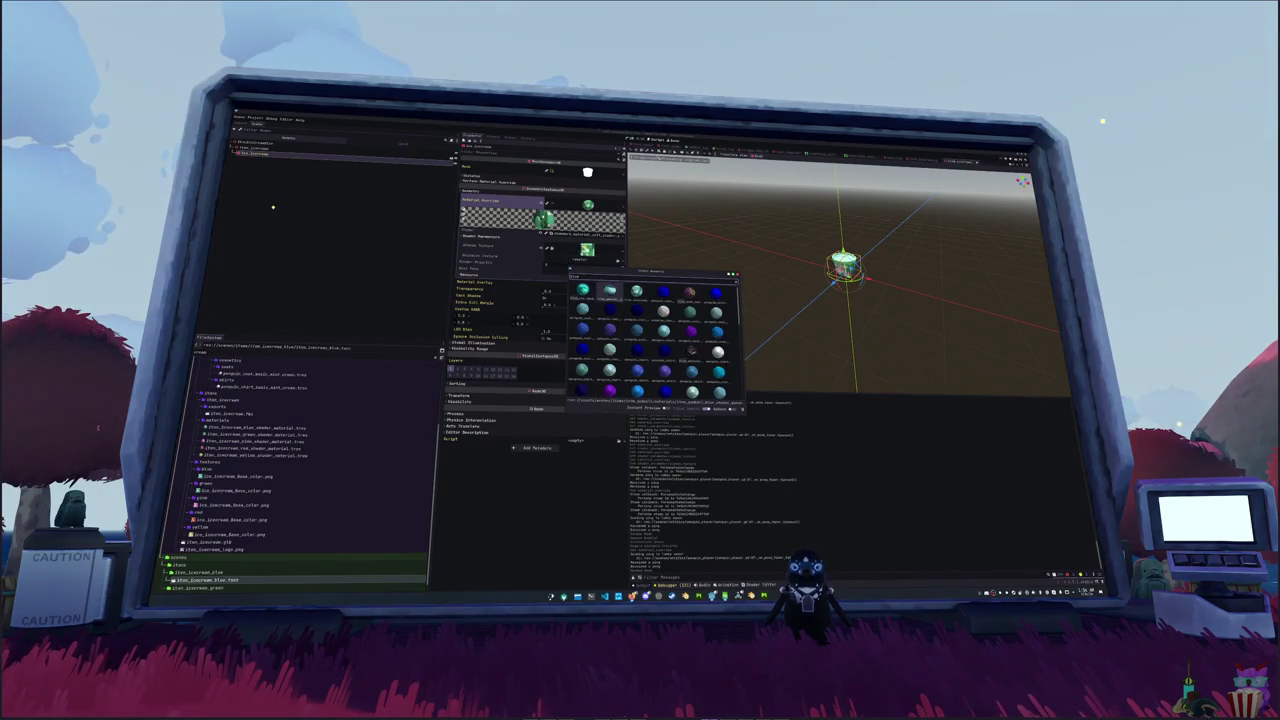
key("Return")
left_click(247, 566)
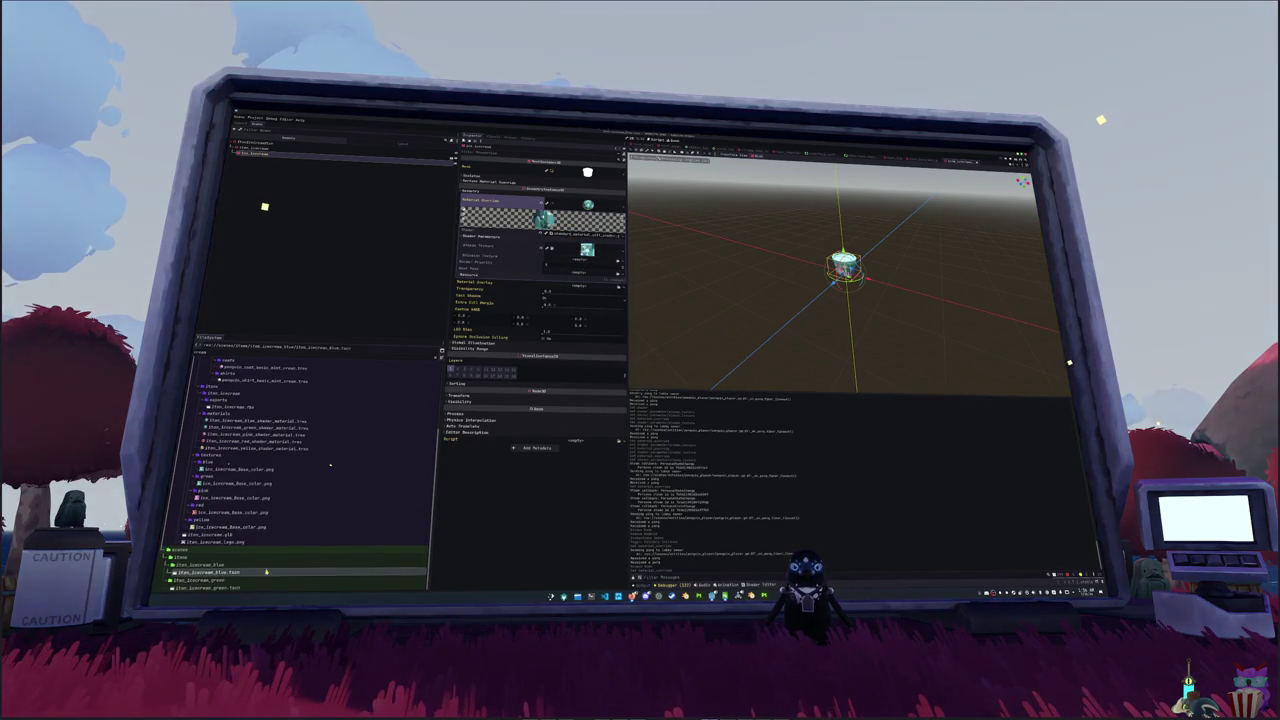
key("ctrl+d")
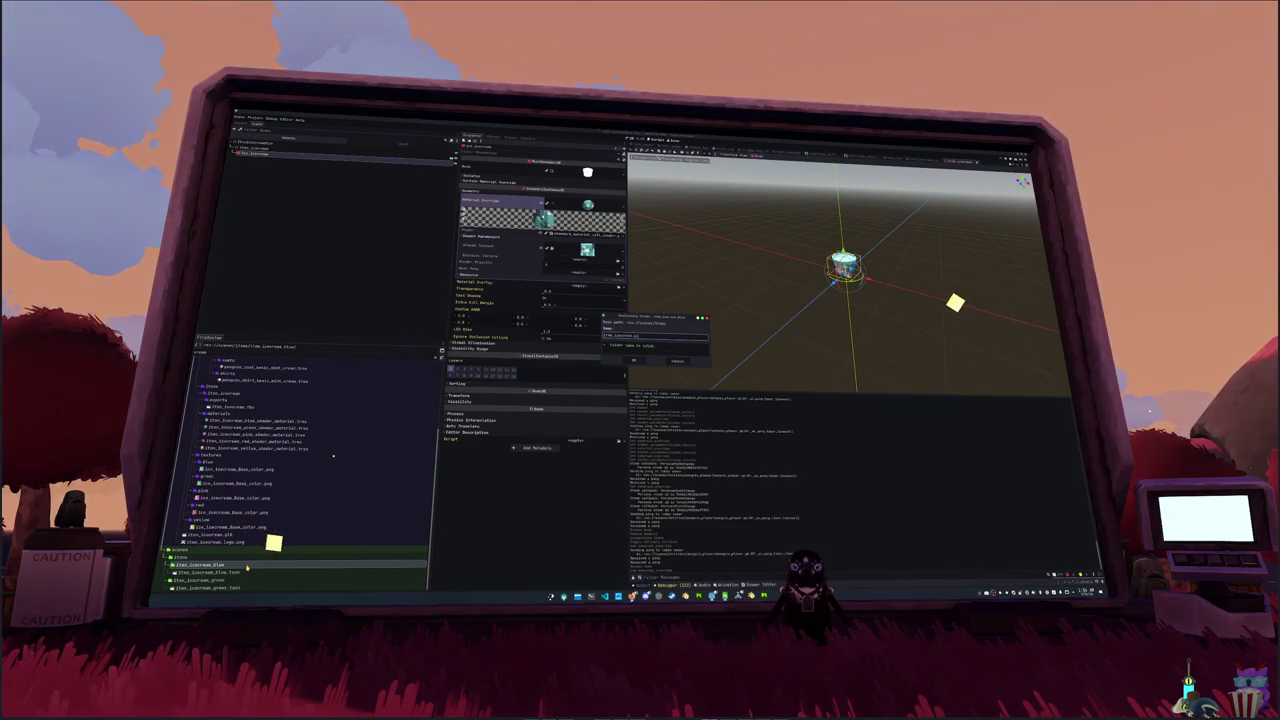
- Finish the pink folder copy and rename its scene file to item_icecream_pink.tscn
key("Escape")
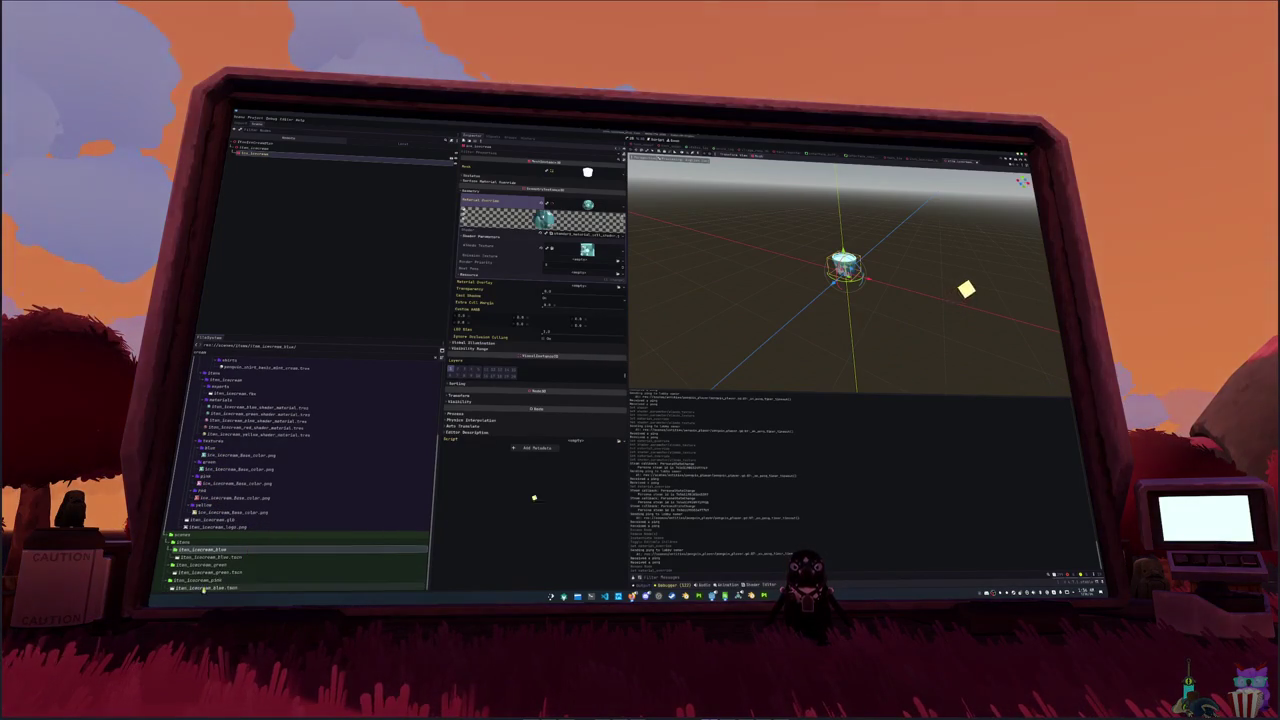
left_click(213, 580)
left_click(215, 588)
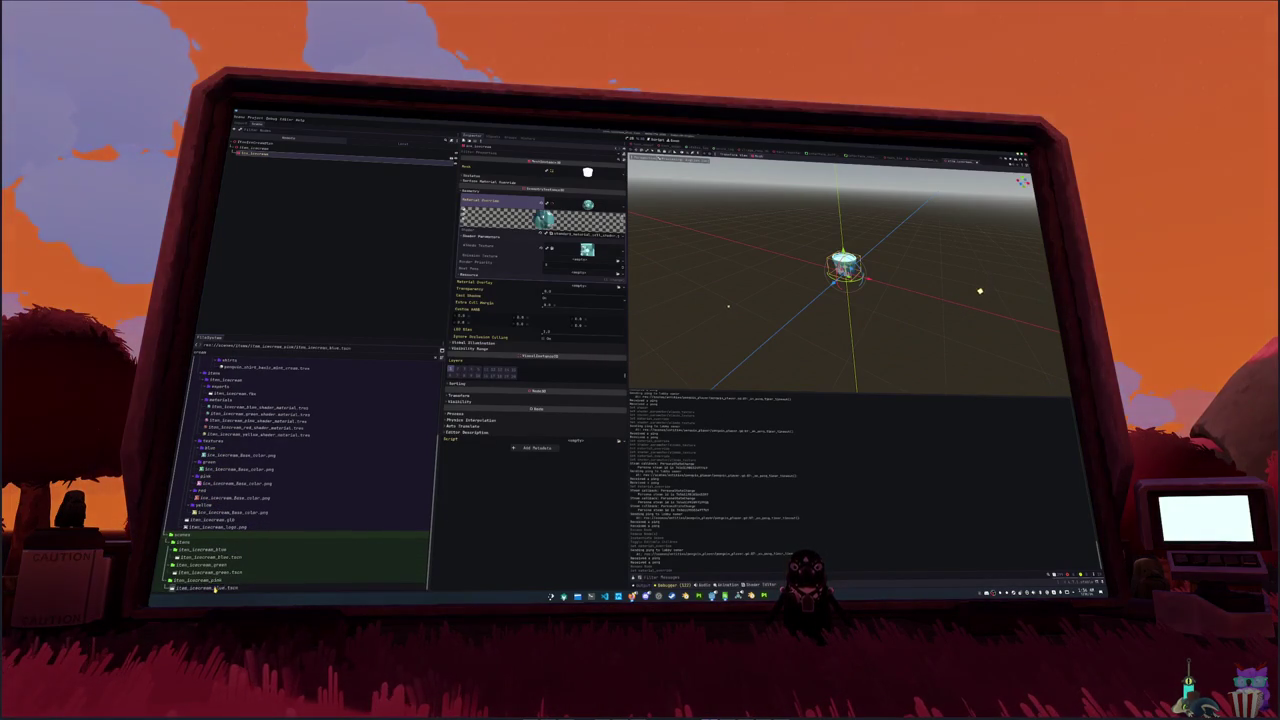
key("Return")
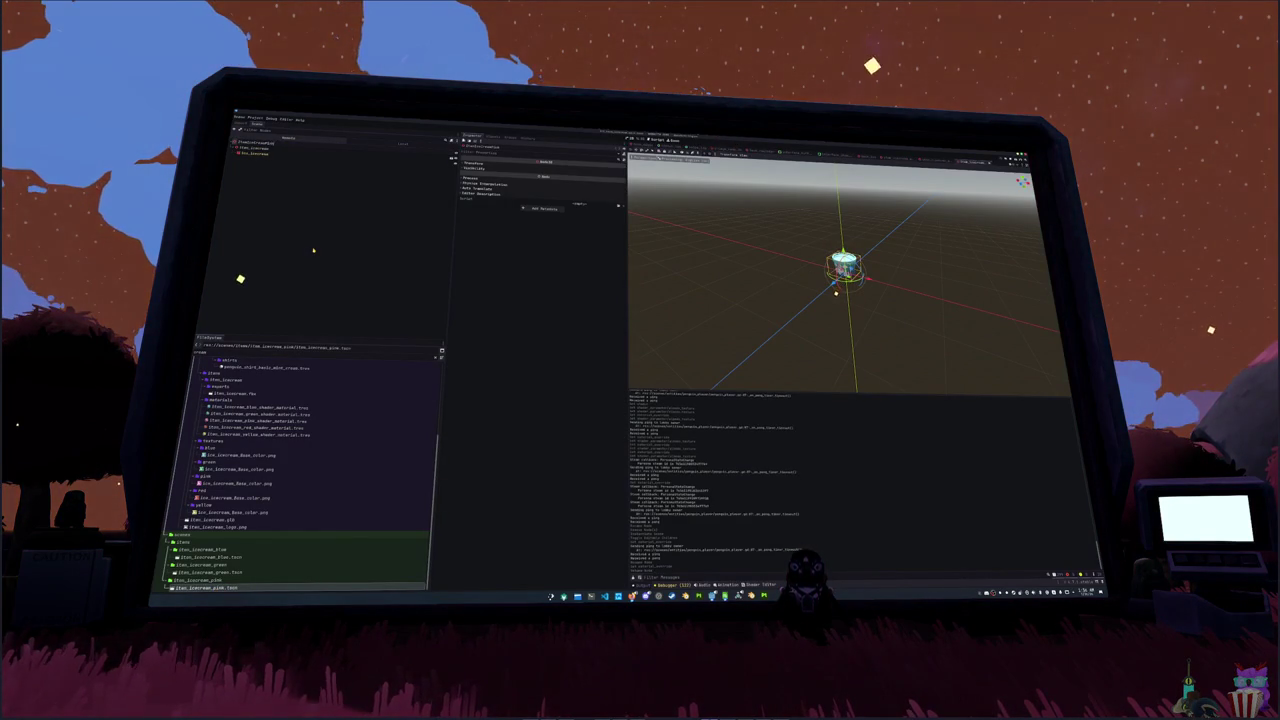
- Quick Load the pink material into the ice cream mesh's Material Override
left_click(255, 153)
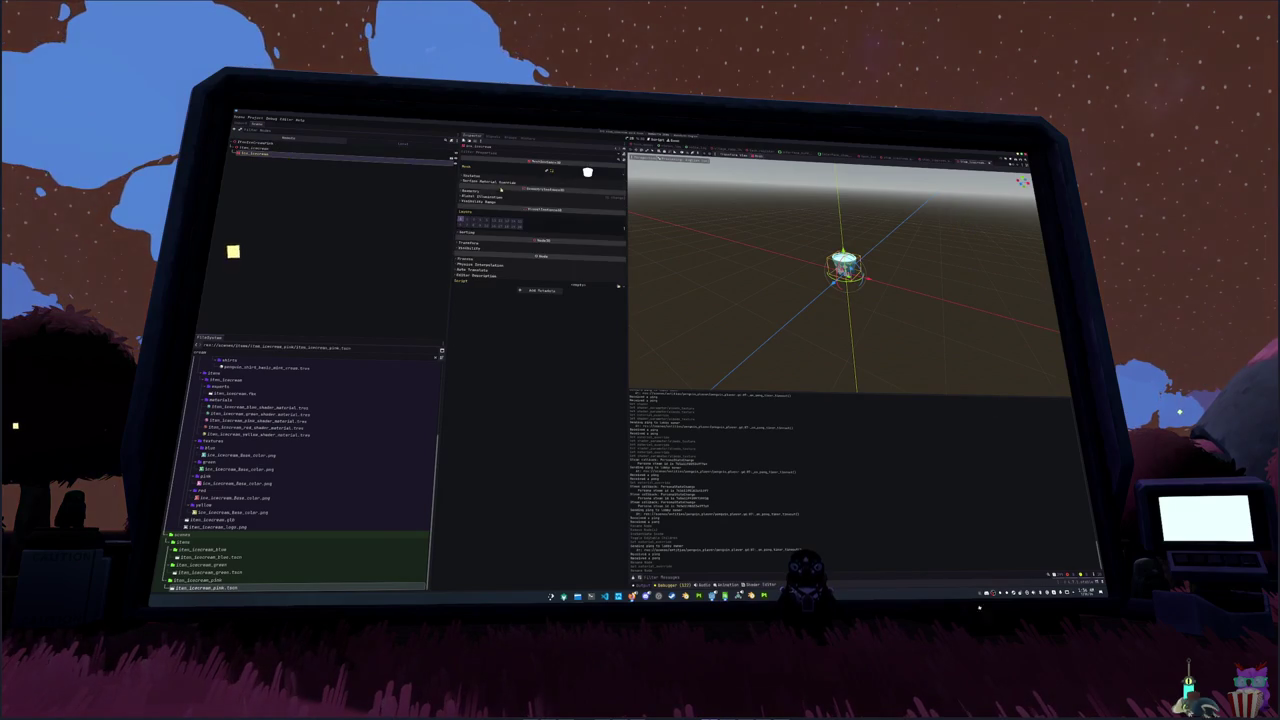
left_click(621, 215)
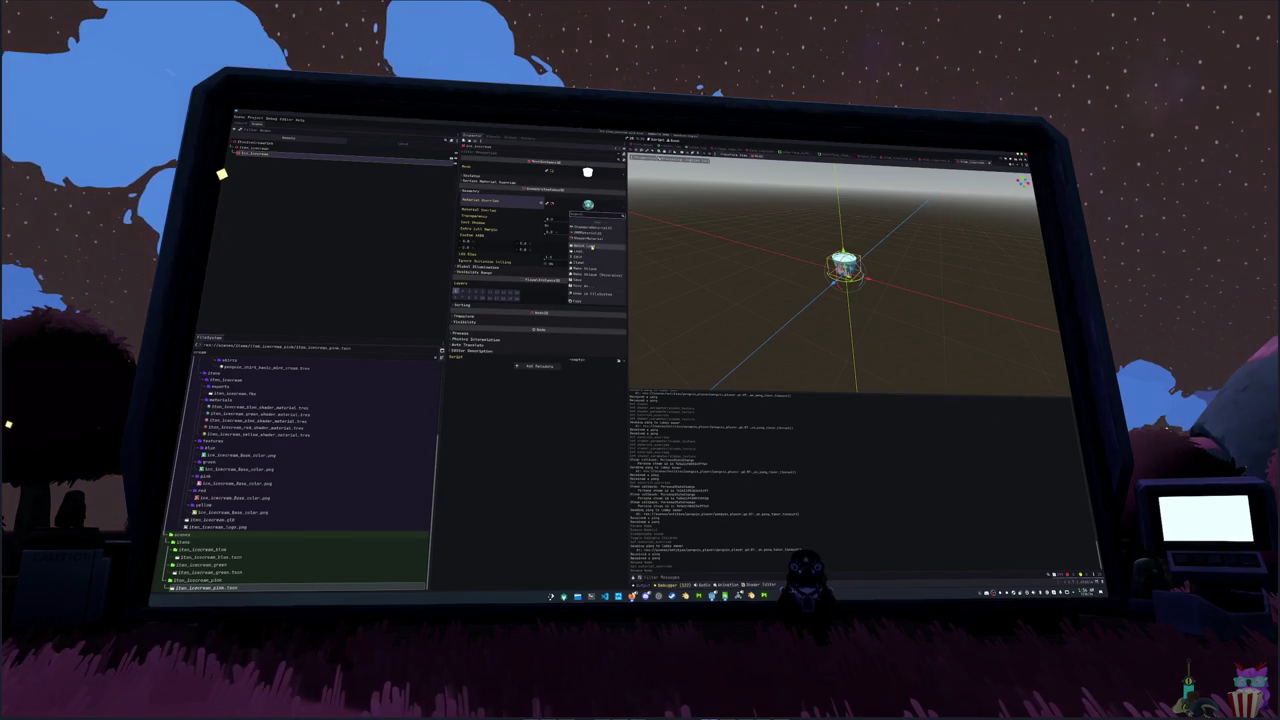
left_click(591, 248)
type("pink")
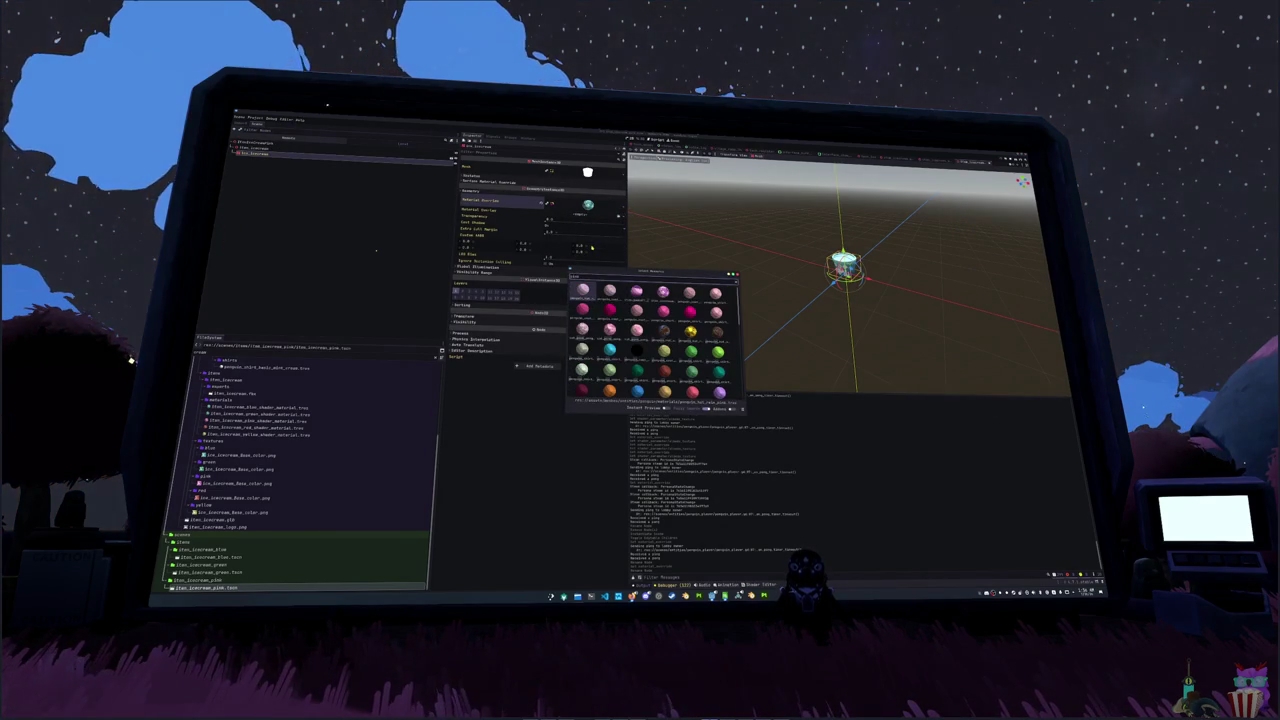
key("Return")
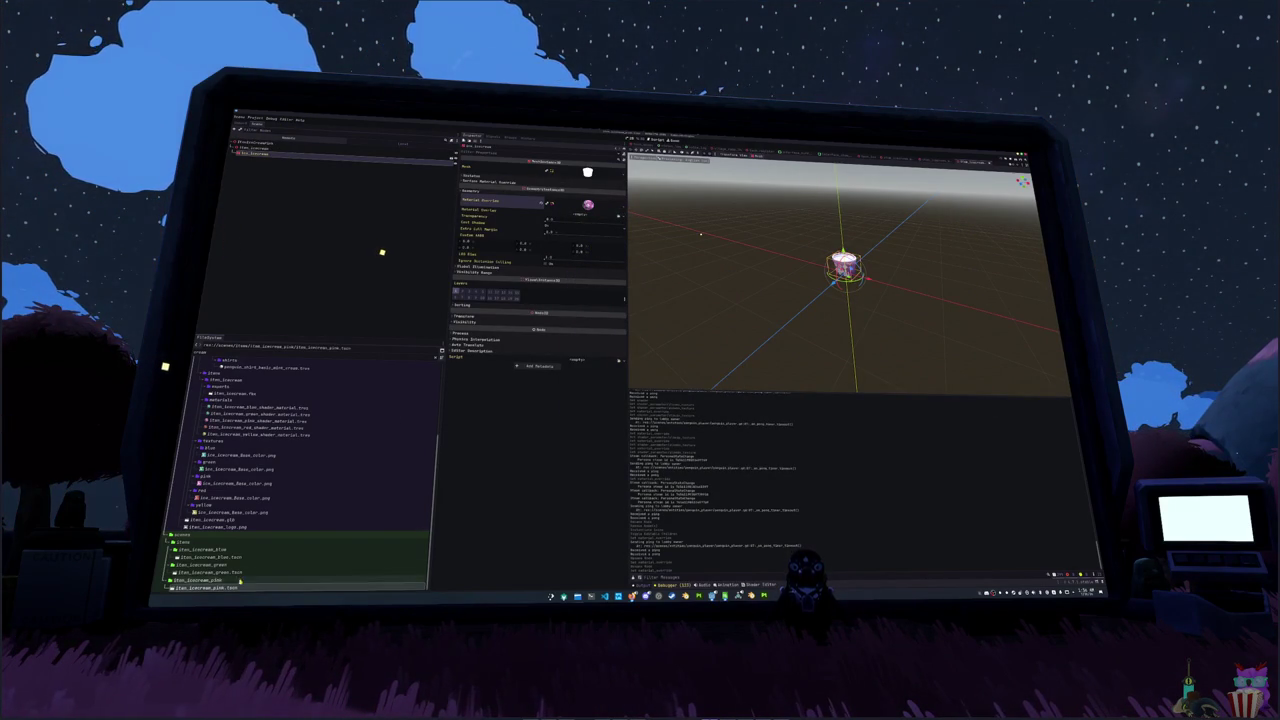
- Duplicate the pink ice cream as item_icecream_red and open its scene
key("ctrl+d")
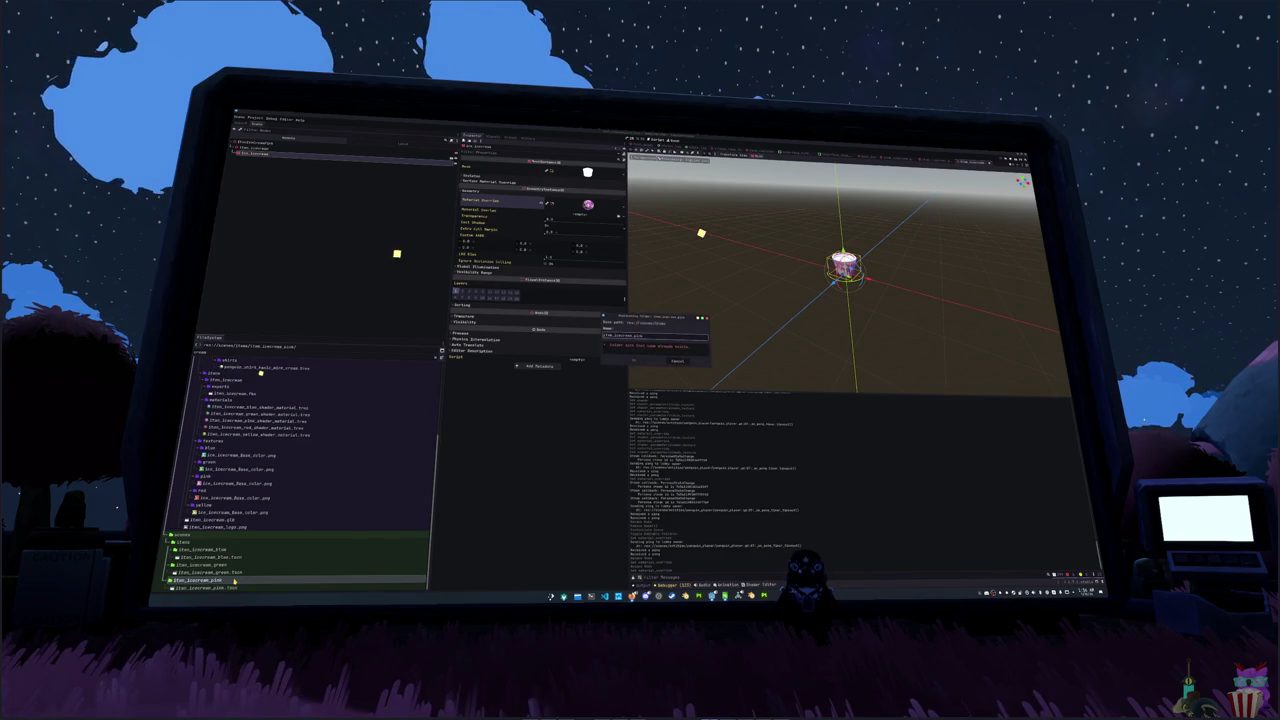
type("item_icecream_red")
key("Return")
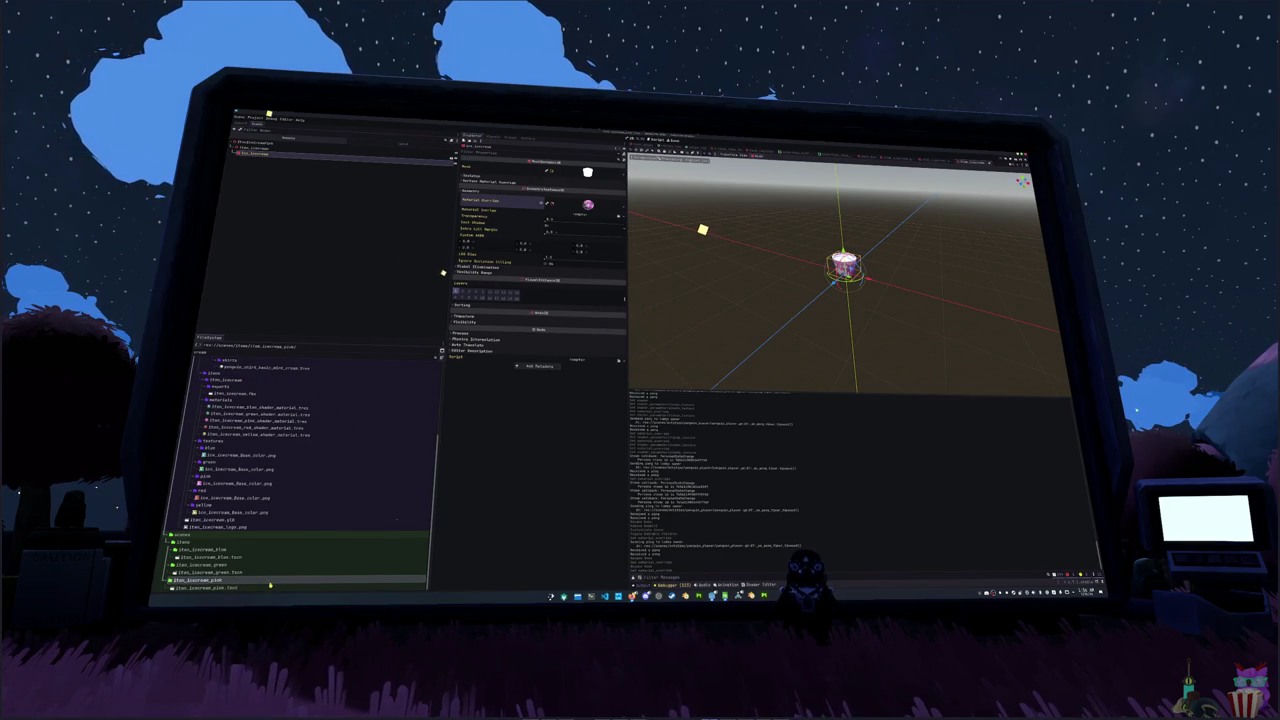
left_click_drag(263, 582, 248, 588)
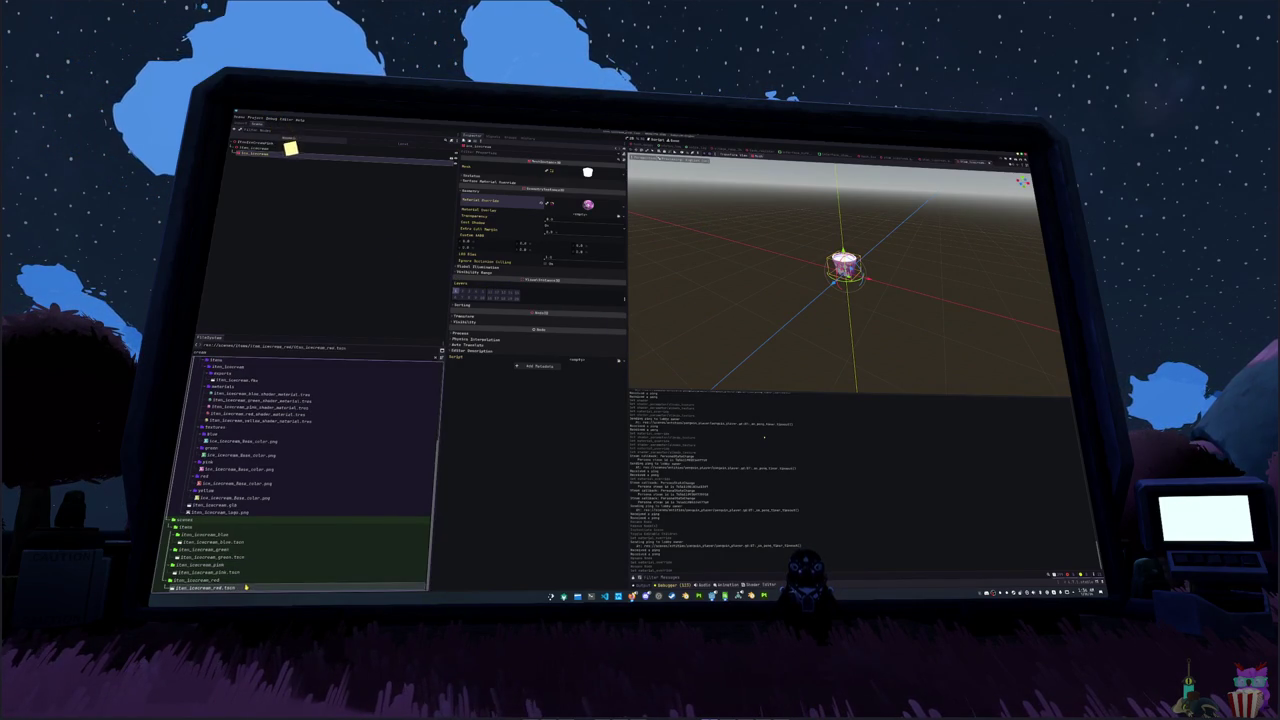
left_click(300, 165)
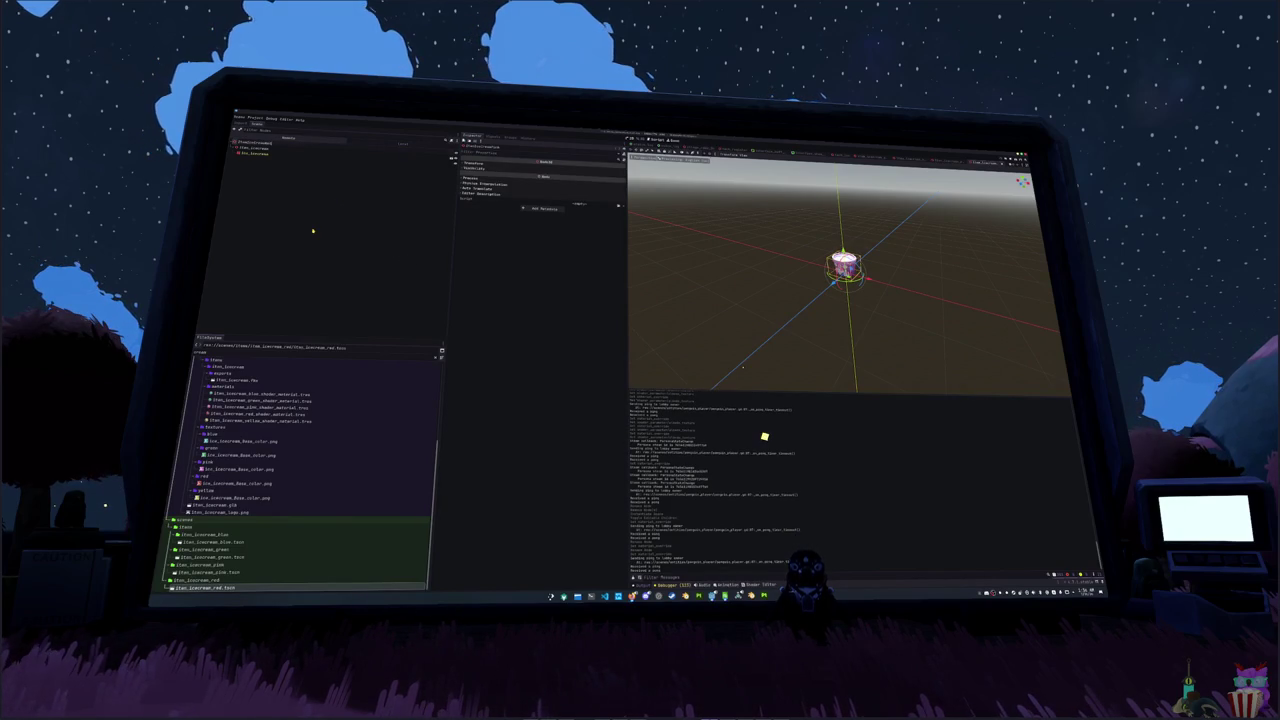
- Quick Load the red material into the ice cream mesh's Material Override
left_click(255, 152)
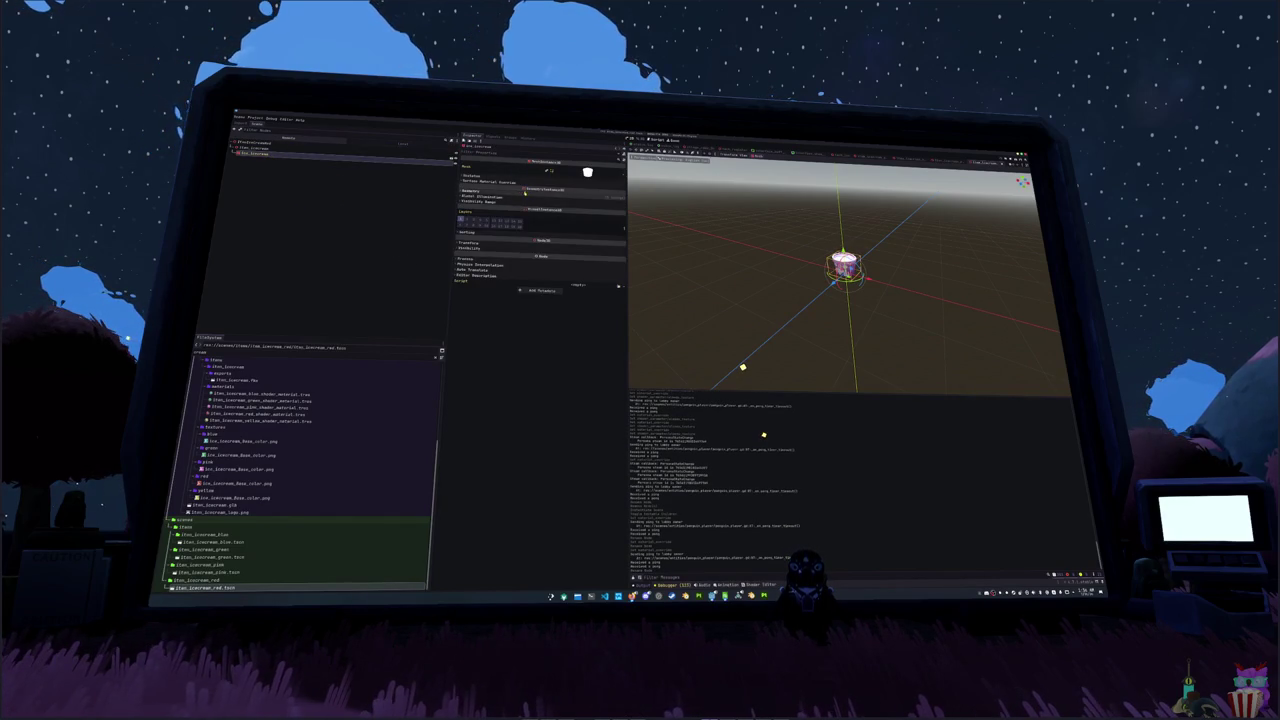
left_click(617, 213)
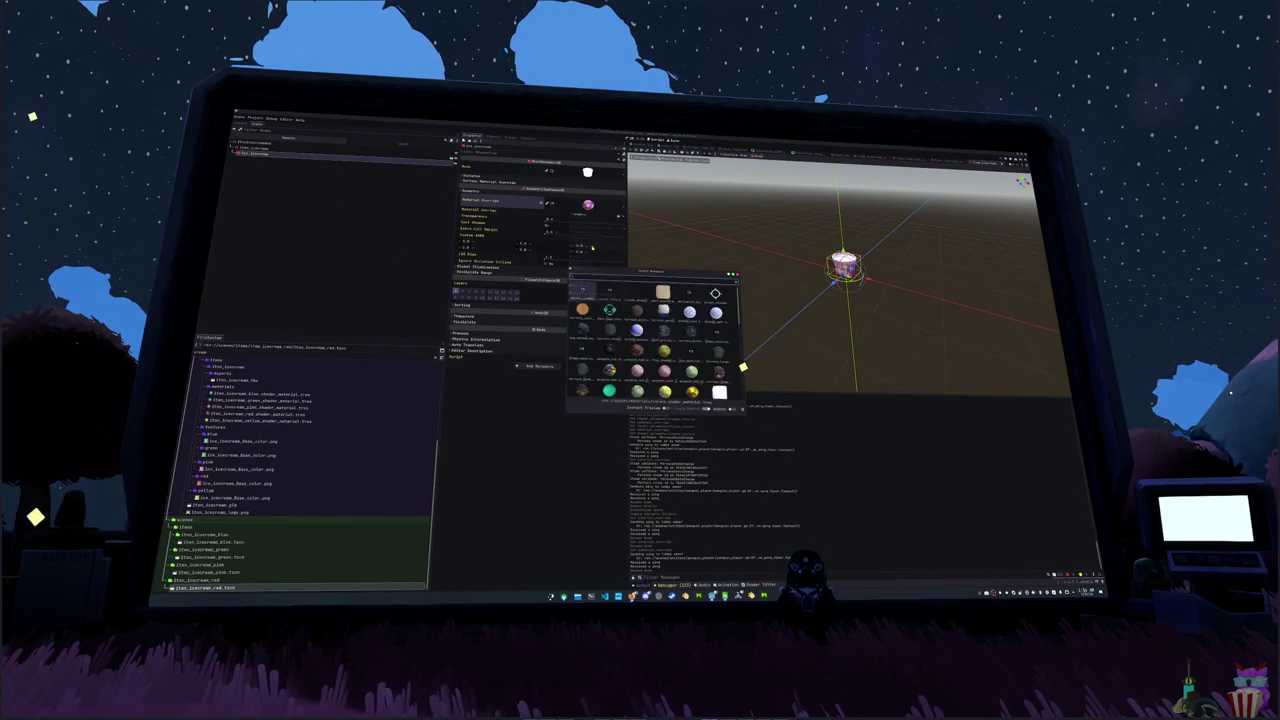
left_click(596, 247)
key("Return")
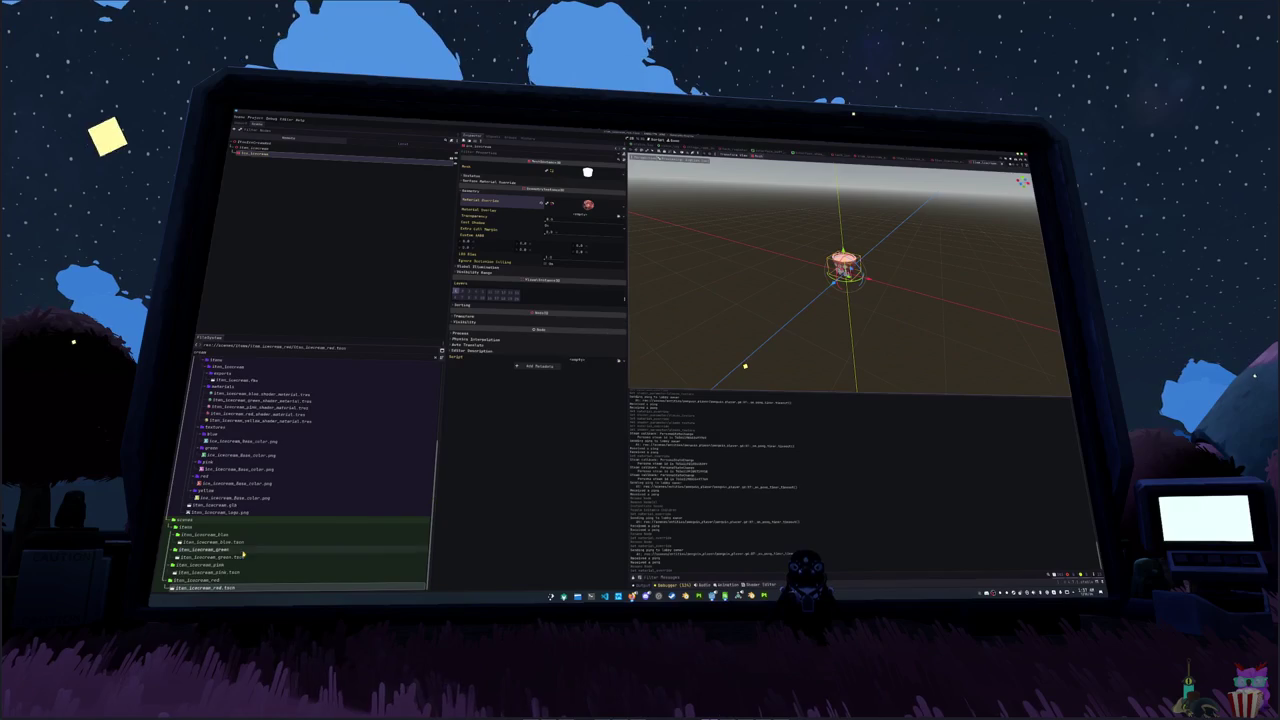
left_click(212, 580)
key("ctrl+d")
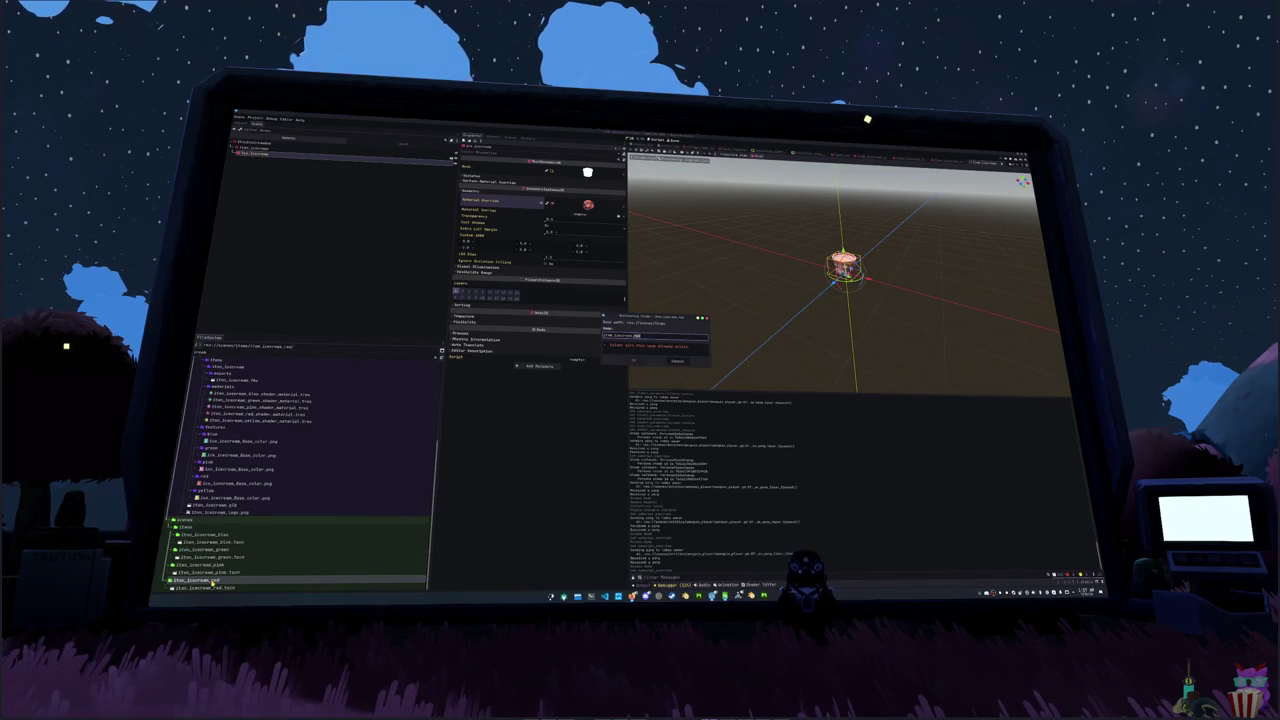
- Confirm the yellow folder copy and rename its scene to item_icecream_yellow.tscn
key("Return")
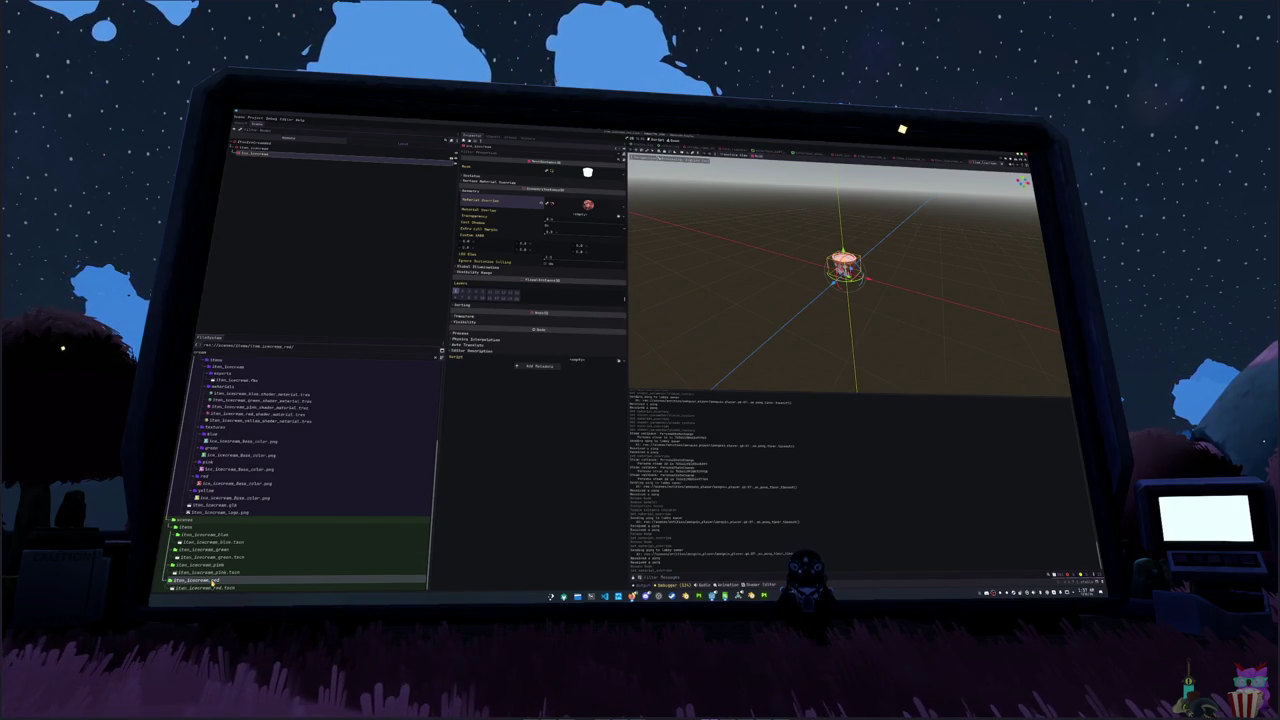
left_click(215, 588)
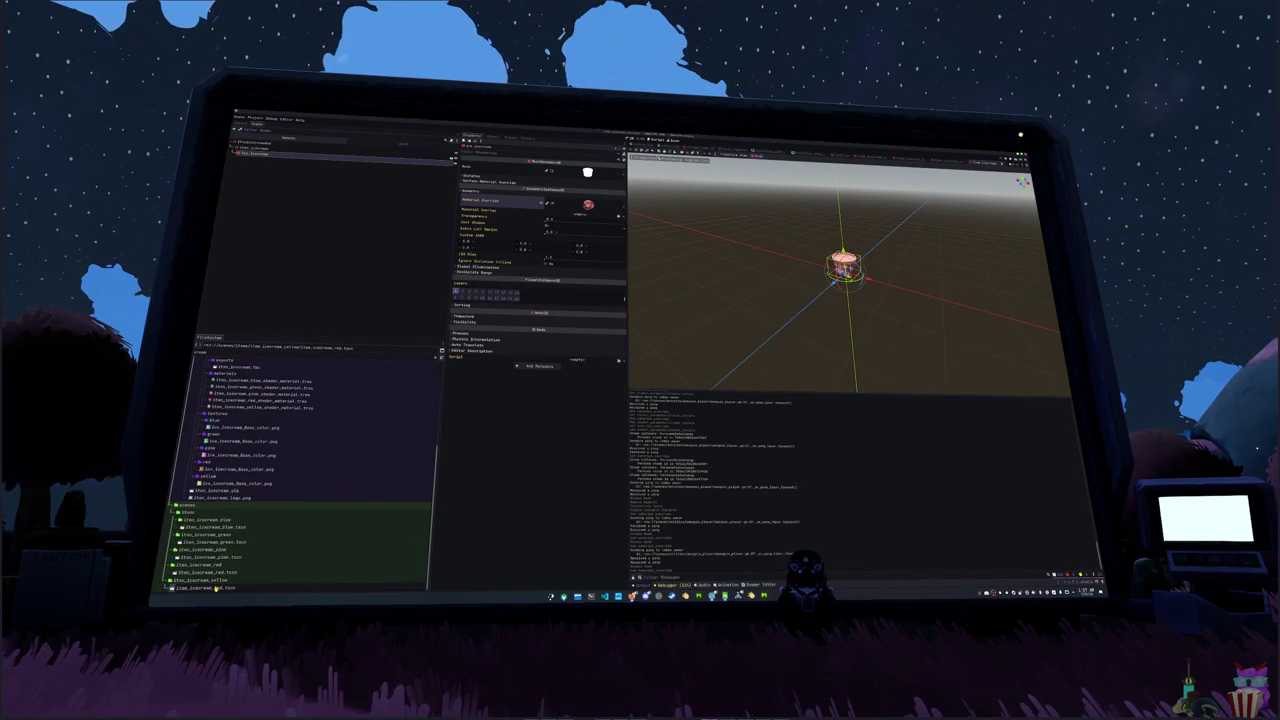
type("yellow")
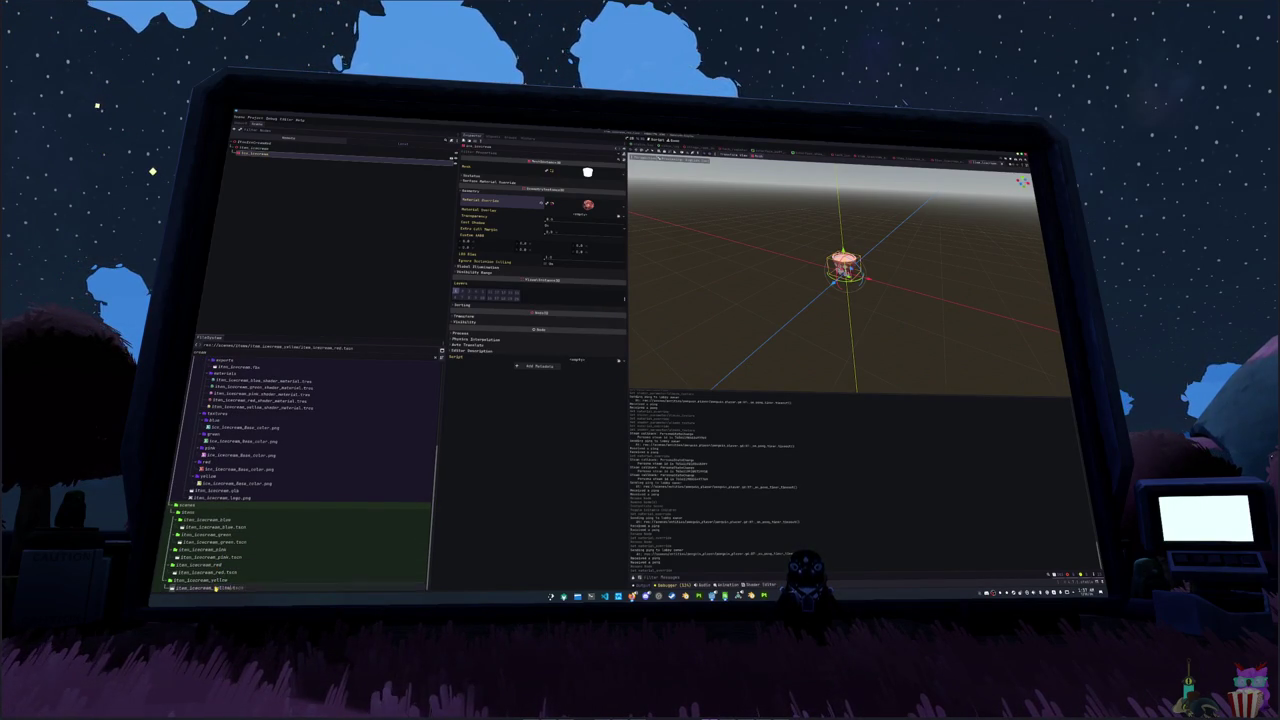
key("Return")
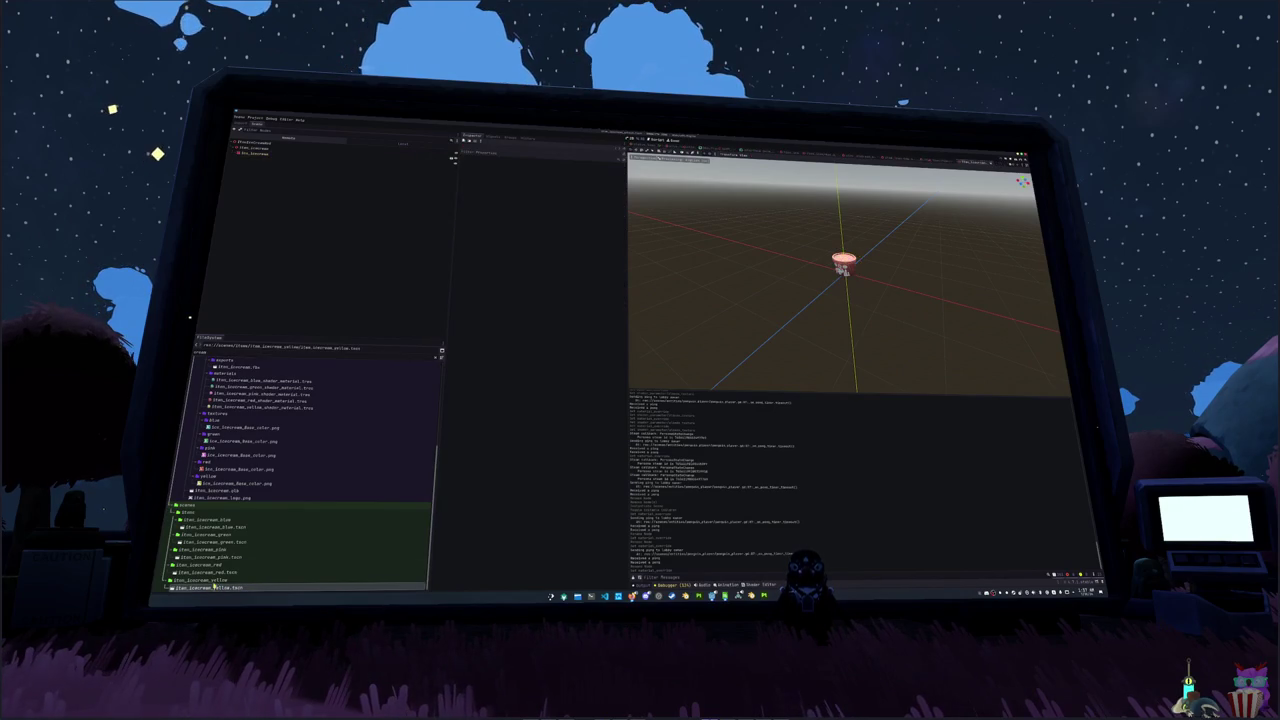
- Quick Load the yellow material into the ice cream mesh's Material Override
left_click(291, 150)
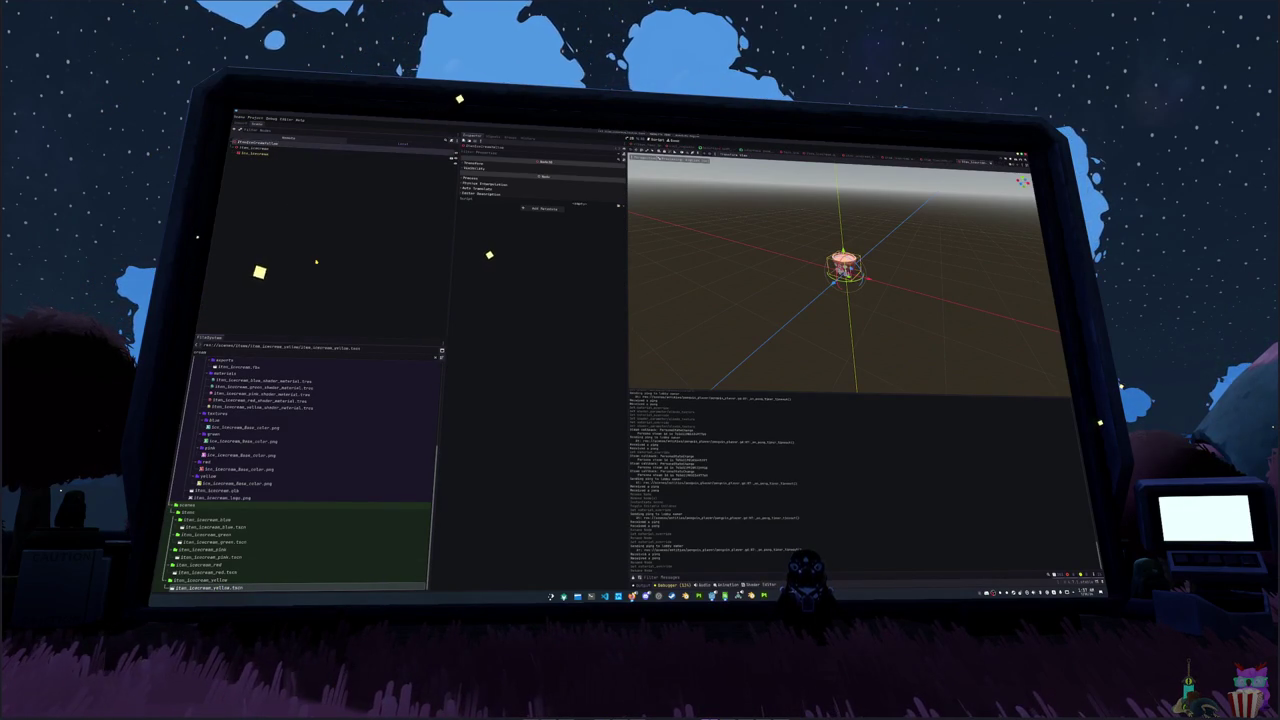
left_click(279, 155)
left_click(515, 191)
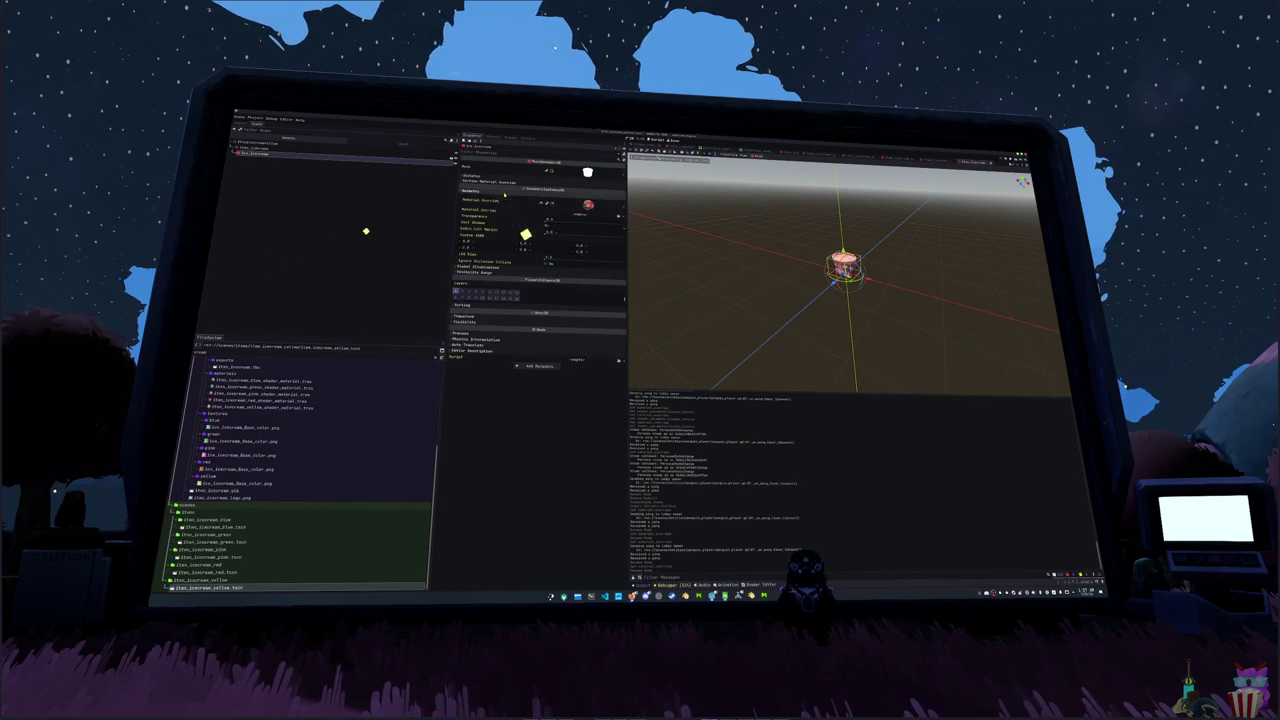
left_click(559, 207)
left_click(585, 245)
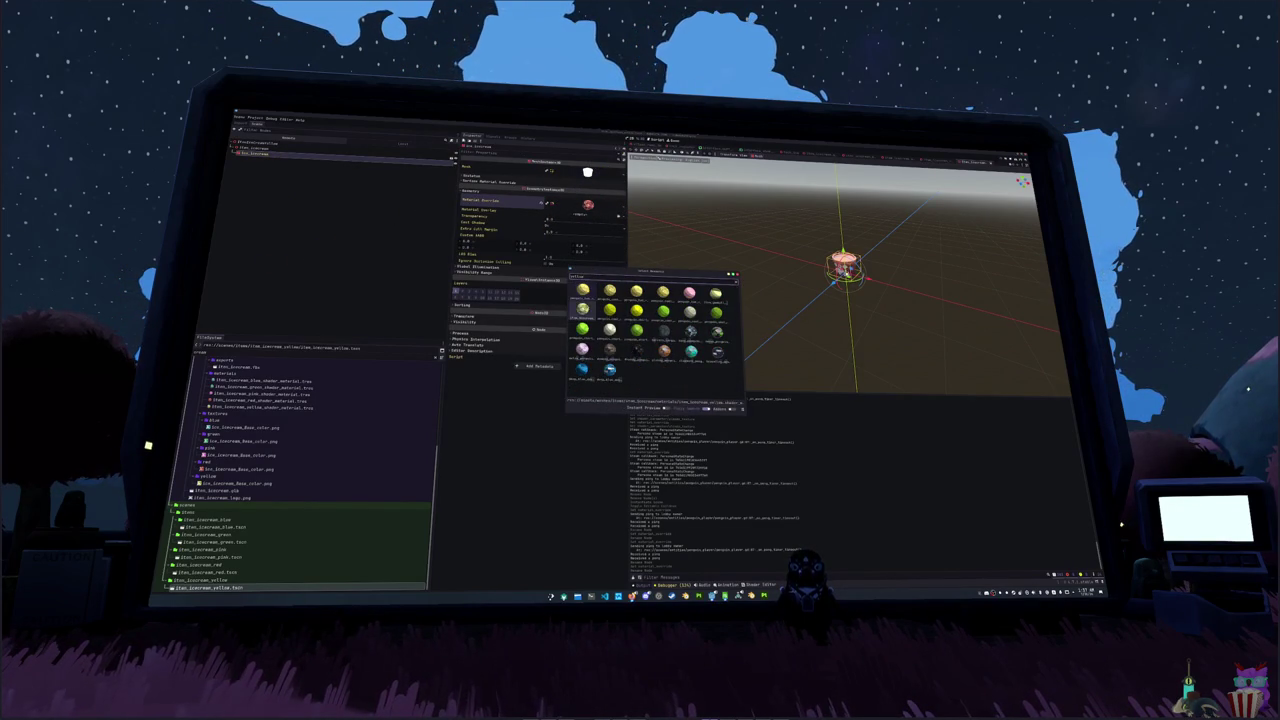
double_click(583, 292)
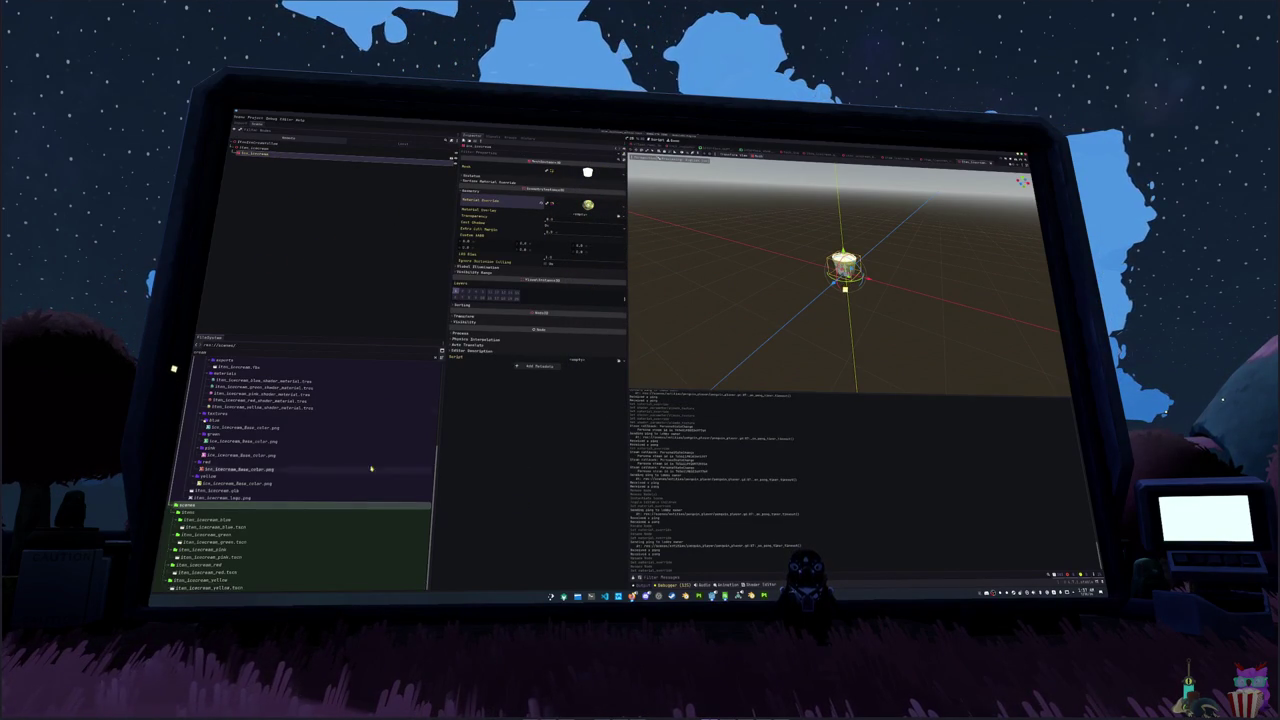
- Collapse the meshes folder, expand data, and browse the license_data base resources
scroll(401, 376, "up", 5)
scroll(357, 363, "down", 5)
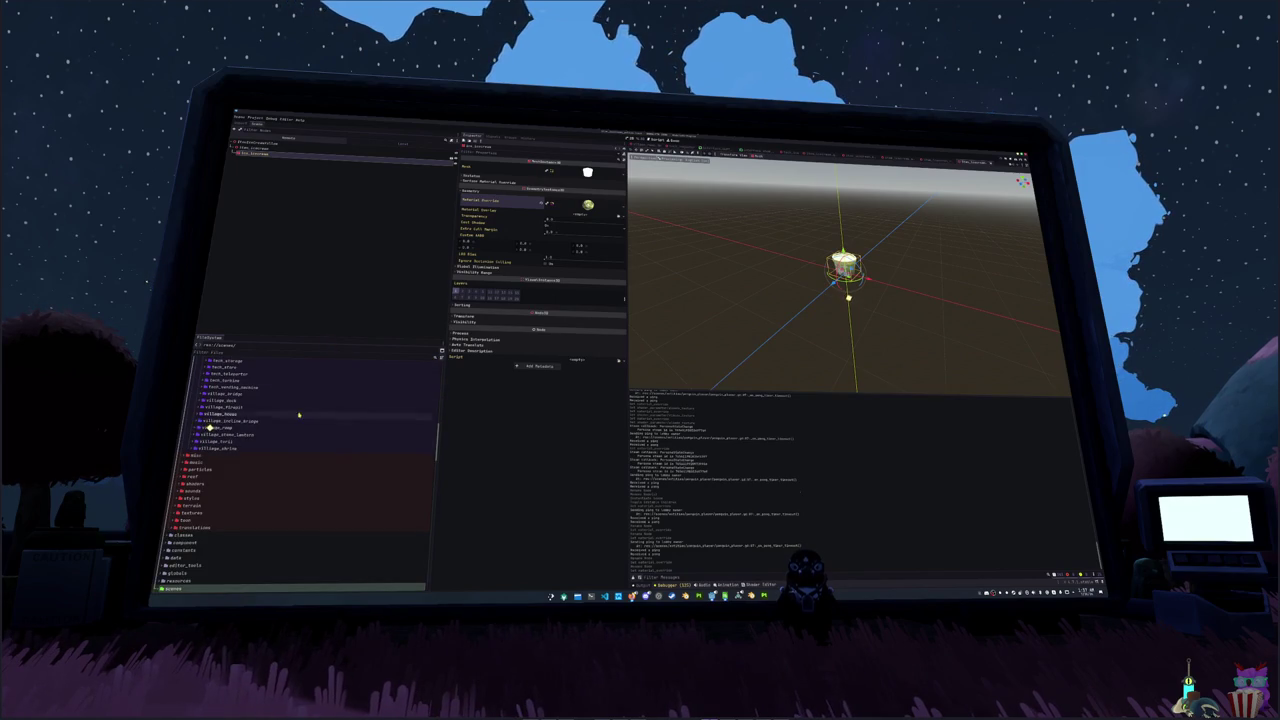
scroll(252, 495, "up", 10)
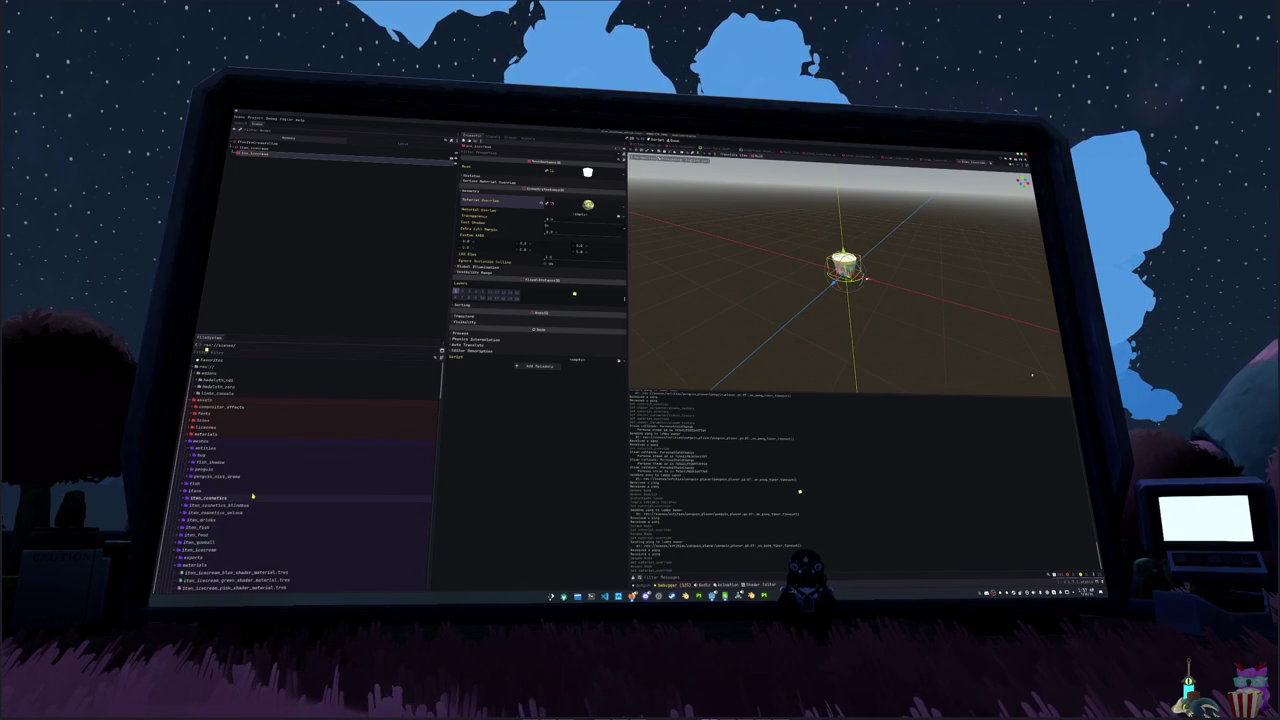
left_click(196, 440)
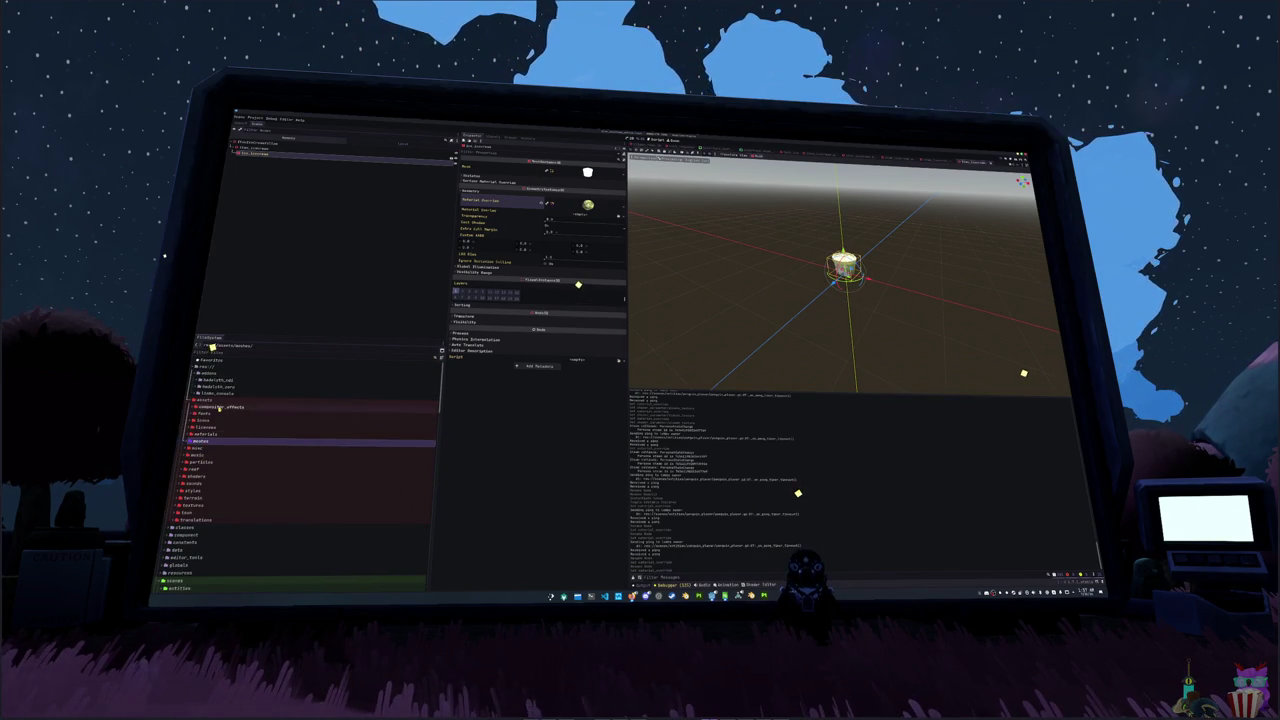
left_click(184, 536)
scroll(249, 487, "down", 3)
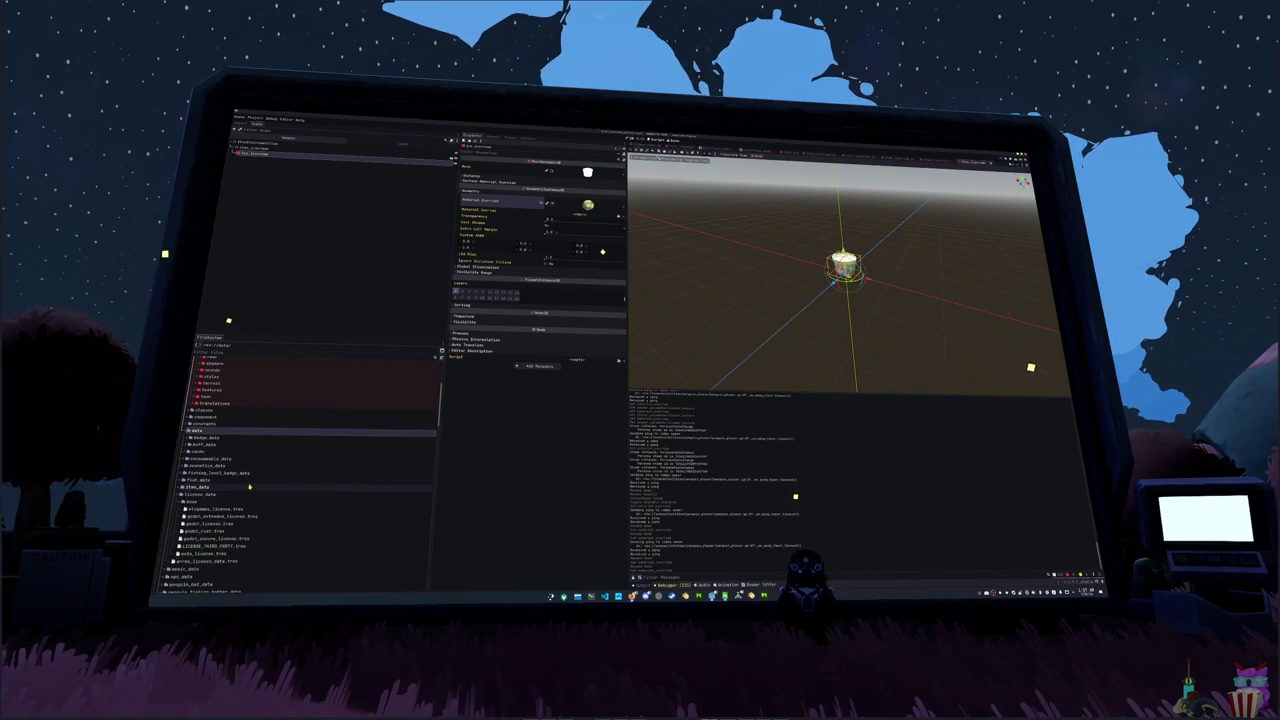
left_click(209, 502)
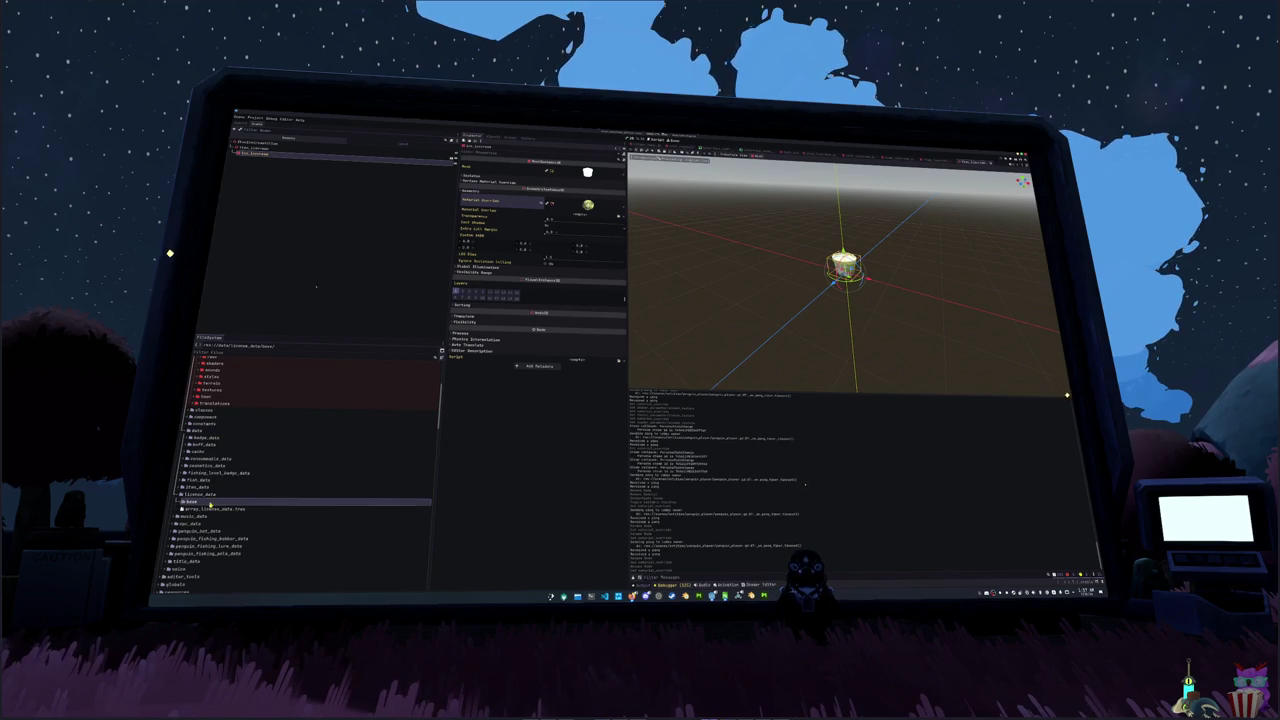
double_click(210, 502)
scroll(211, 500, "down", 2)
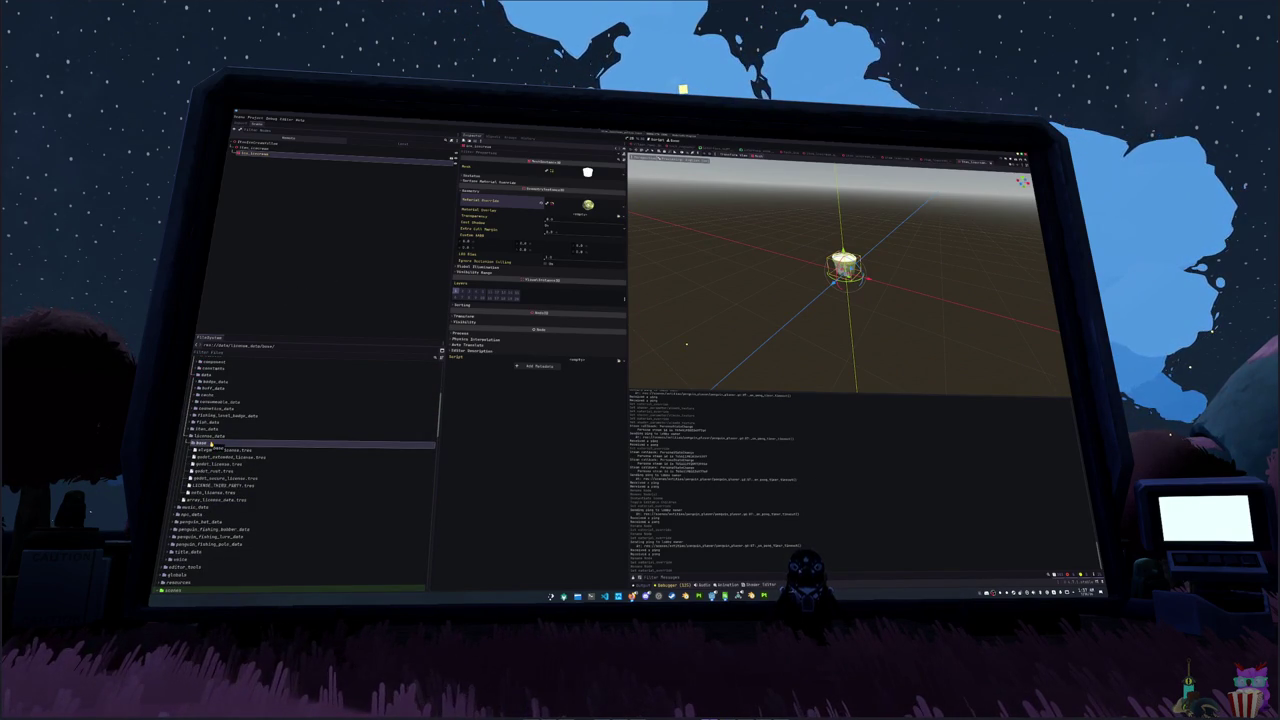
double_click(205, 436)
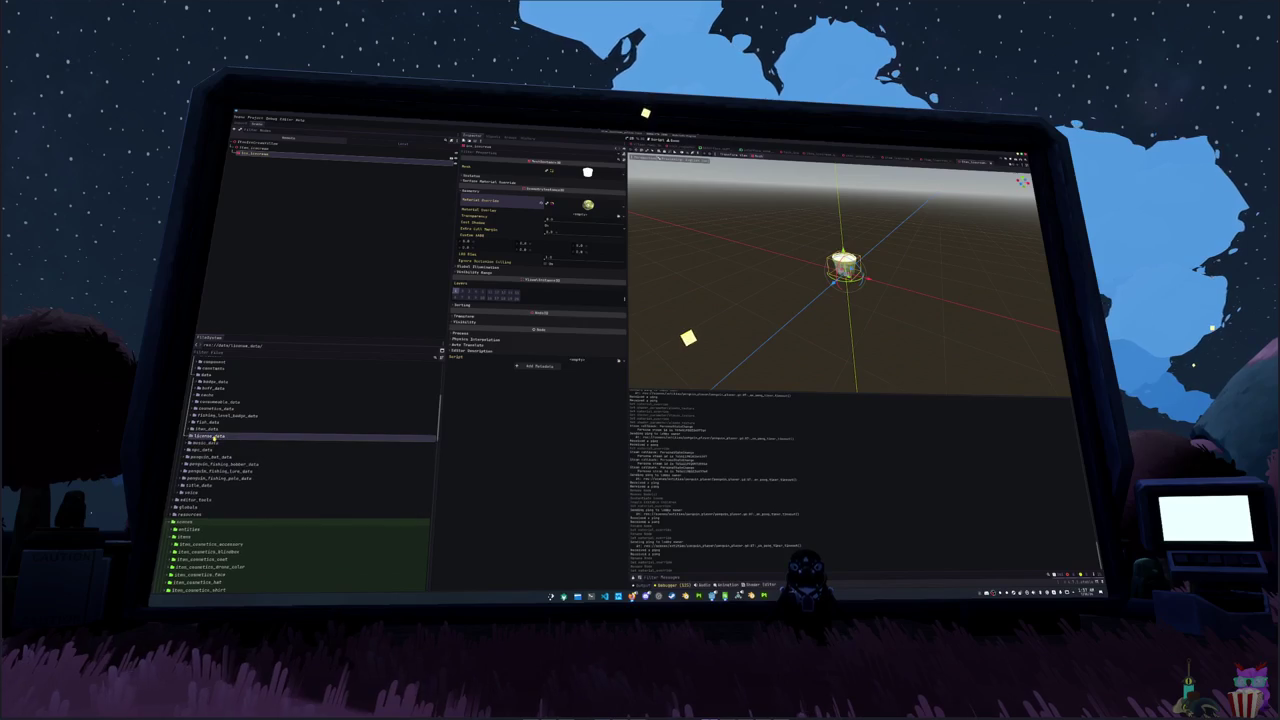
- Expand item_data and consumable_data, inspect the gumball resources, and duplicate the gumballs folder
double_click(208, 429)
scroll(216, 429, "down", 2)
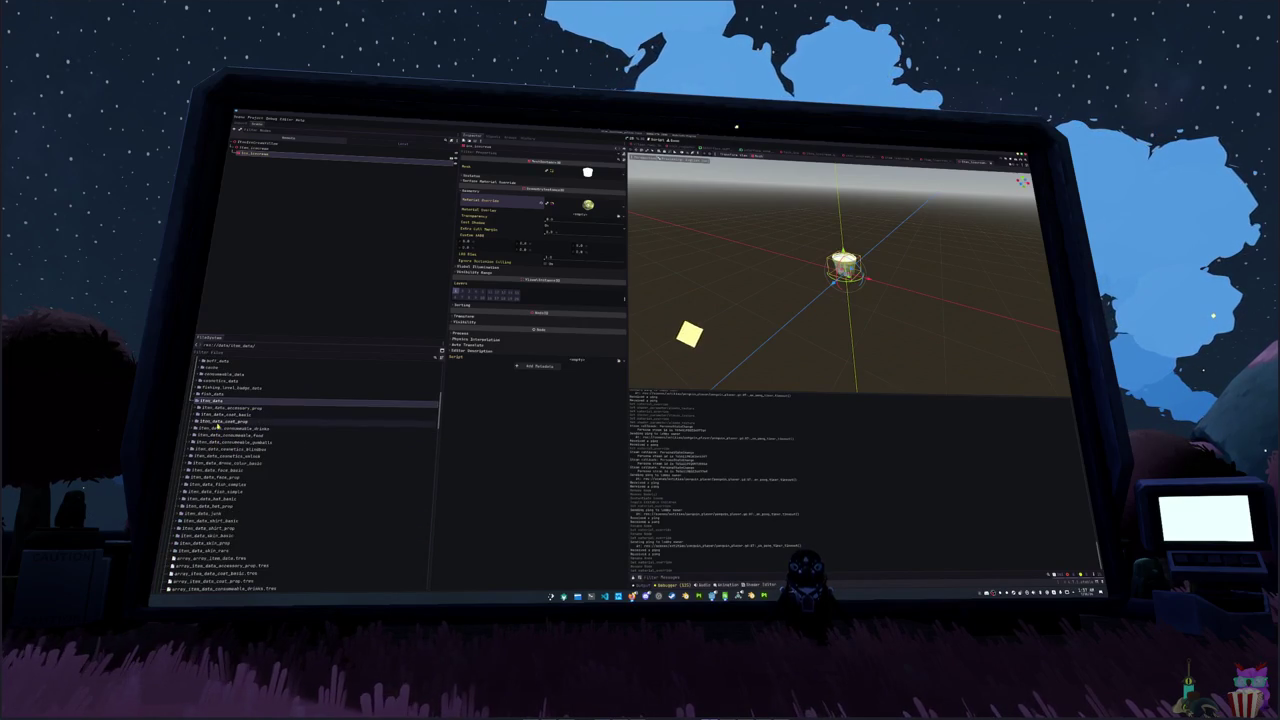
double_click(229, 376)
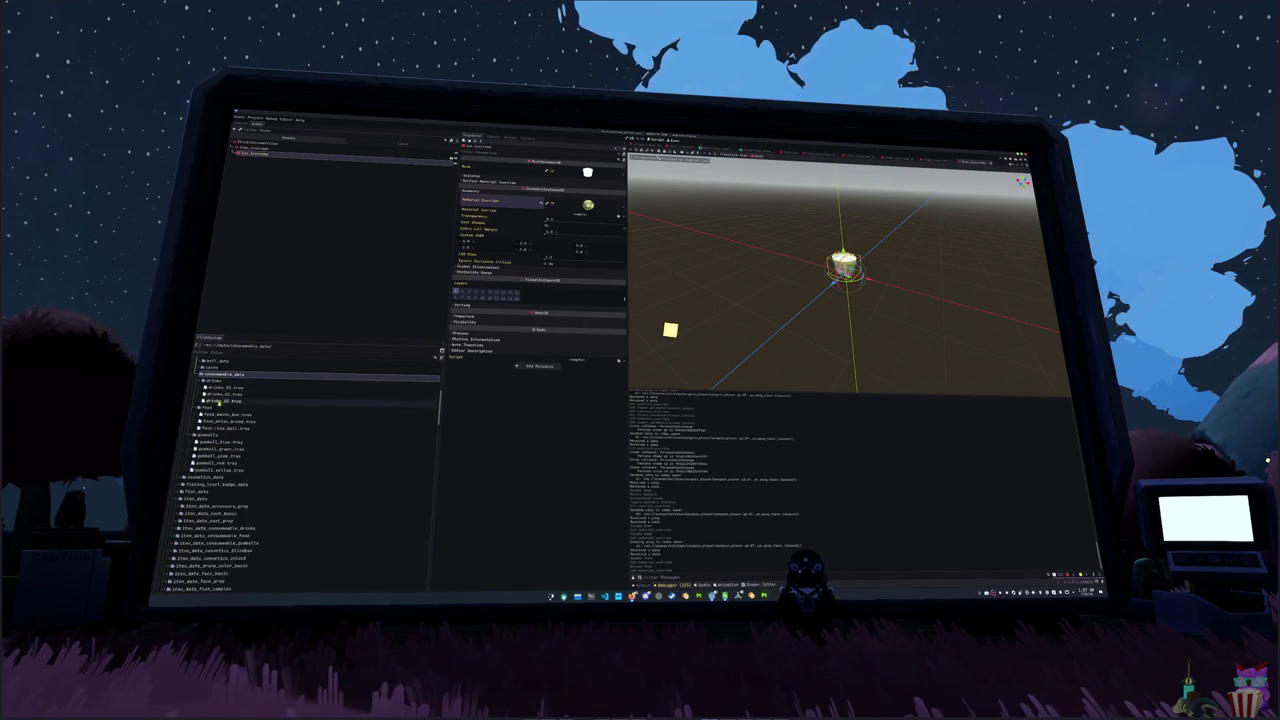
left_click(213, 442)
left_click(212, 448)
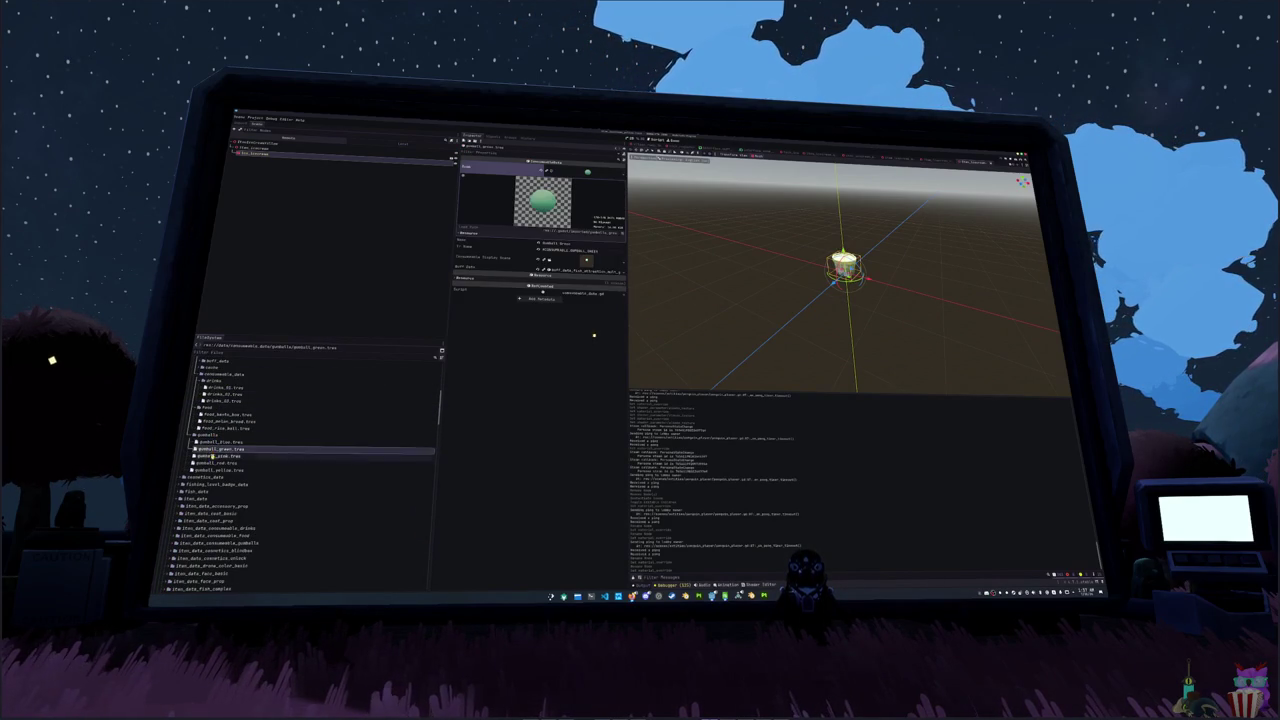
left_click(211, 463)
left_click(213, 435)
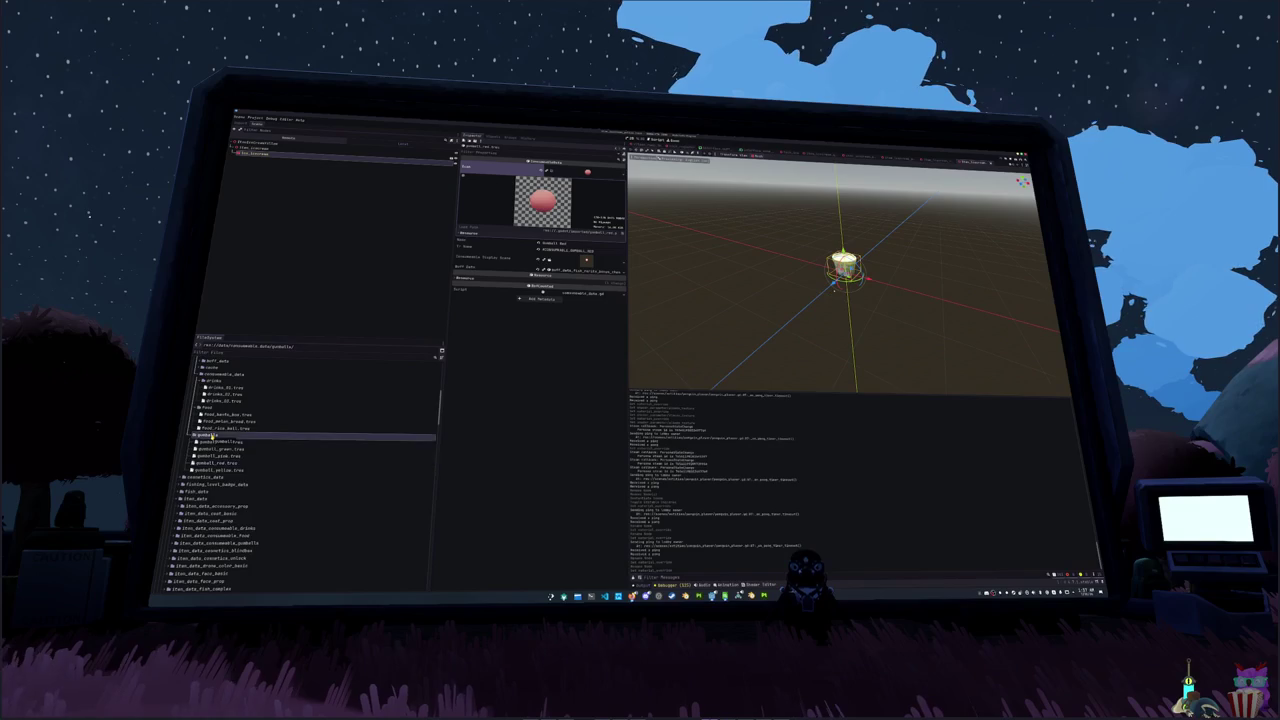
key("ctrl+d")
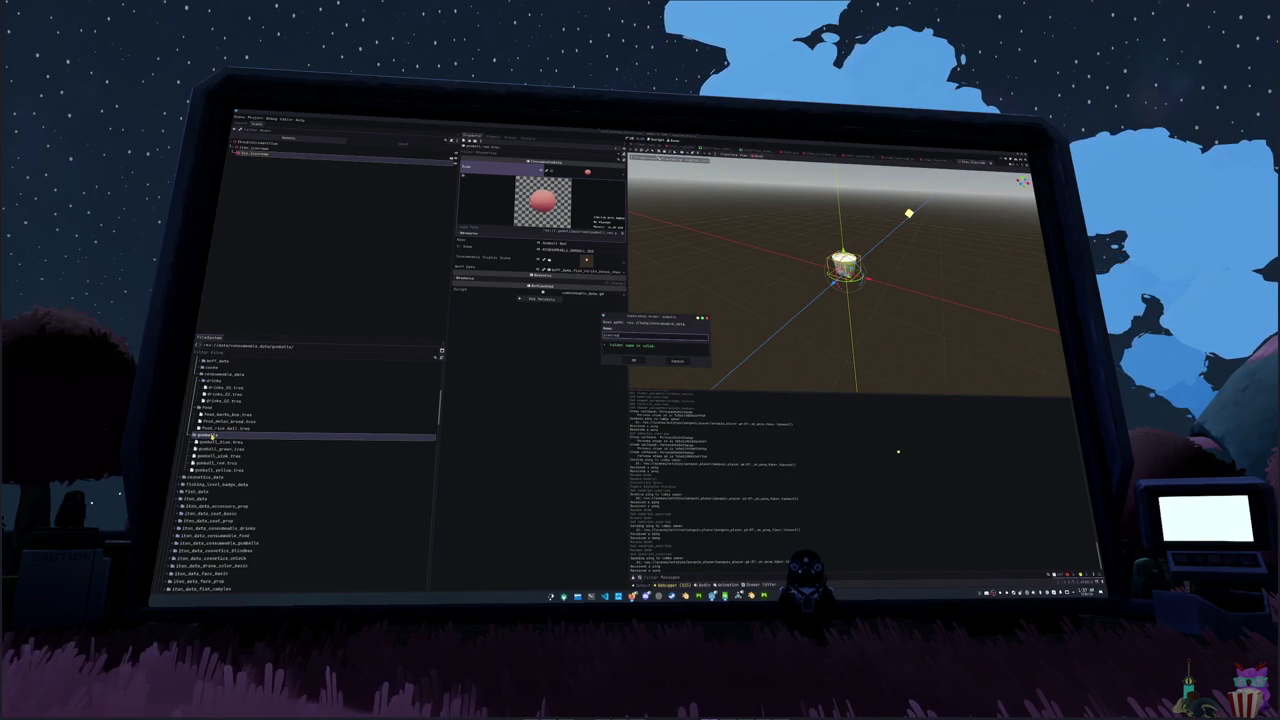
- Create the icecream copy of the gumballs folder and expand it
key("Return")
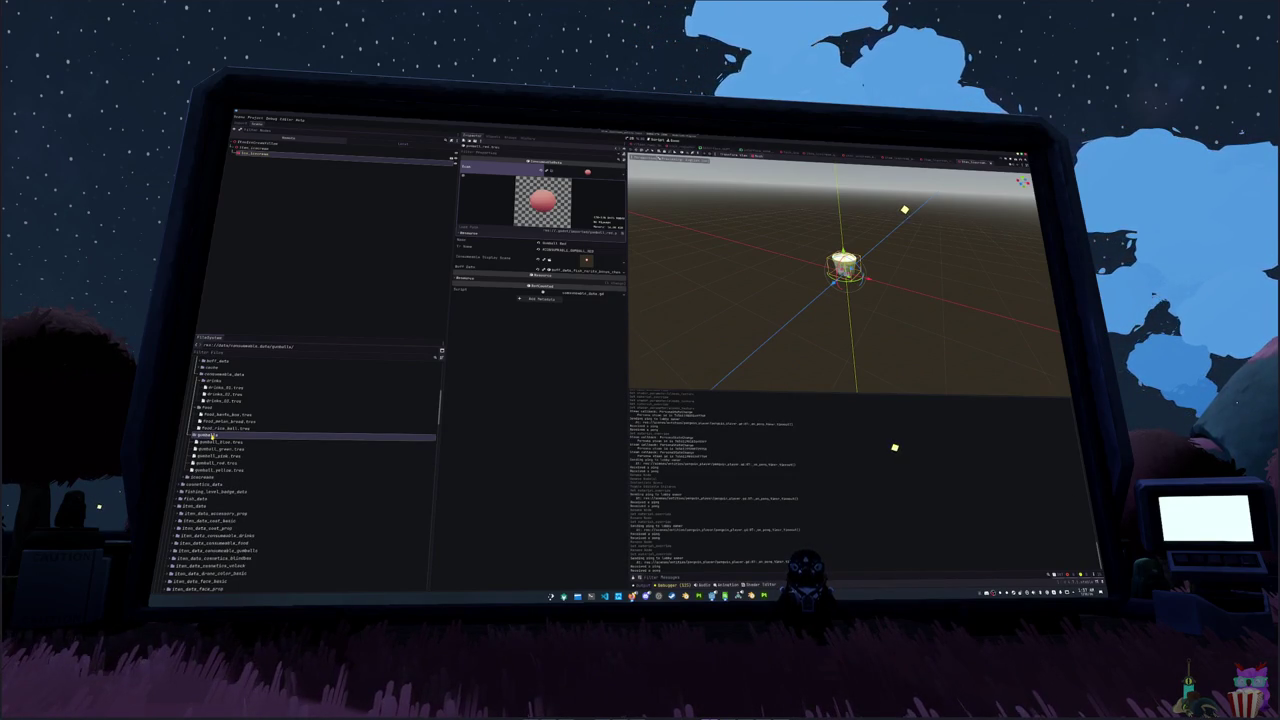
double_click(204, 478)
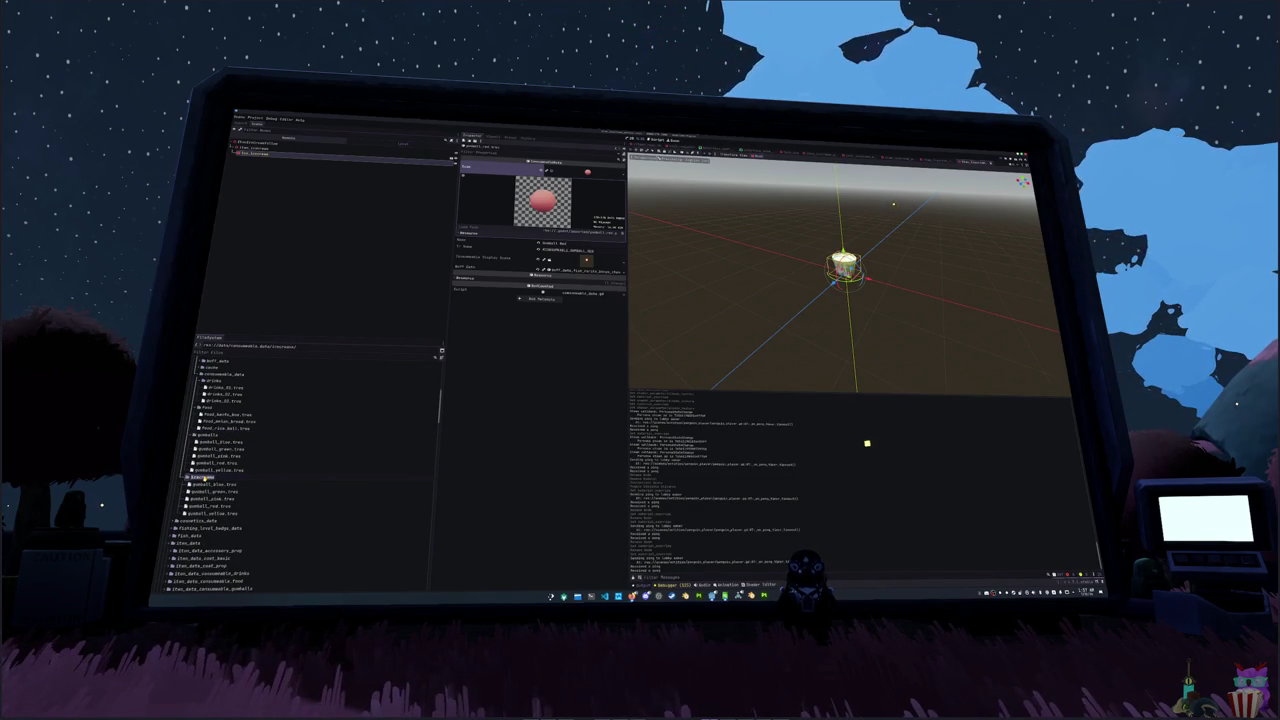
scroll(300, 470, "down", 4)
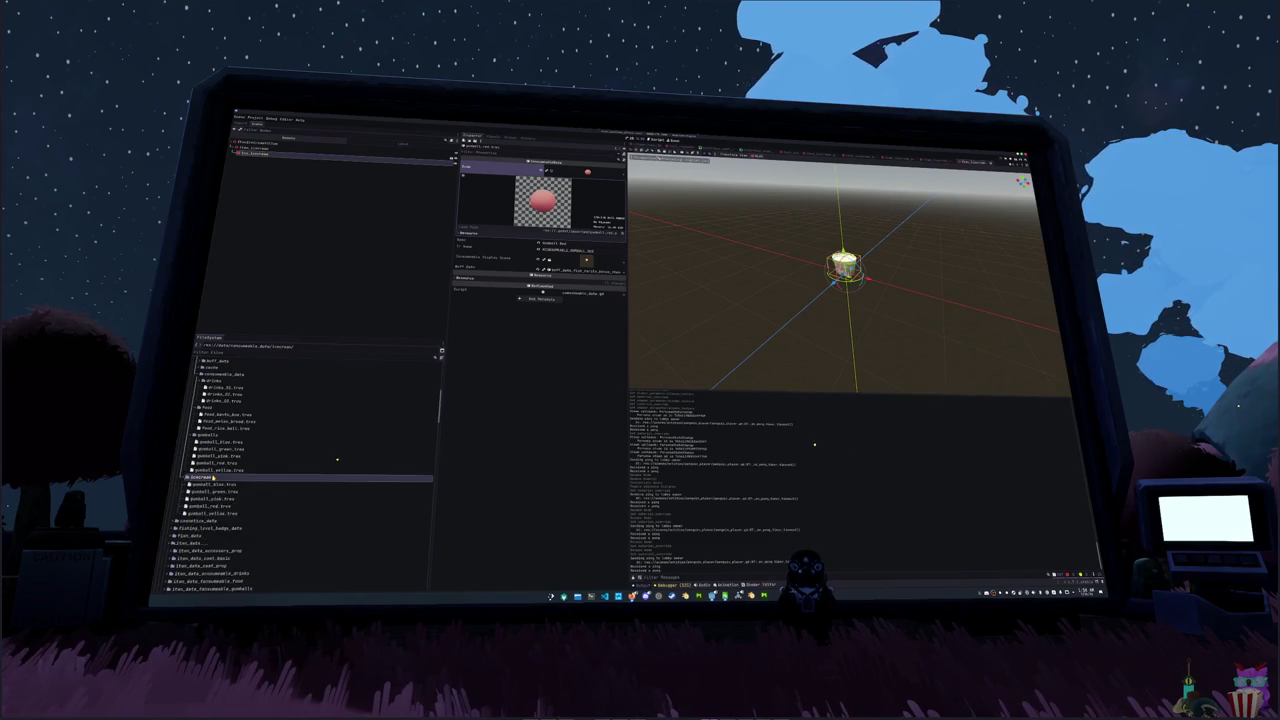
- Rename the copied resources to icecream_blue, icecream_yellow, icecream_red, icecream_pink and icecream_green
left_click(231, 398)
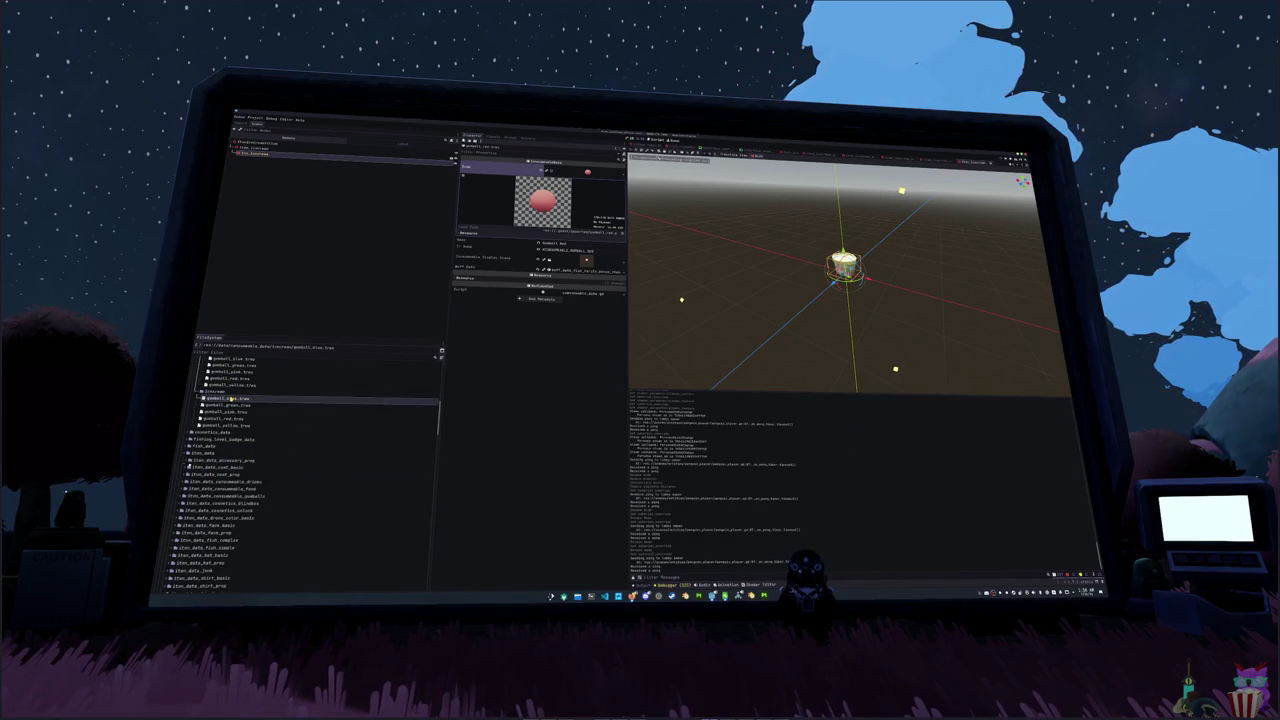
key("Return")
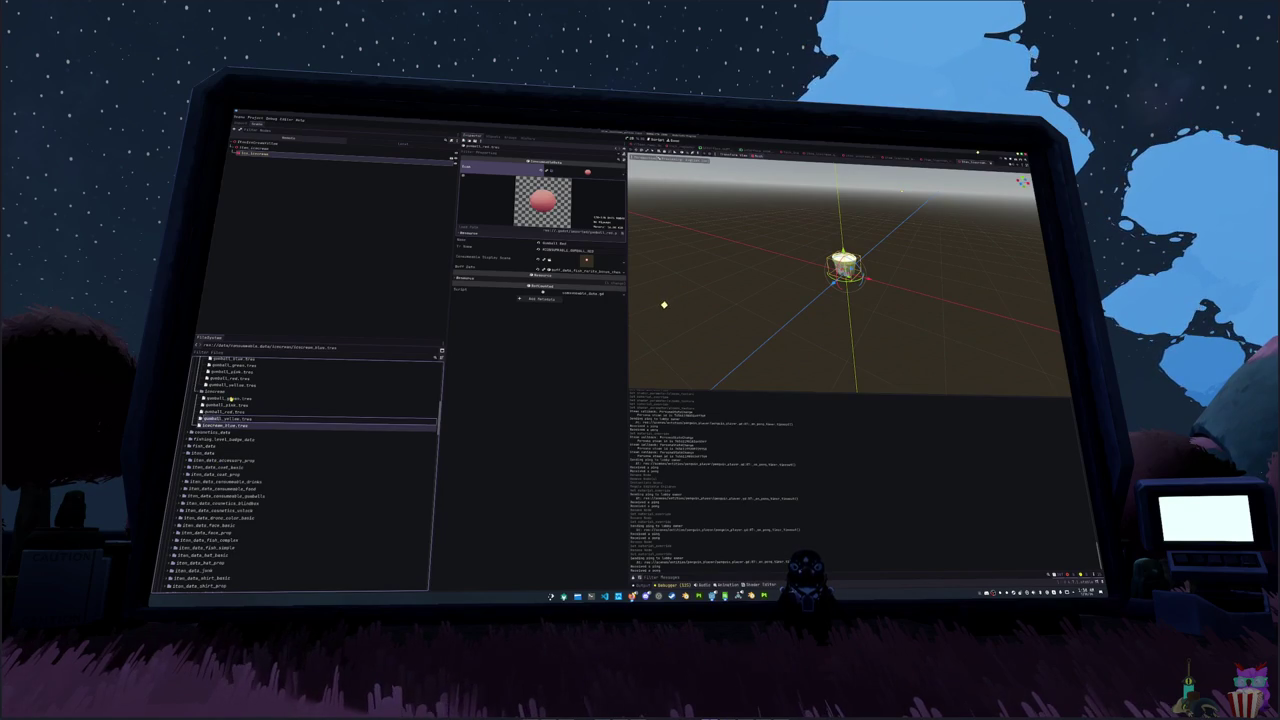
key("Return")
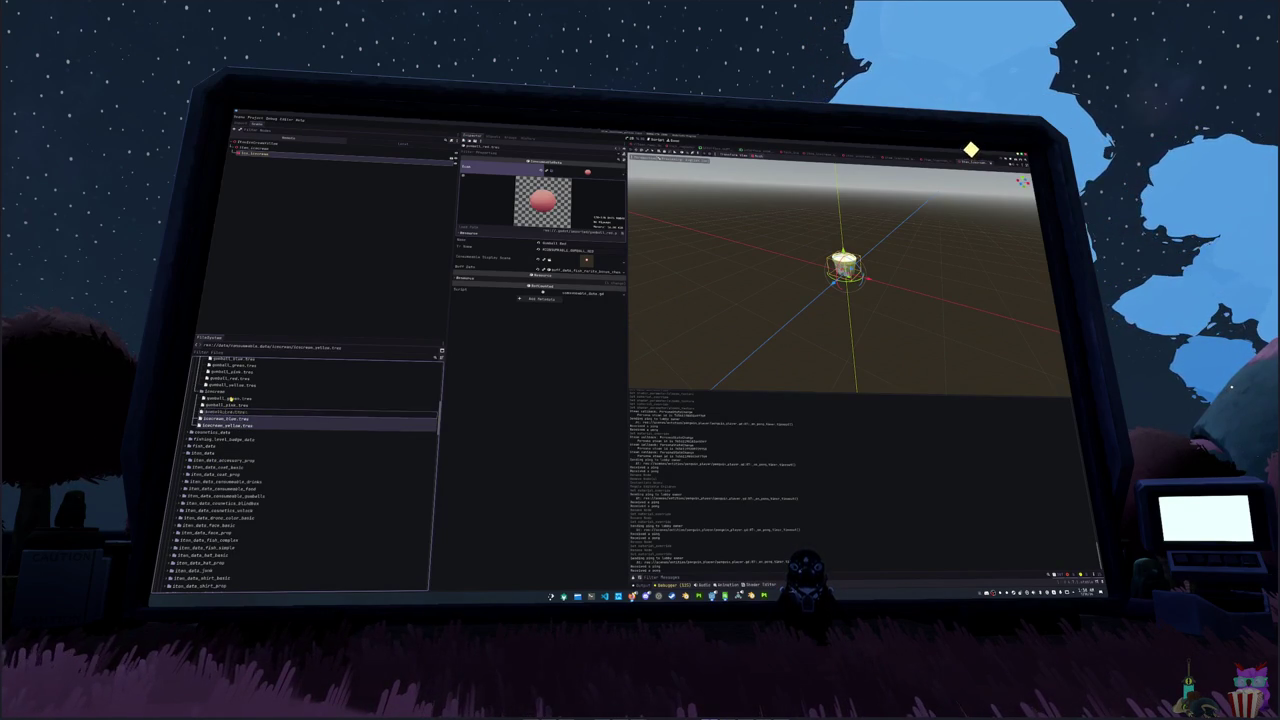
key("Return")
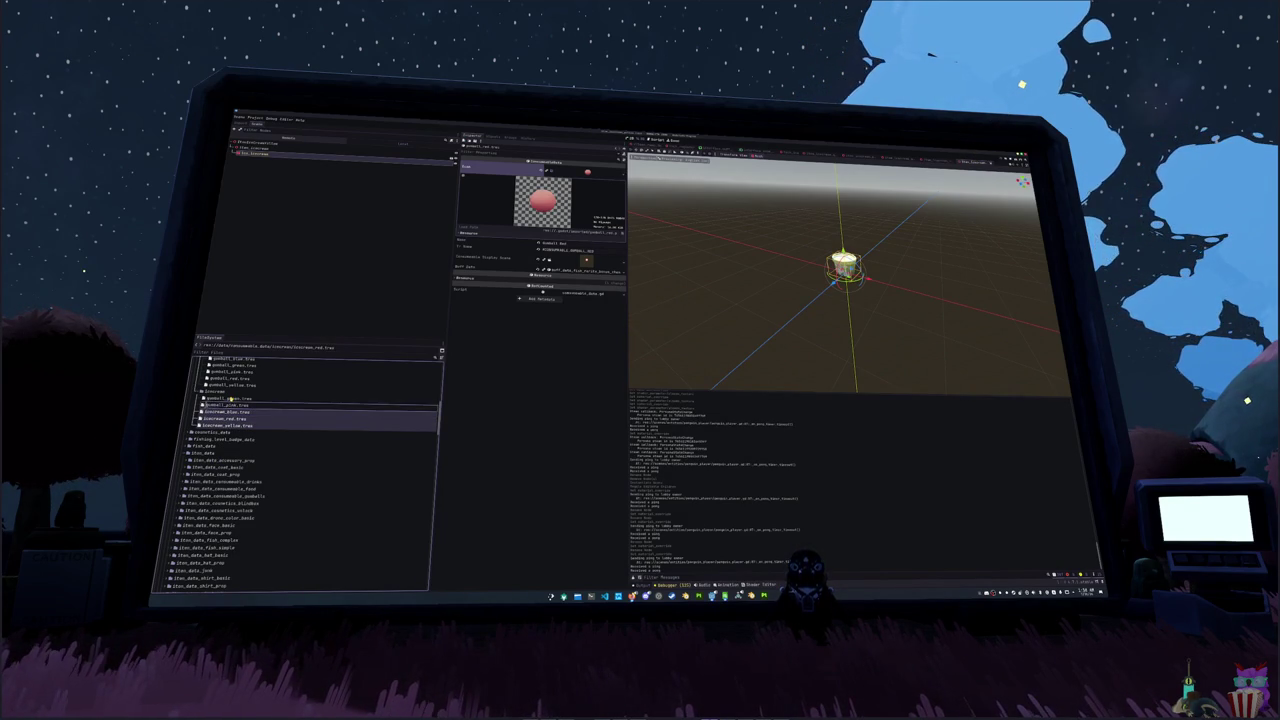
key("Return")
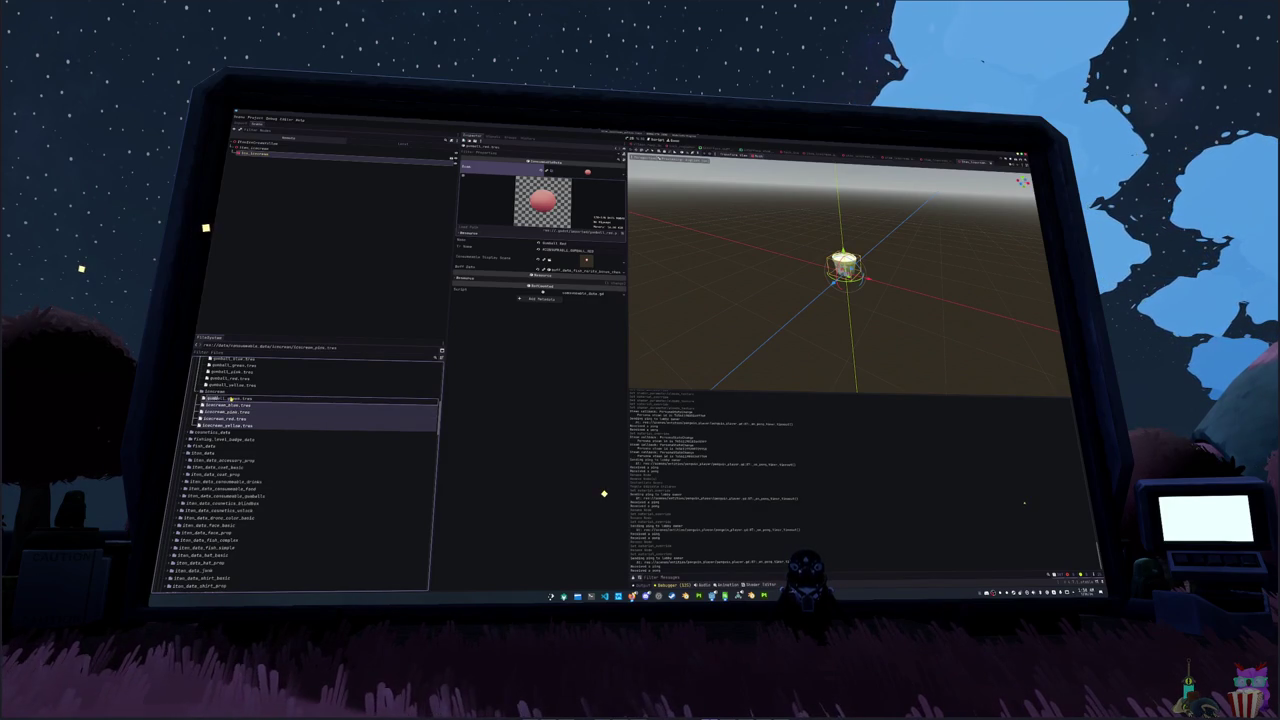
key("Return")
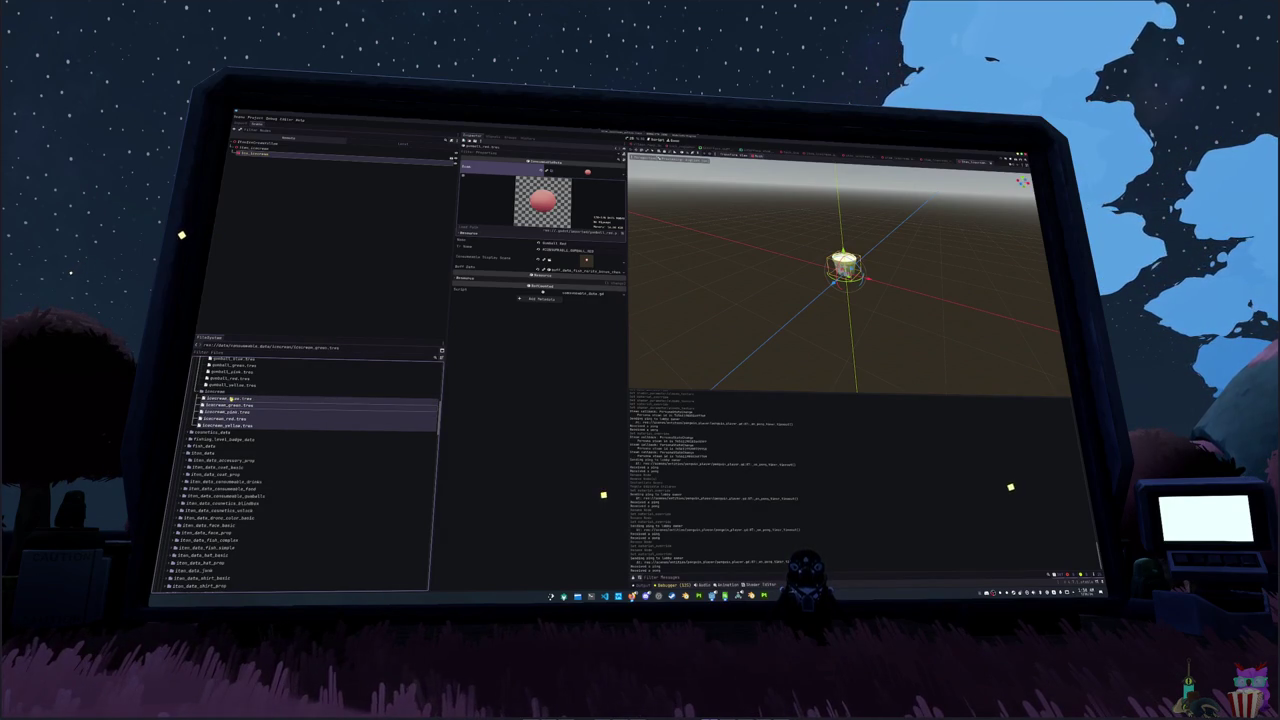
- Assign the blue ice cream icon texture to icecream_blue.tres's Icon
left_click(230, 399)
left_click(597, 177)
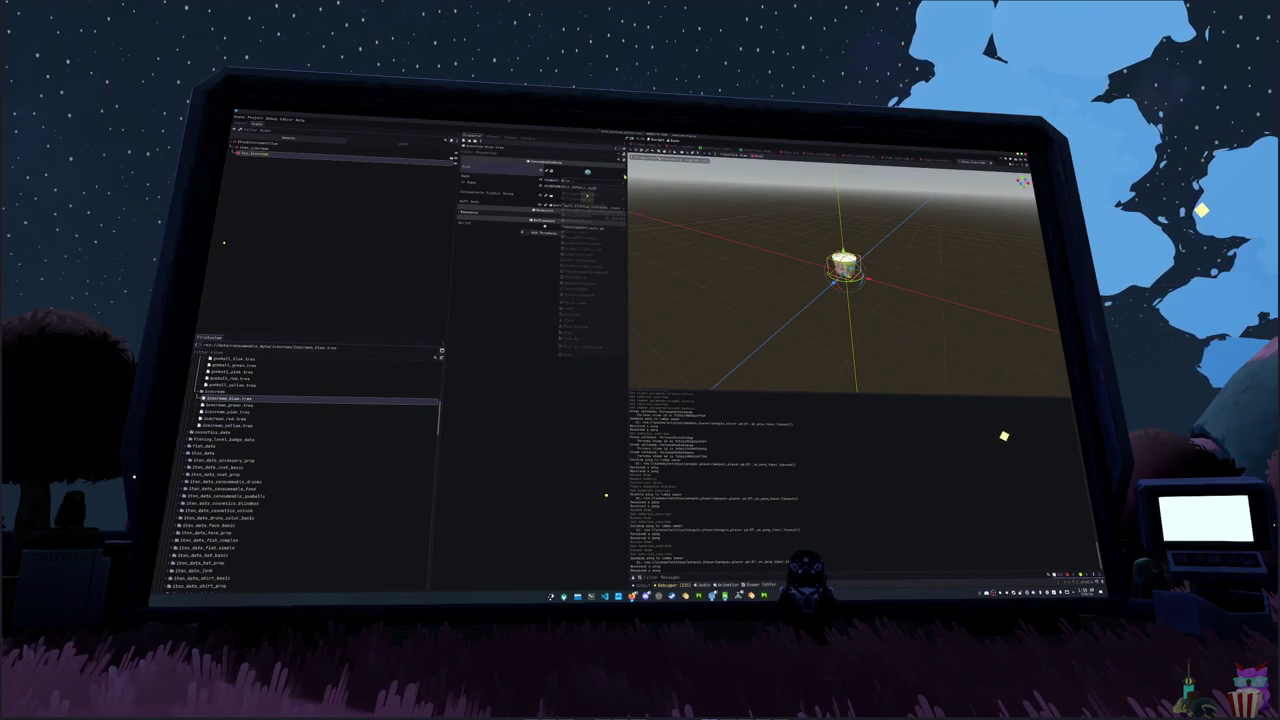
left_click(592, 303)
scroll(650, 340, "down", 5)
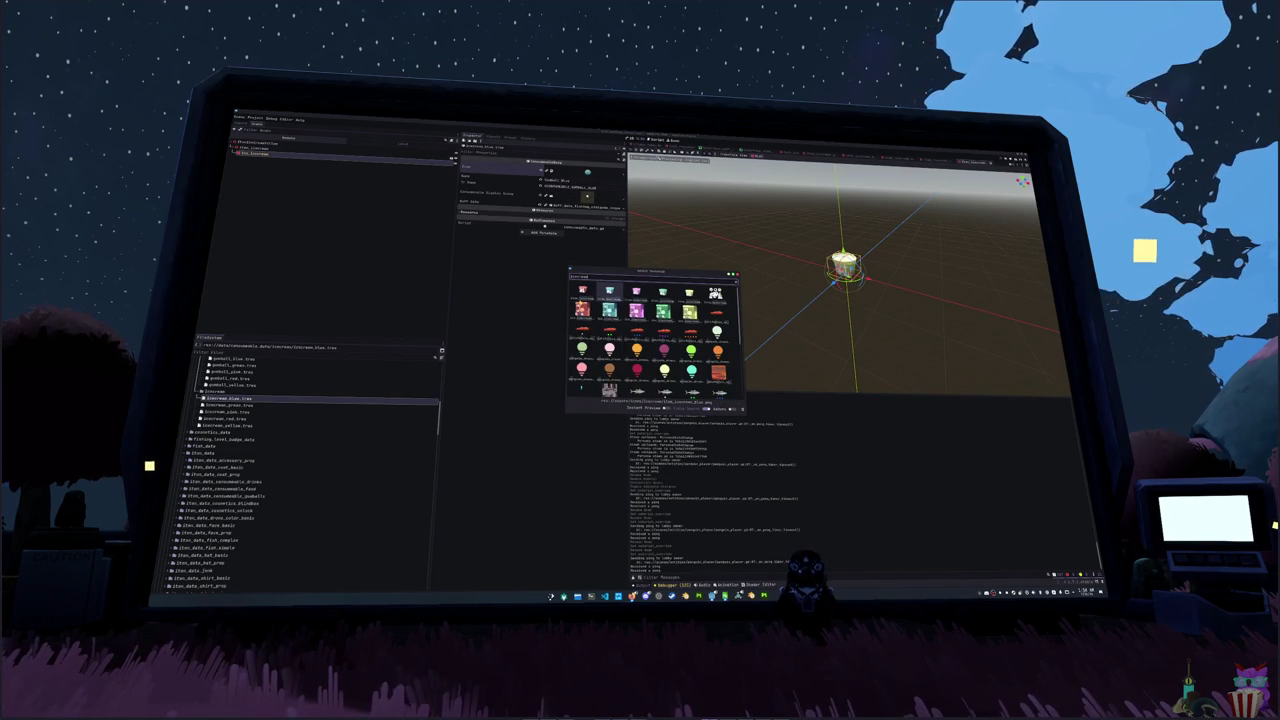
double_click(579, 302)
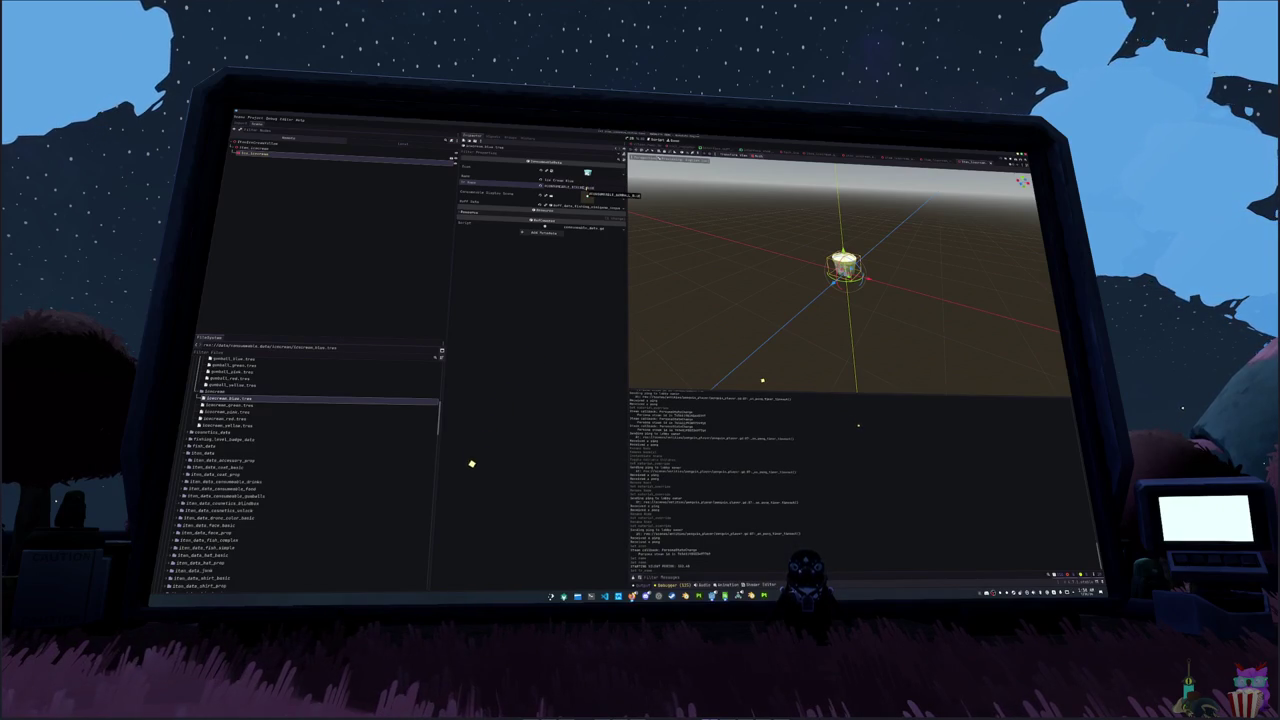
- Set icecream_blue's Consumable Display Scene to the item_icecream_blue scene
left_click(583, 206)
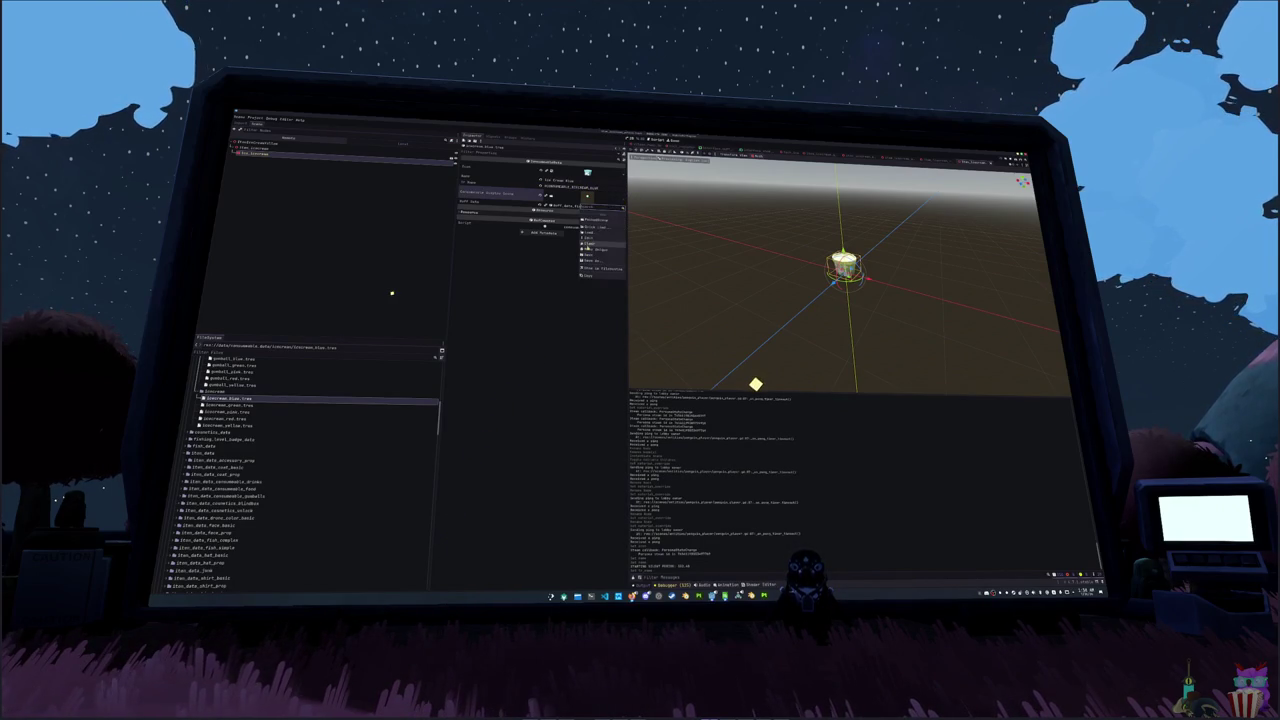
left_click(599, 228)
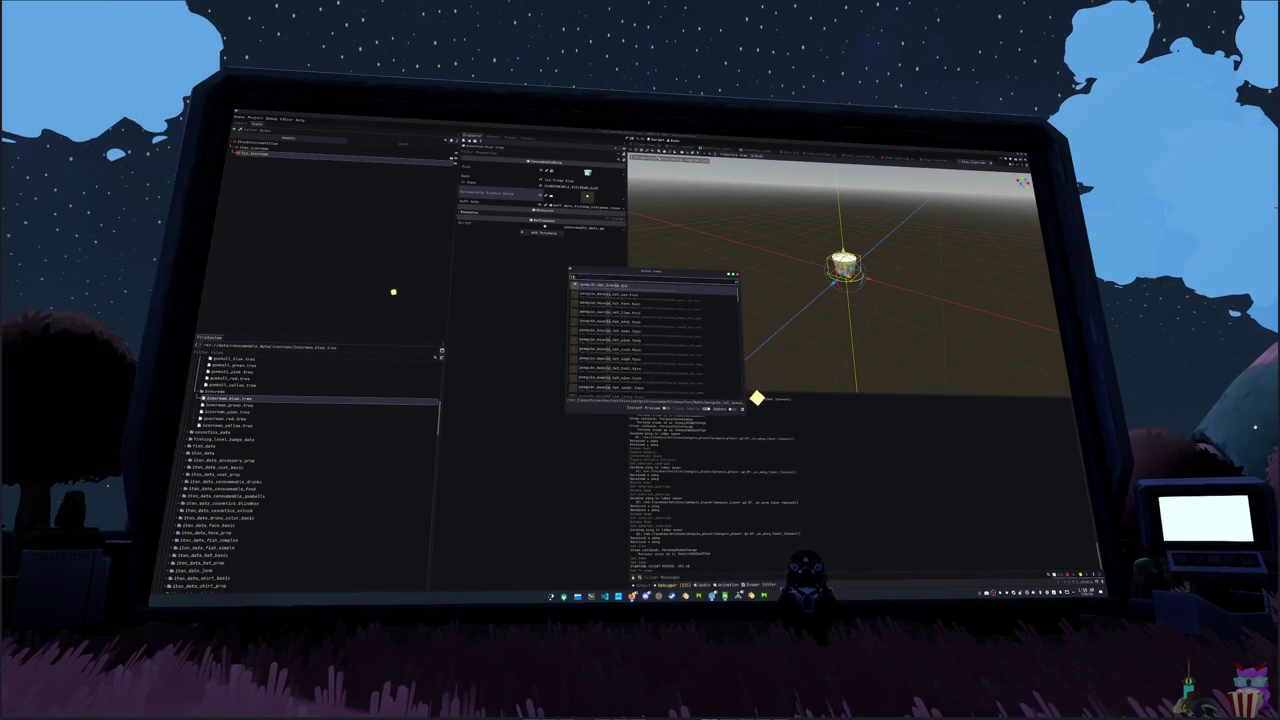
type("icecream")
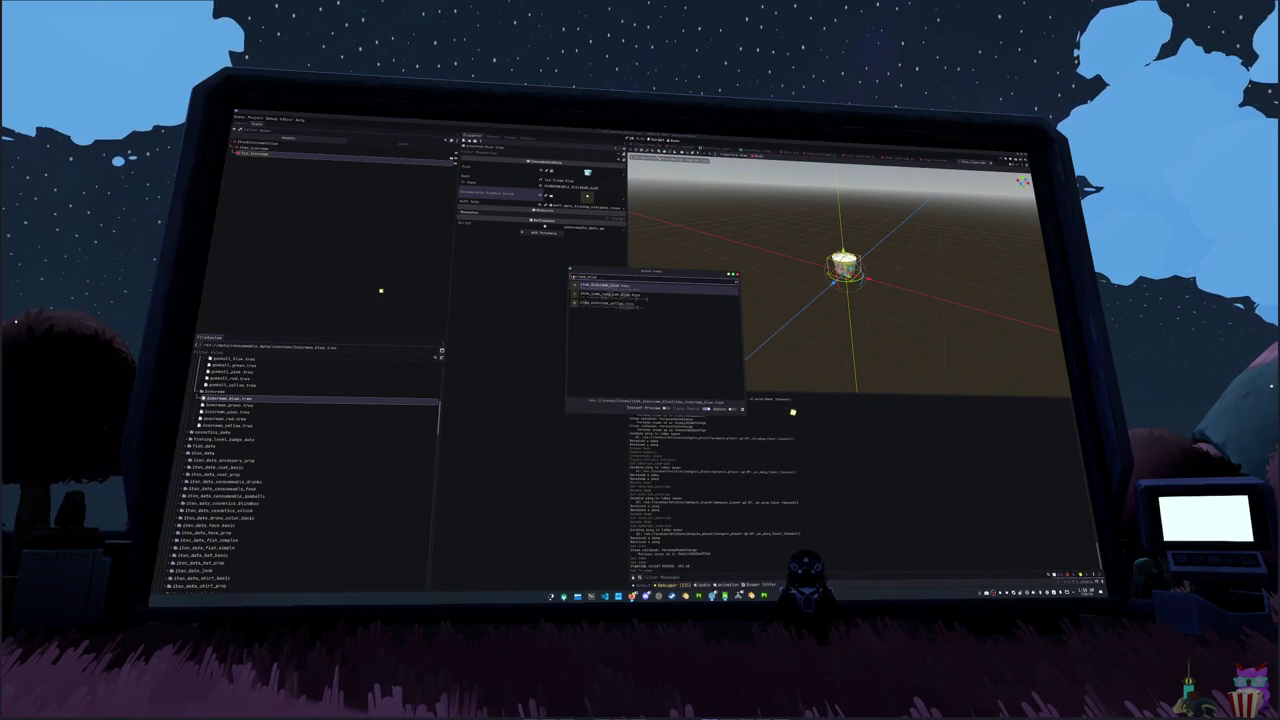
key("Return")
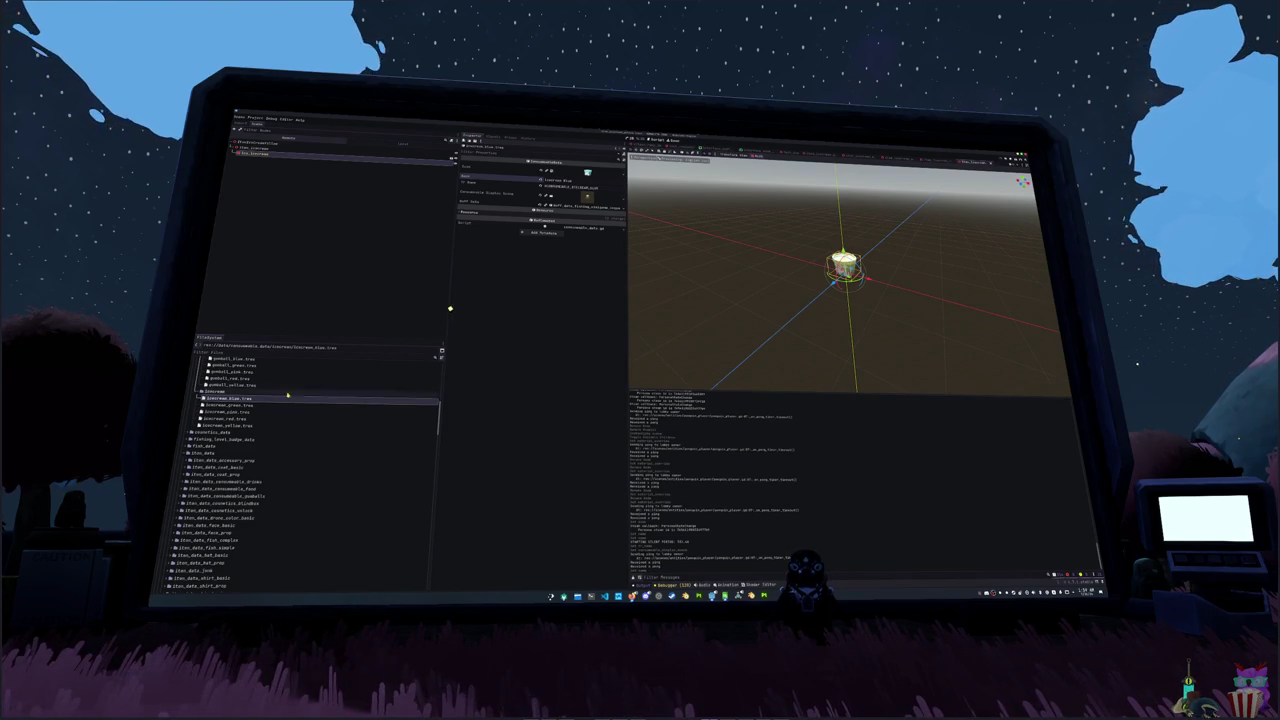
- Select icecream_green.tres and give its Icon the green ice cream texture
key("Down")
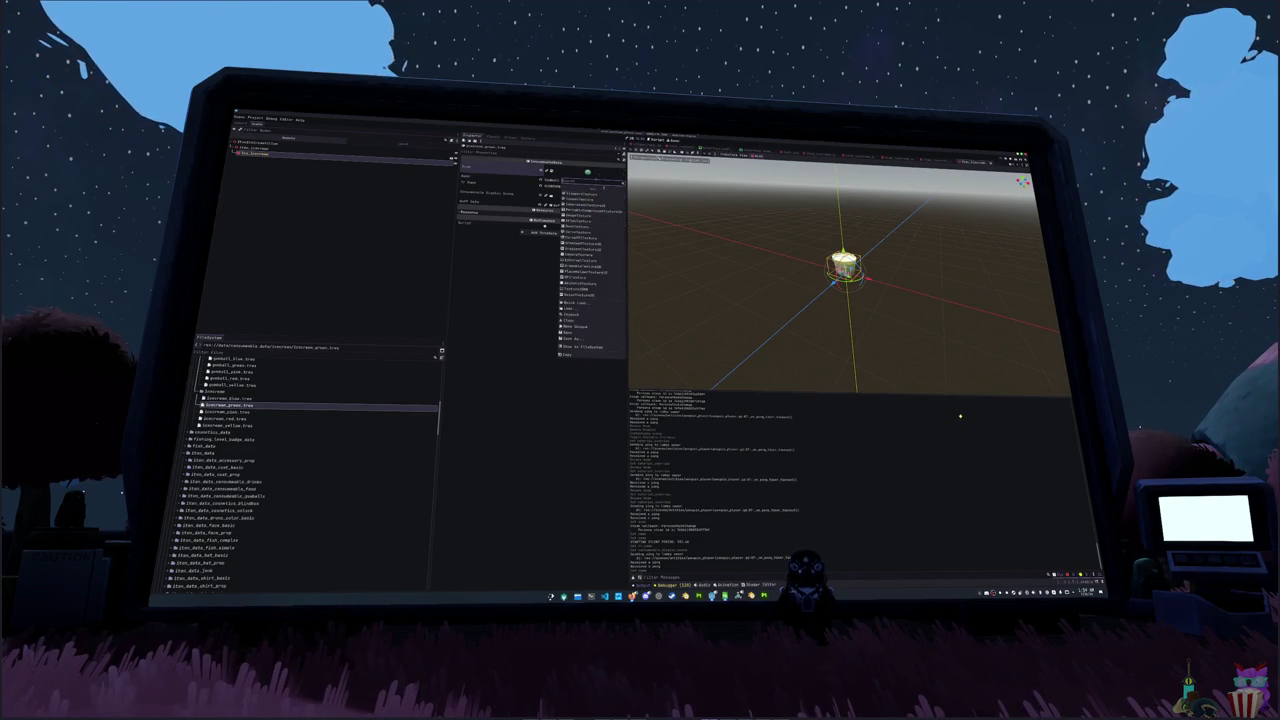
left_click(614, 173)
left_click(585, 190)
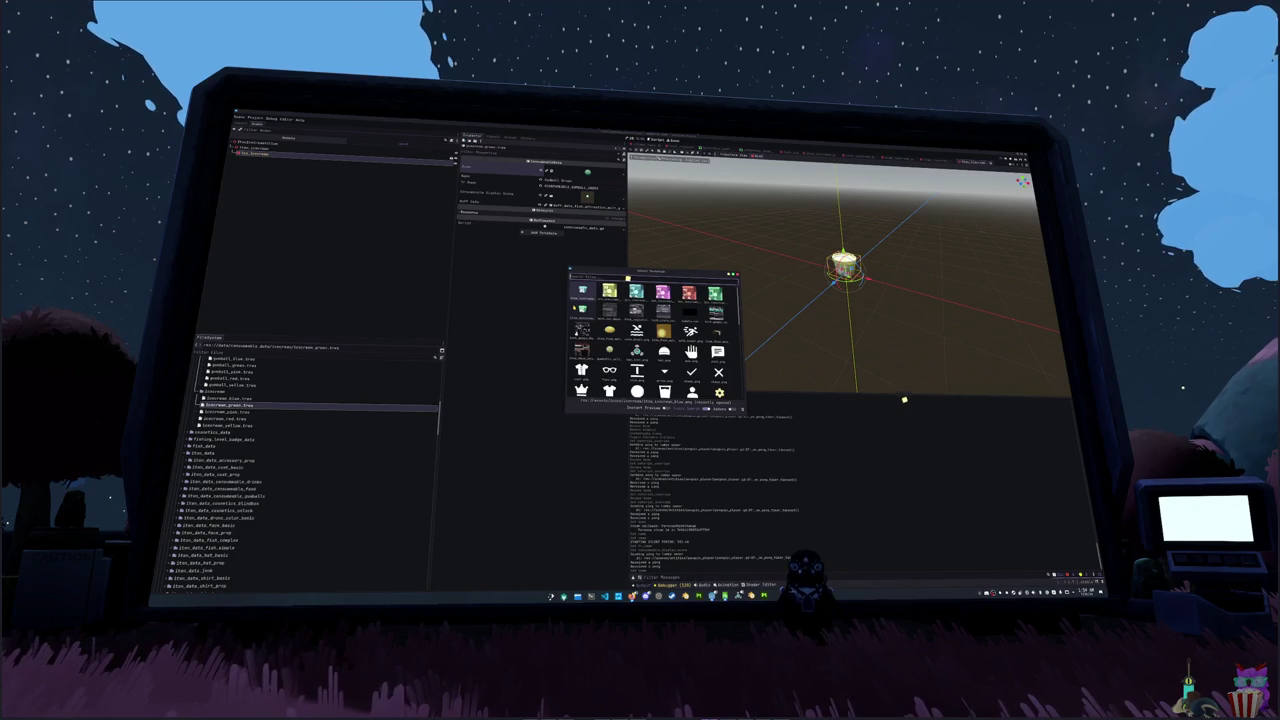
key("Right")
key("Left")
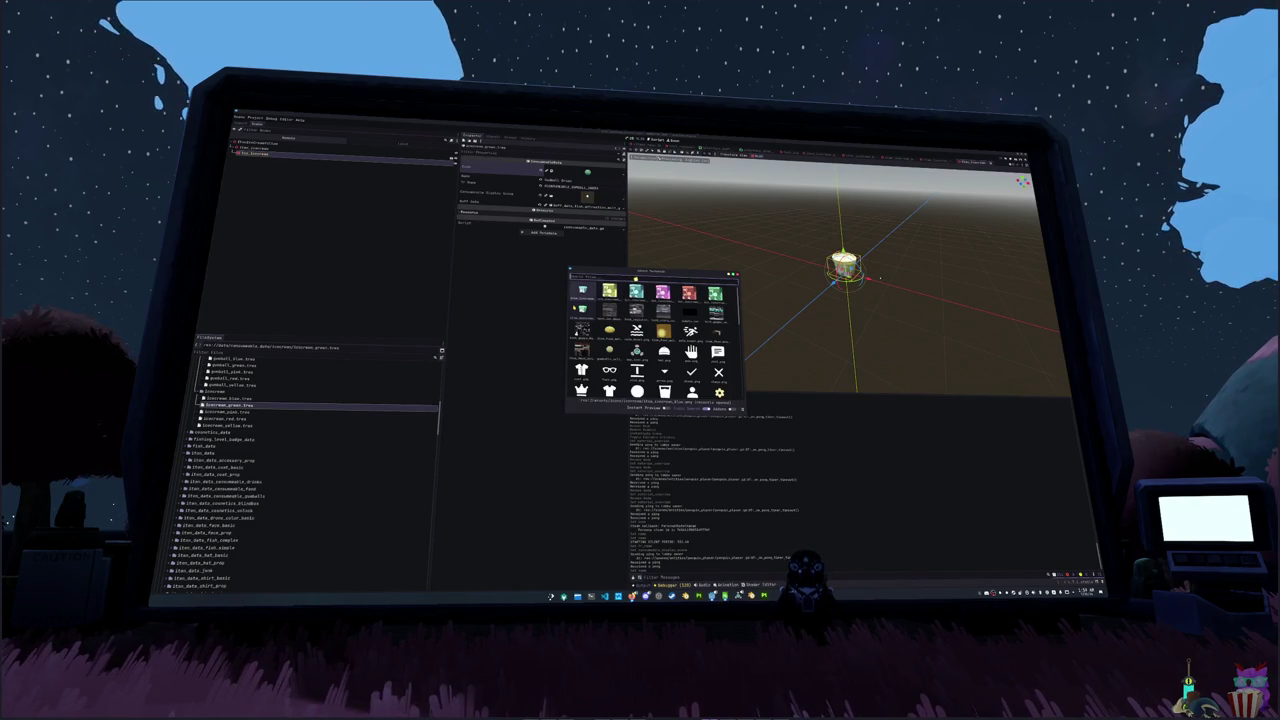
type("icecream")
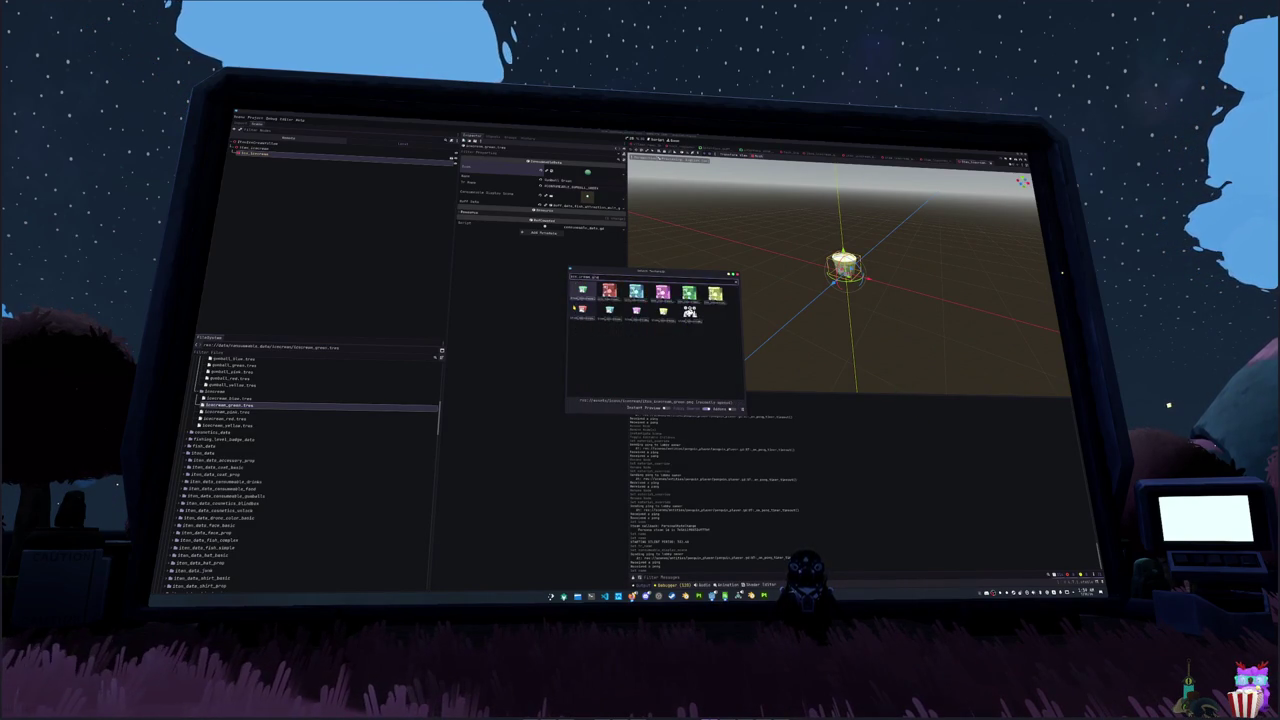
key("Return")
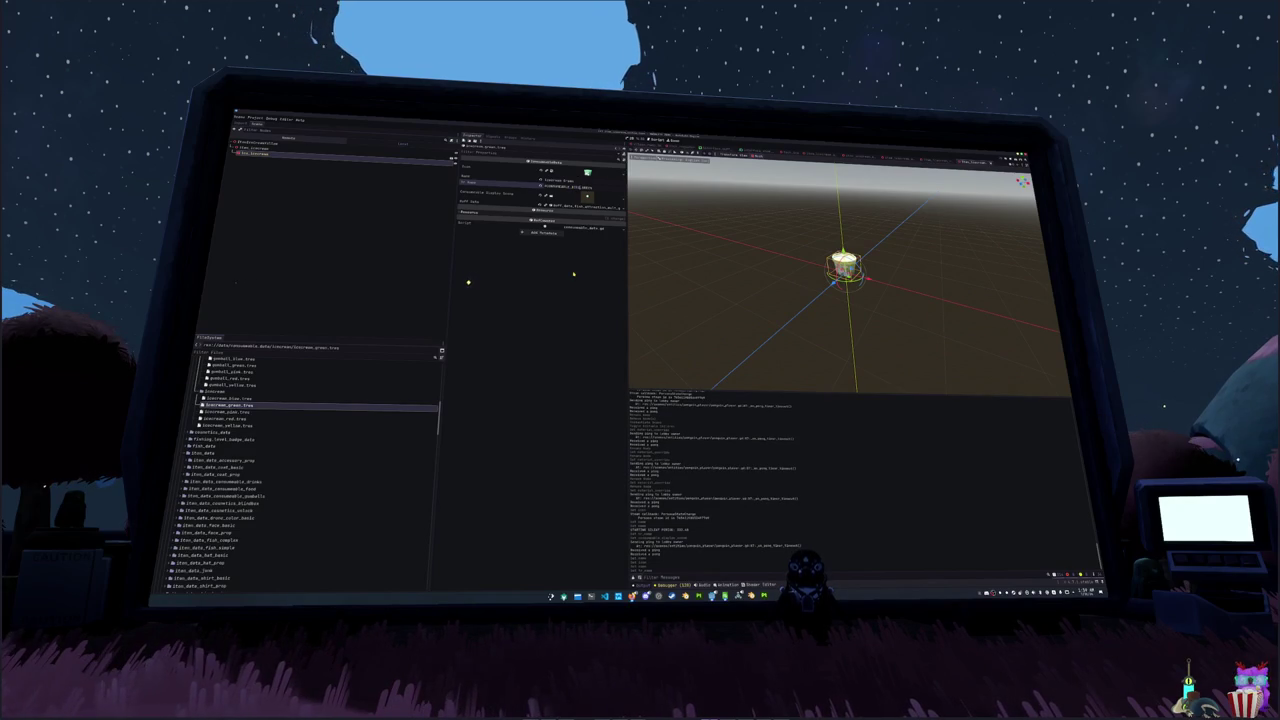
- Set the Consumable Display Scene to item_icecream_green.tres
left_click(588, 193)
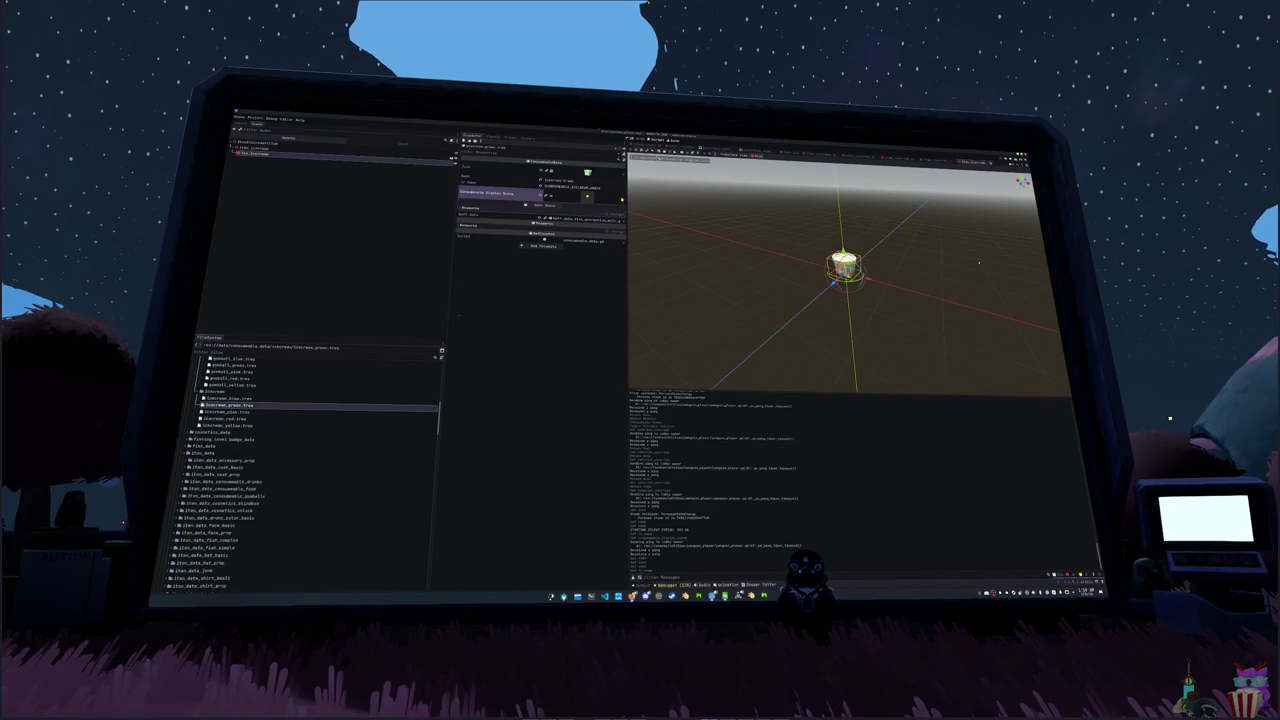
left_click(587, 205)
left_click(600, 230)
type("ice")
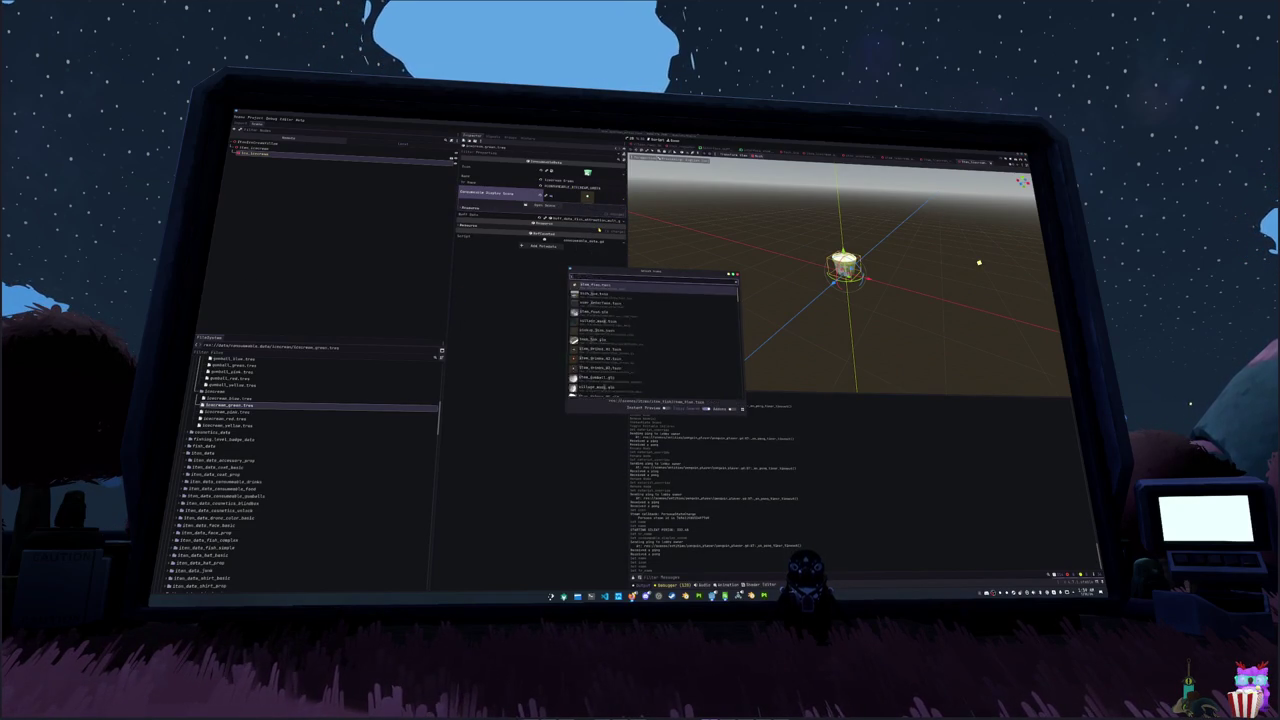
key("Down")
key("Down")
key("Down")
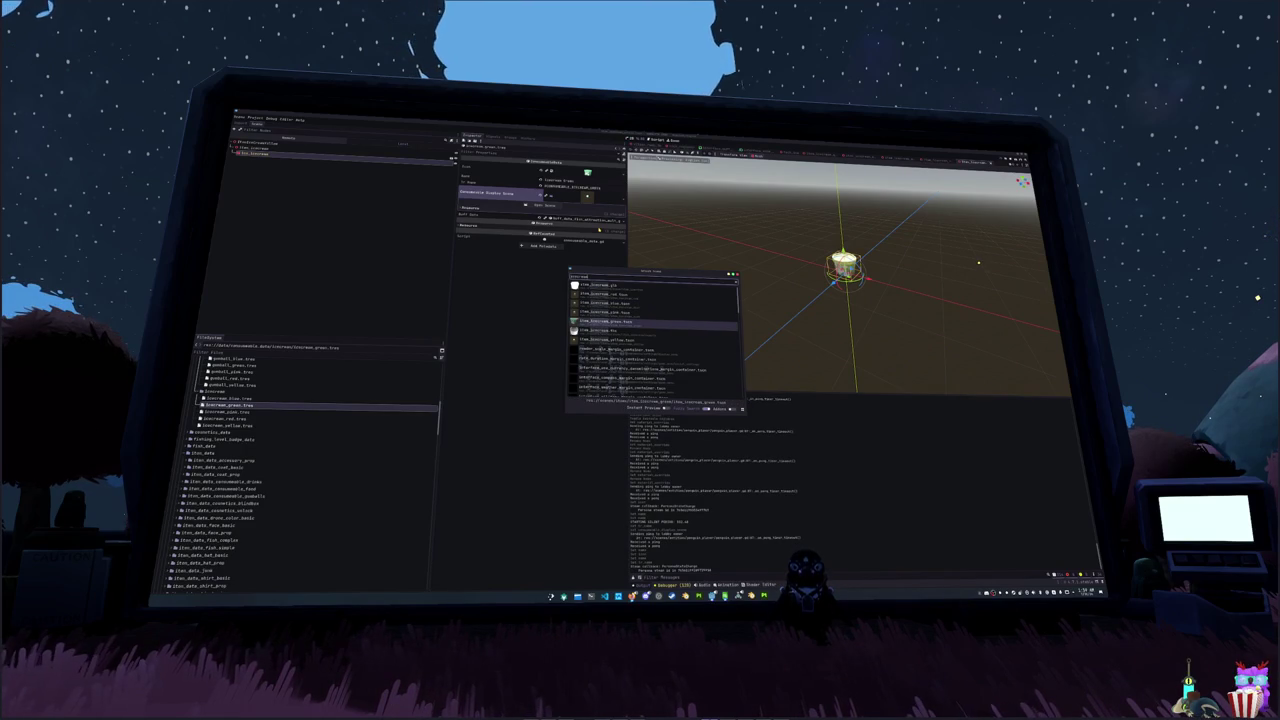
key("Return")
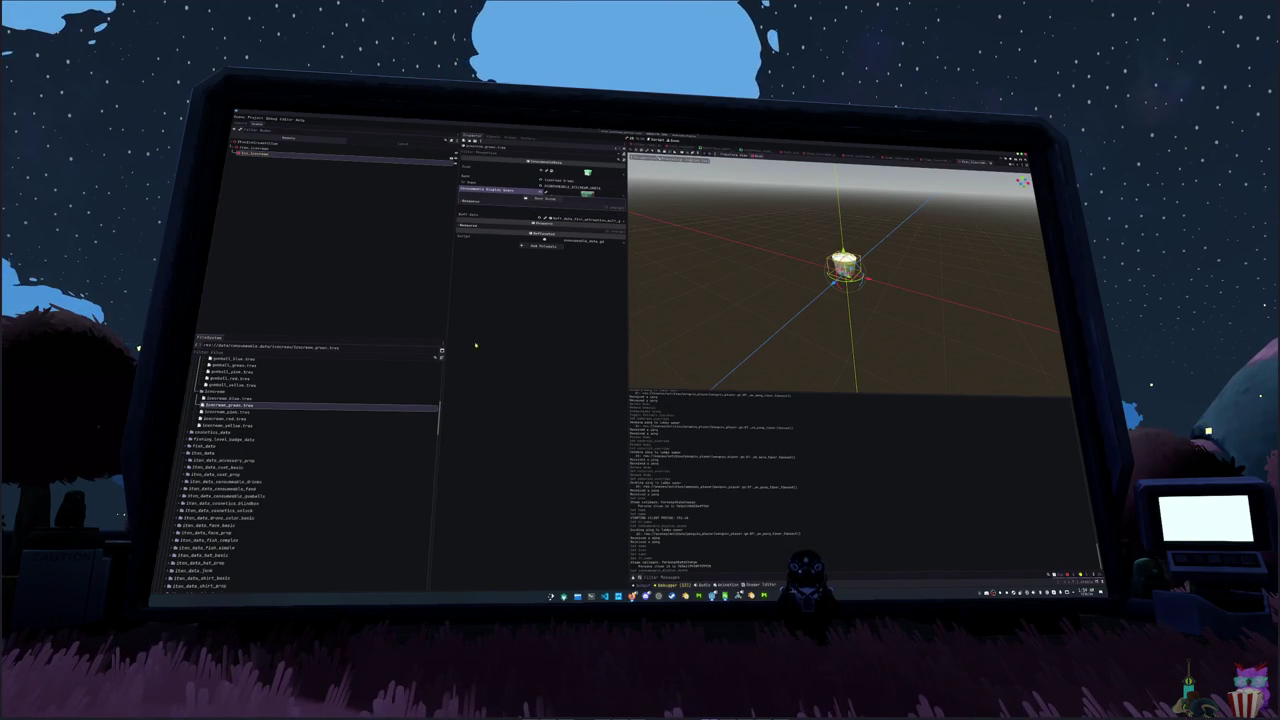
- Open icecream_pink.tres and give its Icon the pink ice cream texture
left_click(262, 412)
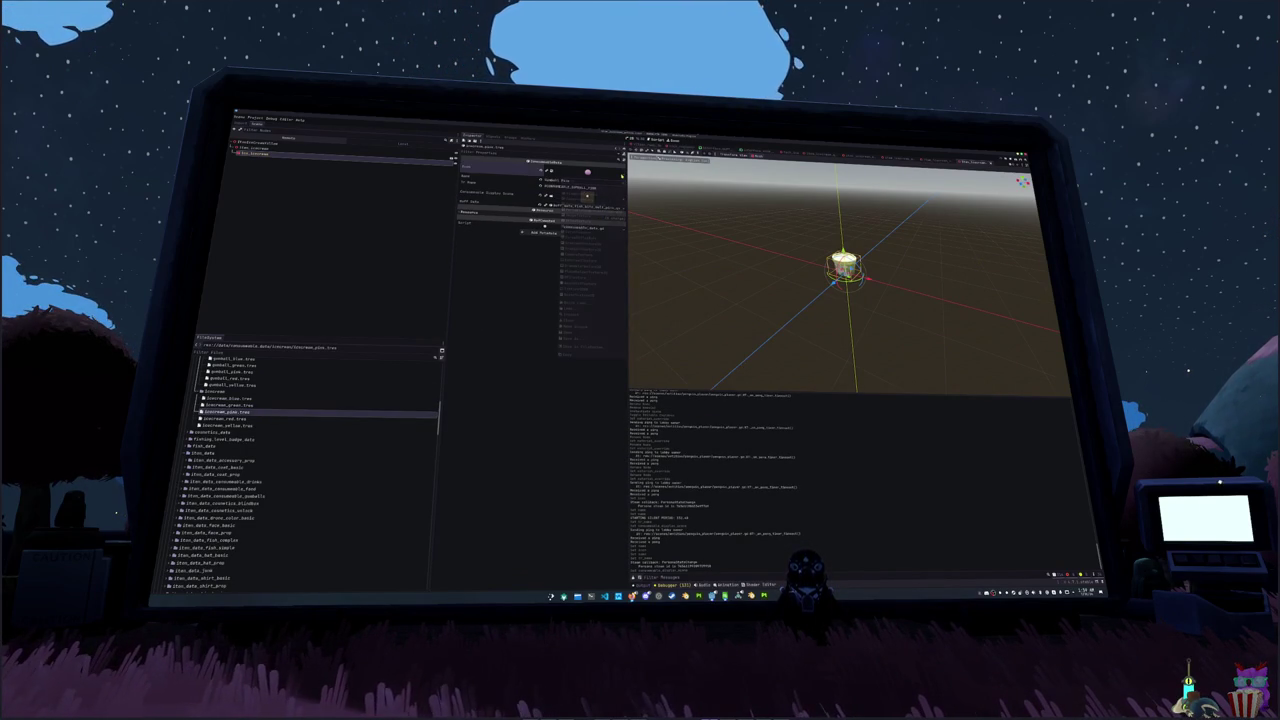
left_click(619, 172)
left_click(575, 304)
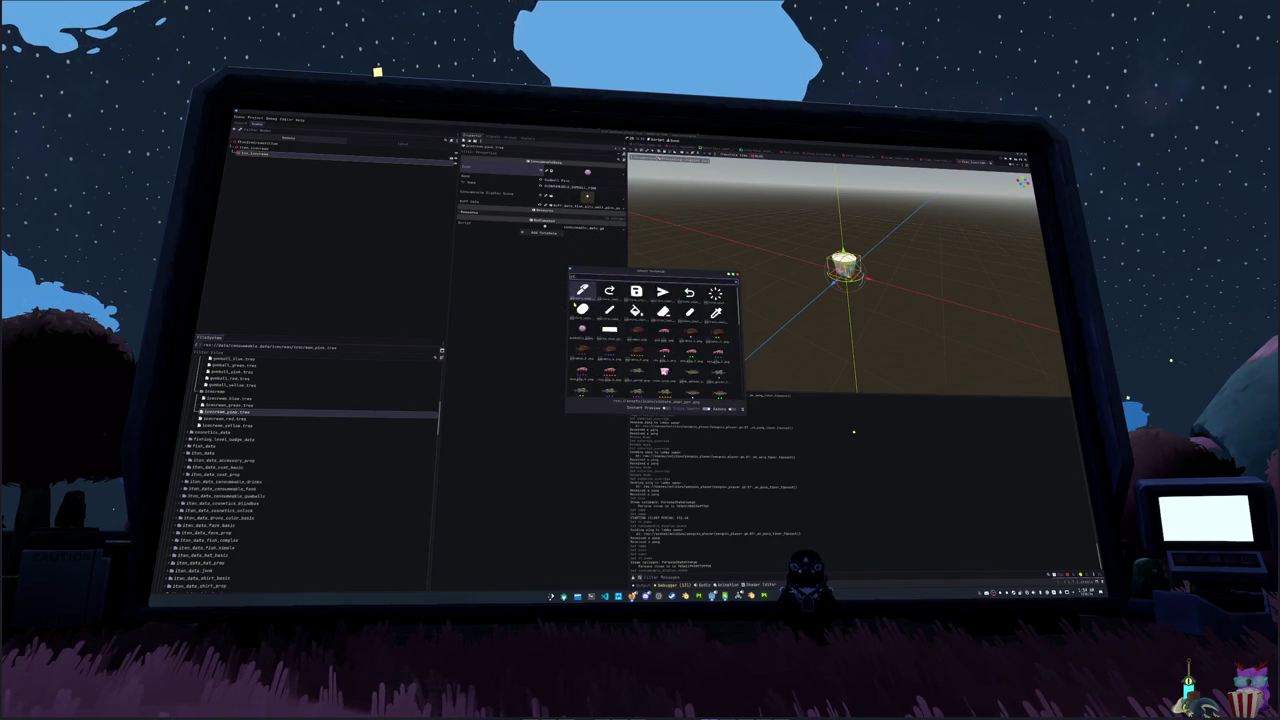
left_click(609, 292)
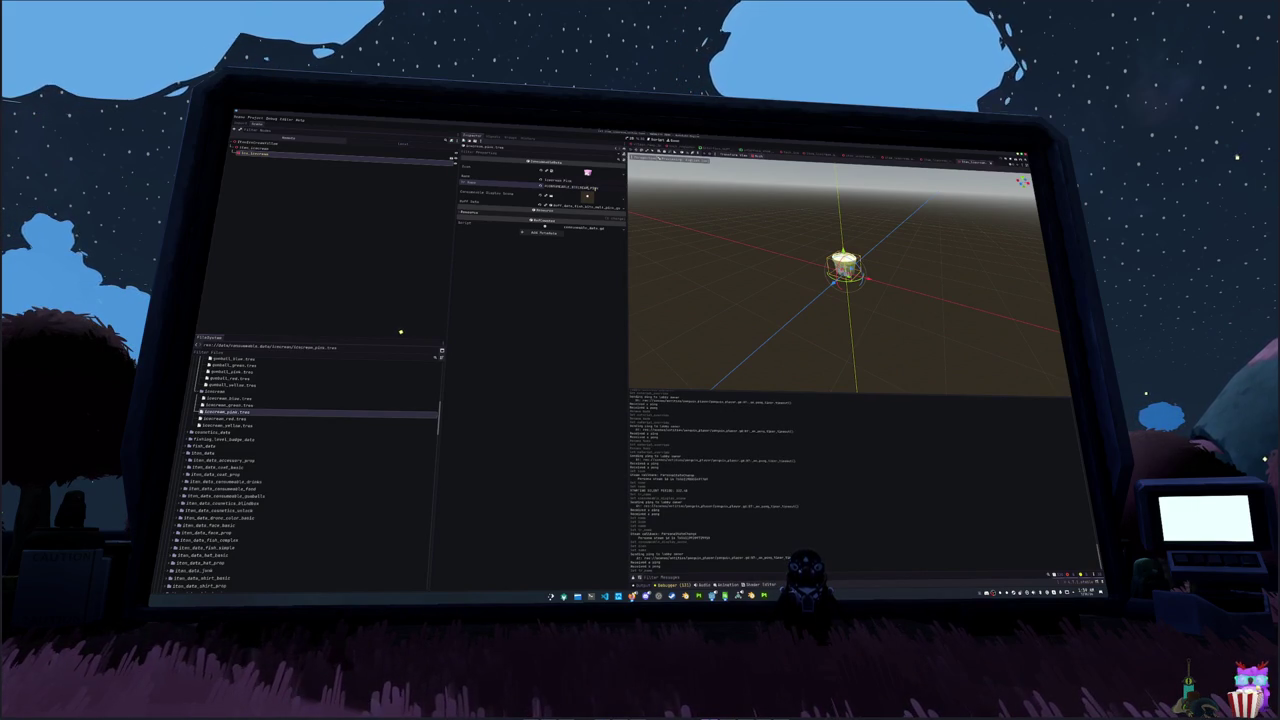
- Save, then assign the iconpink texture to the resource property via a Quick Load search
key("ctrl+s")
left_click(621, 228)
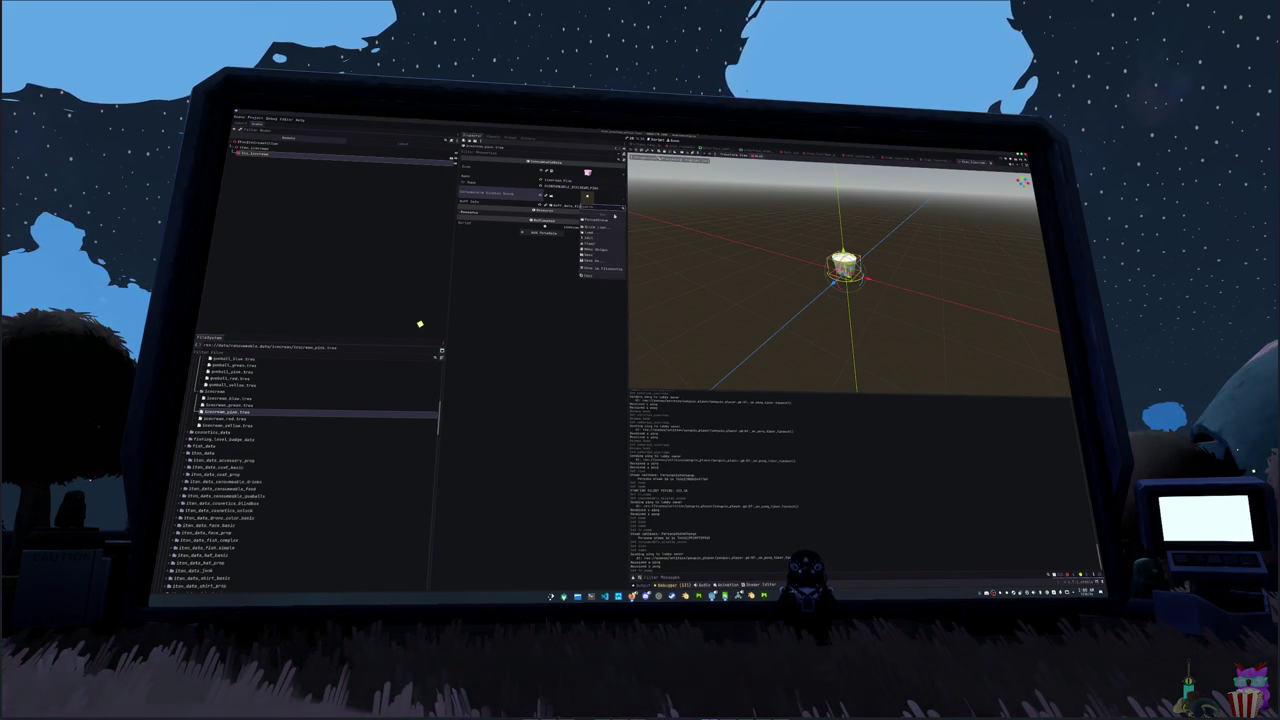
left_click(600, 231)
type("icecream")
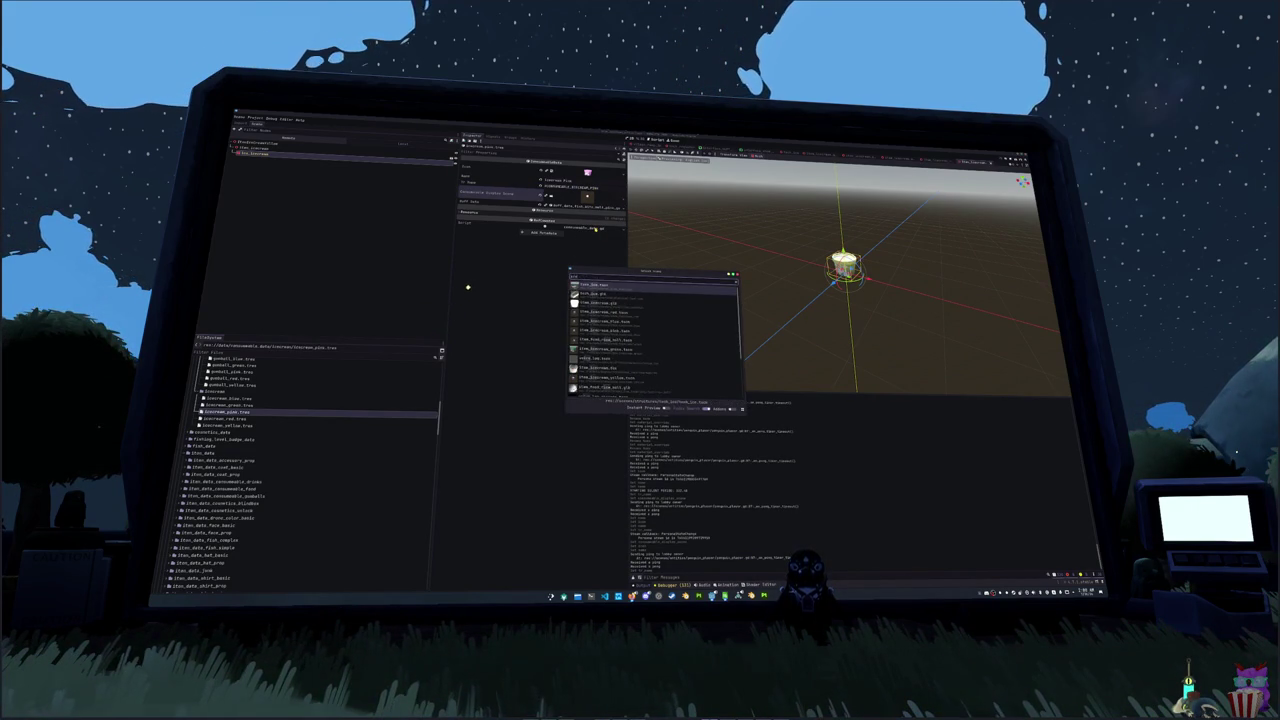
key("ctrl+a")
type("icon")
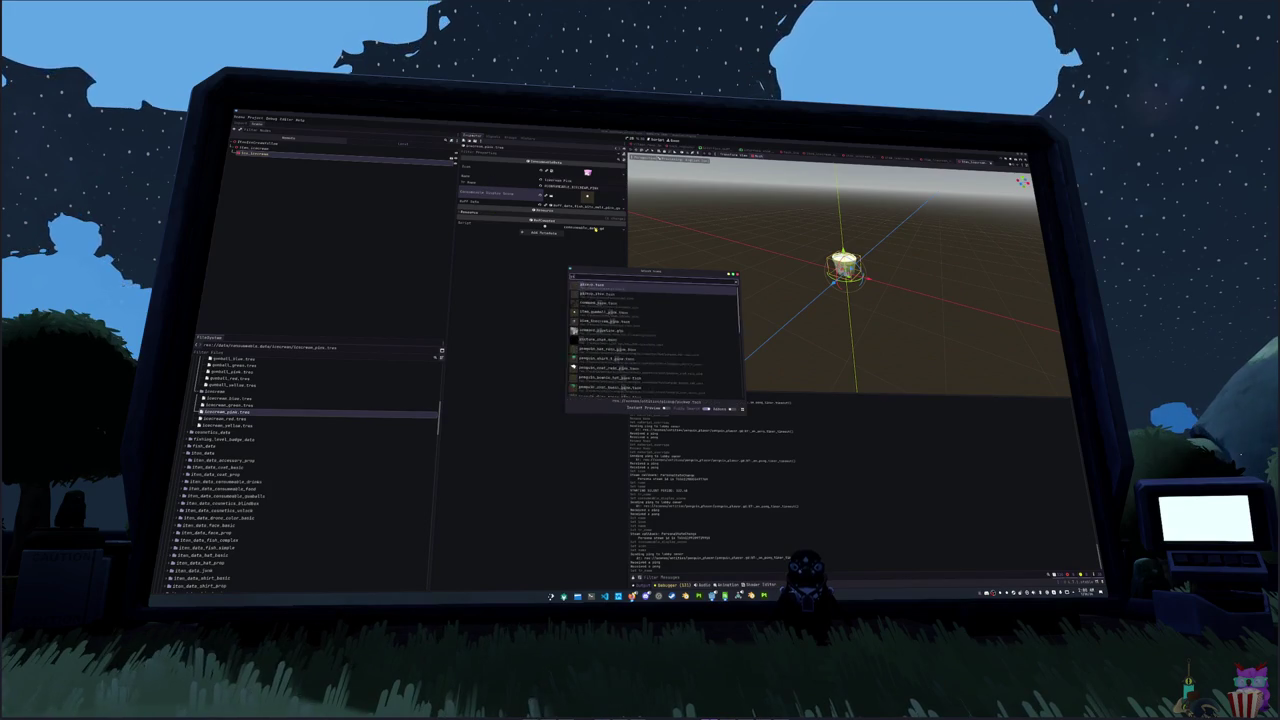
type("pink")
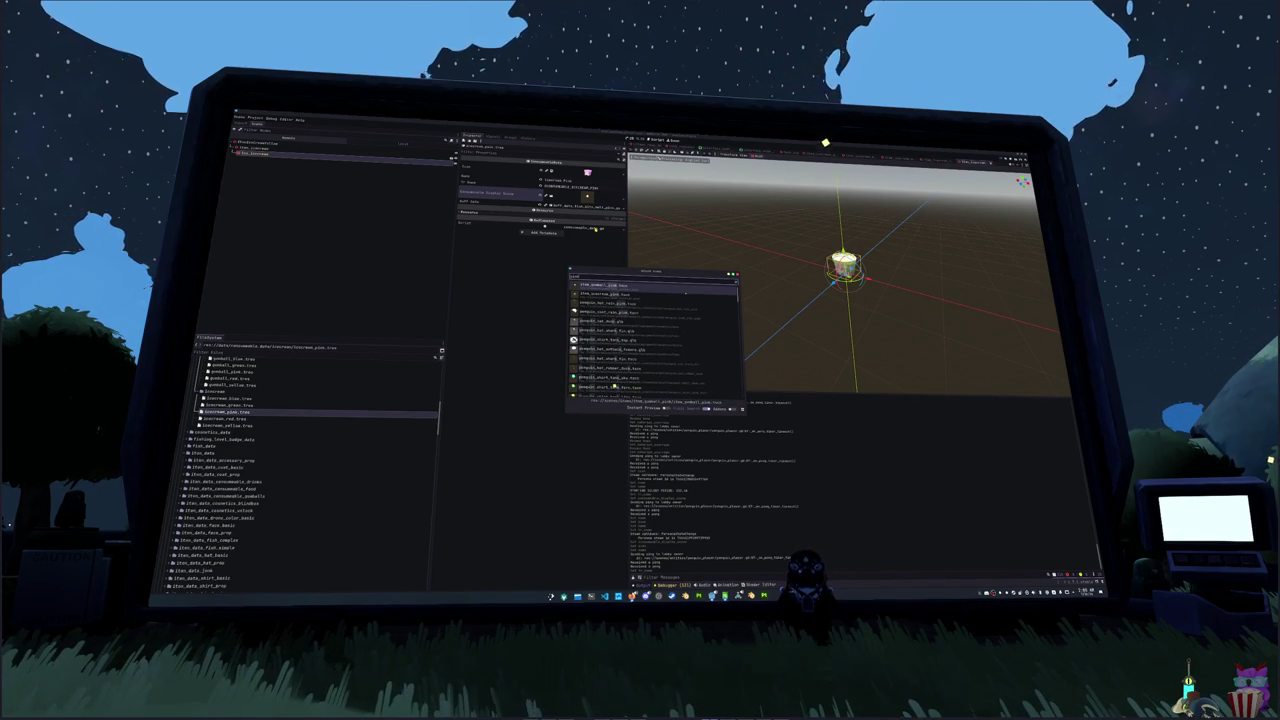
double_click(687, 294)
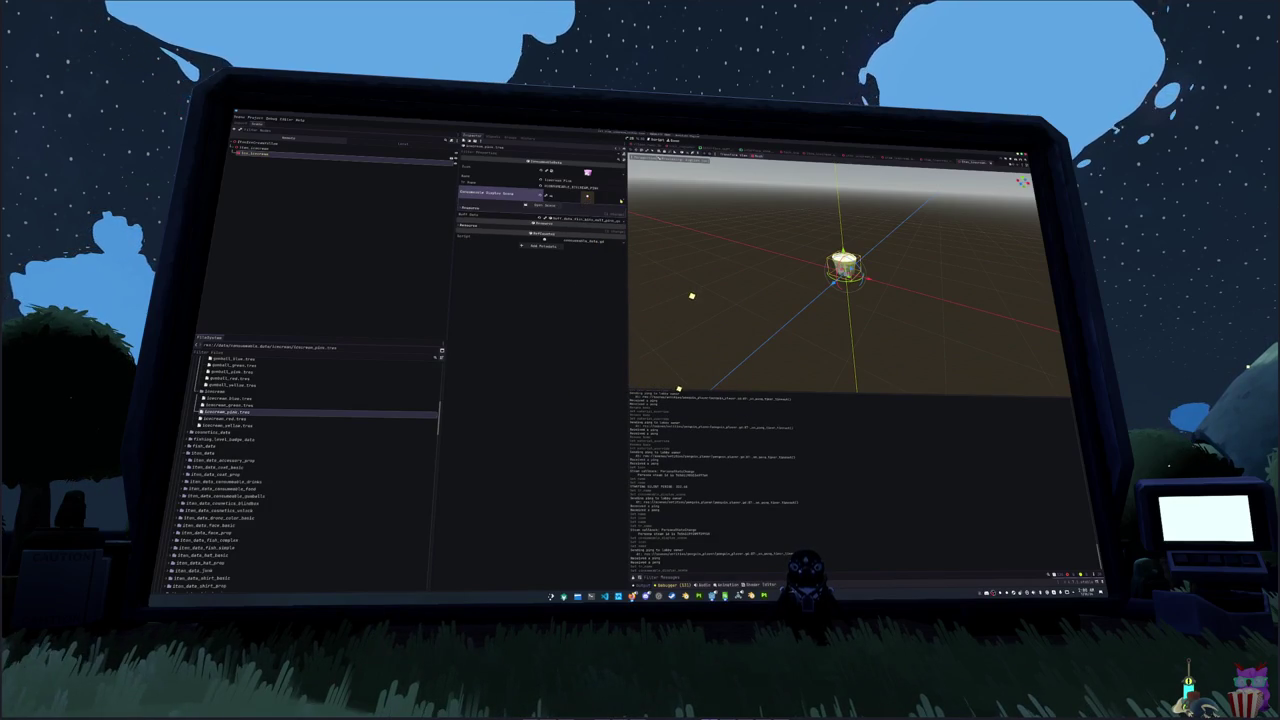
- Load the pink ice cream item resource into the display property, then select icecream_green.tres
left_click(590, 200)
left_click(595, 227)
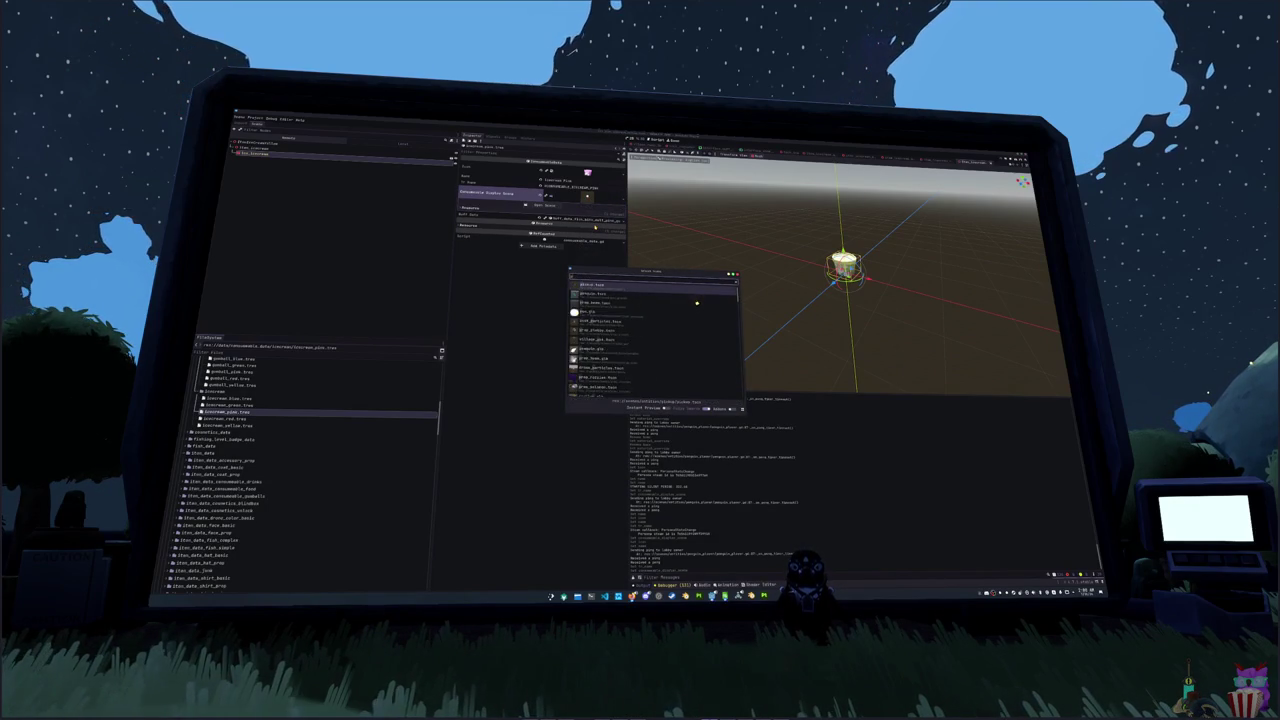
type("pink")
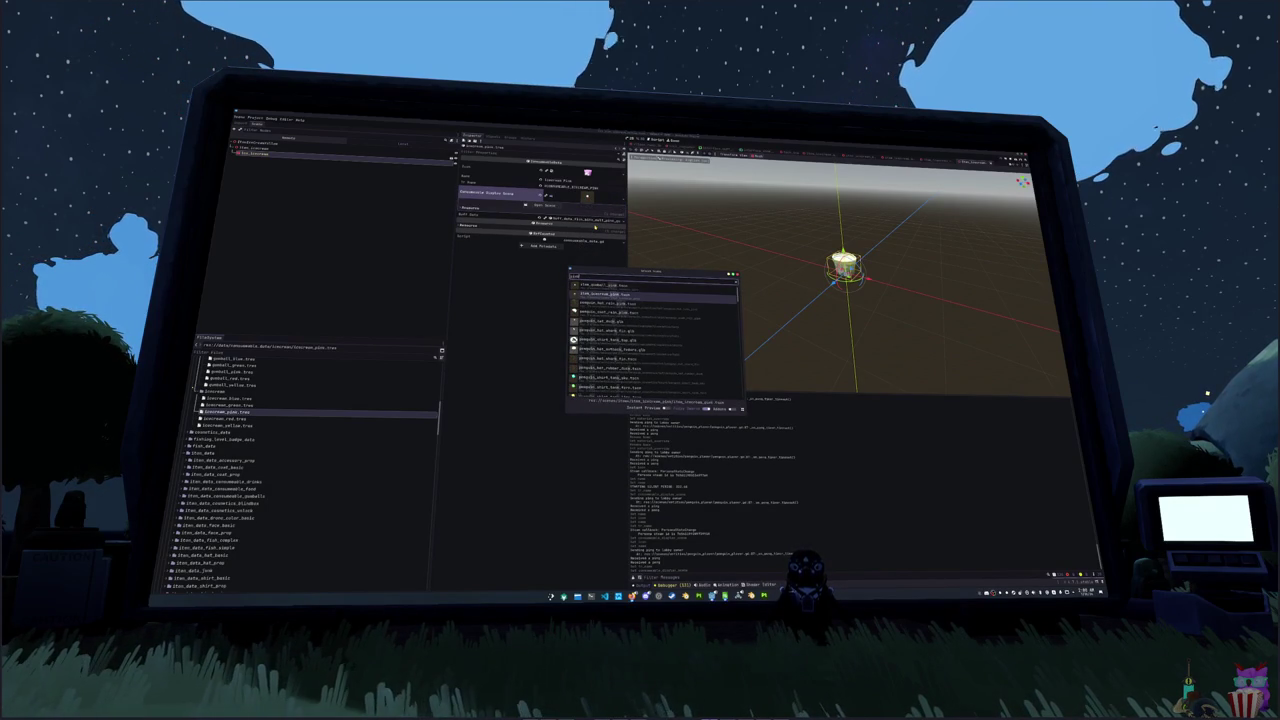
key("Return")
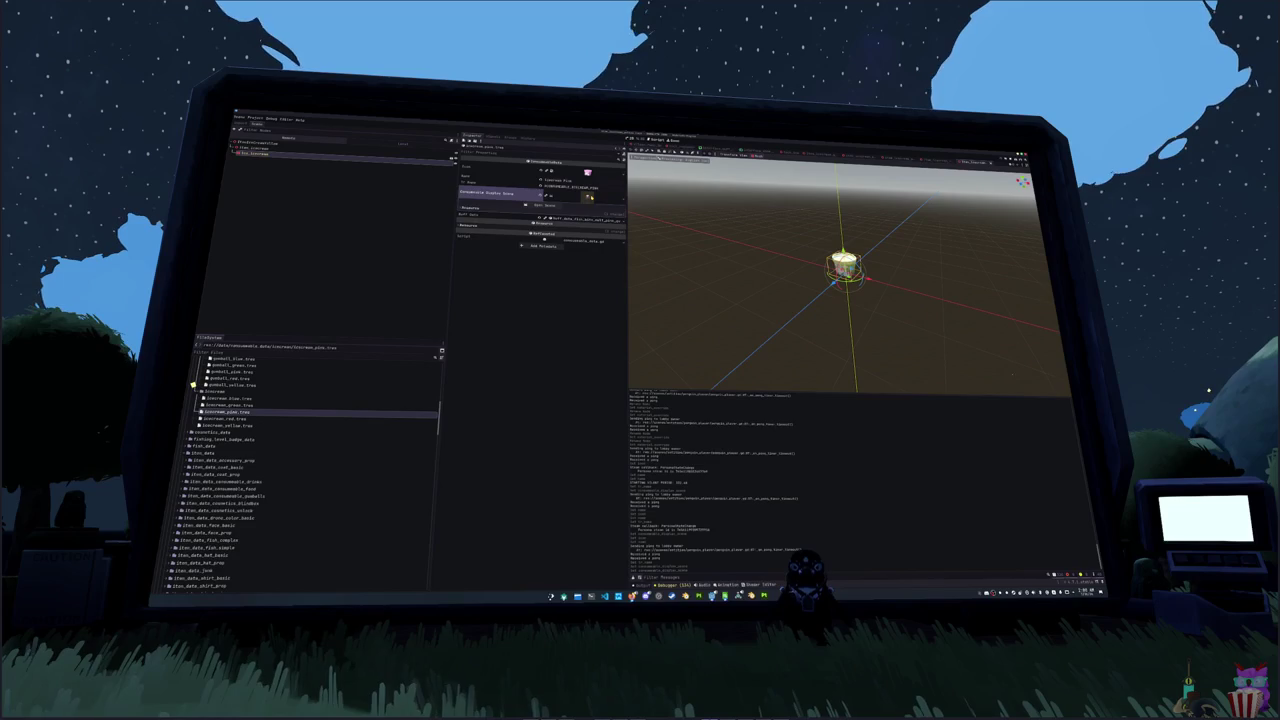
left_click(225, 405)
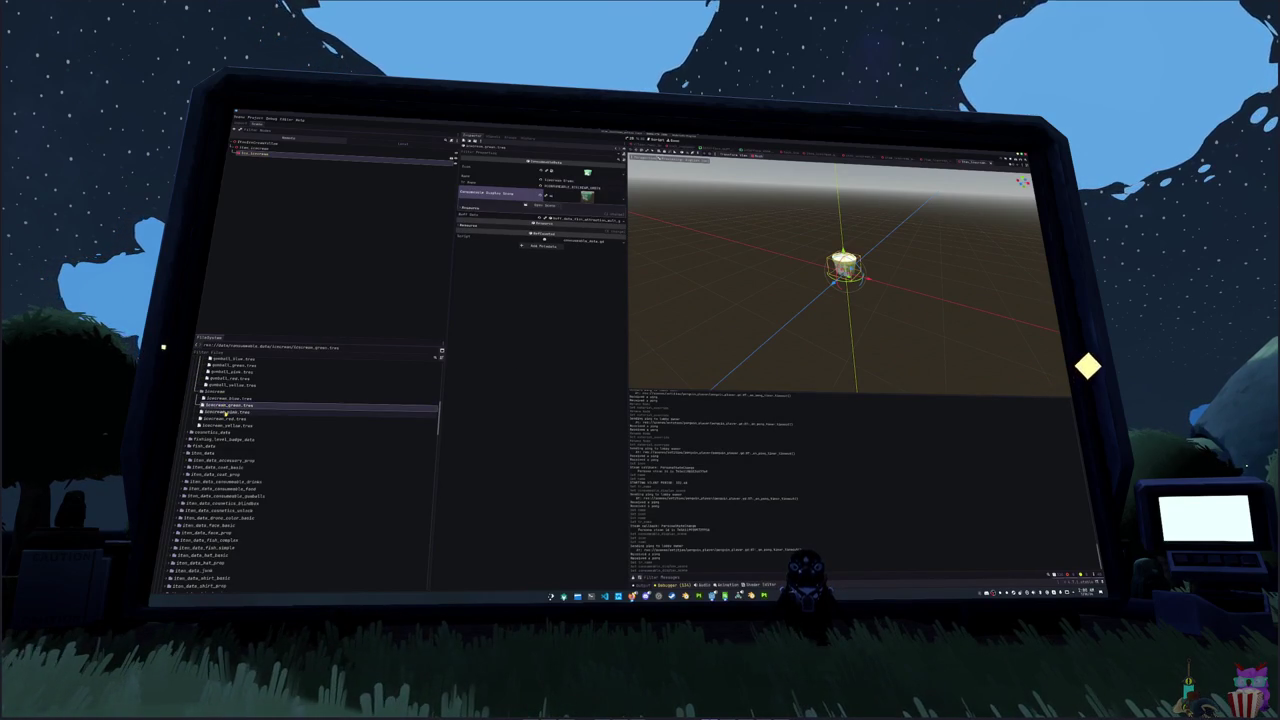
- Select icecream_red.tres and set its Icon to the red ice cream texture
left_click(226, 412)
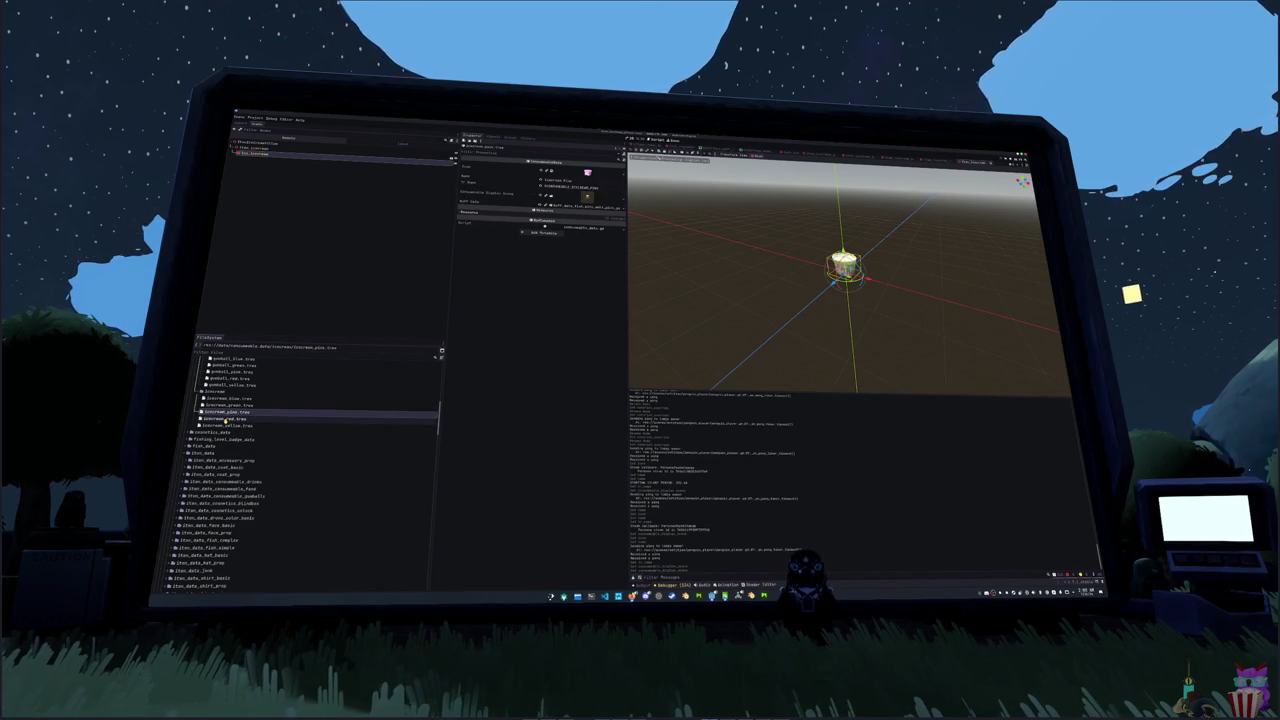
left_click(229, 418)
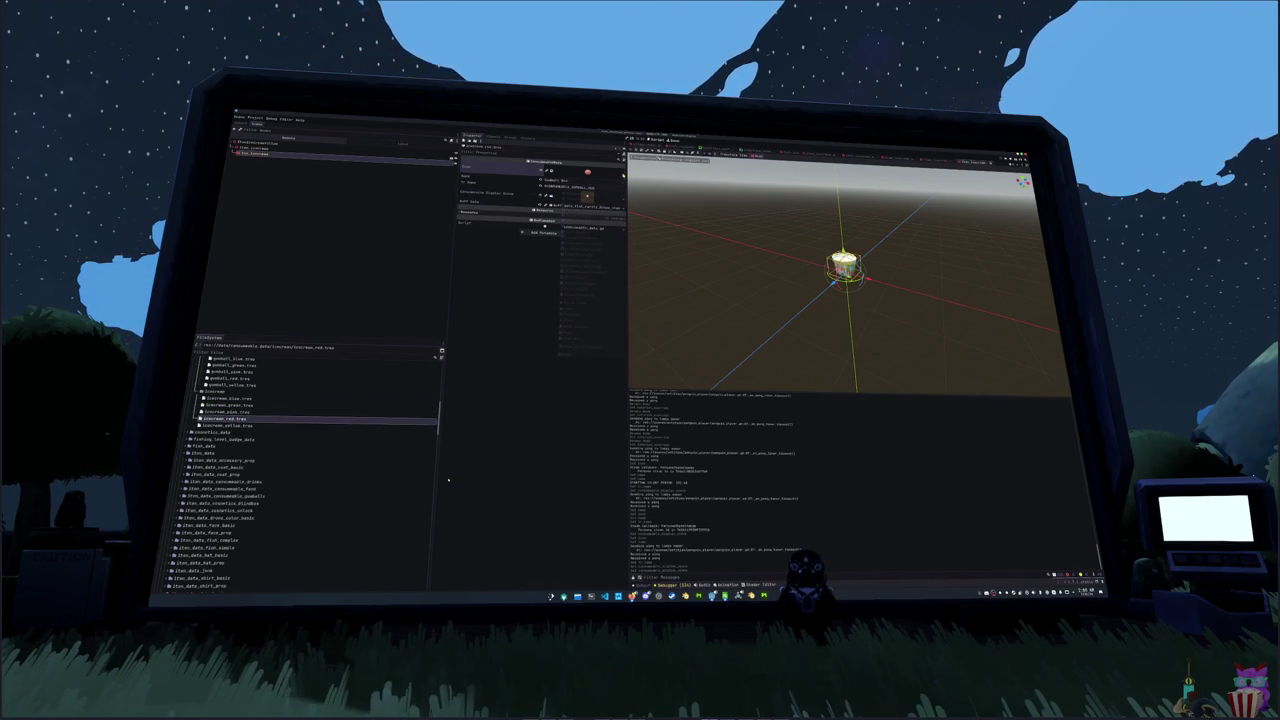
left_click(549, 172)
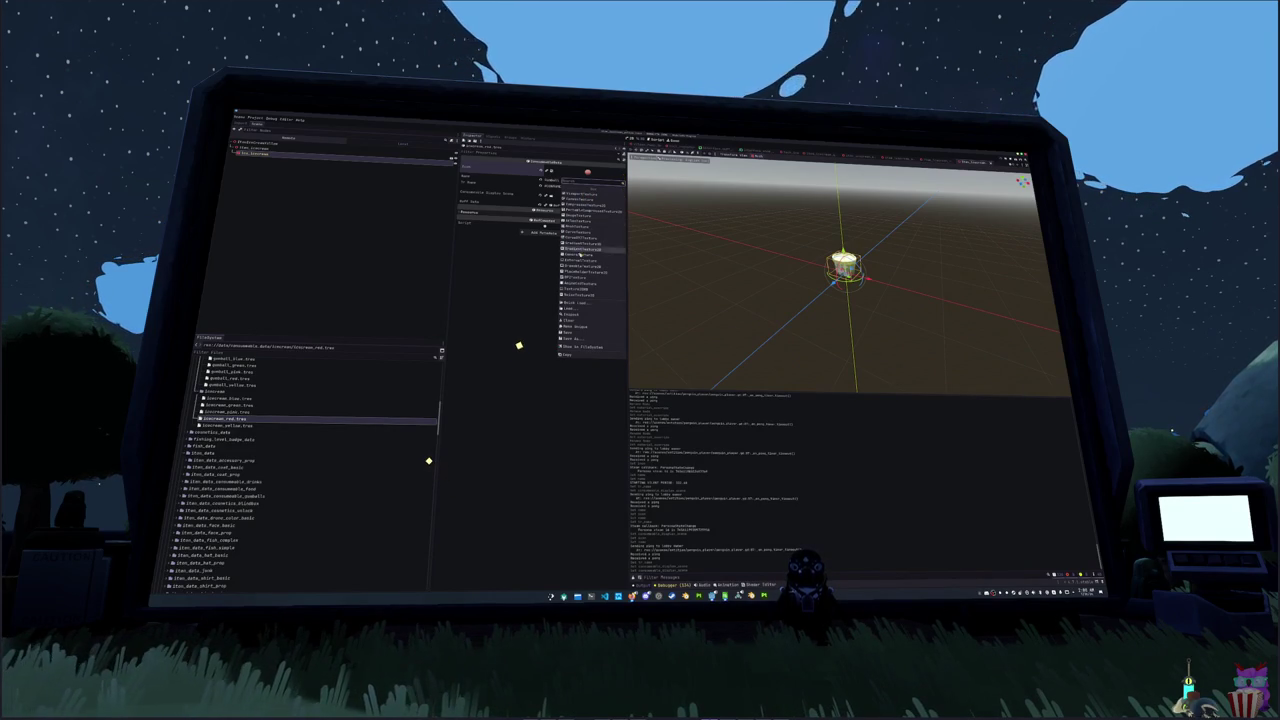
left_click(575, 303)
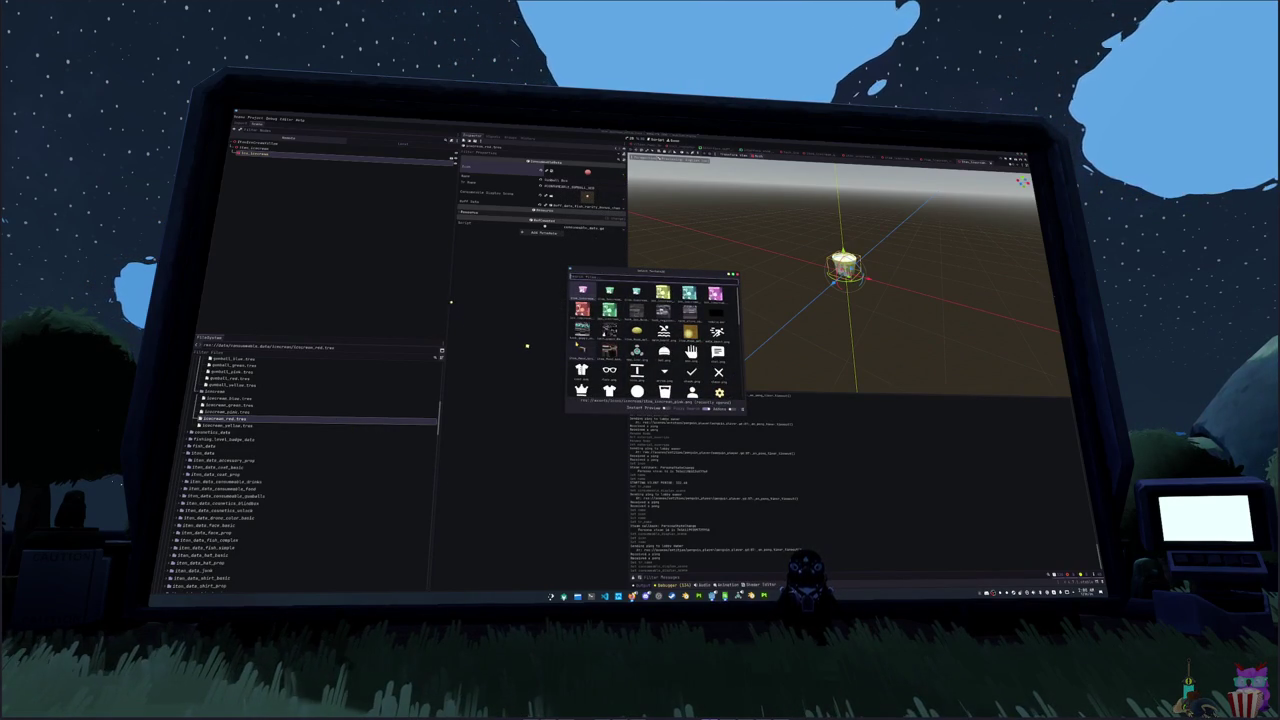
type("red")
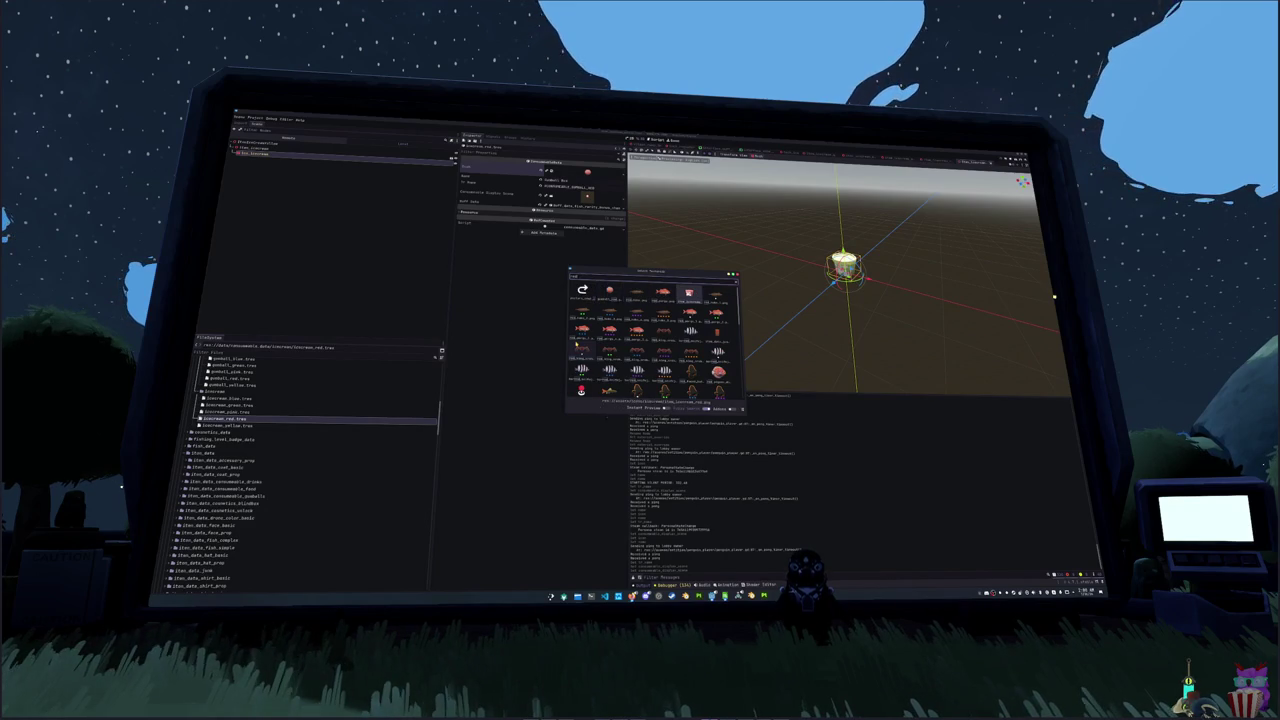
double_click(610, 292)
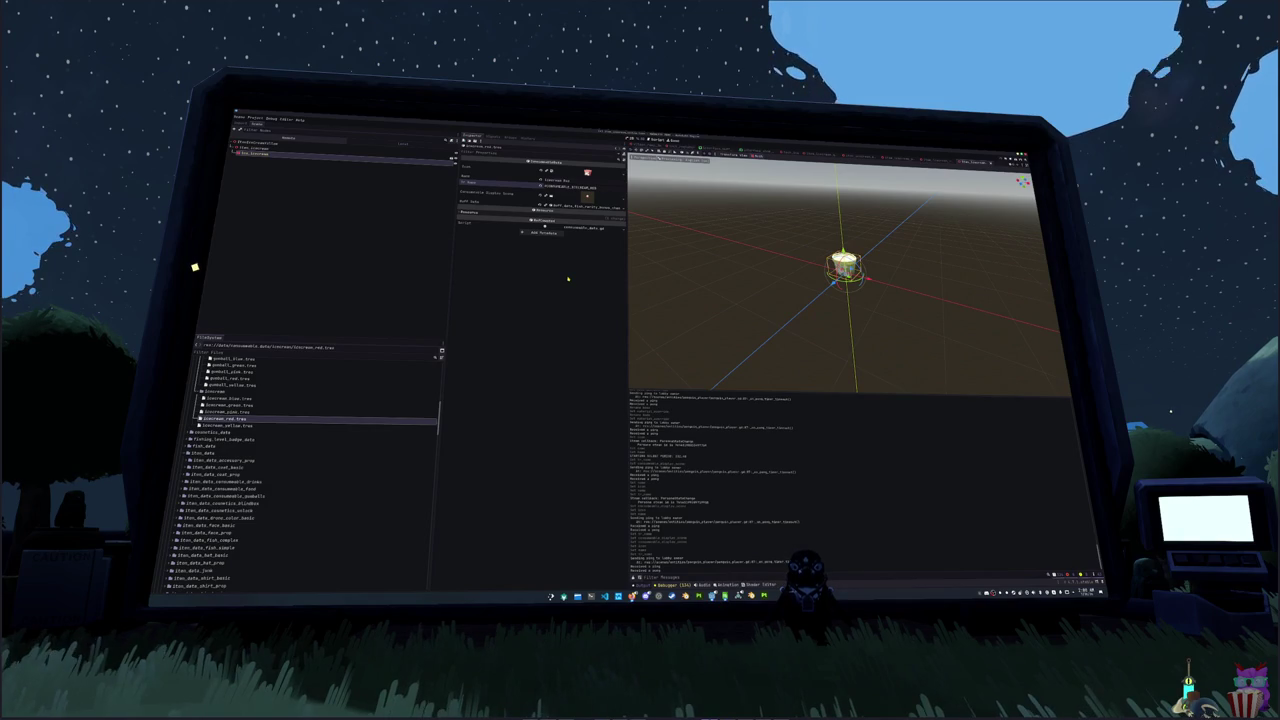
- Assign the red ice cream item resource to the buff data property
left_click(621, 205)
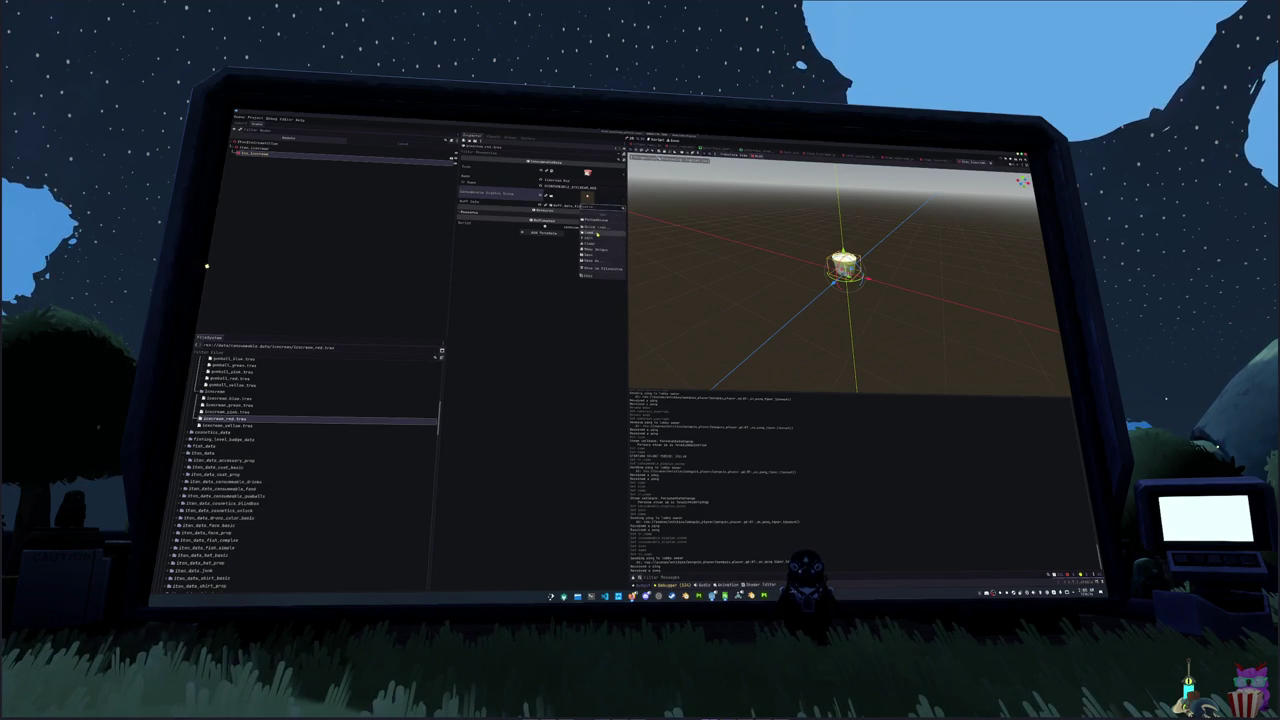
left_click(596, 232)
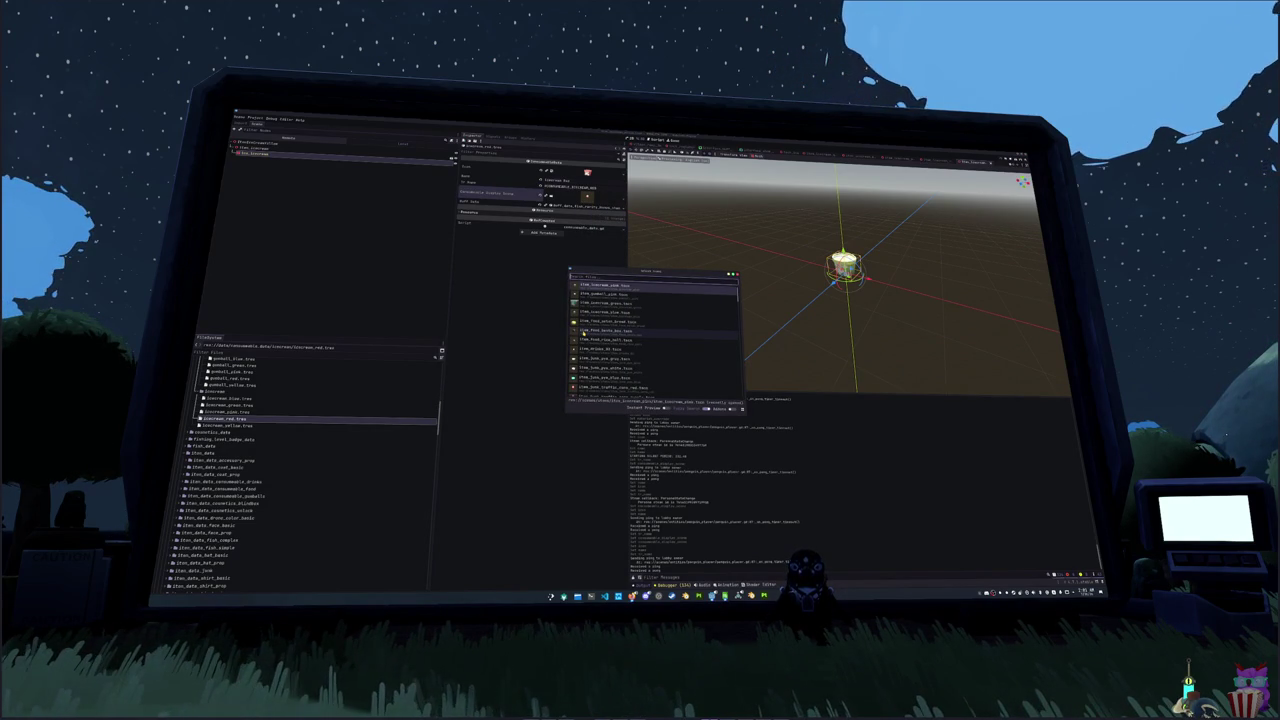
type("icecream")
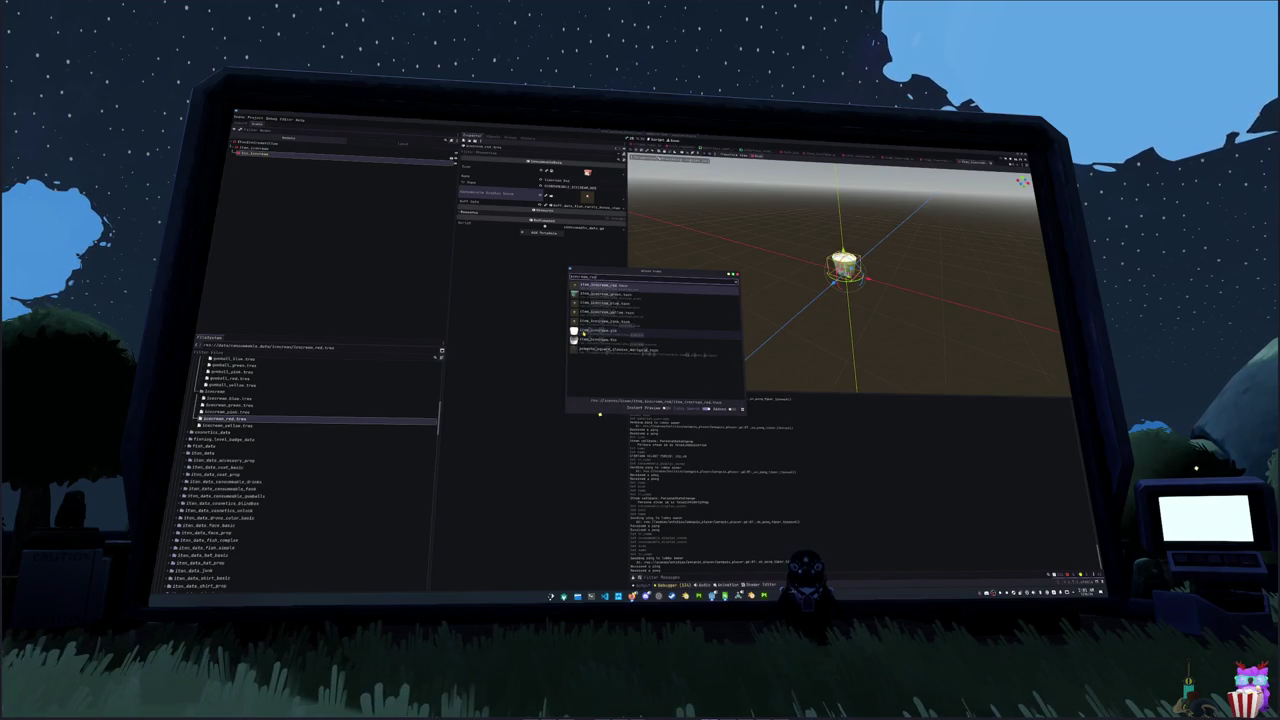
double_click(583, 333)
- Select icecream_yellow.tres and set its Icon to the yellow ice cream texture
key("Down")
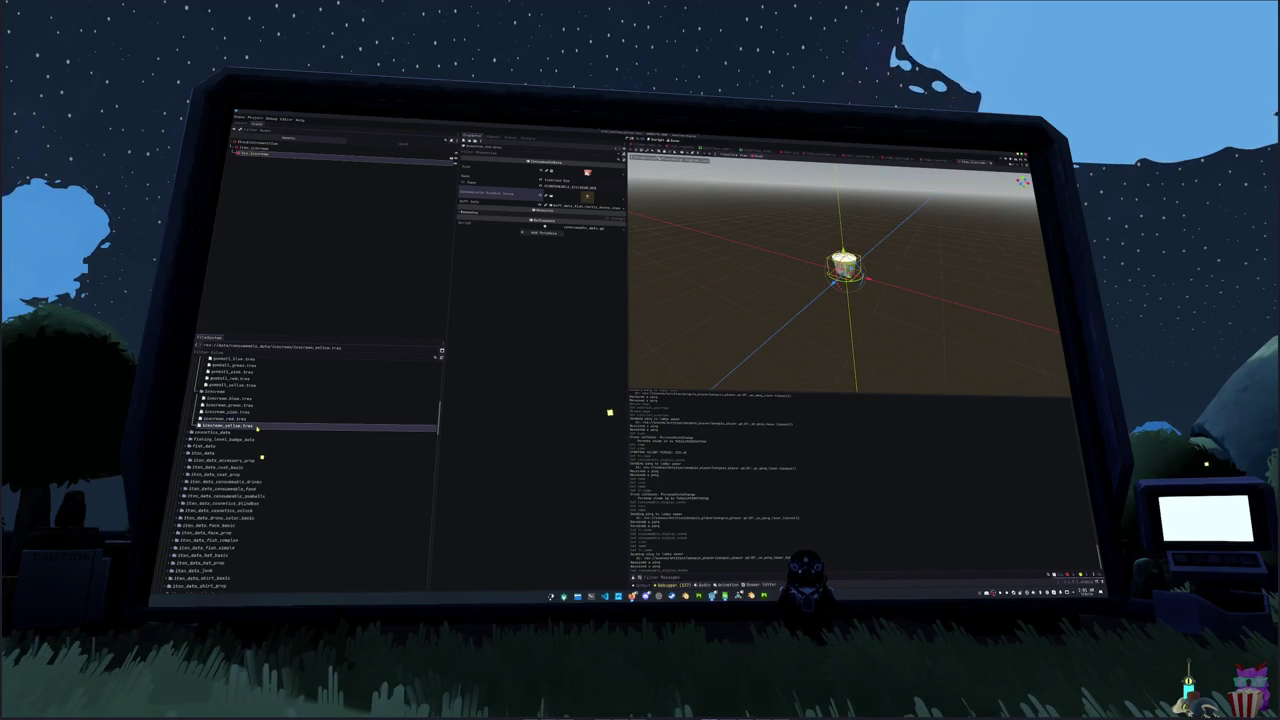
left_click(608, 172)
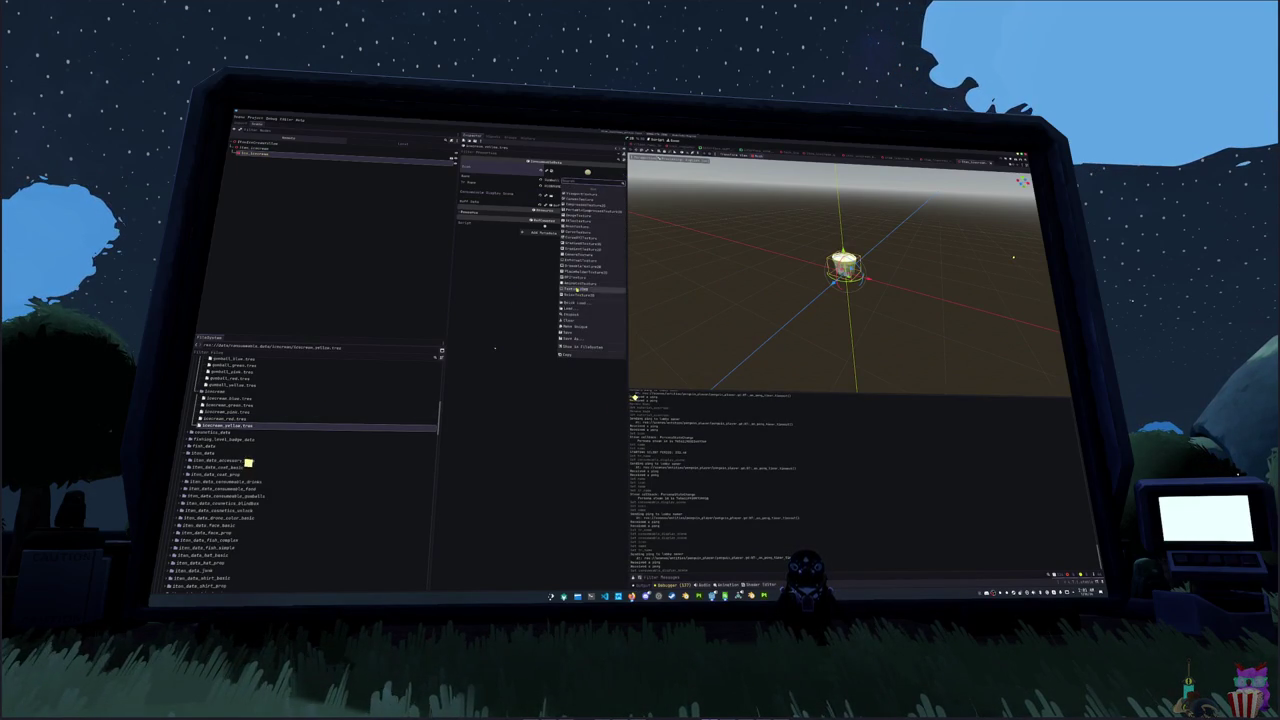
left_click(590, 303)
type("yellow")
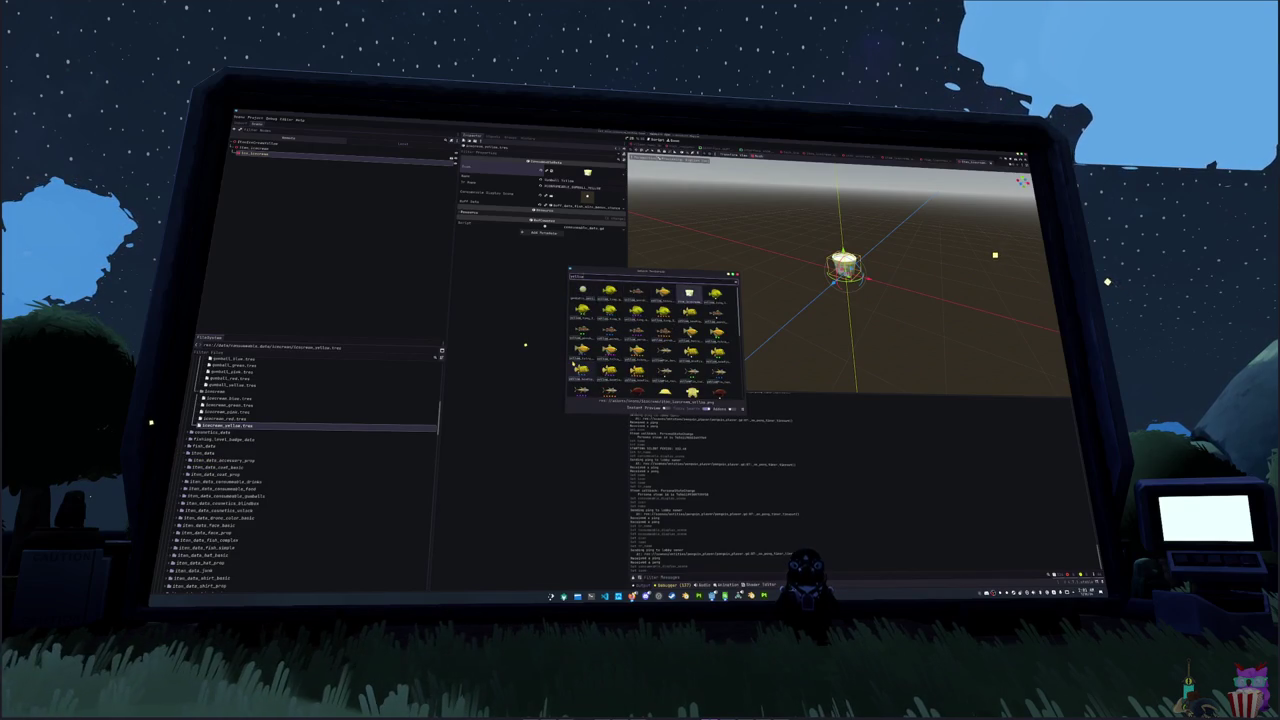
key("Return")
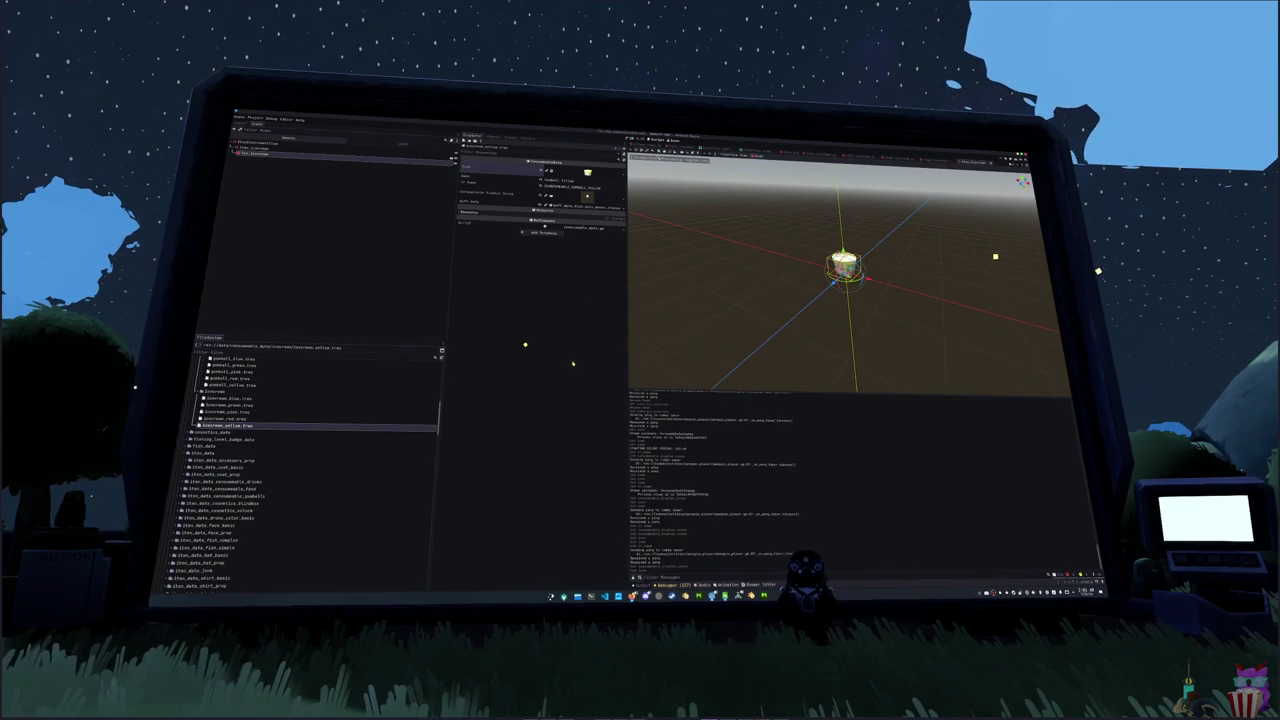
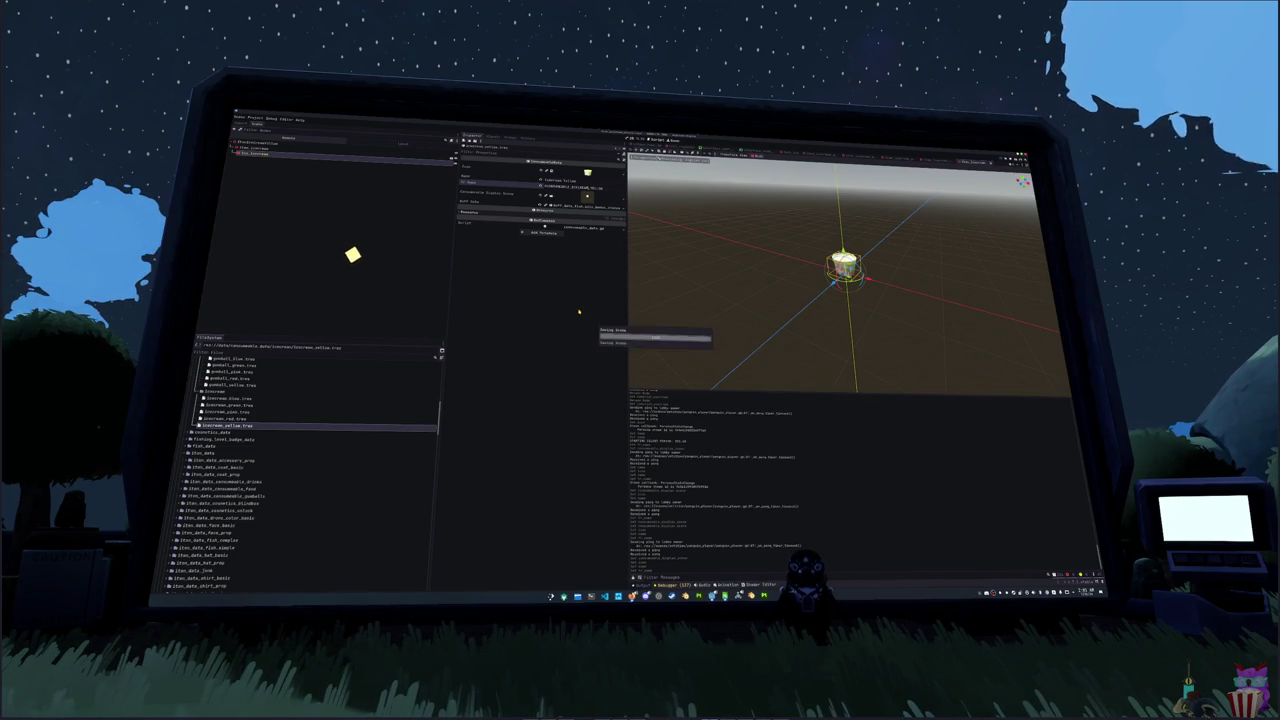
- Quick Load icecream_yellow.tres into the Buff data field and save the scene
left_click(587, 206)
left_click(590, 229)
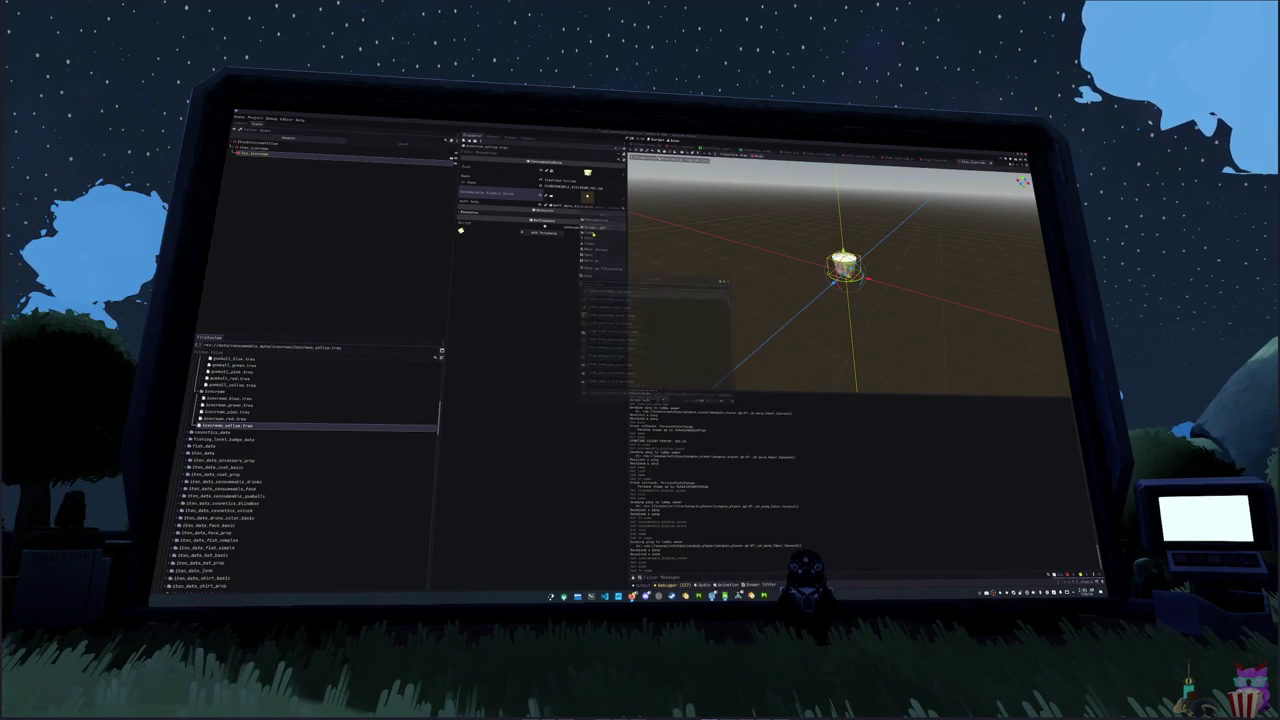
type("icecream")
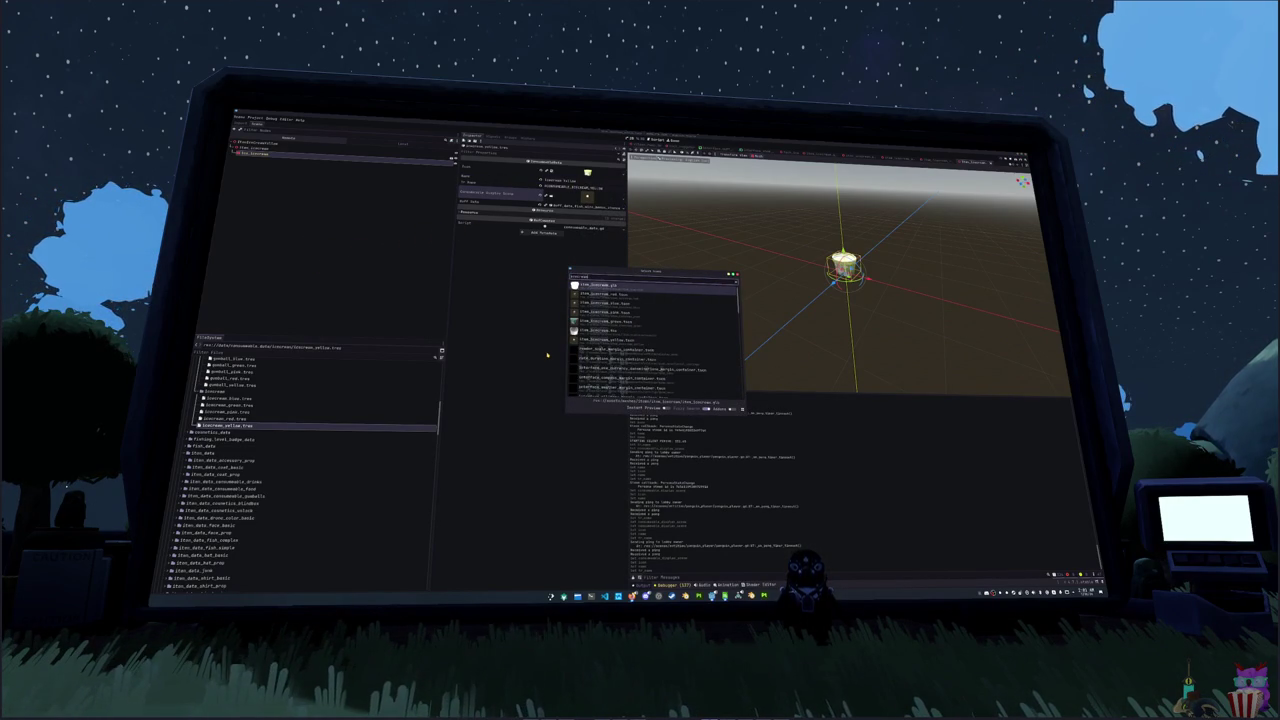
key("Down")
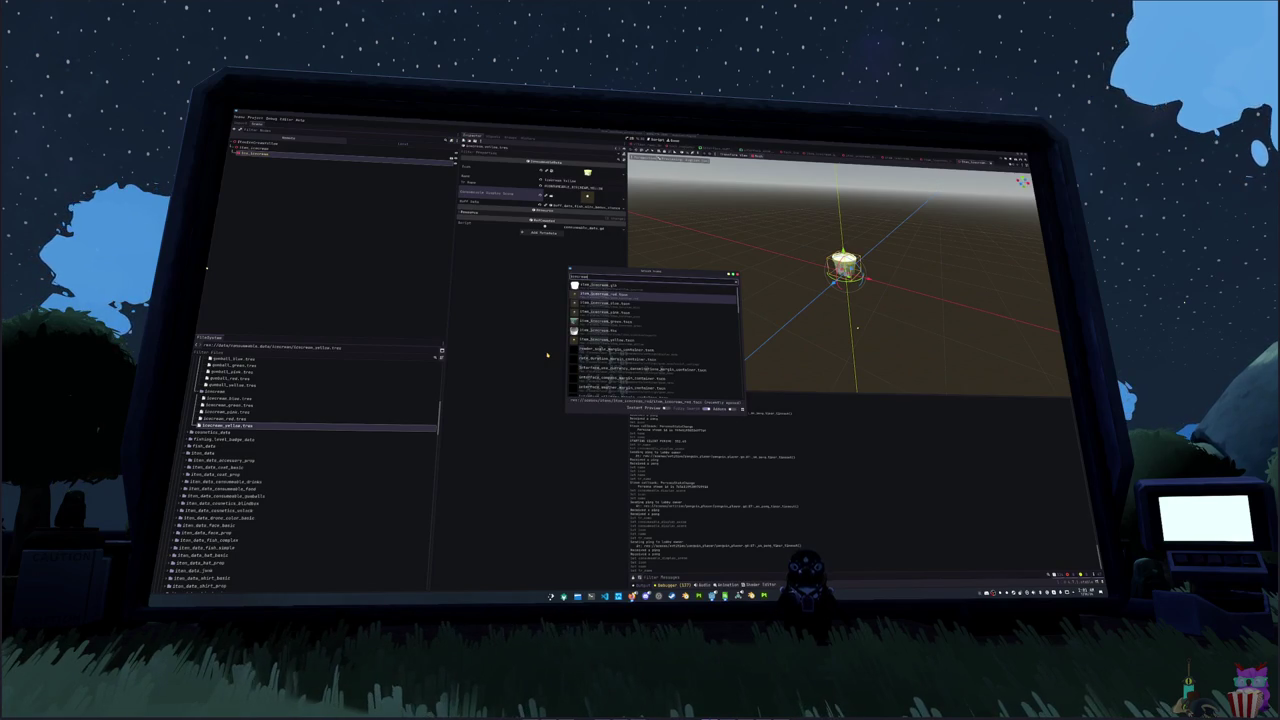
key("Down")
key("Down")
key("Down")
key("Return")
key("ctrl+s")
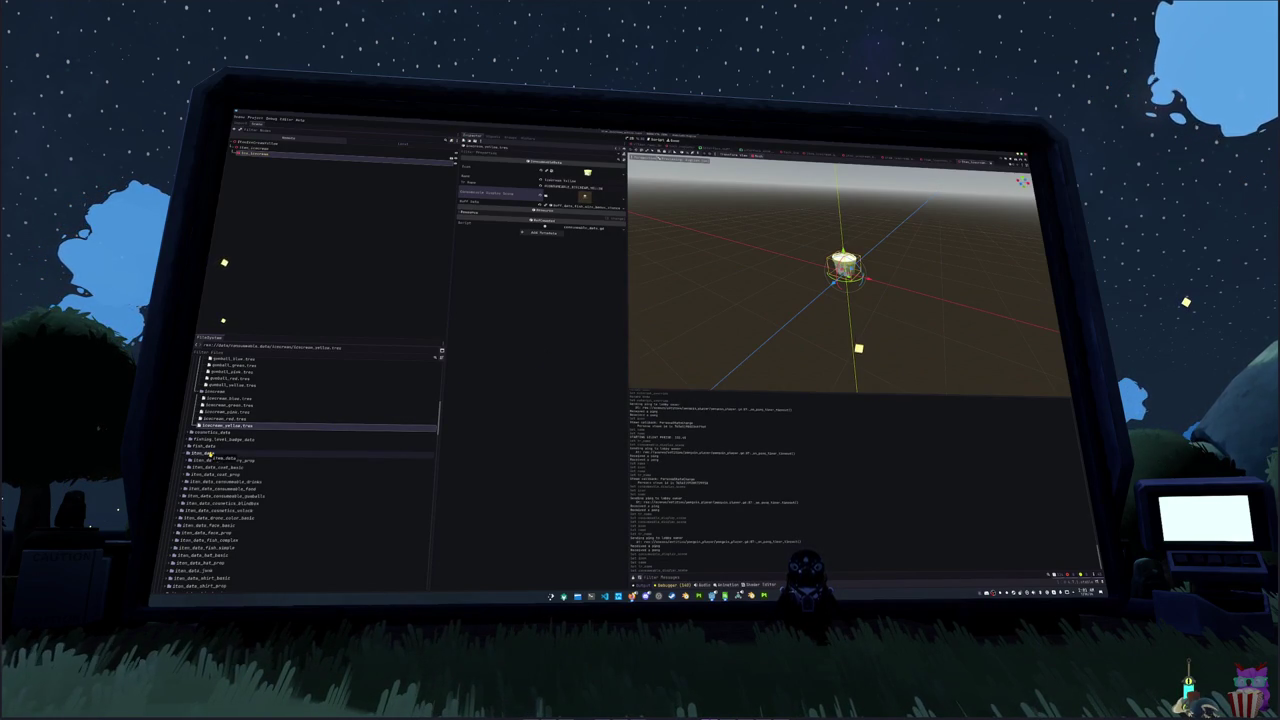
- Duplicate the consumable gumballs item data folder
scroll(211, 454, "down", 3)
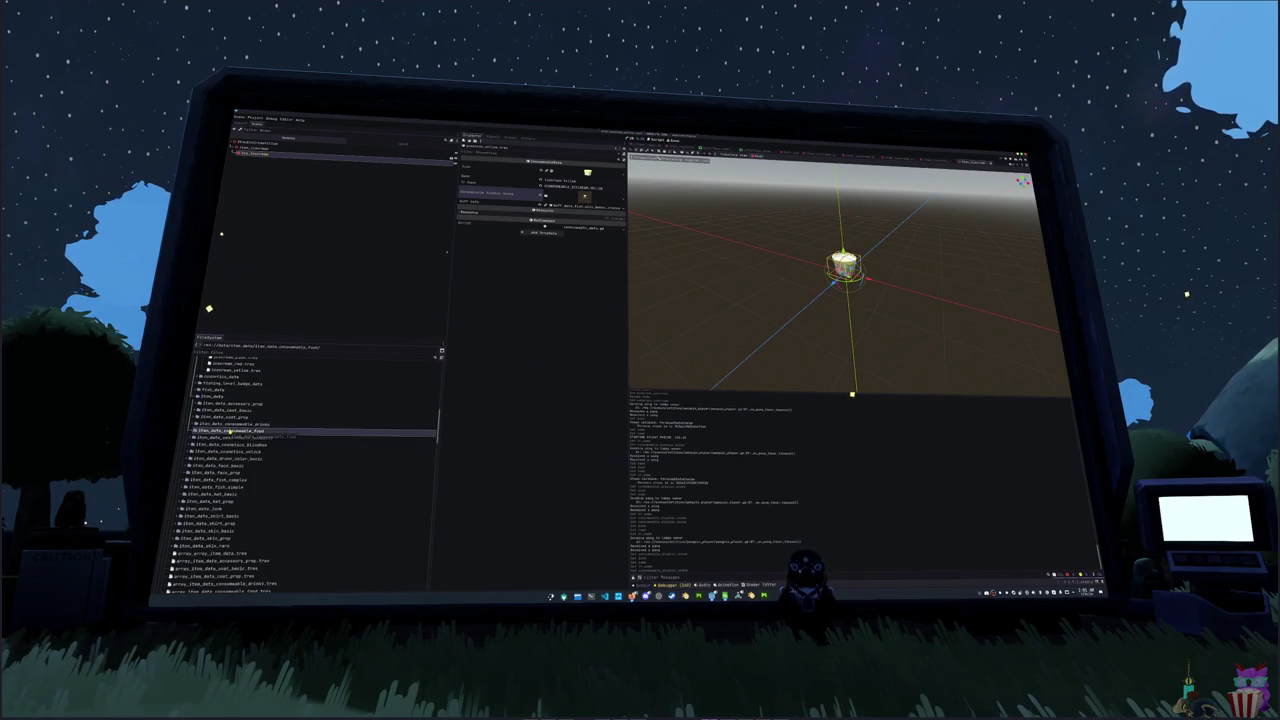
left_click(222, 466)
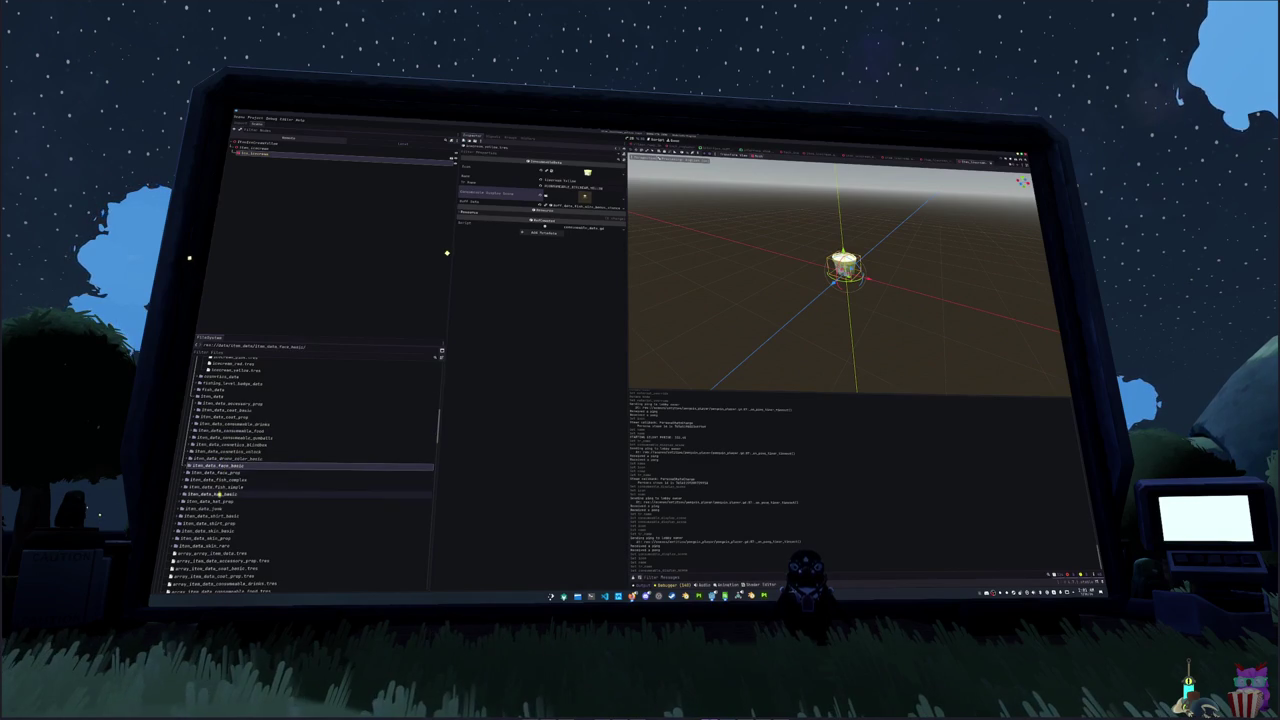
left_click(244, 438)
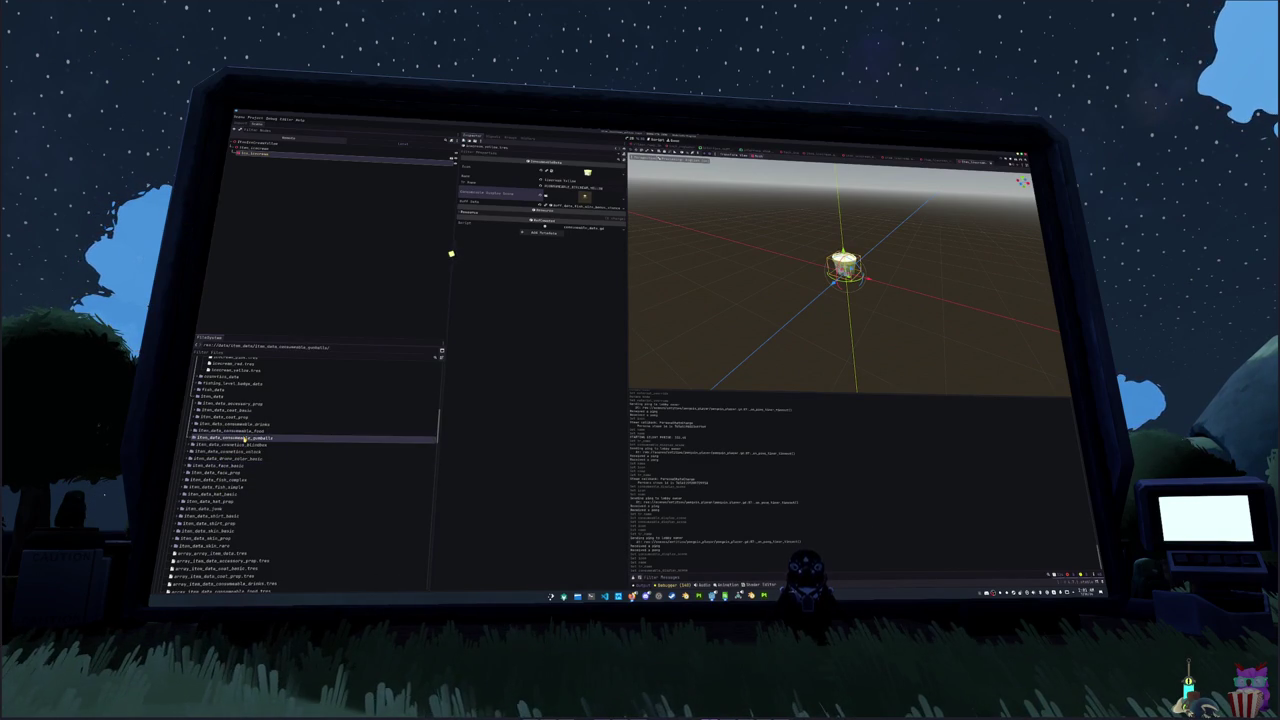
key("ctrl+d")
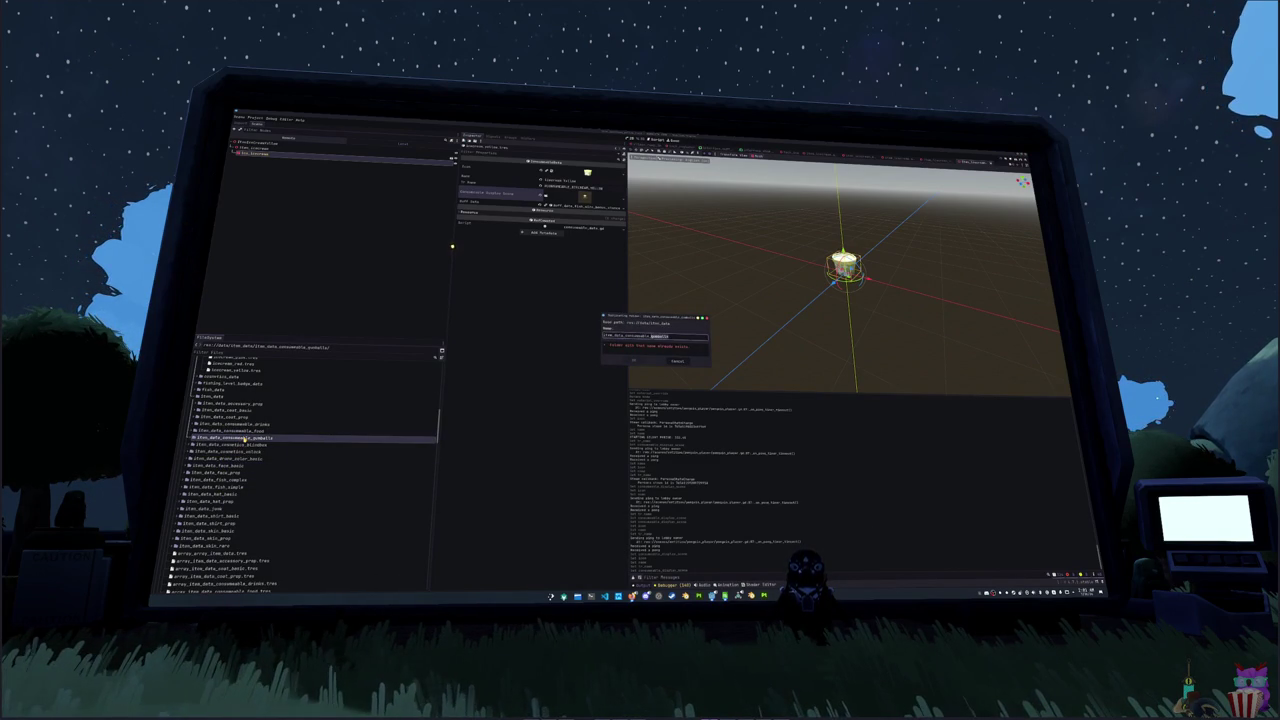
- Confirm the item_data_consumable_icecream copy and rename each copied gumball item file to icecream
key("Return")
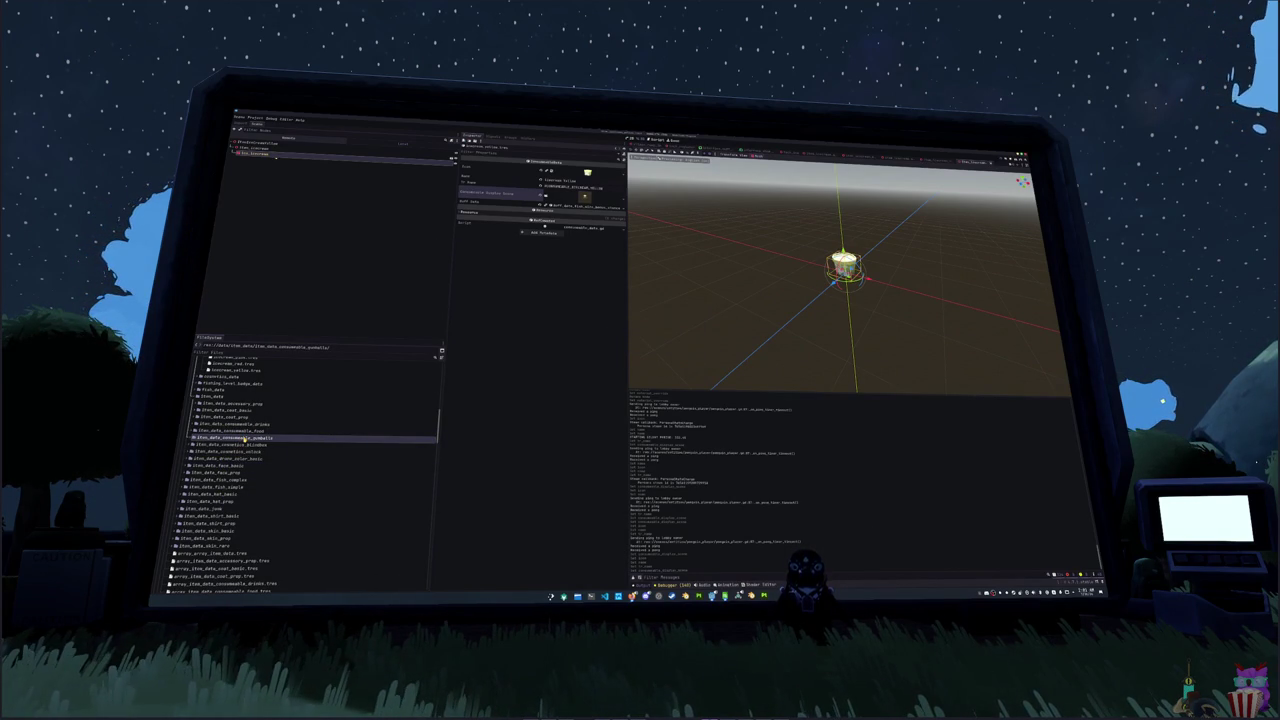
double_click(244, 444)
left_click(243, 451)
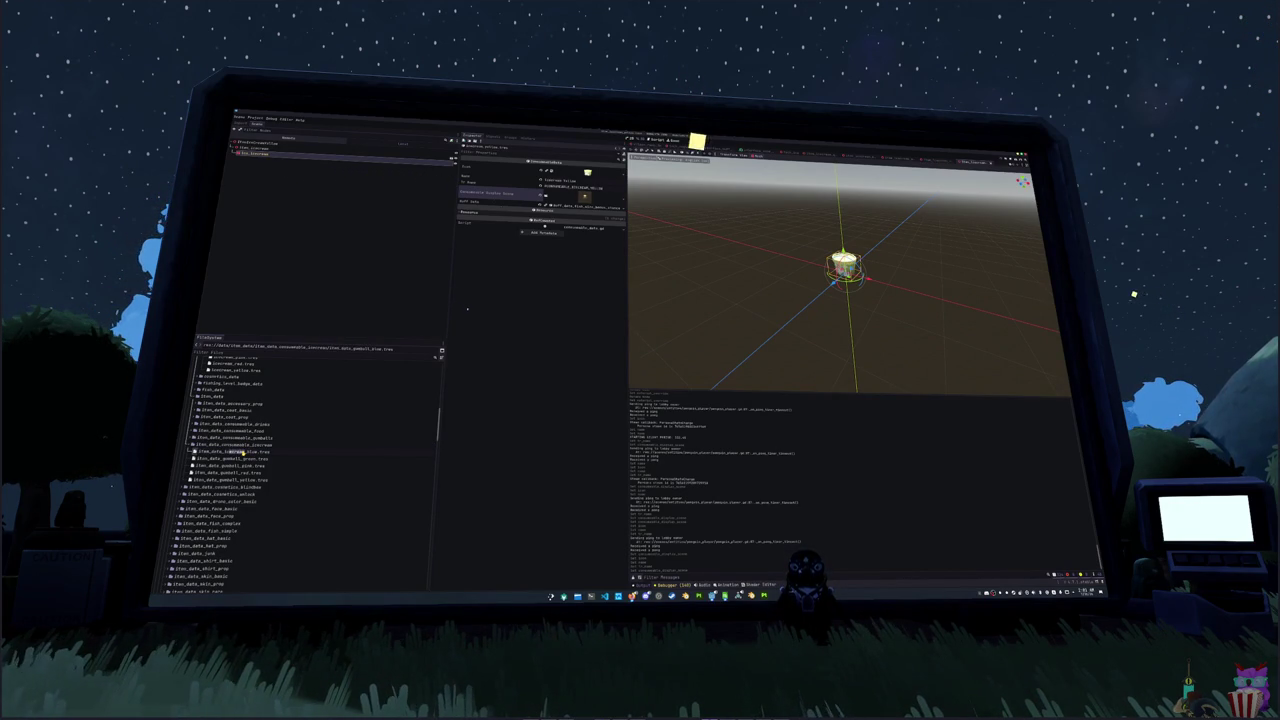
left_click_drag(242, 453, 243, 453)
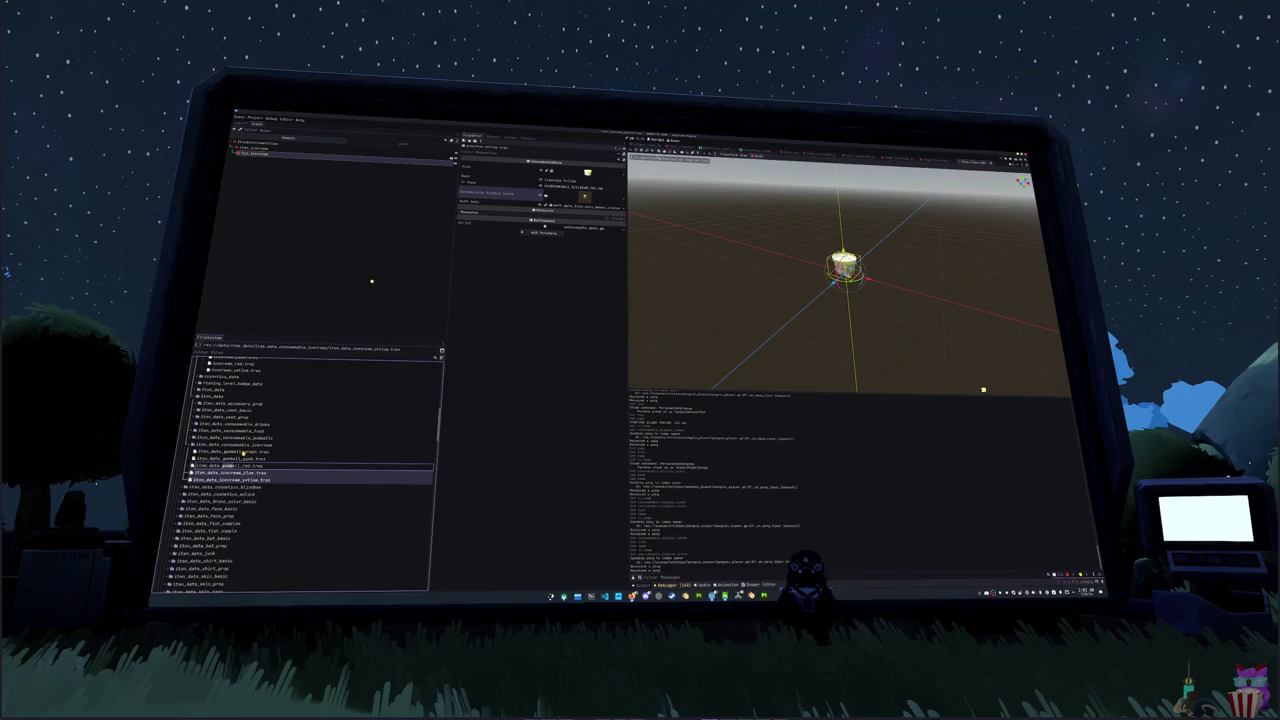
type("icecrea")
key("Return")
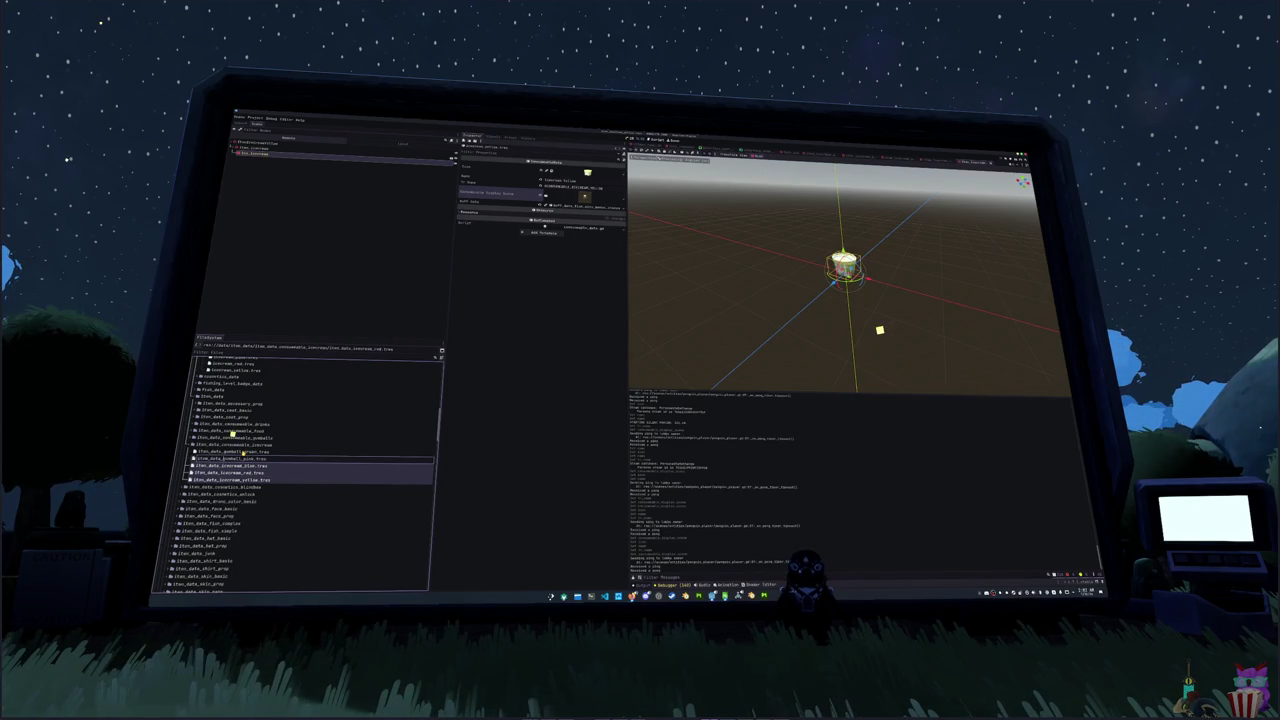
type("icecream")
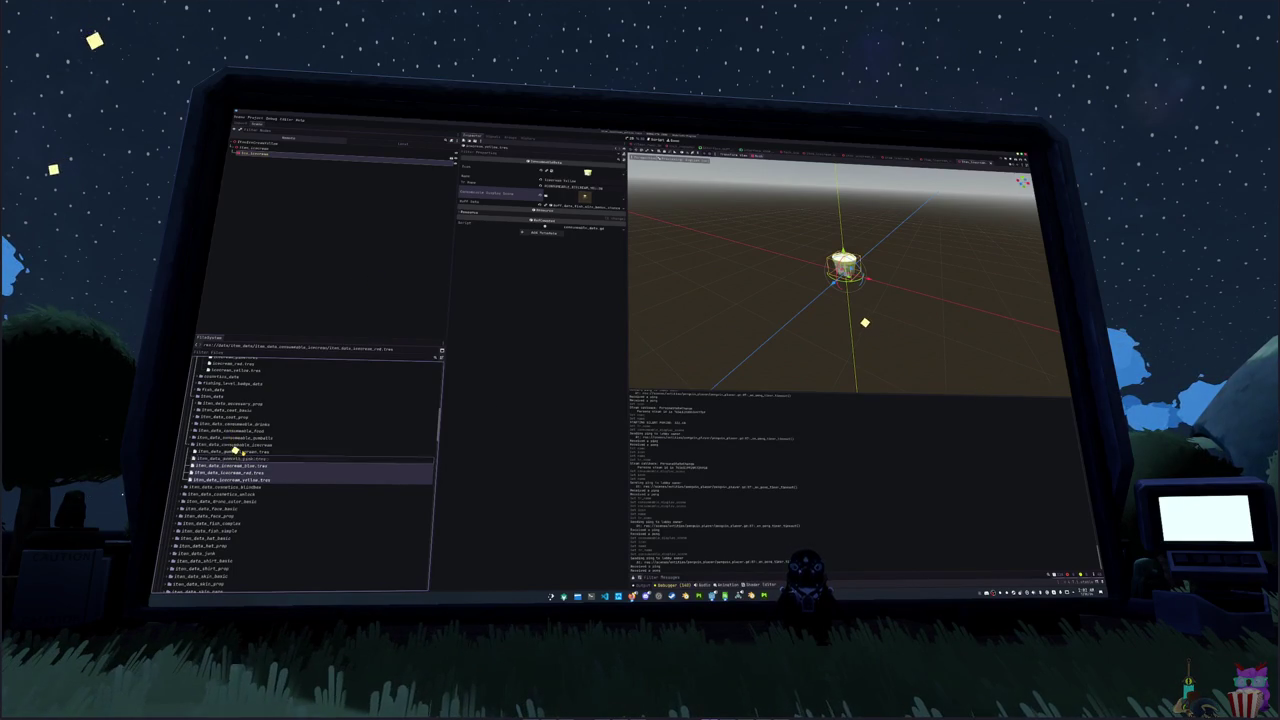
key("Return")
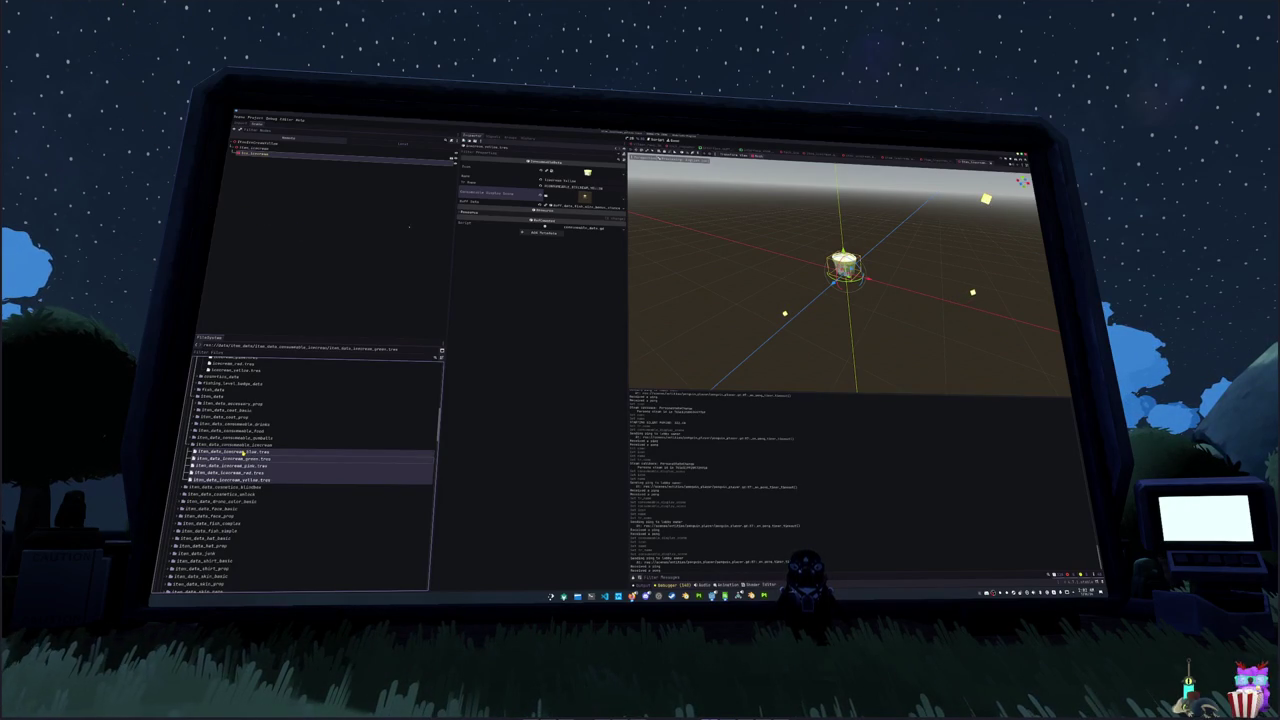
- Link the blue ice cream item's resource field to icecream_blue.tres
left_click(243, 451)
right_click(581, 200)
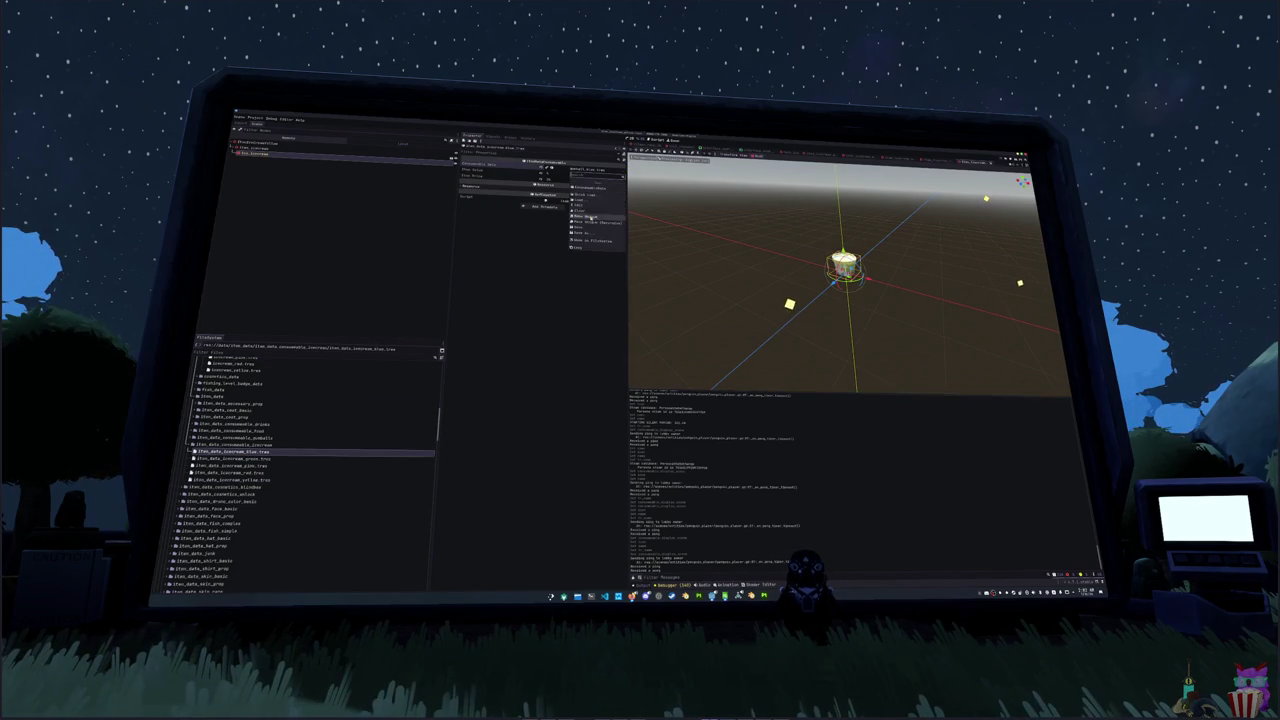
left_click(593, 195)
type("icecream")
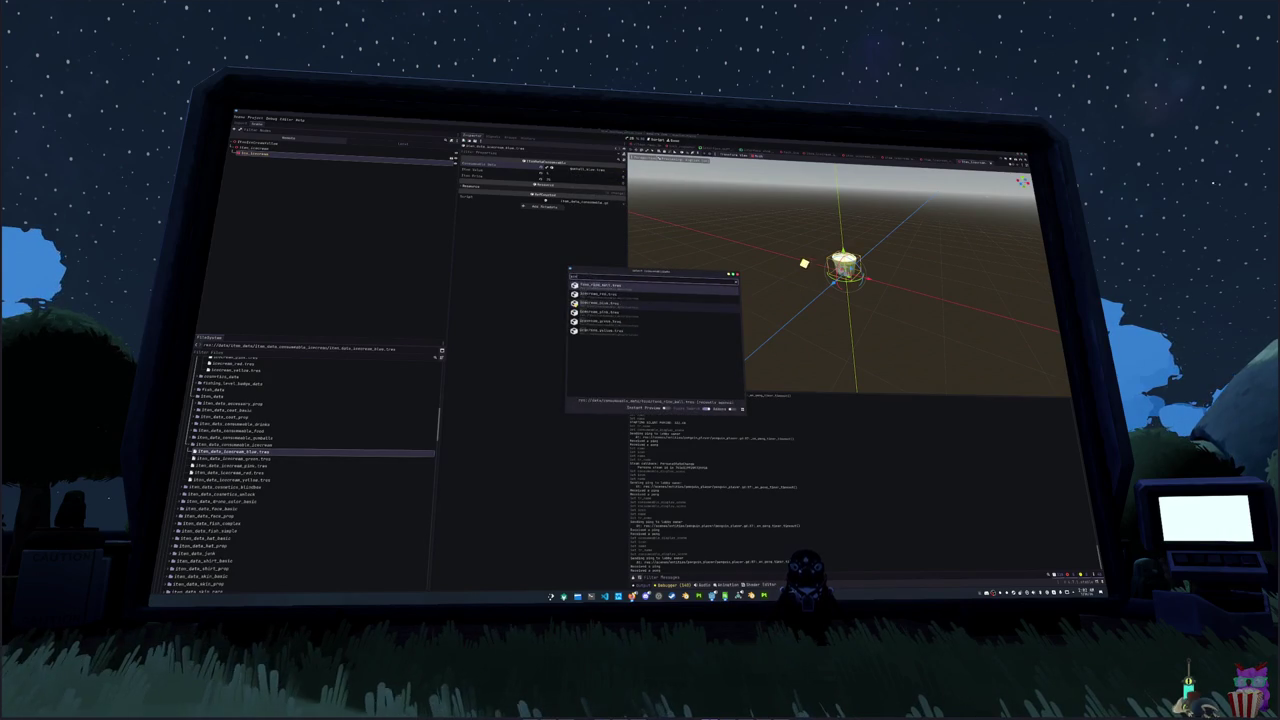
double_click(575, 303)
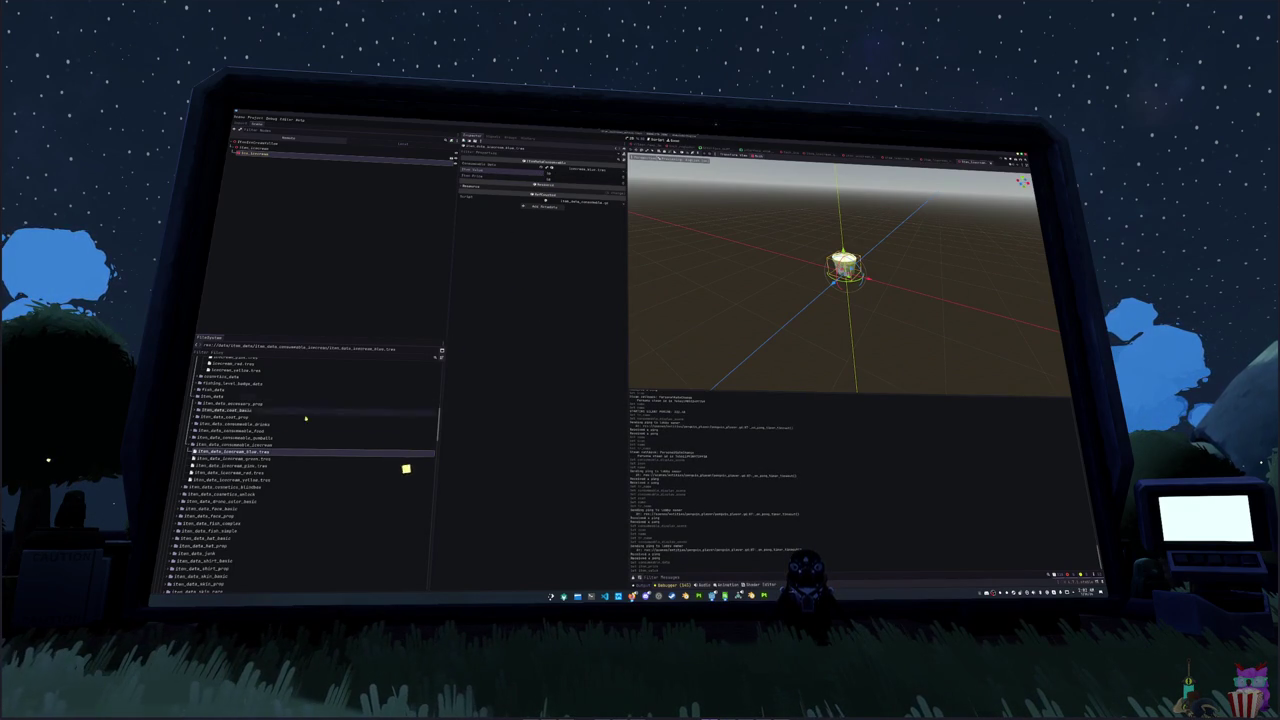
- Compare with the bonbon box, then review the green, pink, red and yellow ice cream items, saving along the way
left_click(394, 437)
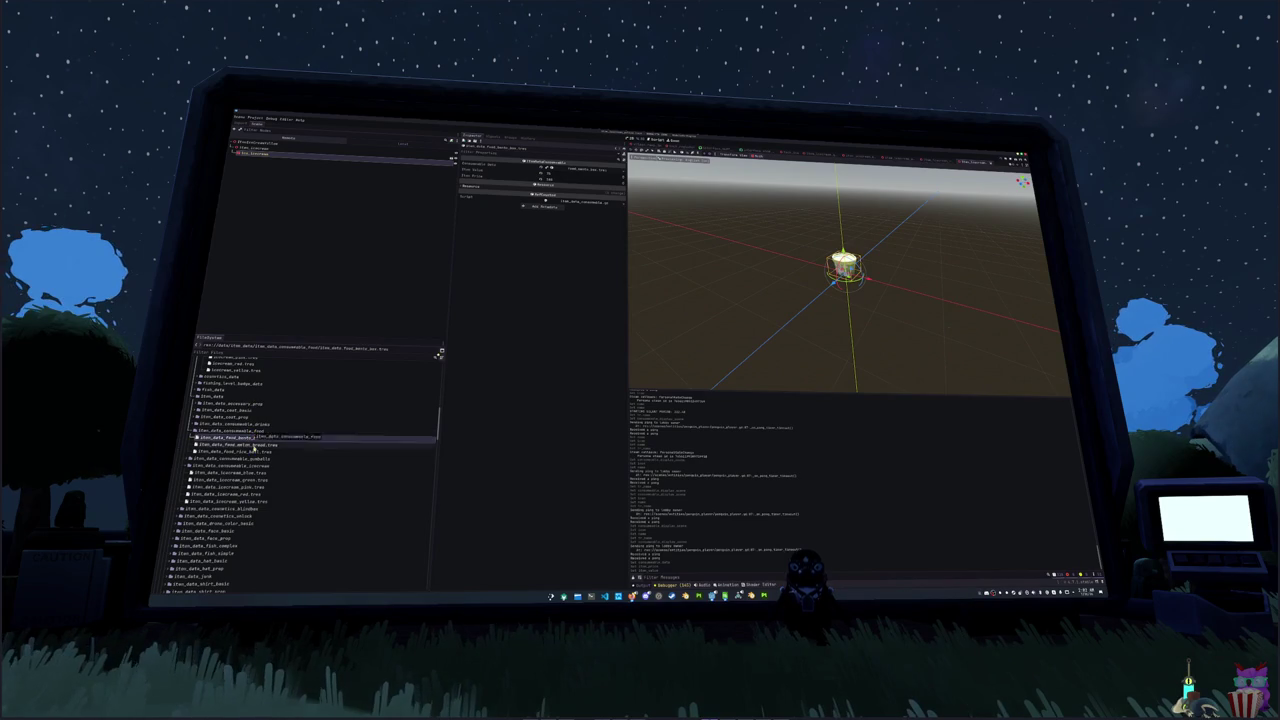
left_click(249, 473)
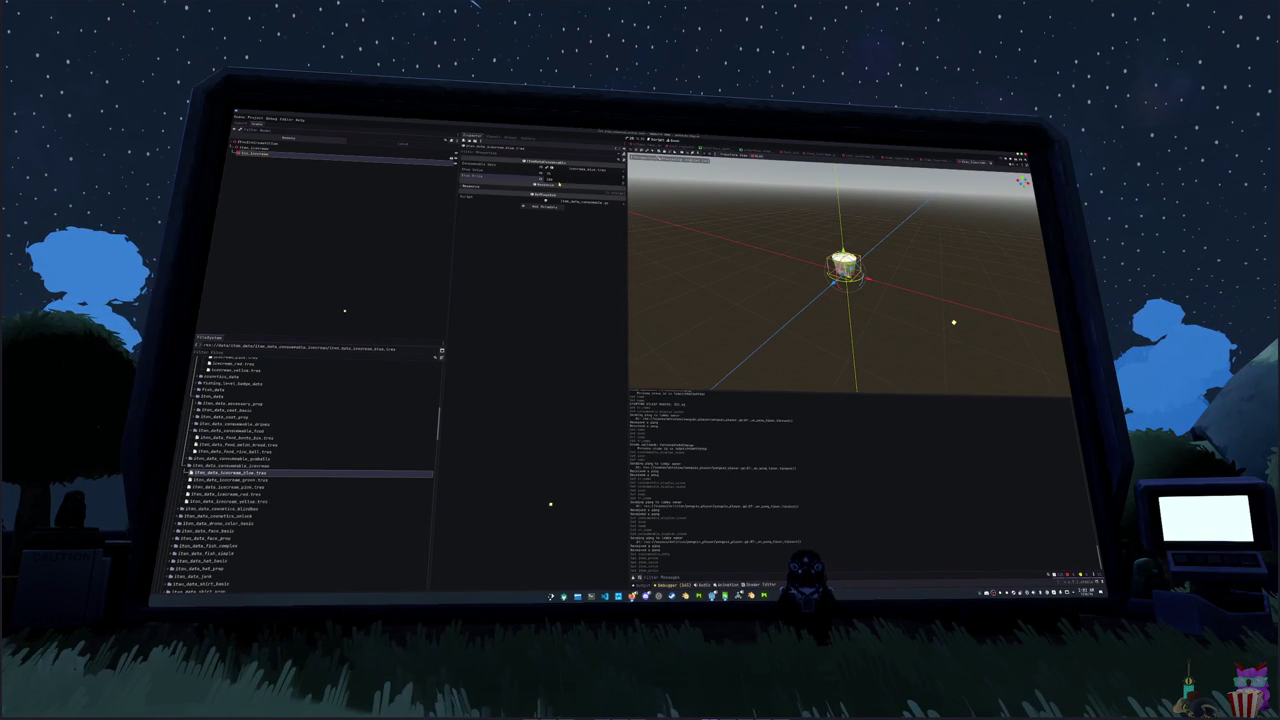
key("Down")
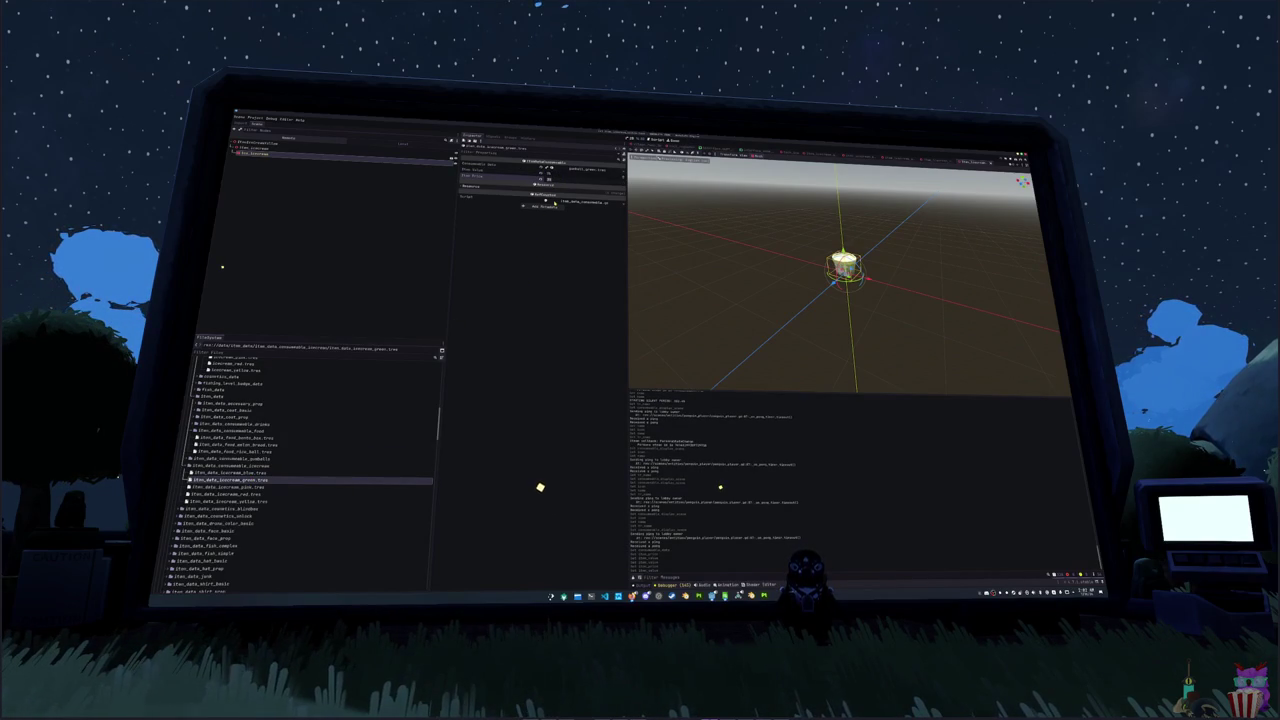
key("Down")
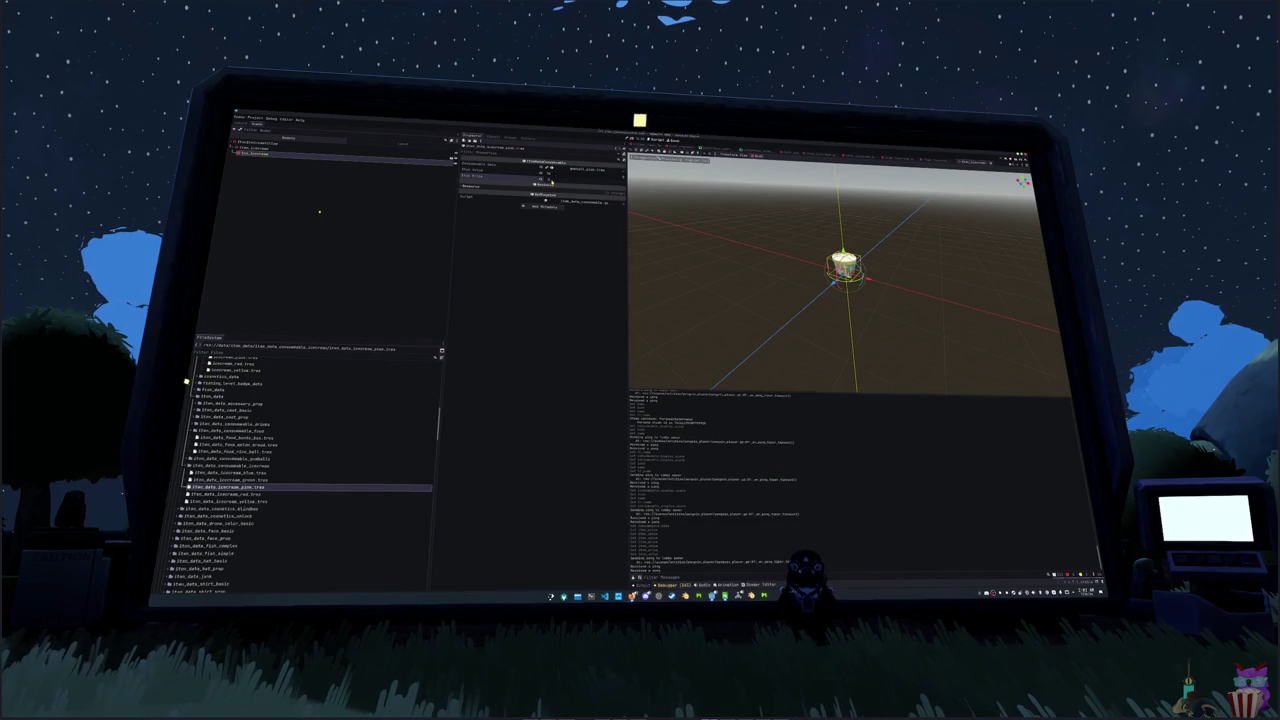
key("ctrl+s")
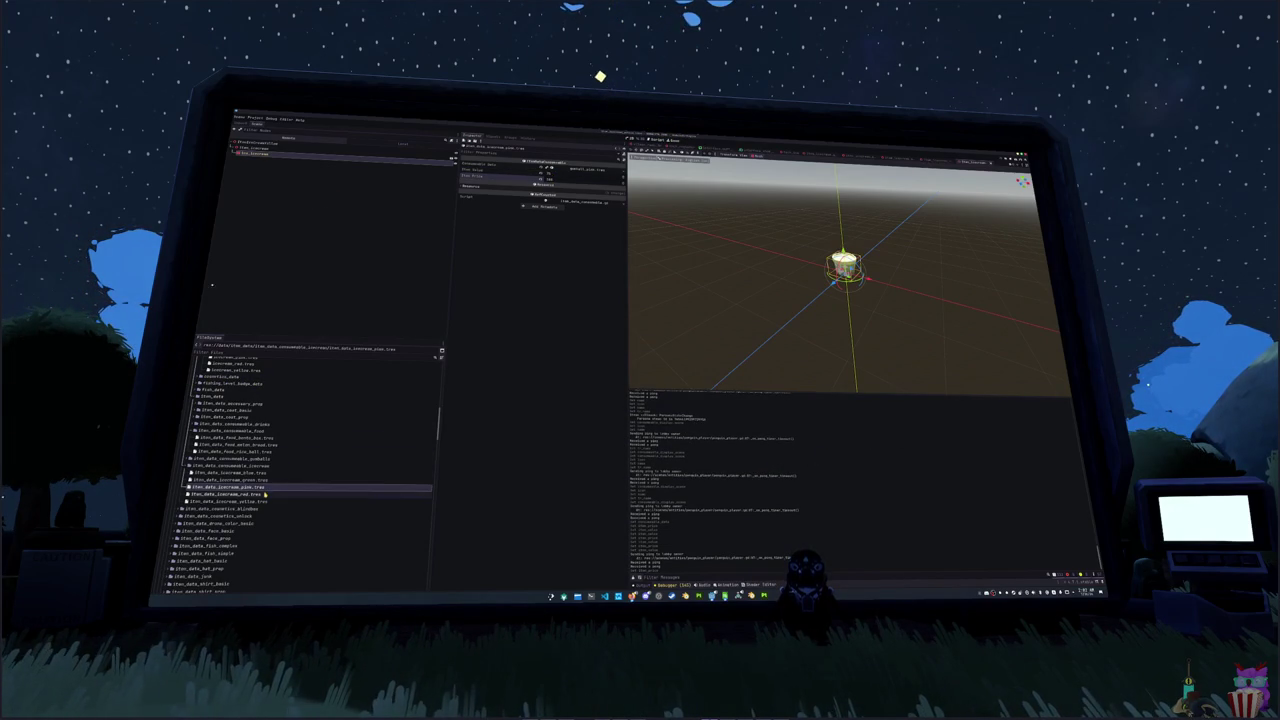
key("Down")
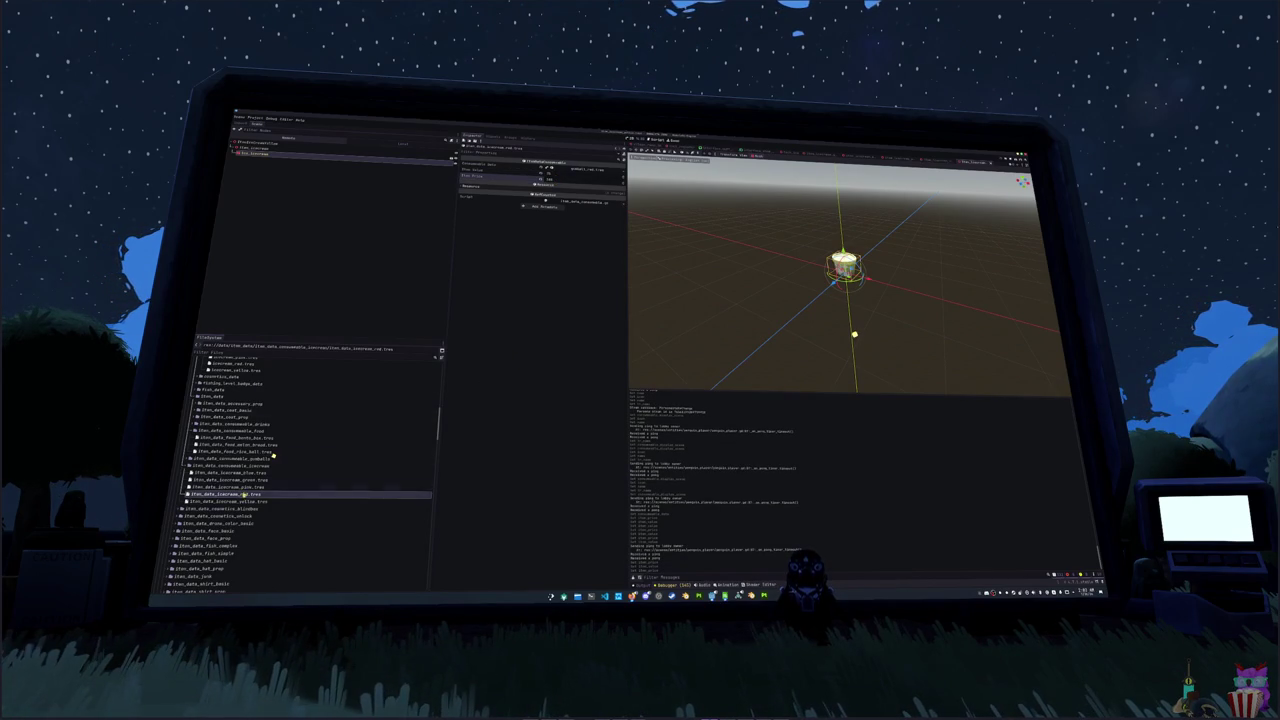
left_click(243, 501)
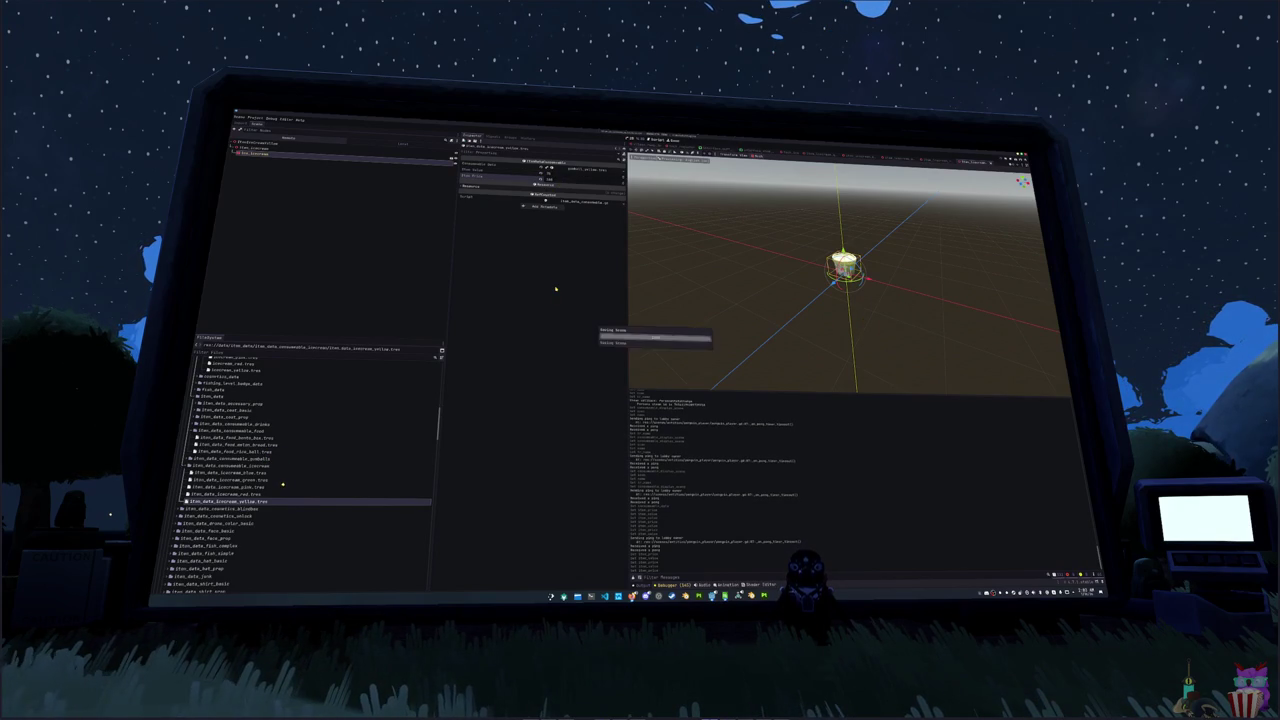
- Load icecream_red and icecream_pink buff resources into the open ice cream items' buff fields
left_click(610, 172)
left_click(595, 196)
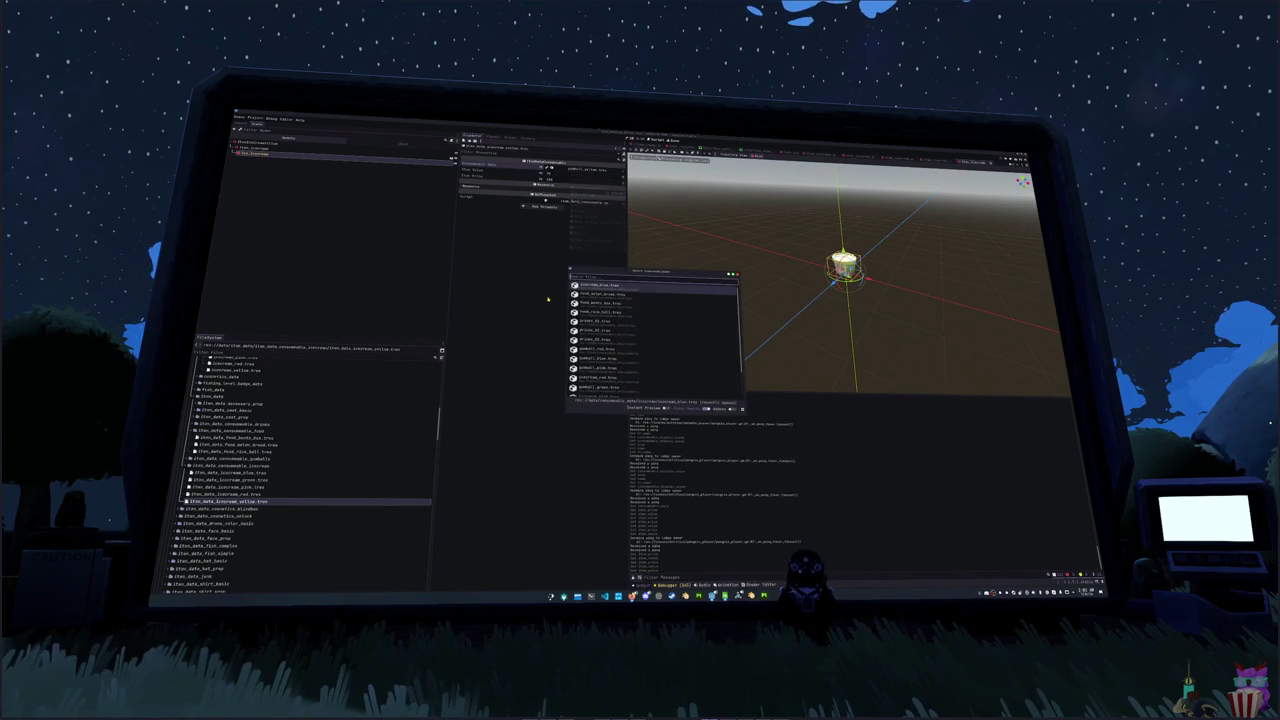
type("icec")
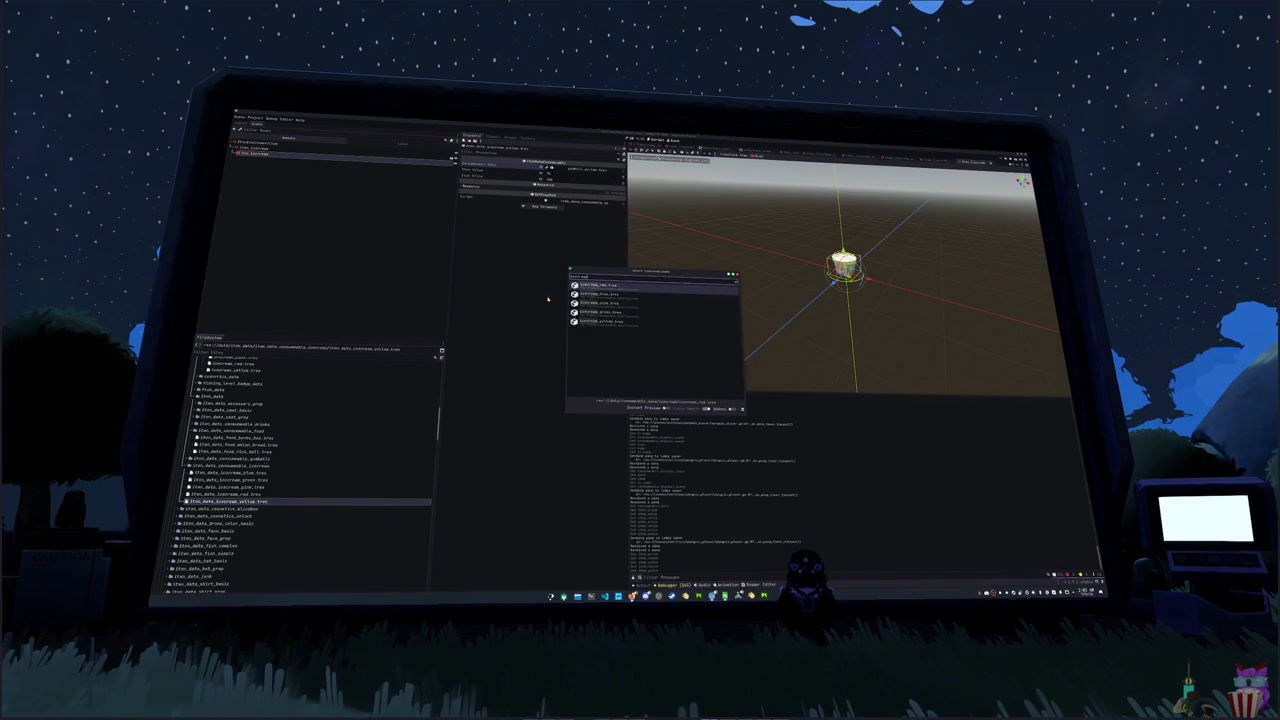
type("ream_red")
key("Return")
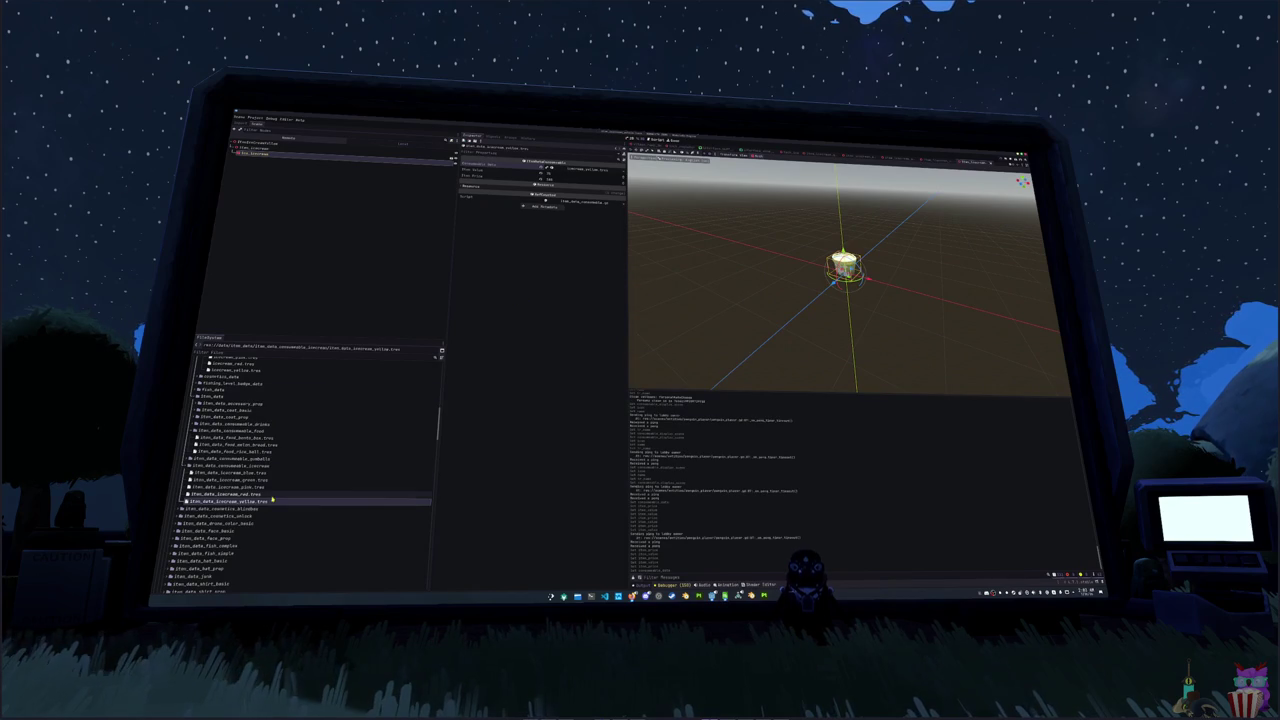
left_click(622, 169)
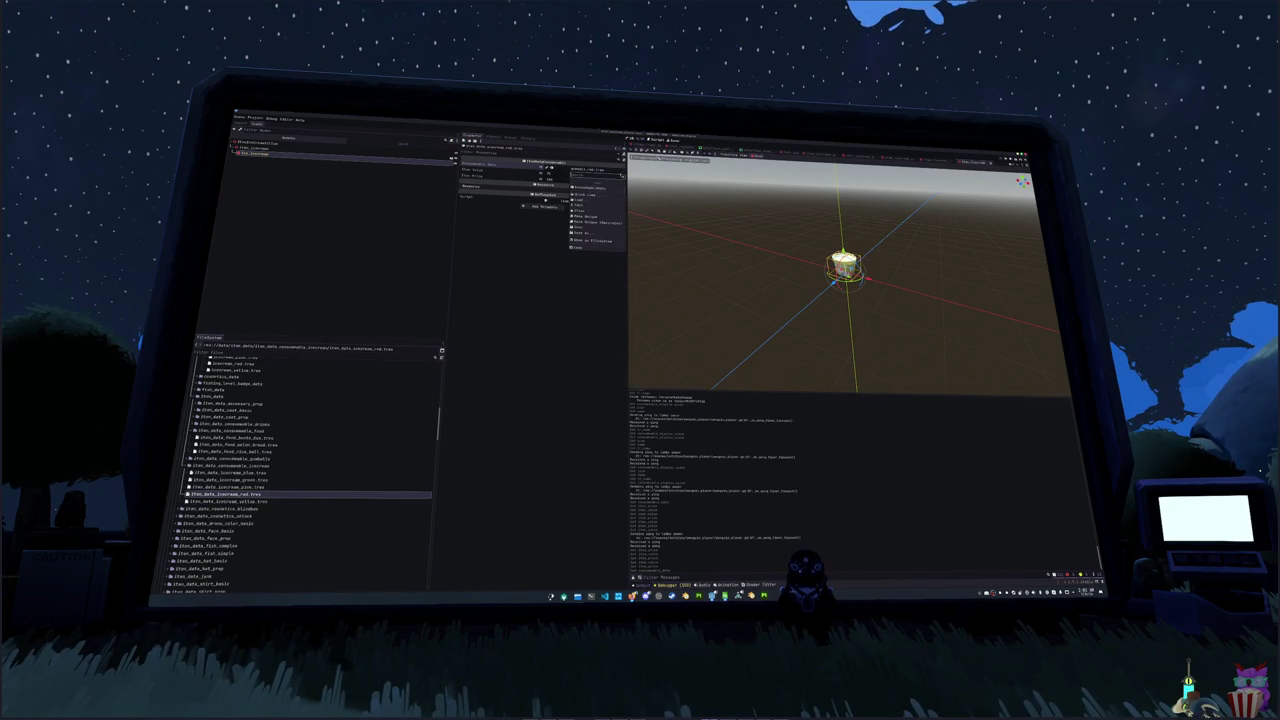
left_click(592, 198)
type("icec")
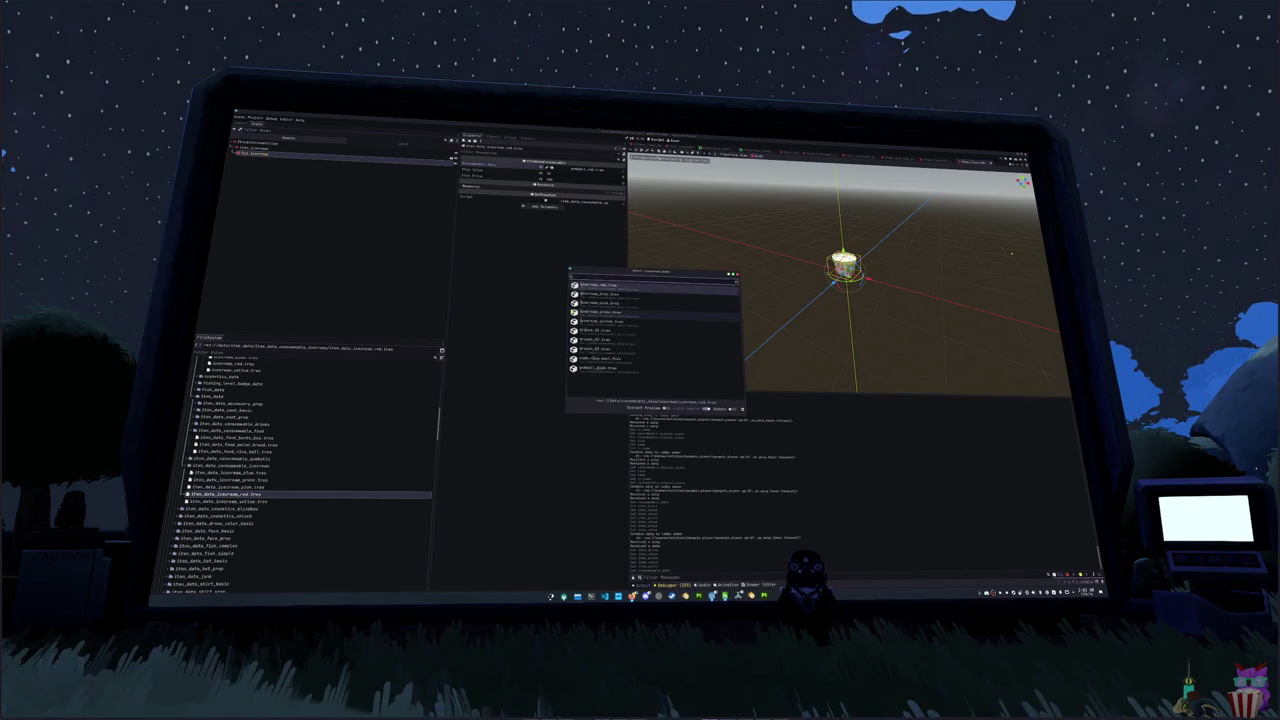
key("Return")
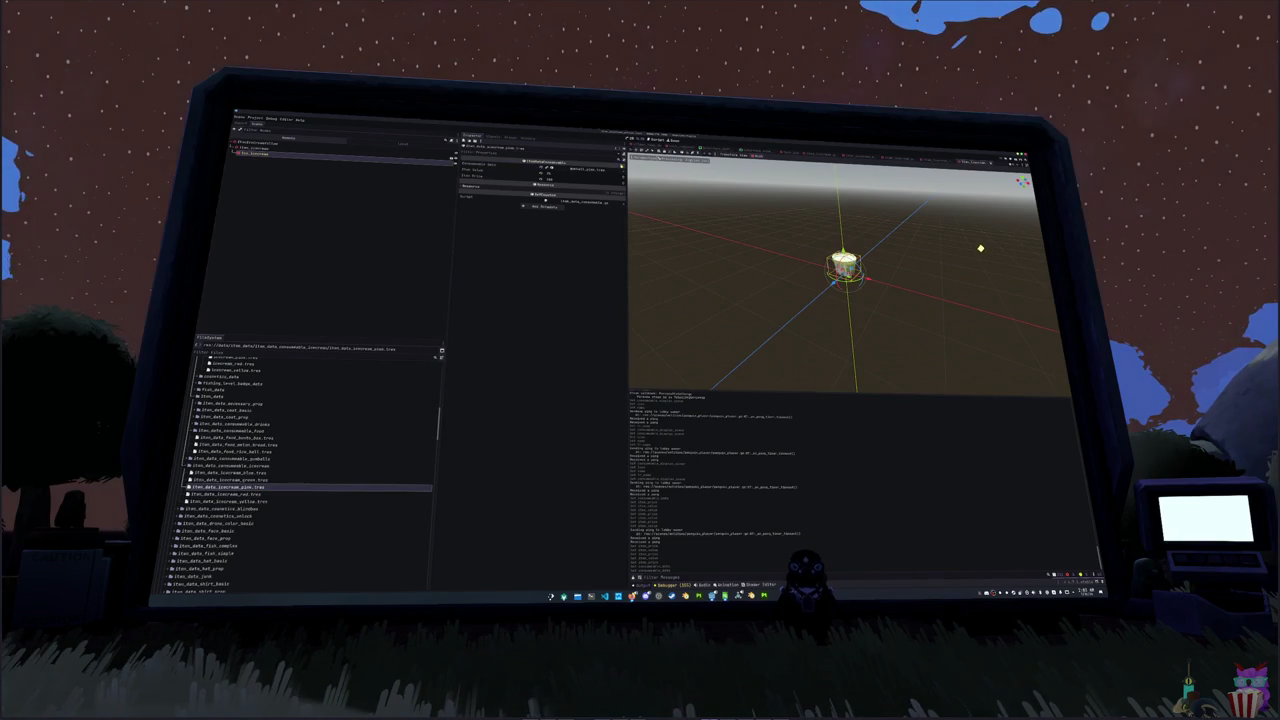
left_click(622, 169)
left_click(592, 198)
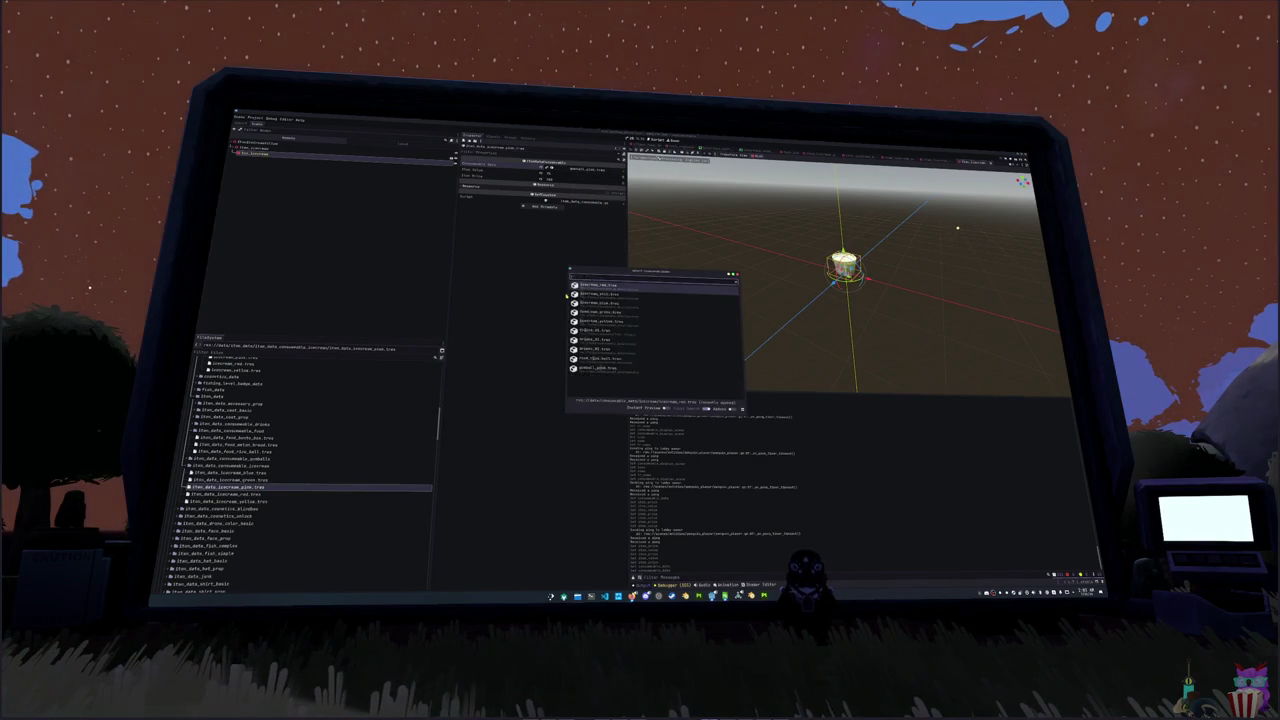
type("icec")
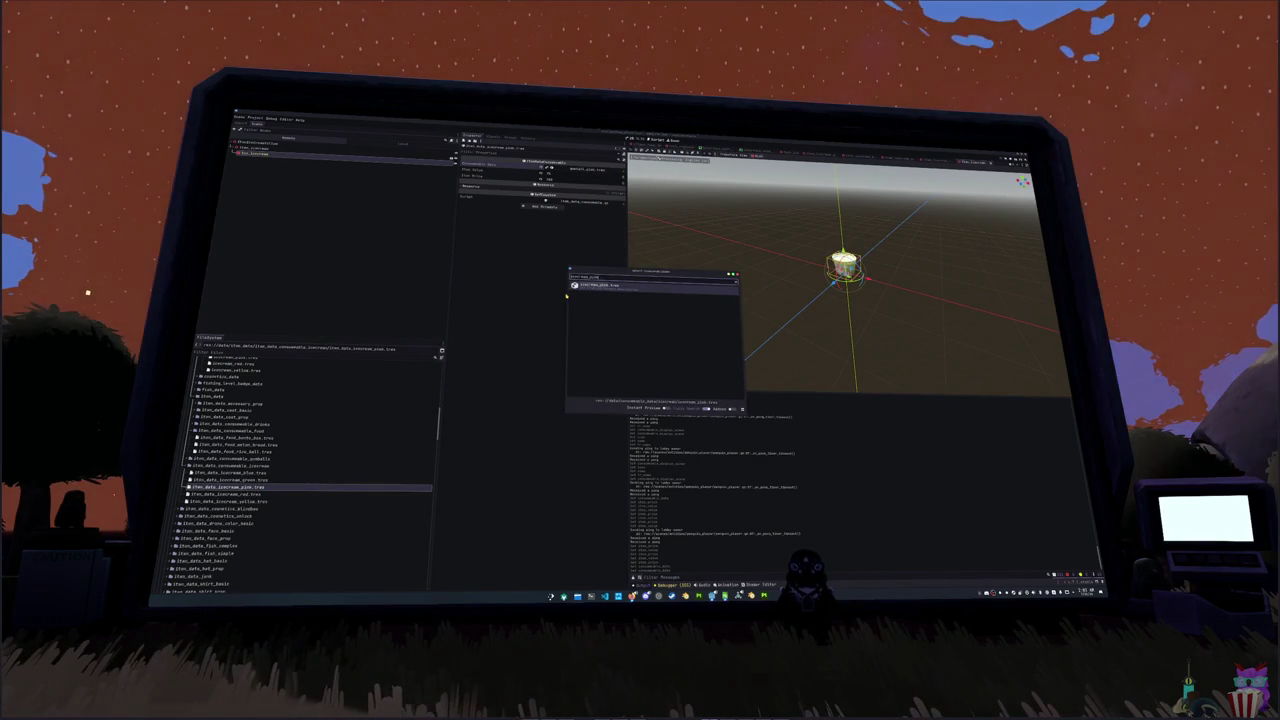
key("Return")
- Link the green ice cream item data to its matching icecream buff resource
left_click(255, 480)
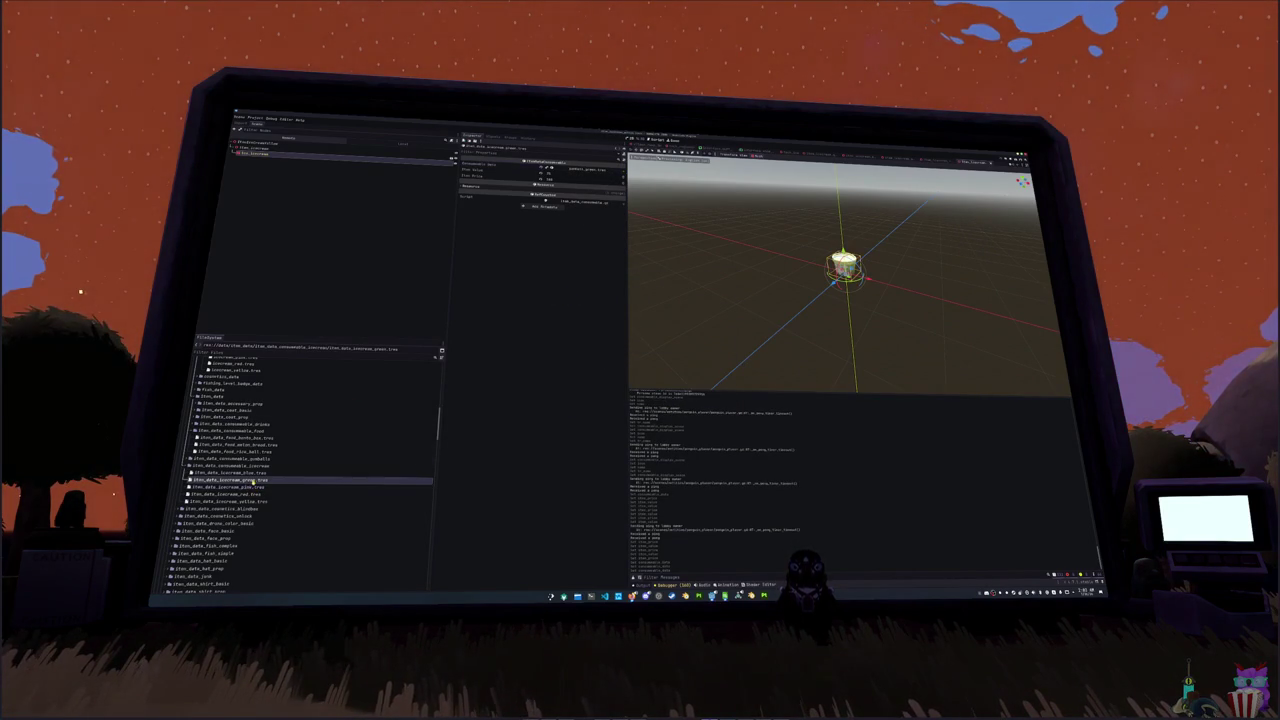
left_click(619, 166)
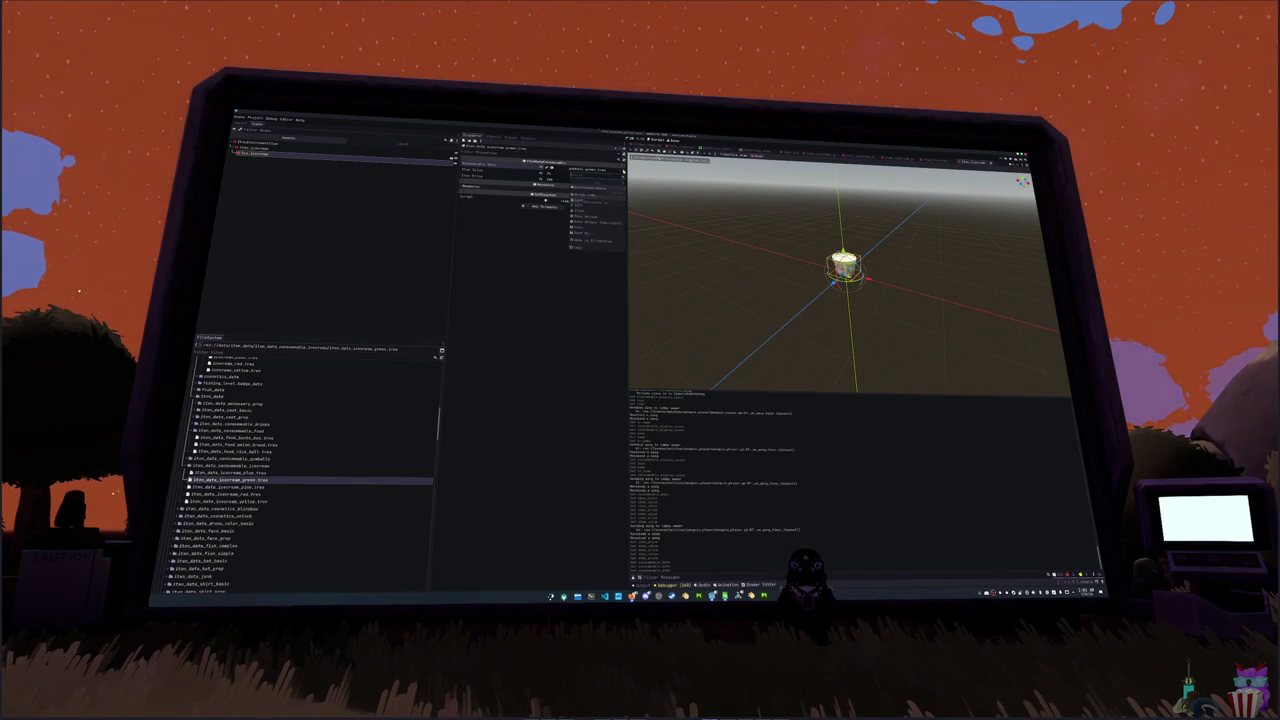
left_click(598, 199)
type("icecream_green")
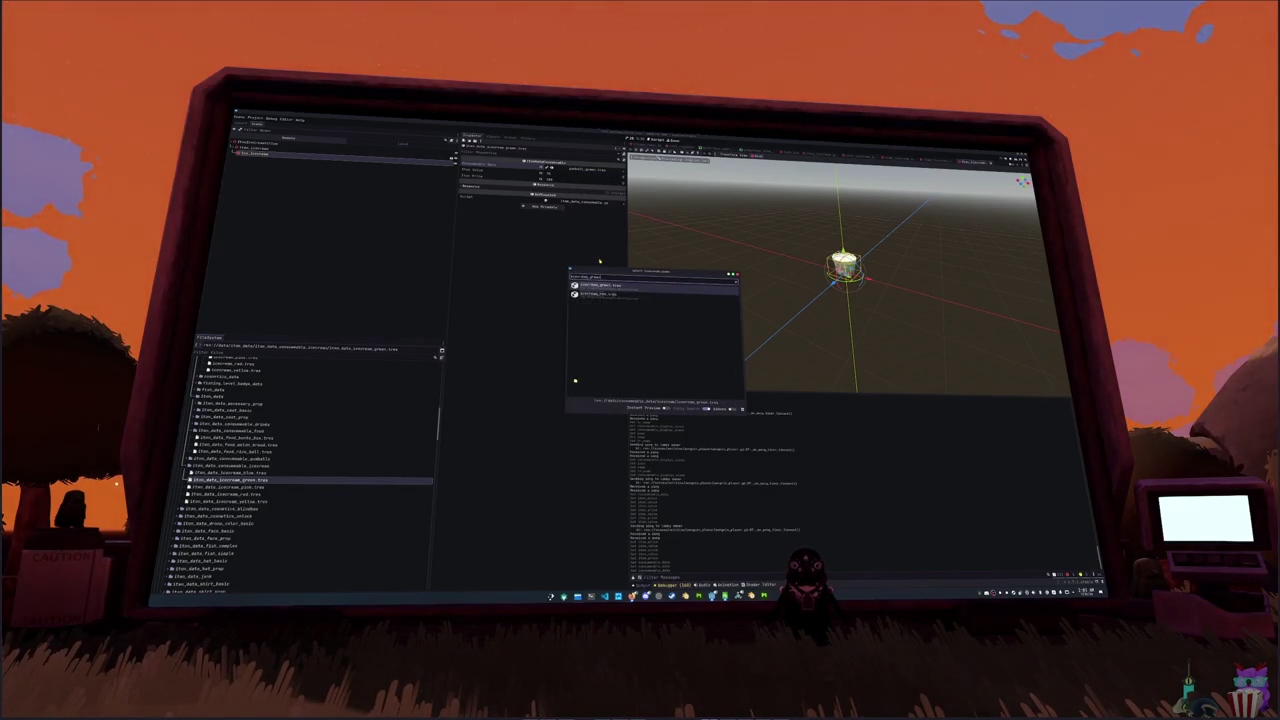
key("Return")
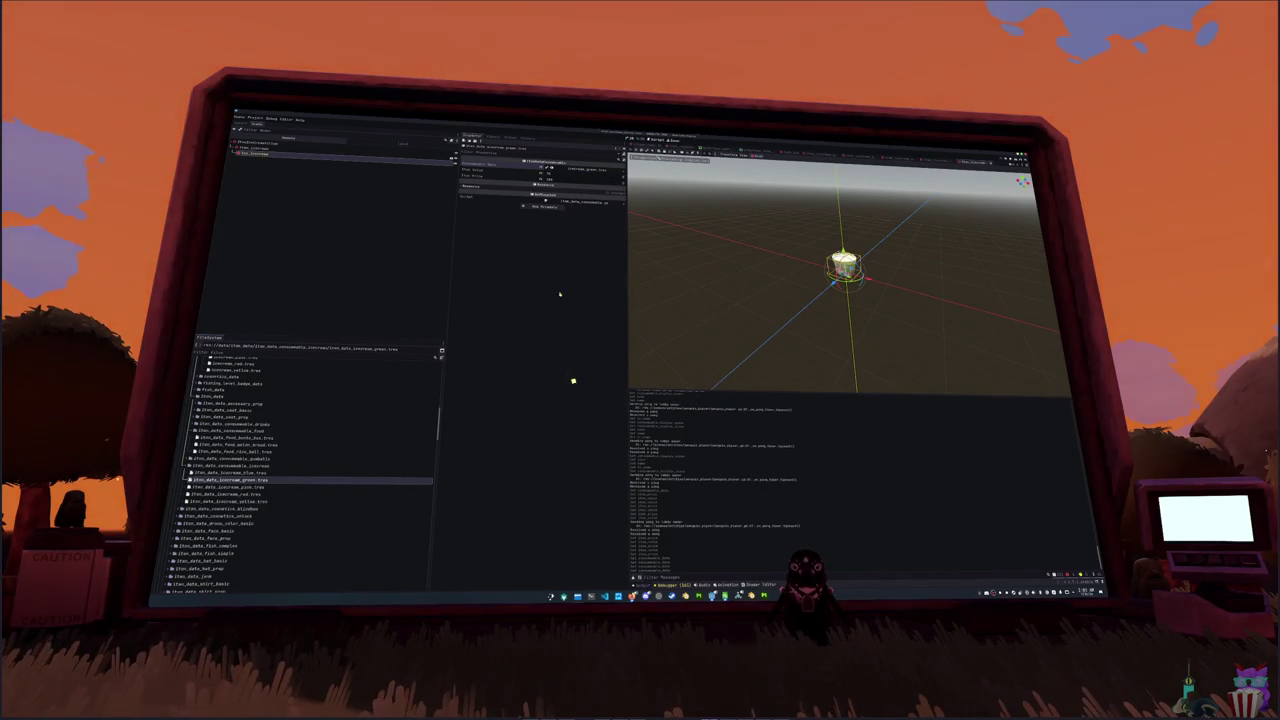
scroll(253, 472, "up", 3)
- Inspect the blue gumball item's buff data settings
left_click(228, 386)
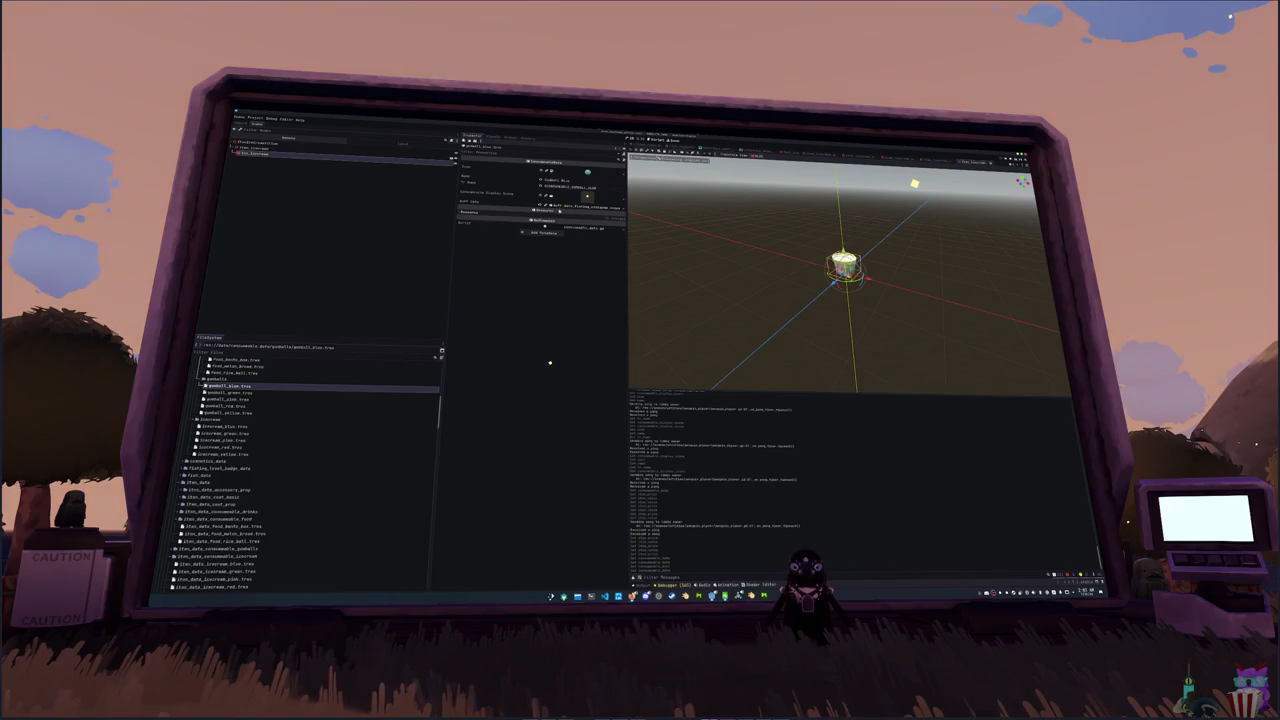
left_click(575, 206)
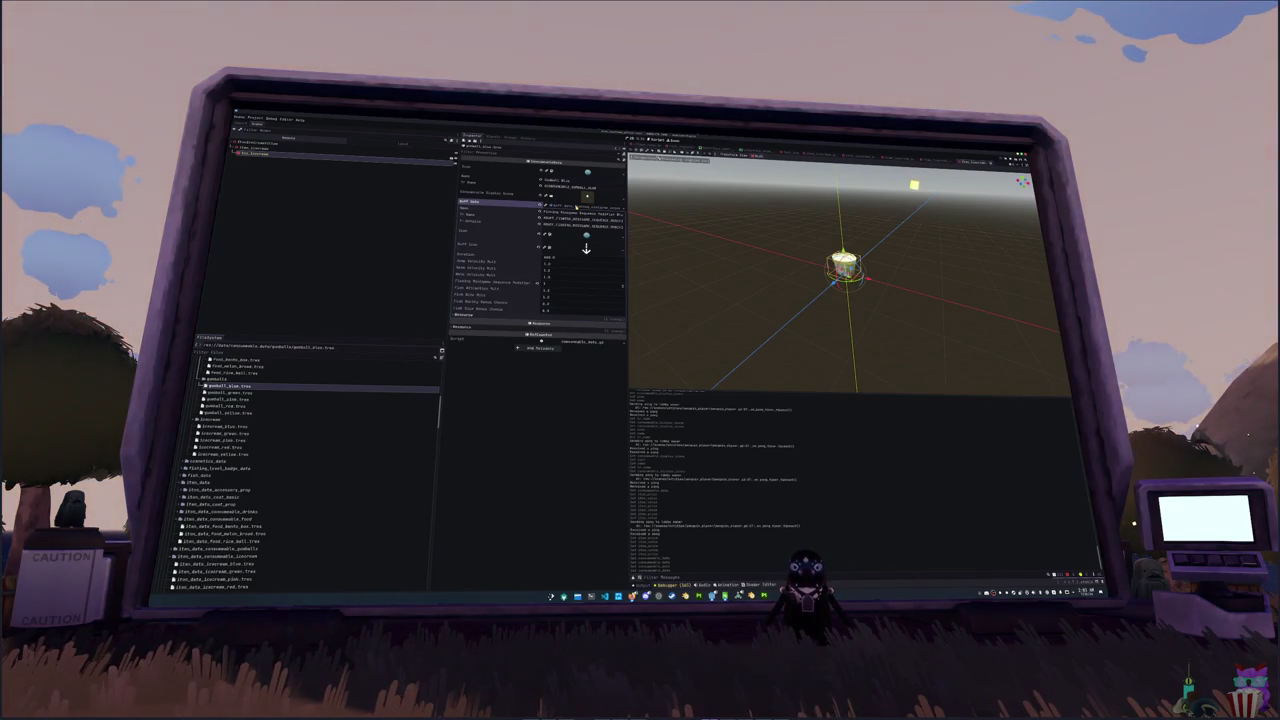
left_click(586, 248)
scroll(262, 420, "up", 5)
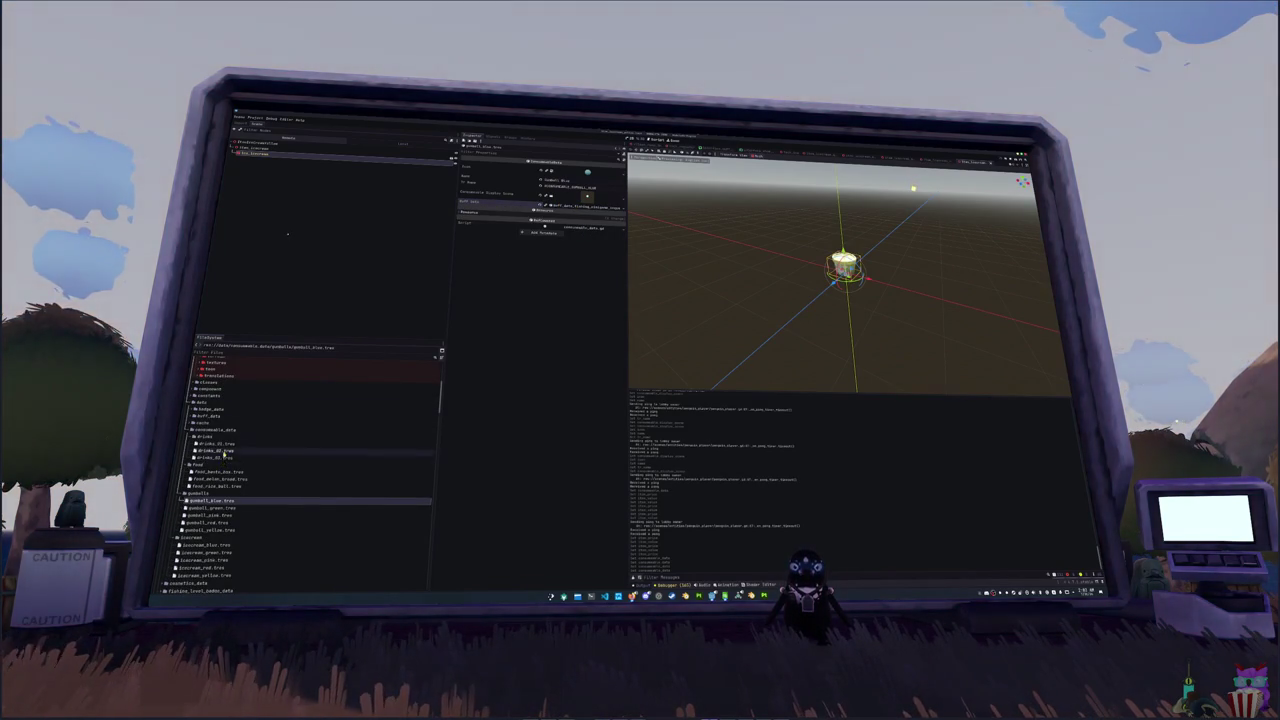
- Review the blue, green, pink, red and yellow gumball buff files, then duplicate the gumball buff folder
double_click(208, 417)
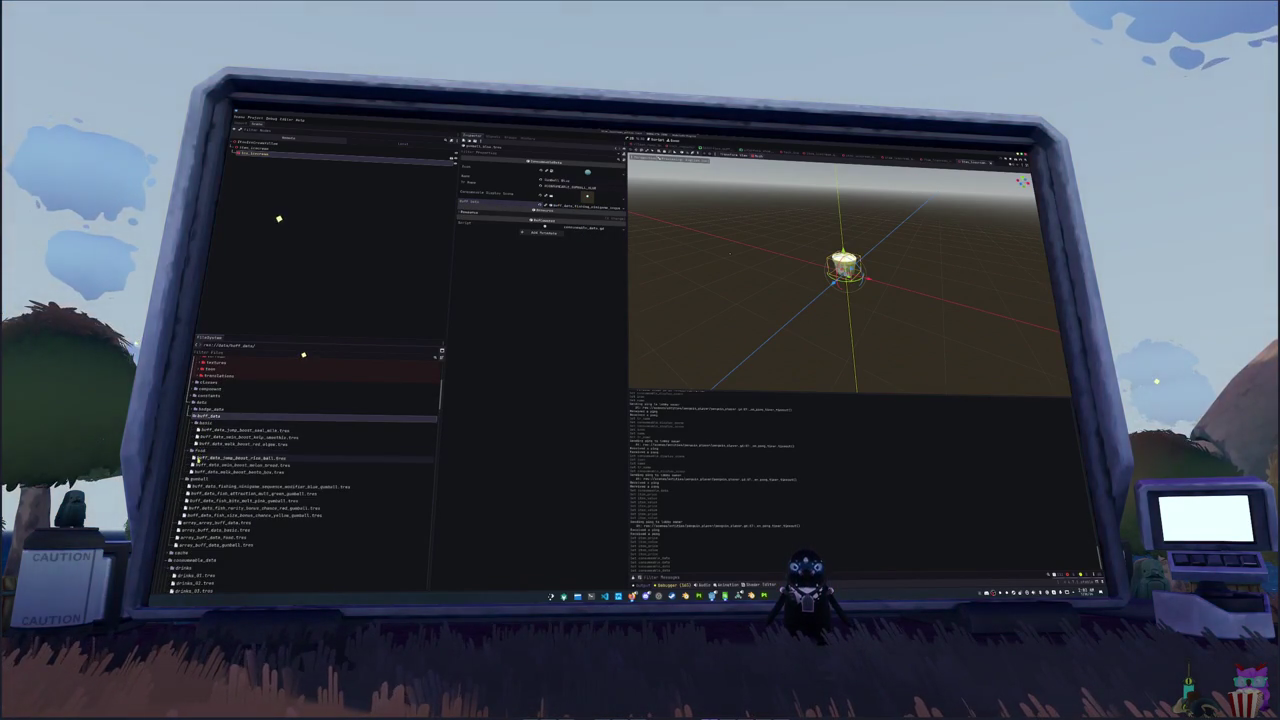
left_click(230, 486)
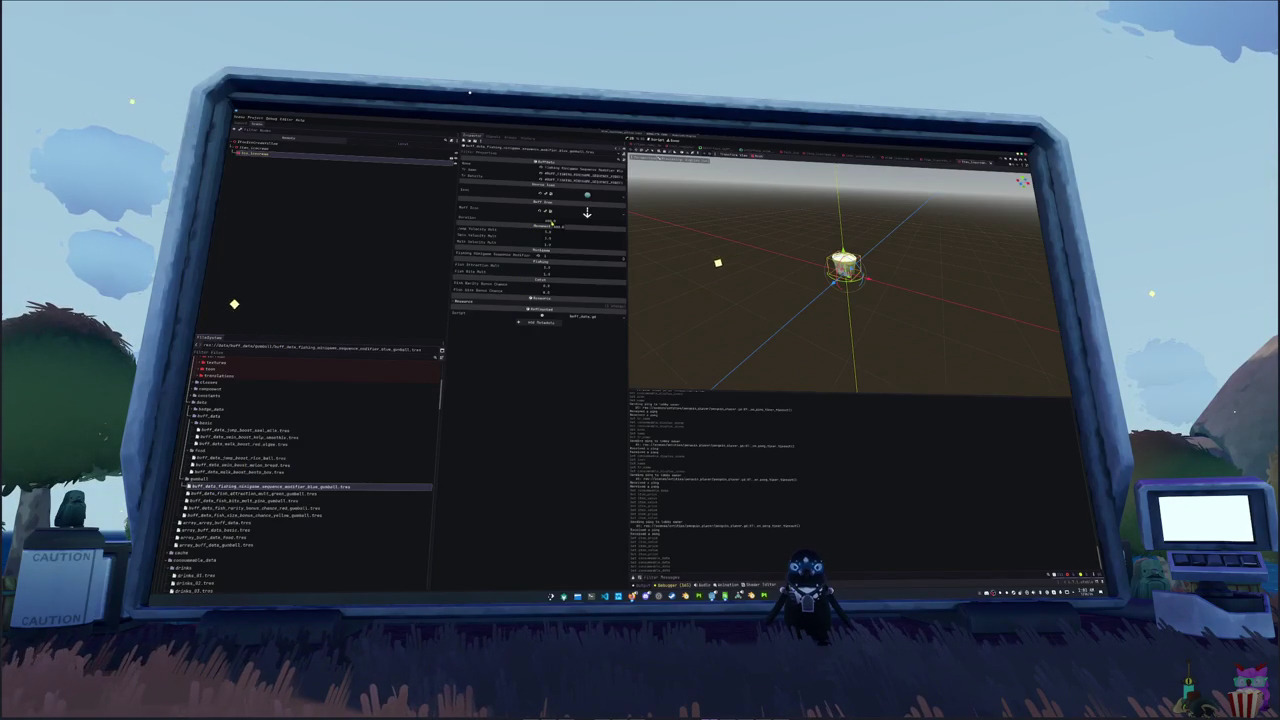
key("super")
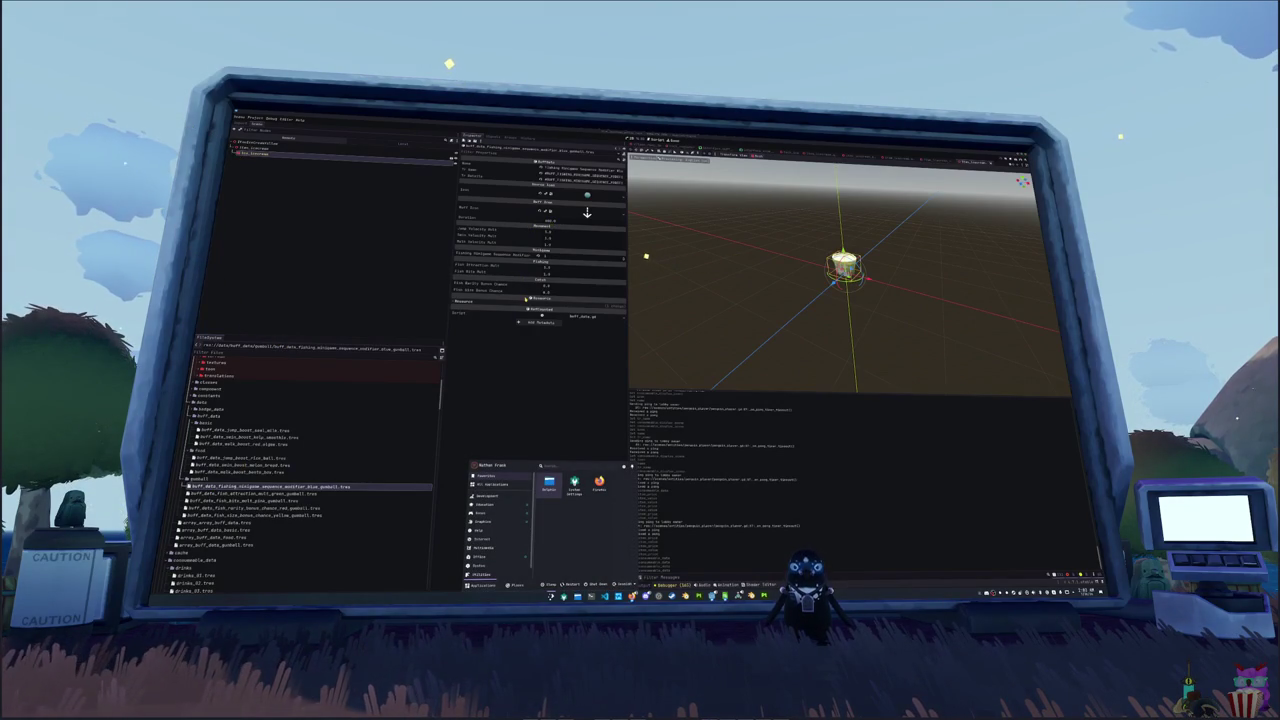
key("super")
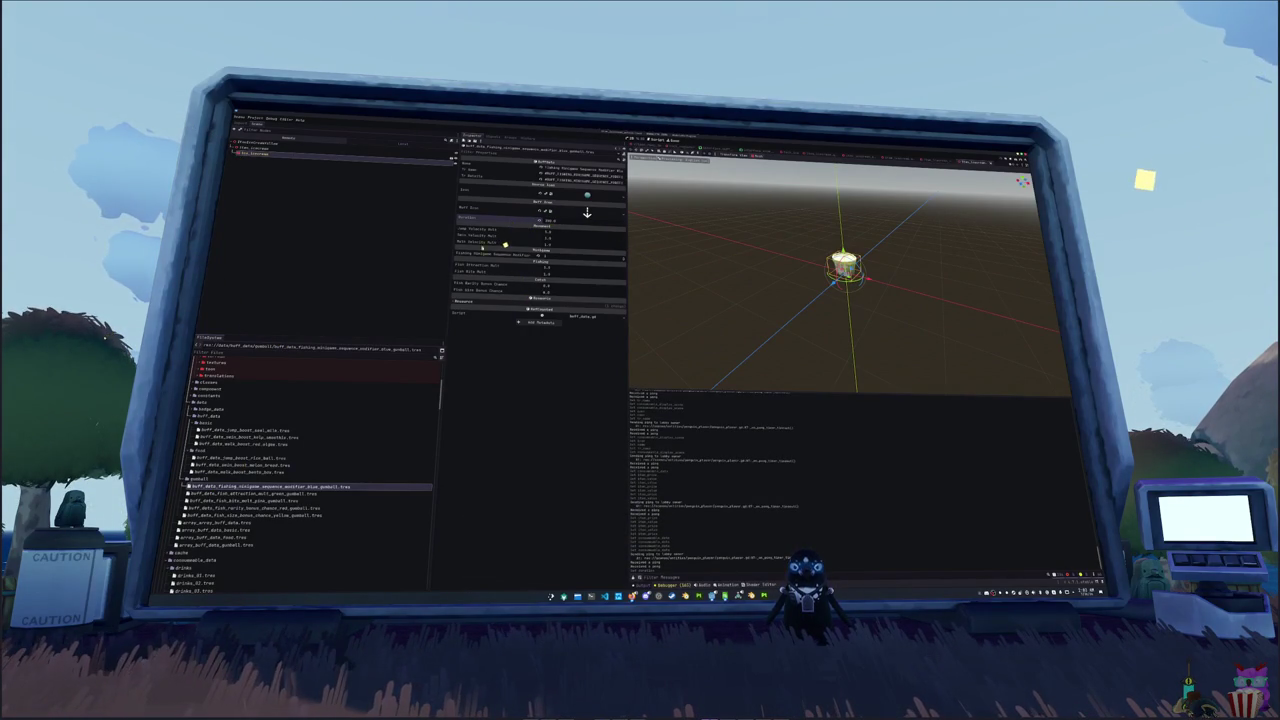
left_click(289, 493)
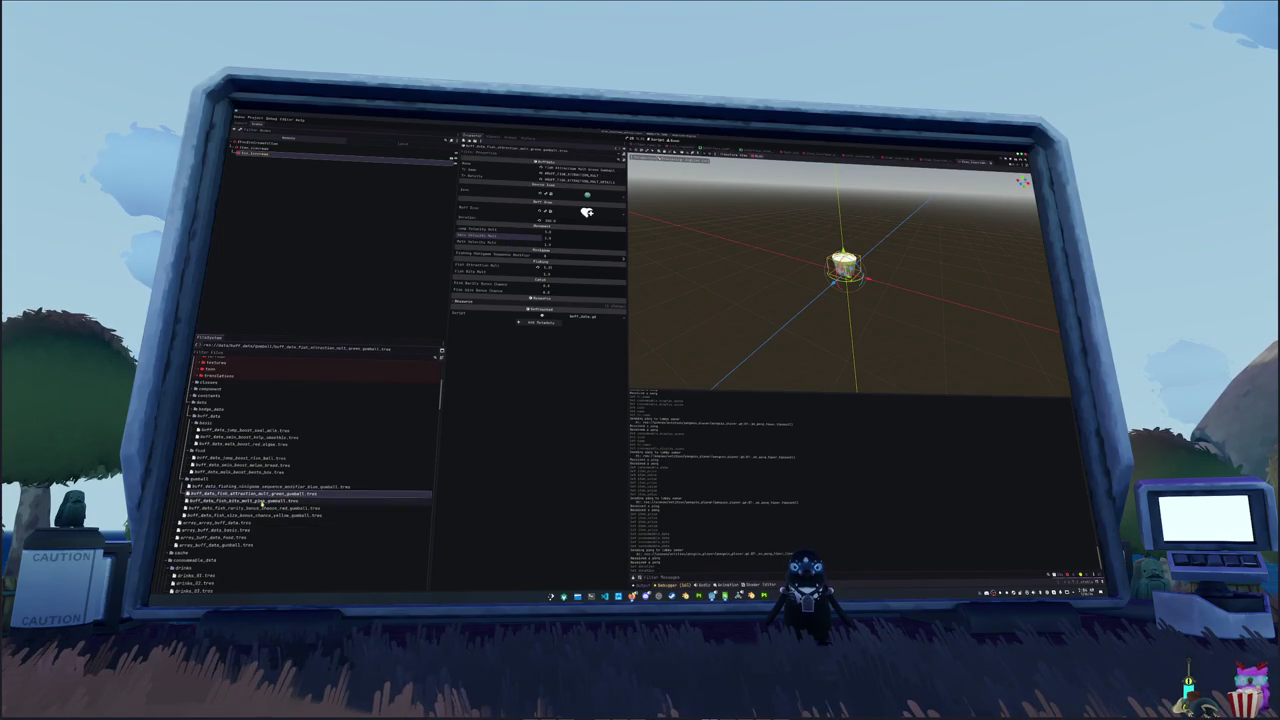
left_click(260, 500)
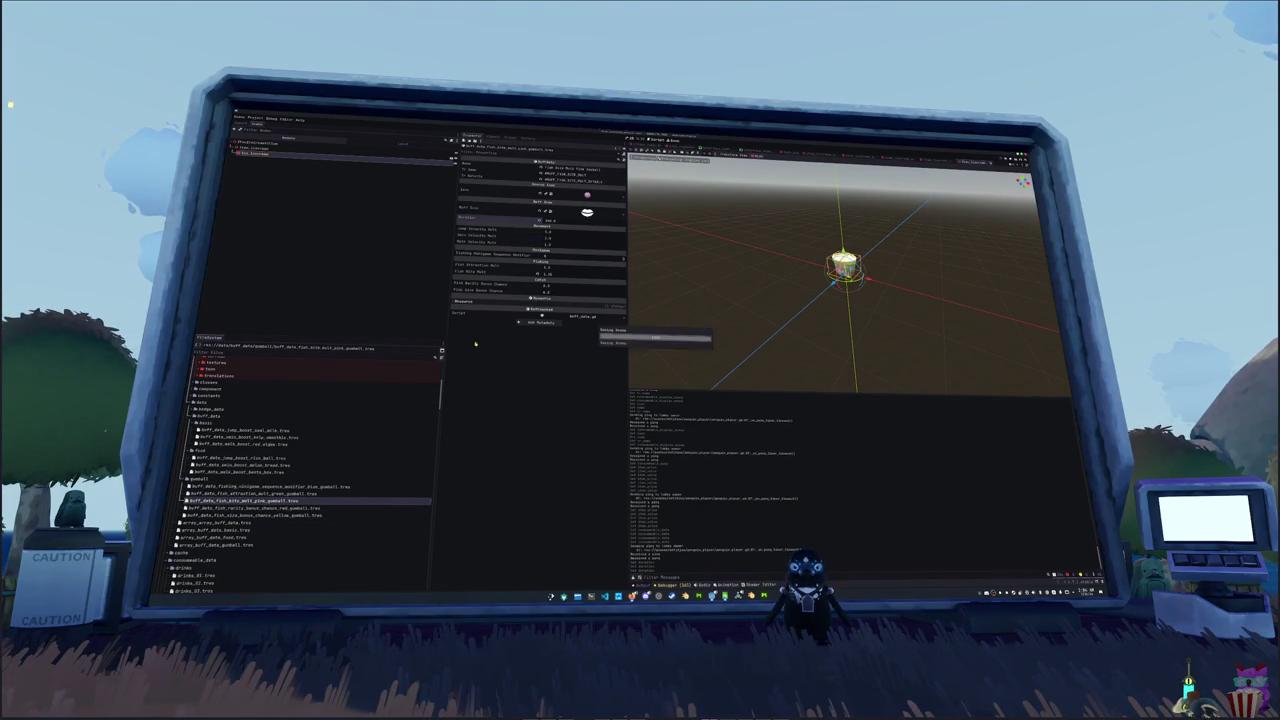
key("Down")
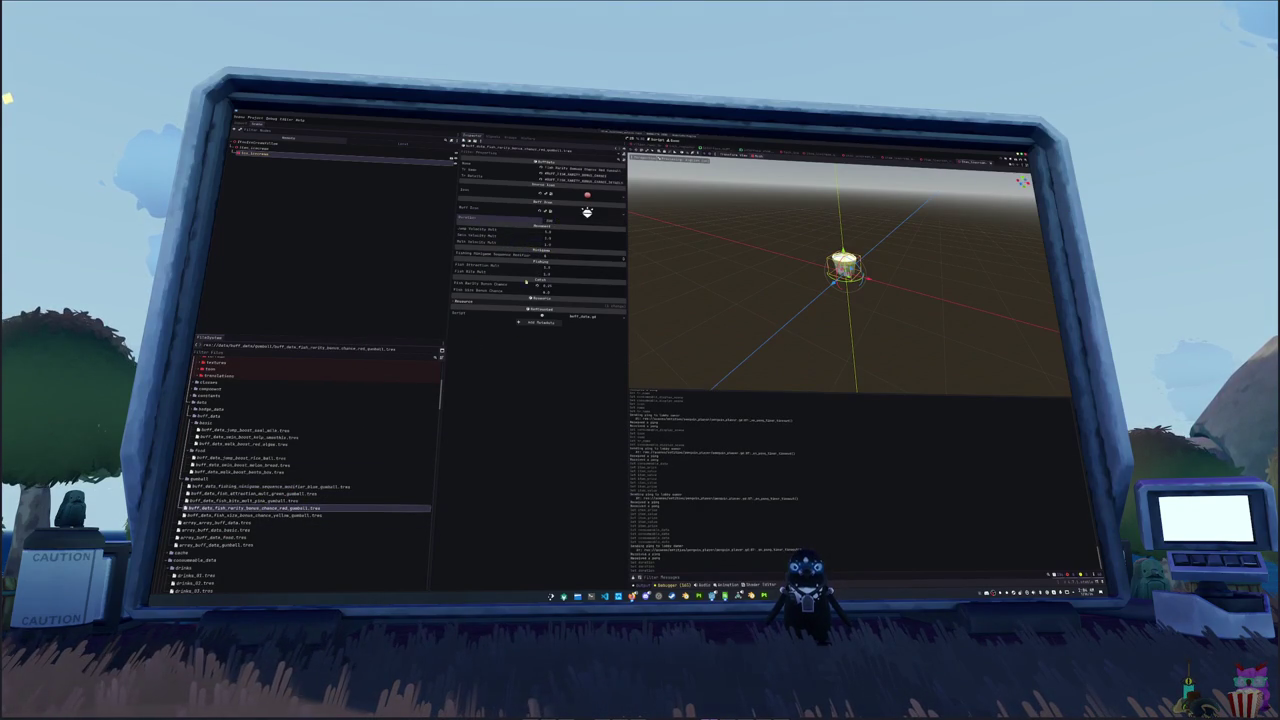
left_click(256, 516)
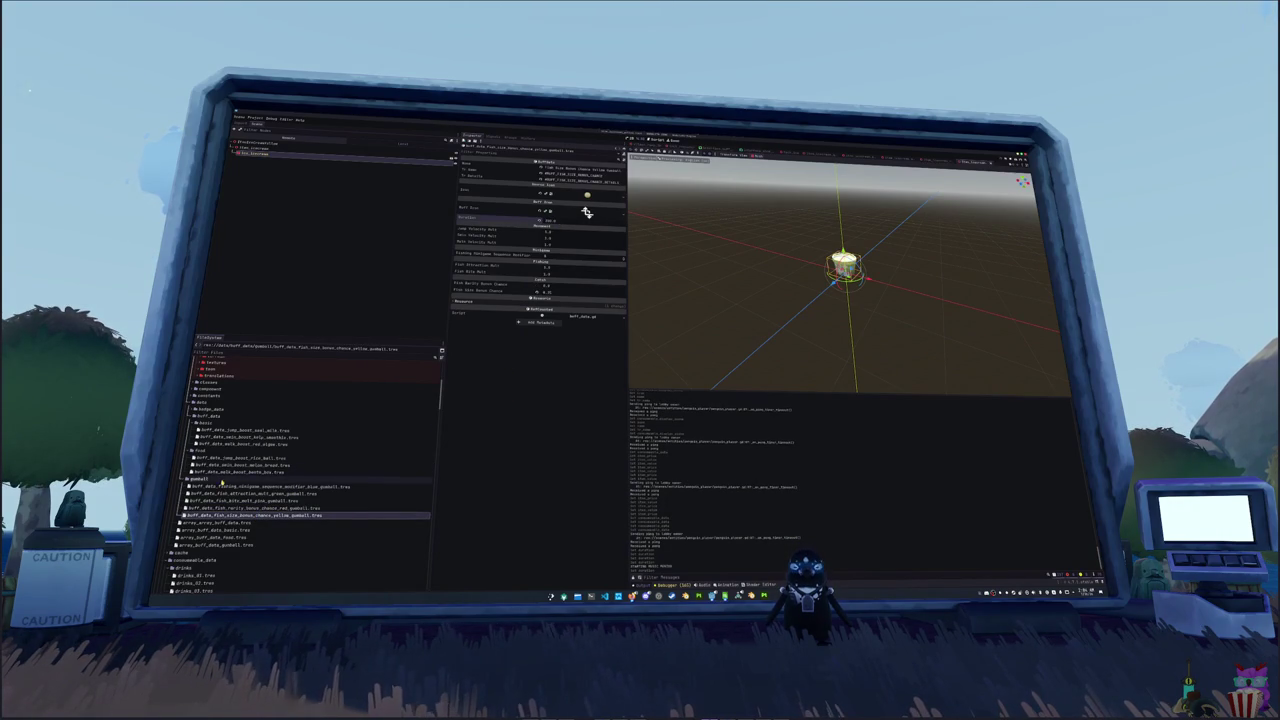
left_click(222, 481)
key("ctrl+d")
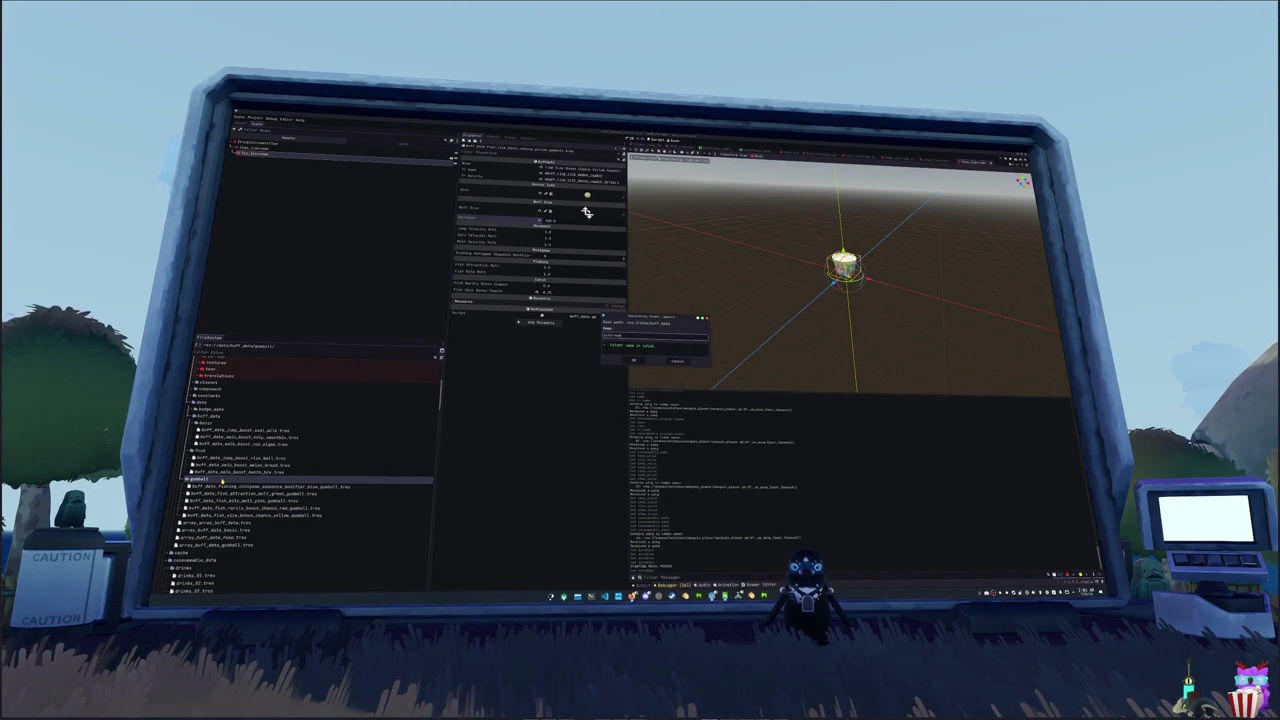
- Create the icecream buff_data folder and rename its copied buff files to icecream
key("Return")
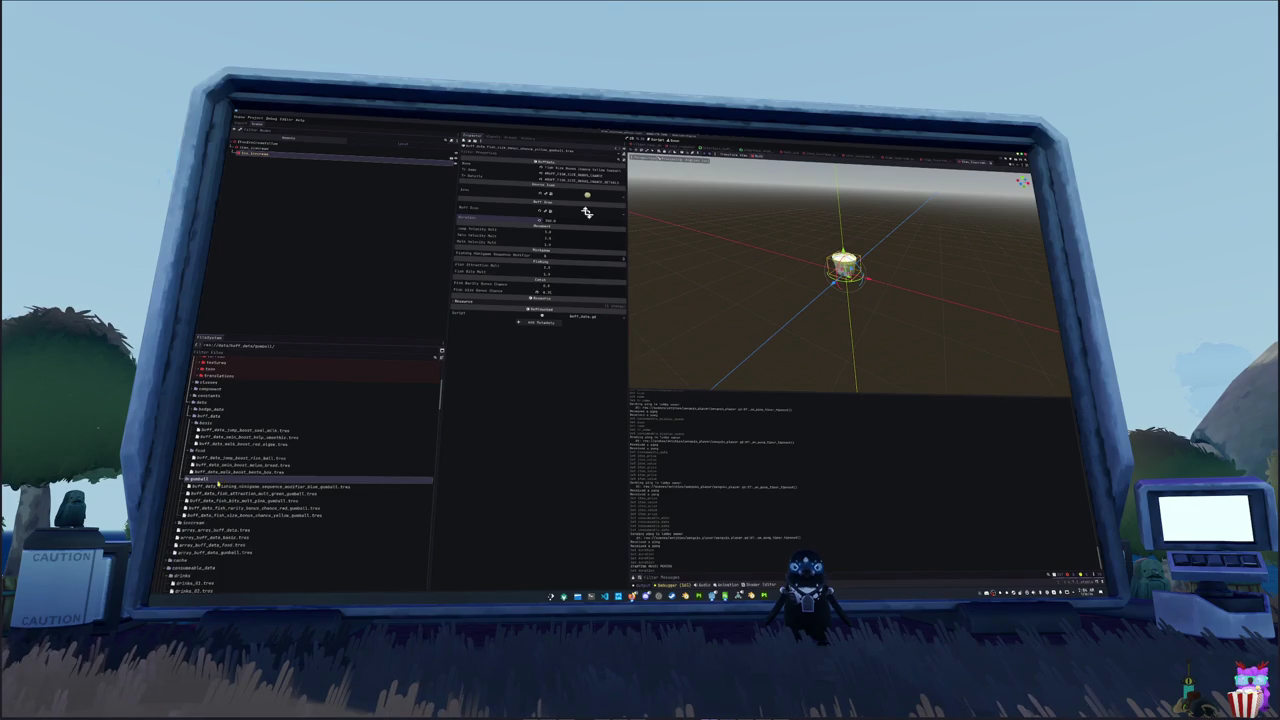
left_click(221, 499)
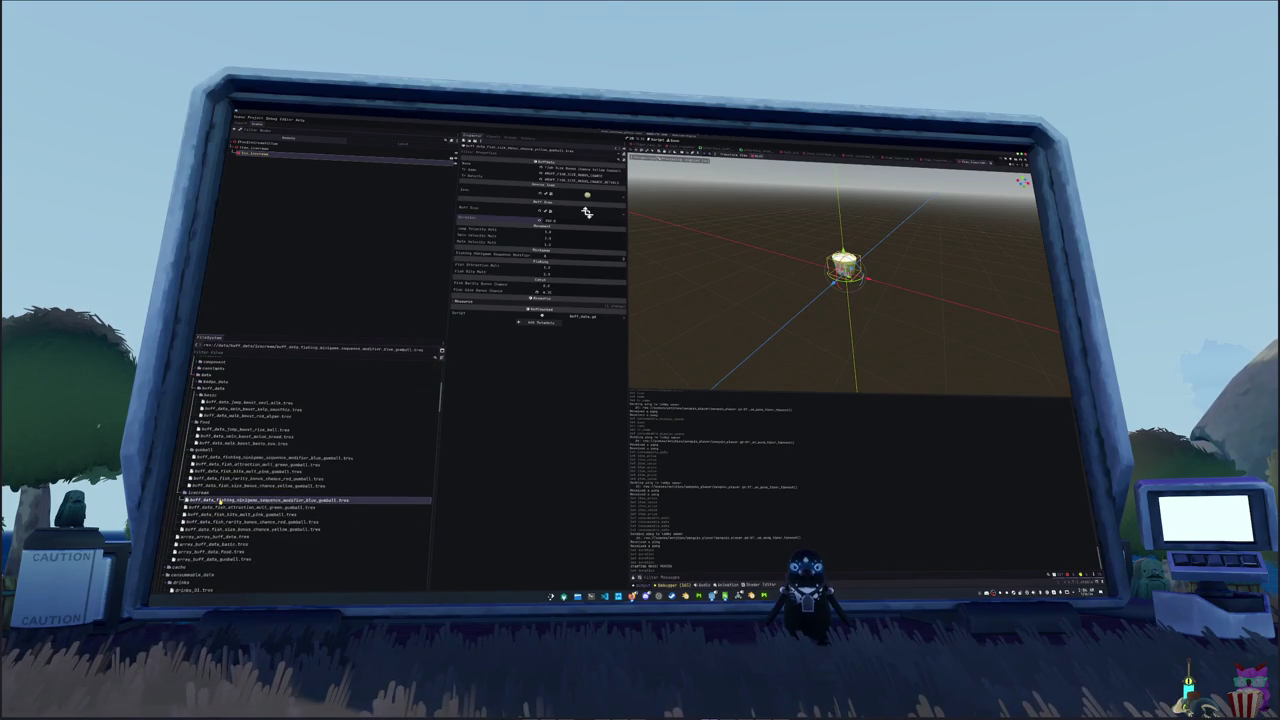
key("F2")
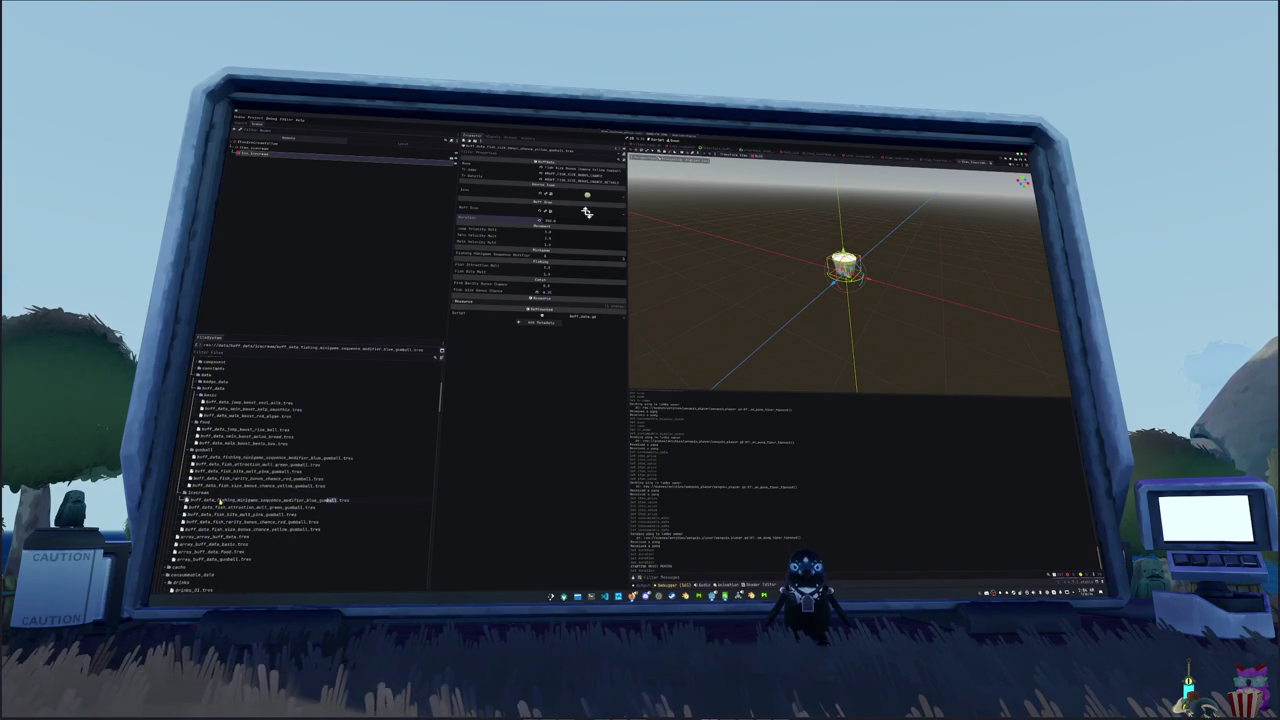
type("ice")
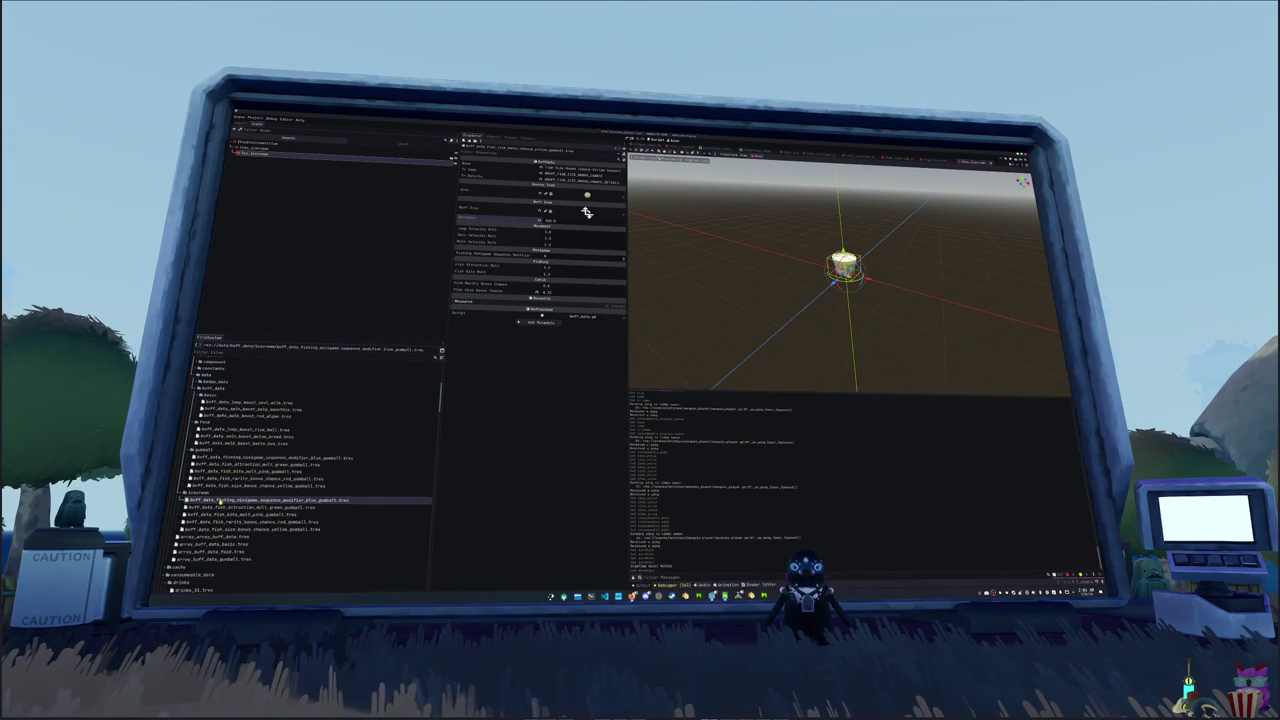
key("Return")
key("F2")
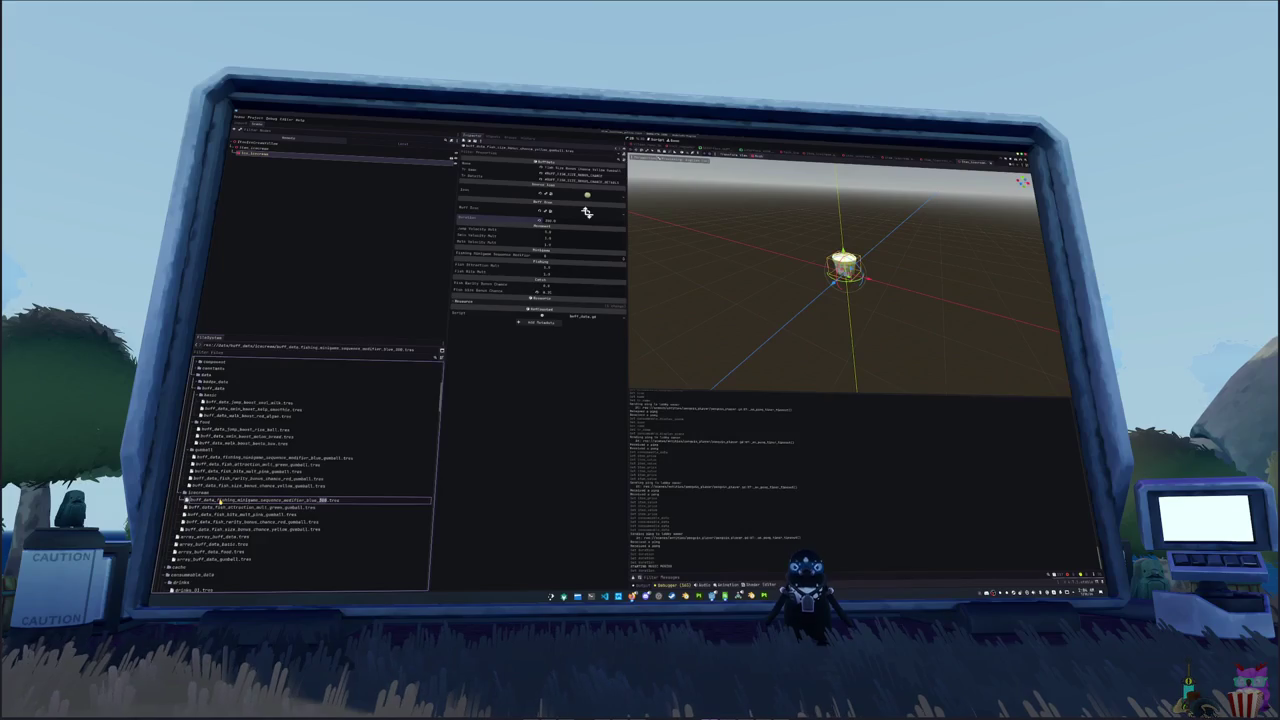
key("Return")
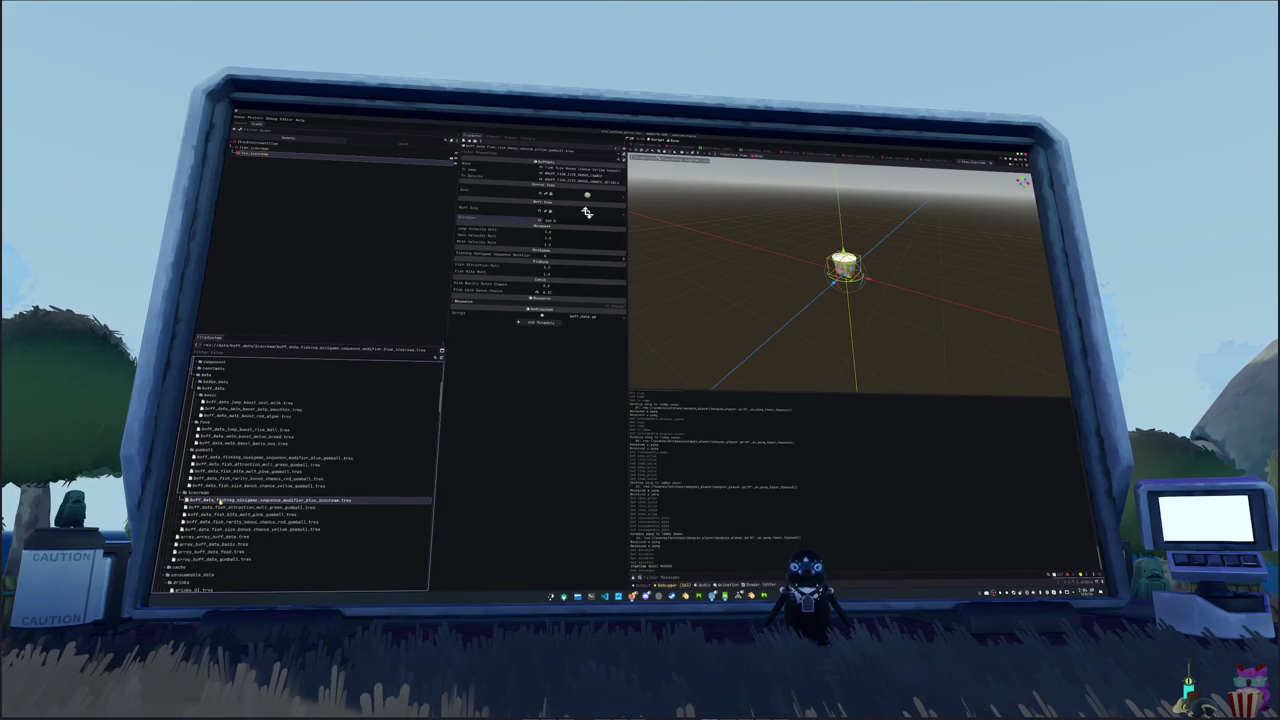
type("ice")
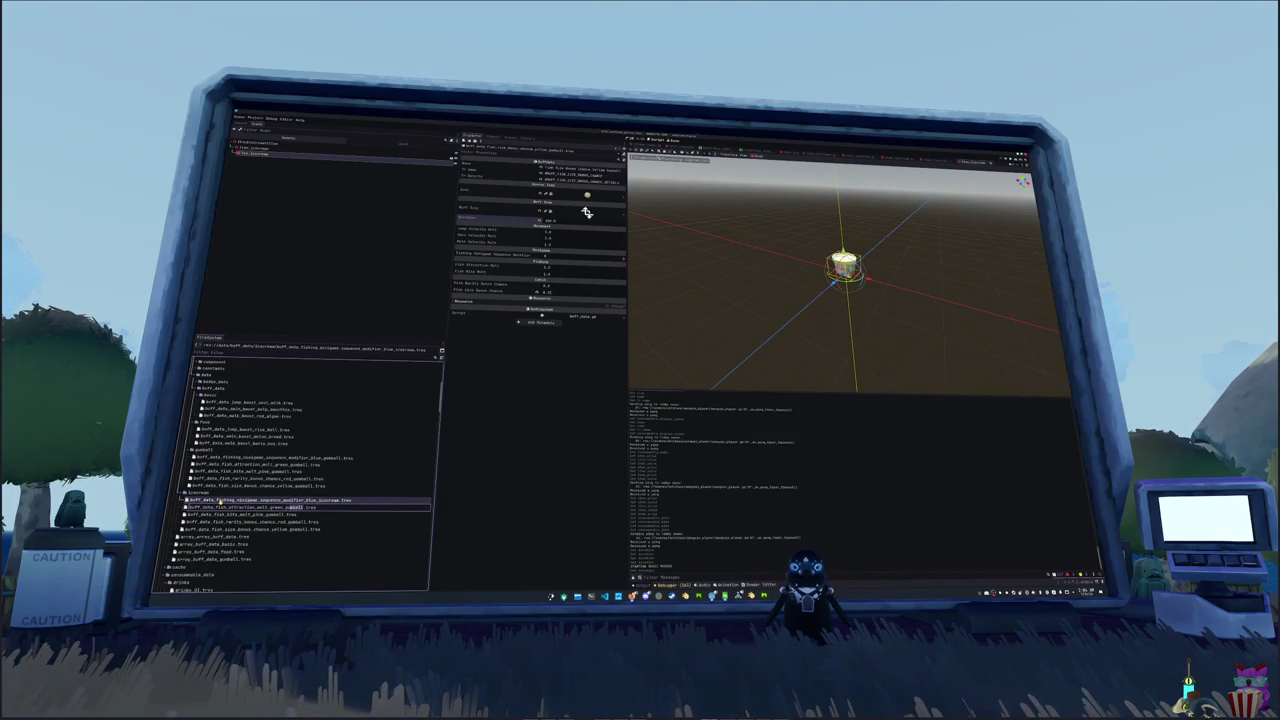
type("cream")
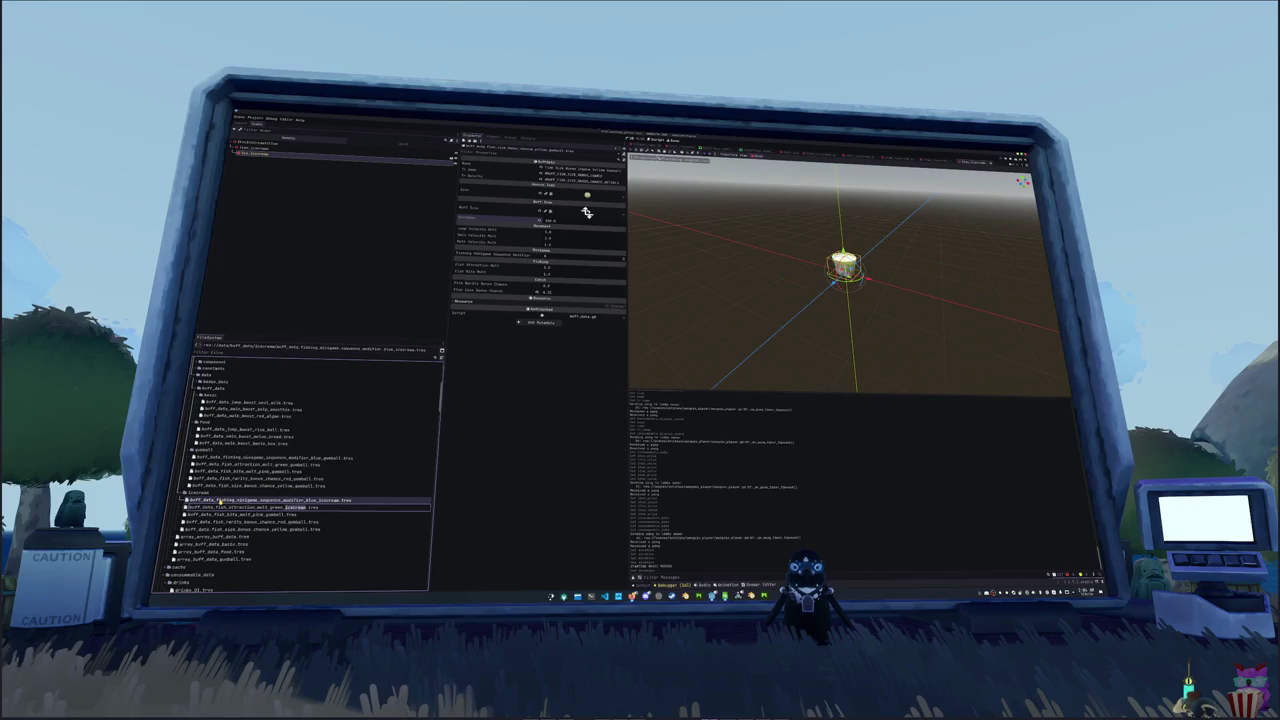
key("Return")
- Step through the icecream buff files and select only the blue ice-cream buff
key("Down")
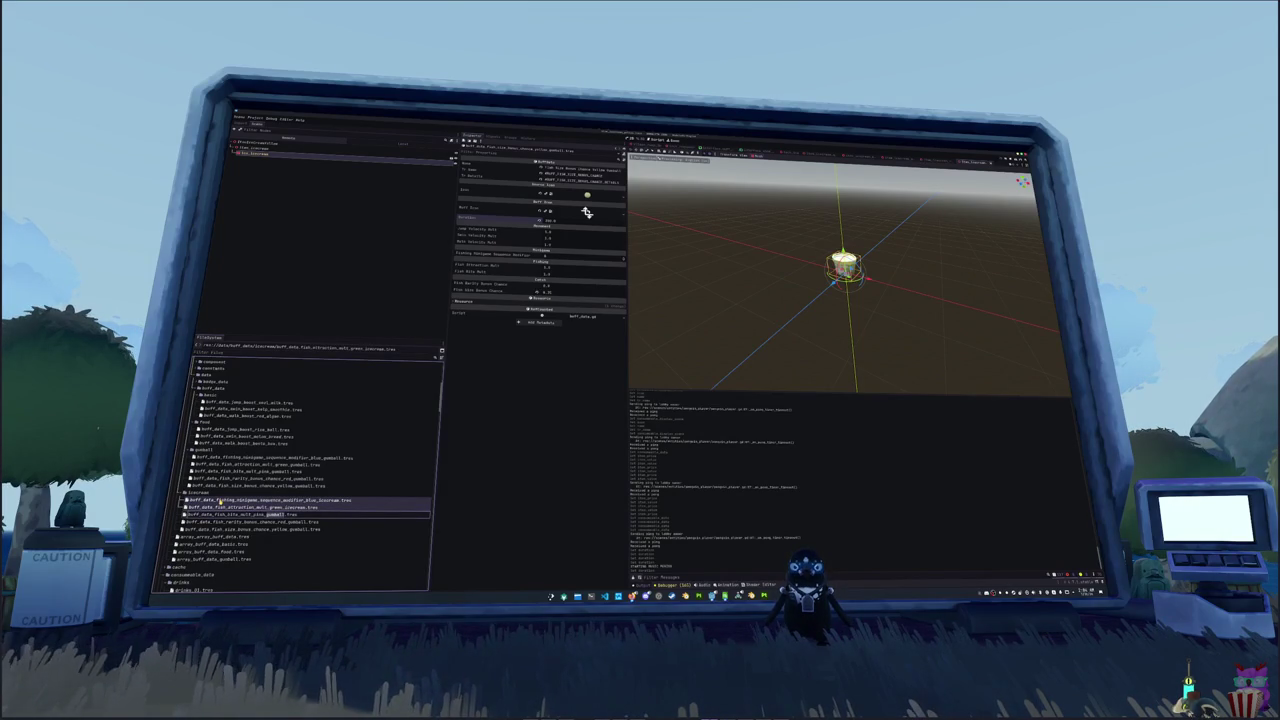
key("Down")
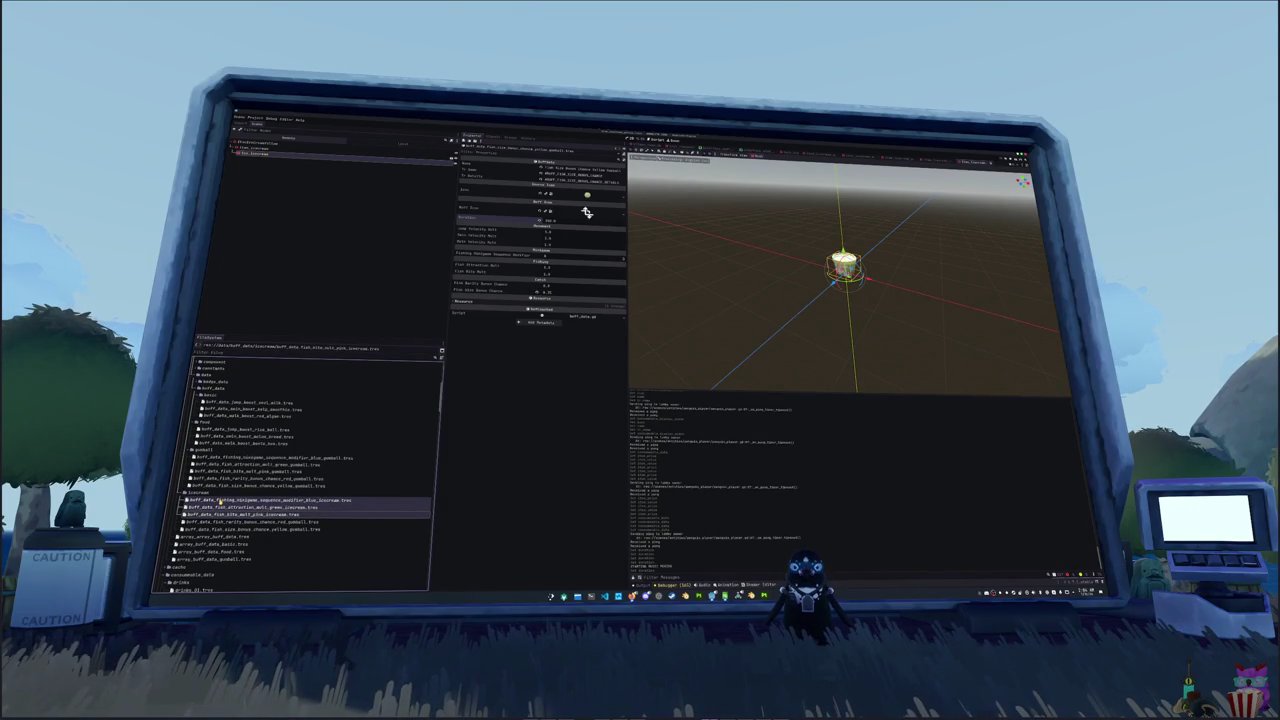
key("Down")
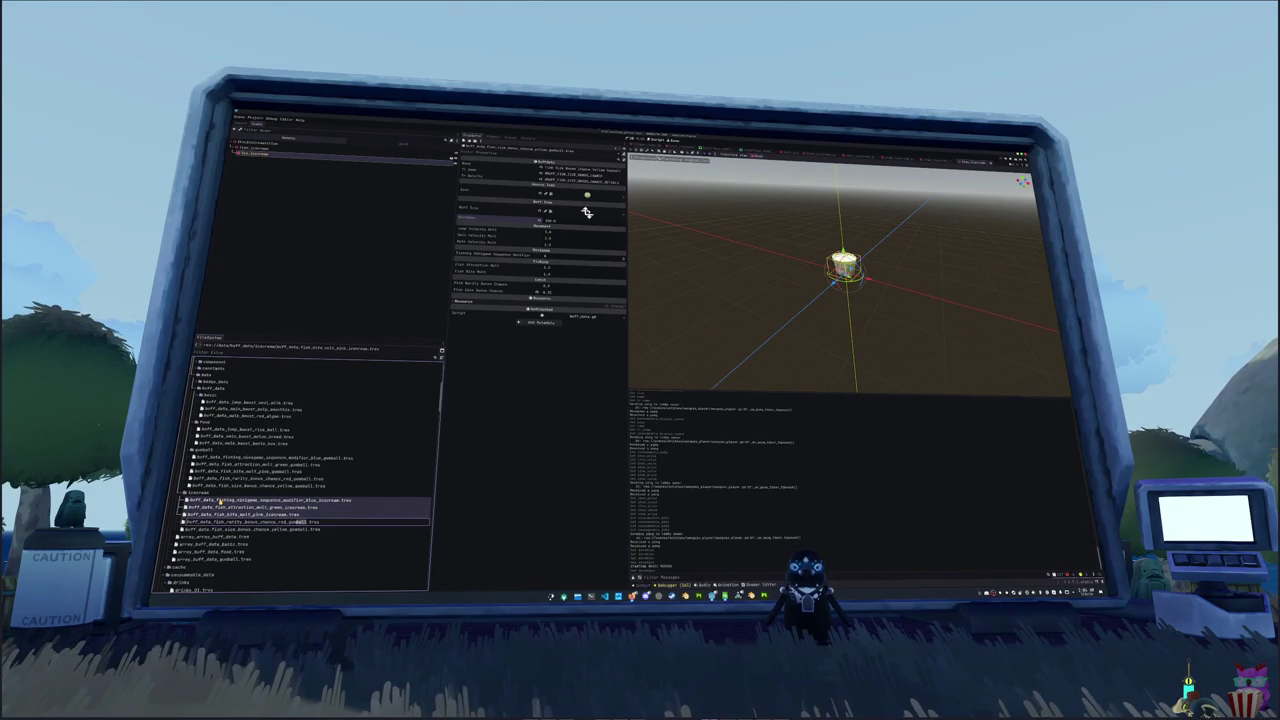
key("Down")
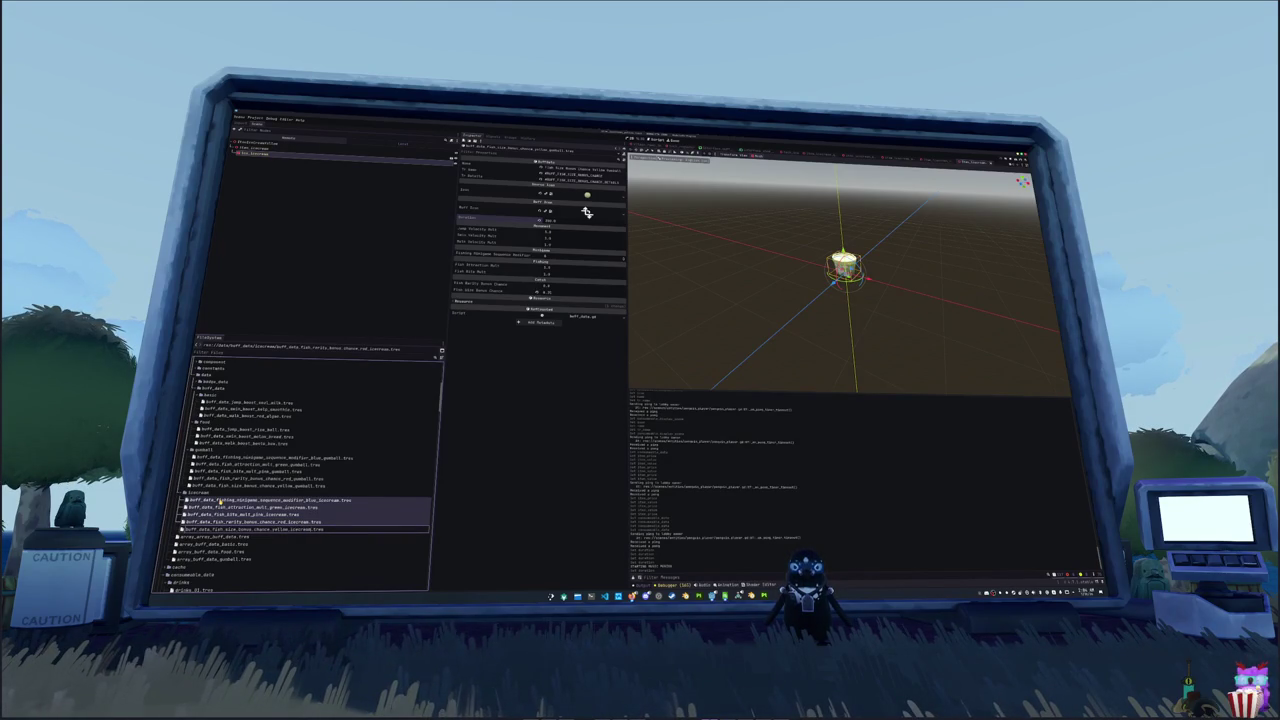
key("shift+Down")
key("shift+Up")
key("shift+Up")
key("shift+Up")
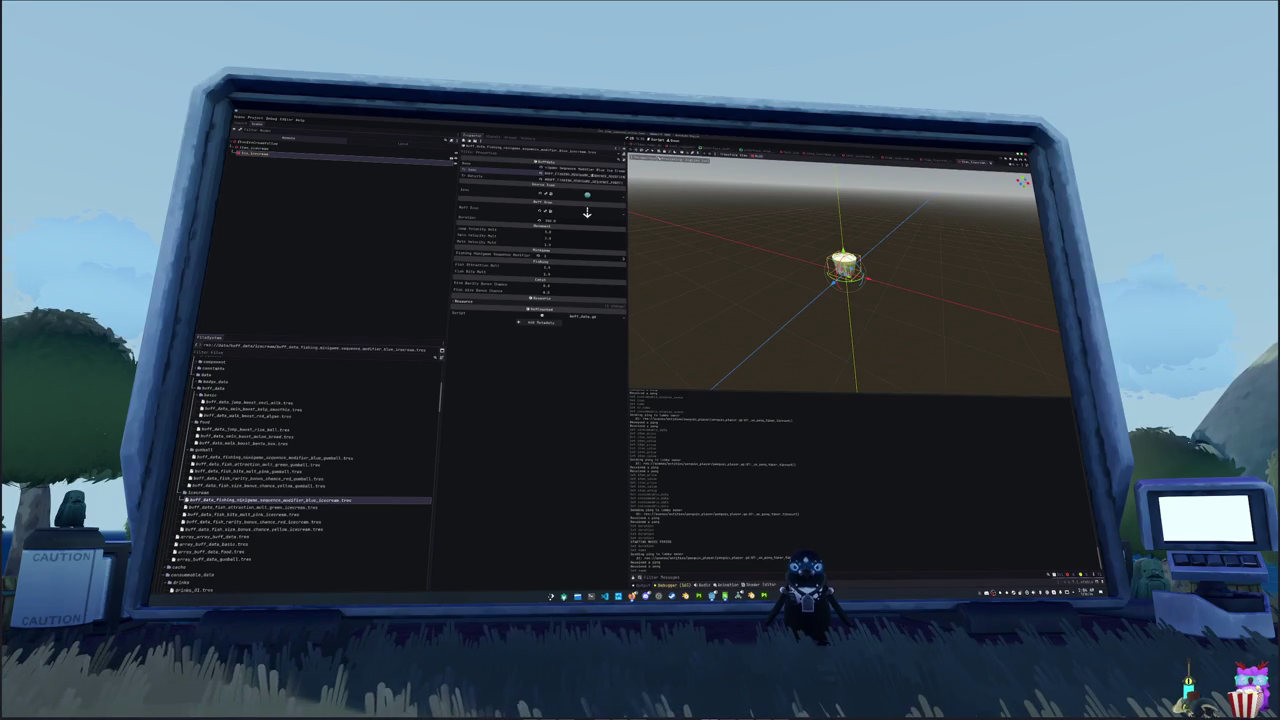
- Give the blue ice-cream buff the cyan ice-cream icon and a duration of 100
left_click(587, 195)
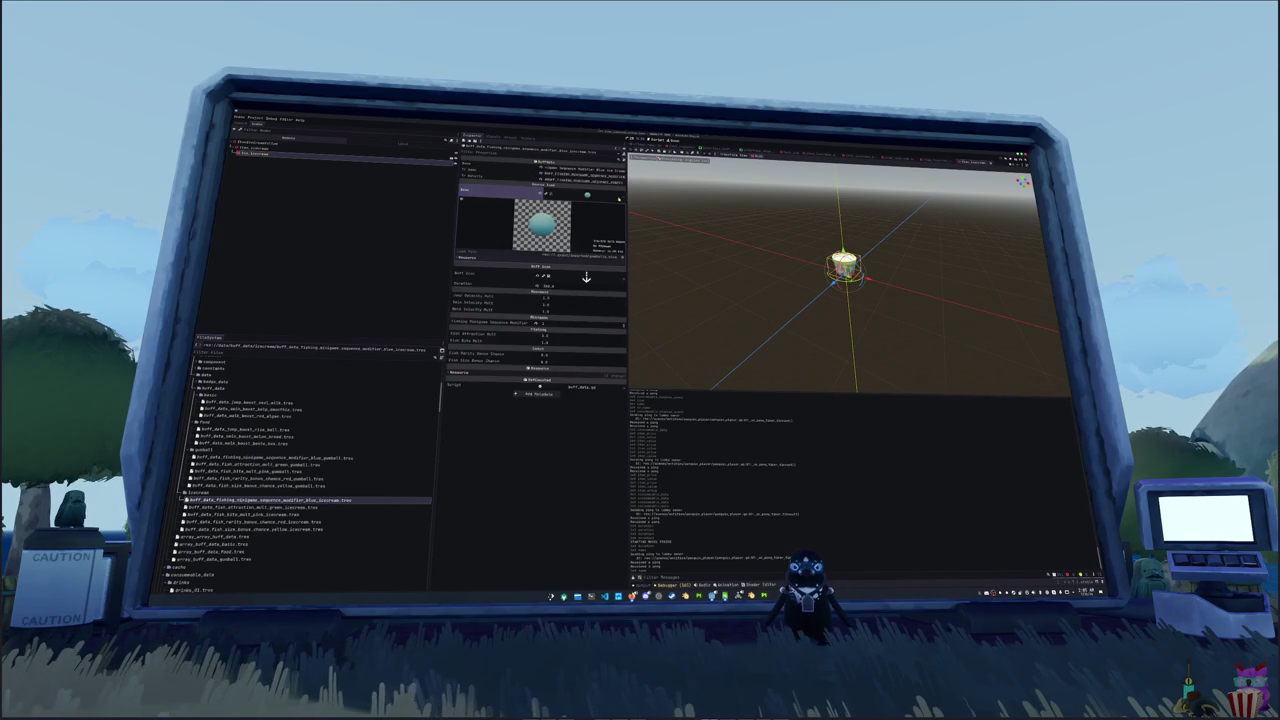
left_click(621, 198)
left_click(575, 328)
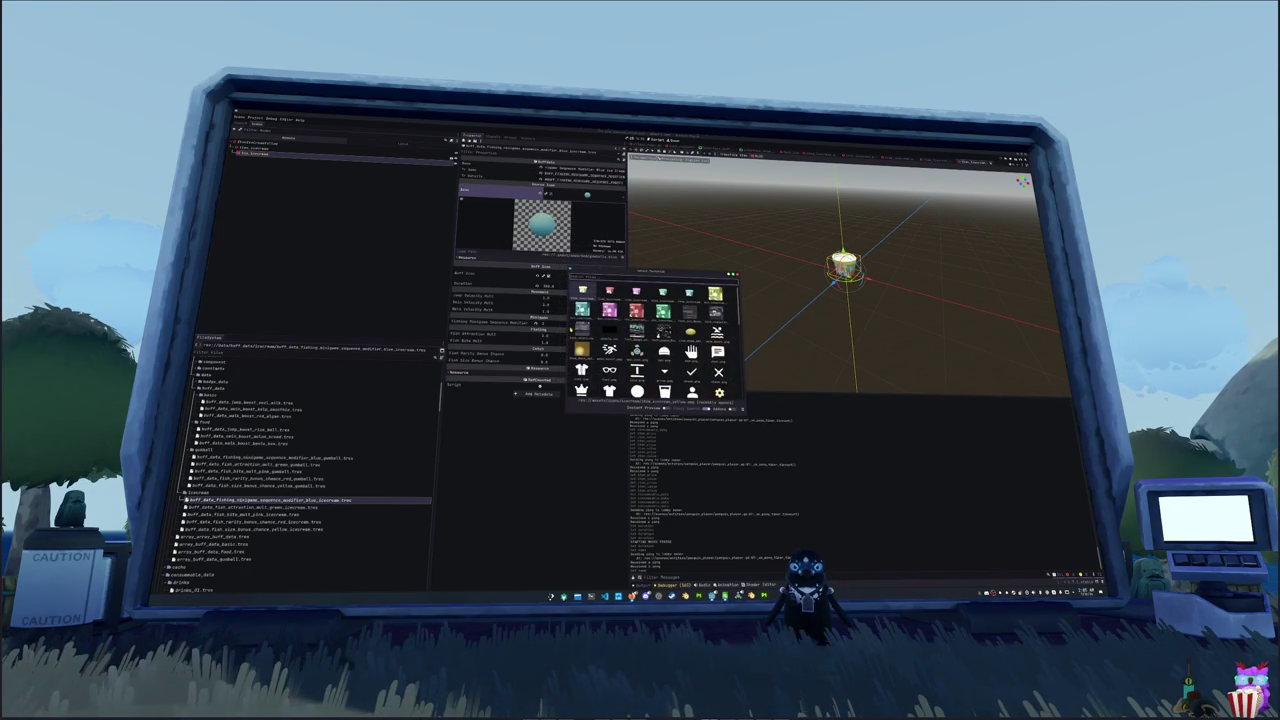
double_click(582, 310)
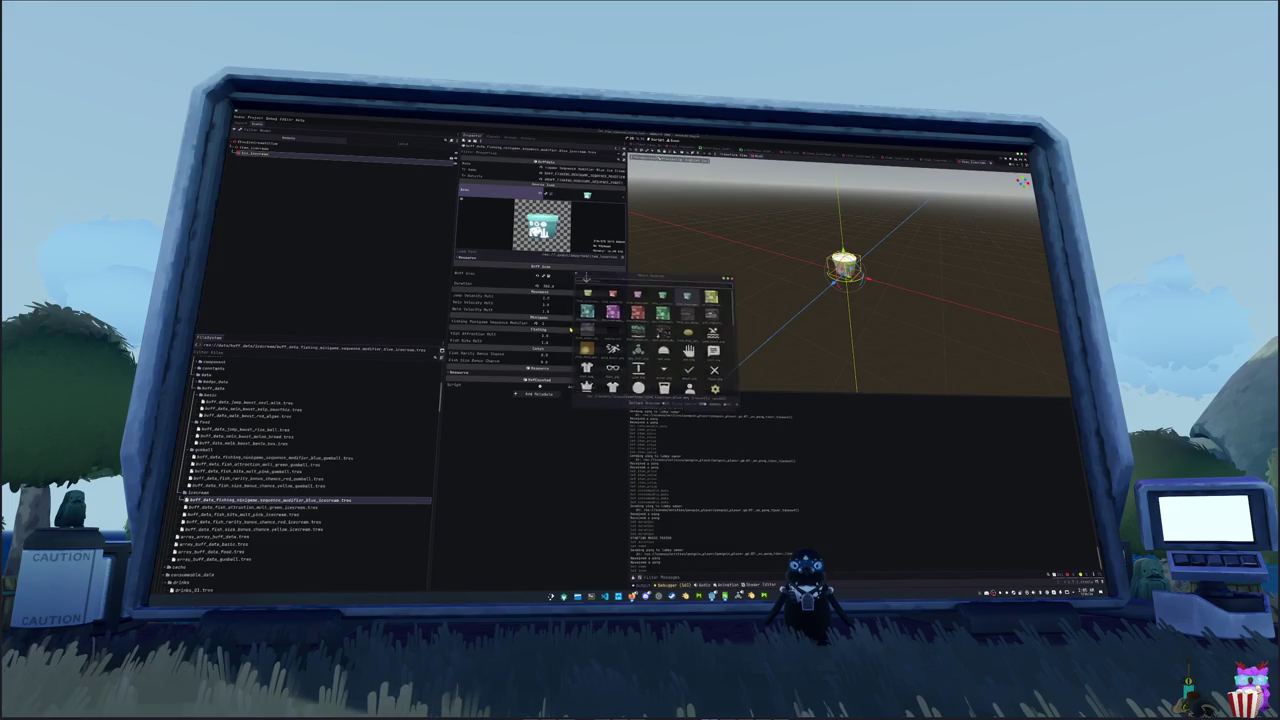
left_click(561, 288)
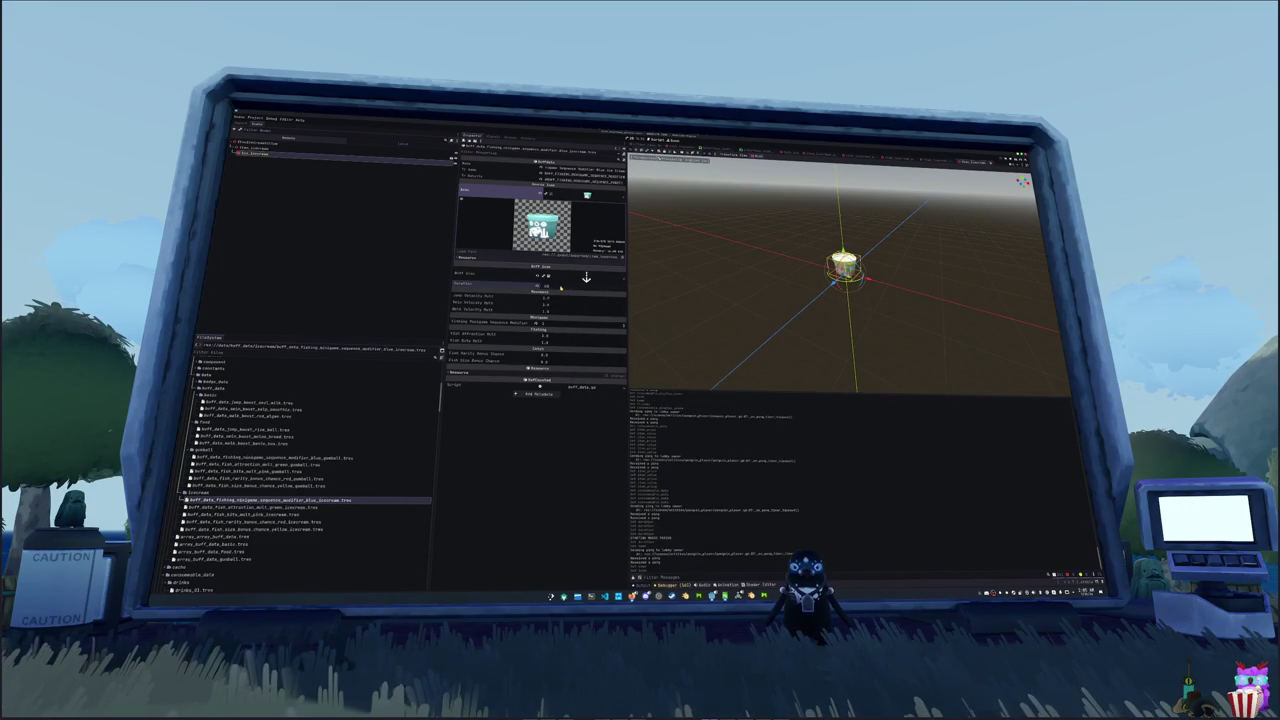
type("0")
key("Return")
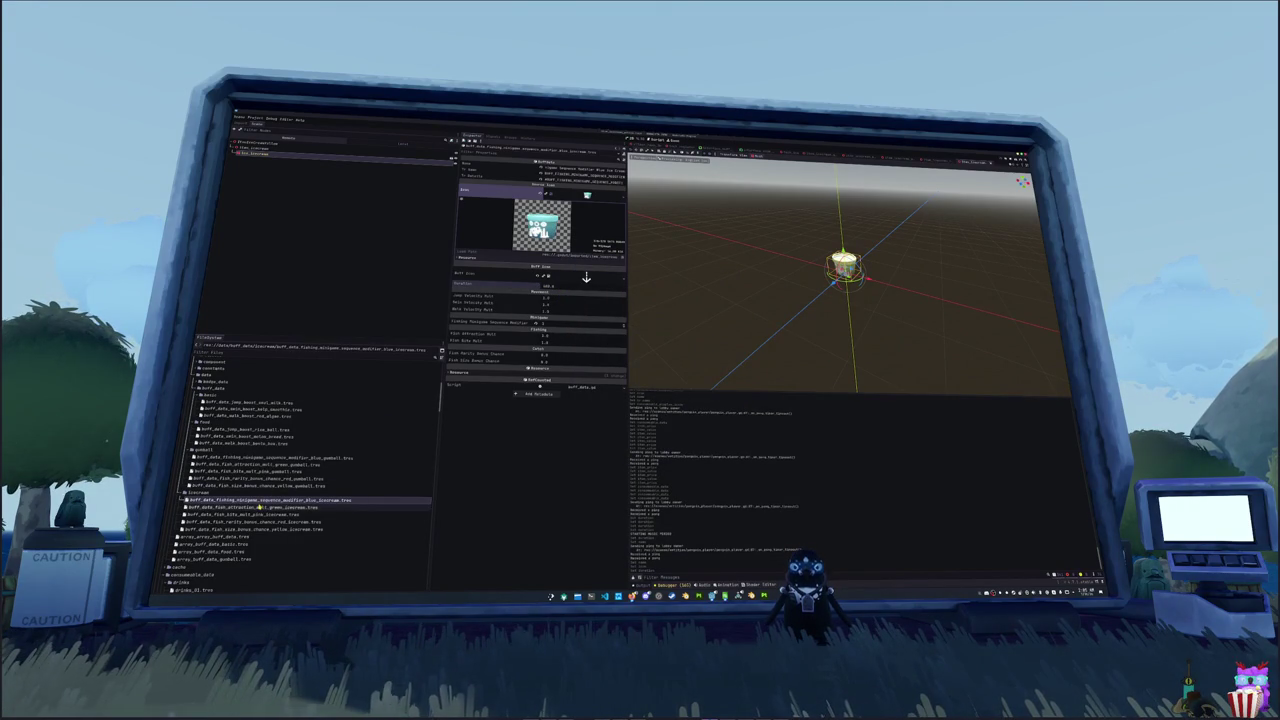
- Open the green ice-cream attraction buff's icon picker, cancel without changes, and save
left_click(258, 507)
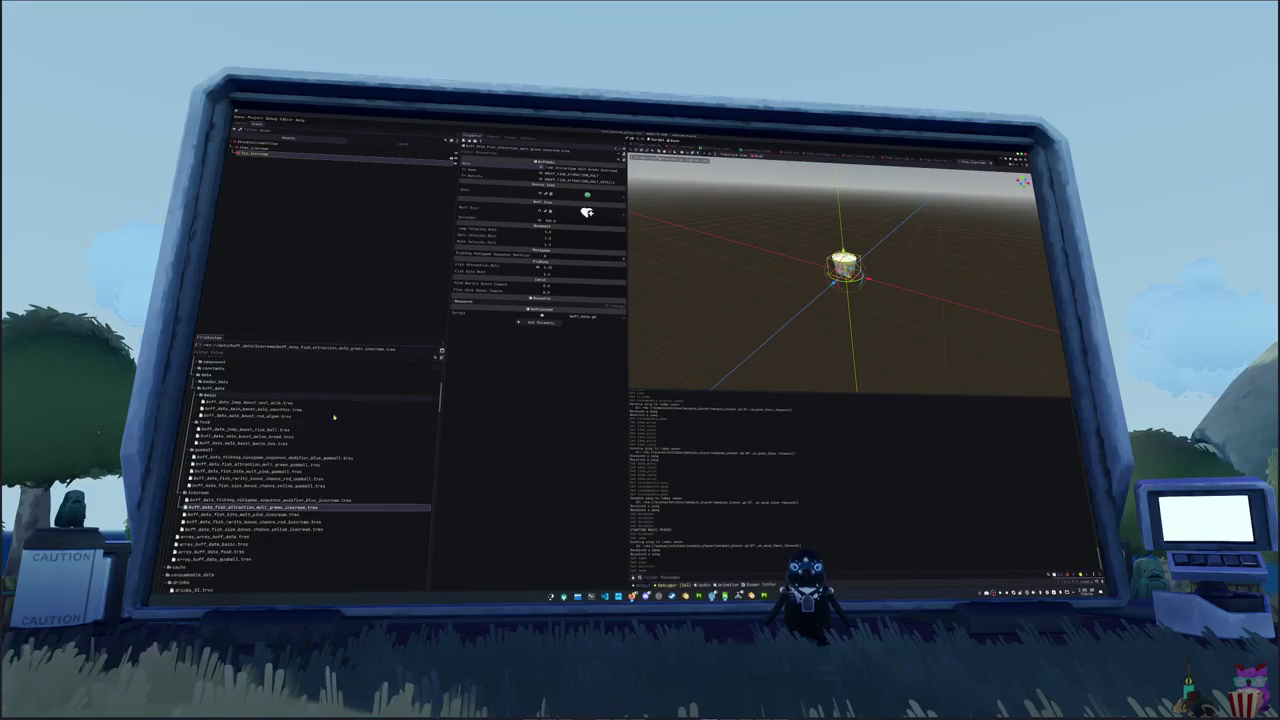
left_click(296, 500)
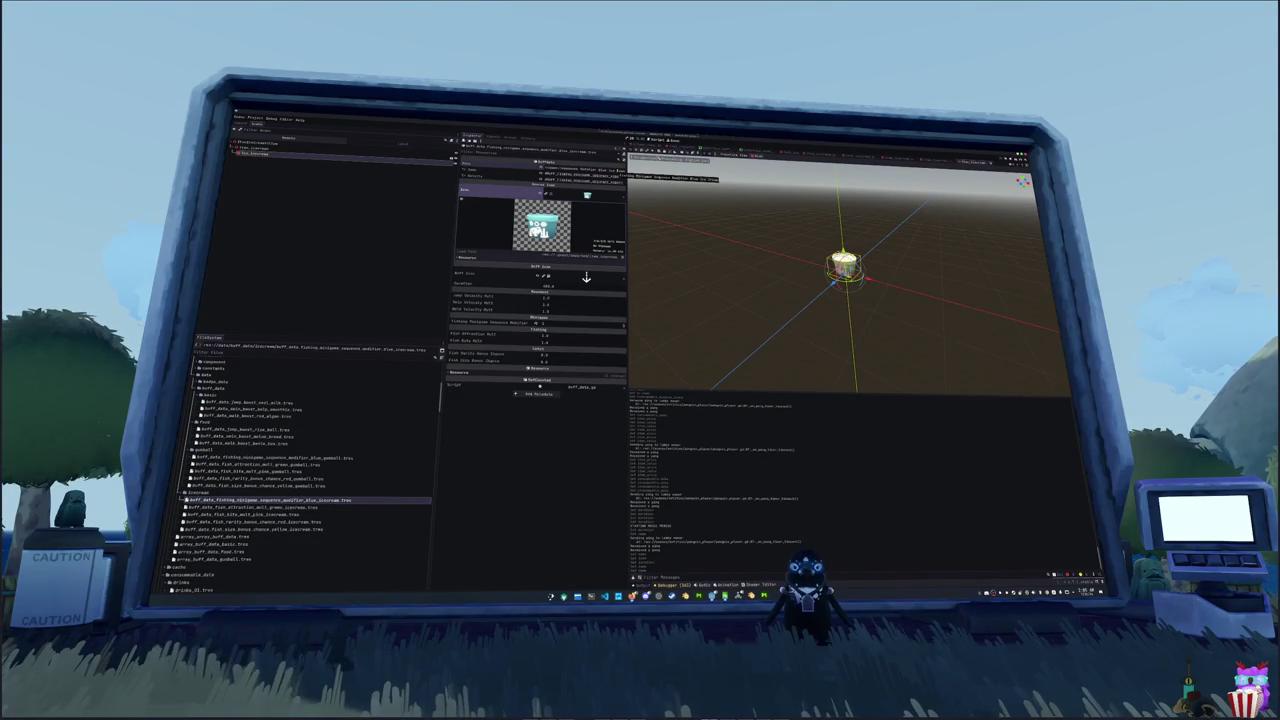
left_click(301, 508)
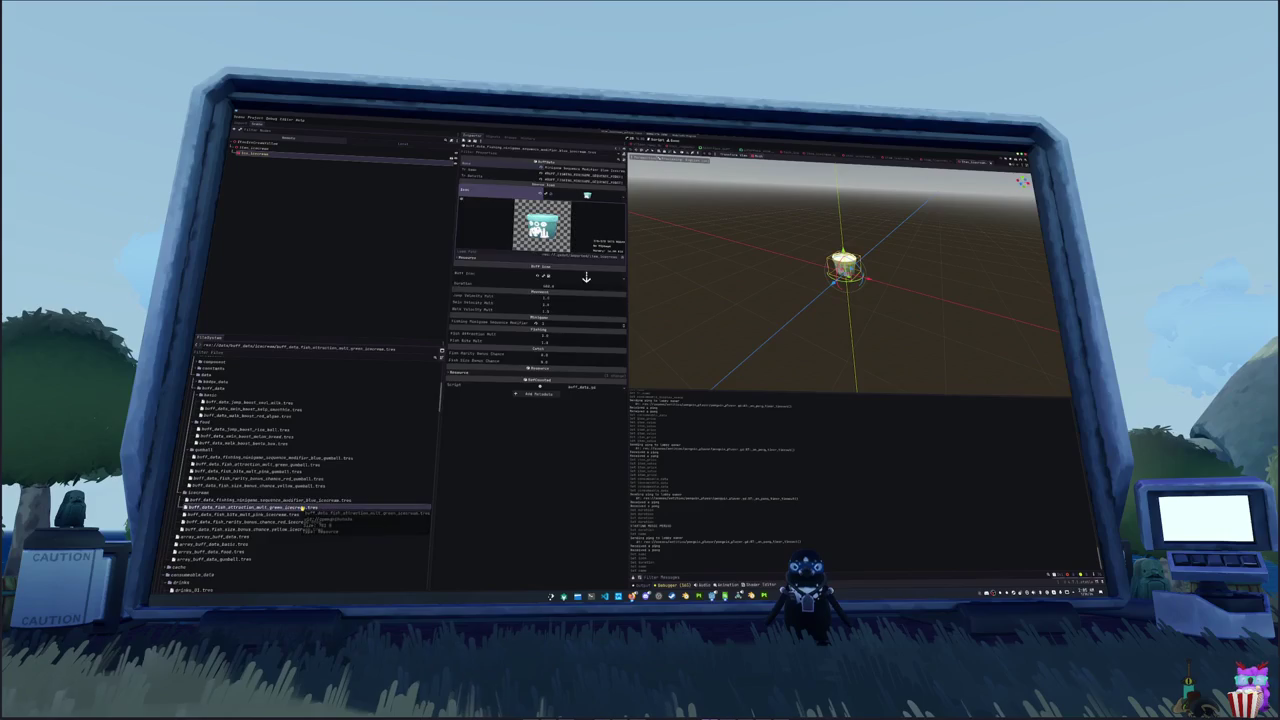
left_click(620, 191)
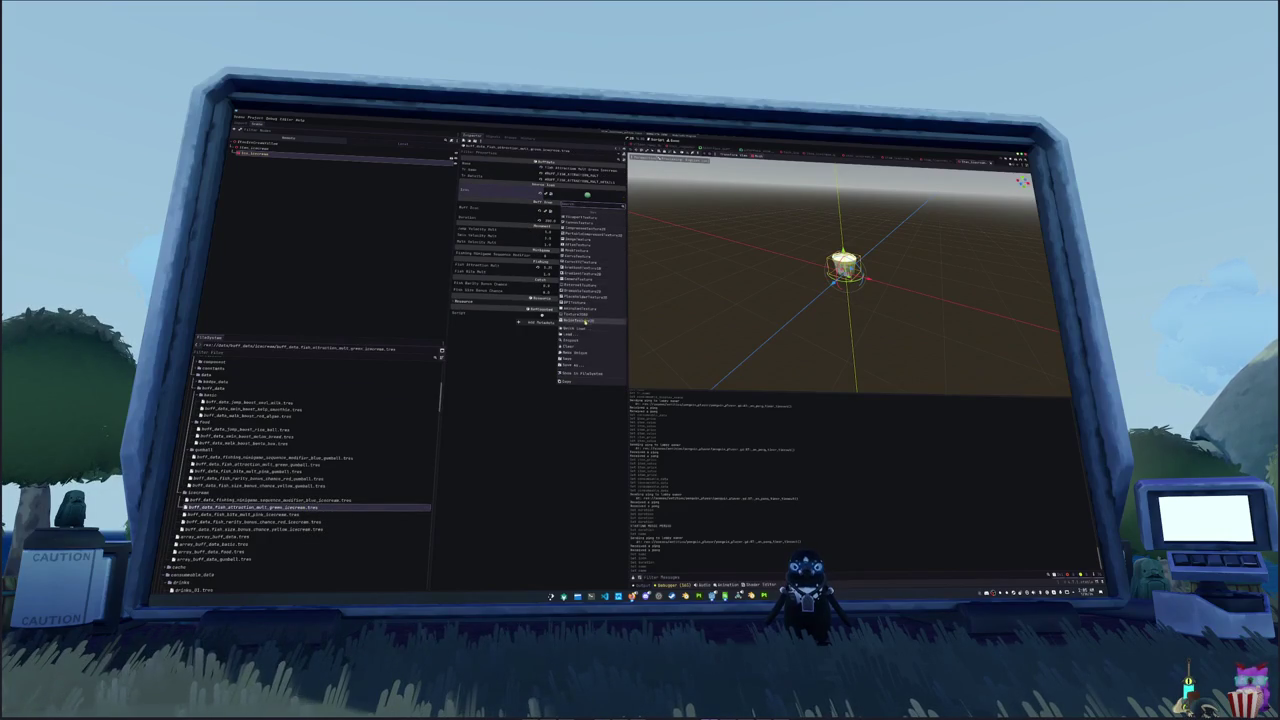
left_click(590, 321)
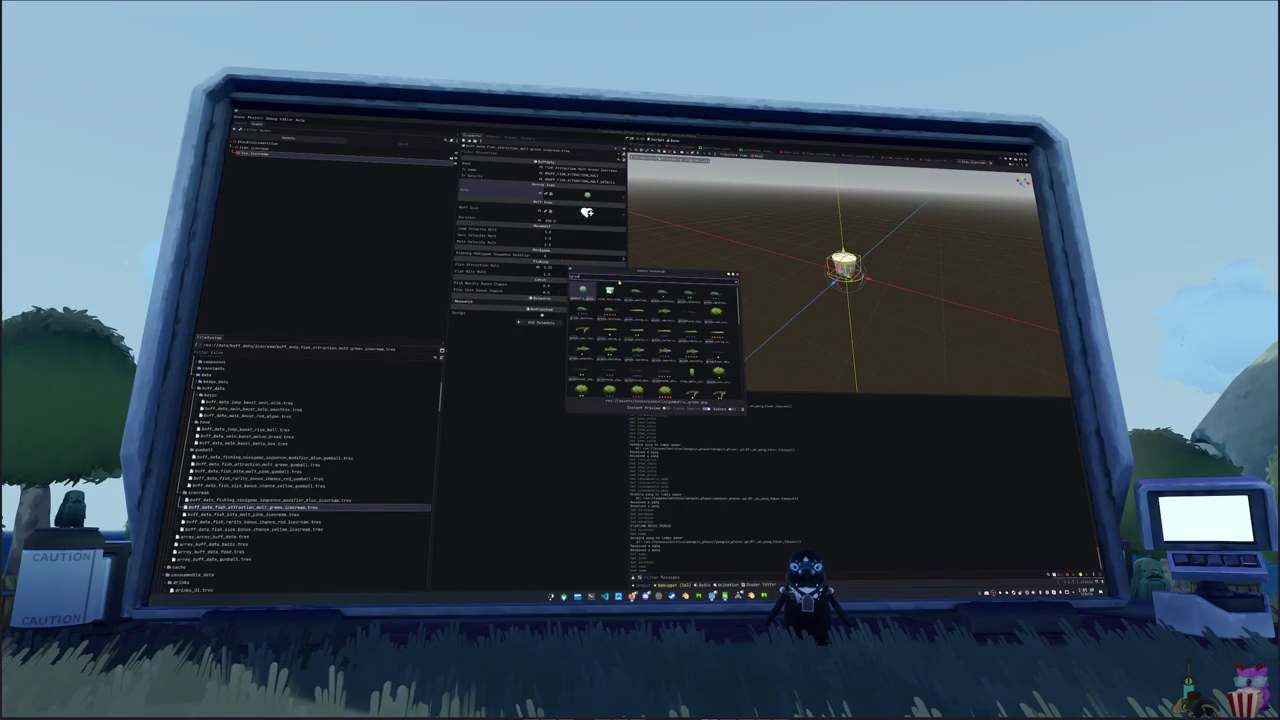
key("Escape")
key("ctrl+s")
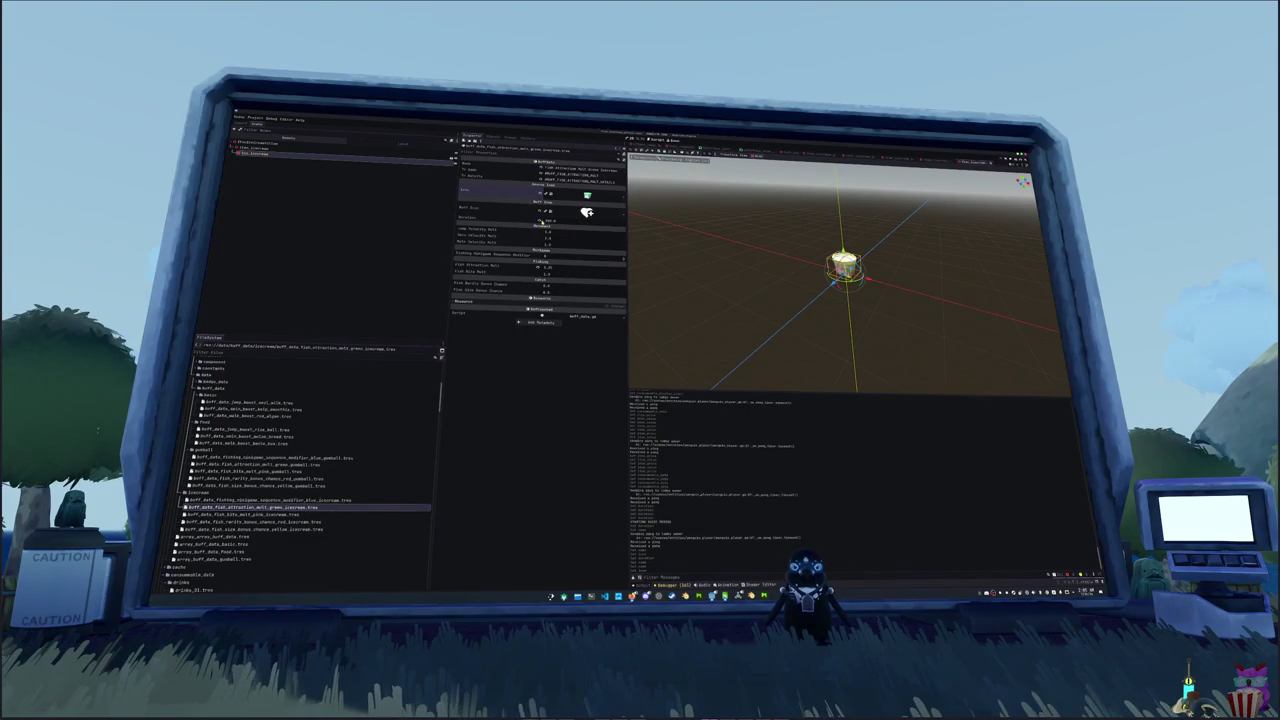
left_click(262, 515)
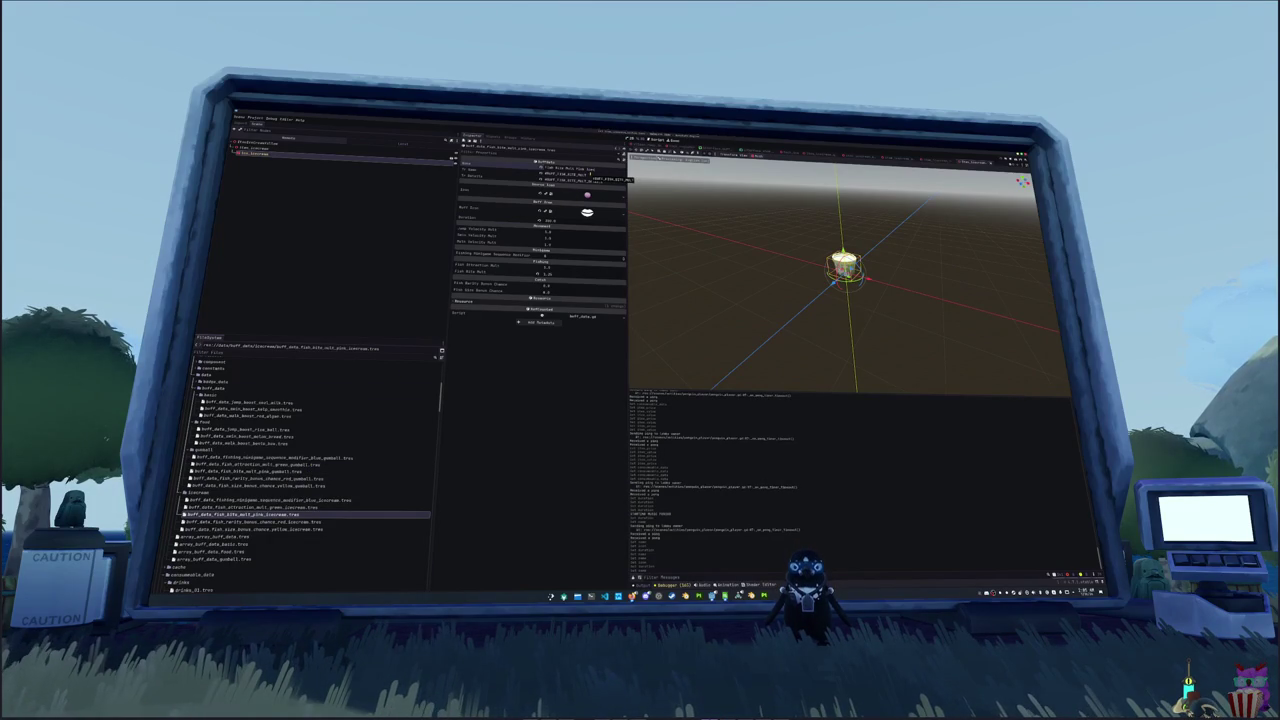
- Give the pink and red ice-cream buffs matching ice-cream icon textures
left_click(588, 210)
left_click(621, 191)
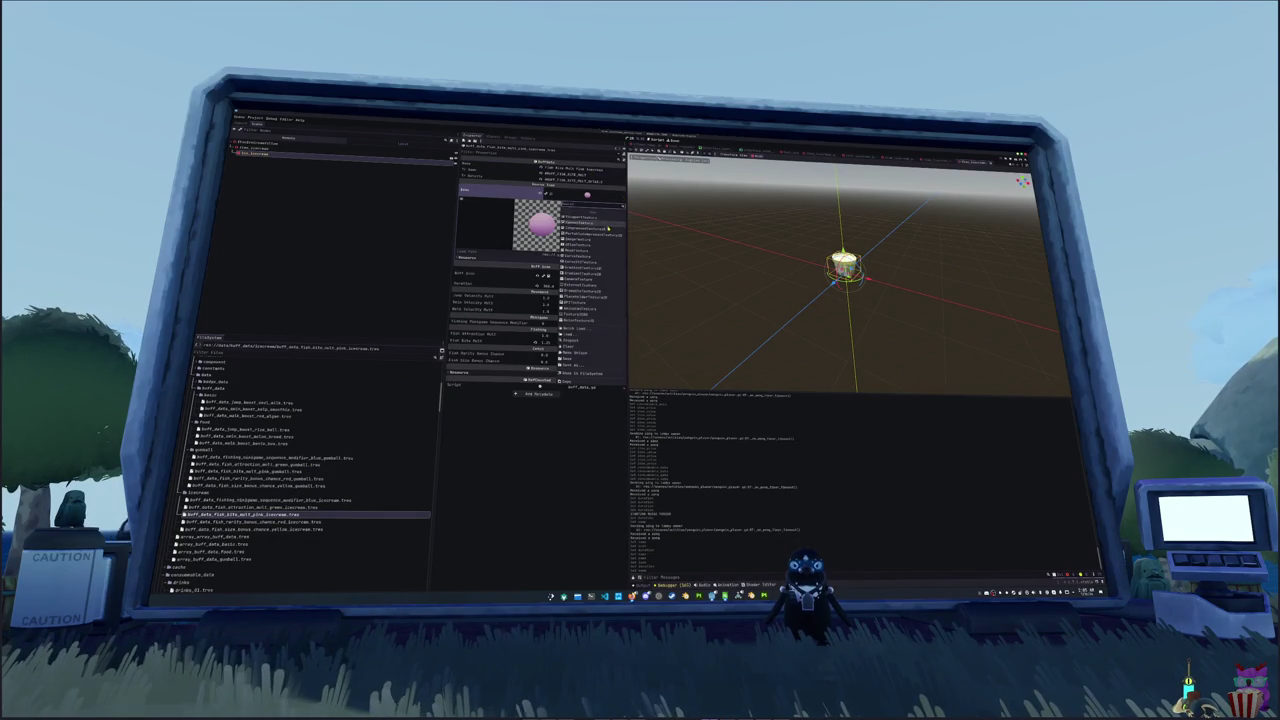
left_click(578, 327)
double_click(689, 293)
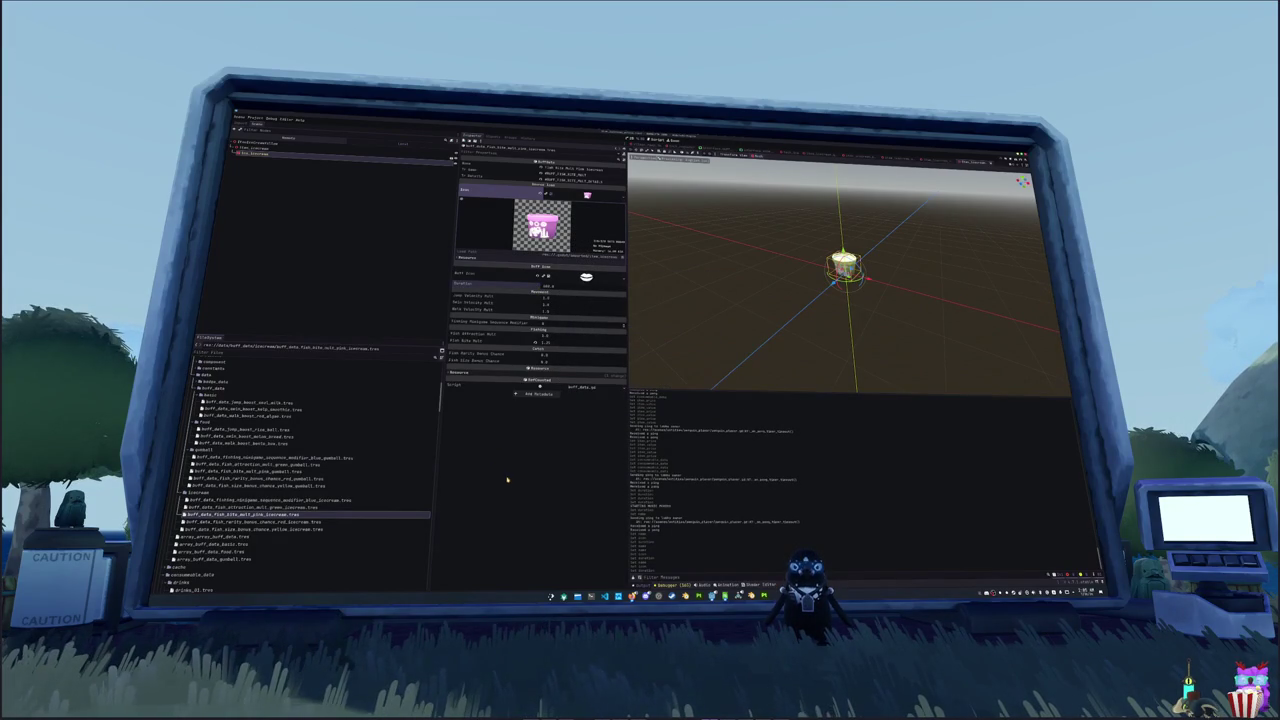
left_click(263, 521)
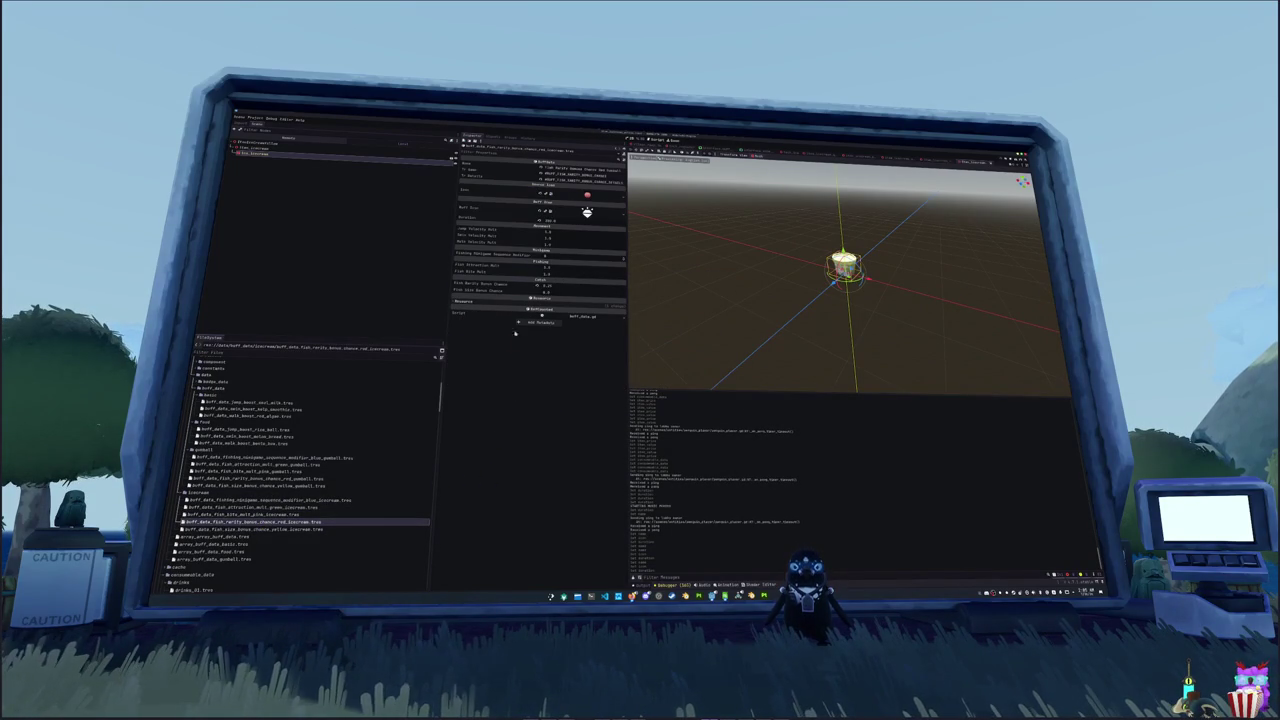
left_click(621, 195)
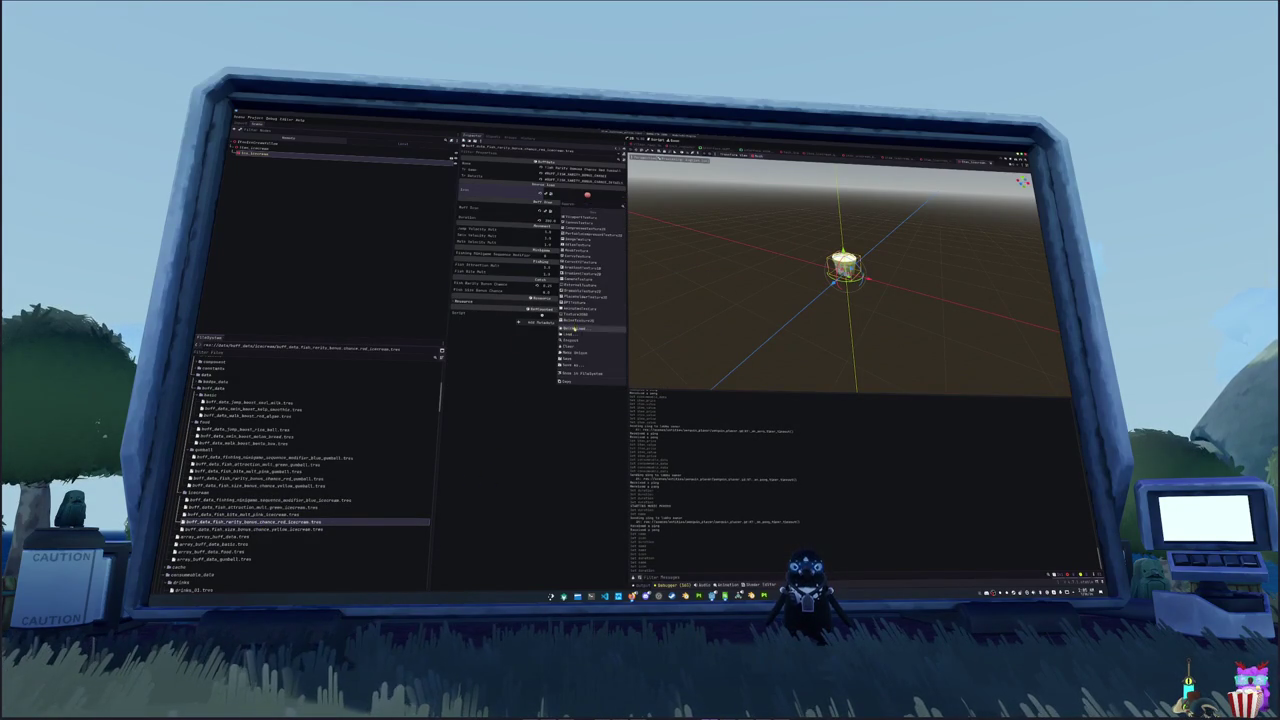
left_click(576, 328)
double_click(581, 292)
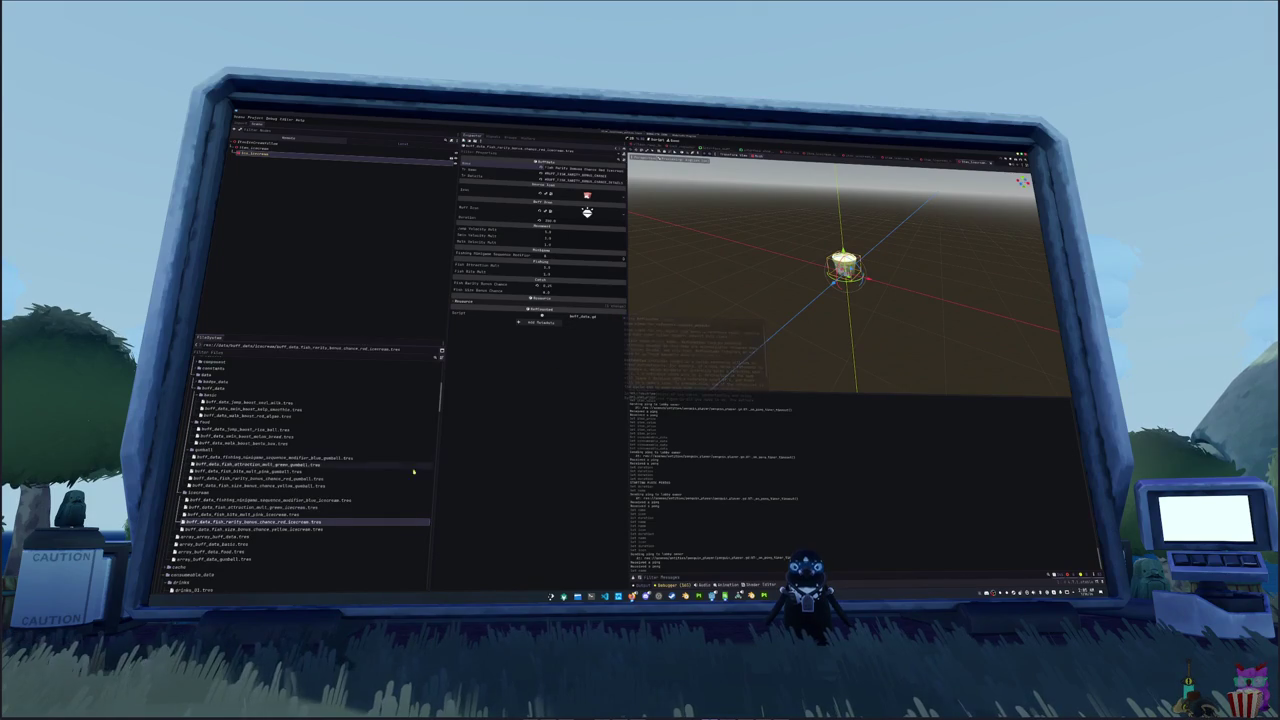
- Give the yellow ice-cream buff a yellow ice-cream icon, then check the red and pink icons
left_click(296, 530)
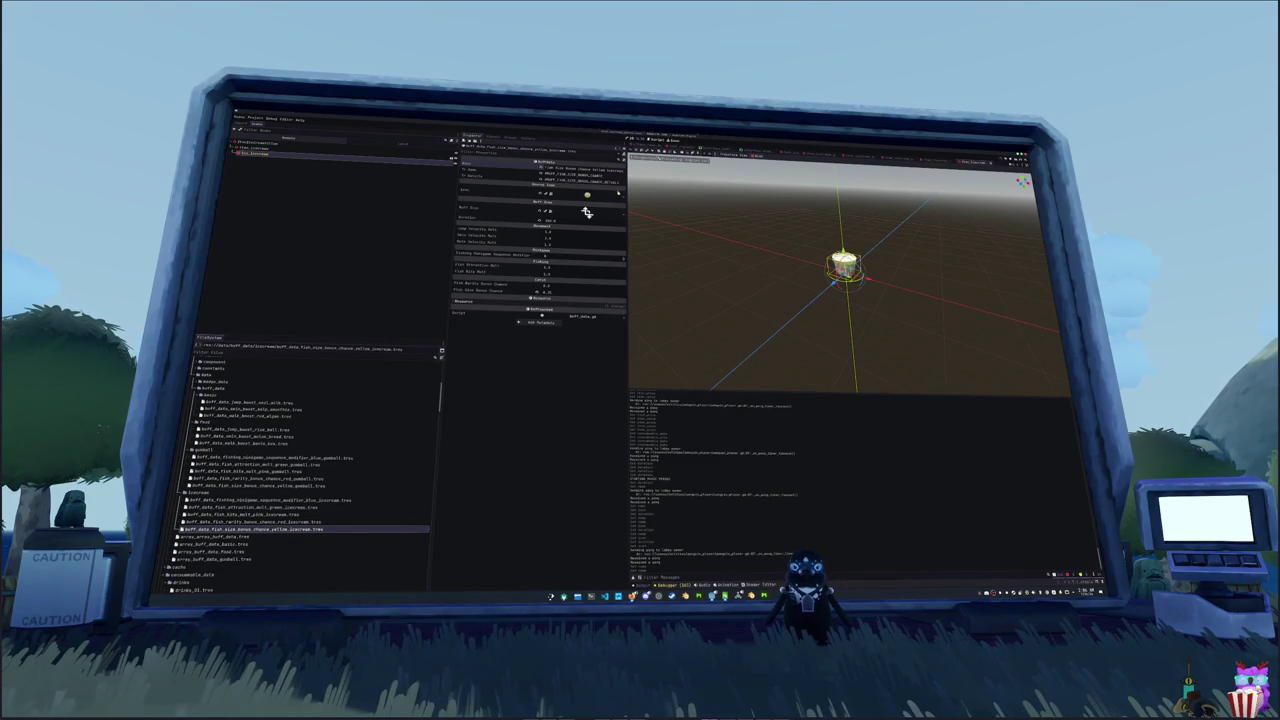
left_click(620, 196)
left_click(580, 329)
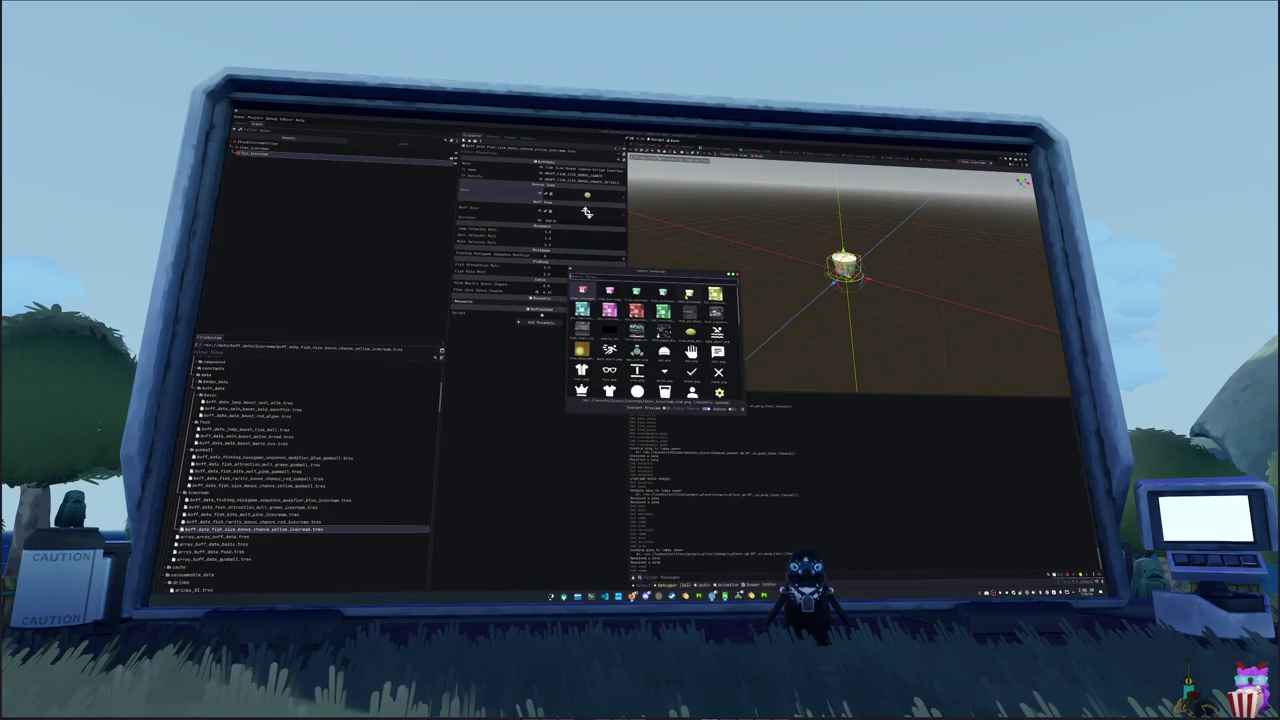
double_click(689, 292)
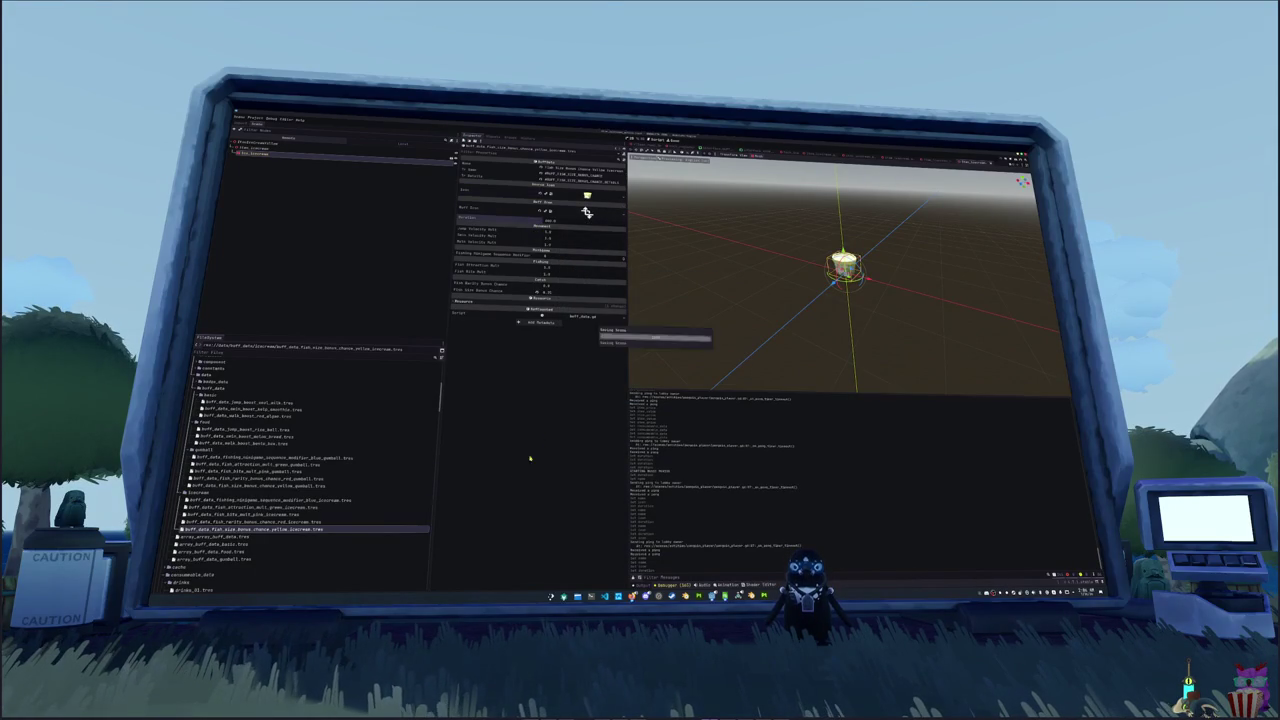
left_click(300, 521)
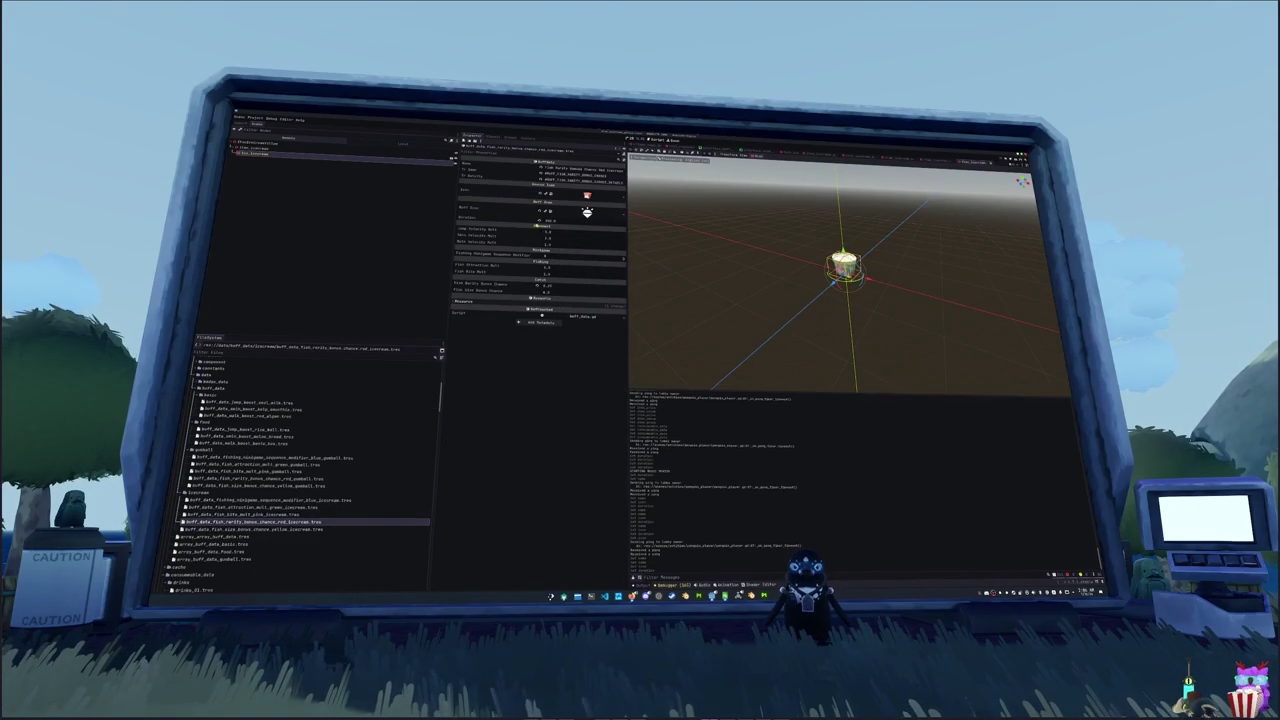
left_click(283, 514)
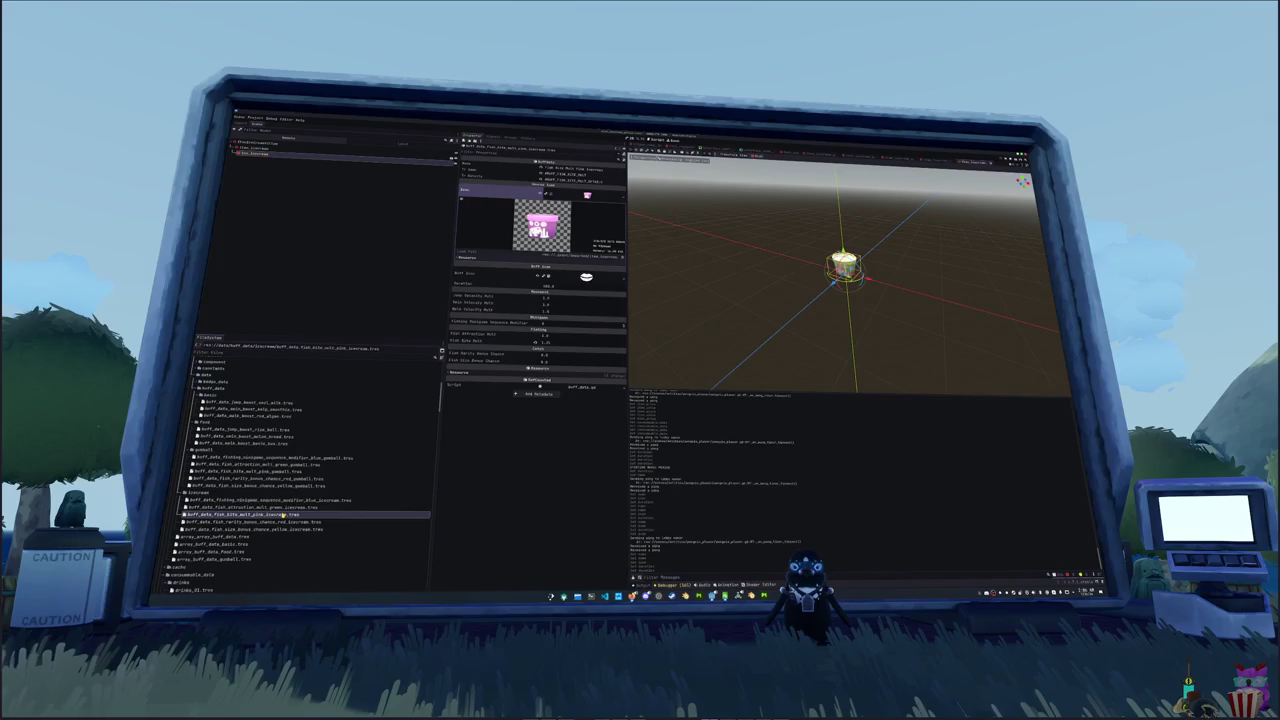
- Check the ice-cream buffs, then copy the gumball buff data array as an icecream version
left_click(285, 507)
left_click(288, 500)
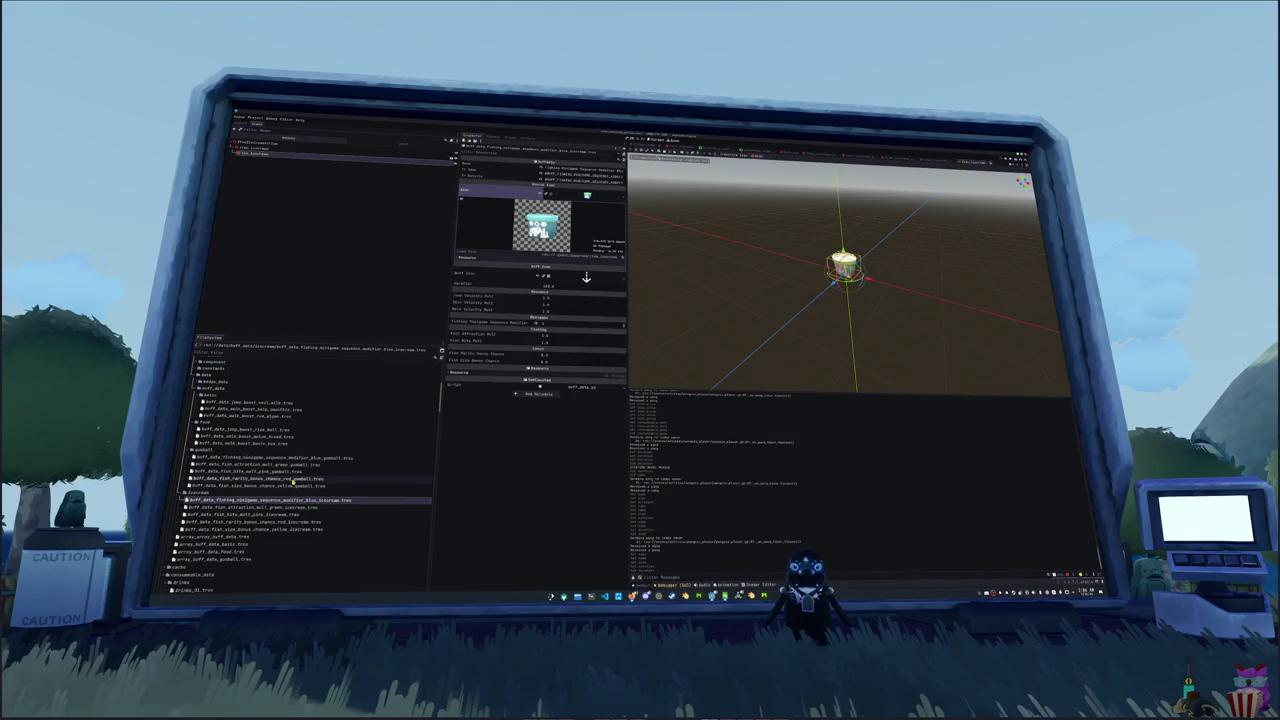
left_click(282, 485)
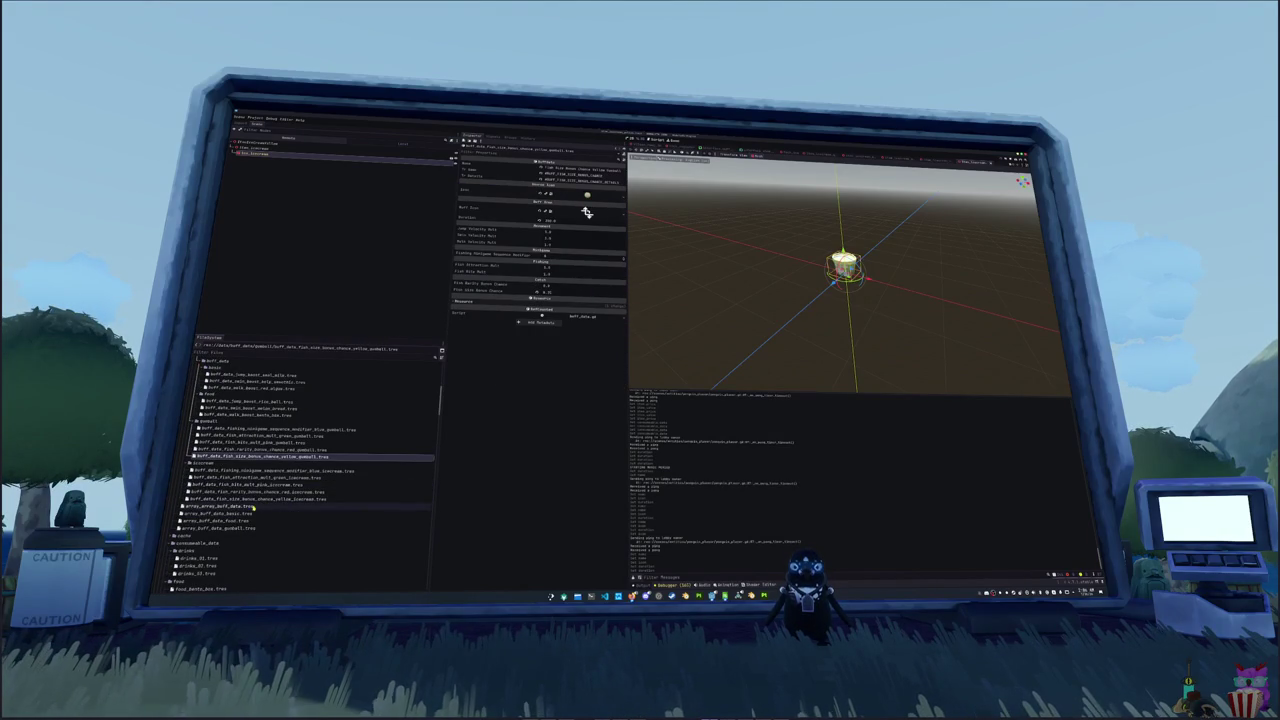
left_click(242, 527)
key("ctrl+d")
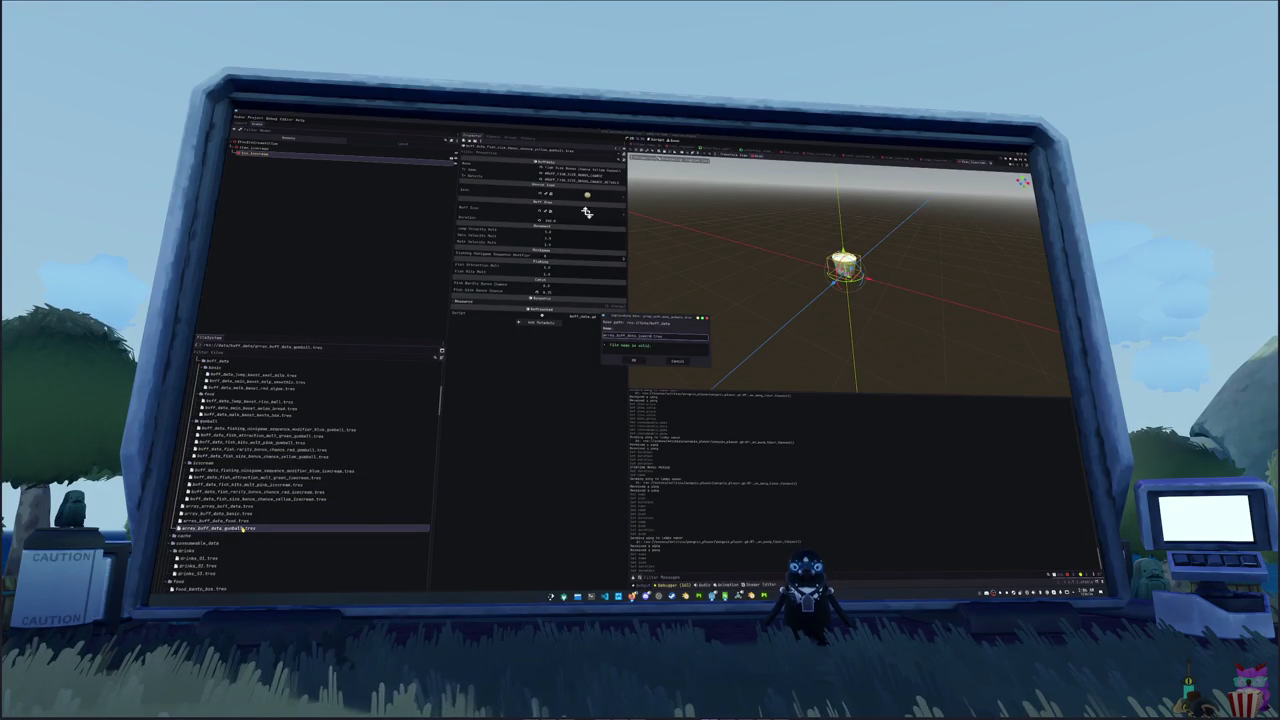
key("Return")
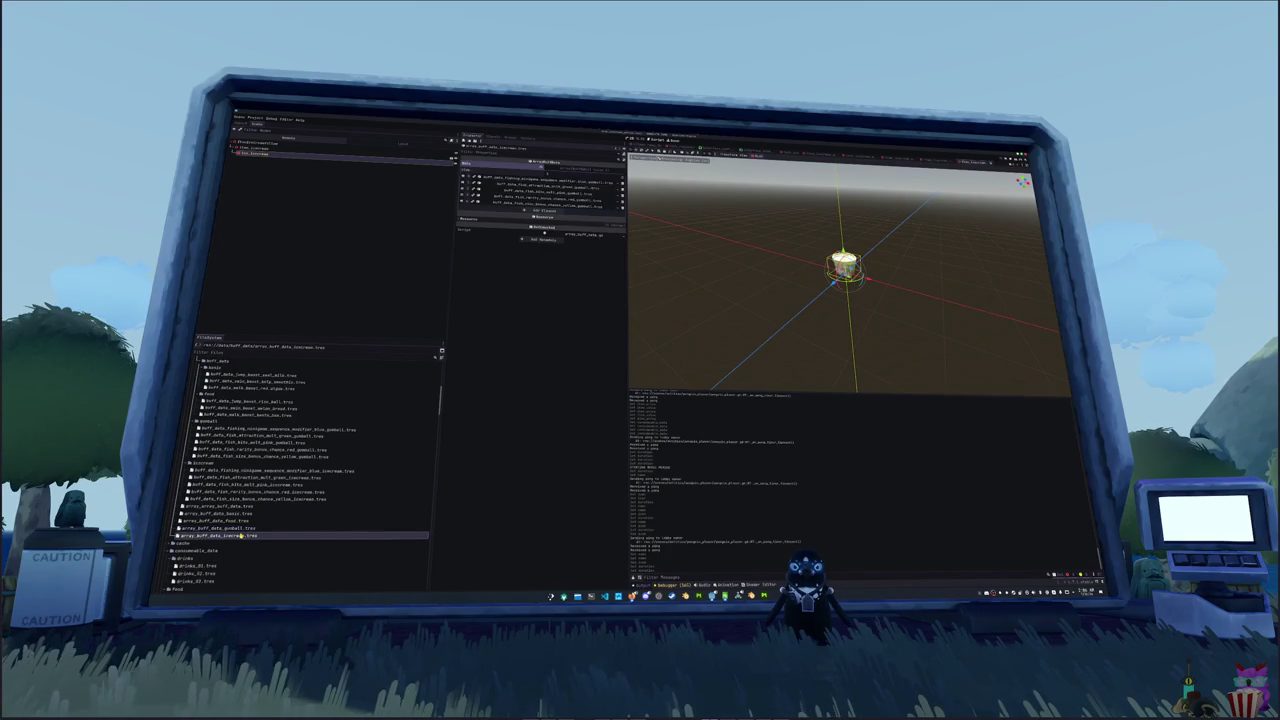
- Replace the array's entries with the five icecream buff files and save
left_click(621, 180)
left_click(621, 180)
left_click(621, 180)
left_click(621, 180)
left_click(621, 180)
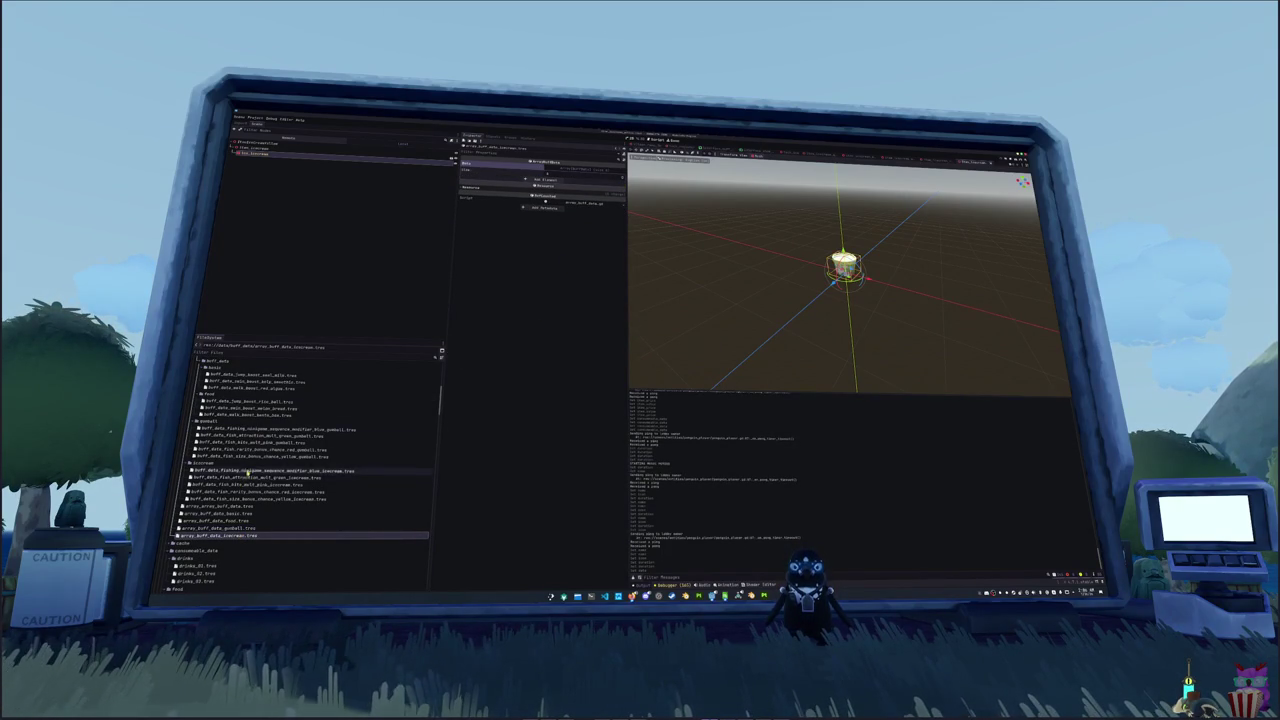
left_click(250, 470)
left_click(246, 498, "shift")
mouse_move(246, 498)
left_mouse_down()
mouse_move(310, 445)
mouse_move(530, 185)
mouse_move(570, 168)
mouse_move(565, 178)
left_mouse_up()
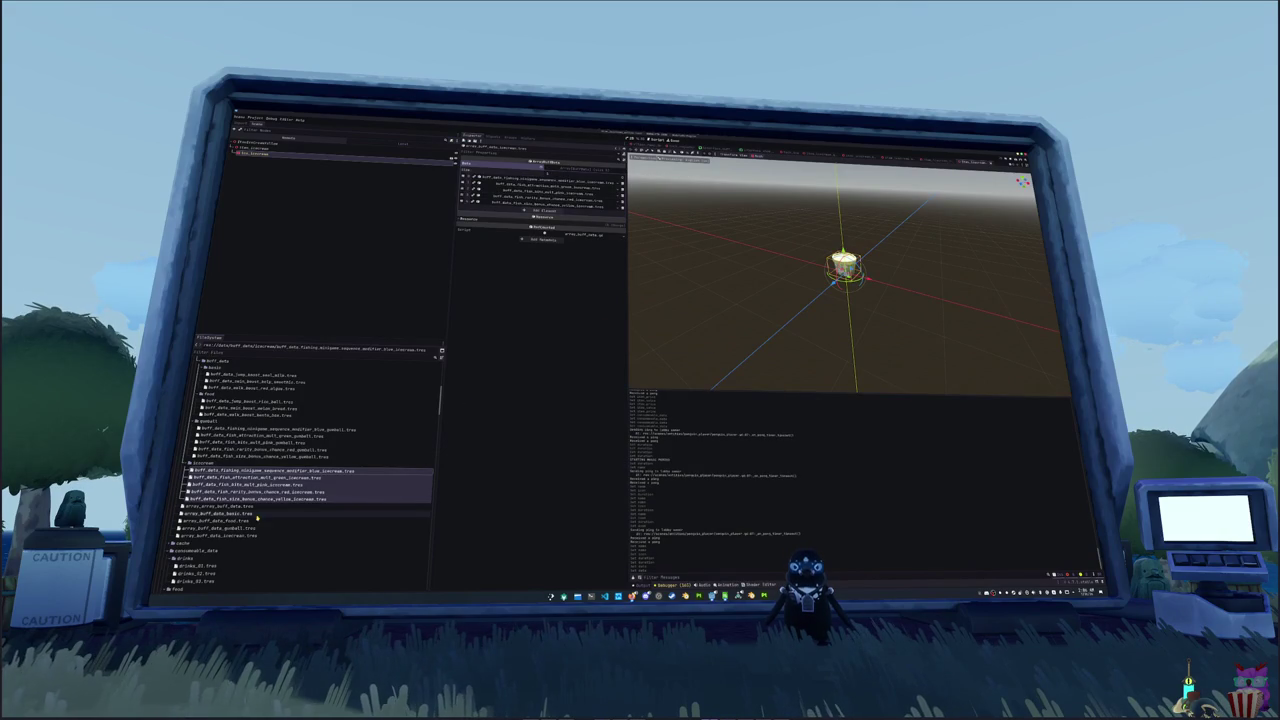
left_click(243, 507)
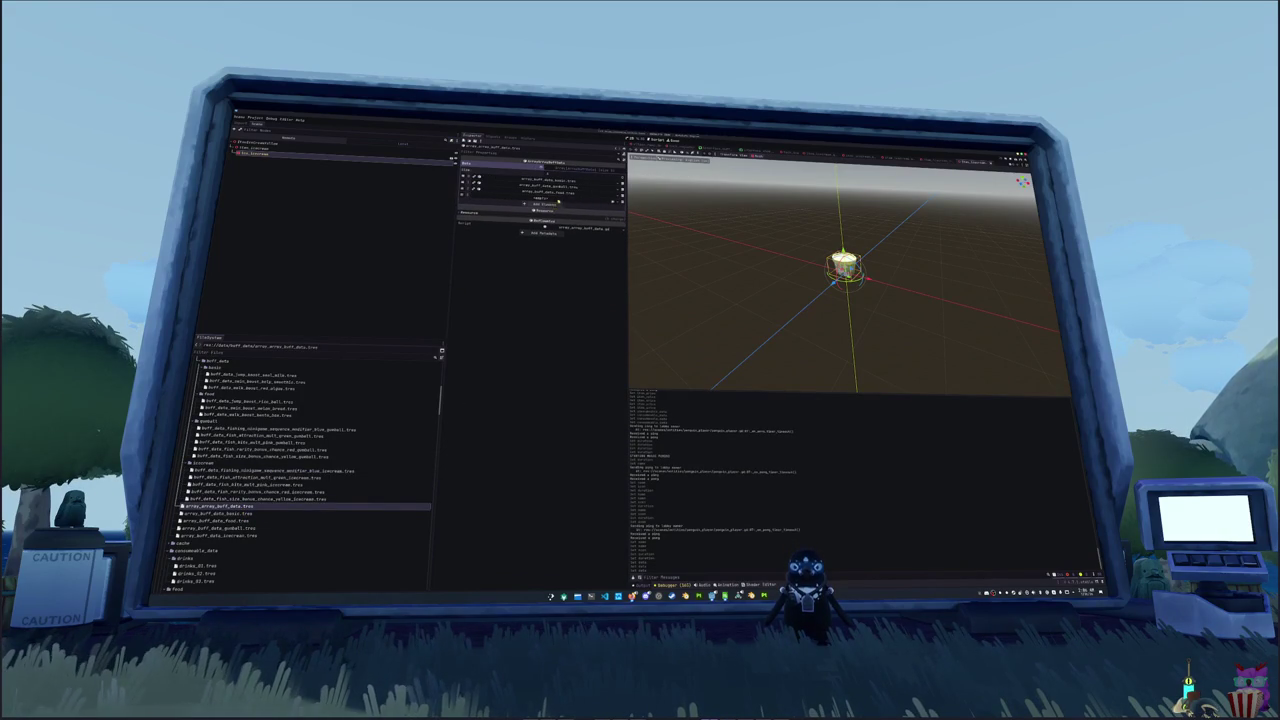
key("ctrl+s")
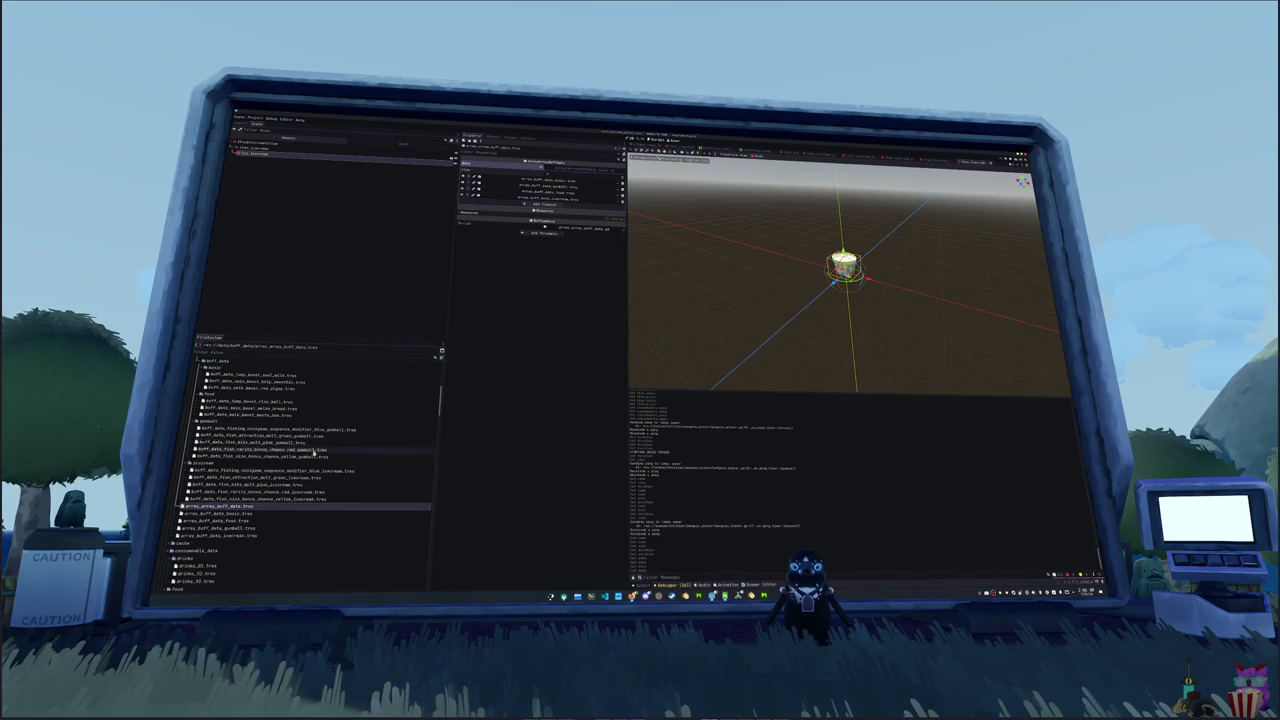
- Browse to and inspect the green and yellow icecream item data files
scroll(288, 475, "down", 4)
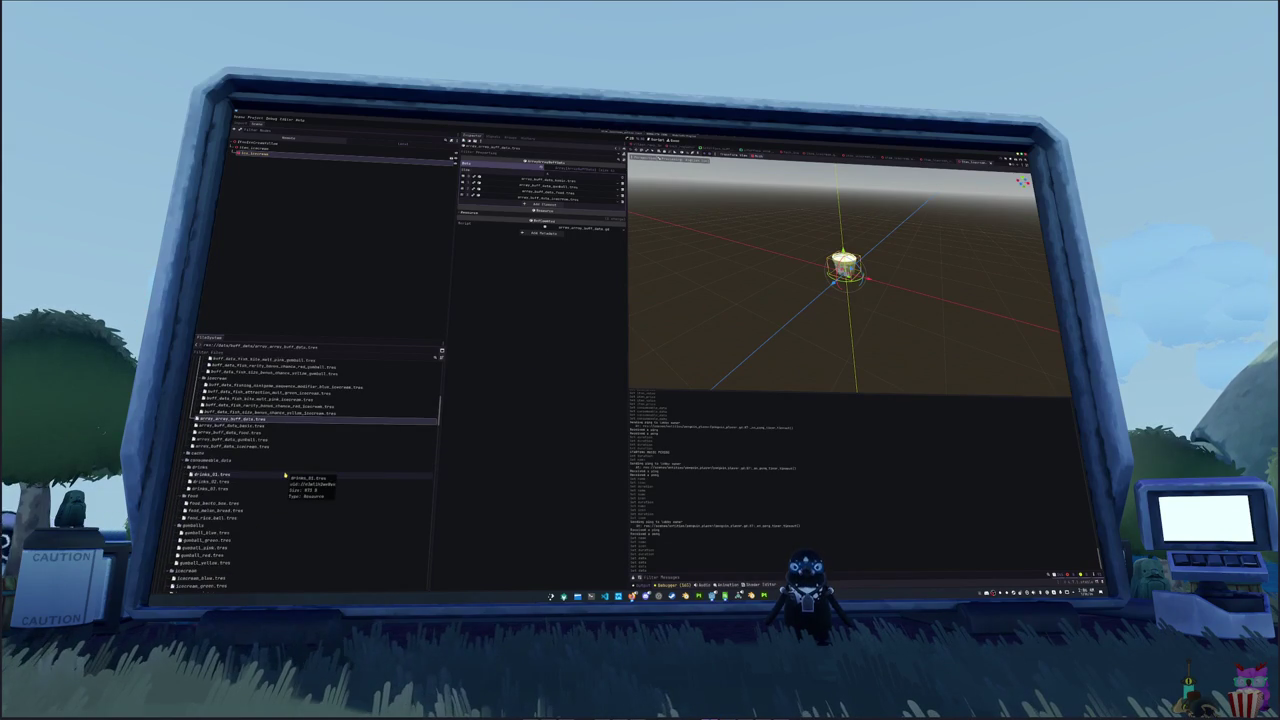
scroll(280, 476, "down", 3)
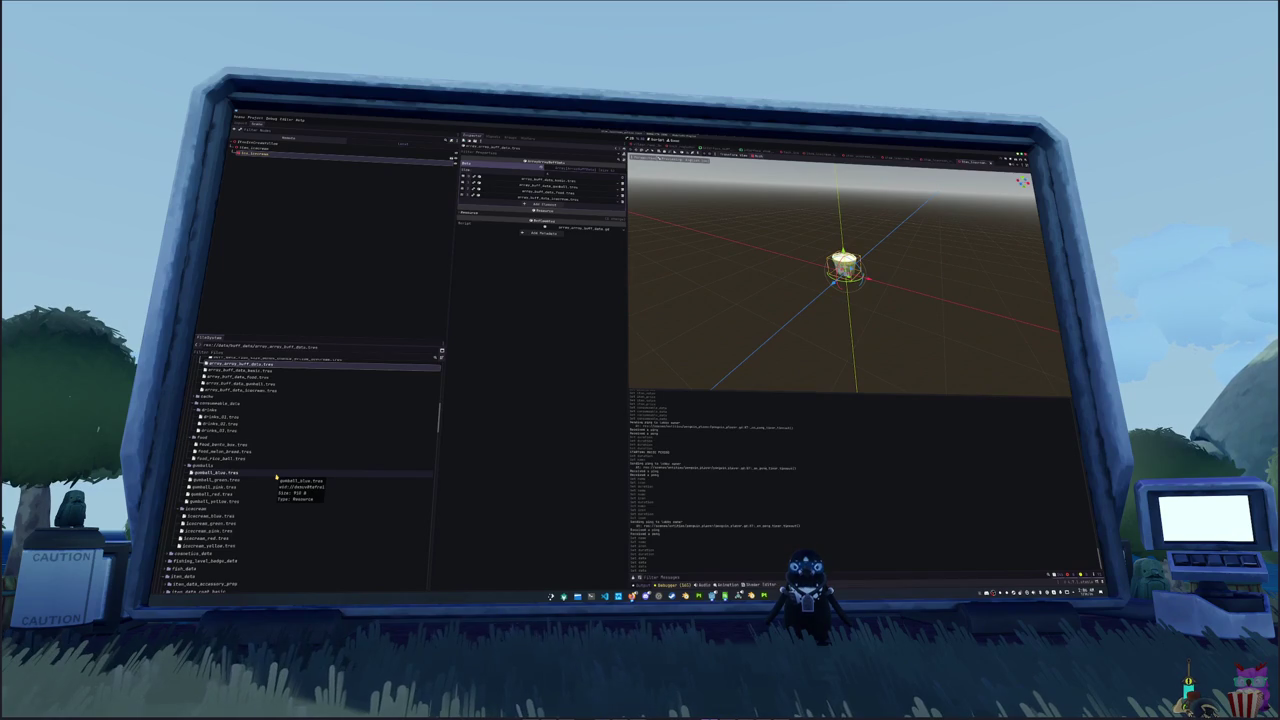
scroll(277, 478, "down", 2)
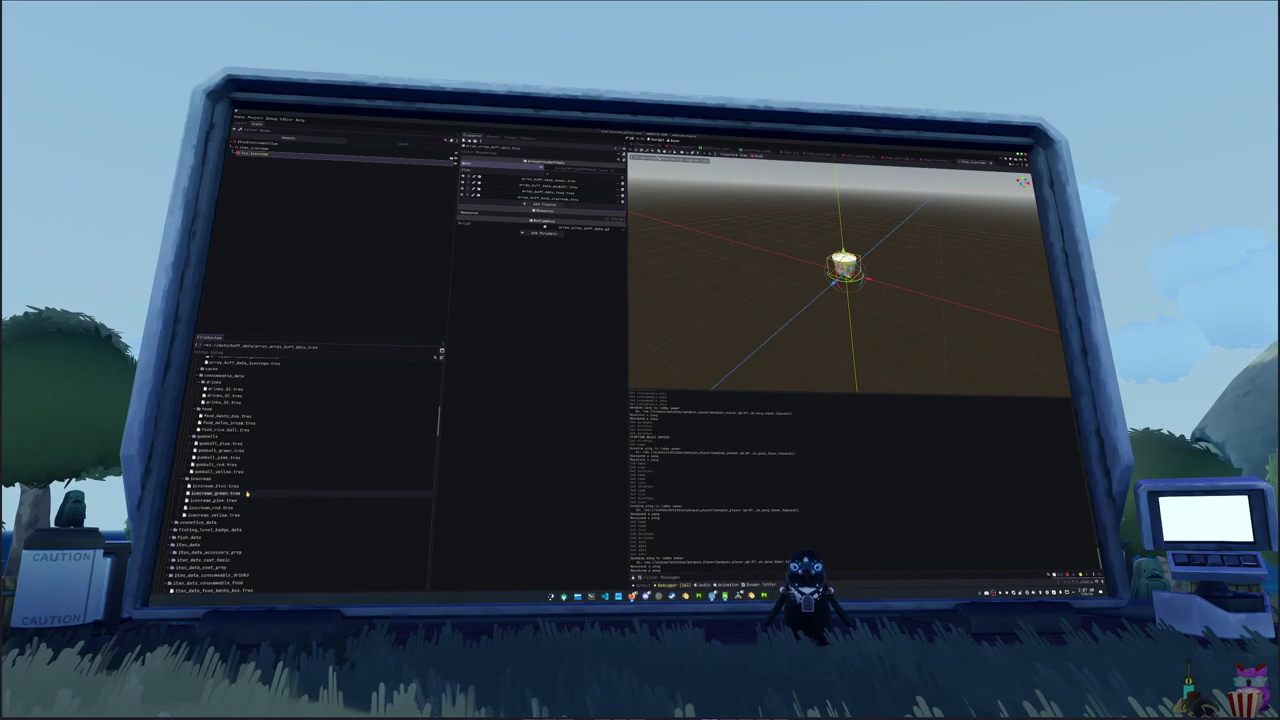
left_click(241, 513)
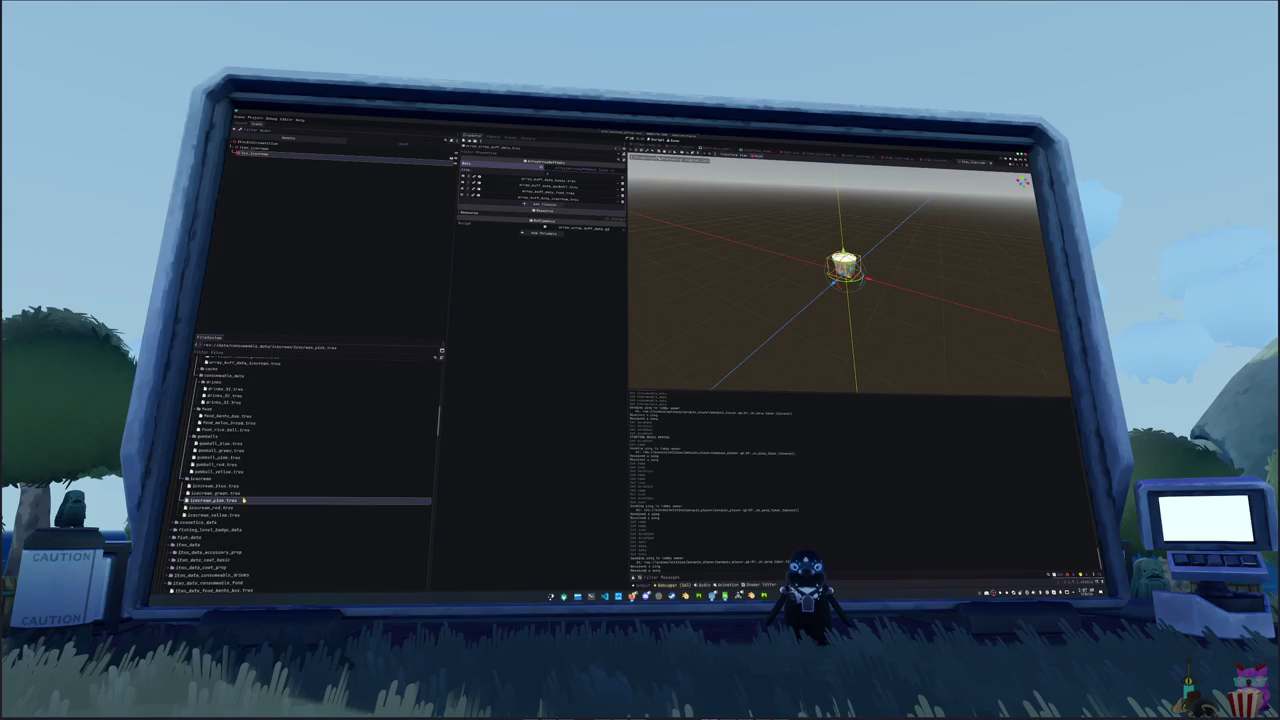
left_click(238, 493)
scroll(238, 493, "down", 2)
scroll(237, 494, "down", 2)
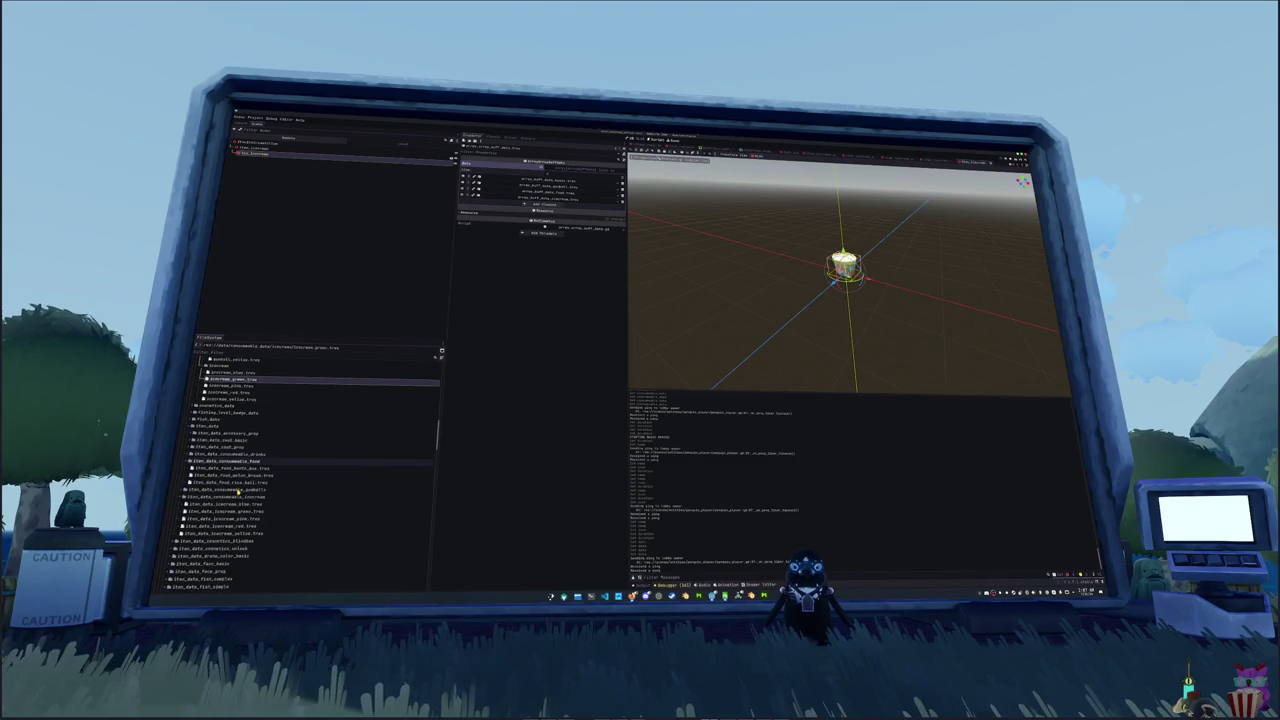
scroll(238, 478, "down", 2)
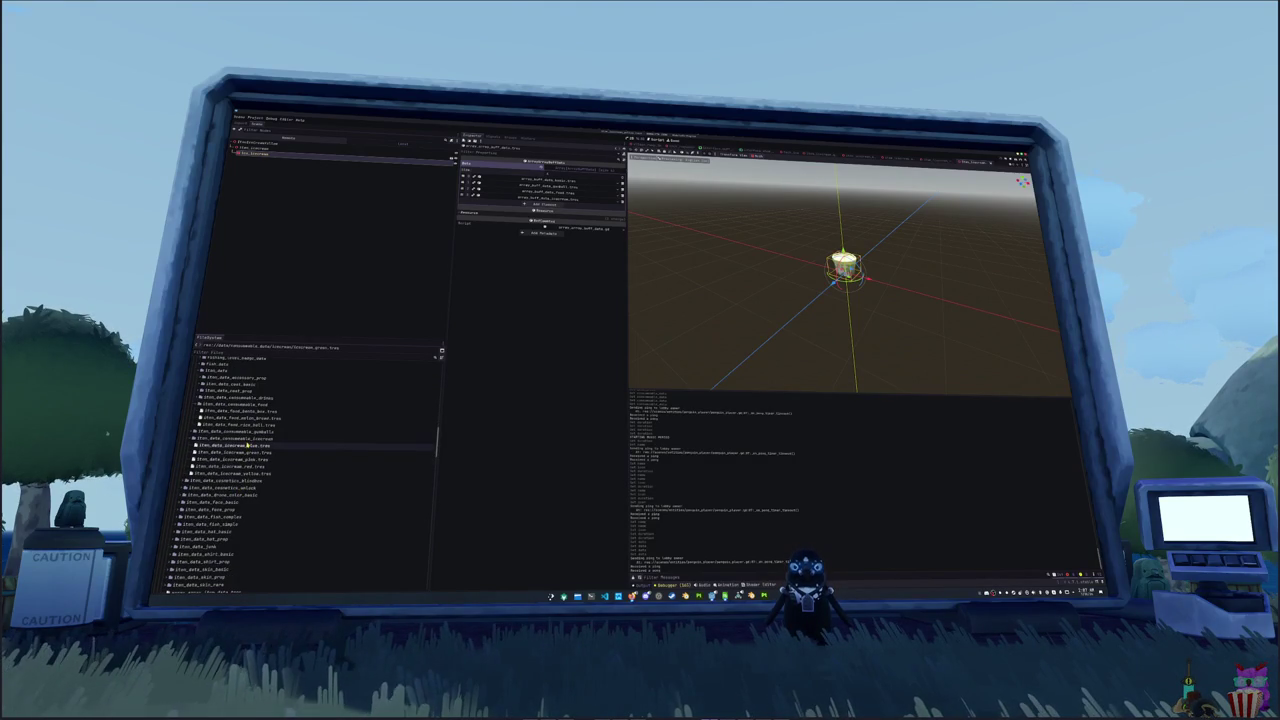
left_click(238, 453)
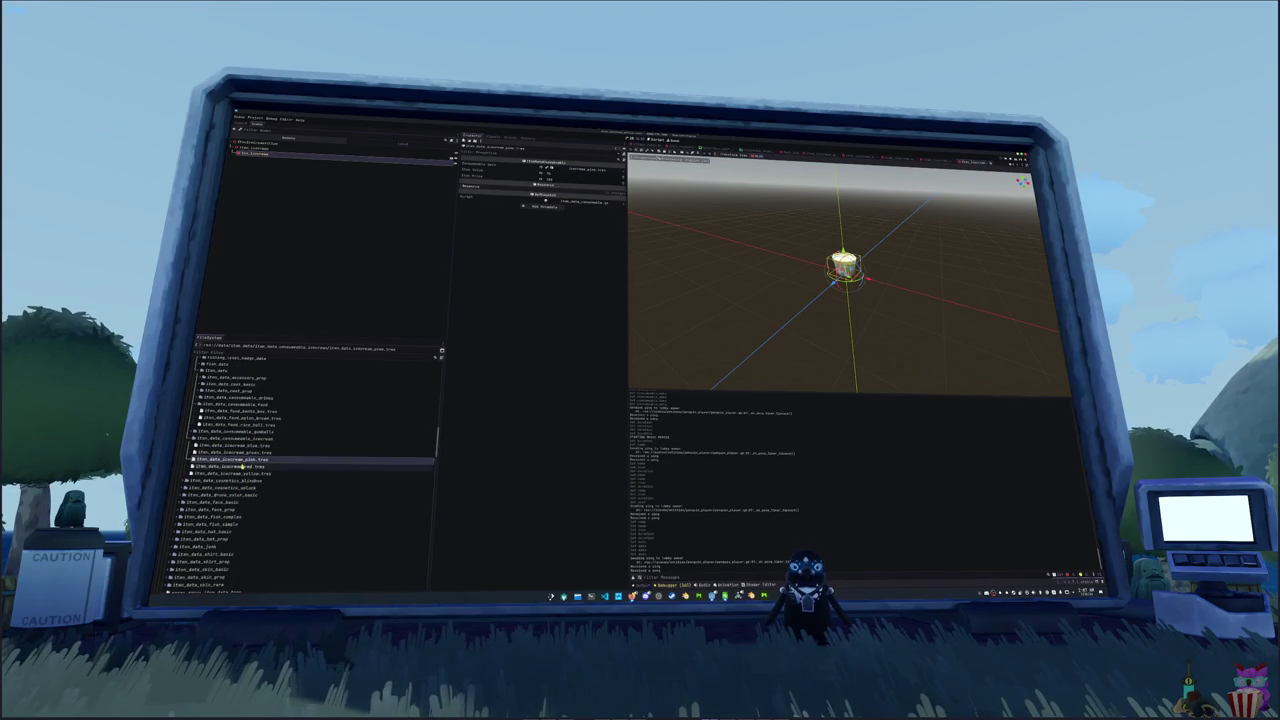
left_click(230, 473)
double_click(244, 480)
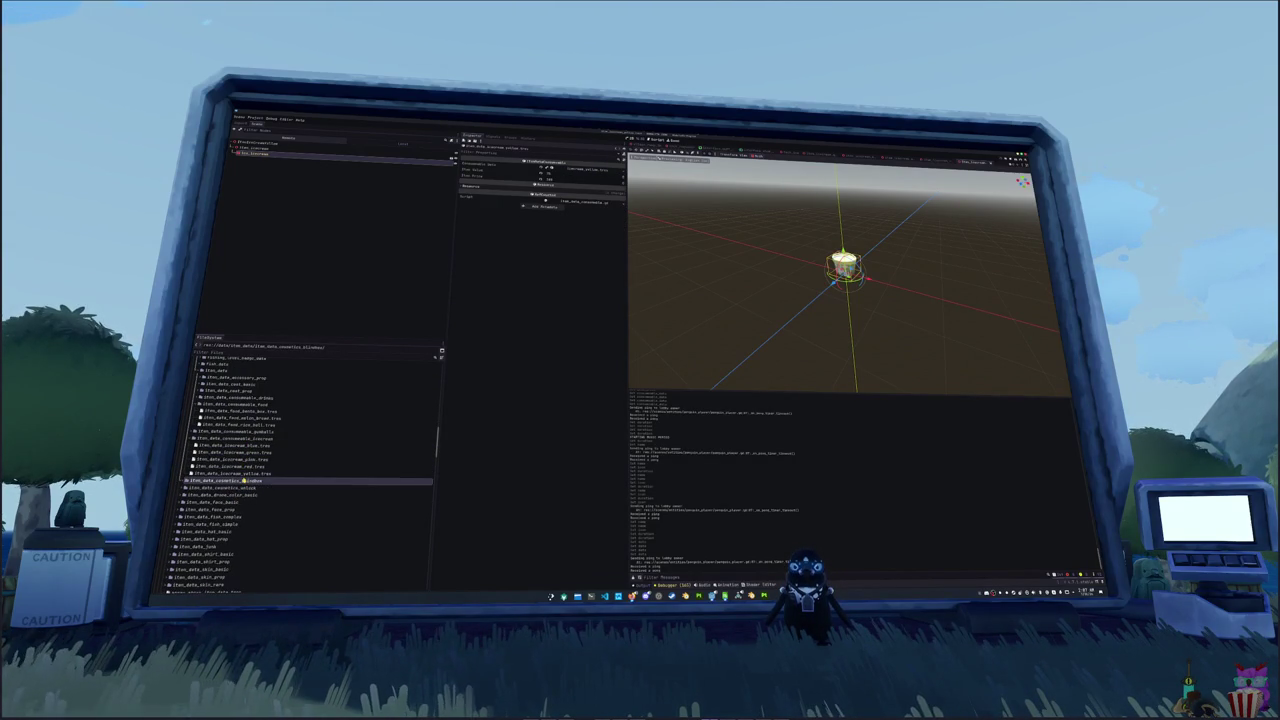
scroll(238, 495, "down", 6)
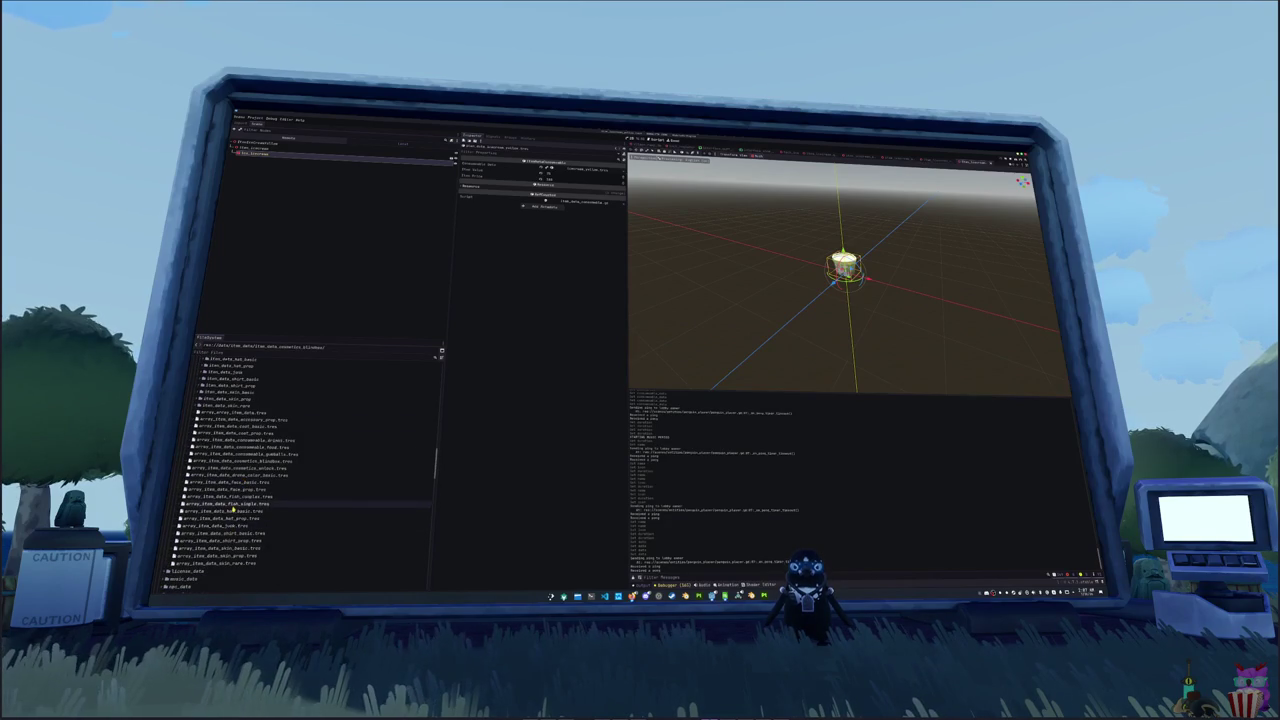
- Check the master and food item arrays, then duplicate array_item_data_consumable_gumballs.tres
left_click(240, 412)
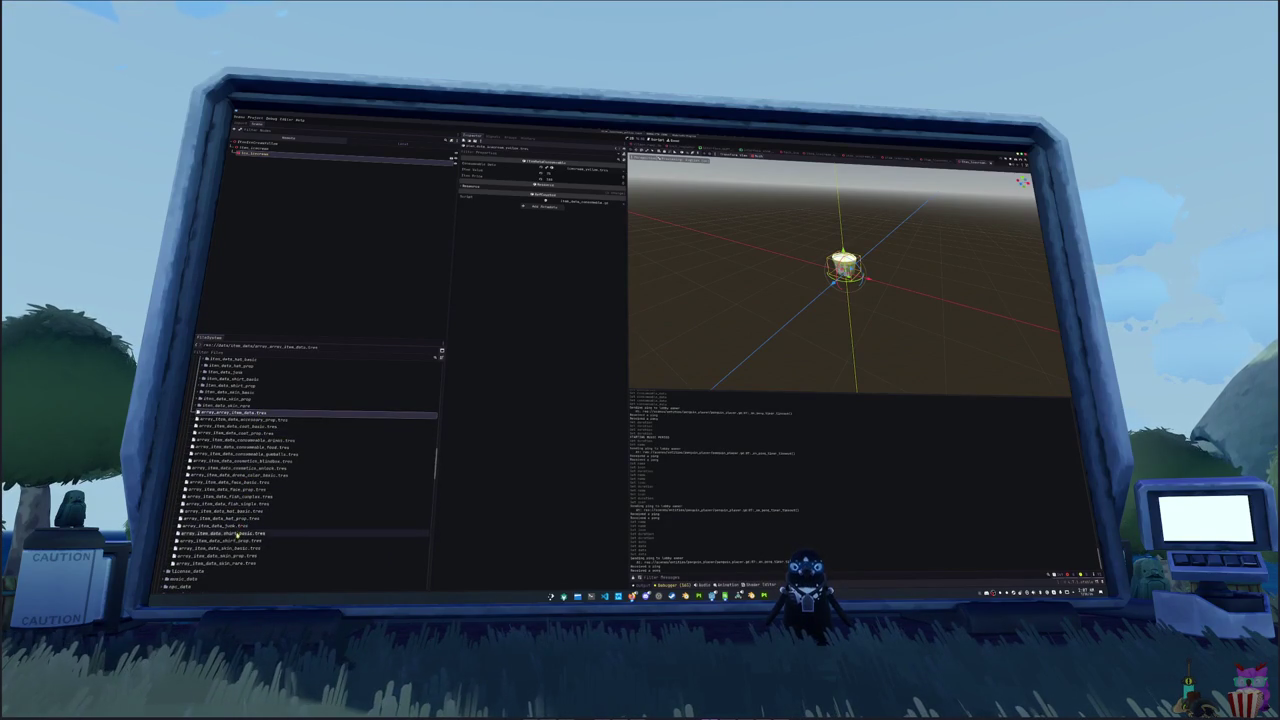
left_click(258, 447)
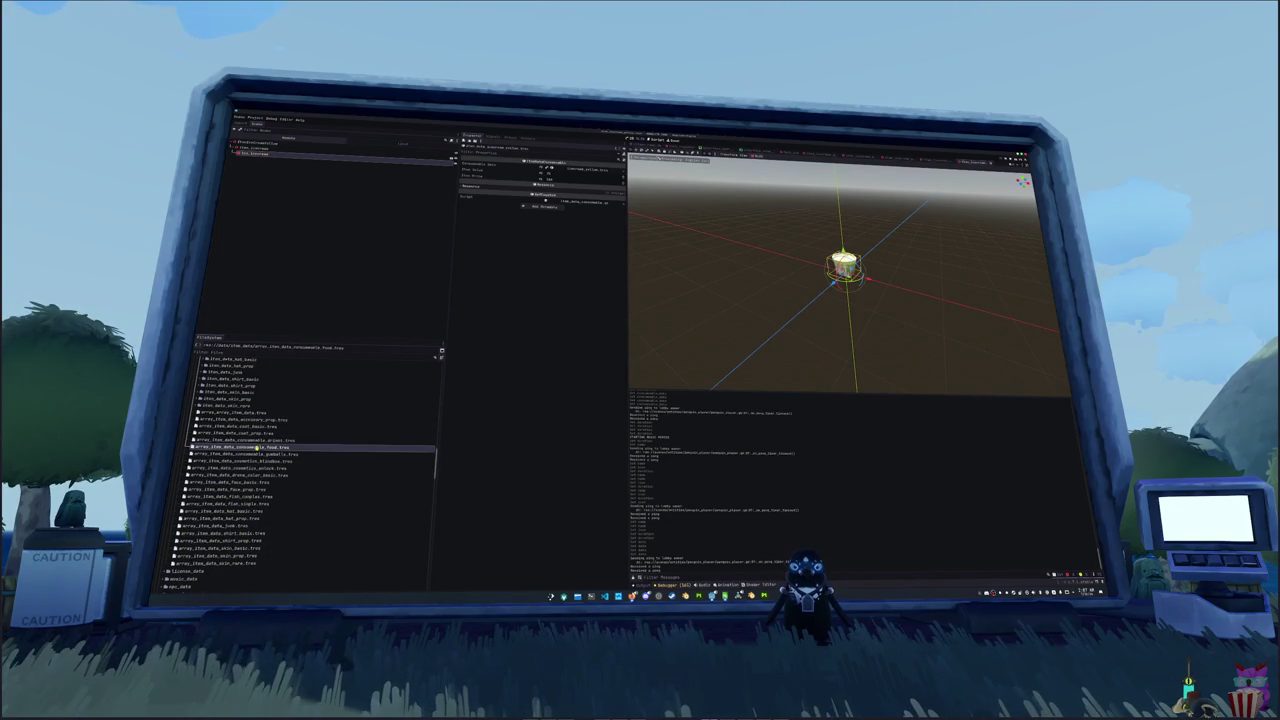
left_click(255, 454)
key("ctrl+d")
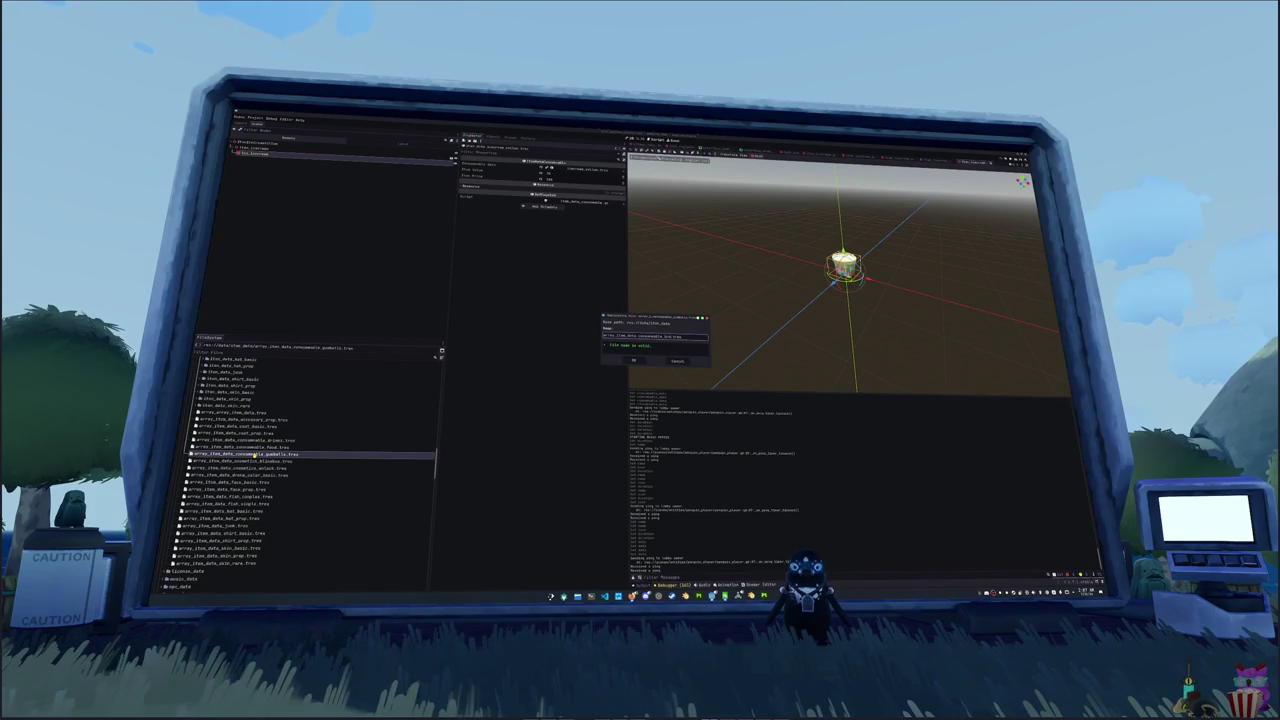
- Clear the duplicated array's gumball entries and fill it with the five ice cream items
key("Return")
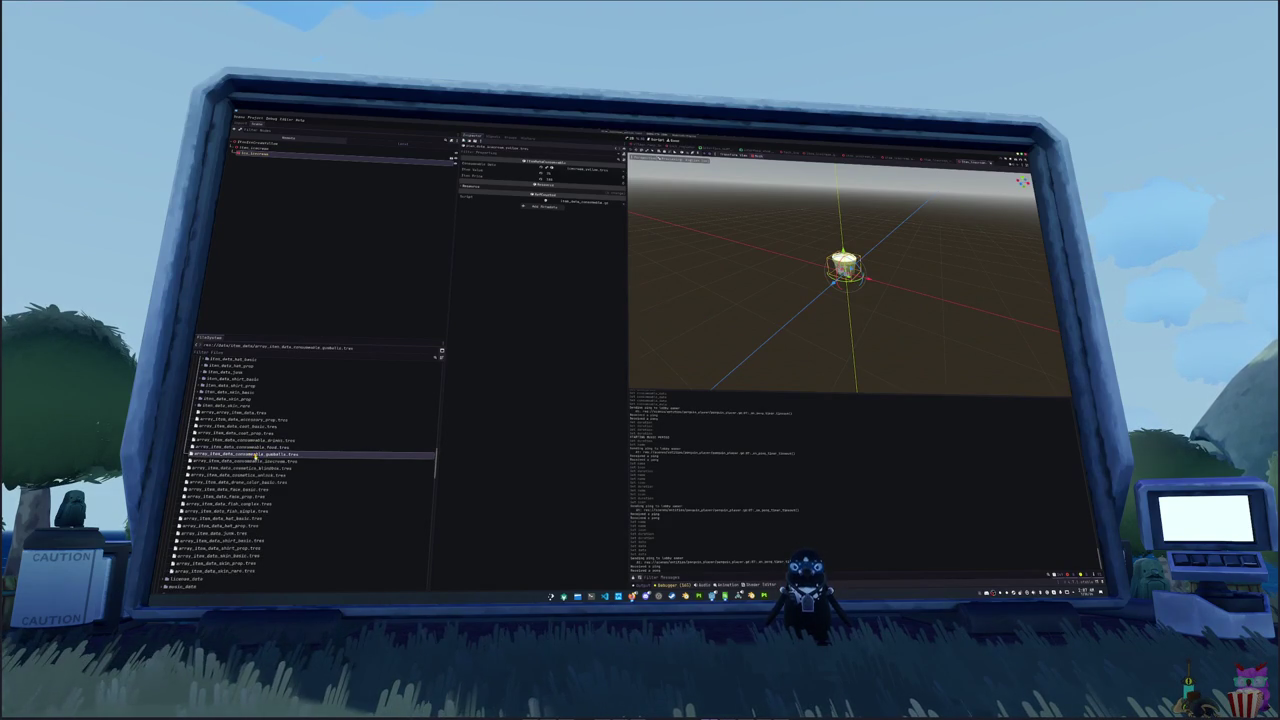
left_click(258, 461)
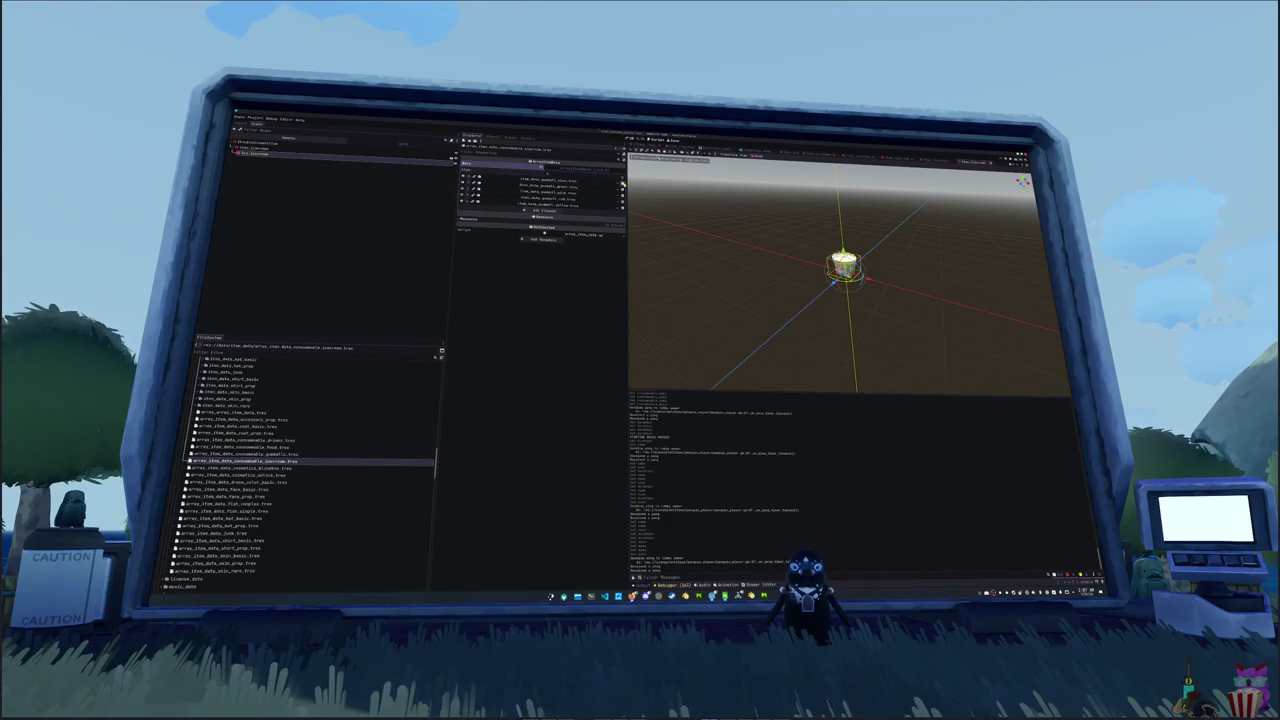
left_click(621, 182)
left_click(621, 182)
left_click(621, 182)
left_click(621, 182)
left_click(621, 182)
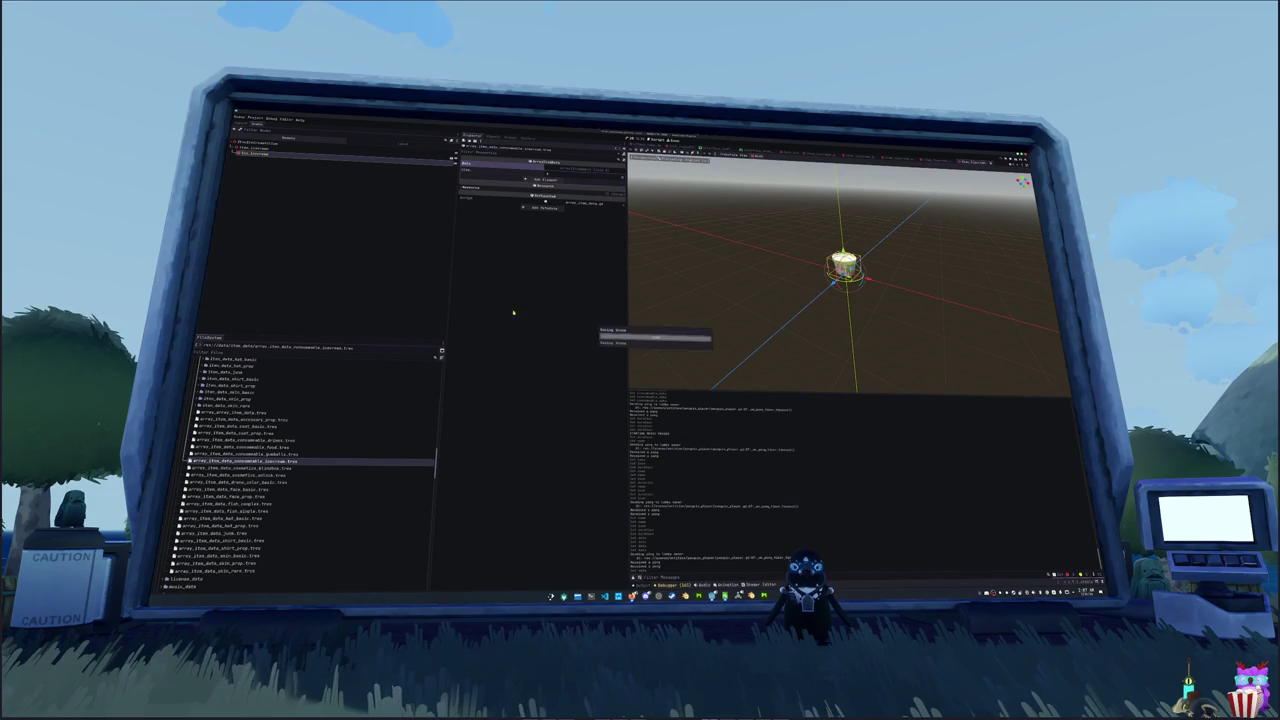
scroll(242, 490, "up", 2)
scroll(242, 492, "up", 5)
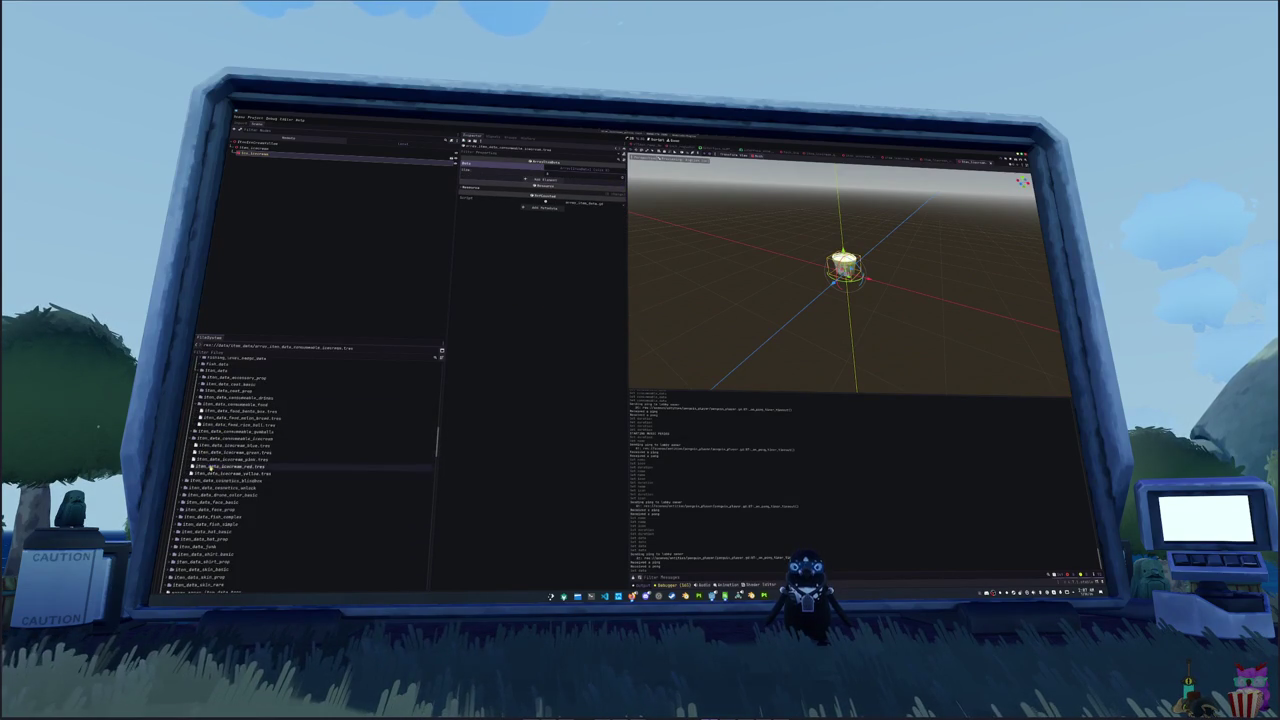
left_click(232, 446)
left_click(220, 474, "shift")
left_click_drag(220, 474, 595, 200)
scroll(265, 478, "down", 5)
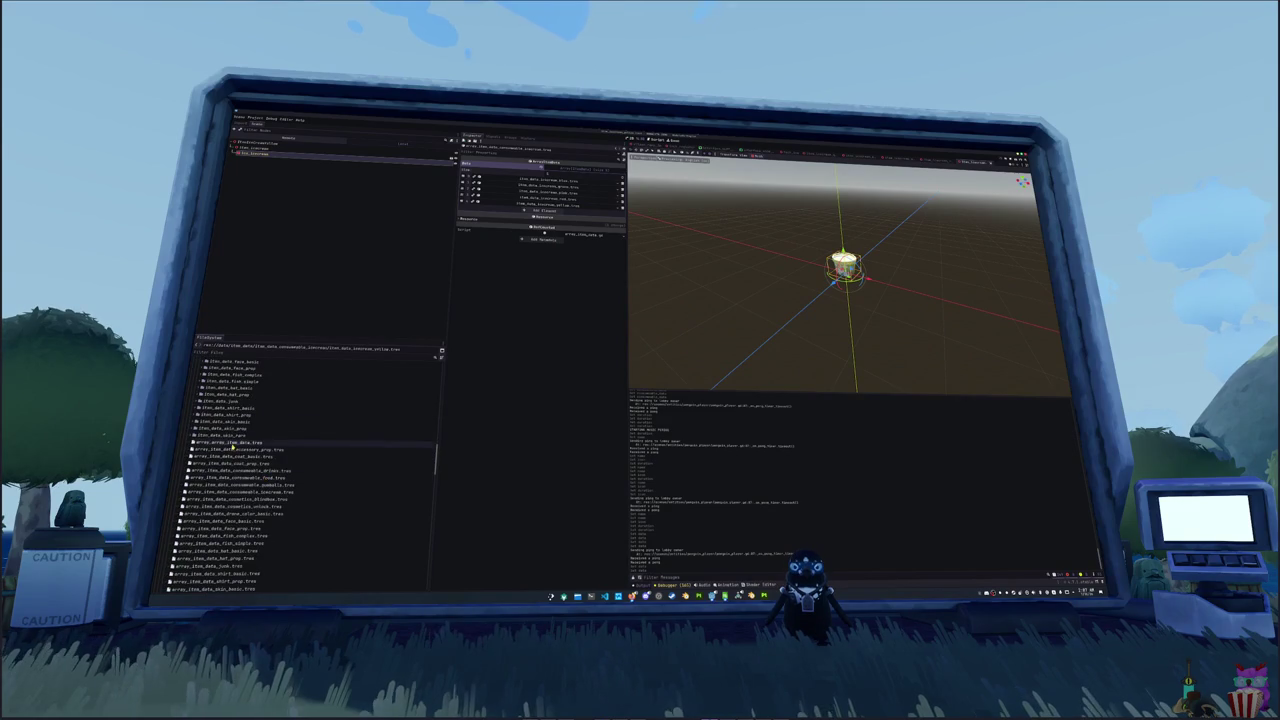
- Add a new slot to array_item_data.tres and quick-load the ice cream consumable array into it
left_click(232, 445)
left_click(555, 310)
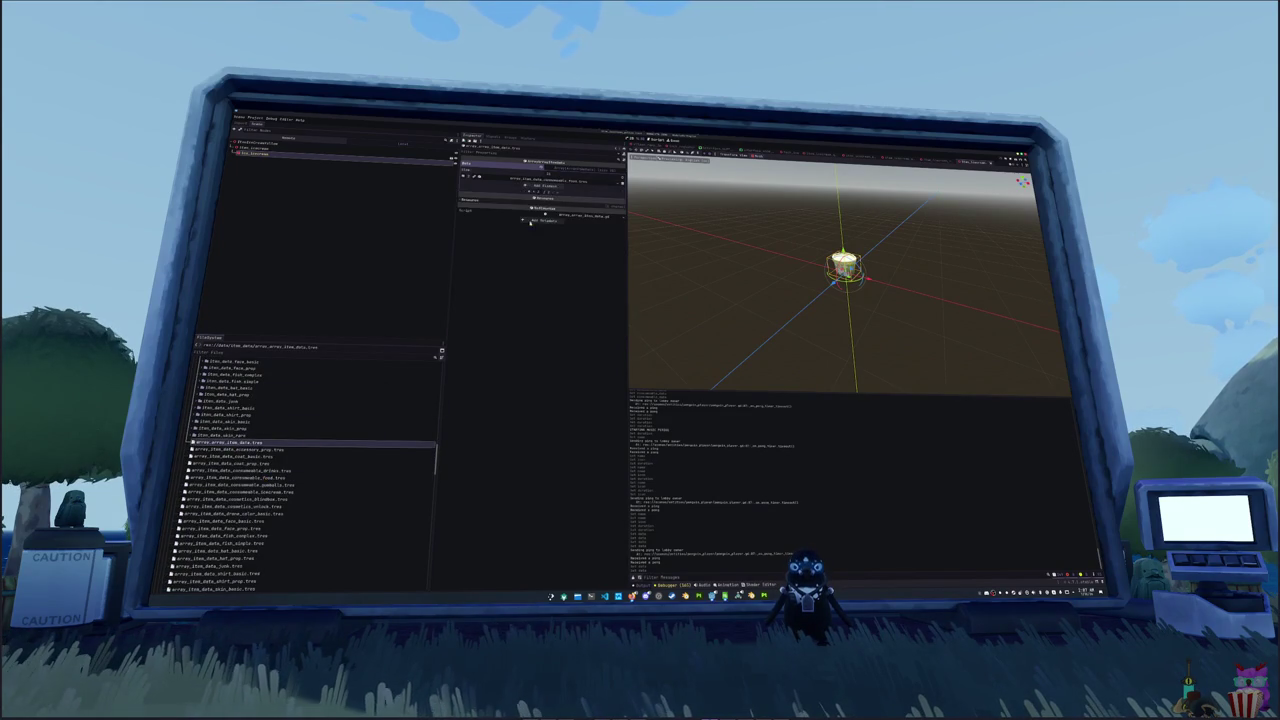
left_click(549, 186)
left_click(541, 186)
left_click(562, 275)
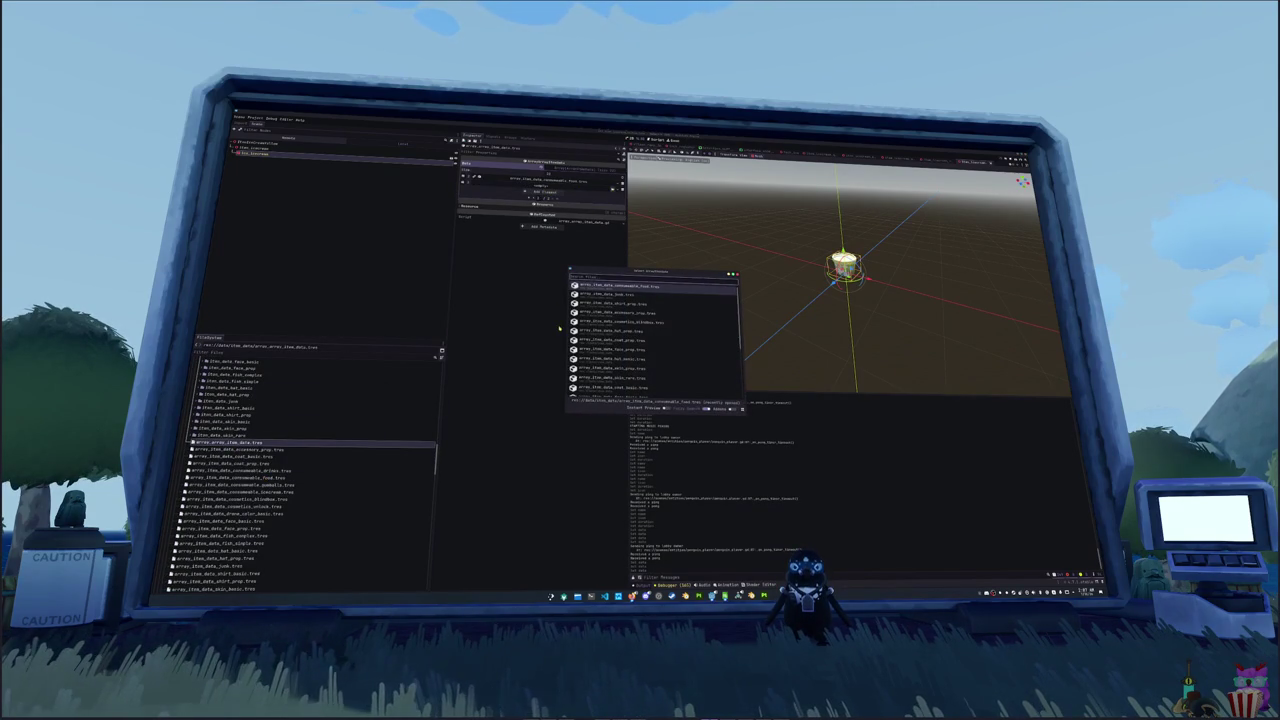
type("lol")
key("Return")
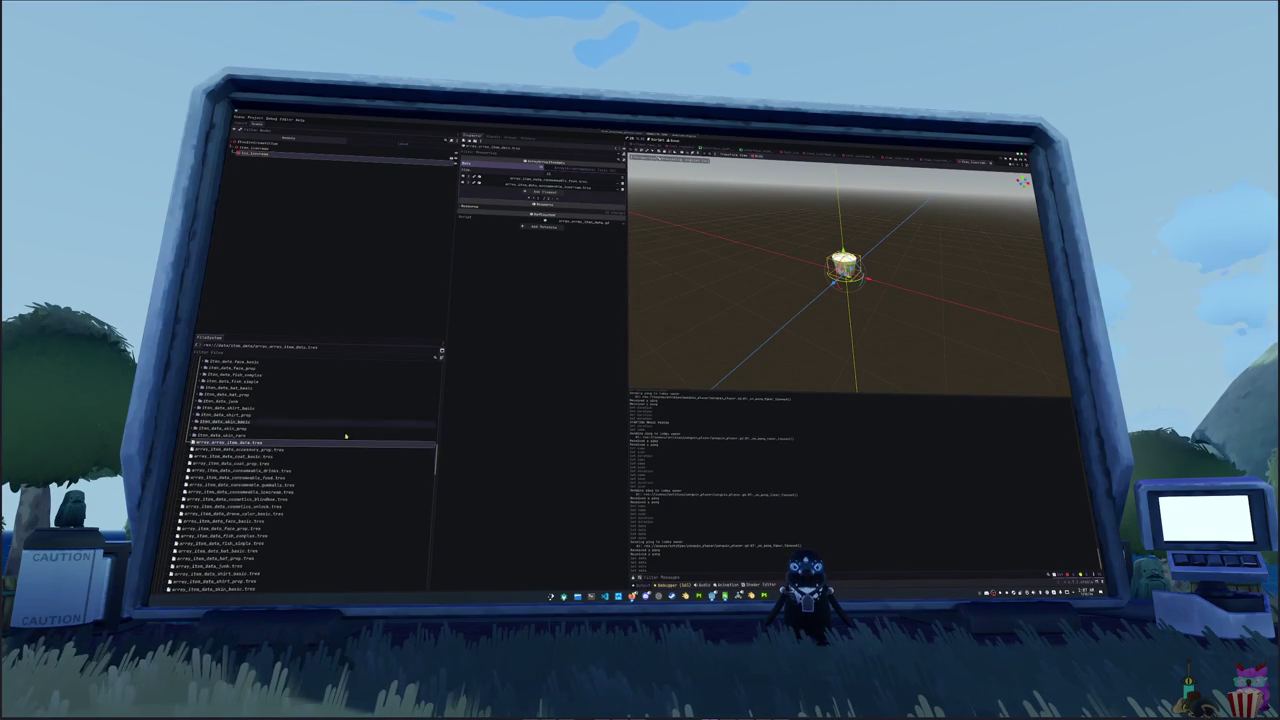
scroll(235, 470, "up", 3)
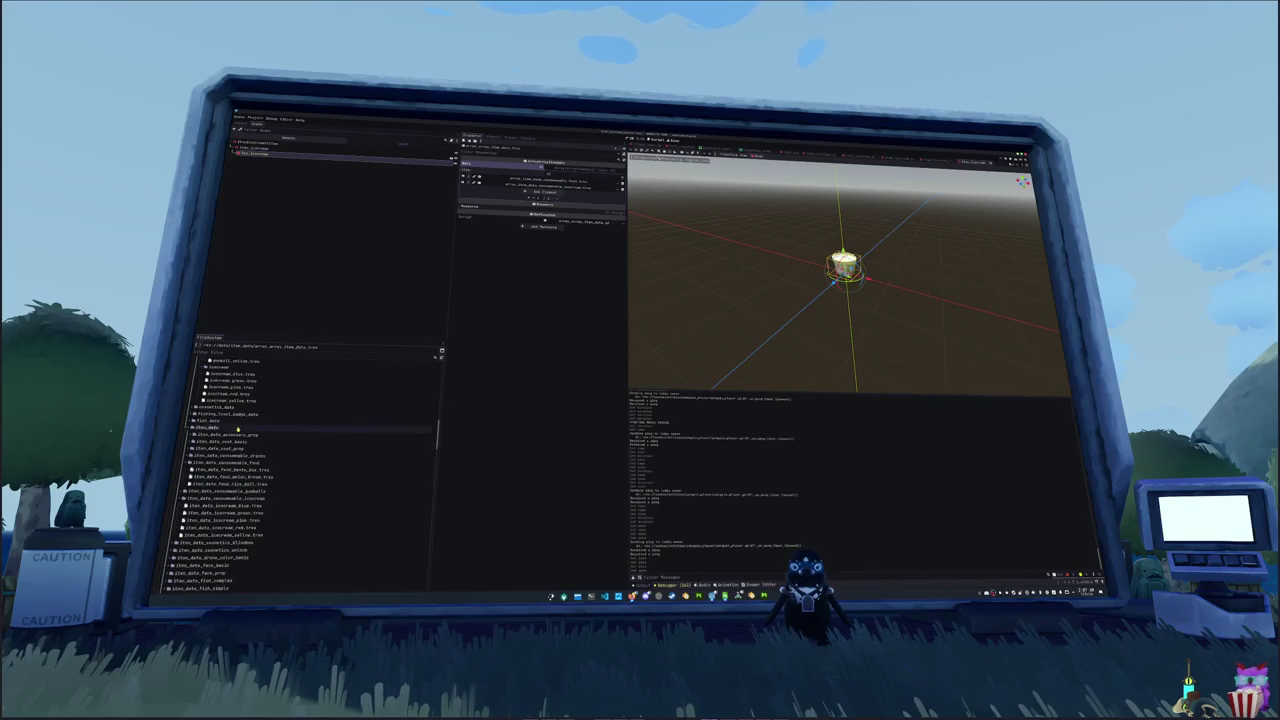
scroll(232, 455, "up", 10)
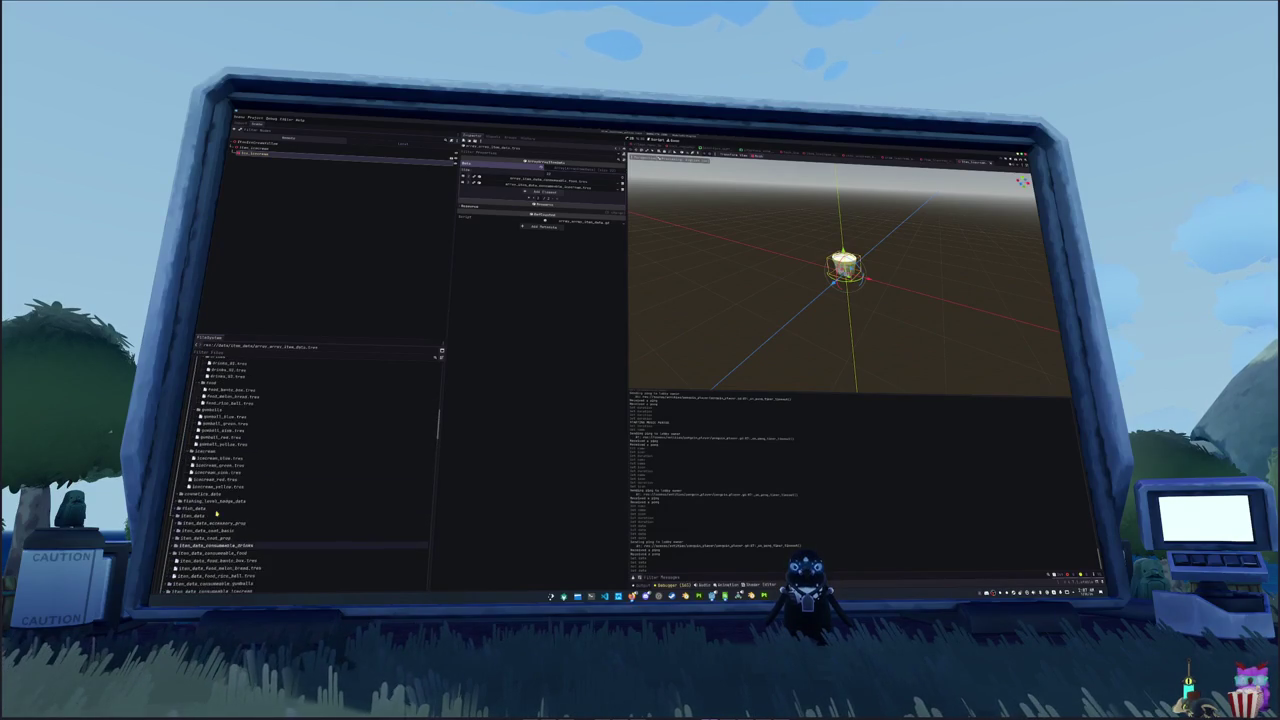
left_click(245, 420)
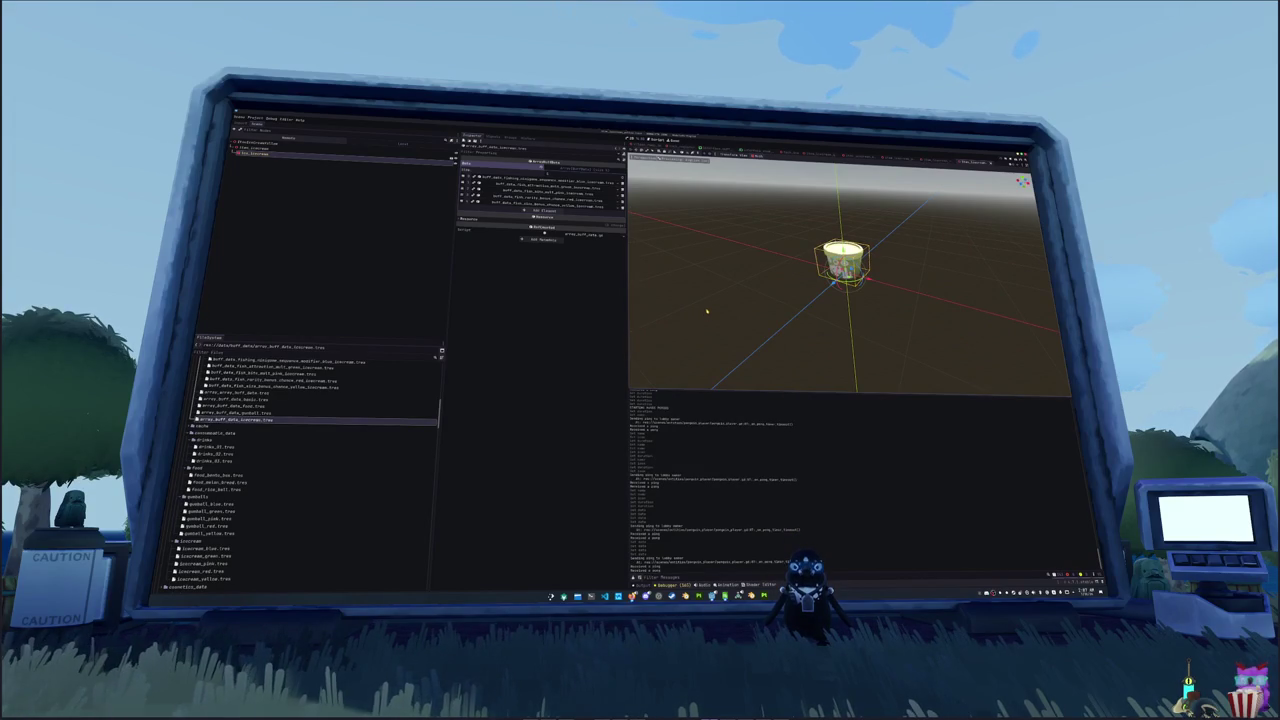
- Open the penguin interaction state script in VS Code via the 'interaction' file search
key("alt+Tab")
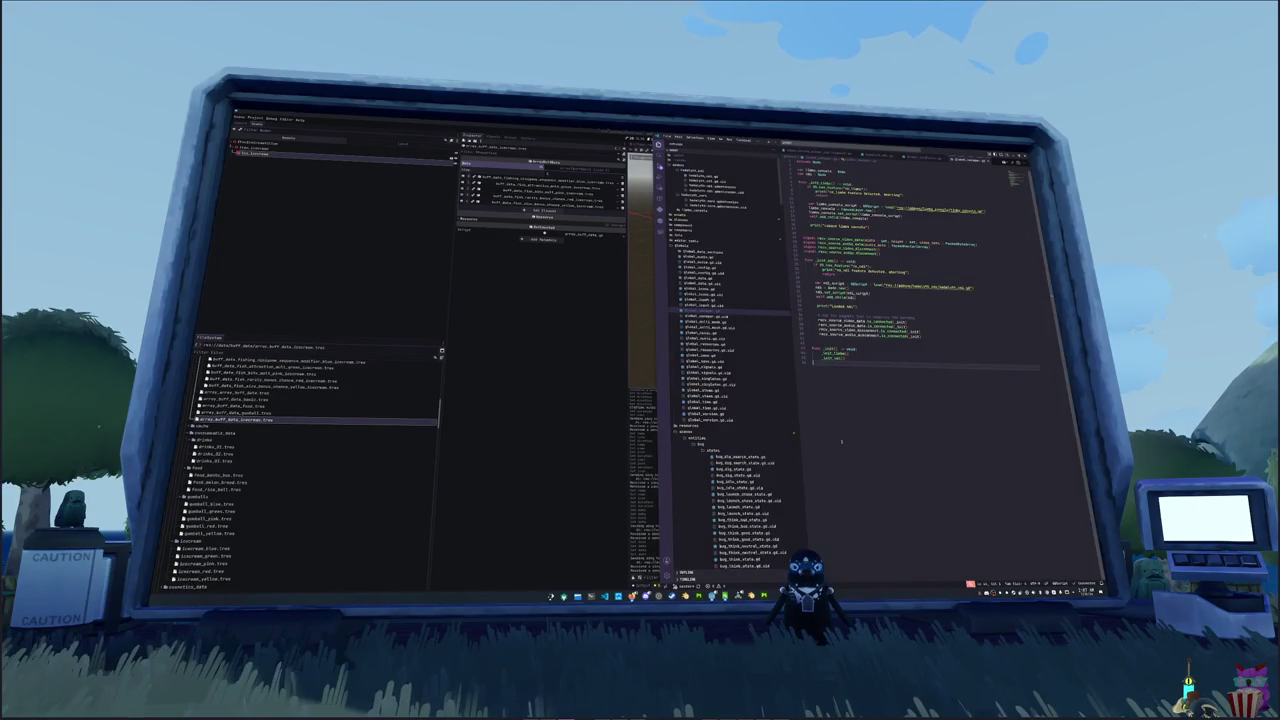
key("ctrl+p")
type("interaction")
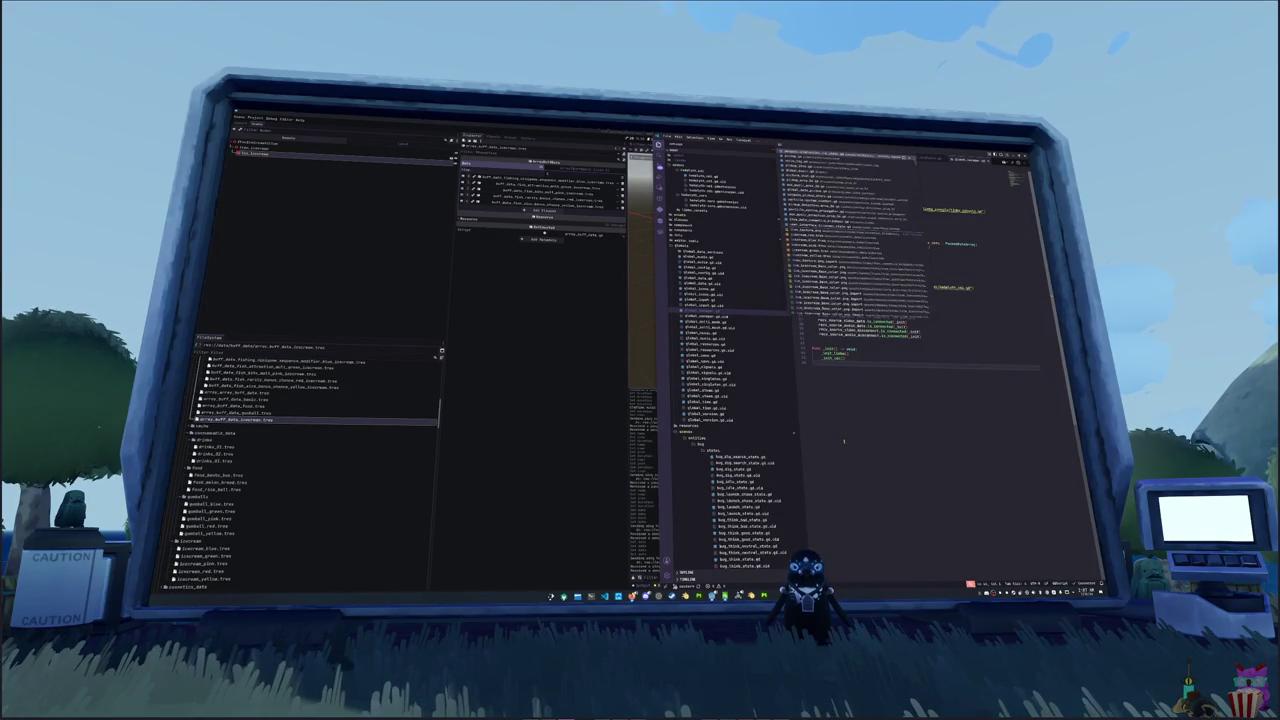
key("Return")
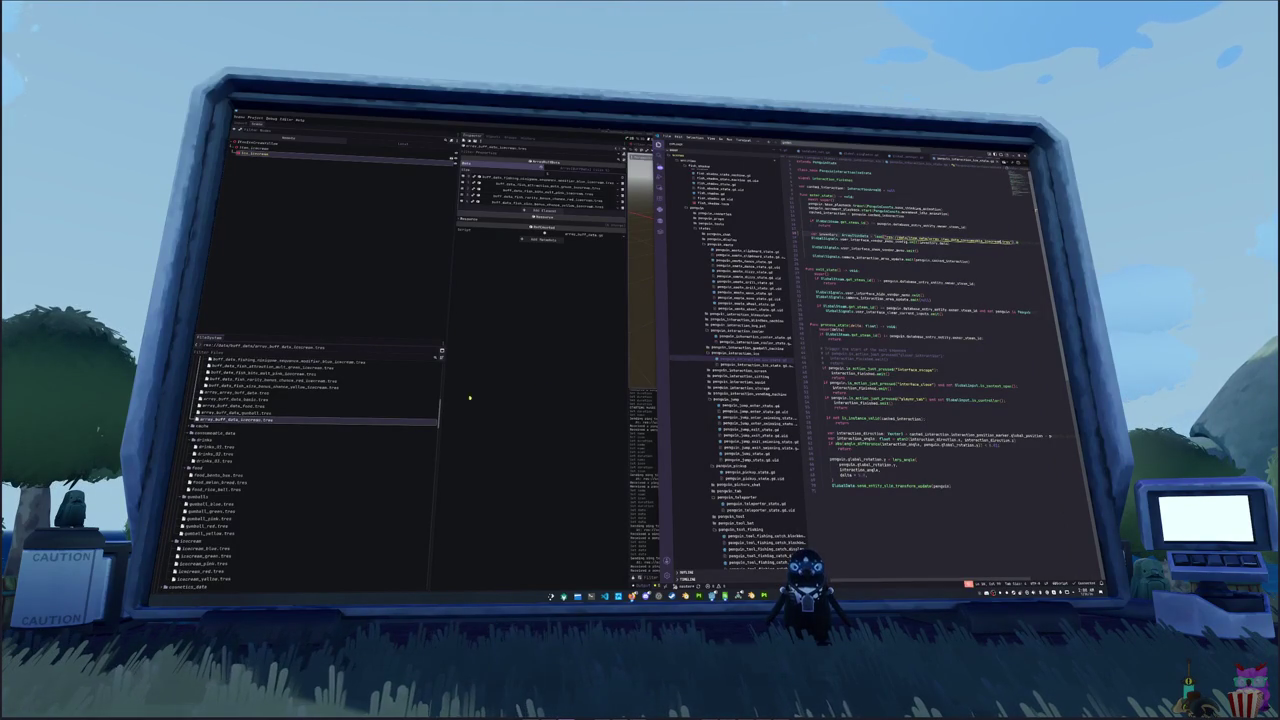
- Open array_item_data_consumable_icecream.tres in Godot, then launch the game with F5
left_click(469, 398)
scroll(300, 450, "down", 5)
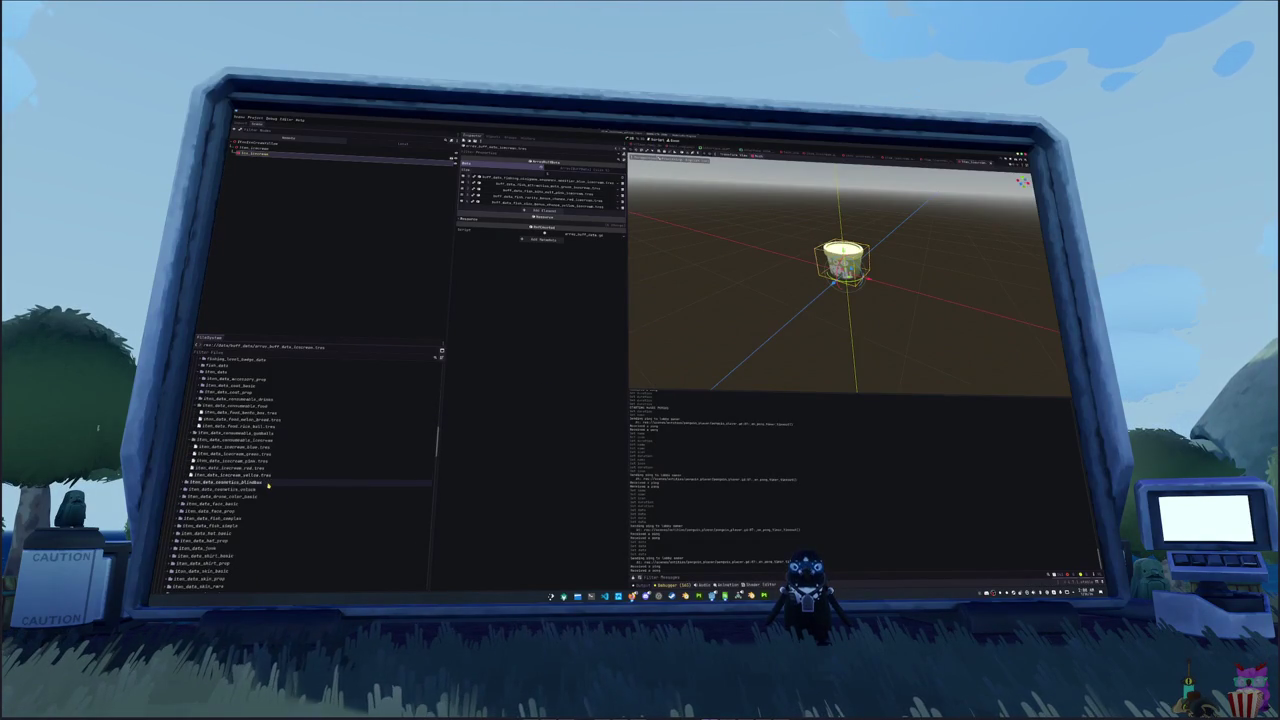
scroll(260, 478, "down", 5)
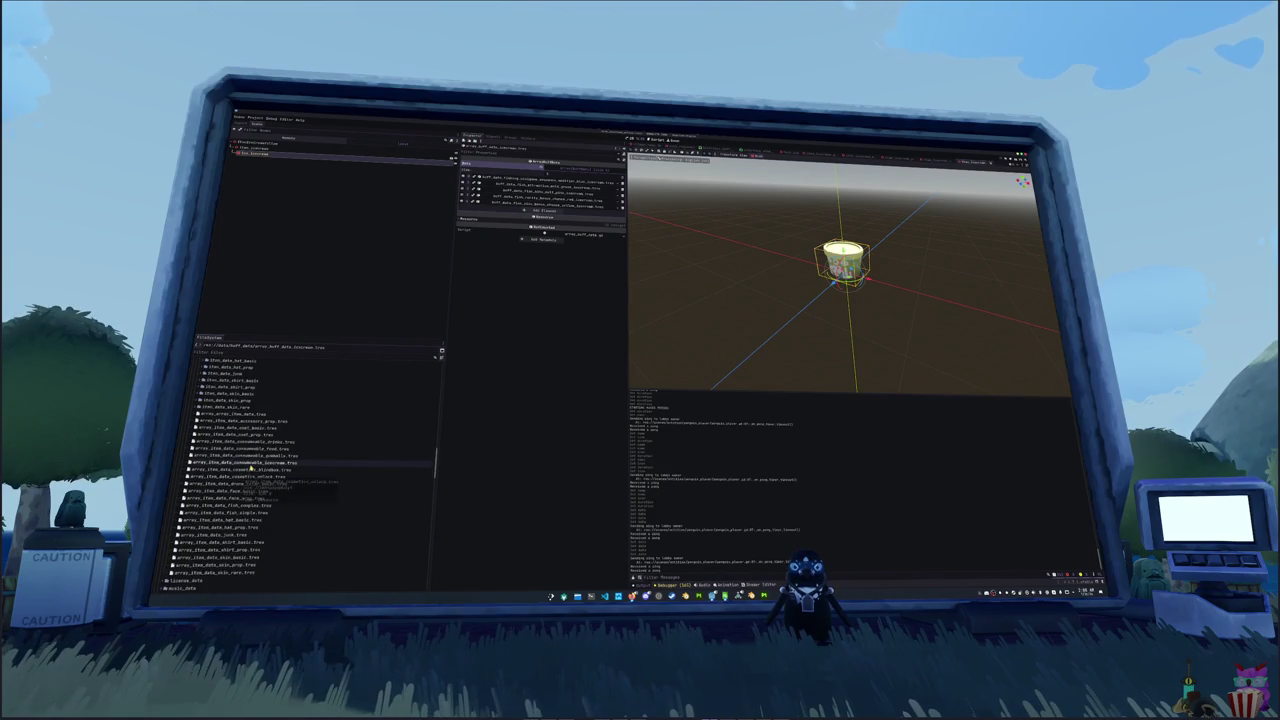
left_click(245, 462)
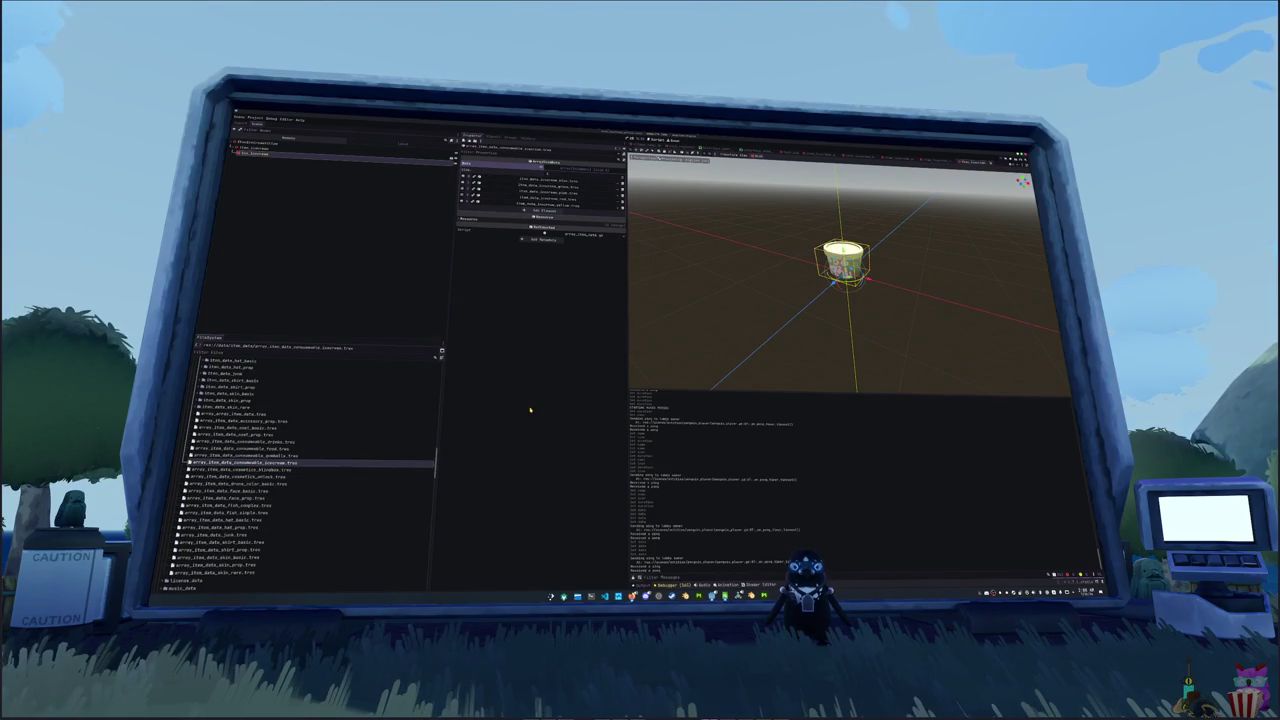
key("alt+Tab")
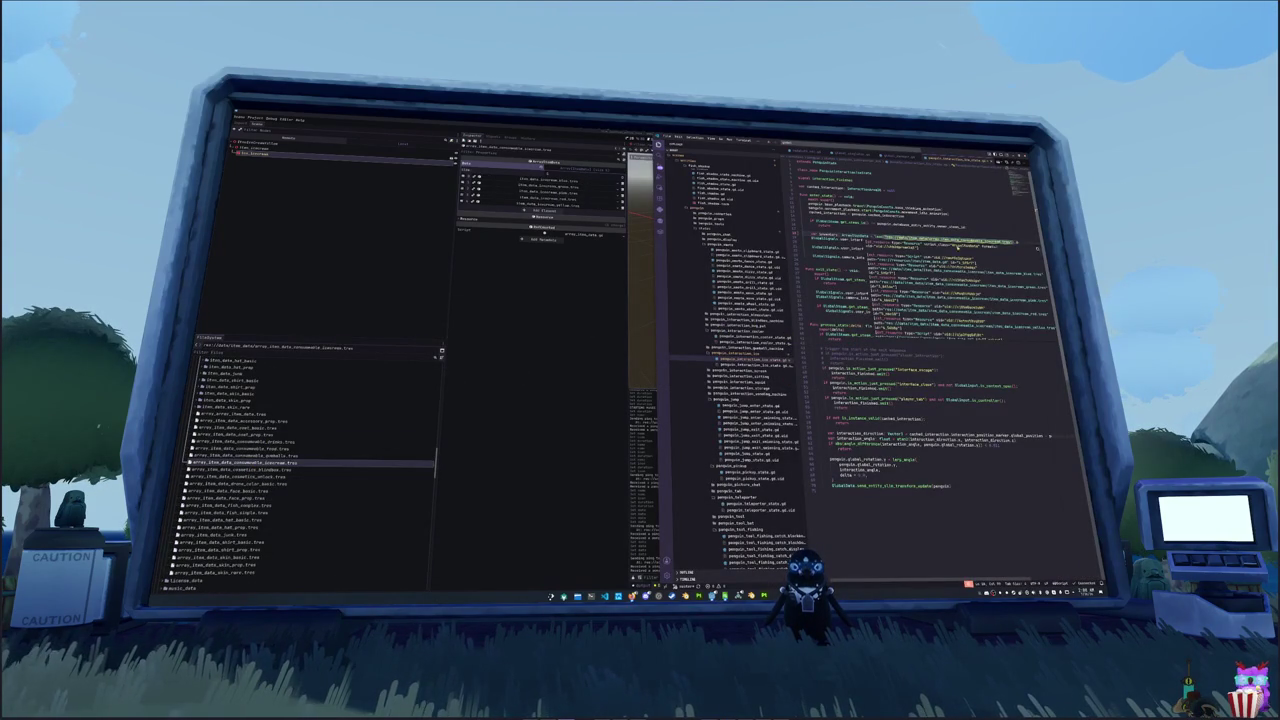
key("alt+Tab")
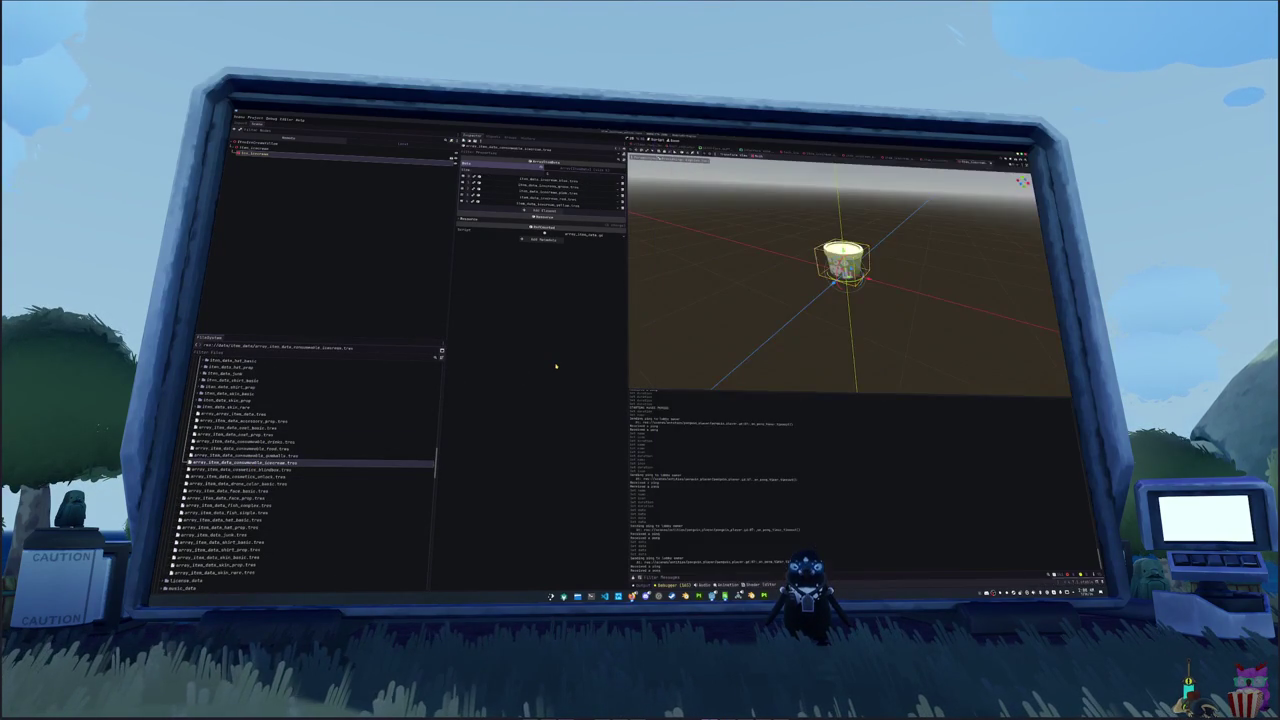
key("F5")
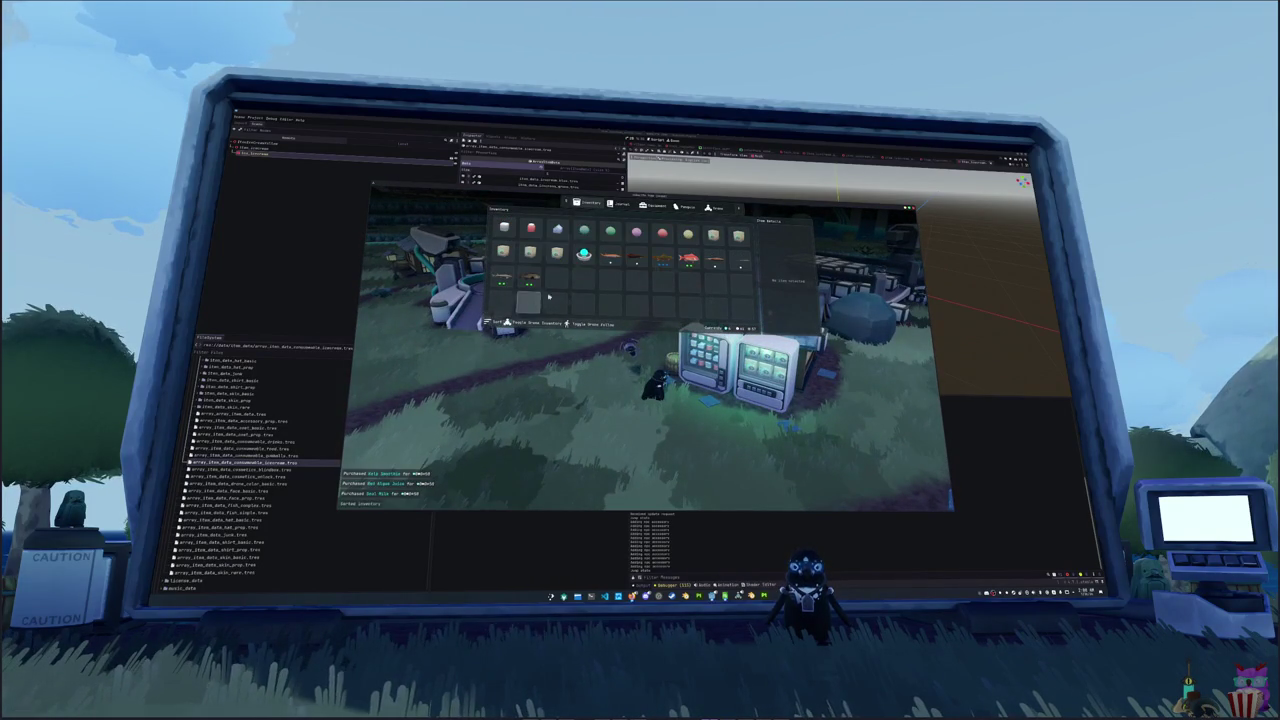
- Walk to the shop and buy the Yellow, Red, Pink, Green and Blue ice creams
key("Tab")
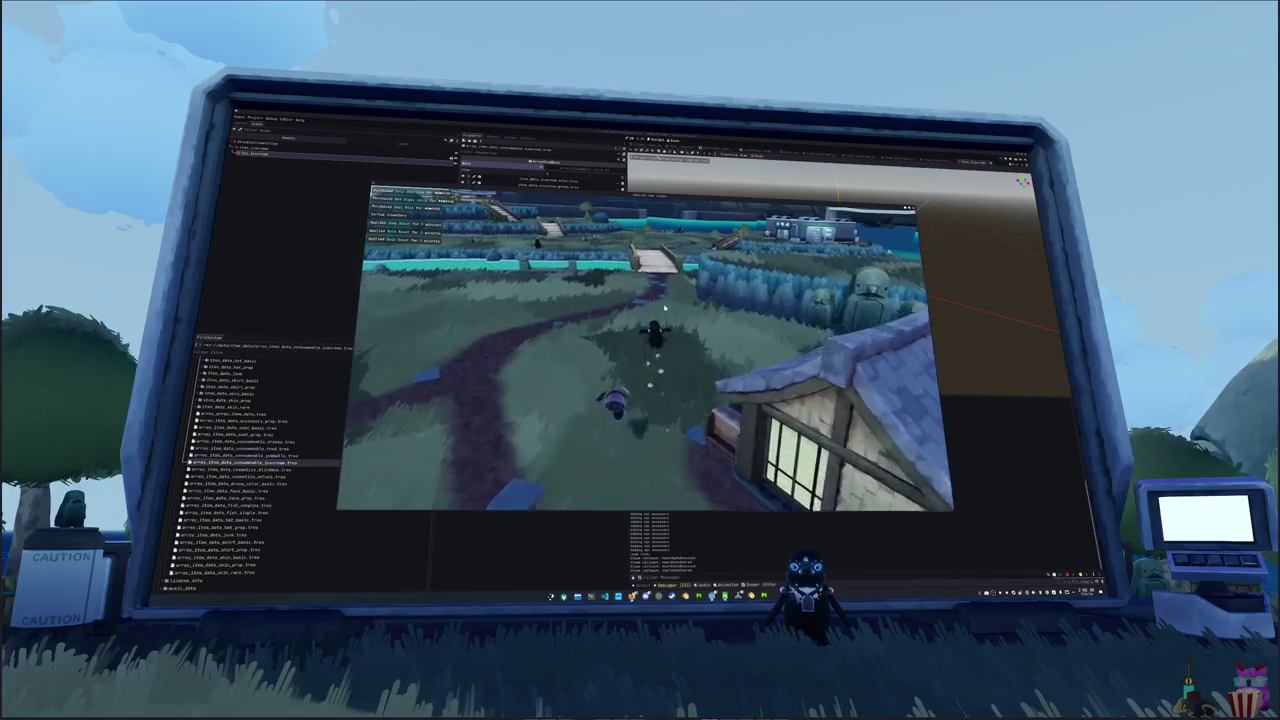
key("w")
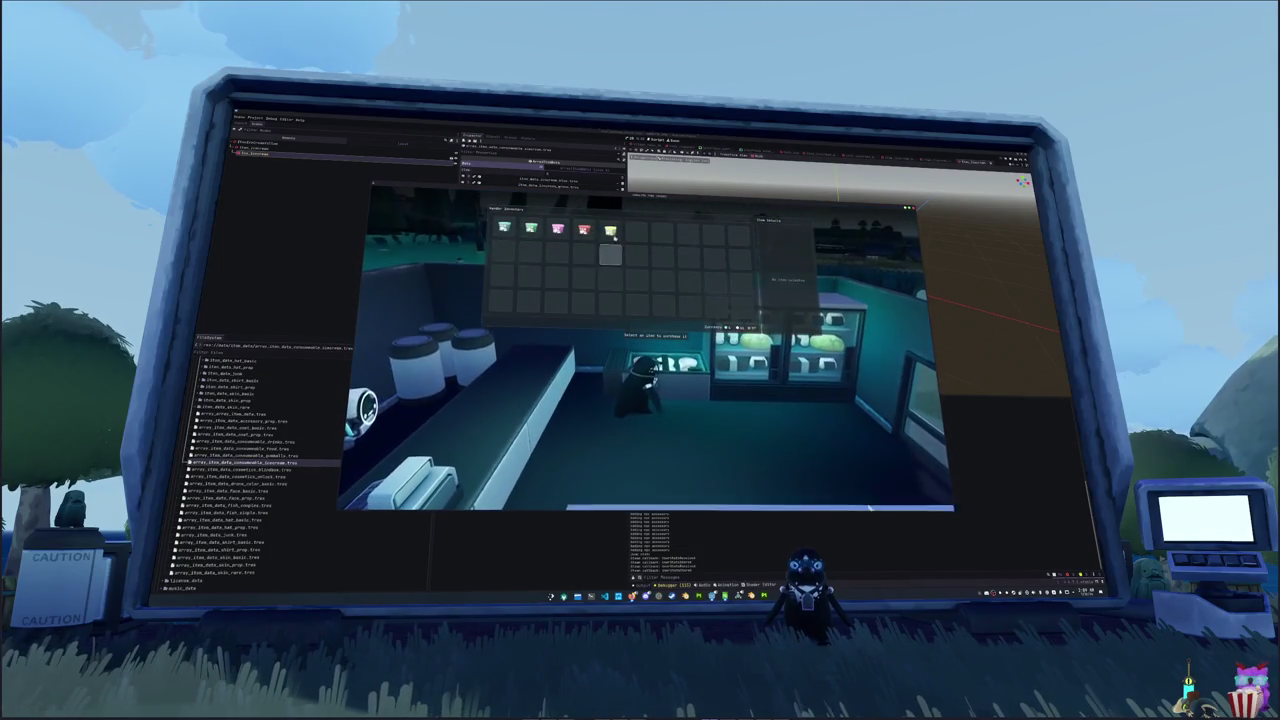
left_click(611, 231)
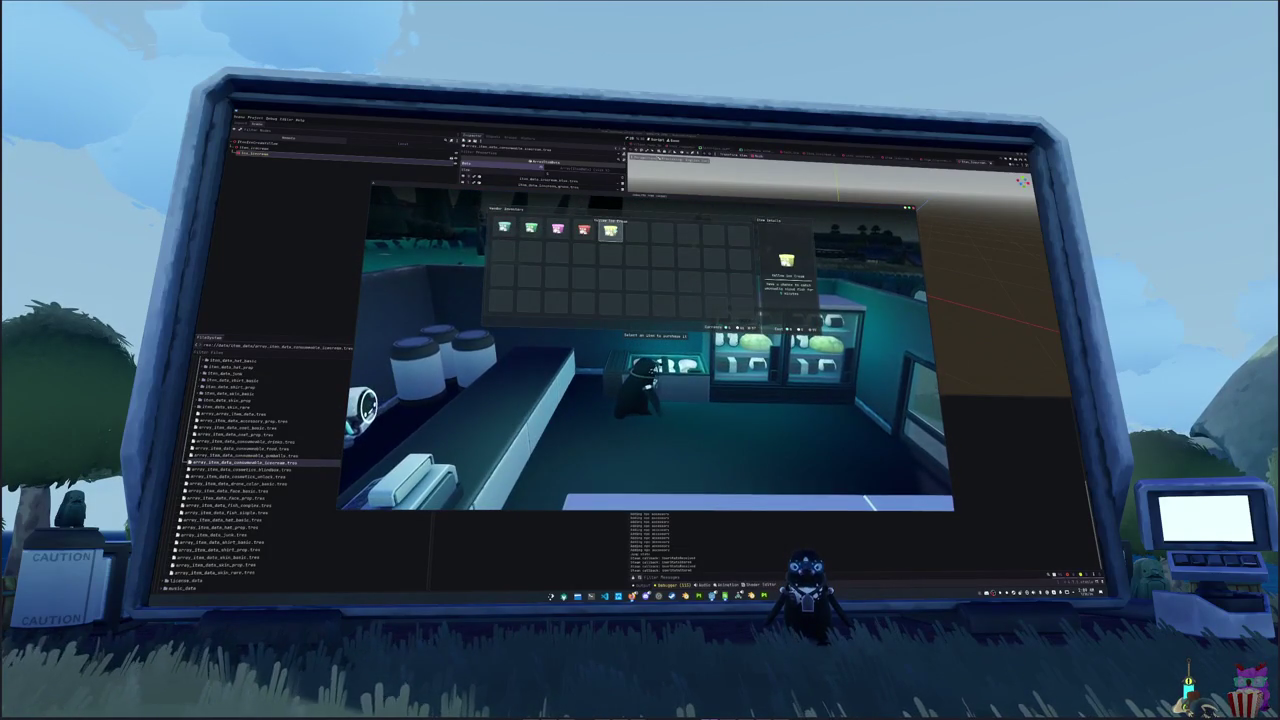
left_click(611, 231)
left_click(584, 231)
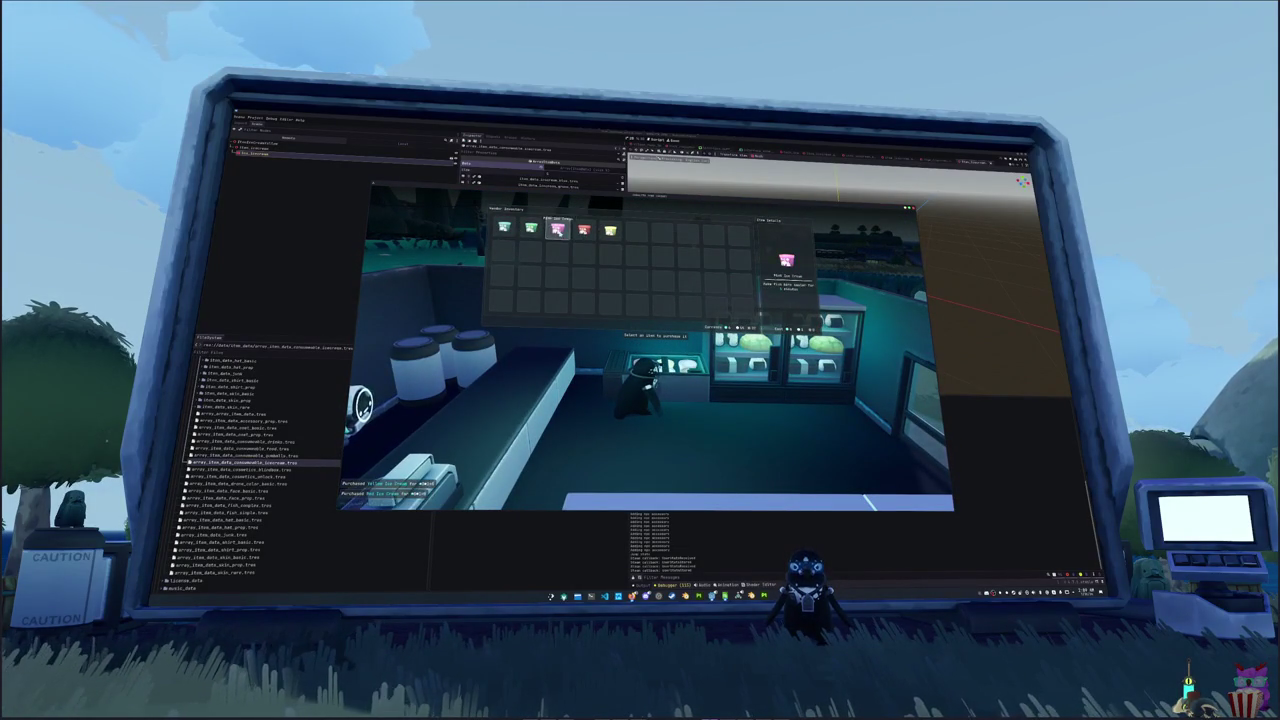
left_click(557, 231)
left_click(531, 231)
left_click(504, 228)
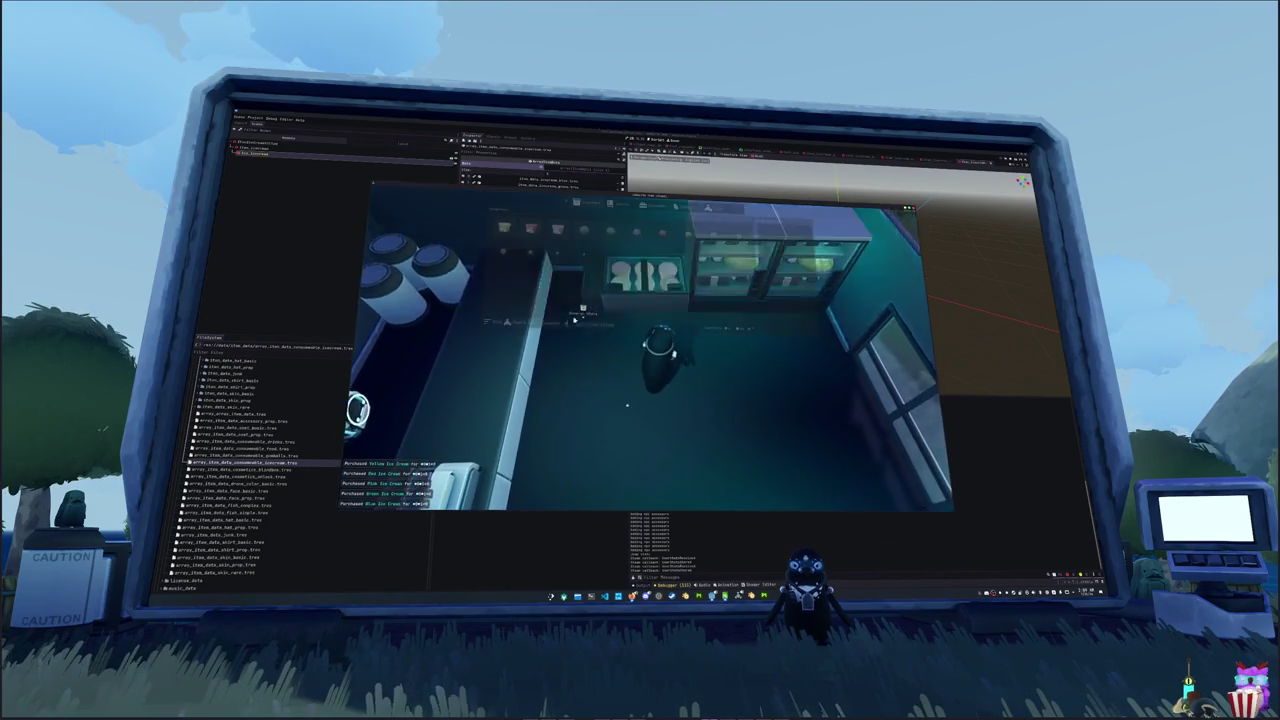
- Check the bought ice creams in the inventory, then stop the running game
key("i")
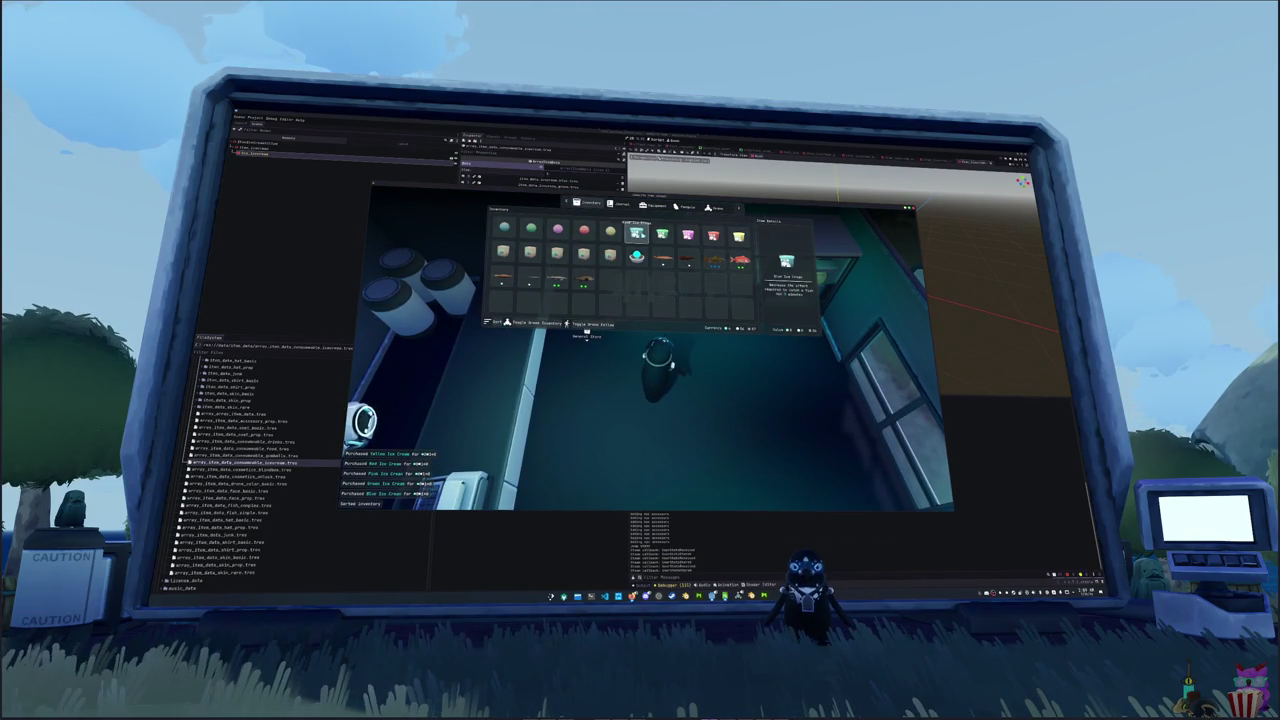
mouse_move(740, 238)
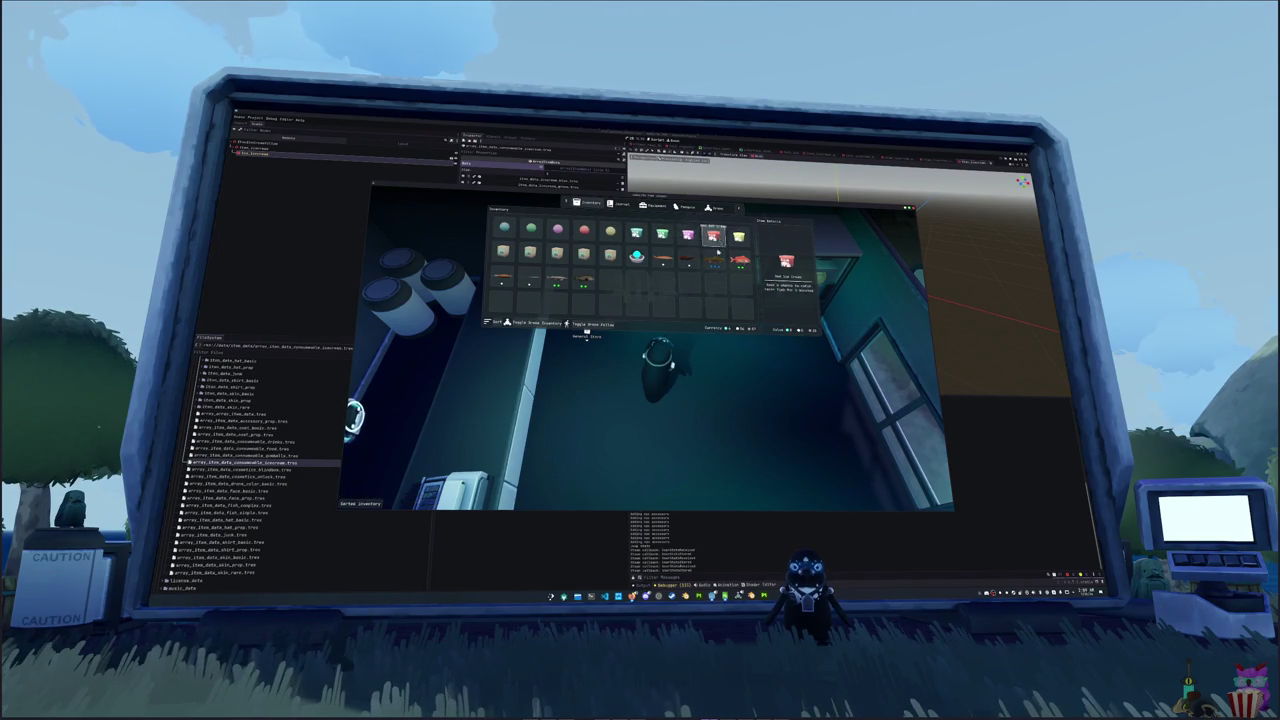
key("Escape")
key("F8")
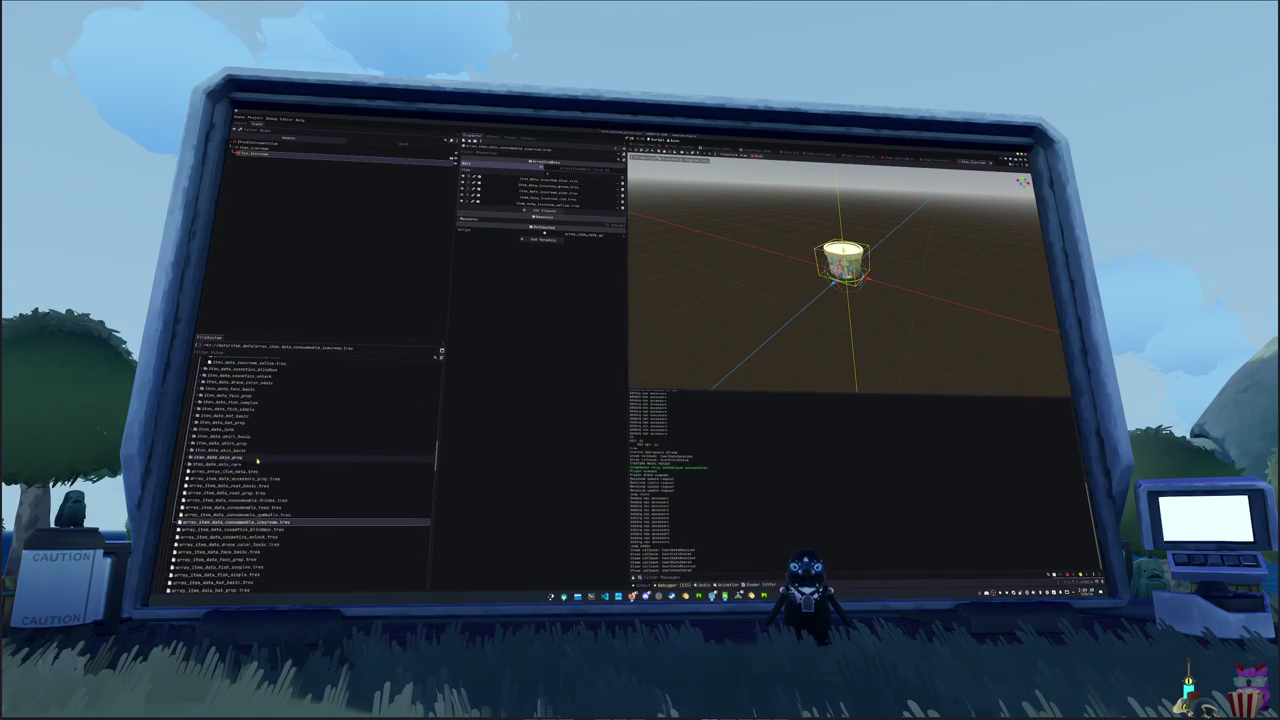
scroll(250, 450, "up", 5)
- Link icecream_blue.tres to the blue ice cream buff data via Quick Load
scroll(230, 461, "up", 5)
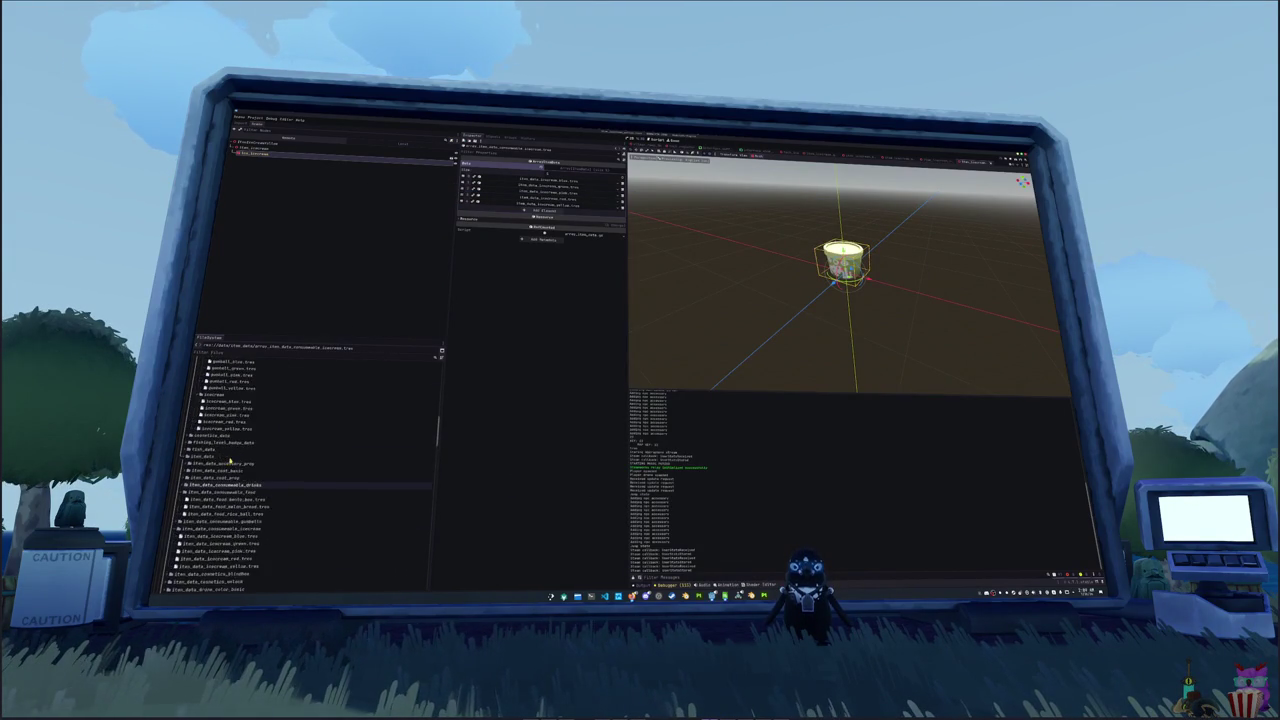
left_click(228, 458)
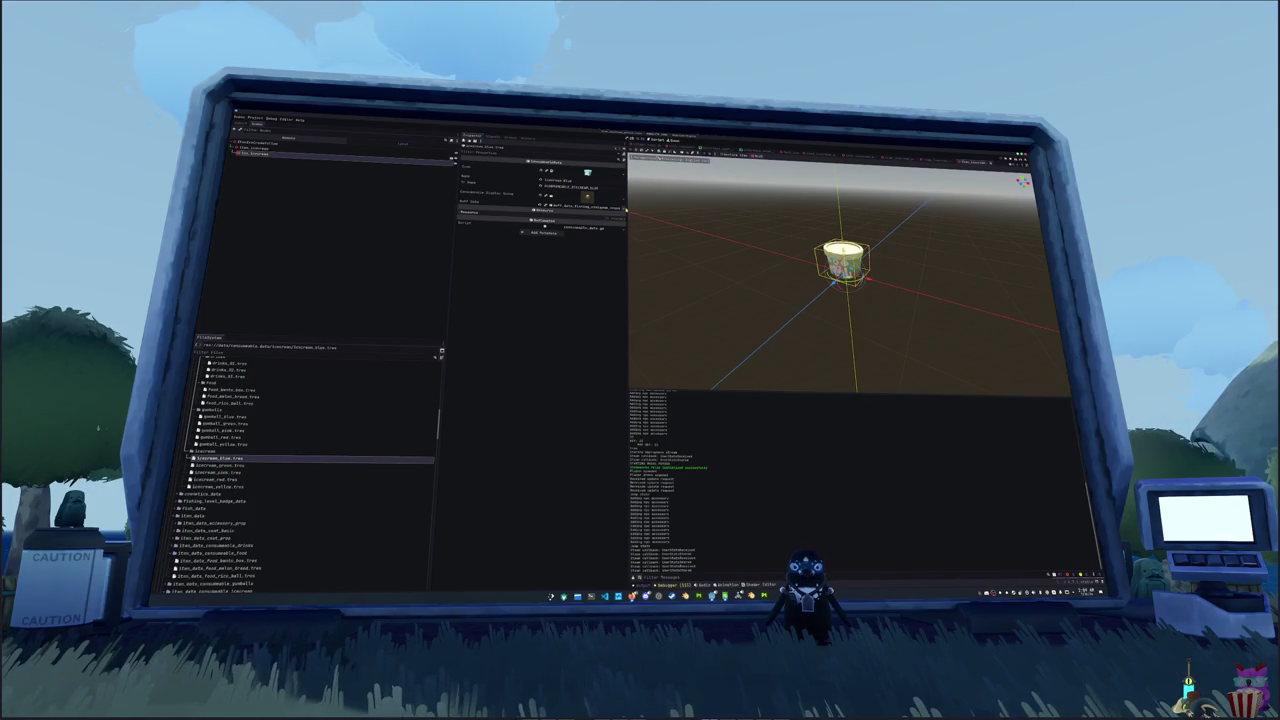
left_click(622, 208)
left_click(590, 234)
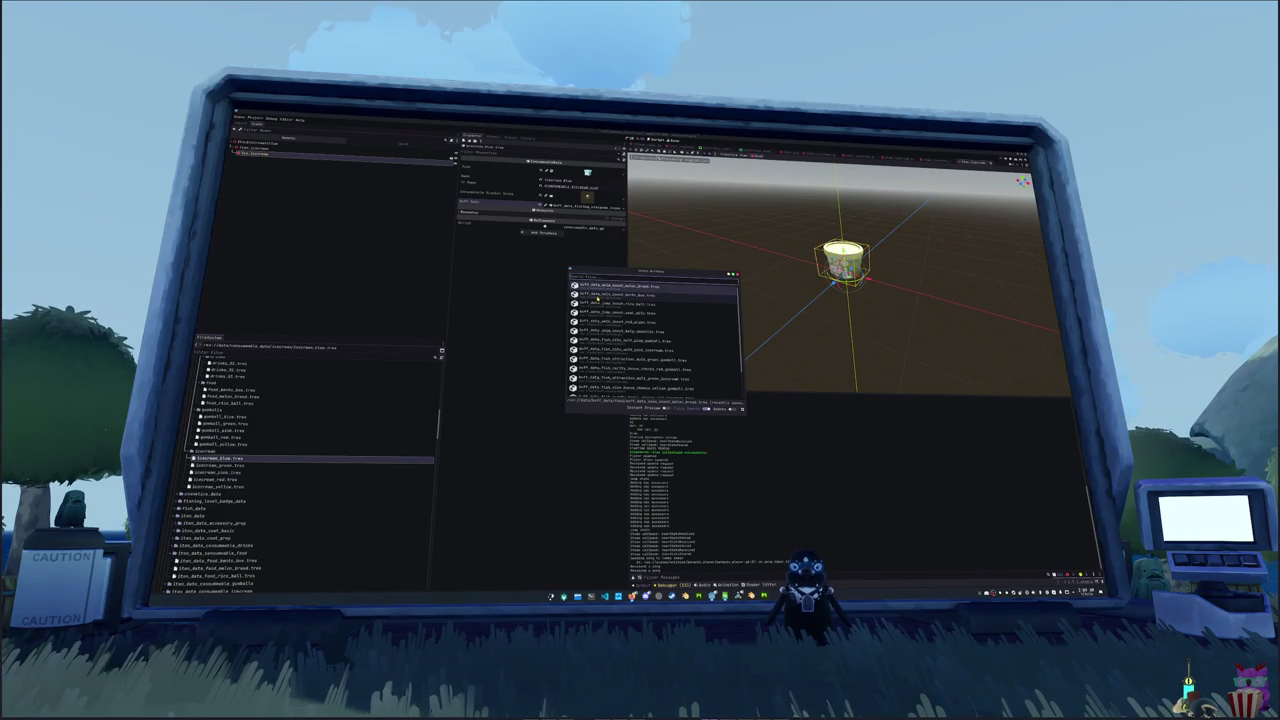
type("blue")
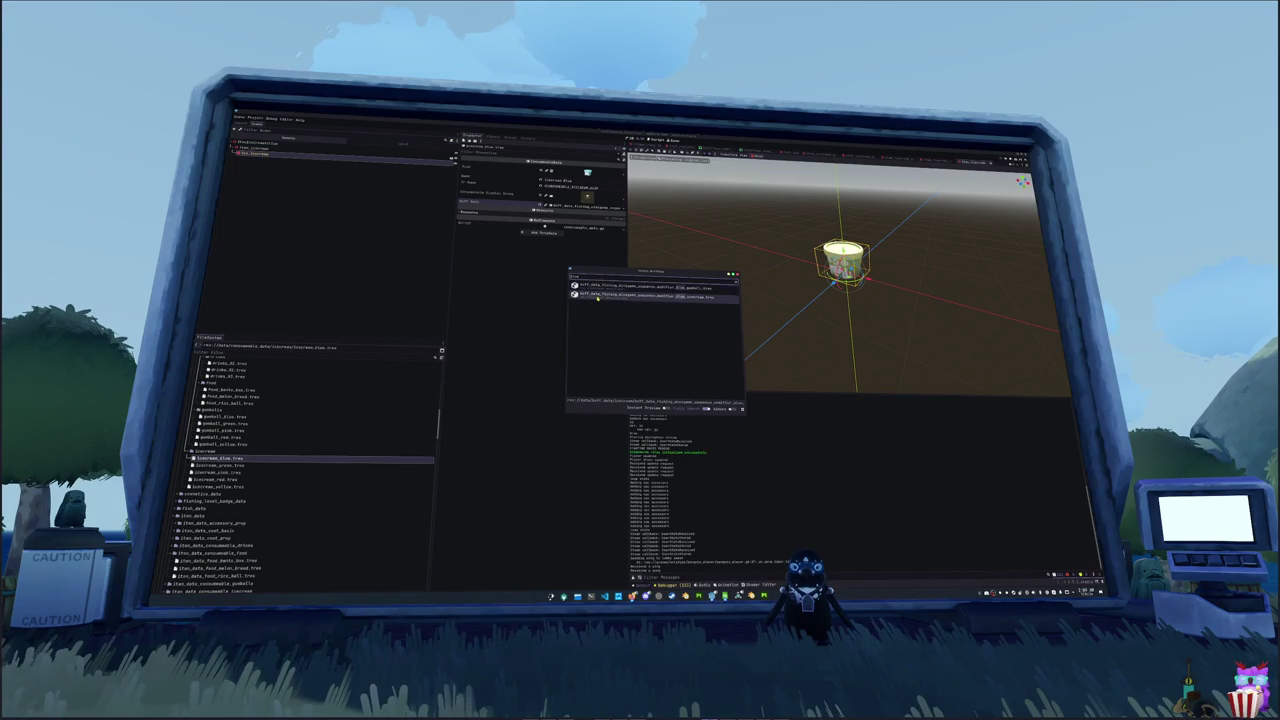
double_click(597, 297)
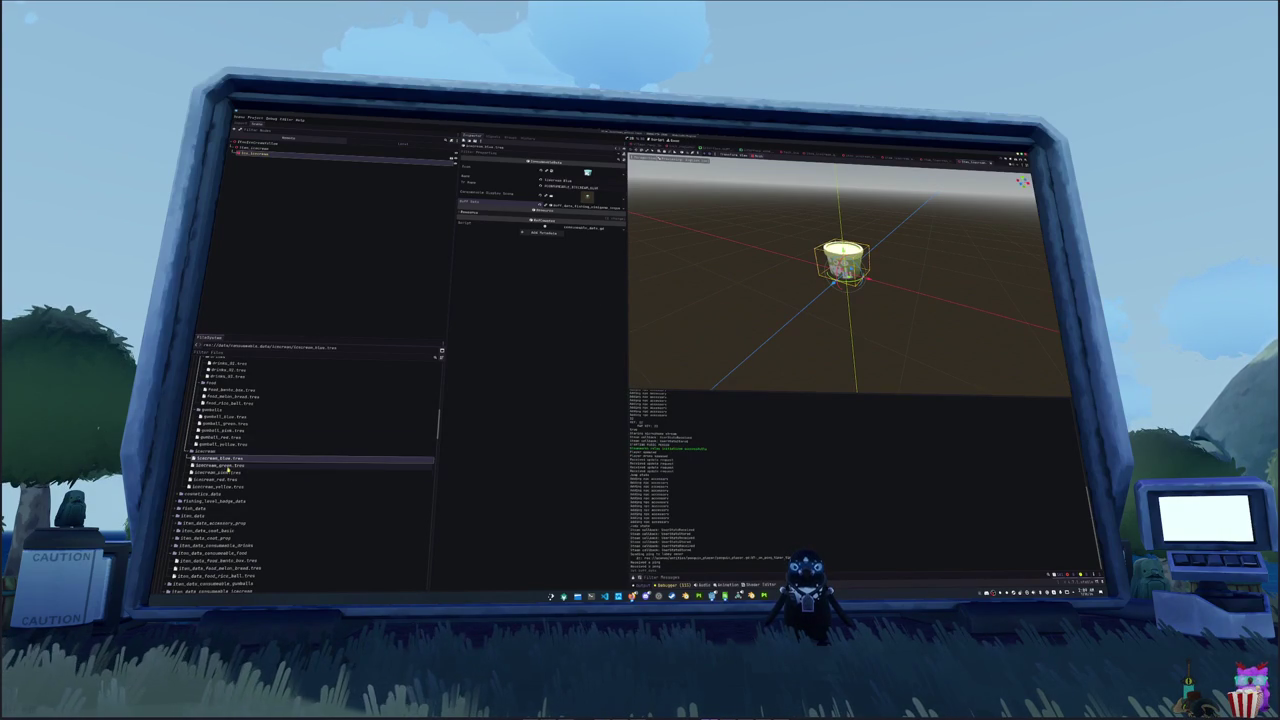
- Link icecream_green.tres to the green ice cream buff data via Quick Load
key("Down")
left_click(623, 205)
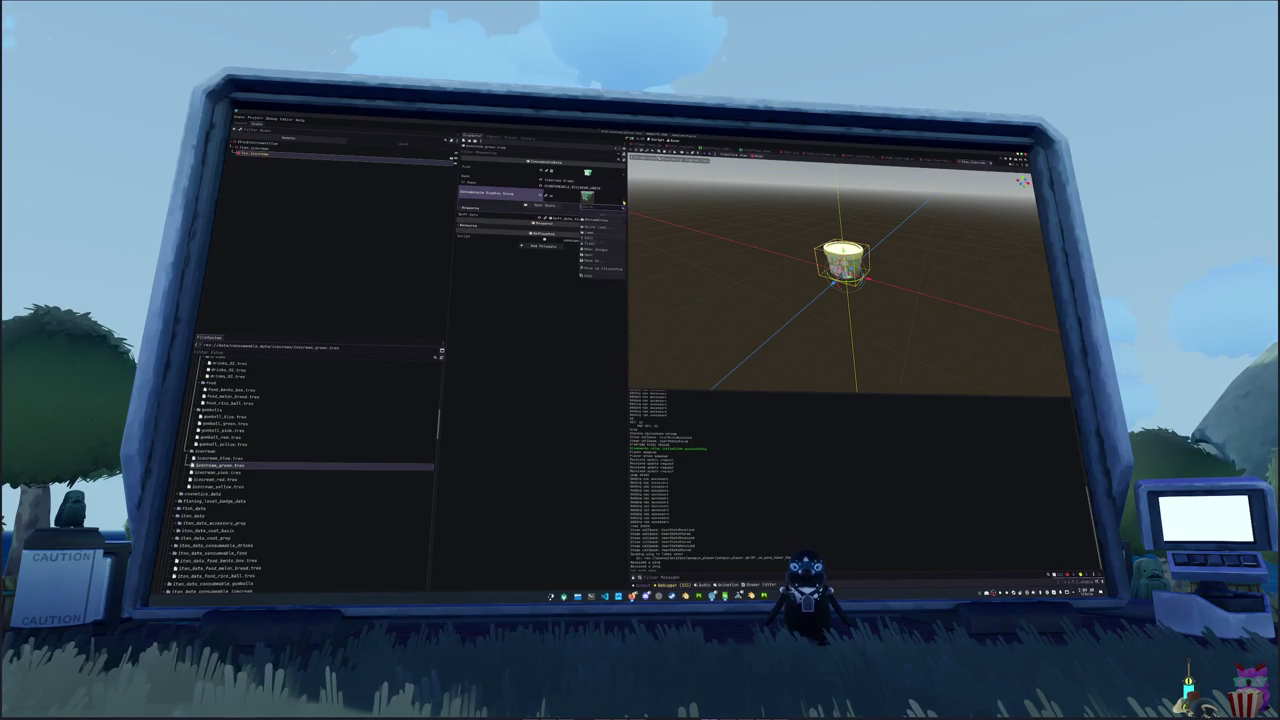
left_click(613, 228)
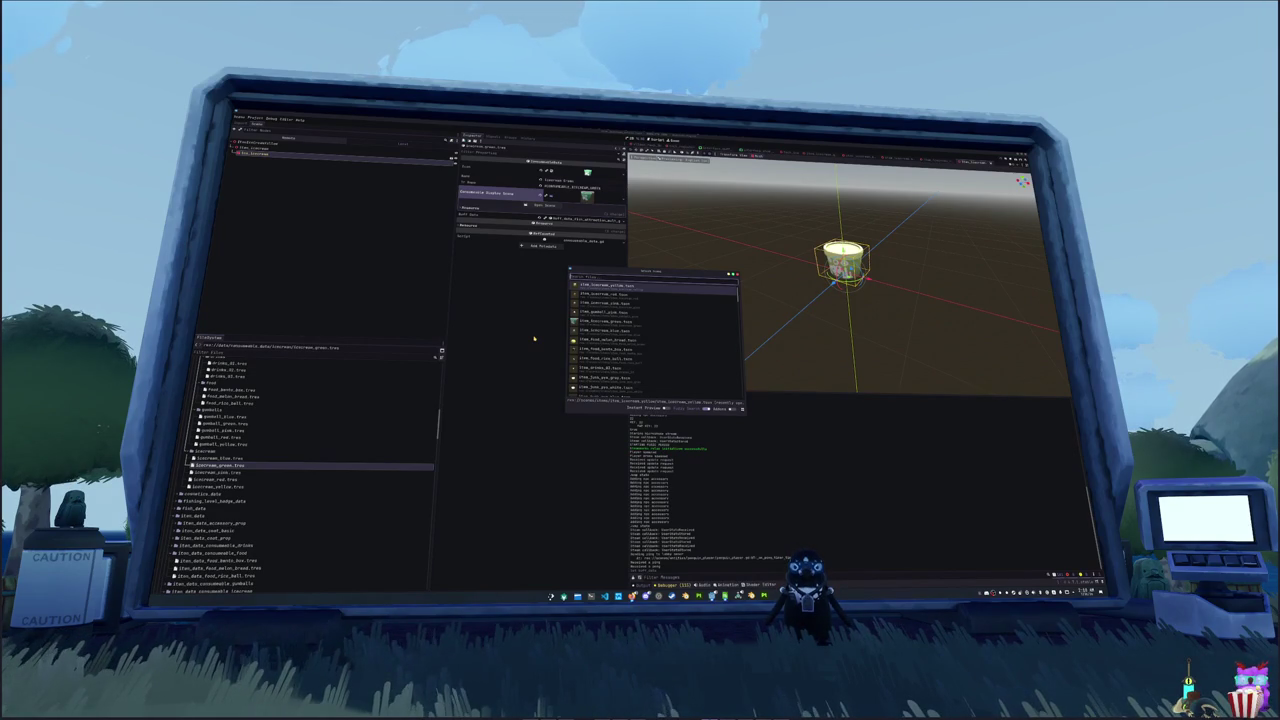
type("green")
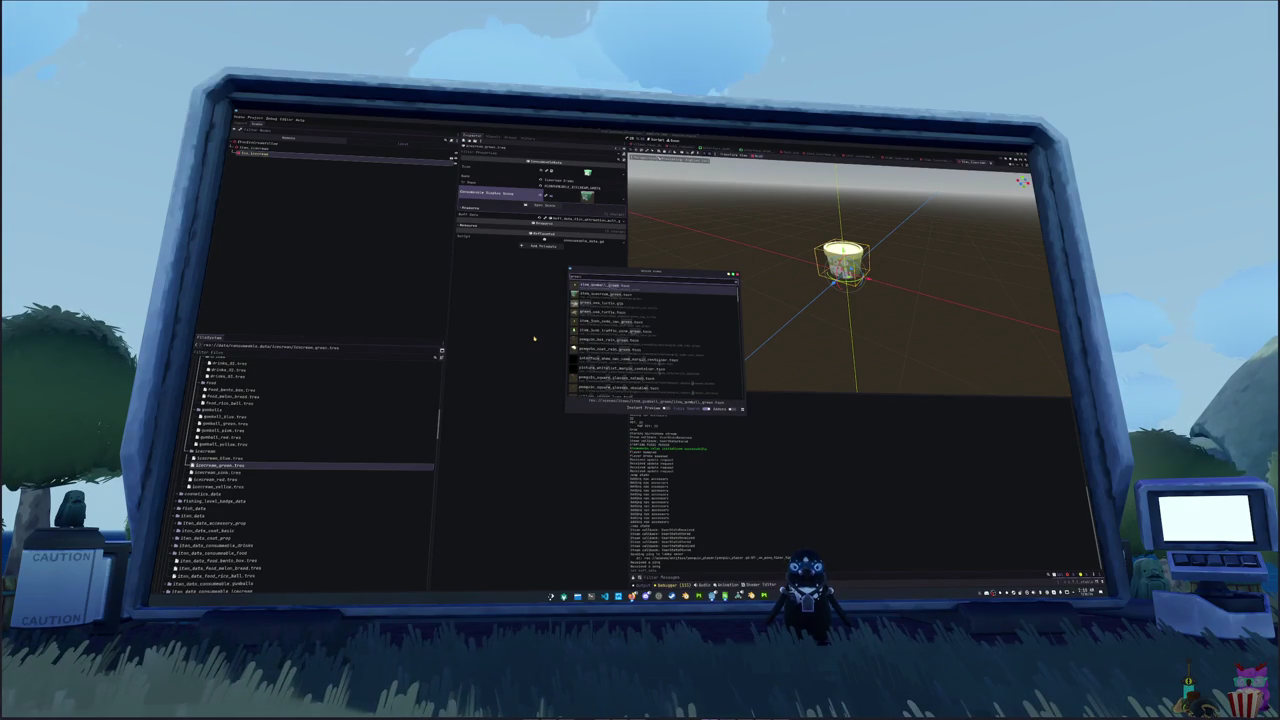
key("Return")
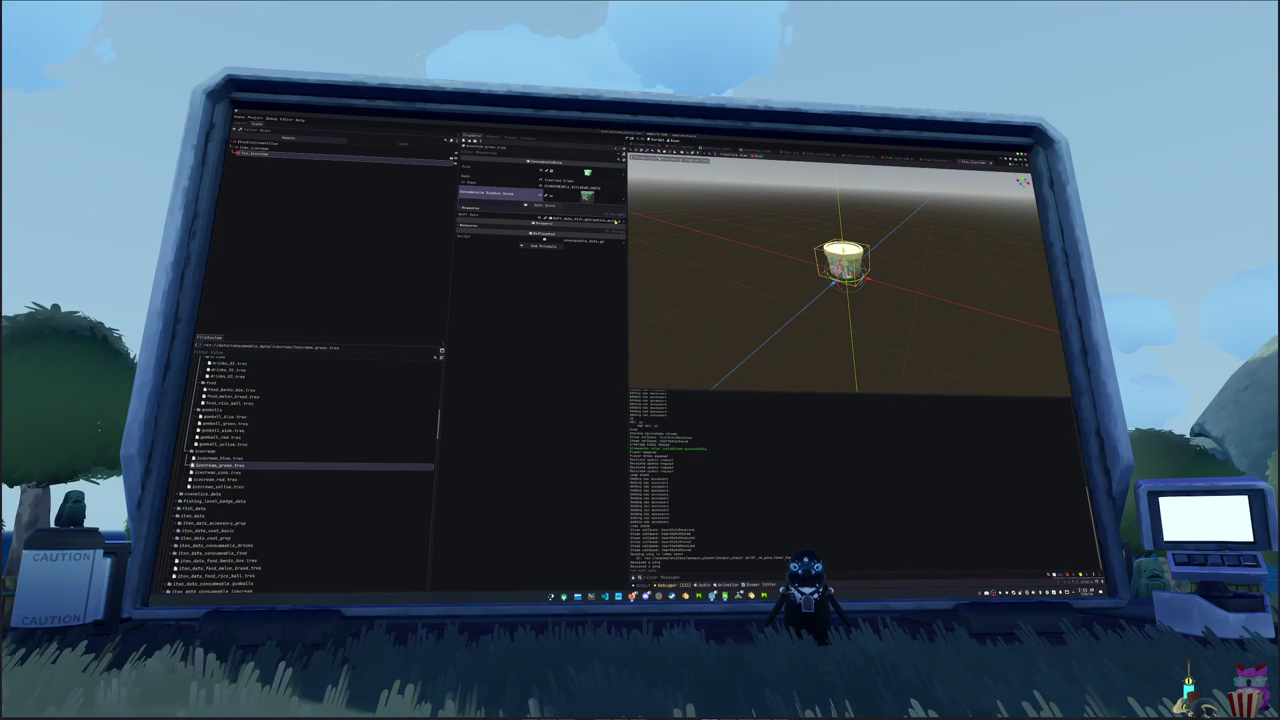
left_click(621, 222)
left_click(606, 245)
type("green")
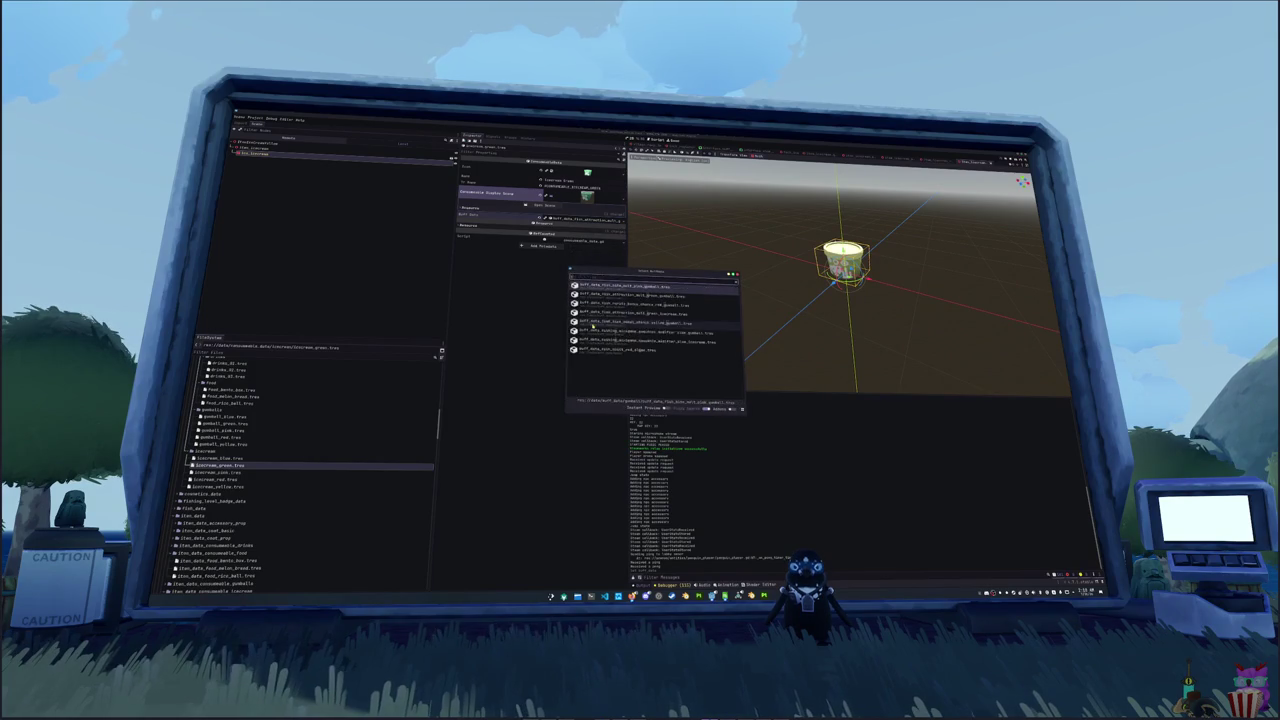
key("Return")
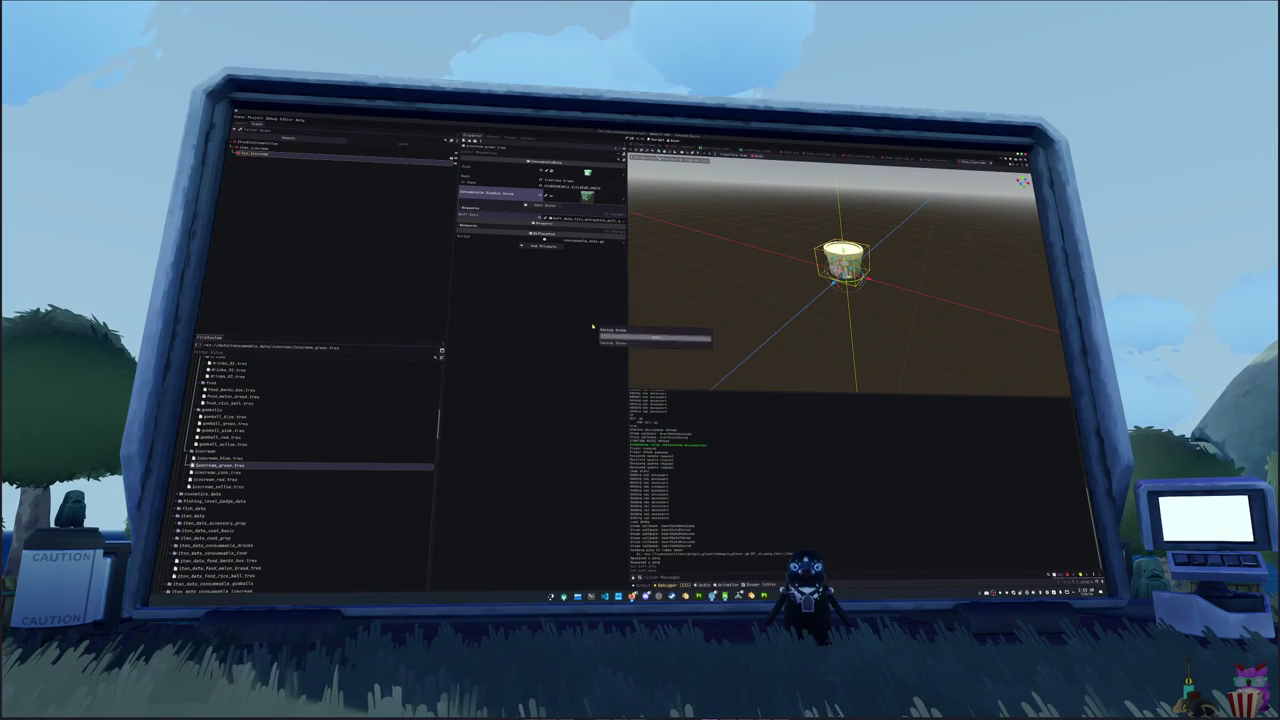
left_click(270, 472)
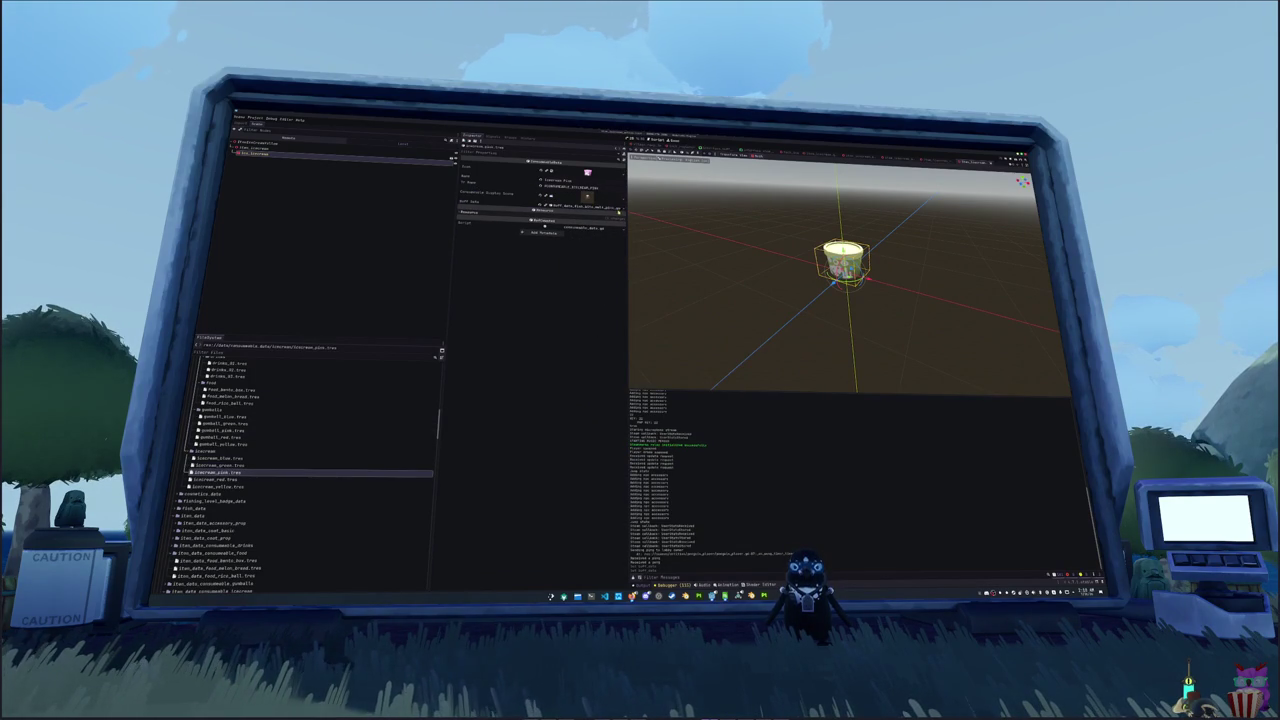
left_click(623, 209)
- Bring up the Quick Load list of buff data files for the pink ice cream's Buff Data
left_click(598, 231)
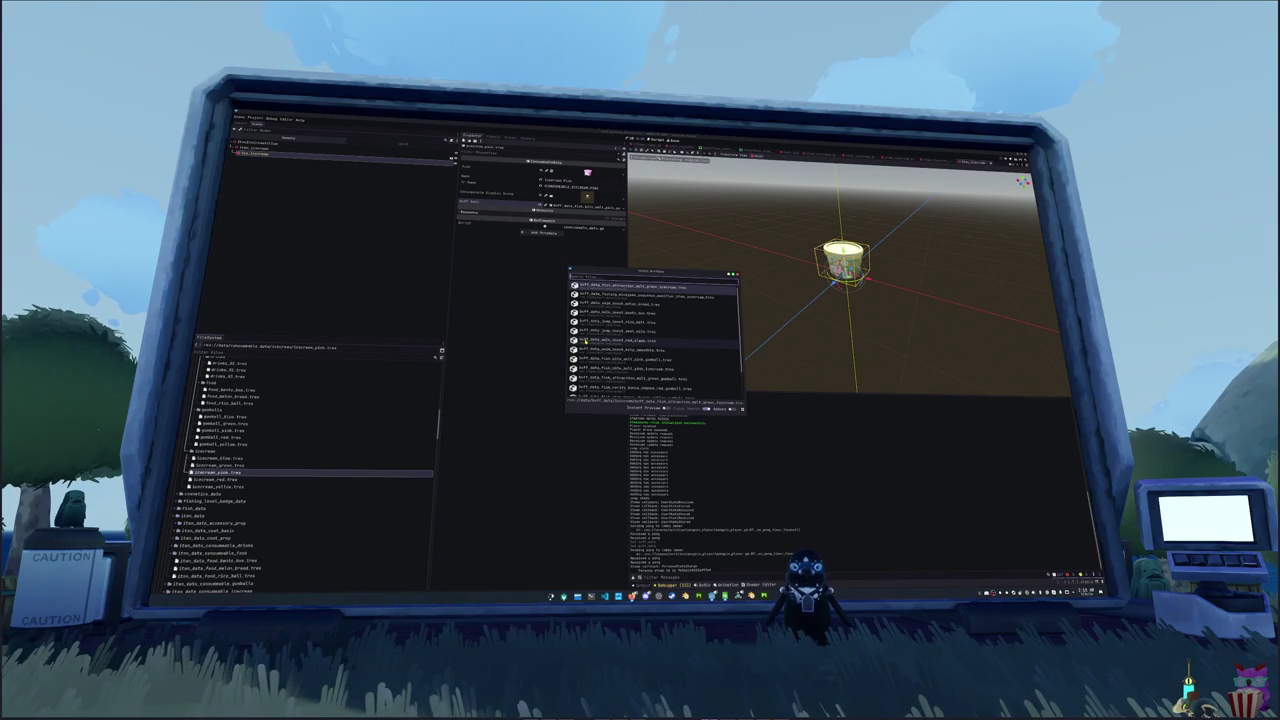
- Assign the zoho buff to the pink ice cream and the '100' buff to the red one
type("zoho")
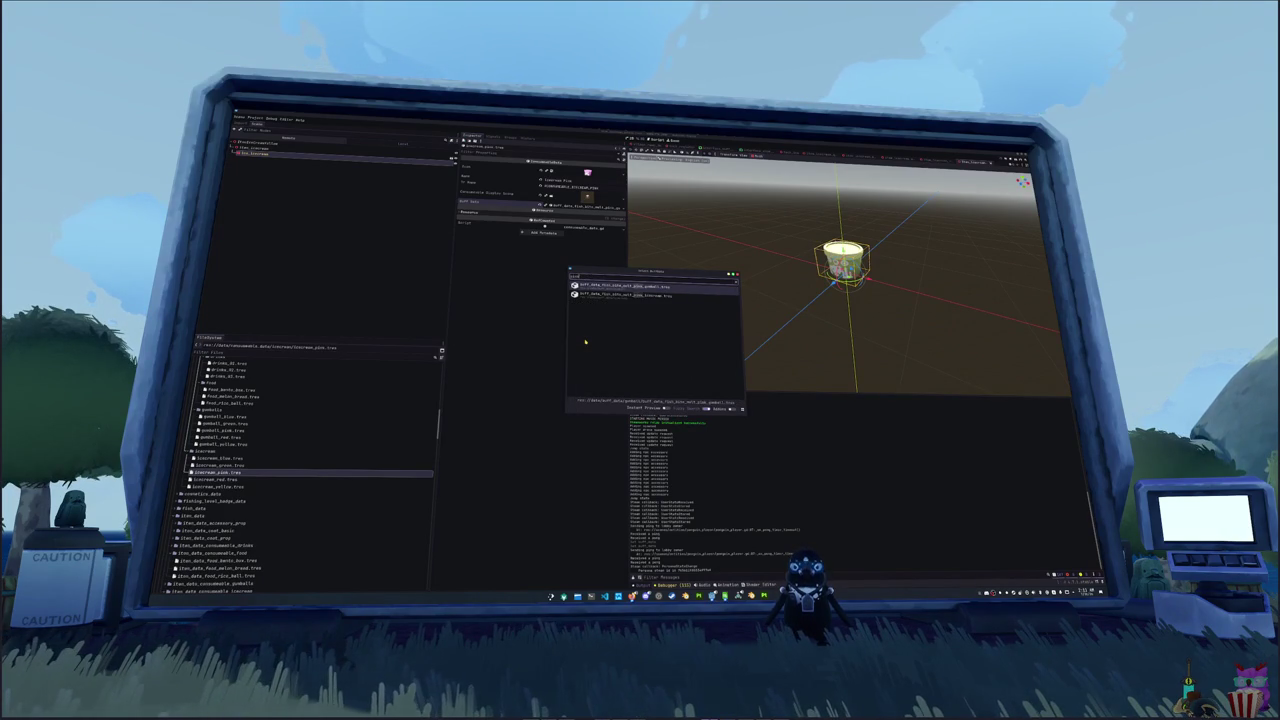
double_click(610, 294)
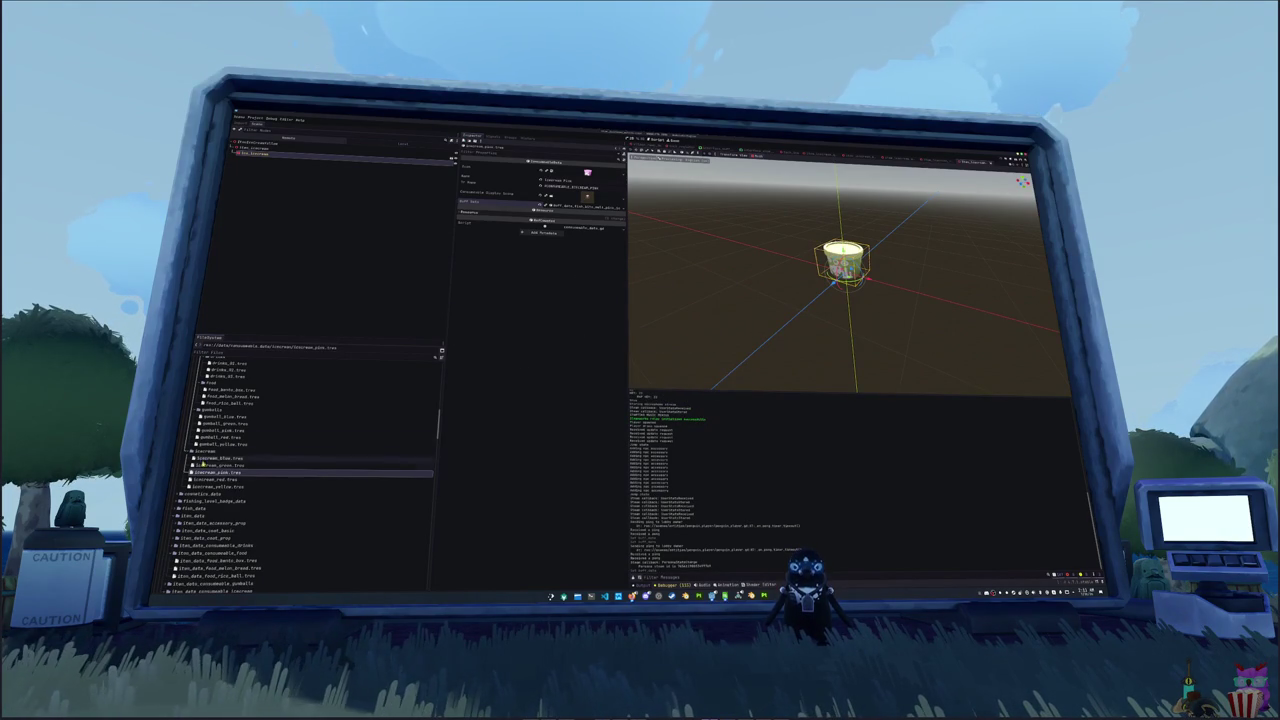
left_click(213, 479)
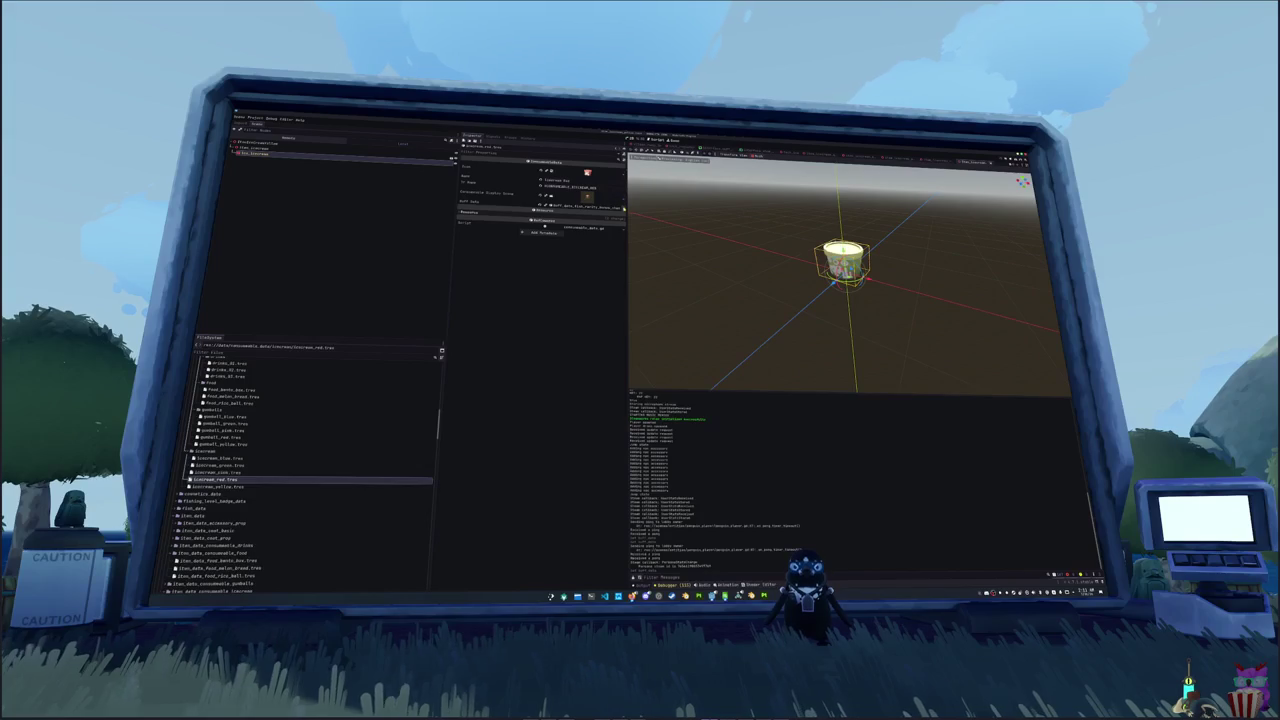
left_click(621, 211)
left_click(585, 233)
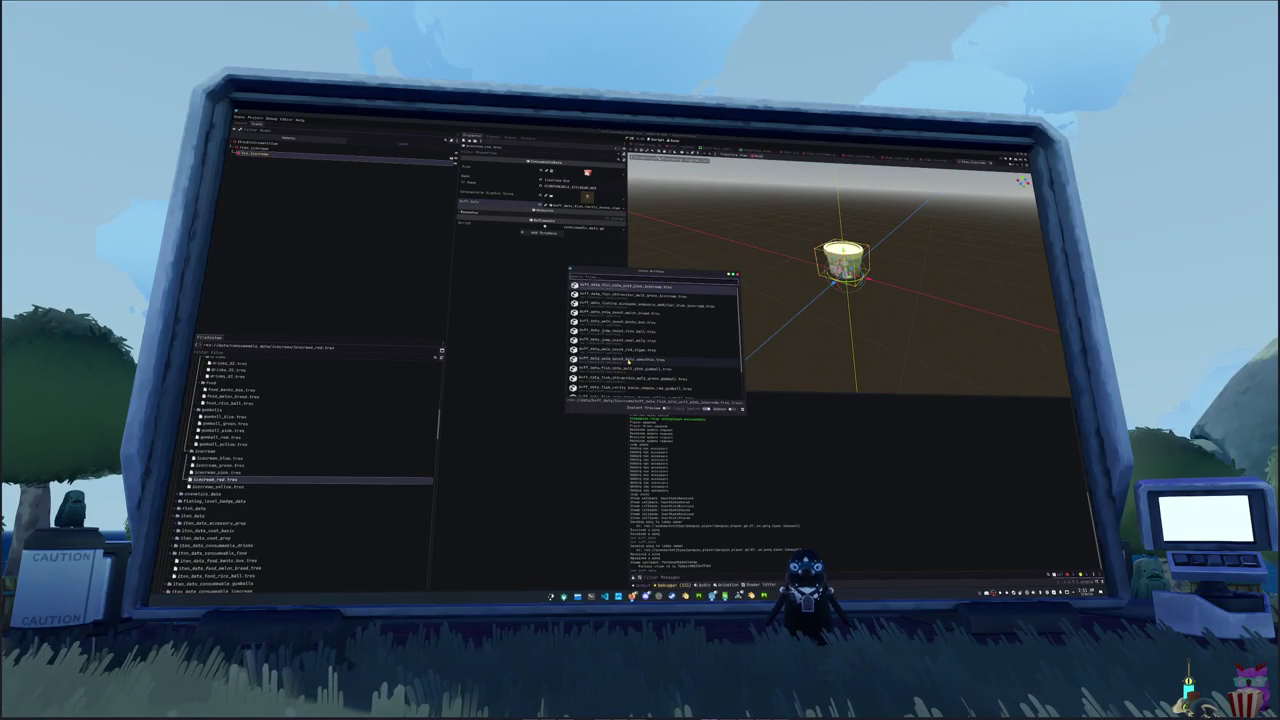
type("100")
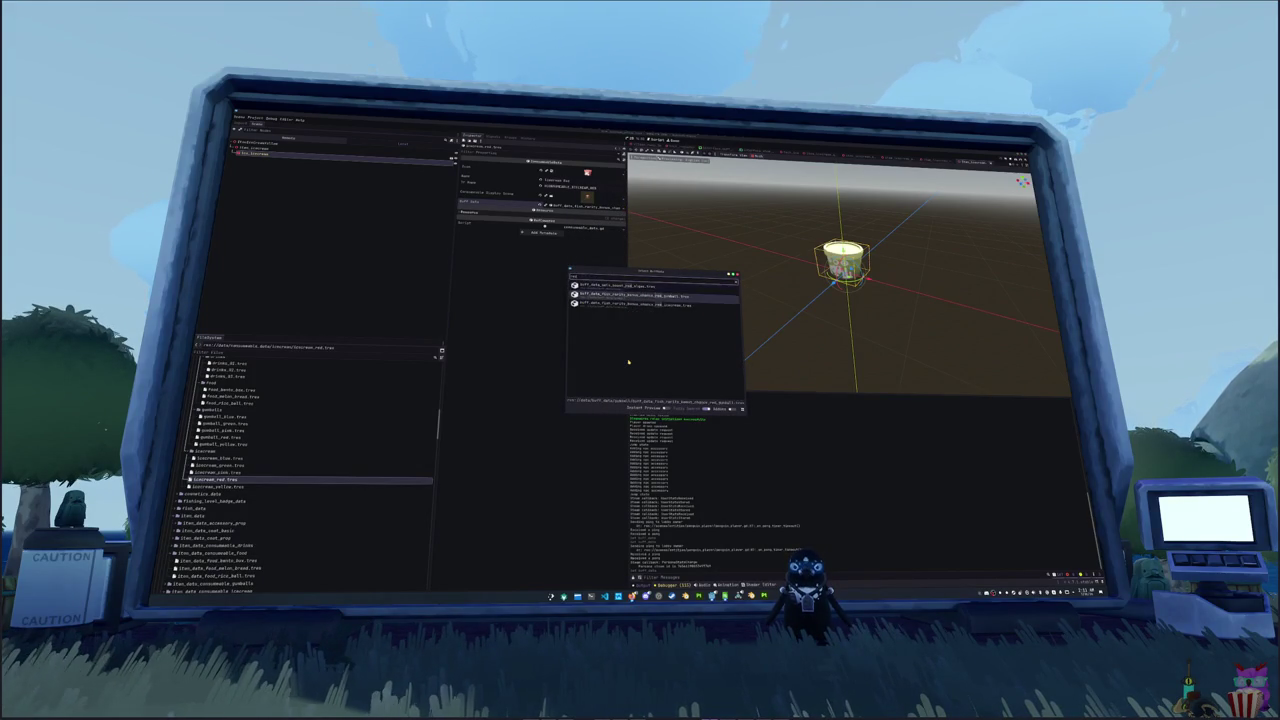
key("Return")
- Assign the stamina buff to the yellow ice cream and launch the game
left_click(215, 486)
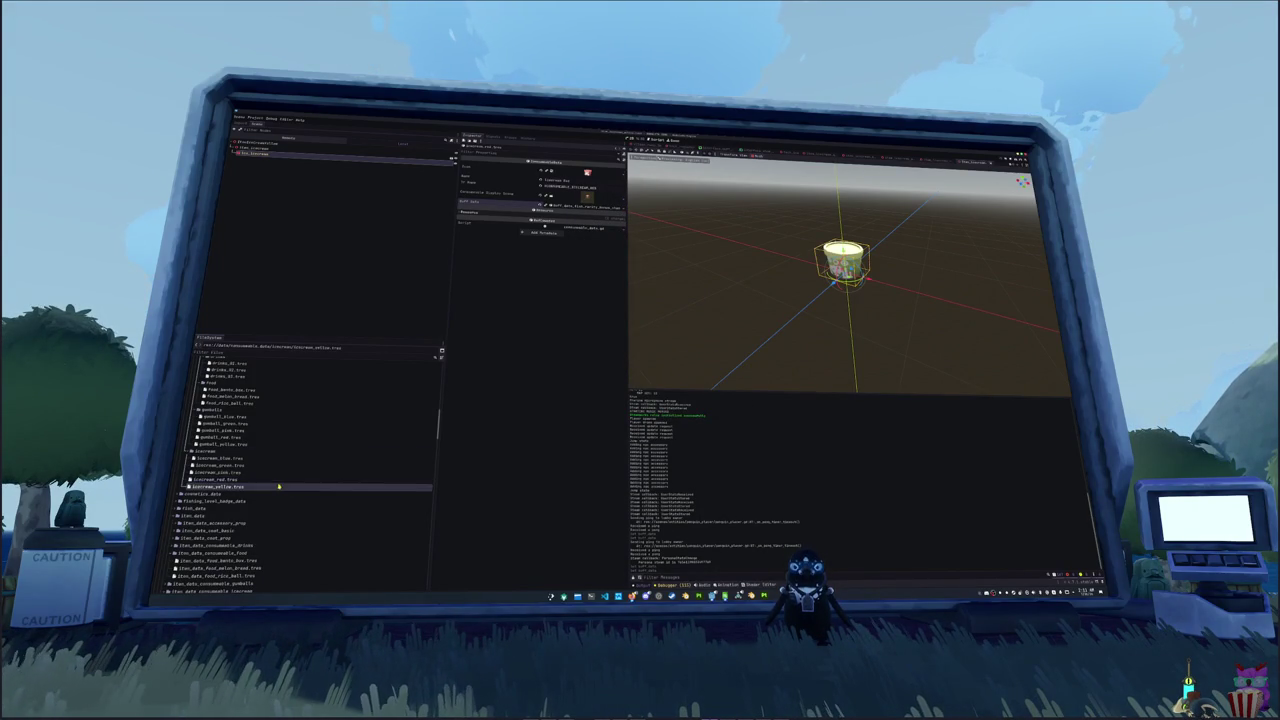
left_click(622, 204)
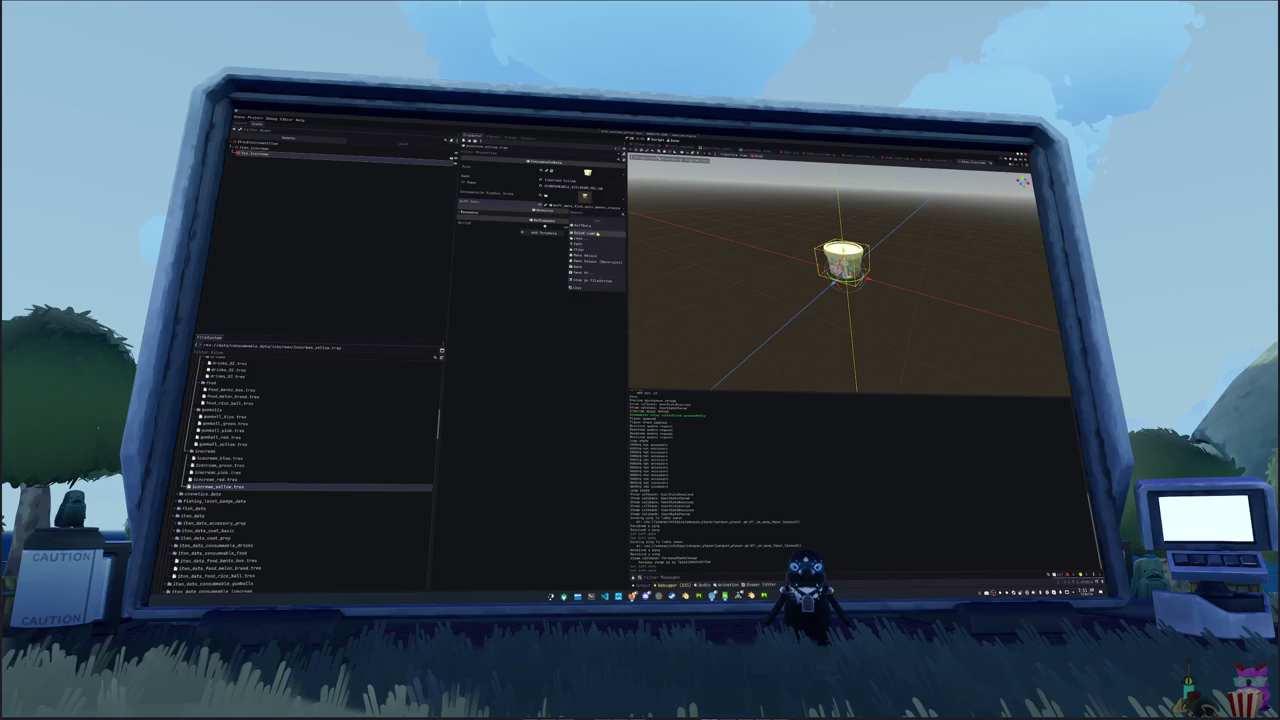
left_click(585, 233)
type("stamina")
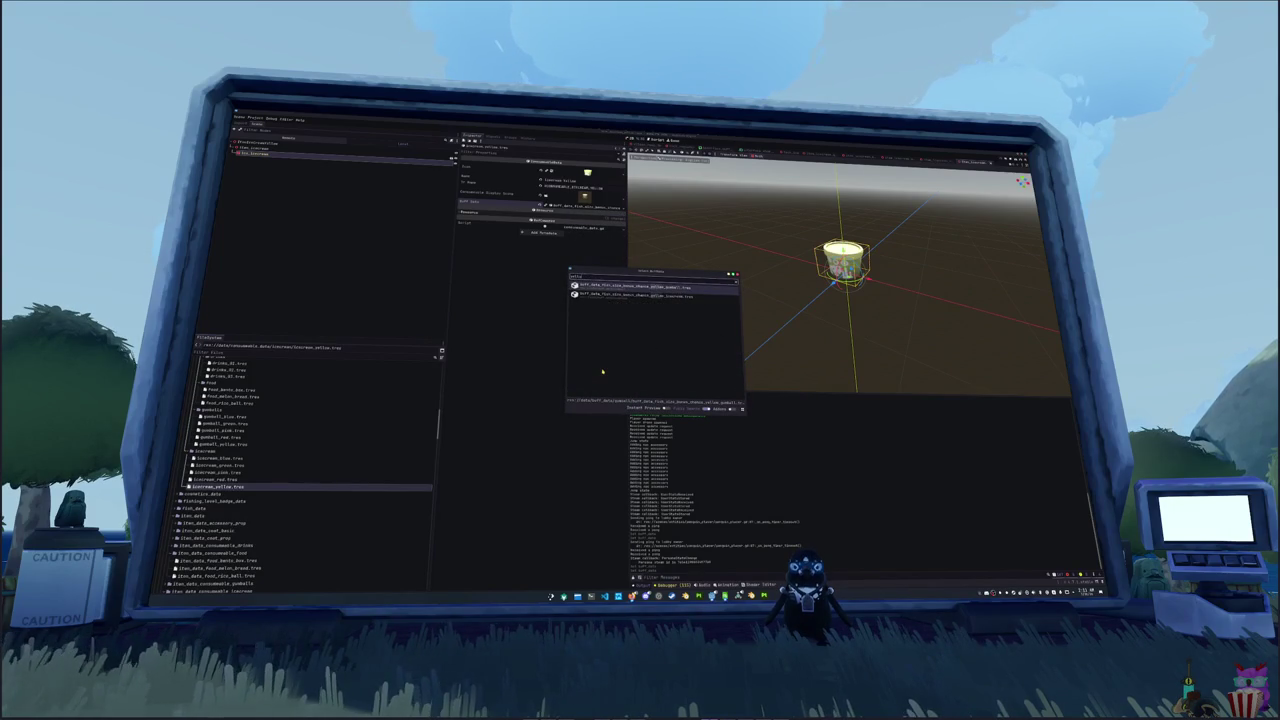
key("Return")
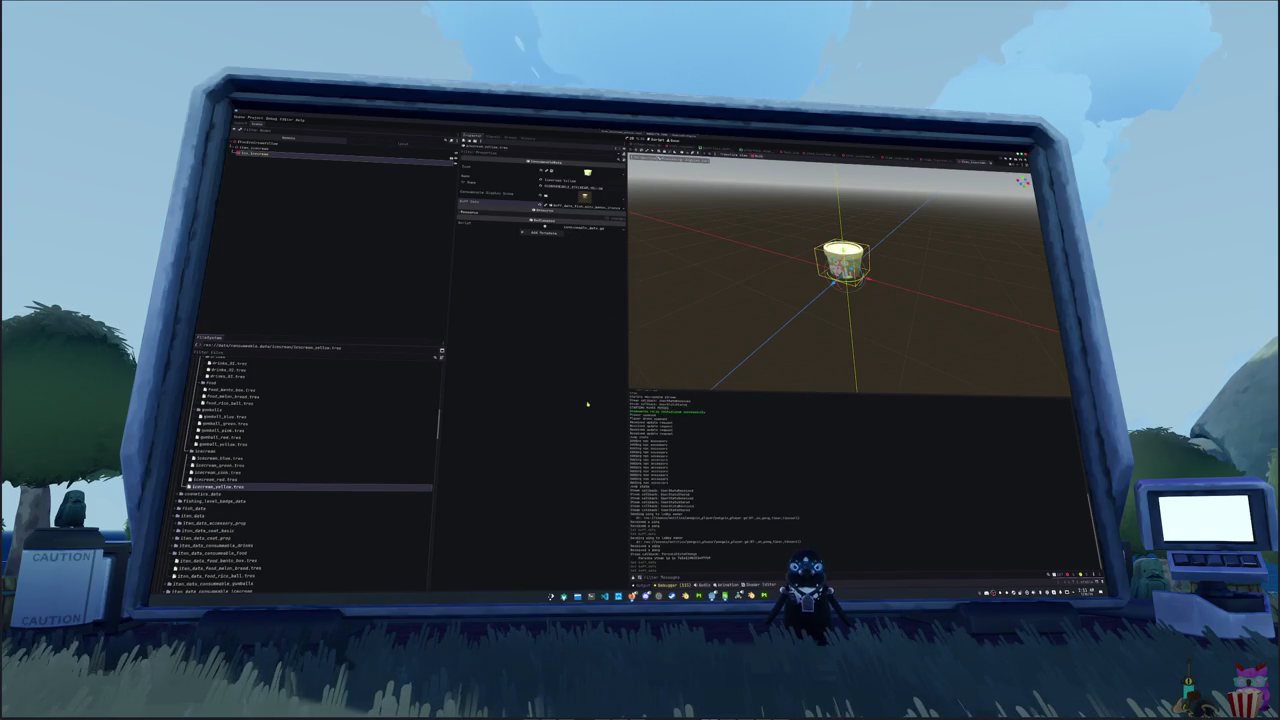
key("F5")
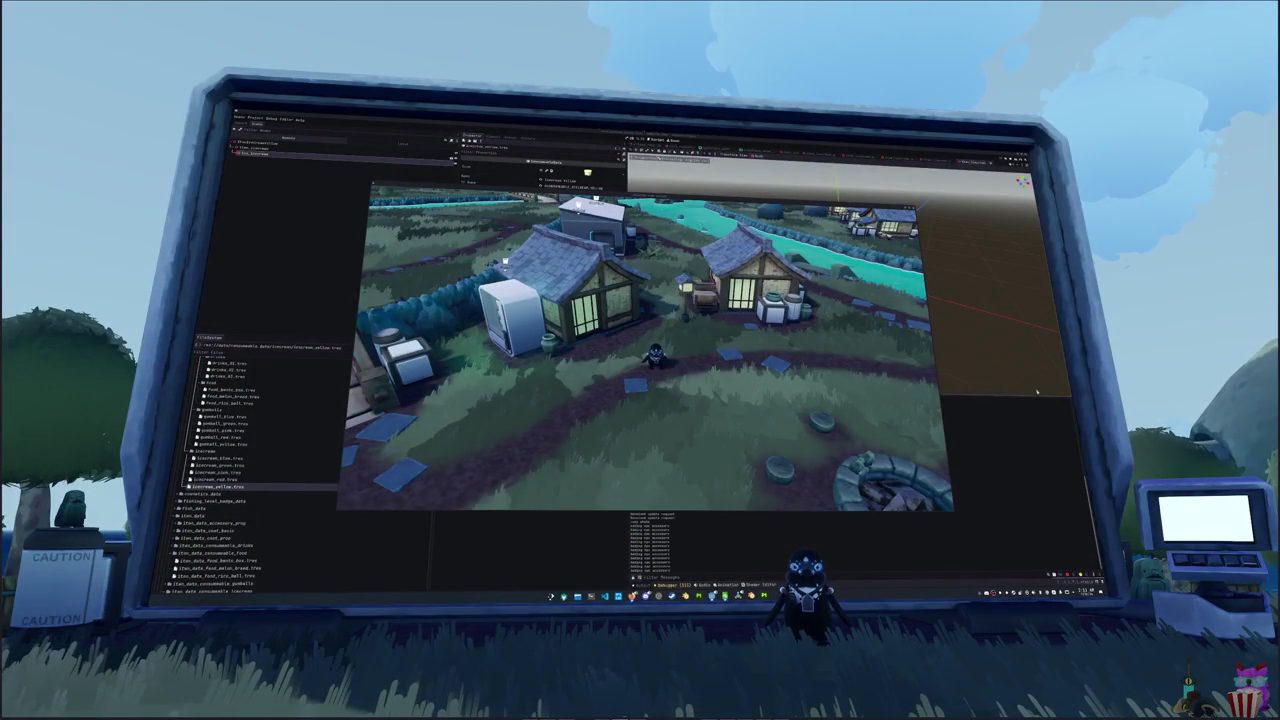
- Check the inventory, browse the vending machine shop, then walk toward the bridge
key("Tab")
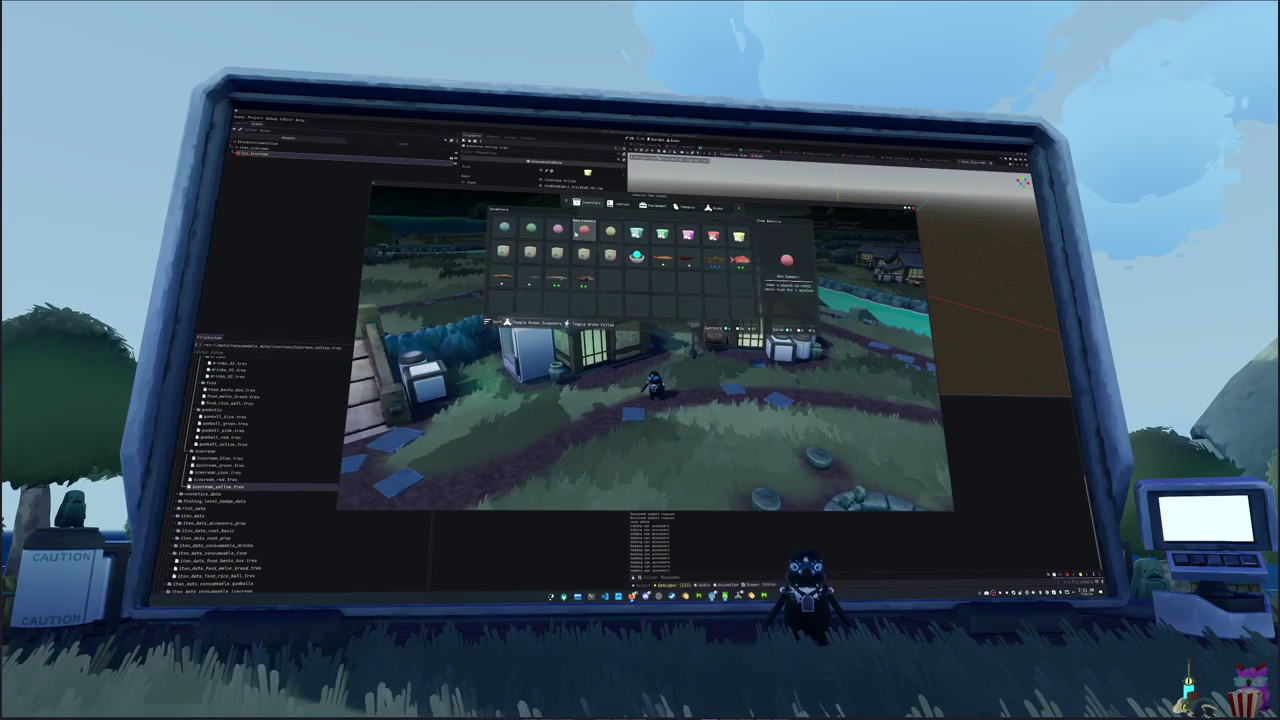
key("Tab")
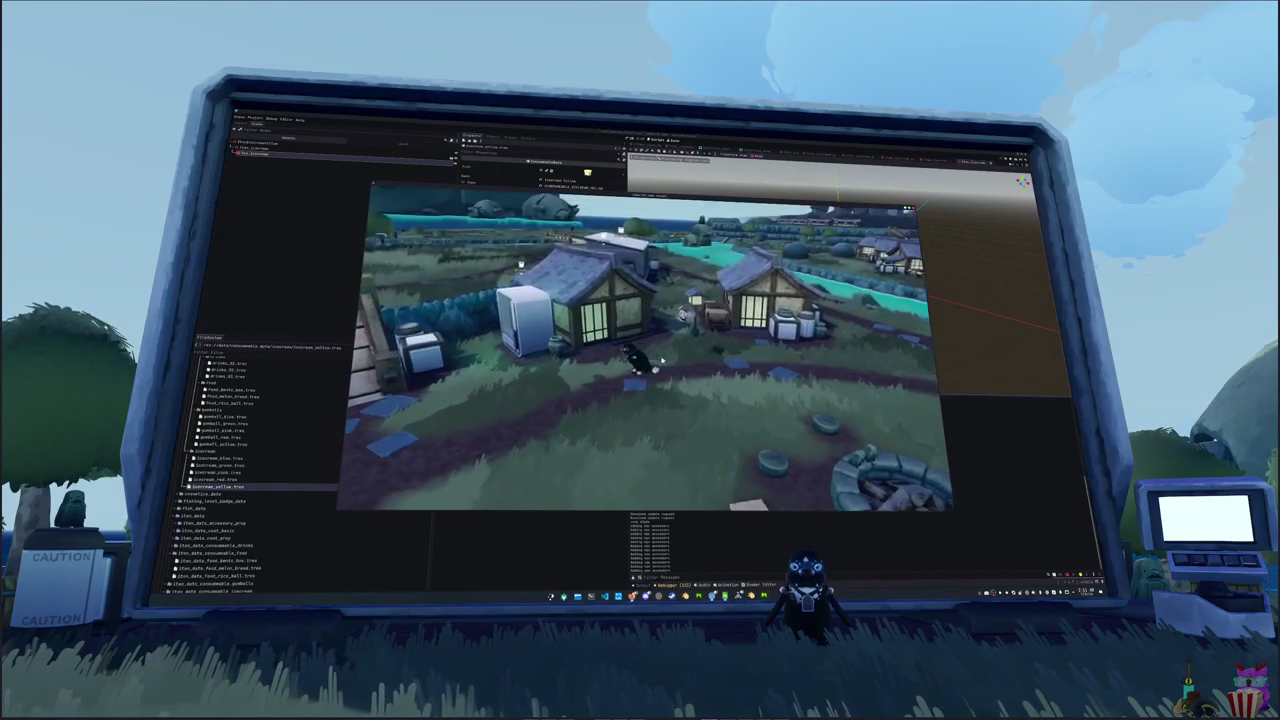
key("e")
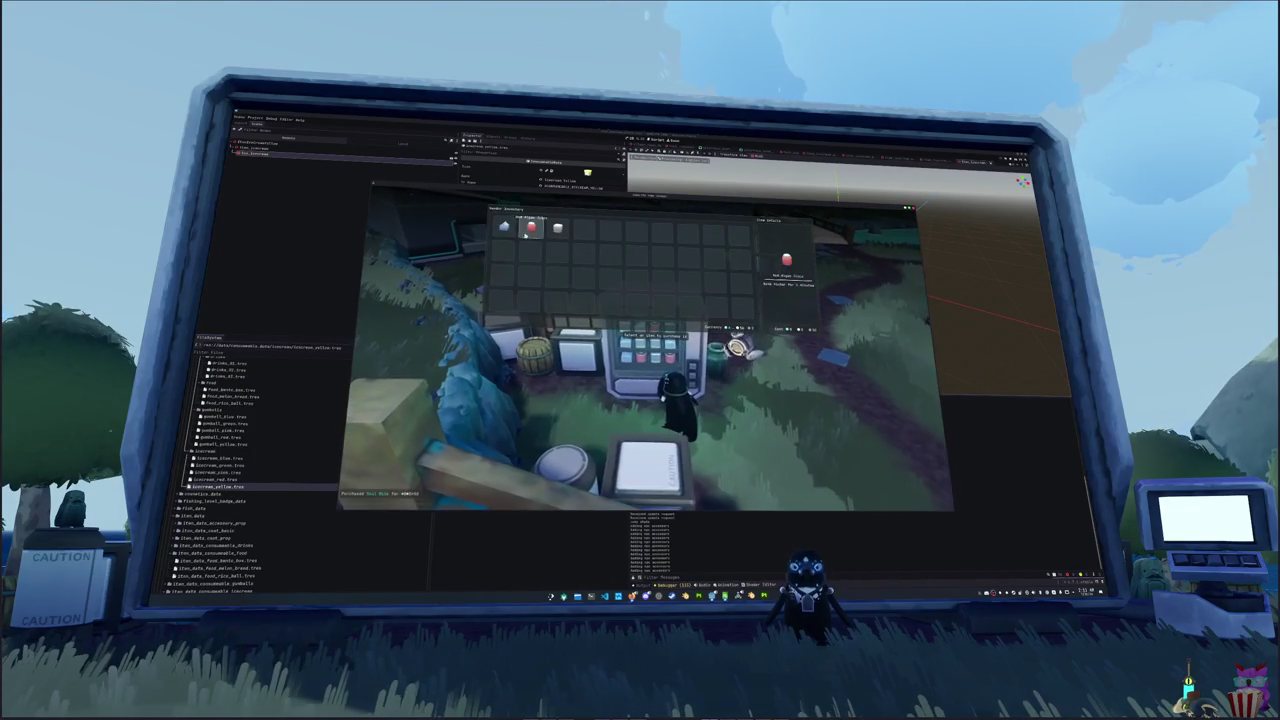
key("Escape")
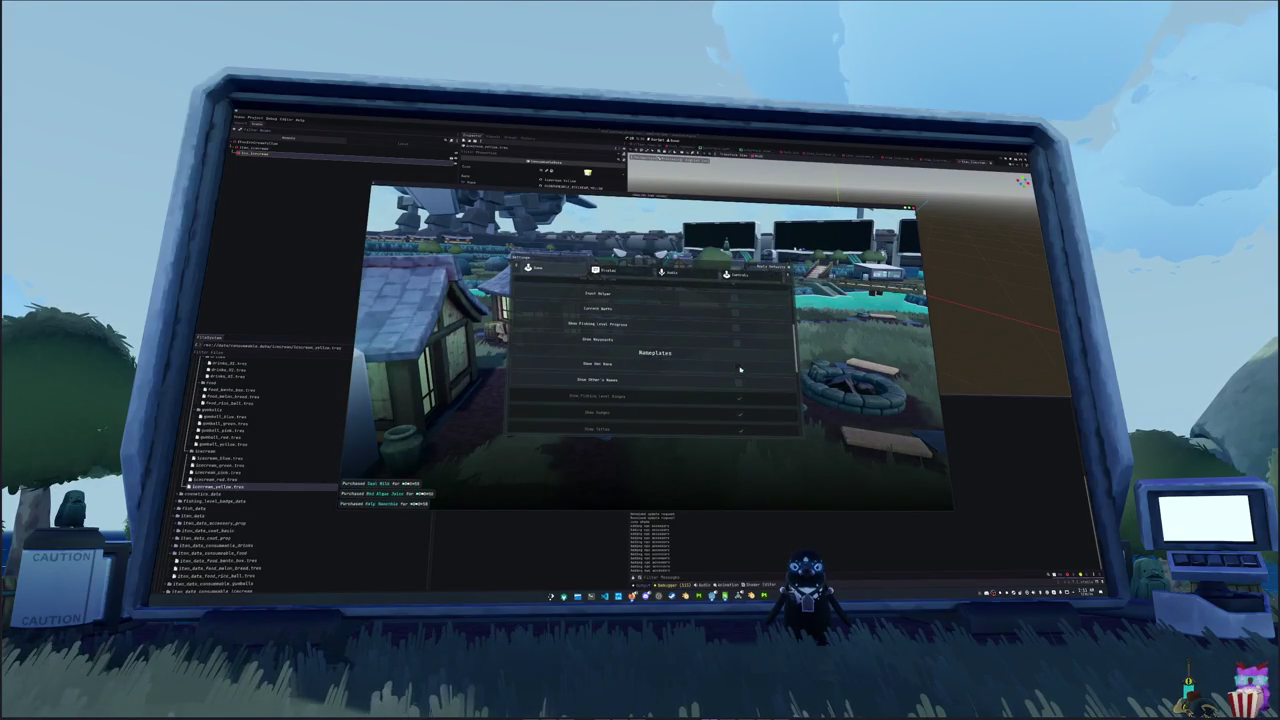
key("Escape")
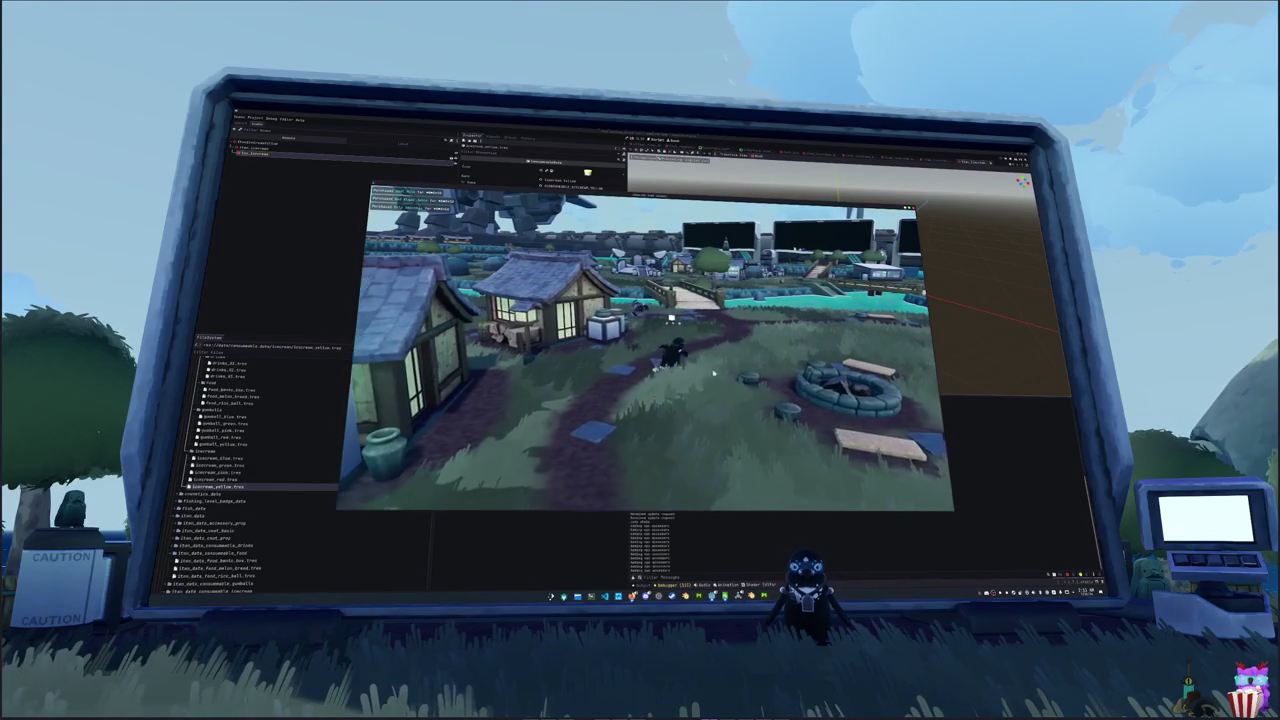
key("w")
key("w")
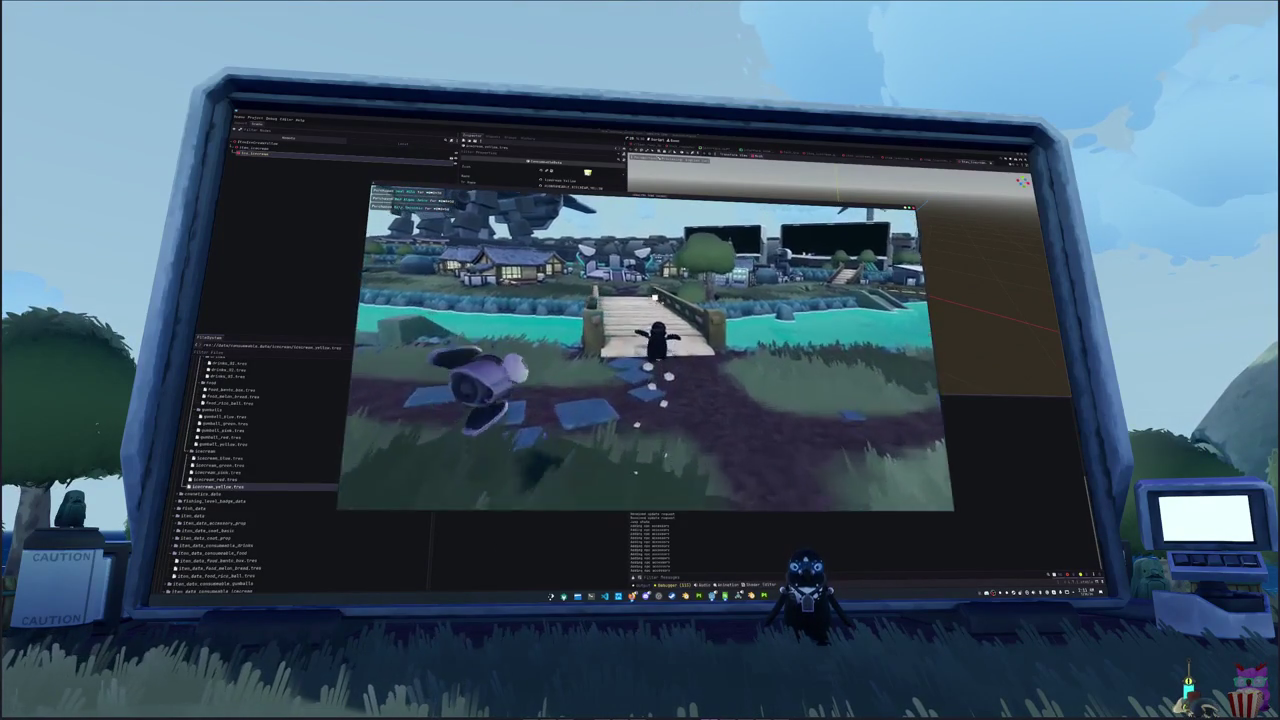
key("w")
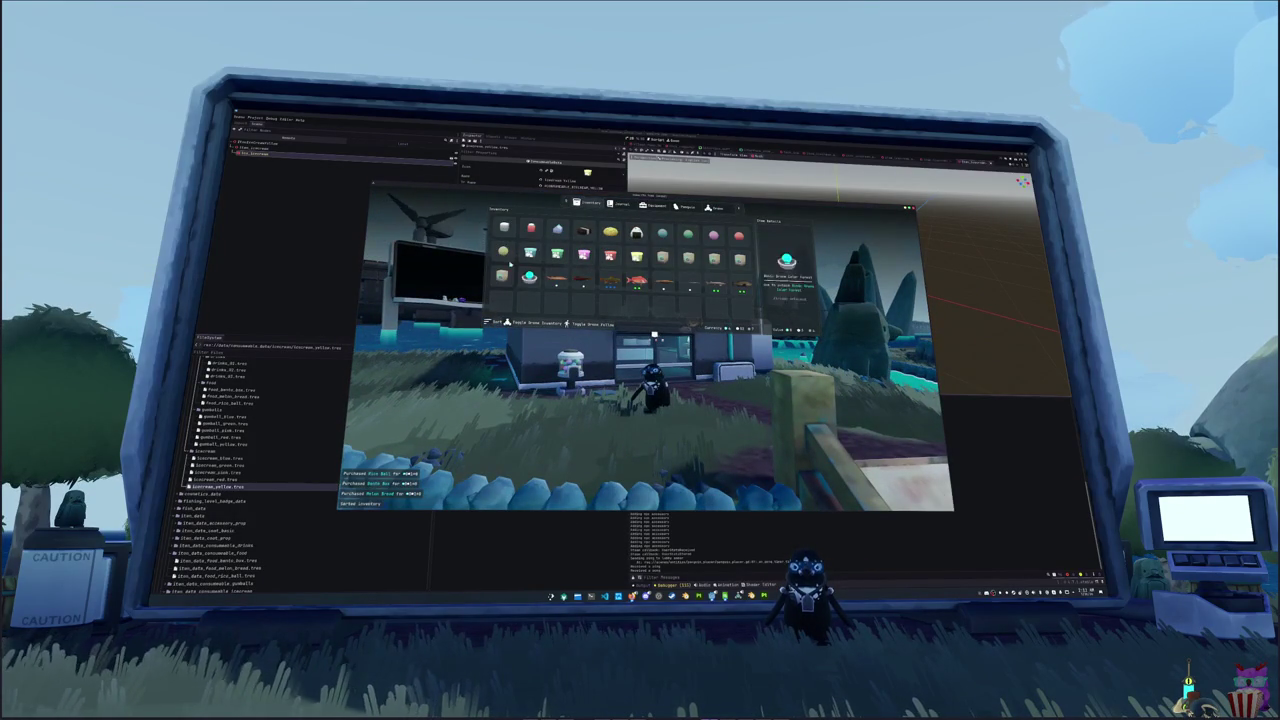
- Consume the gold ball, bento box and ice creams from the inventory to apply their boosts
left_click(611, 233)
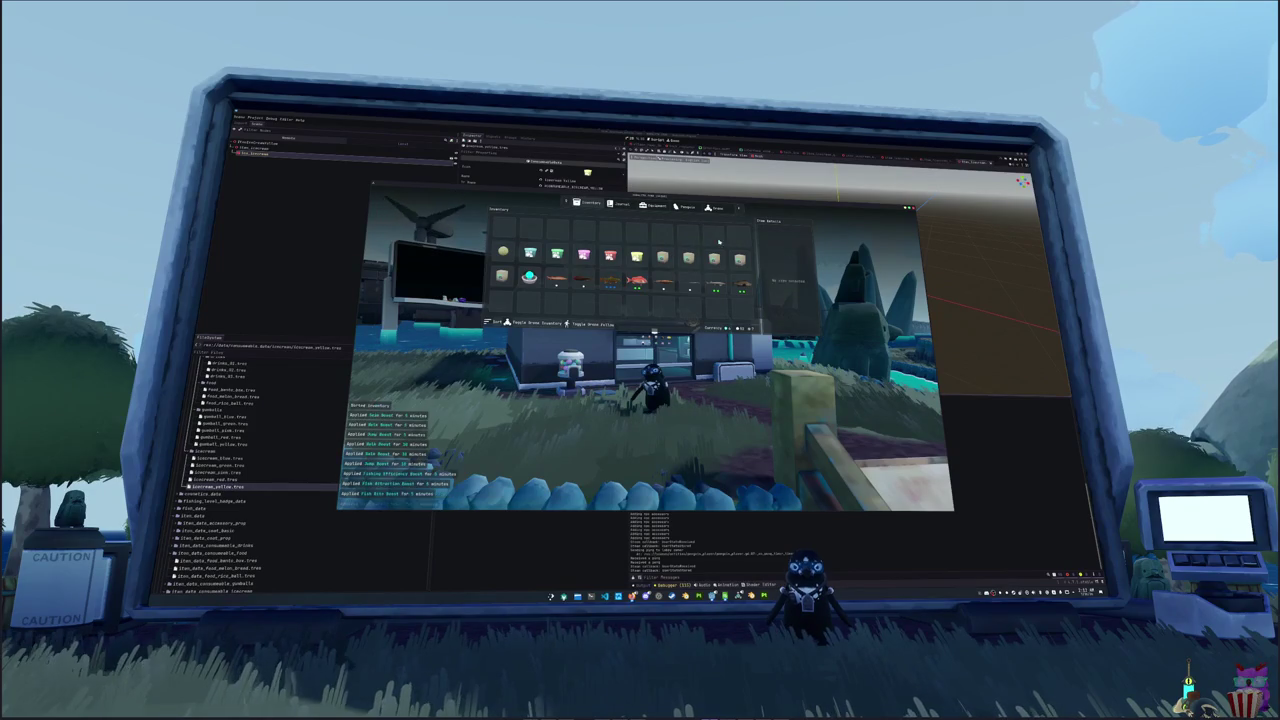
left_click(529, 253)
left_click(557, 253)
left_click(583, 253)
left_click(610, 253)
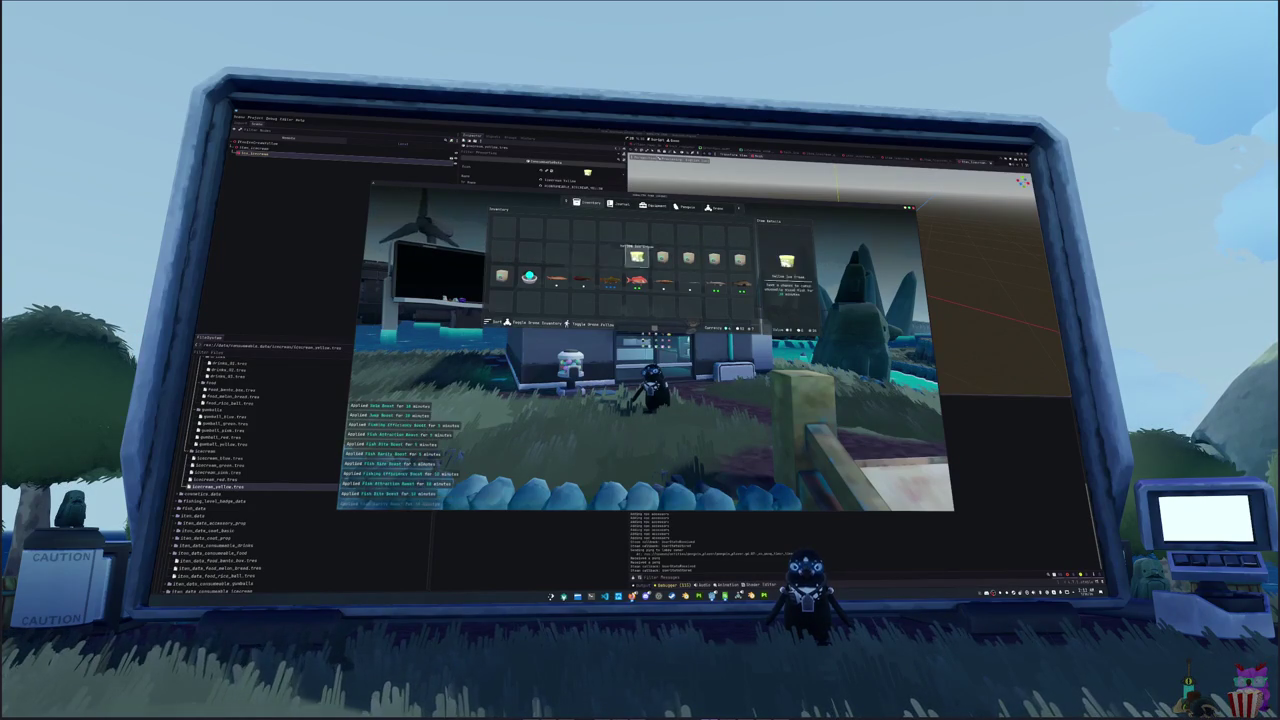
key("Tab")
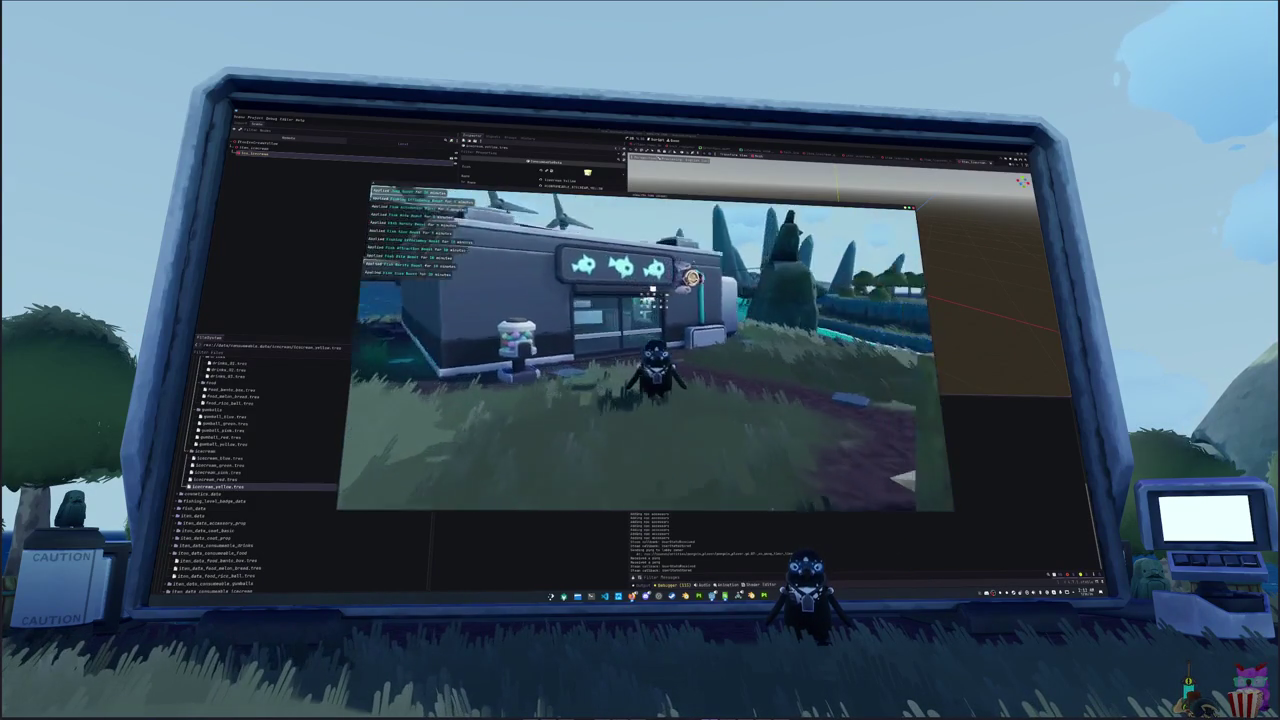
- Walk across the bridge to the river, briefly opening and closing the game settings
key("w")
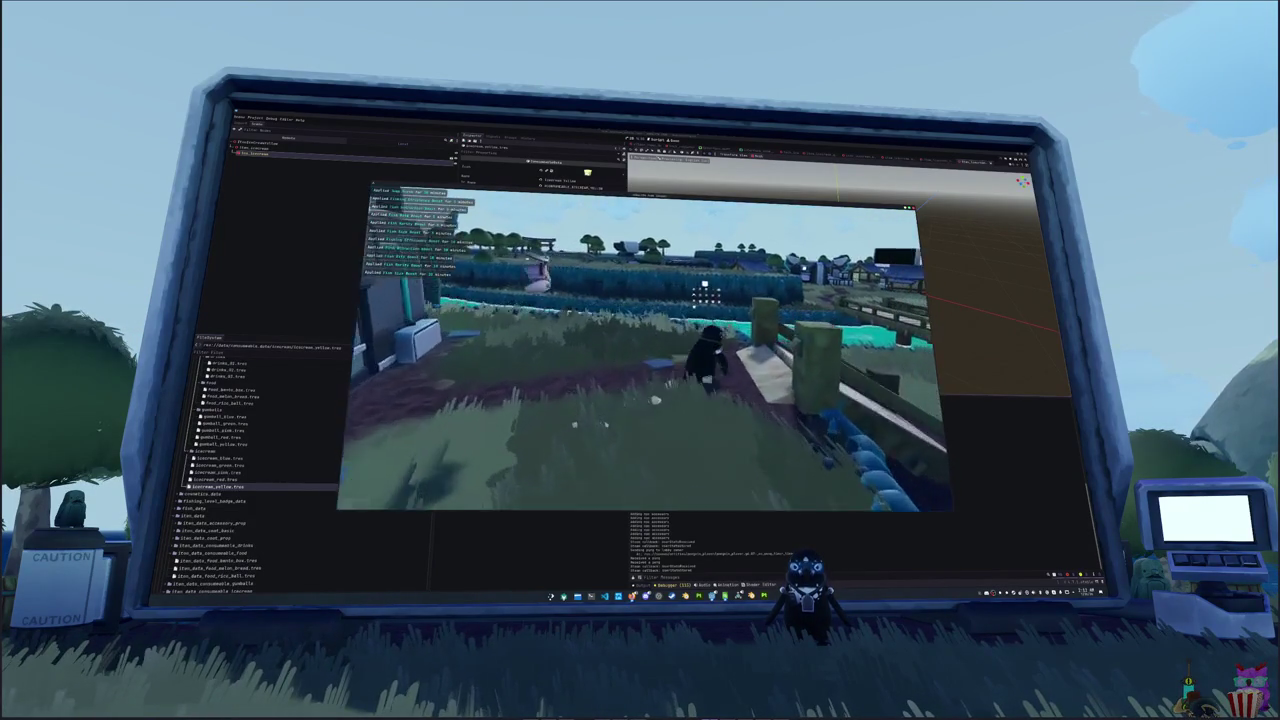
key("w")
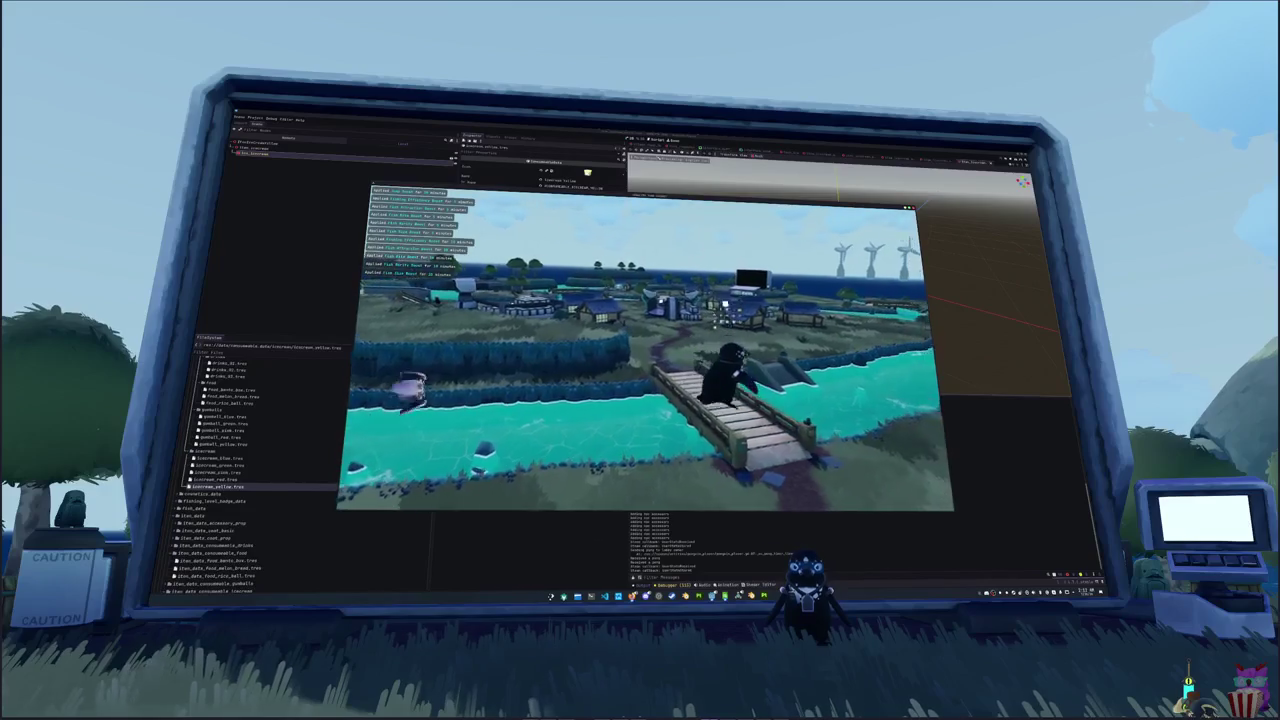
key("w")
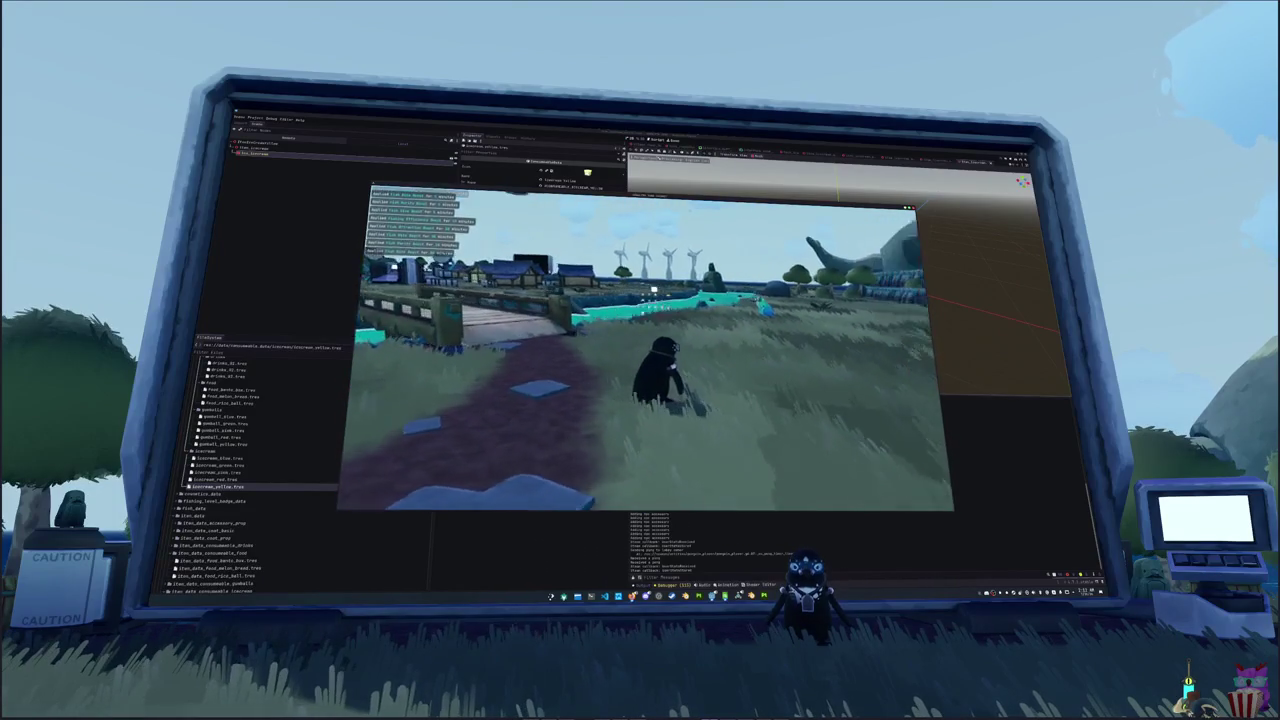
key("w")
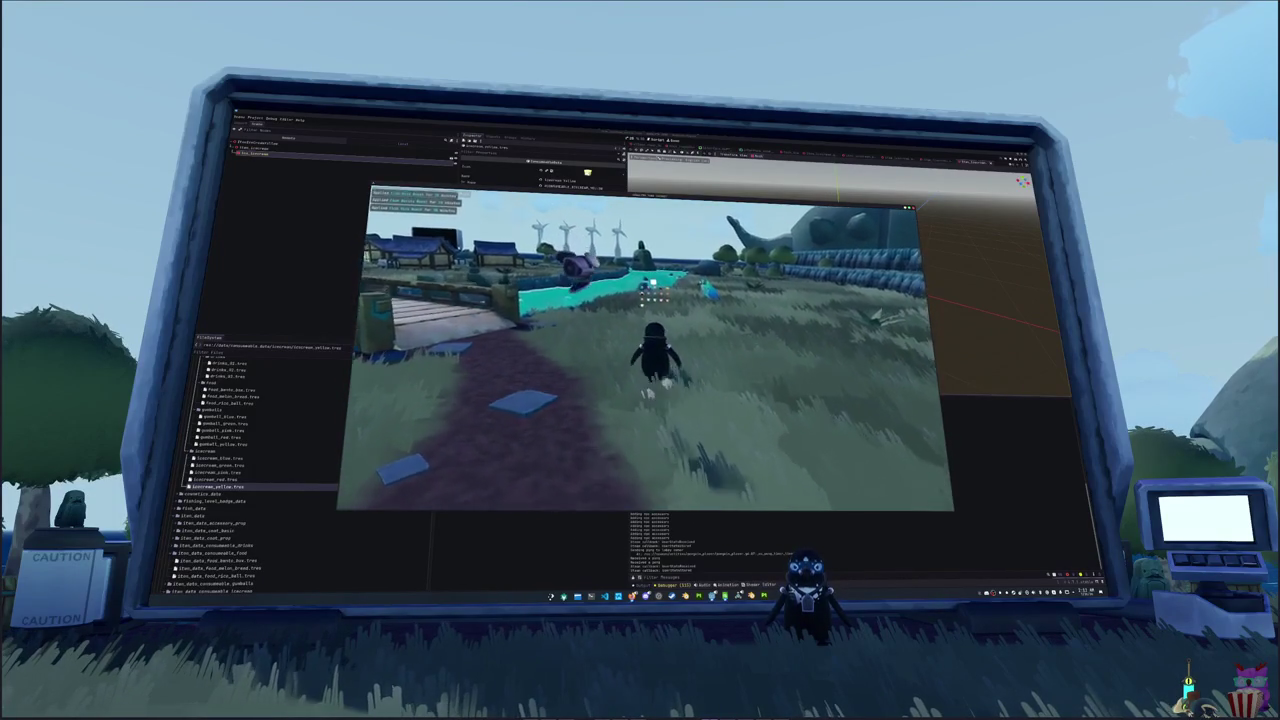
key("w")
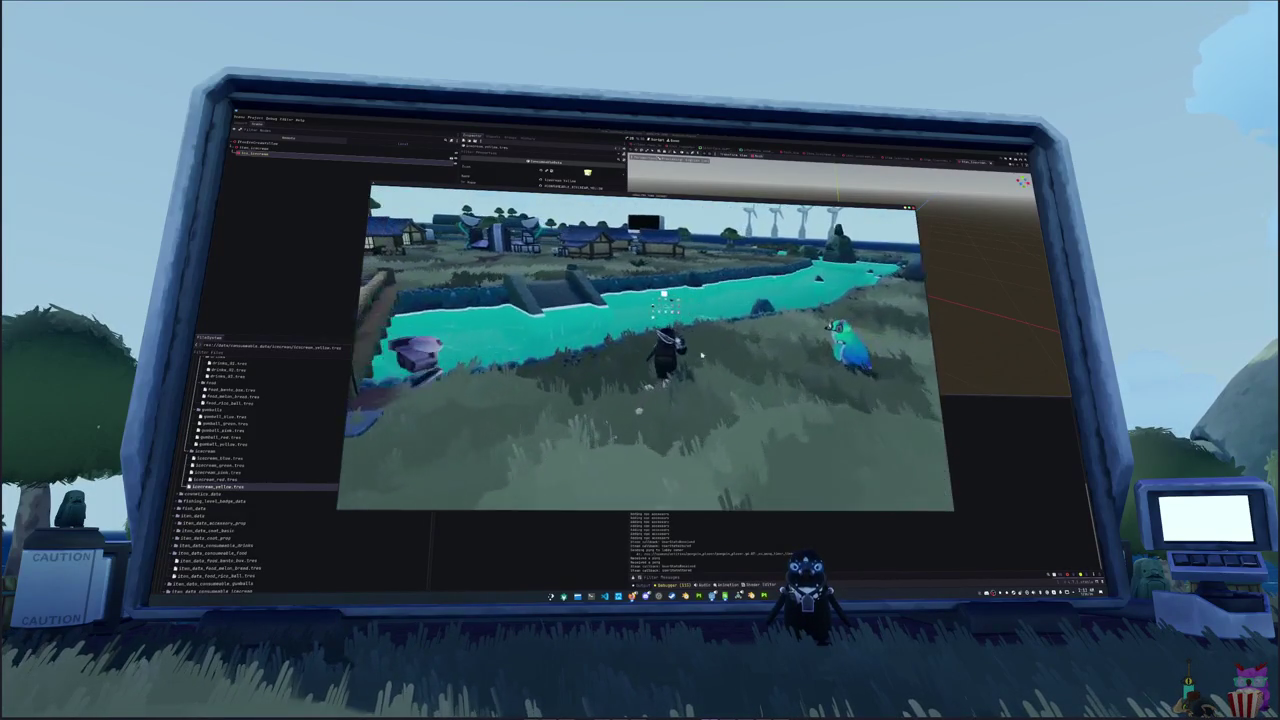
key("Escape")
left_click(655, 343)
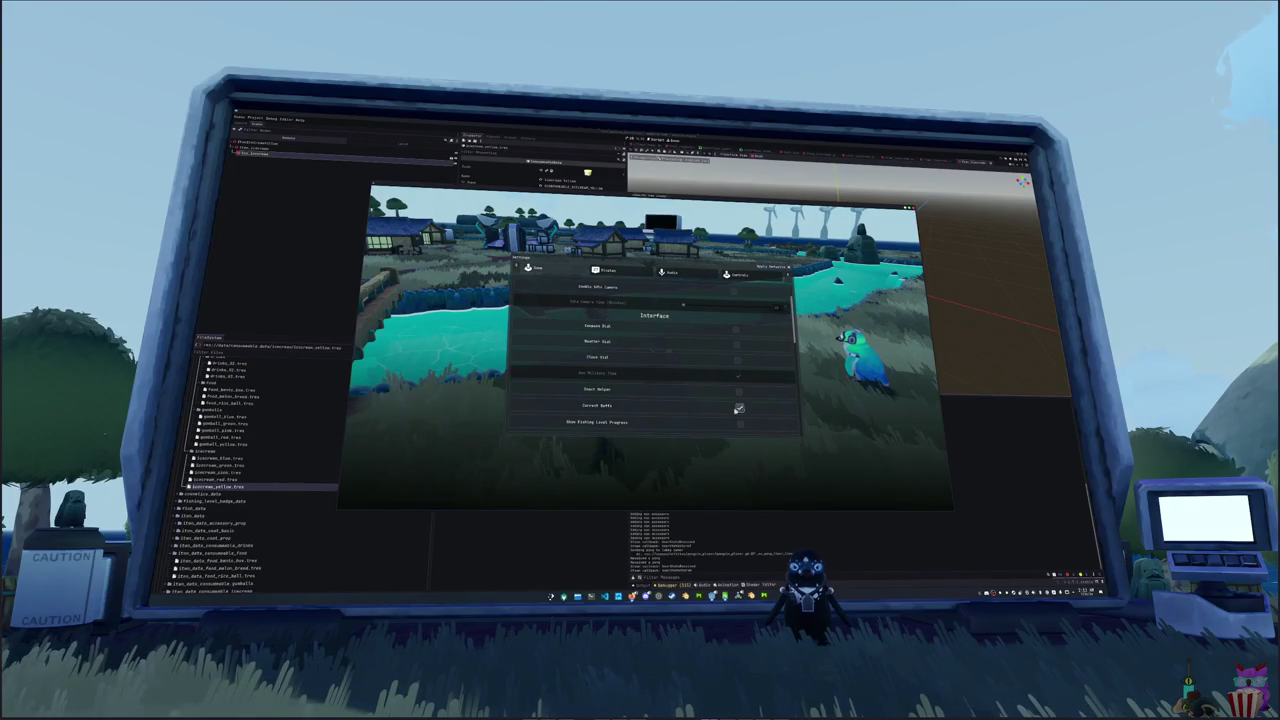
key("Escape")
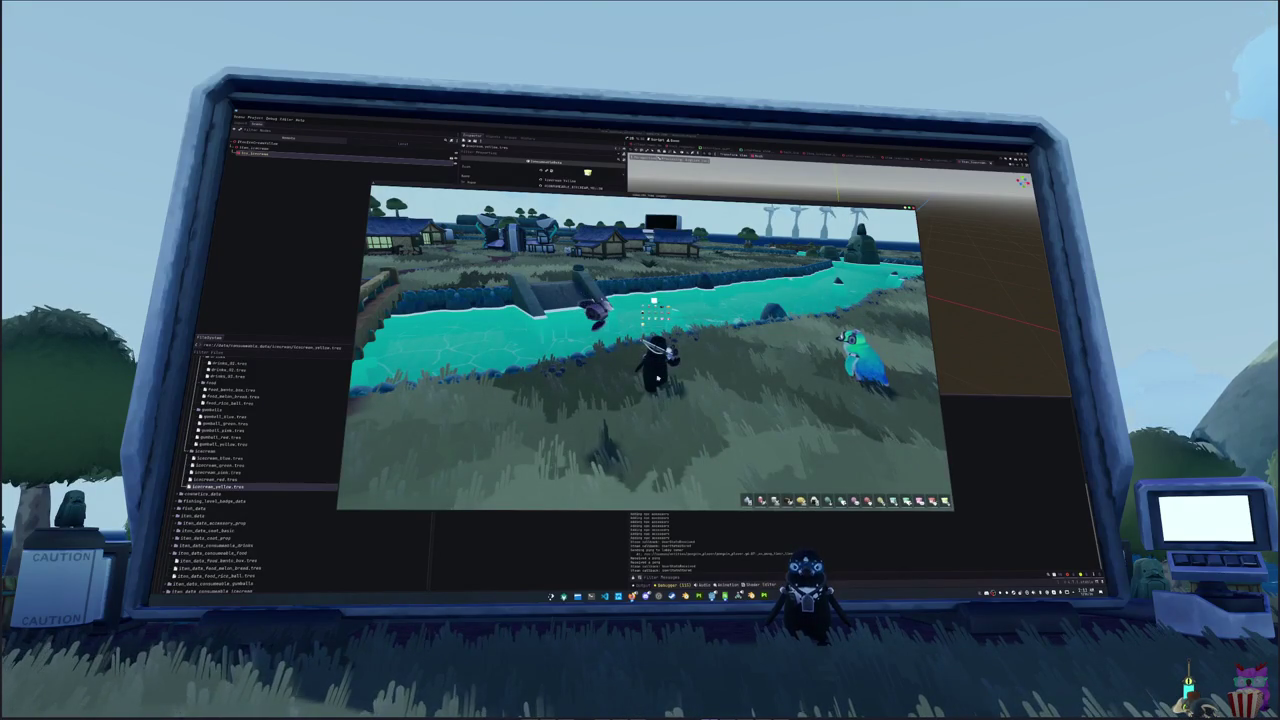
key("Escape")
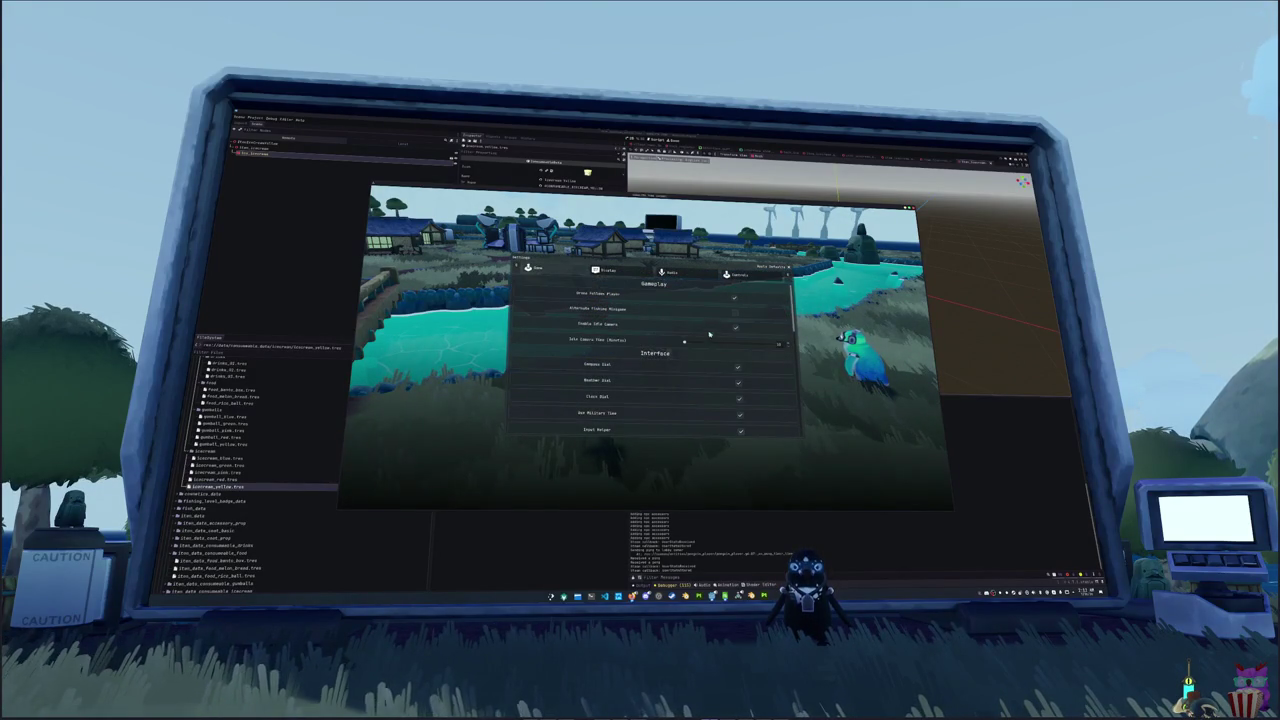
key("Escape")
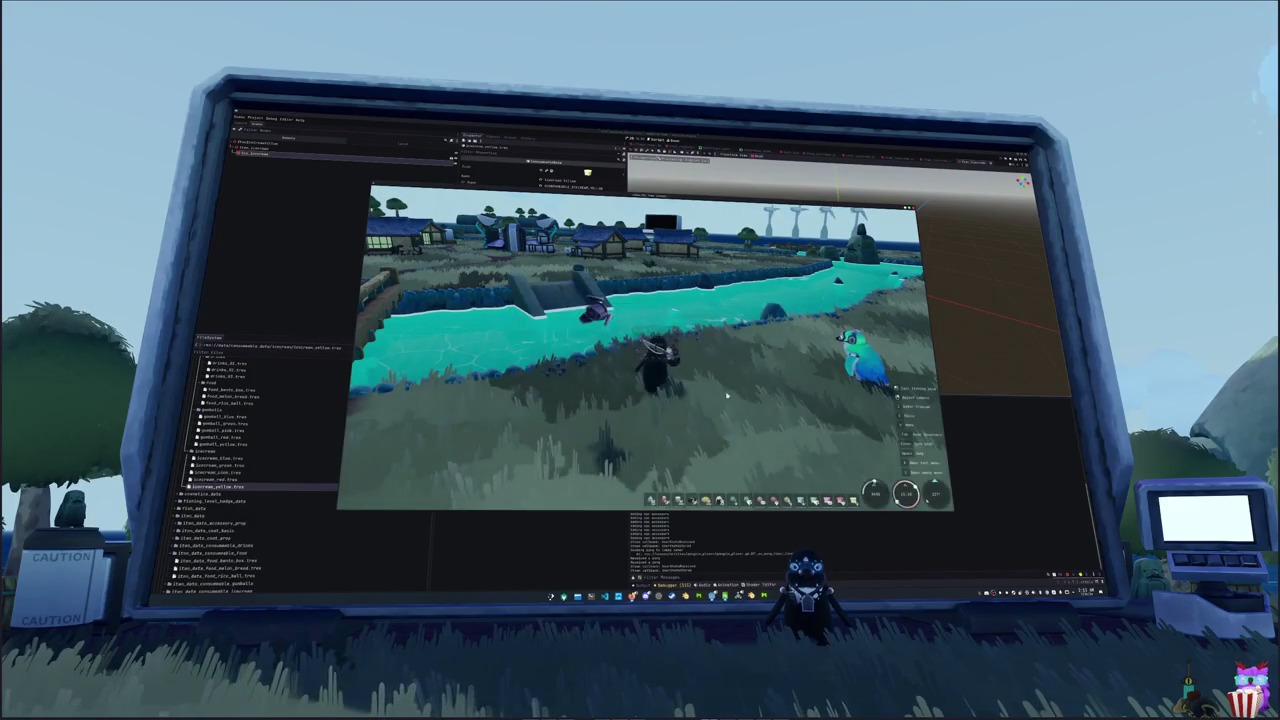
key("w")
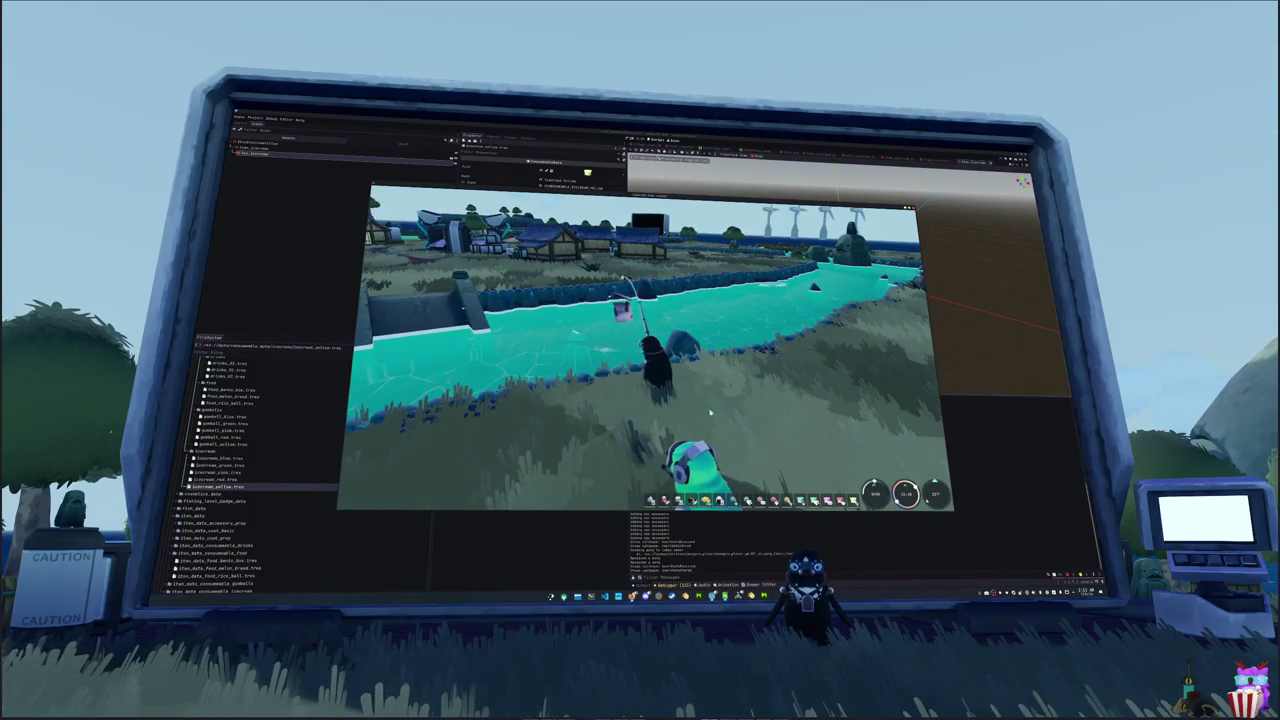
left_click_drag(710, 411, 540, 411)
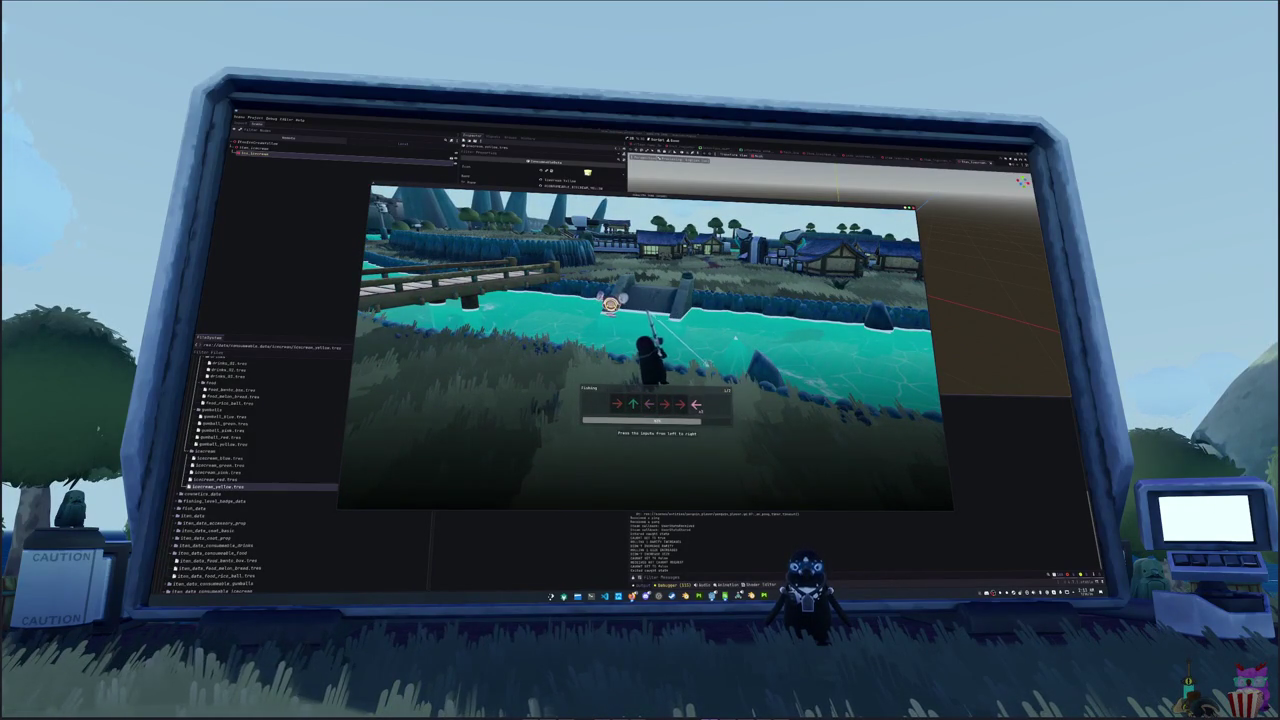
- Land the catfish with the arrow prompt, dismiss the catch, and walk along the riverbank
key("Left")
key("Right")
key("Right")
key("Left")
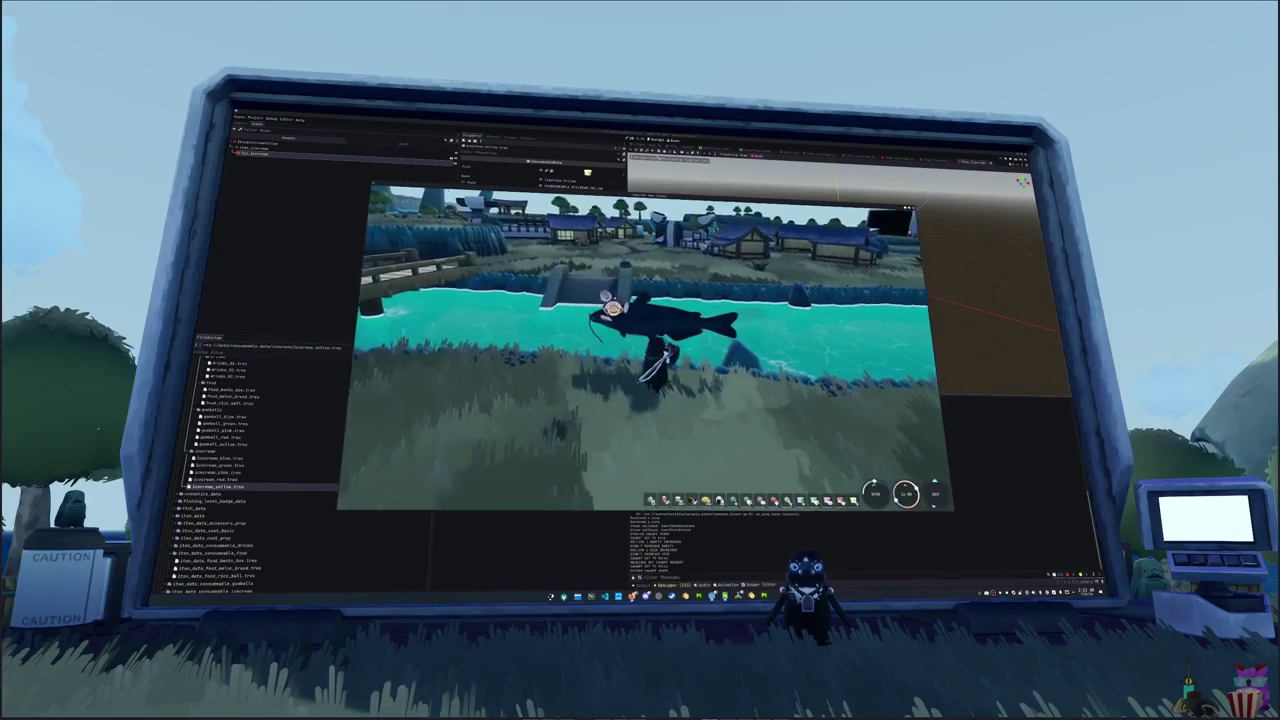
key("space")
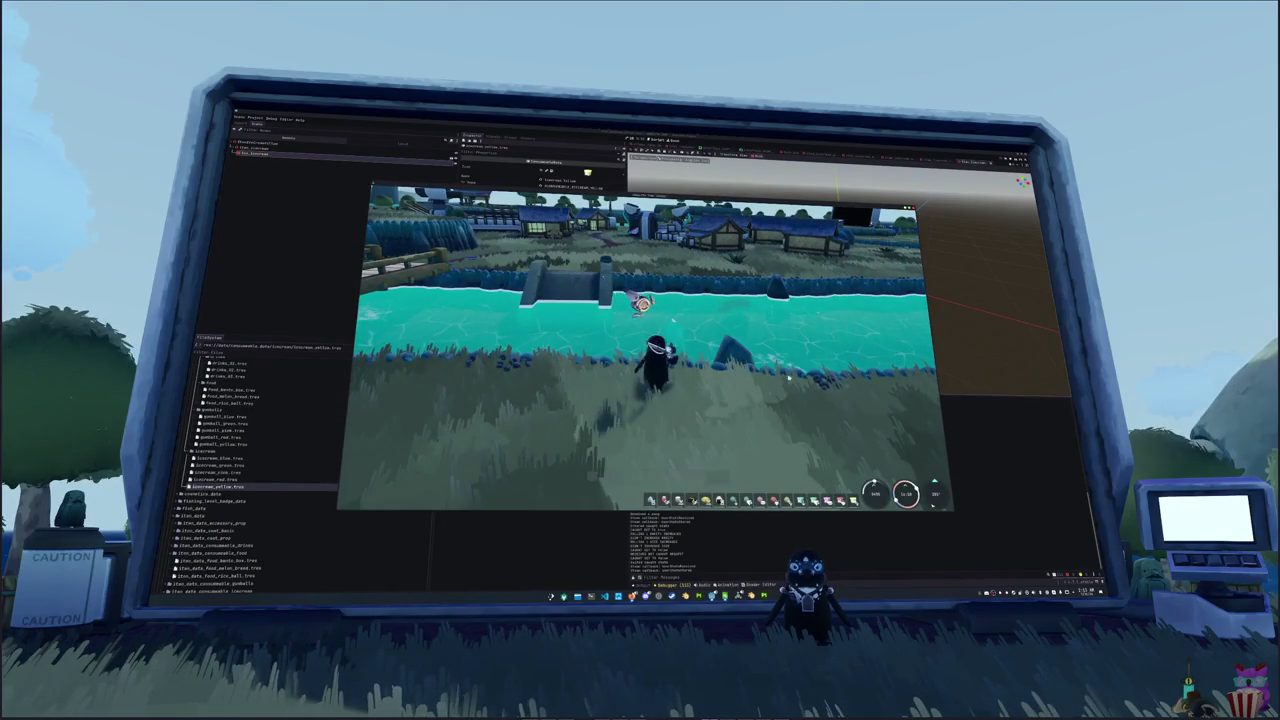
key("d")
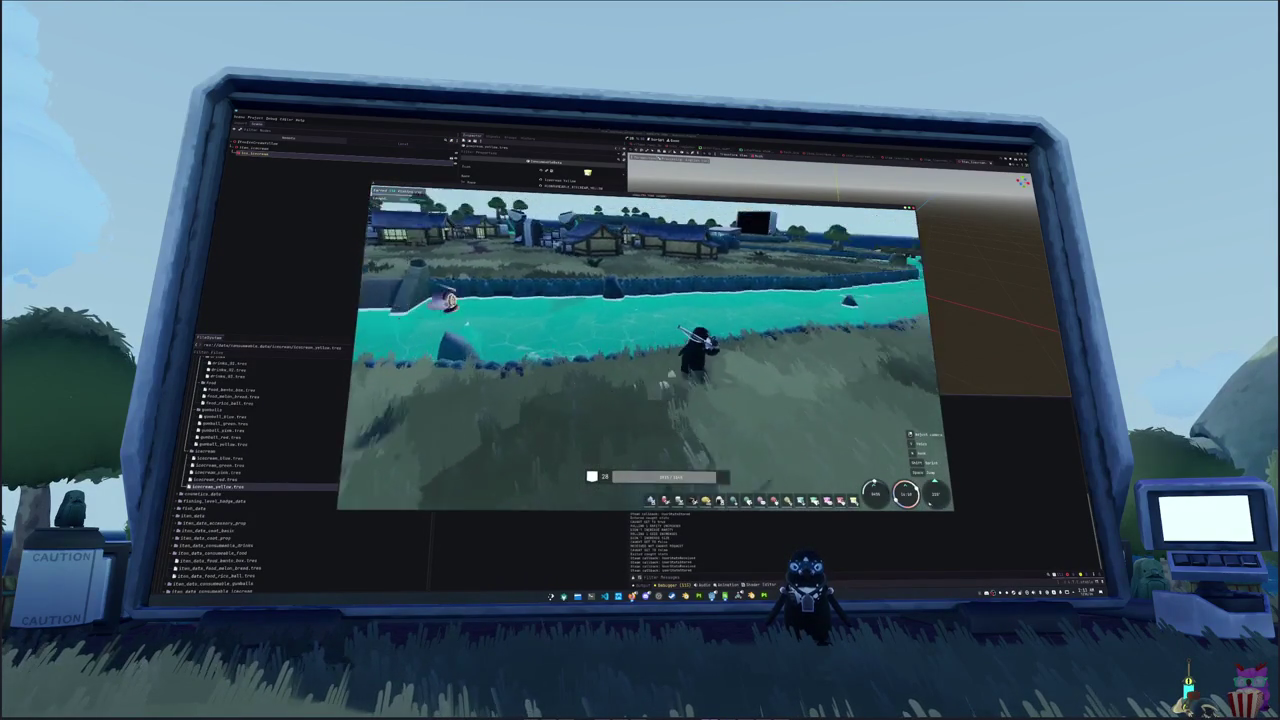
key("w")
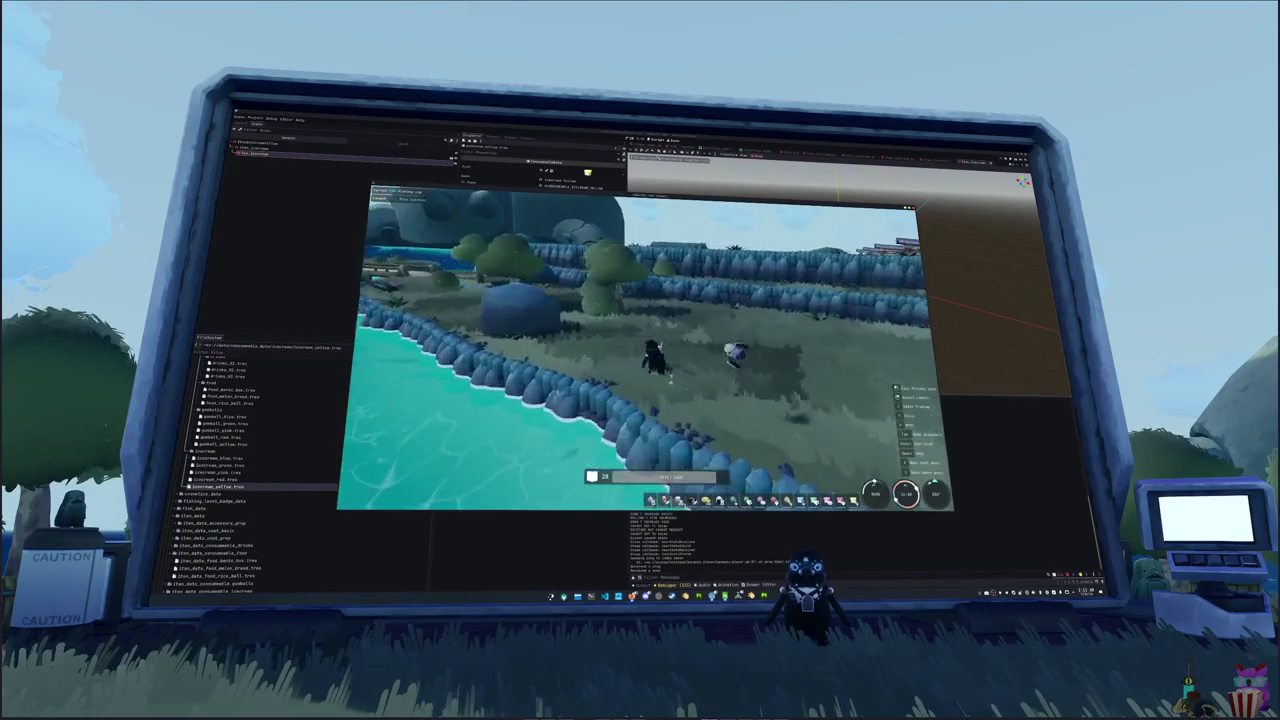
key("a")
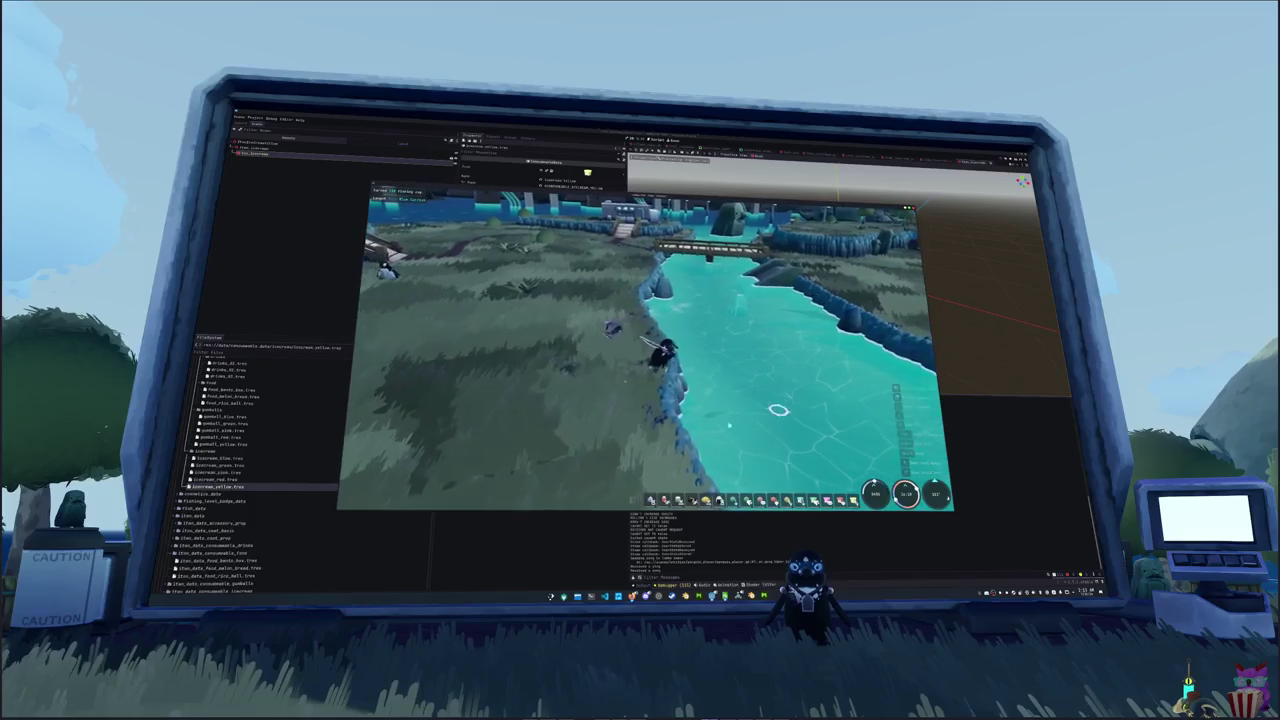
key("w")
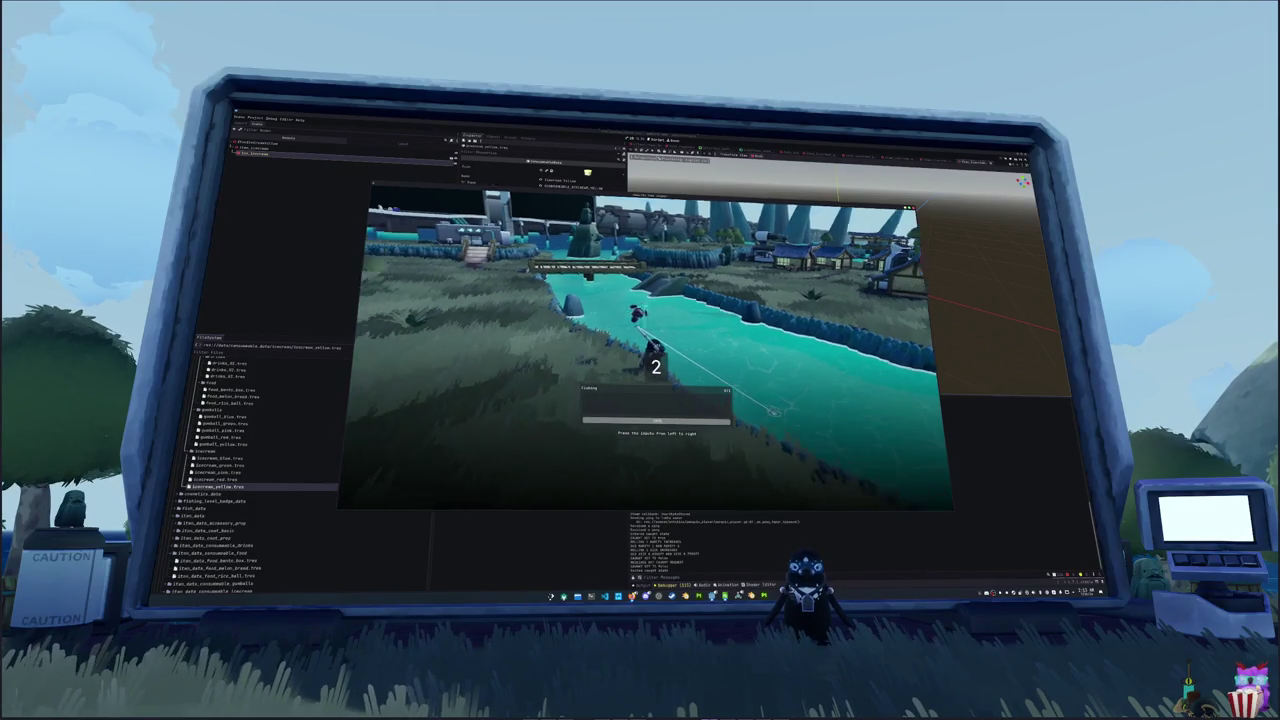
- Enter the fishing prompt's arrow sequence to land another fish and reach a new fishing level
key("2")
key("8")
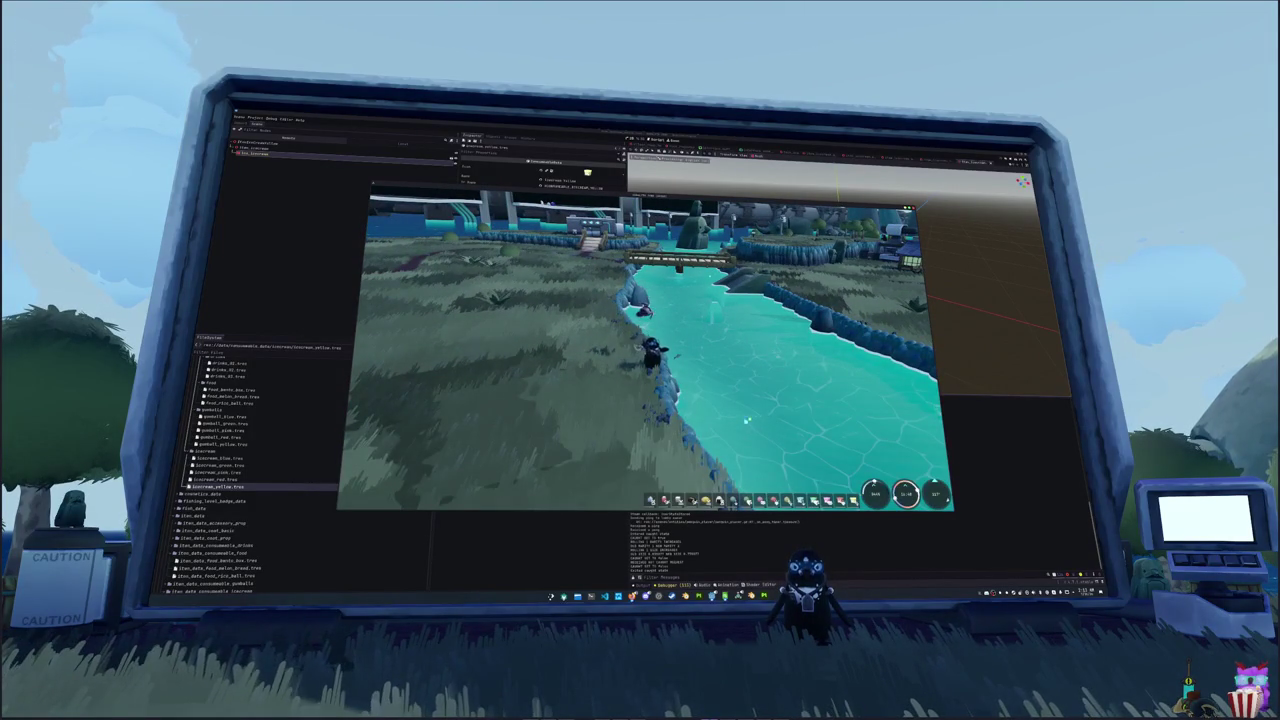
key("w")
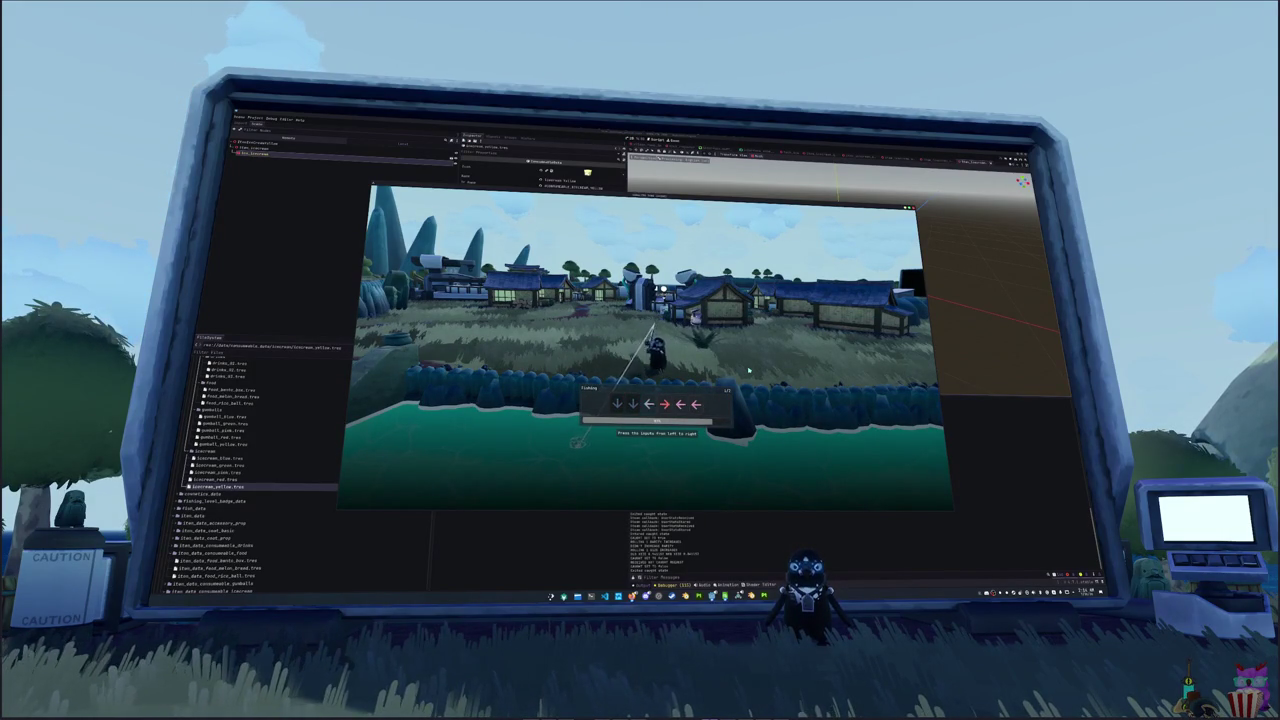
key("Left")
key("Right")
key("Left")
key("Left")
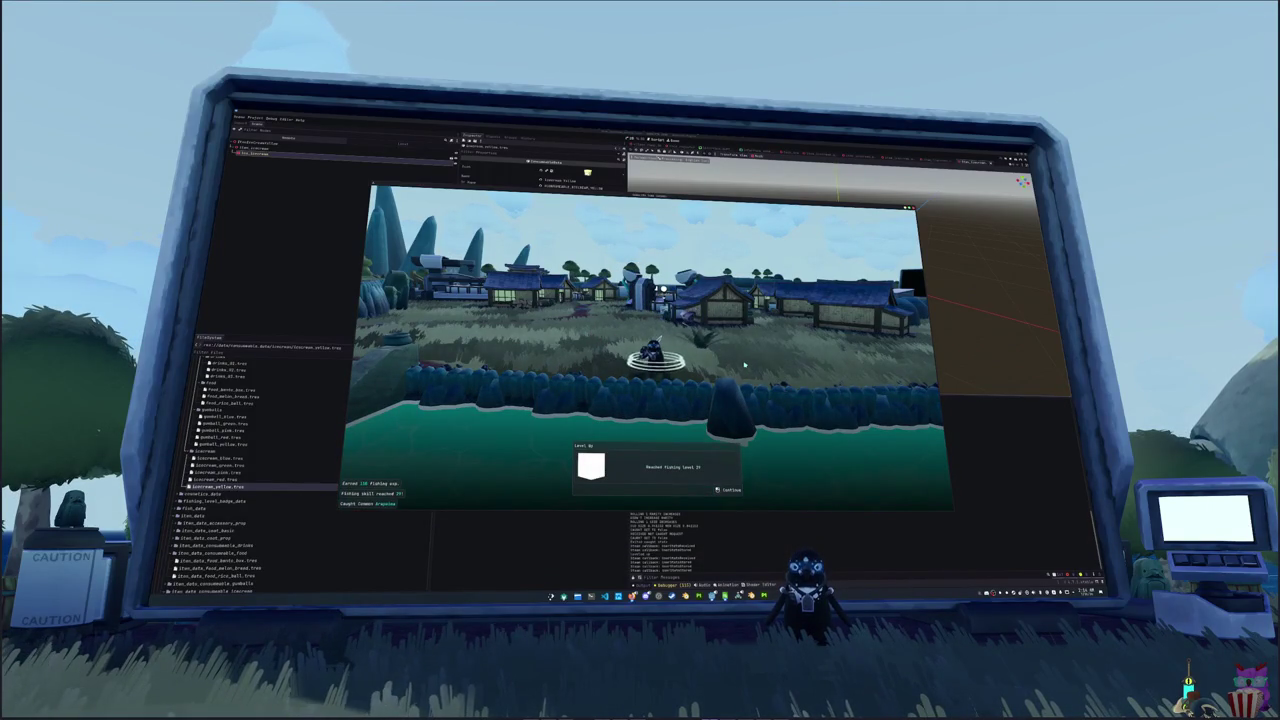
- Dismiss the level-up notice, walk further along the riverbank and cast into the river
key("e")
key("w")
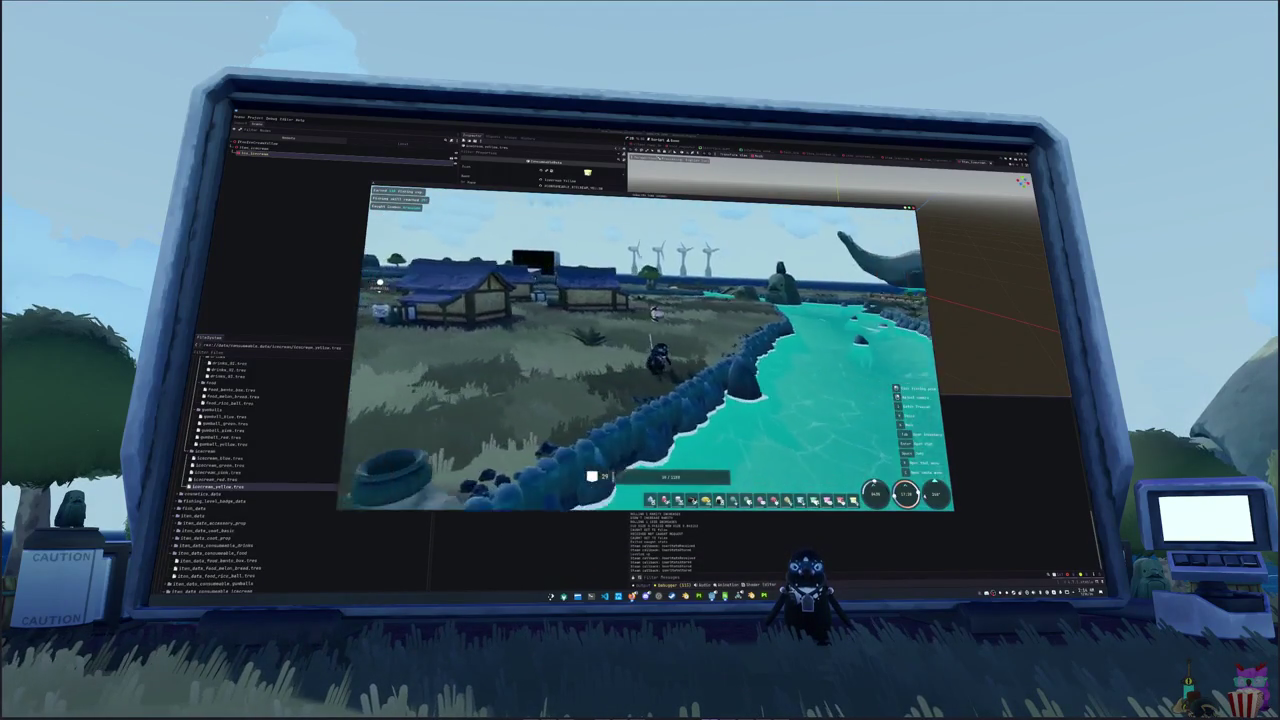
key("w")
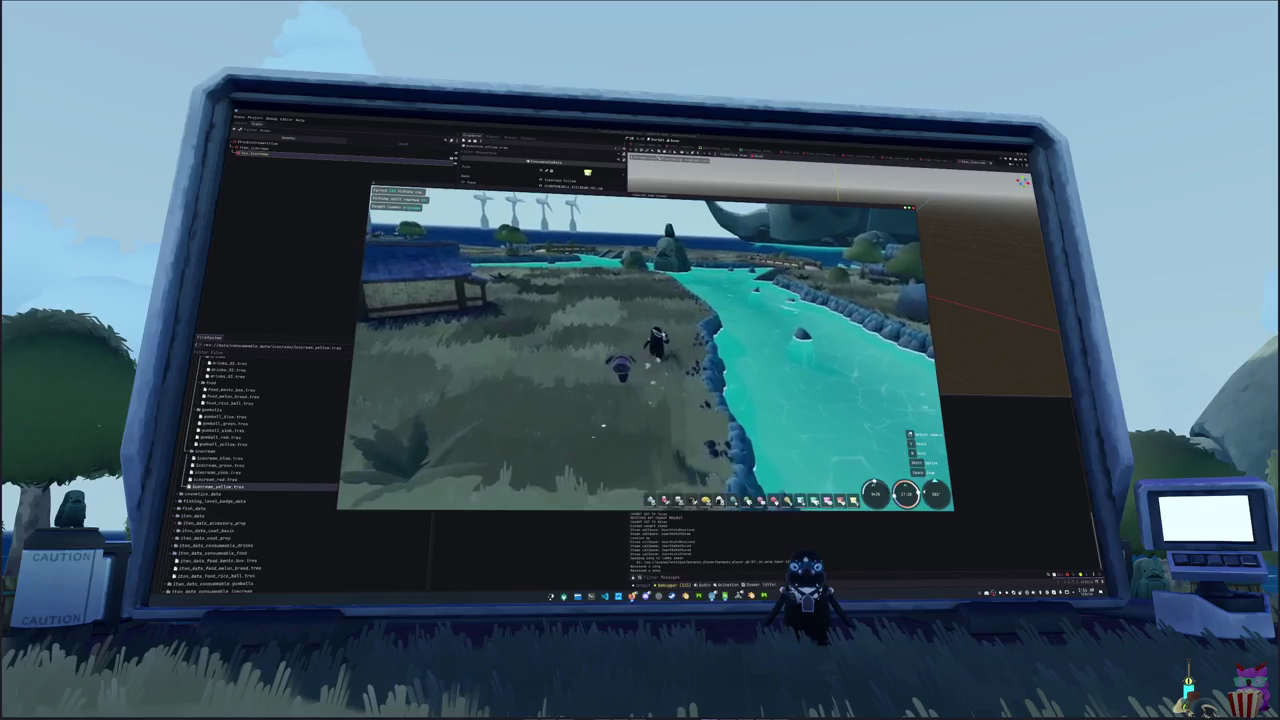
key("w")
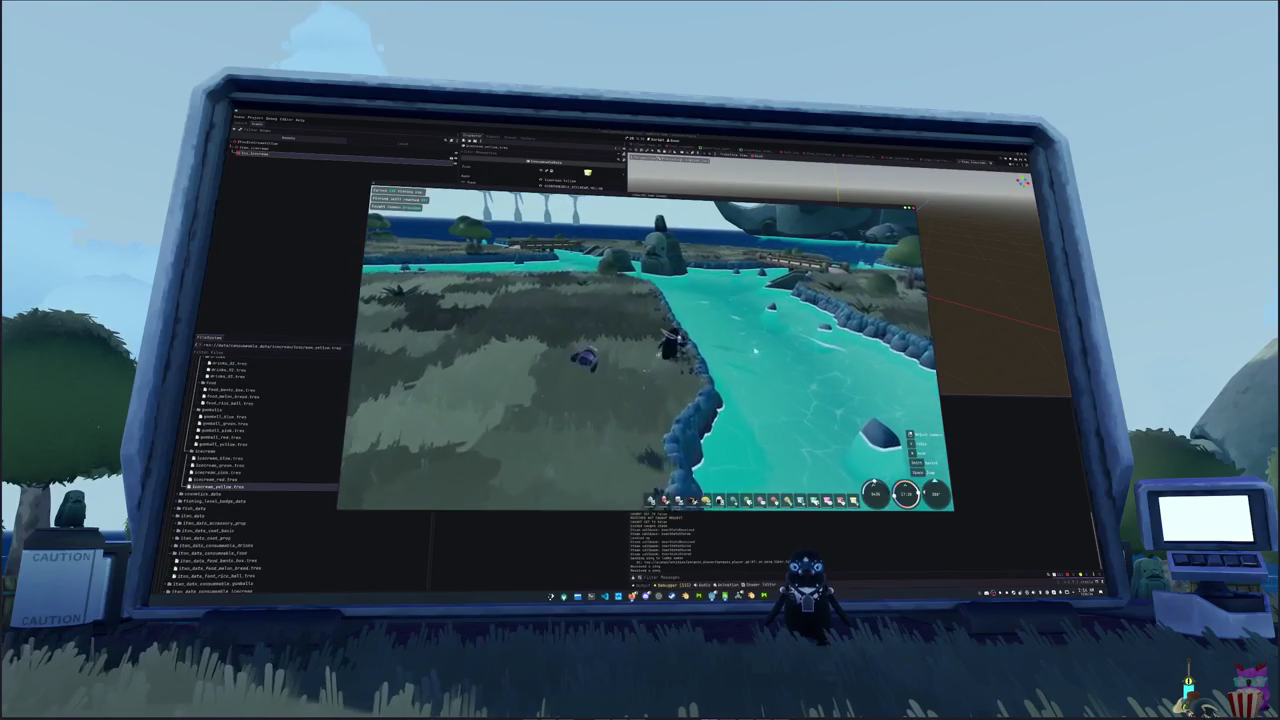
key("w")
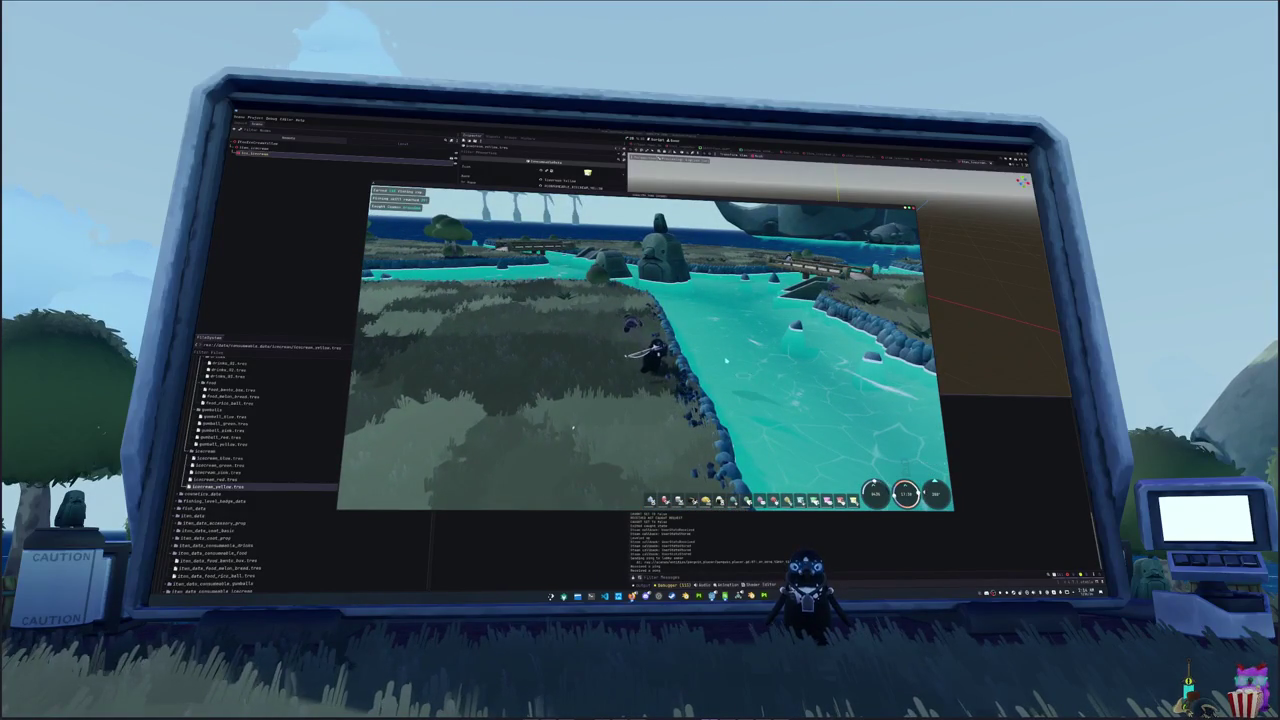
left_click(726, 360)
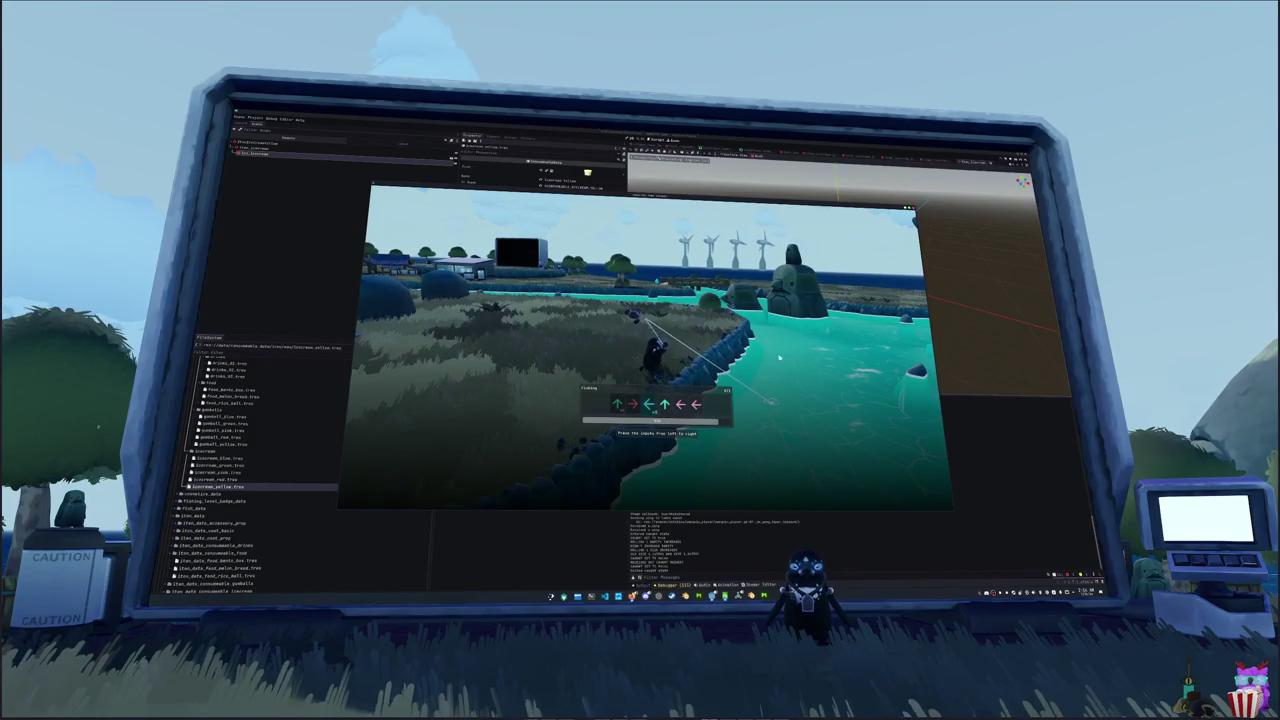
- Enter the final Left arrow to finish the sequence and catch the fish
key("Left")
key("Left")
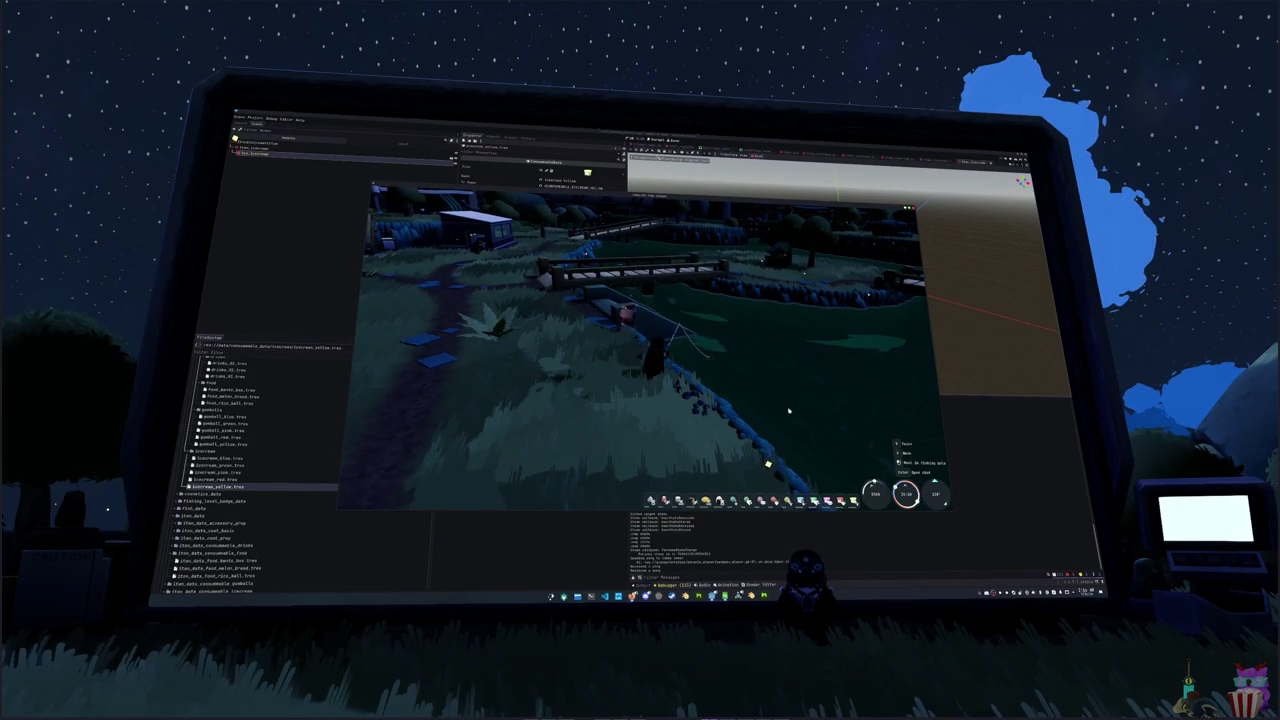
- Cast, enter the Left, Right, Left, Up, Down, Right arrows, and dismiss the Fish result
left_click(789, 410)
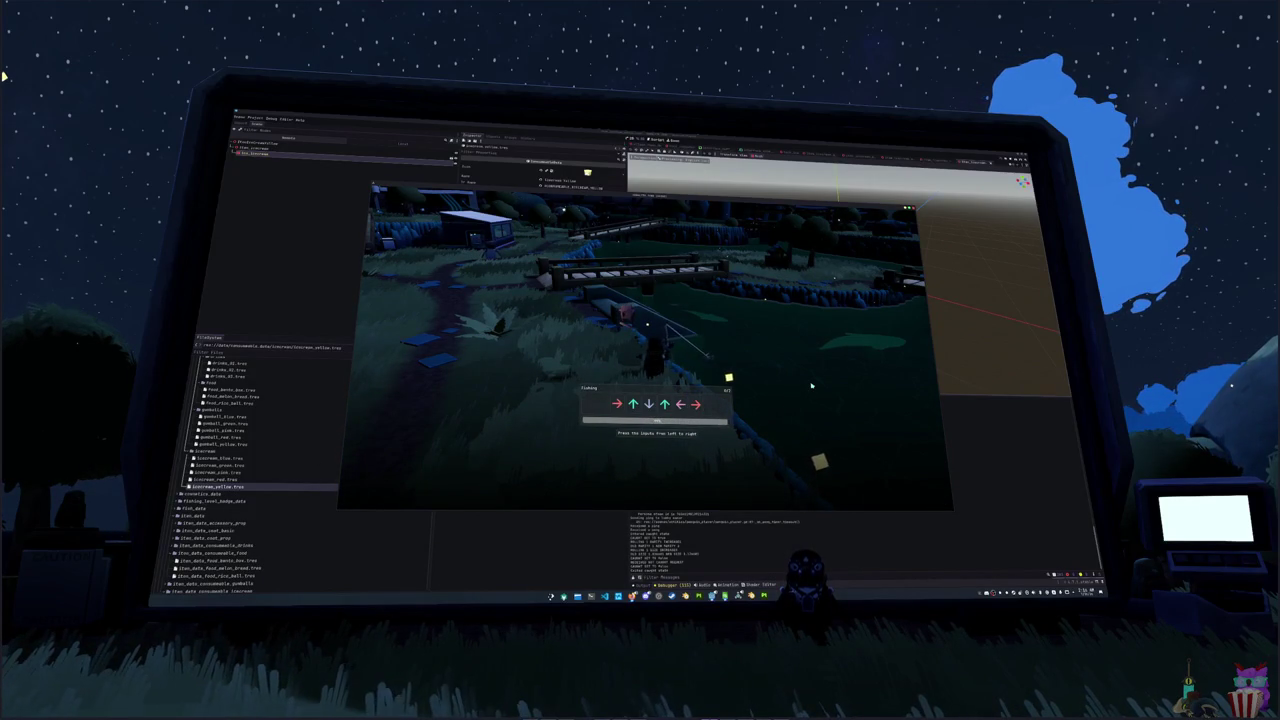
key("Left")
key("Right")
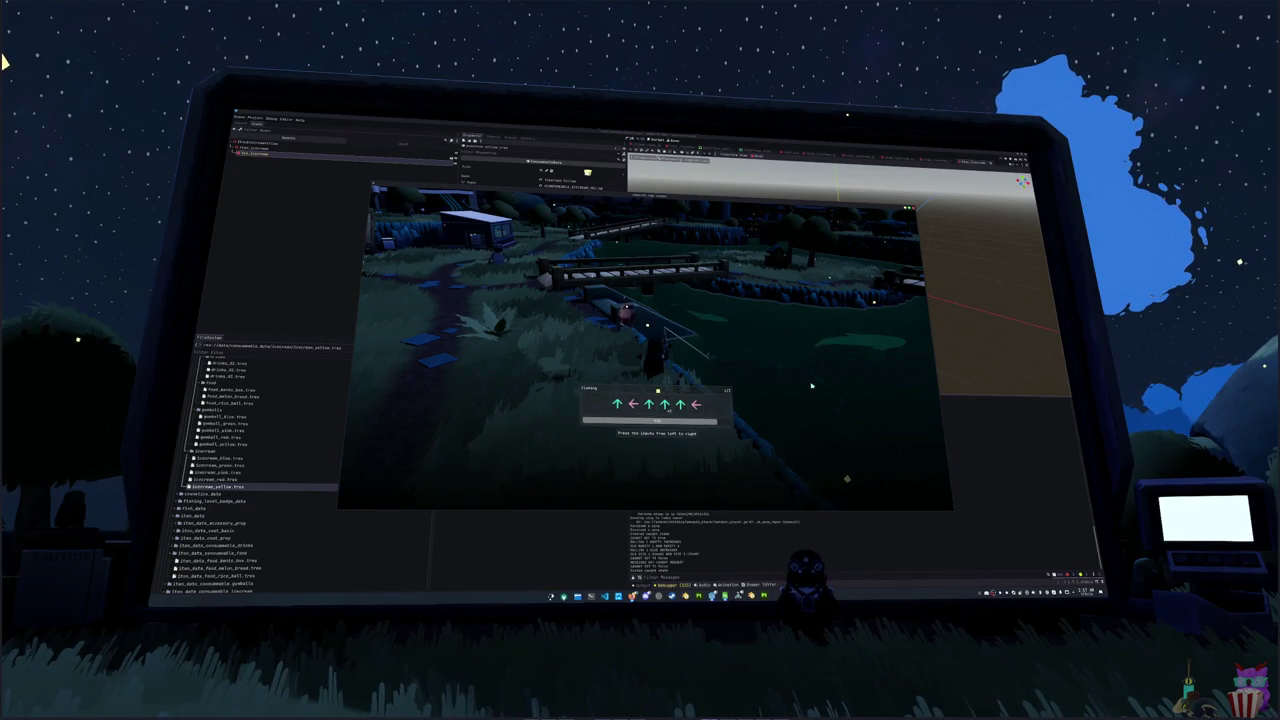
key("Left")
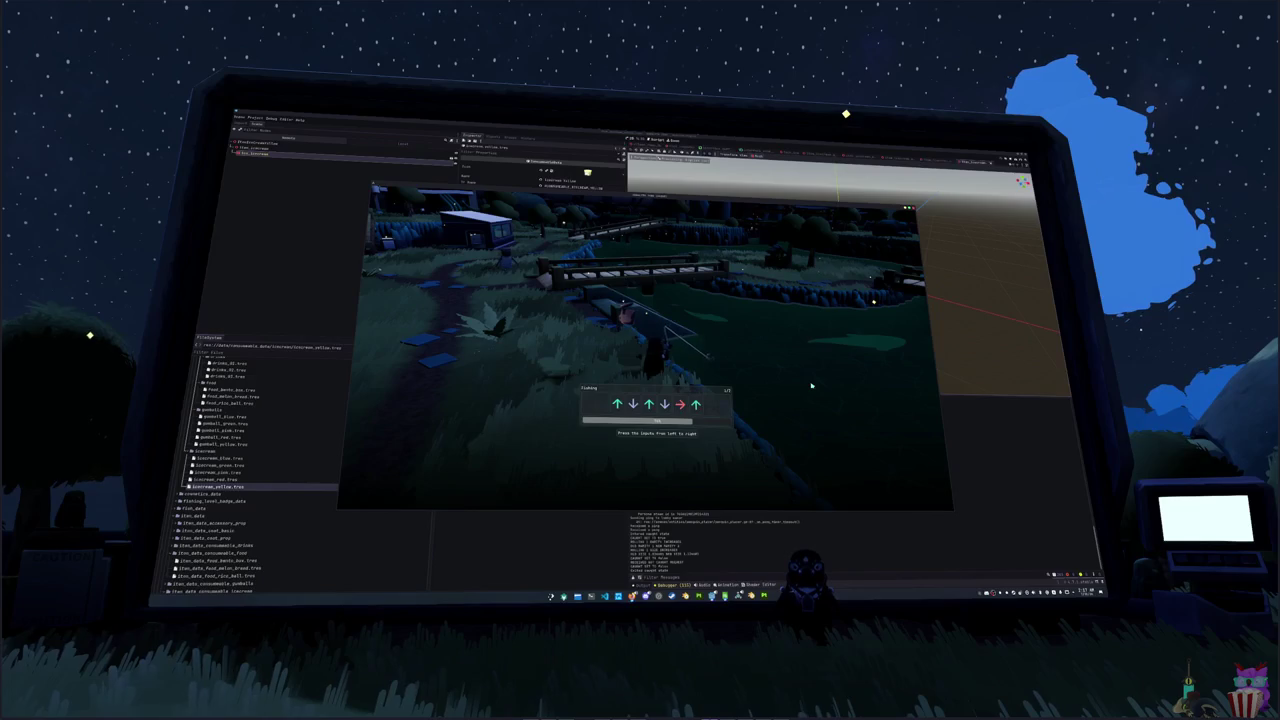
key("Up")
key("Down")
key("Up")
key("Down")
key("Right")
key("Up")
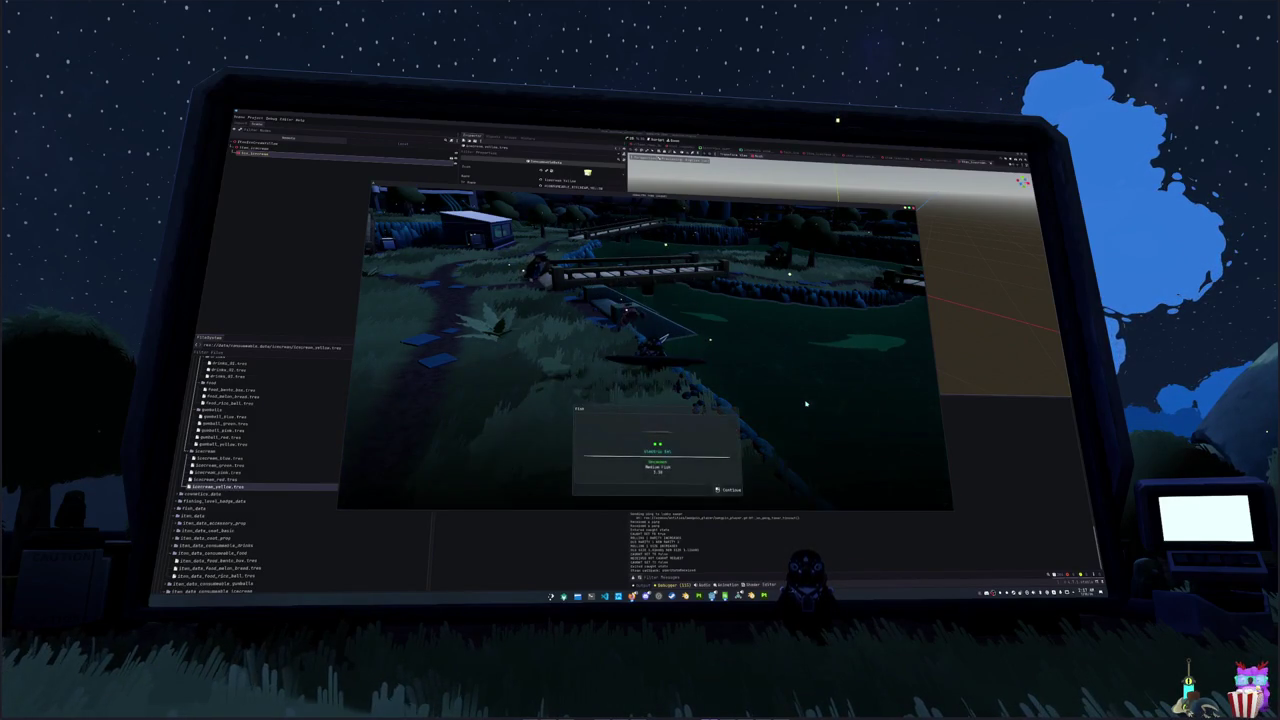
key("e")
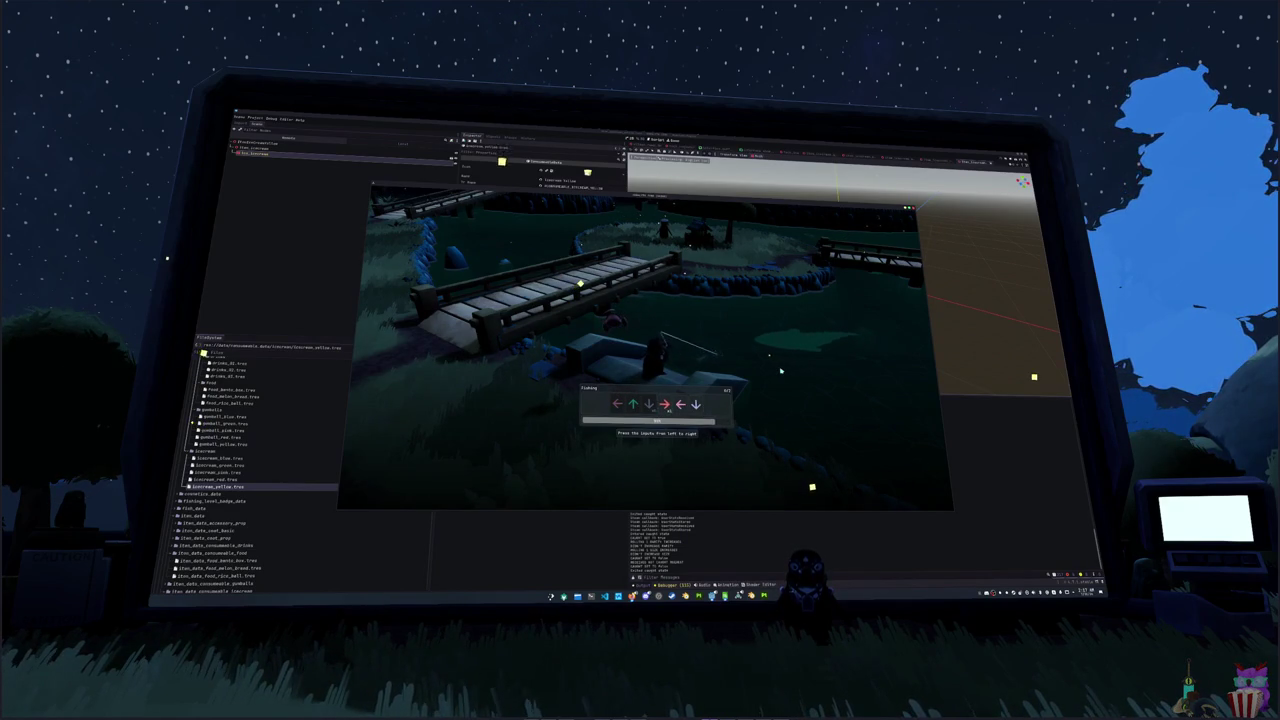
- Match the next prompt with Left, Up, Down, Right, then Right, Down, Up to reel in
key("Left")
key("Up")
key("Down")
key("Right")
key("Left")
key("Down")
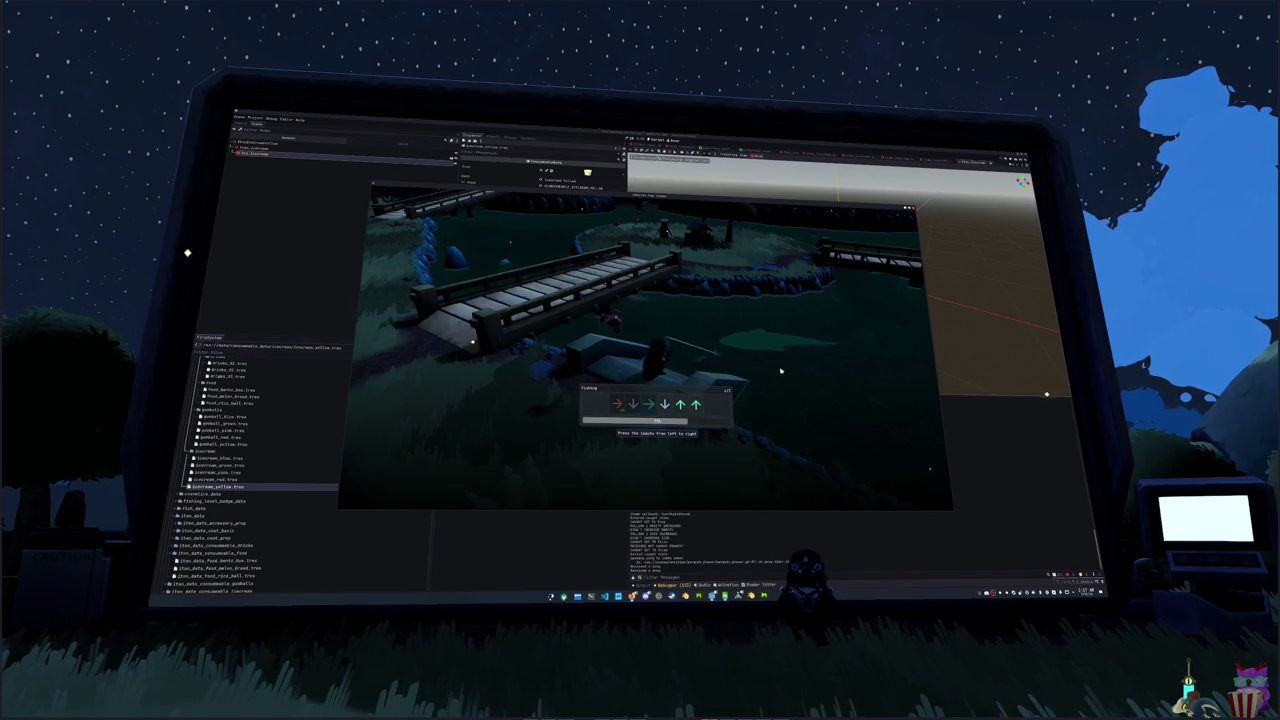
key("Right")
key("Down")
key("Right")
key("Down")
key("Up")
key("Up")
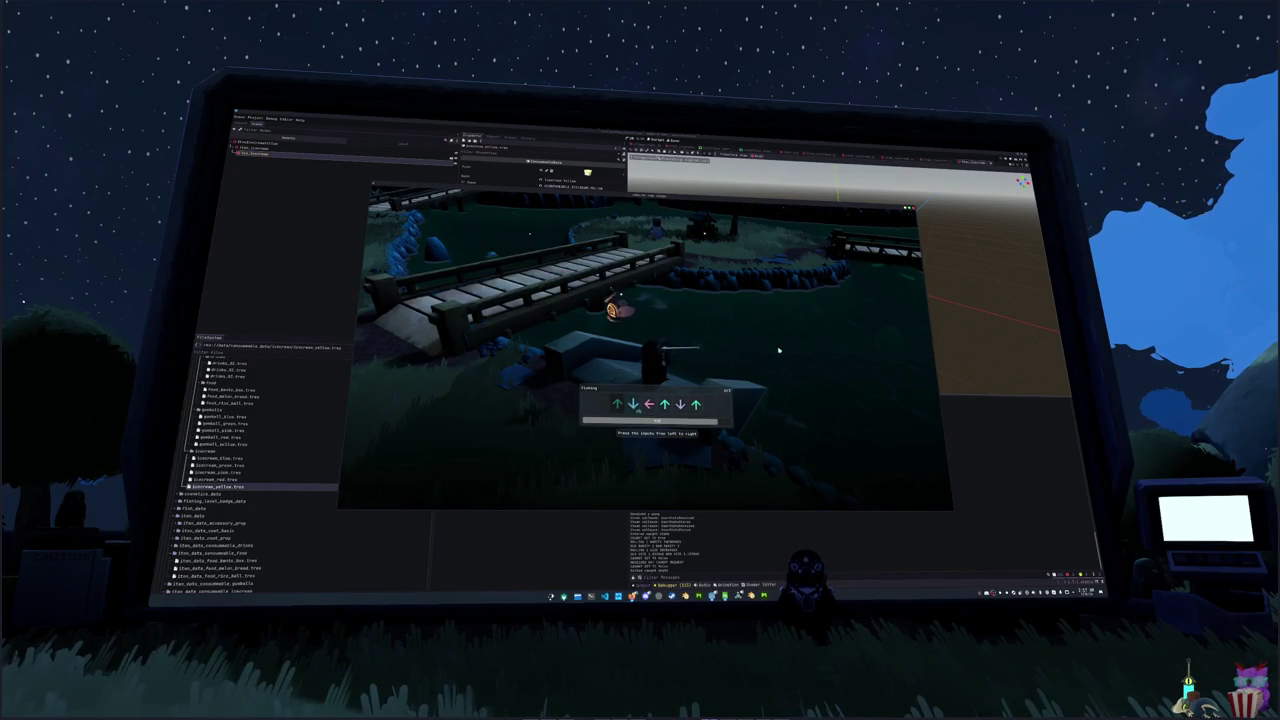
- Match the following prompts (Down, Left, Up, Up, Down) to land another fish
key("Down")
key("Left")
key("Left")
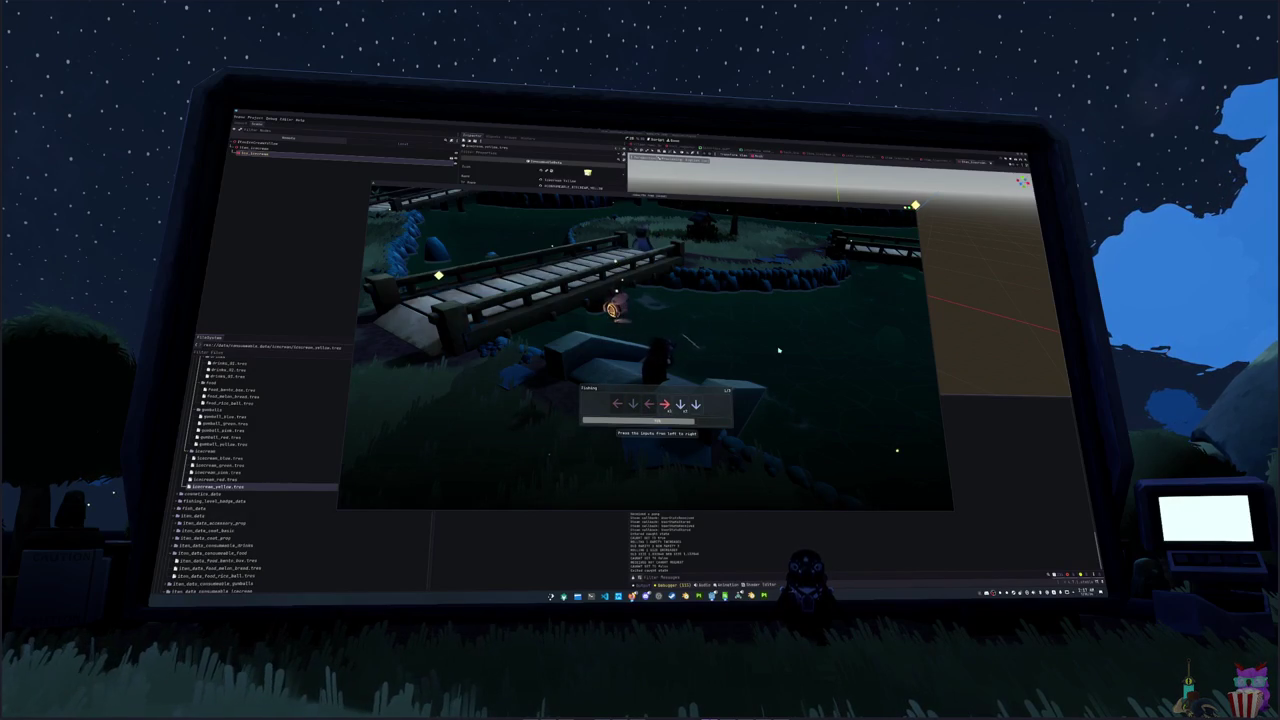
key("Up")
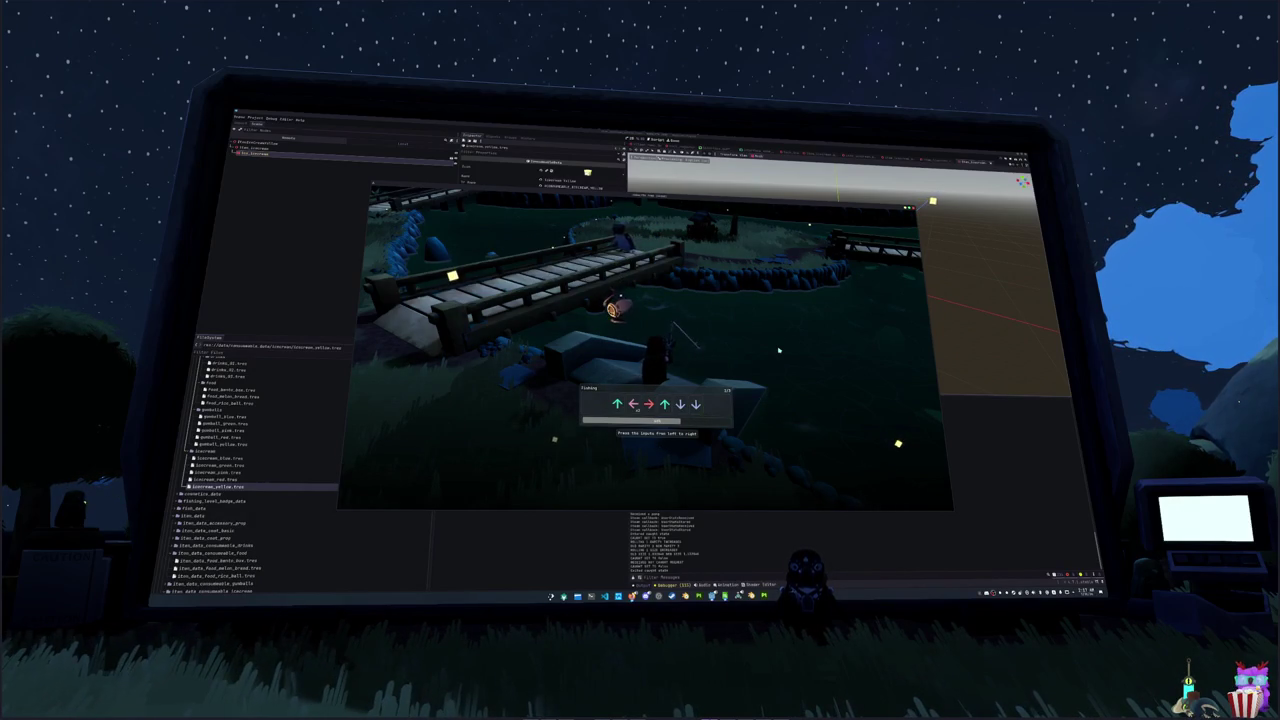
key("Up")
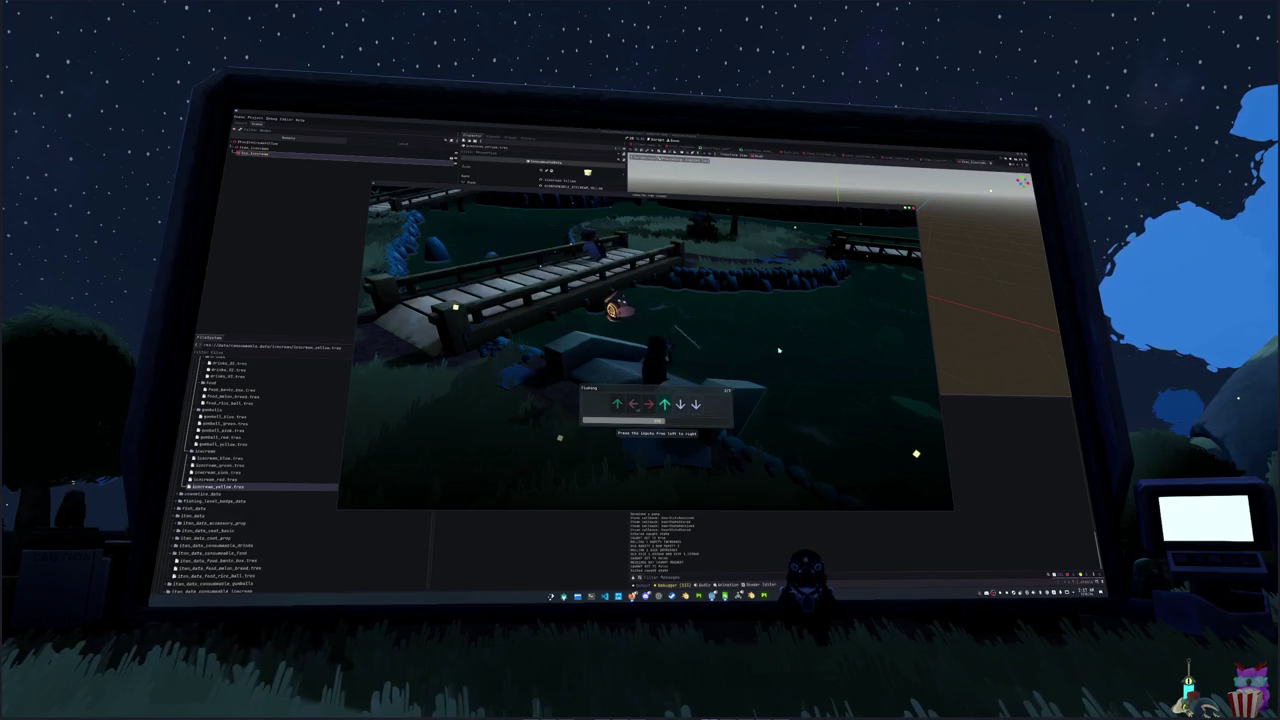
key("Down")
key("Down")
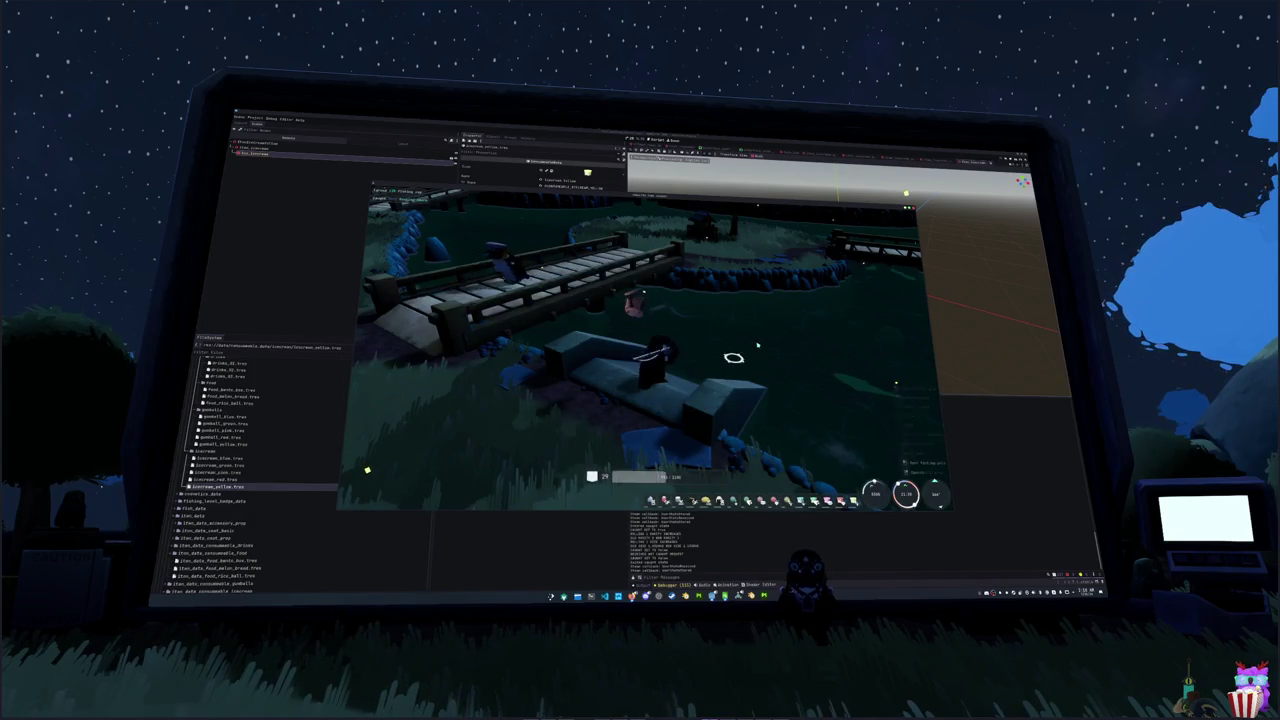
- Cast again, complete the Down, Up, Left sequence, and dismiss the catch result
left_click(755, 350)
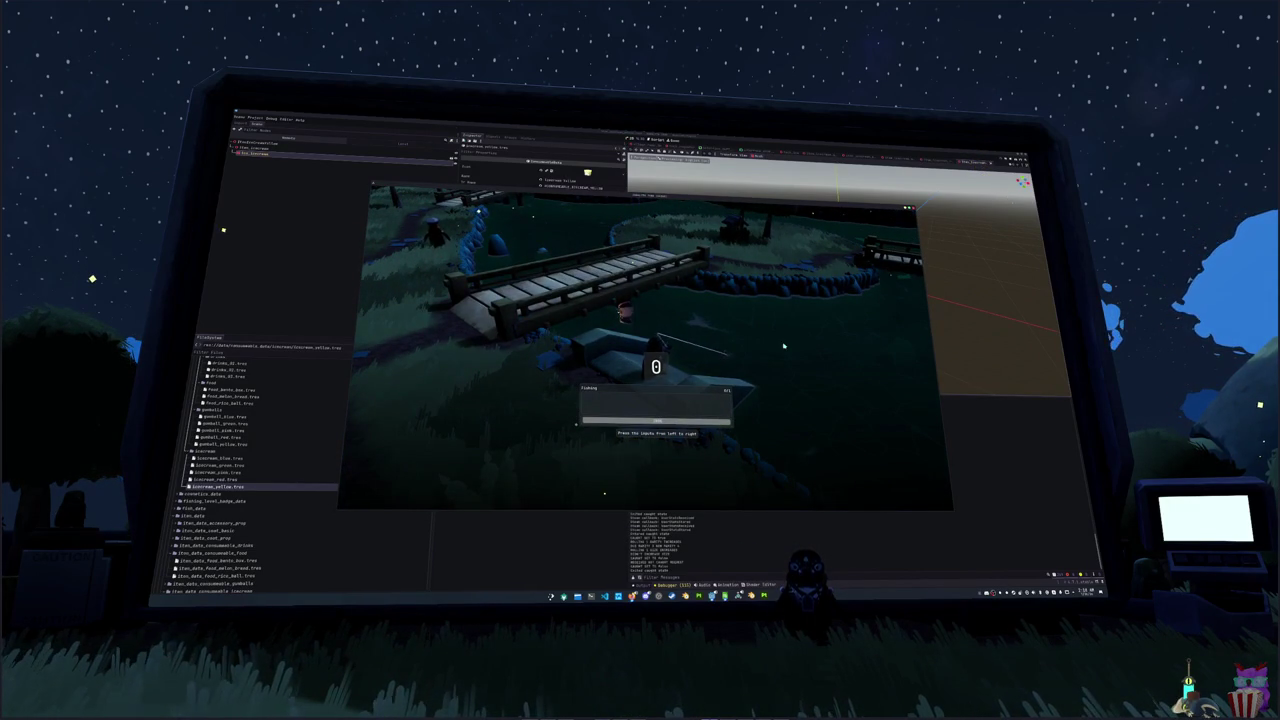
key("Down")
key("Up")
key("Up")
key("Up")
key("Left")
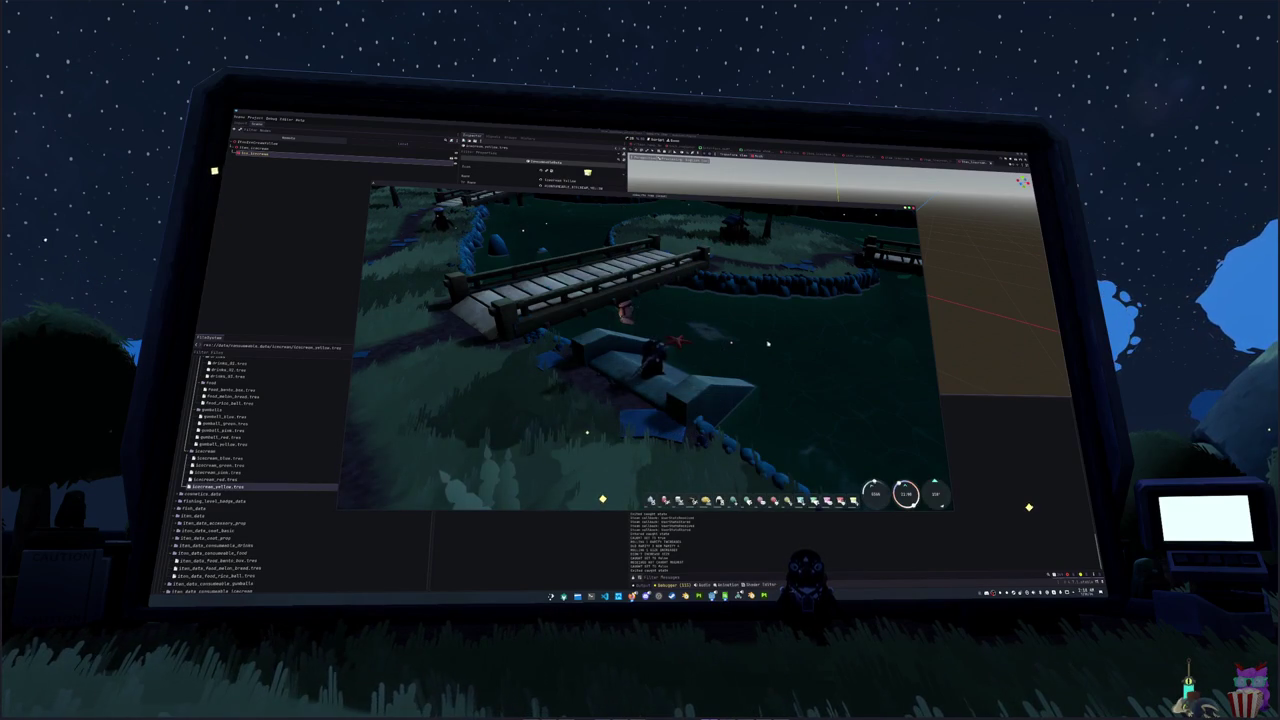
key("e")
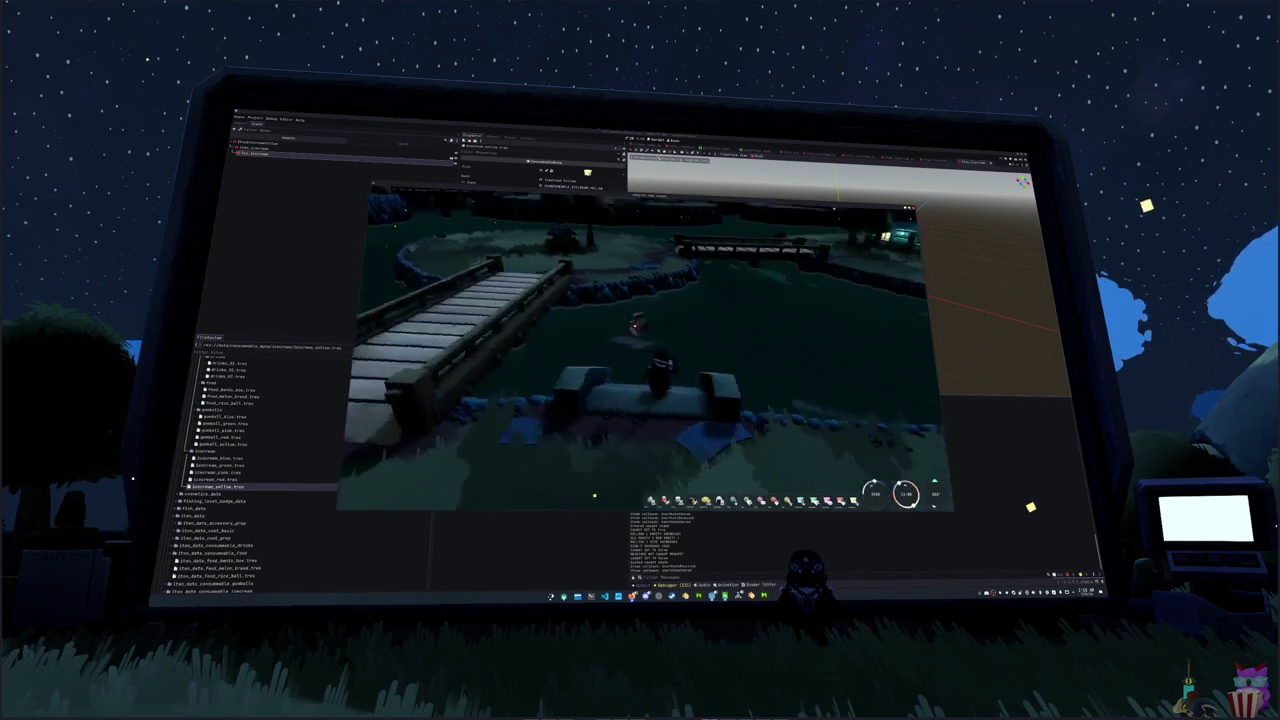
- Walk over the hill toward the bridge bank, cast into the water and start the minigame
key("w")
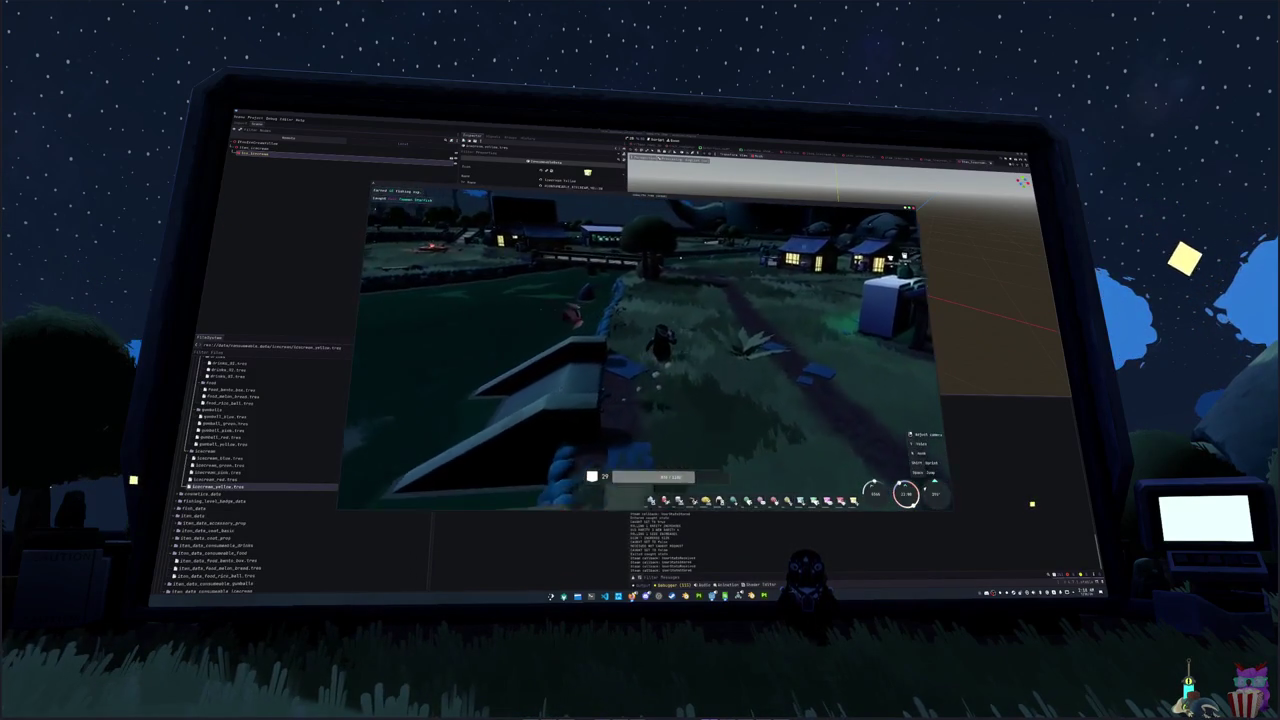
key("w")
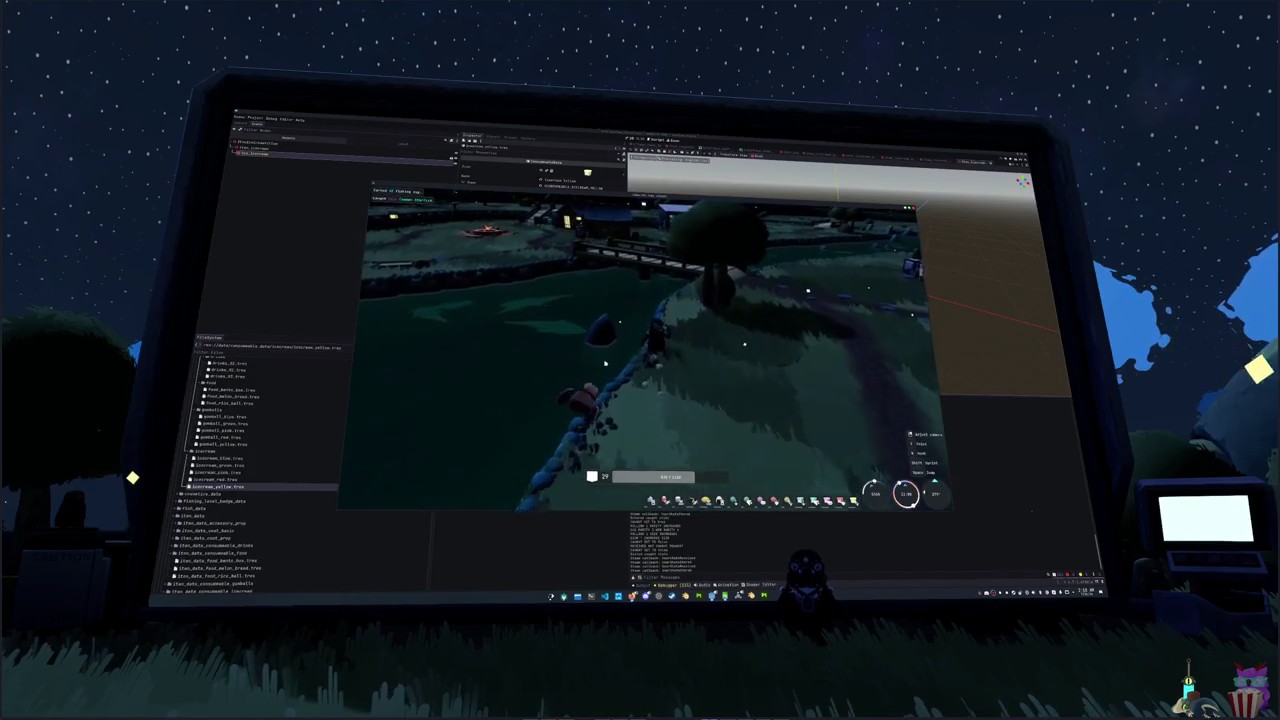
key("w")
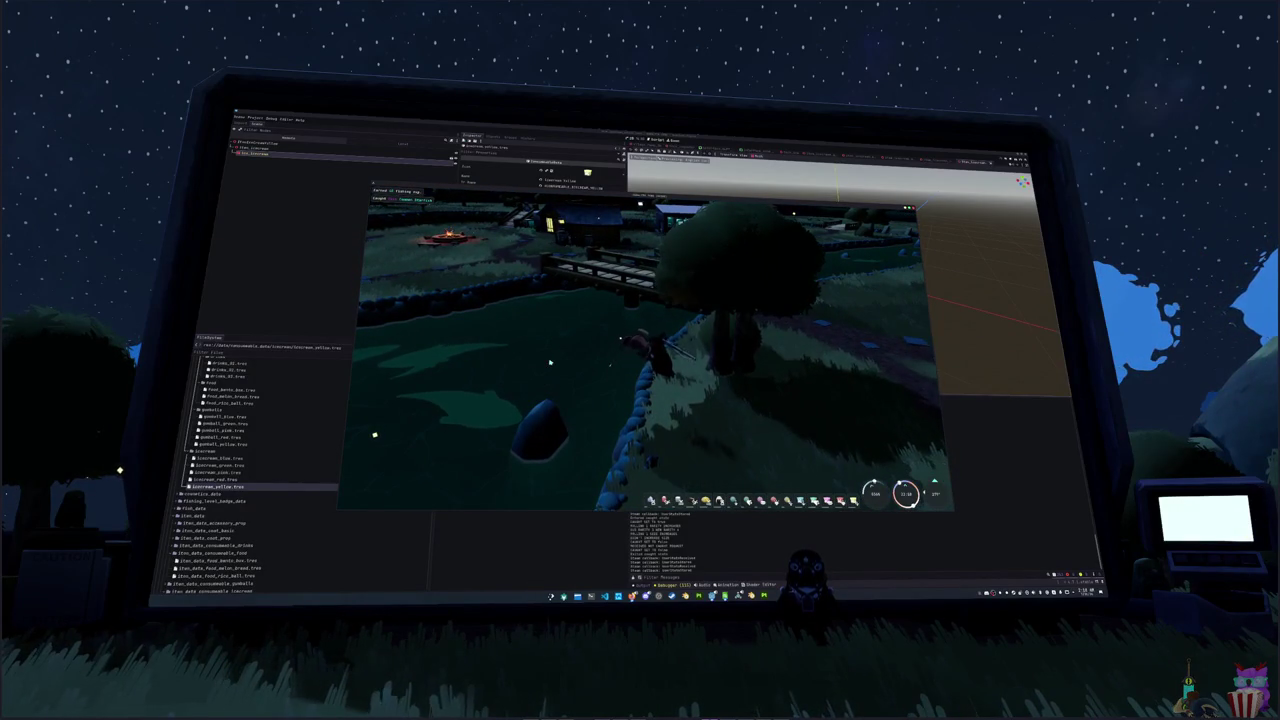
left_click(550, 362)
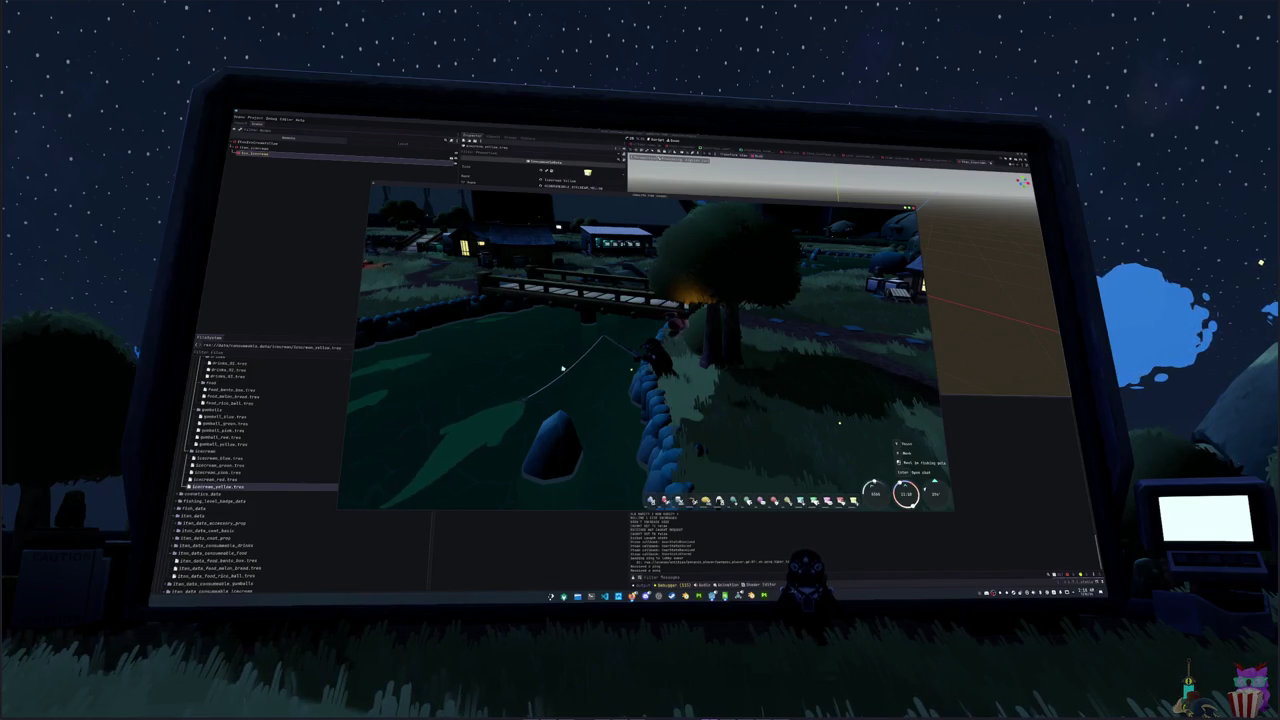
left_click(563, 369)
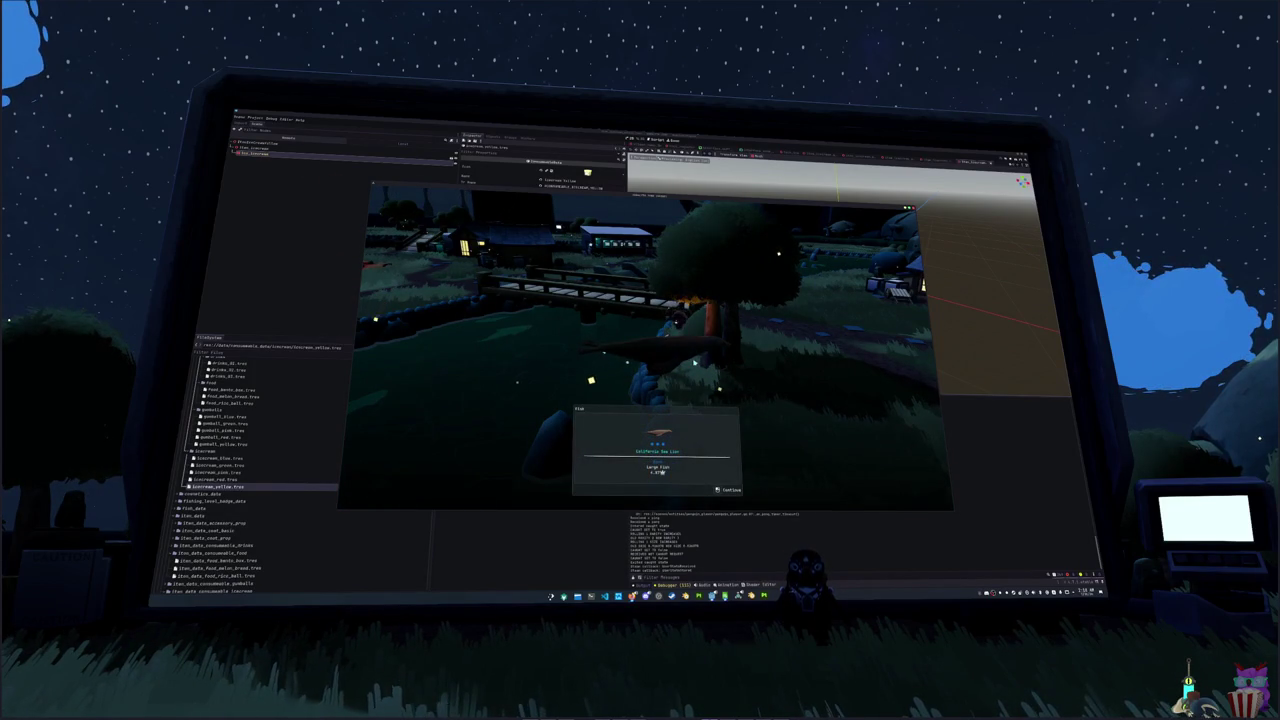
- Dismiss the catch, walk onto the wooden bridge and start fishing, entering Up and Right
key("e")
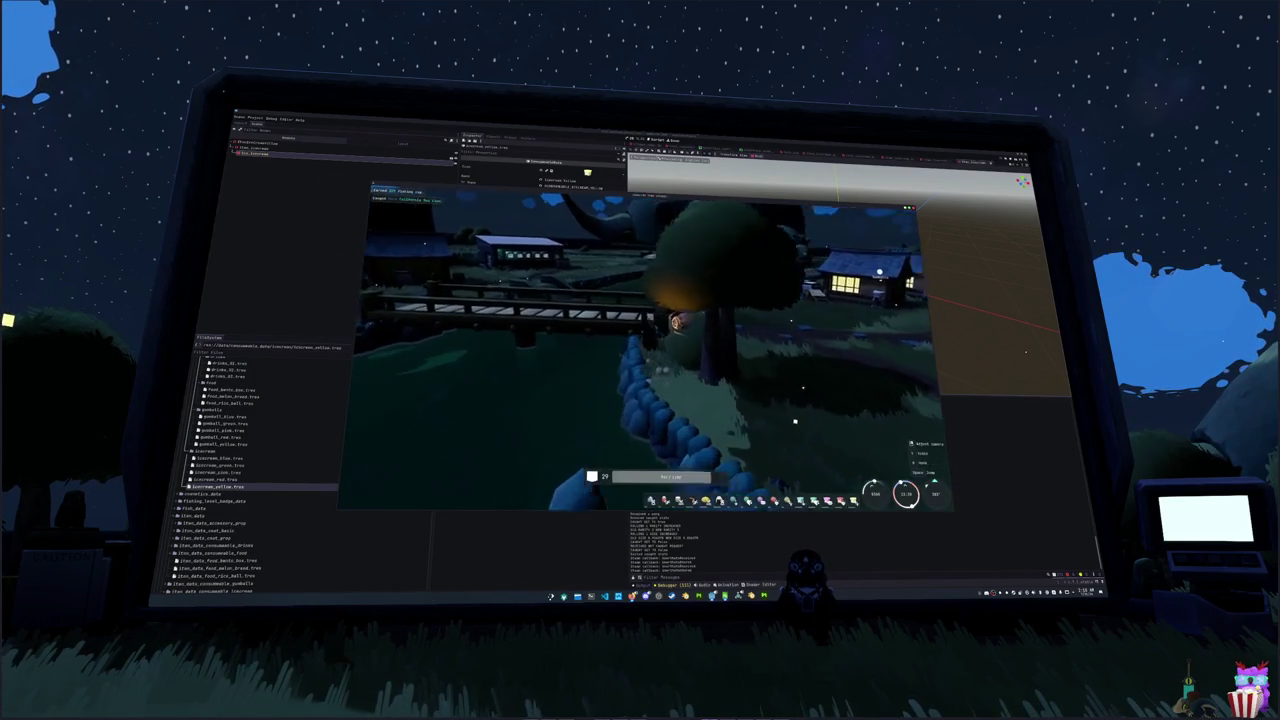
key("w")
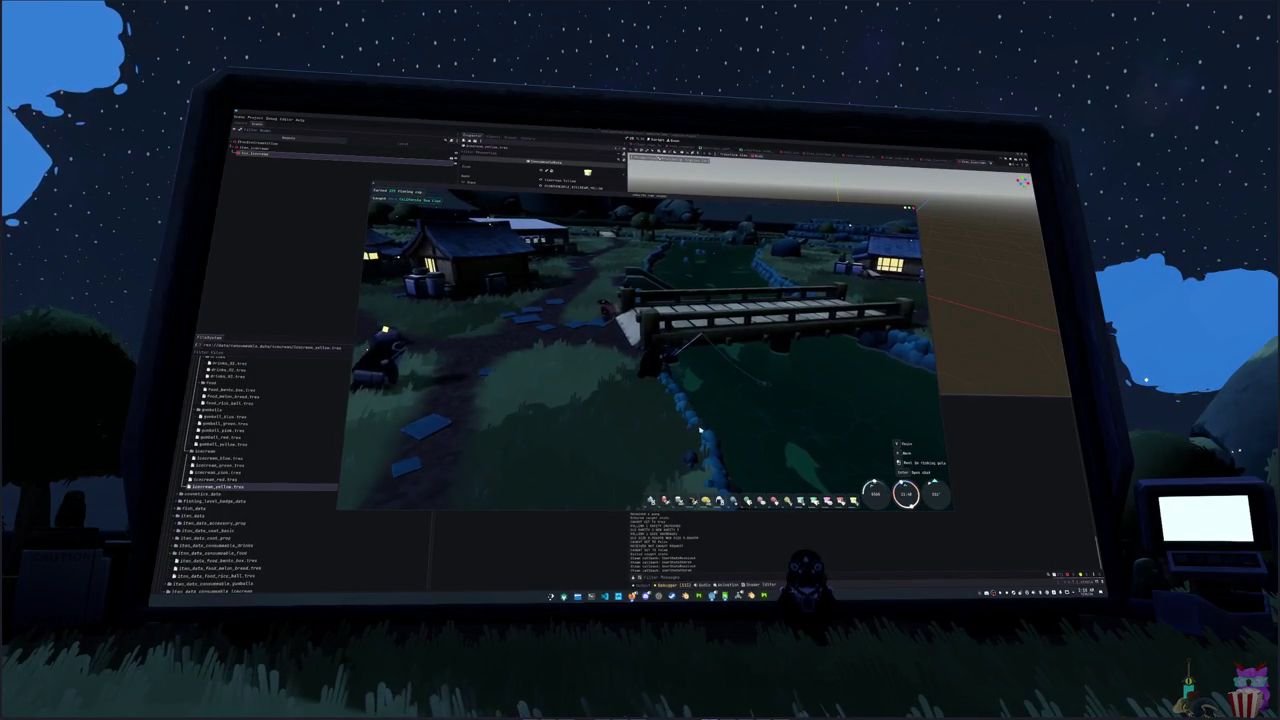
key("d")
key("d")
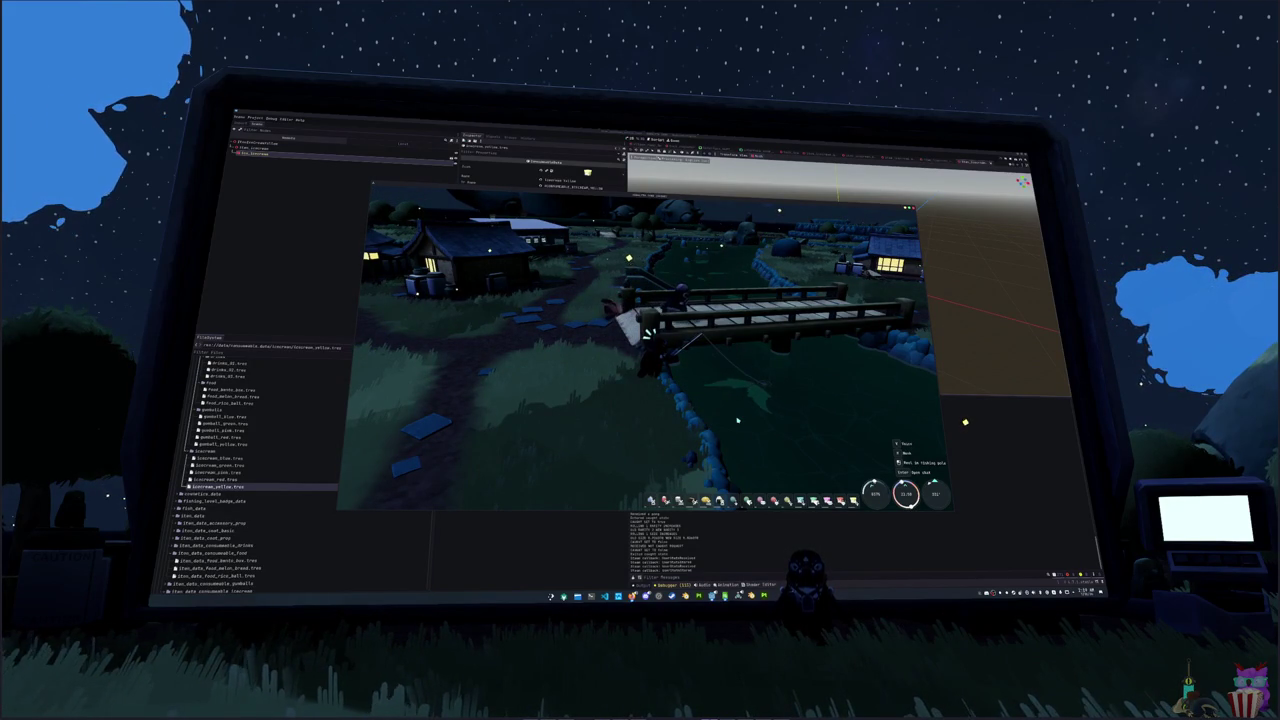
left_click(737, 421)
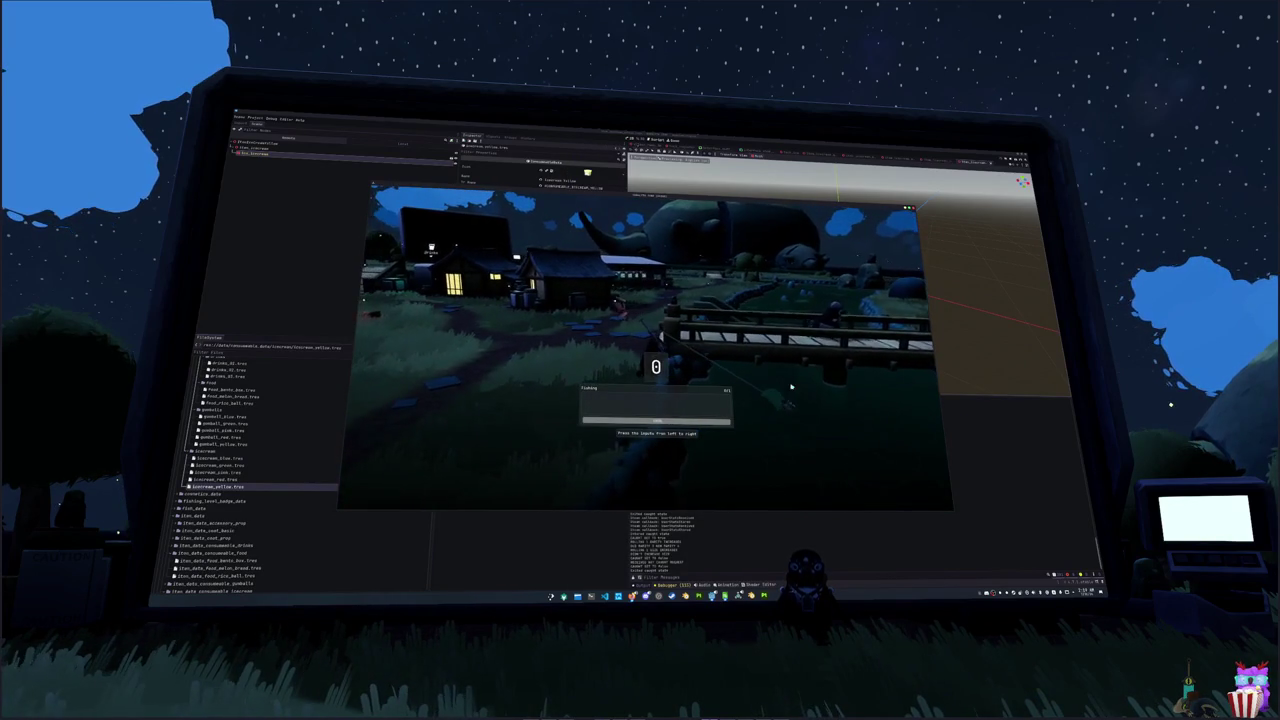
key("Up")
key("Right")
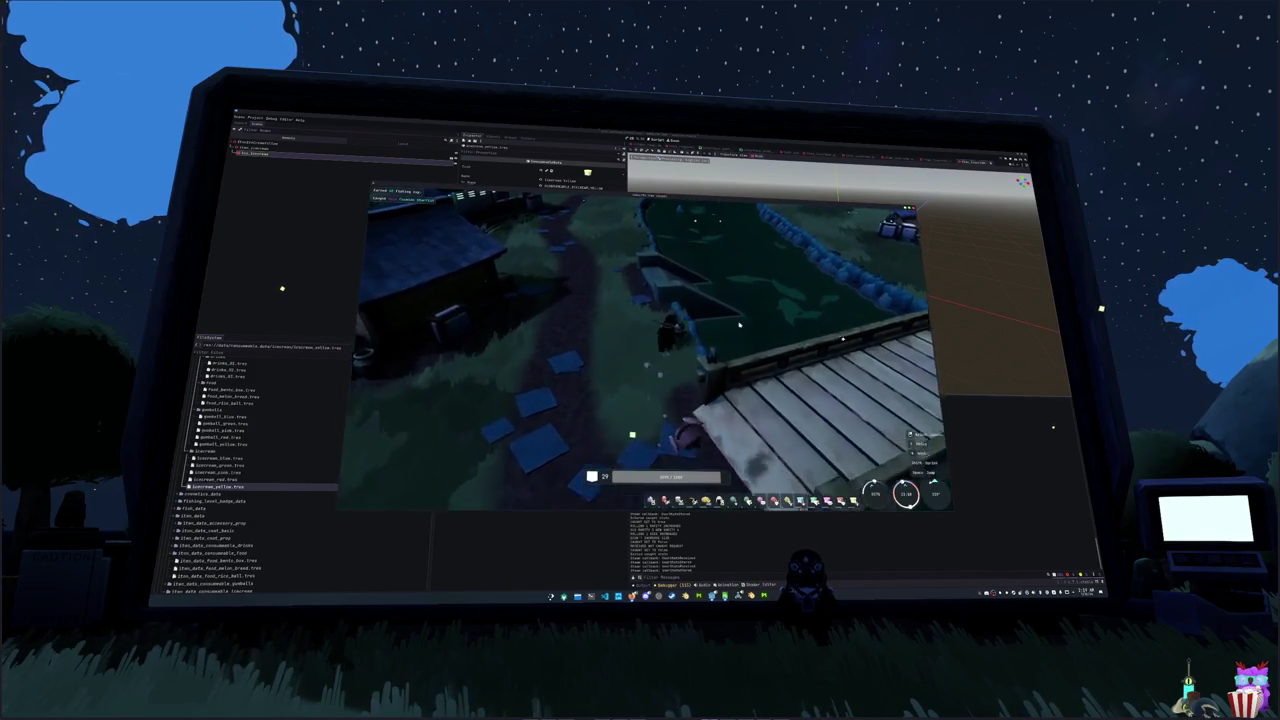
- Recast into the pond, finish the Up, Down, Left sequence and dismiss the catch popup
left_click(740, 325)
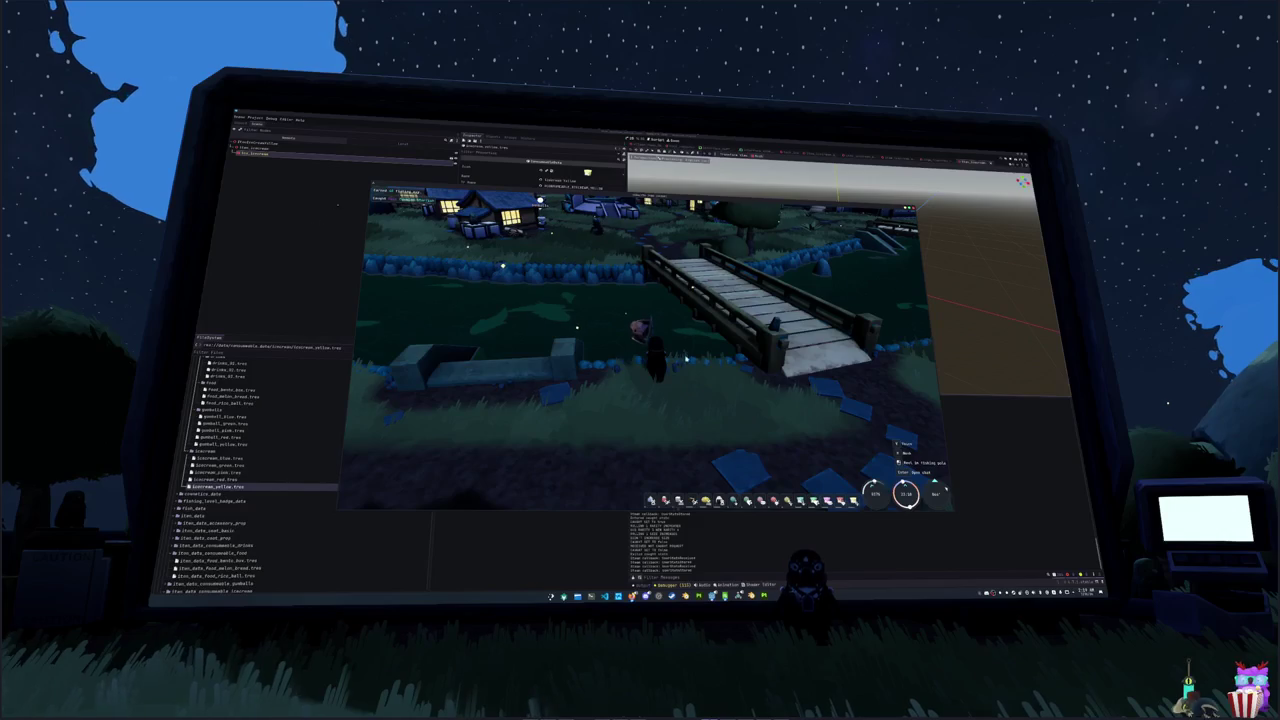
left_click(730, 406)
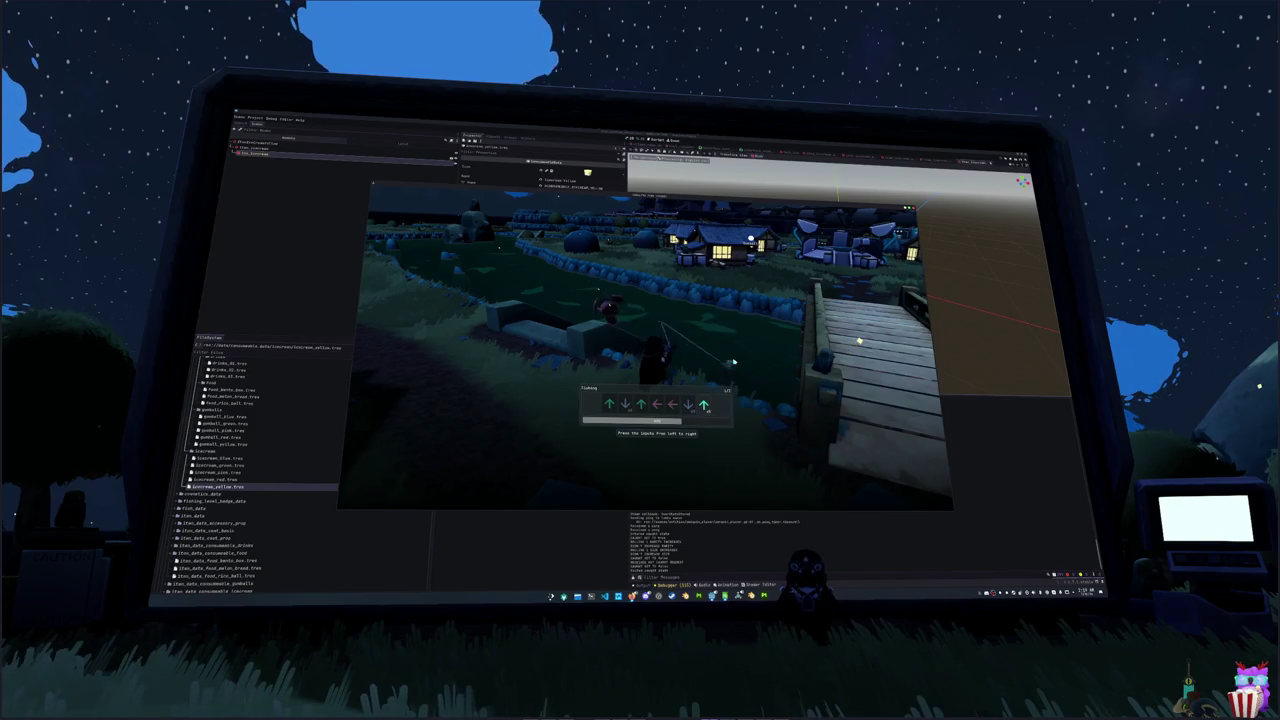
key("Up")
key("Down")
key("Up")
key("Left")
key("Left")
key("Down")
key("Up")
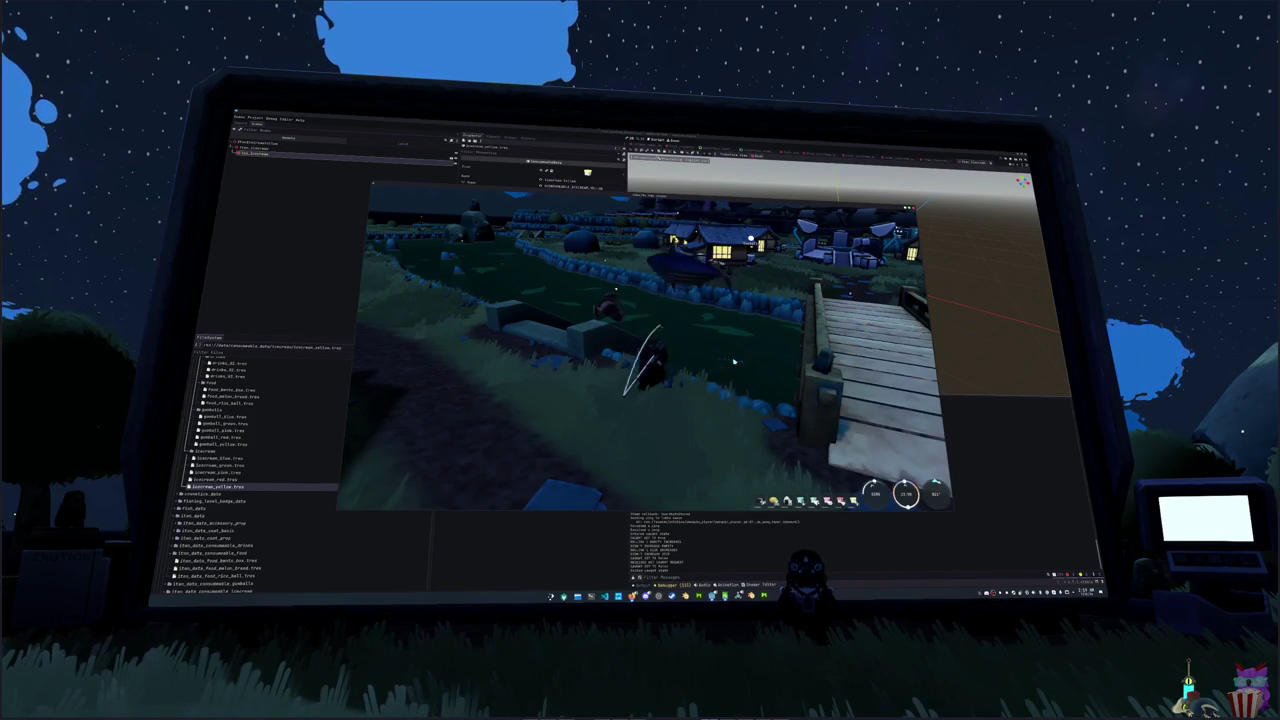
key("e")
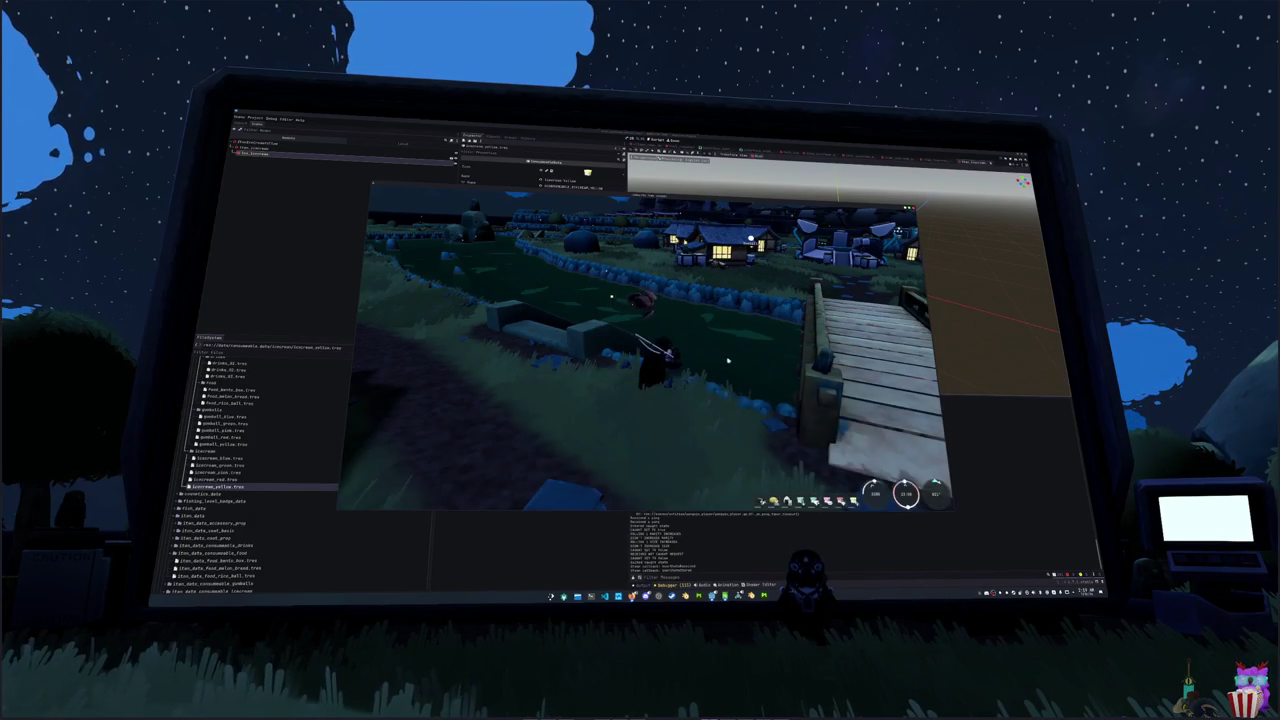
- Walk back near the bridge, catch another fish with Right arrows, then open the inventory
key("a")
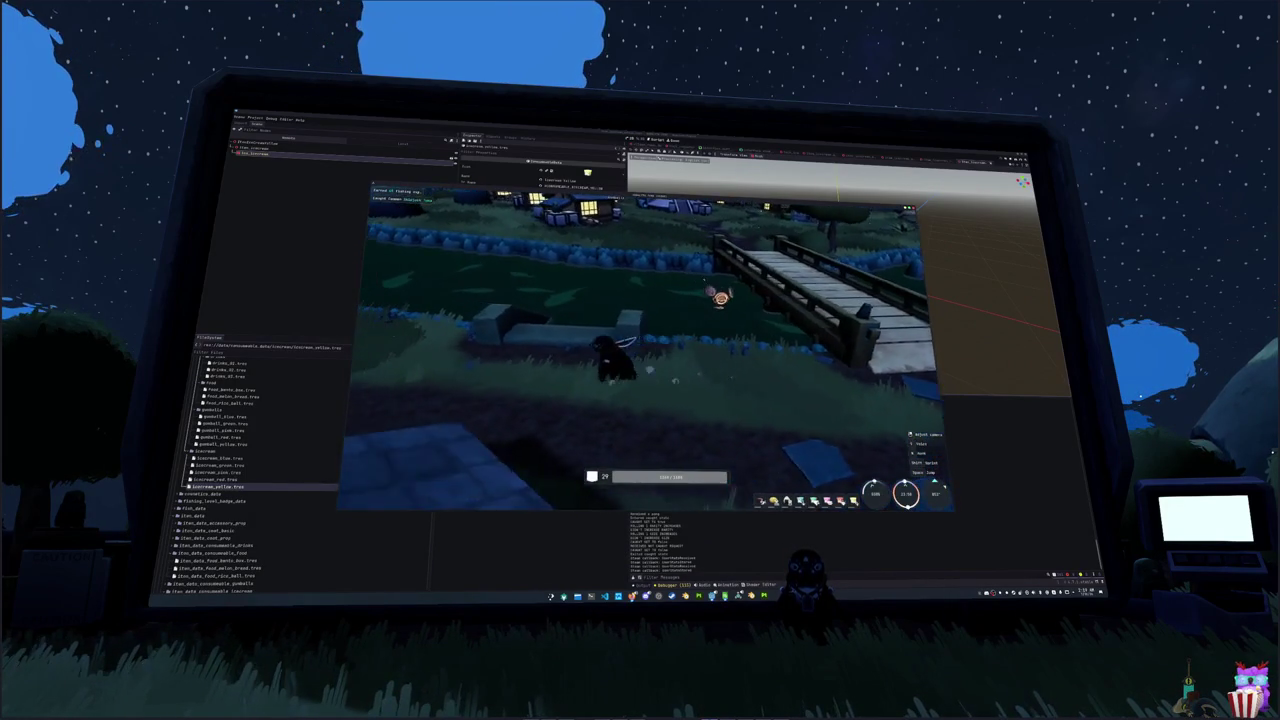
key("d")
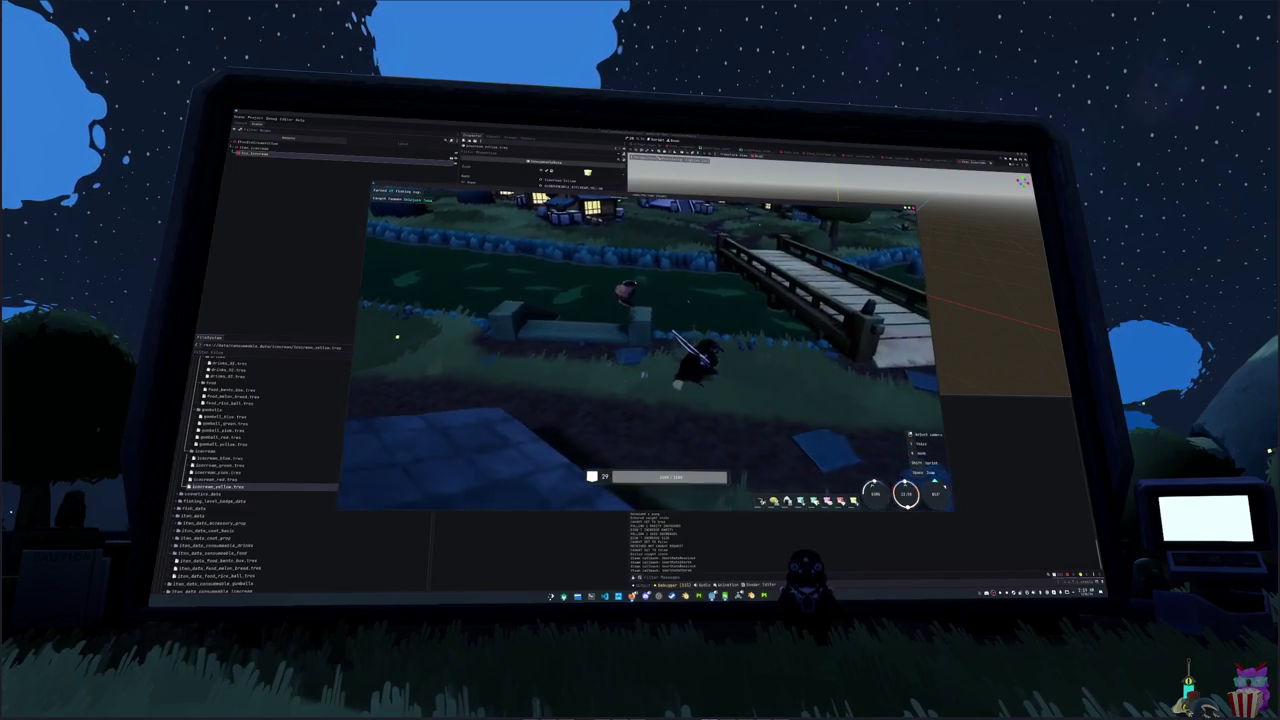
key("w")
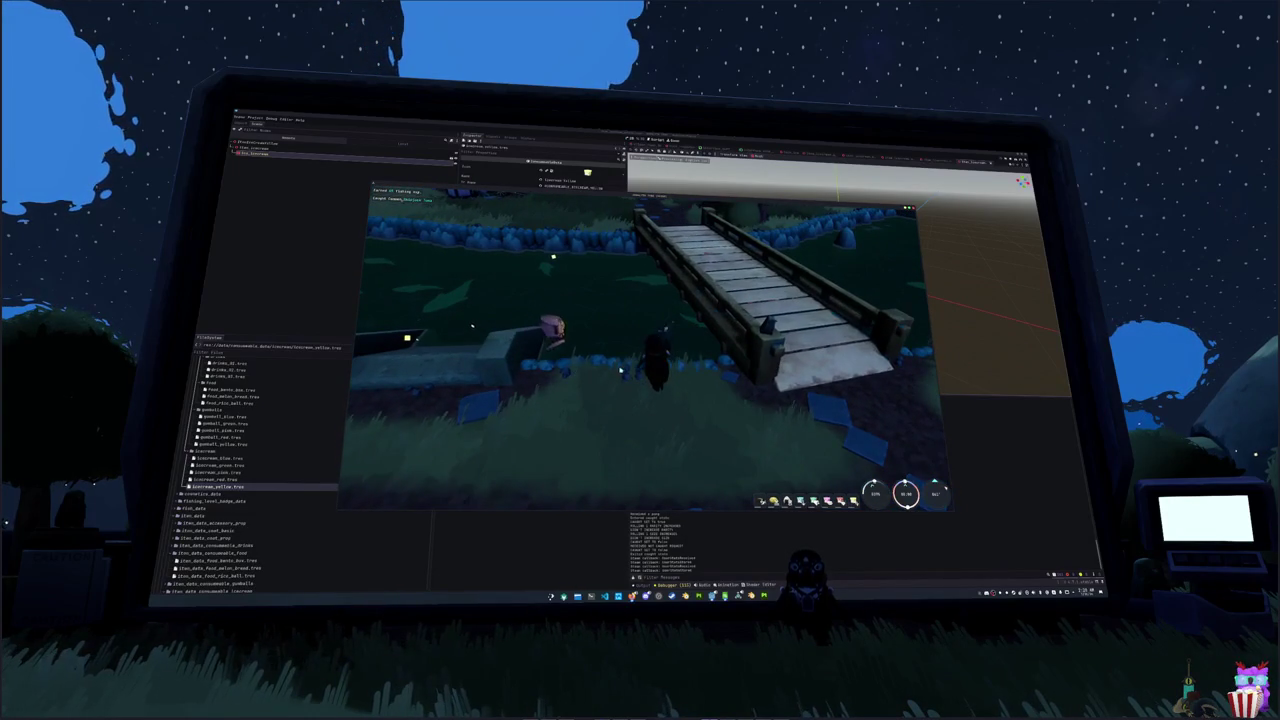
key("d")
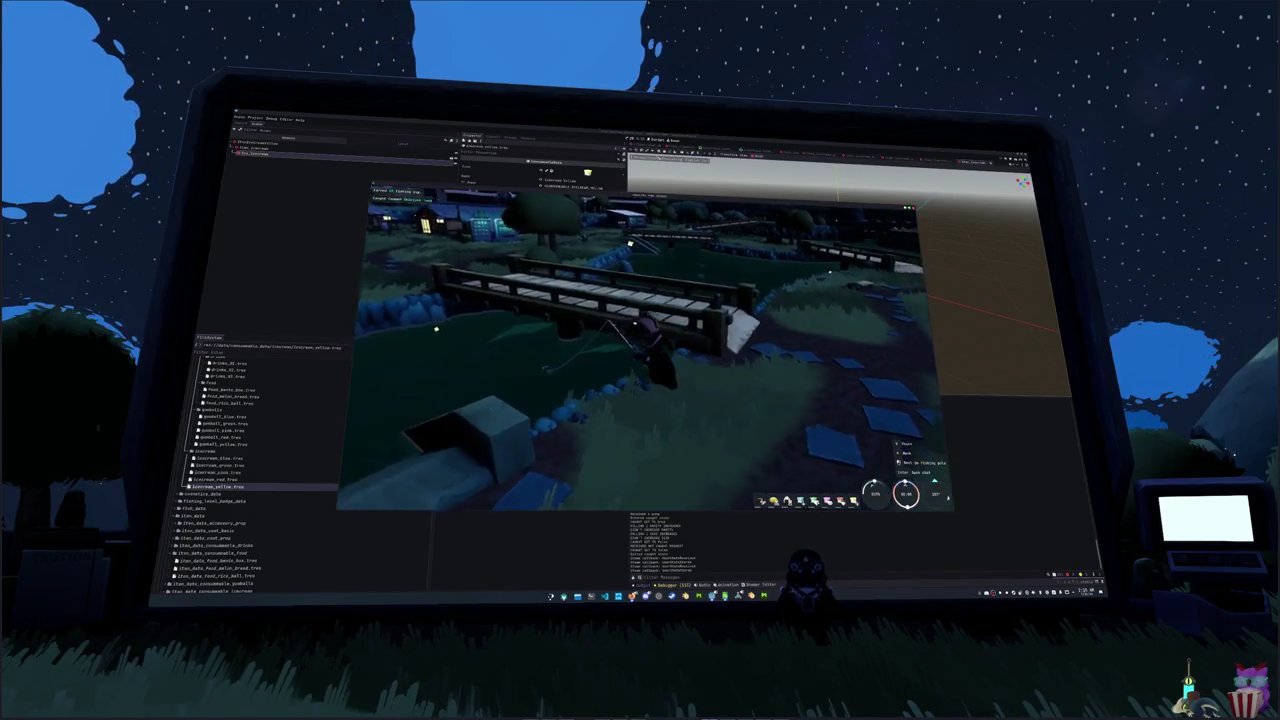
key("d")
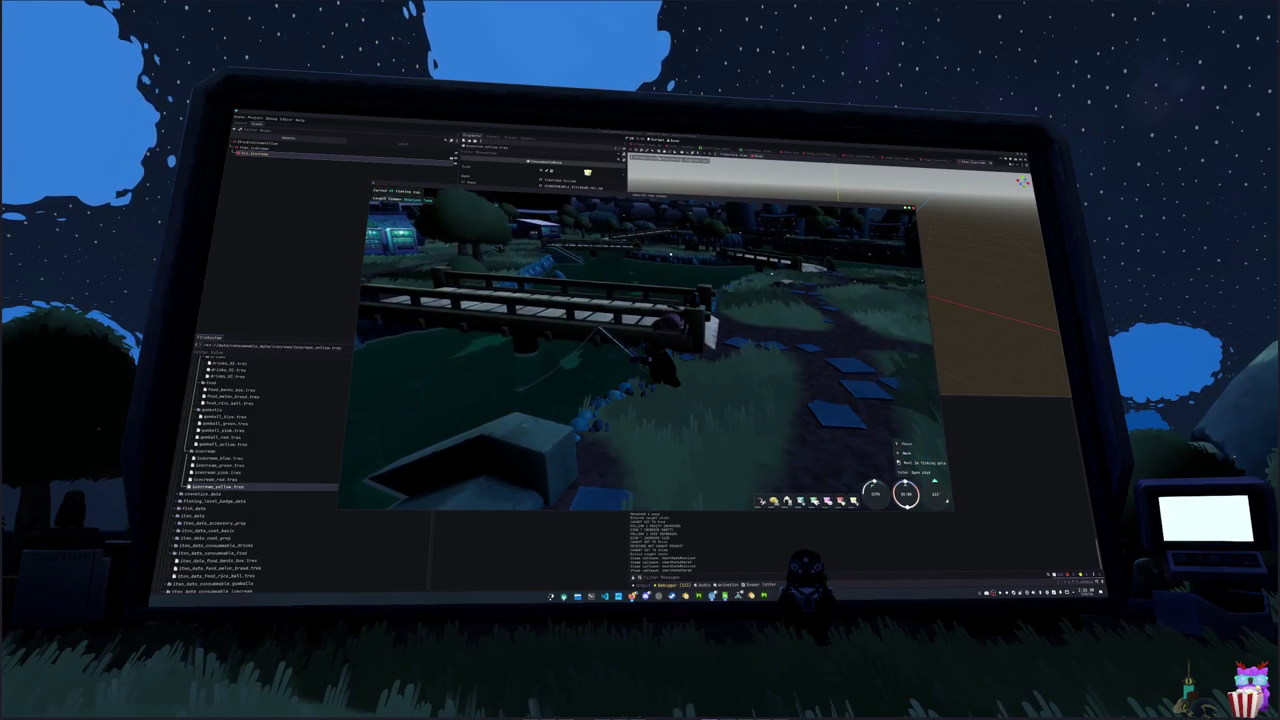
key("a")
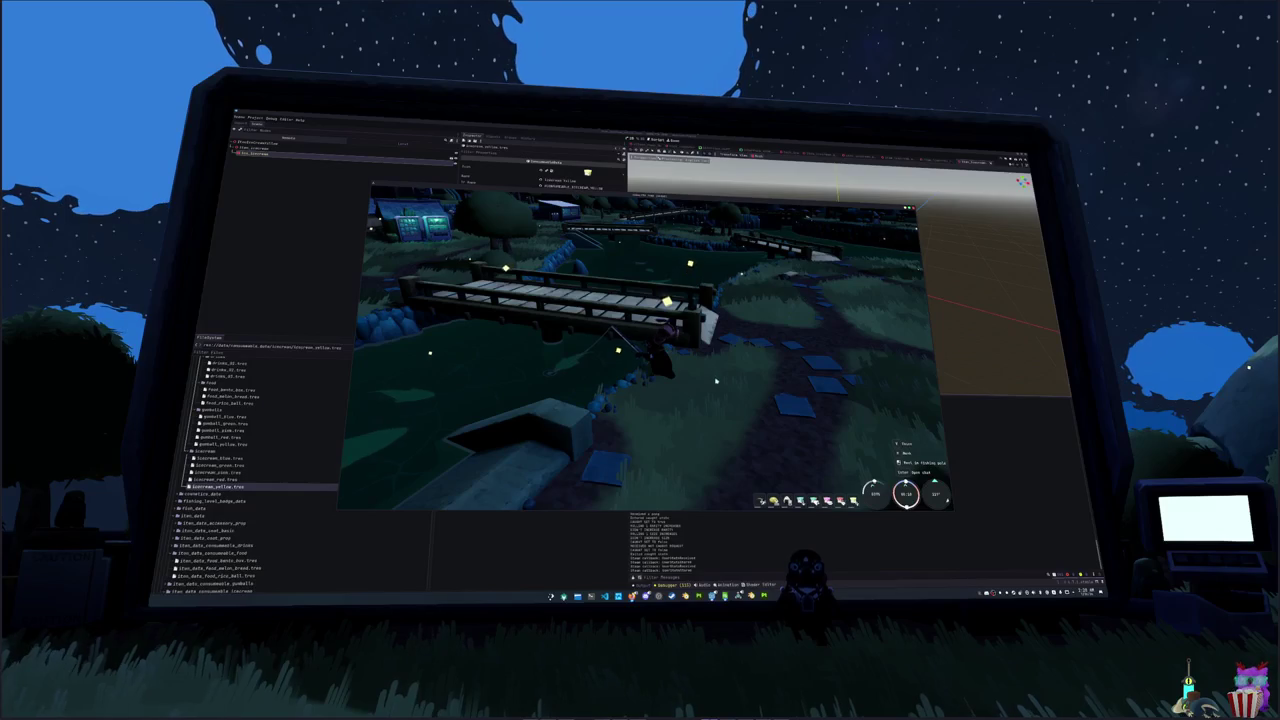
left_click(716, 383)
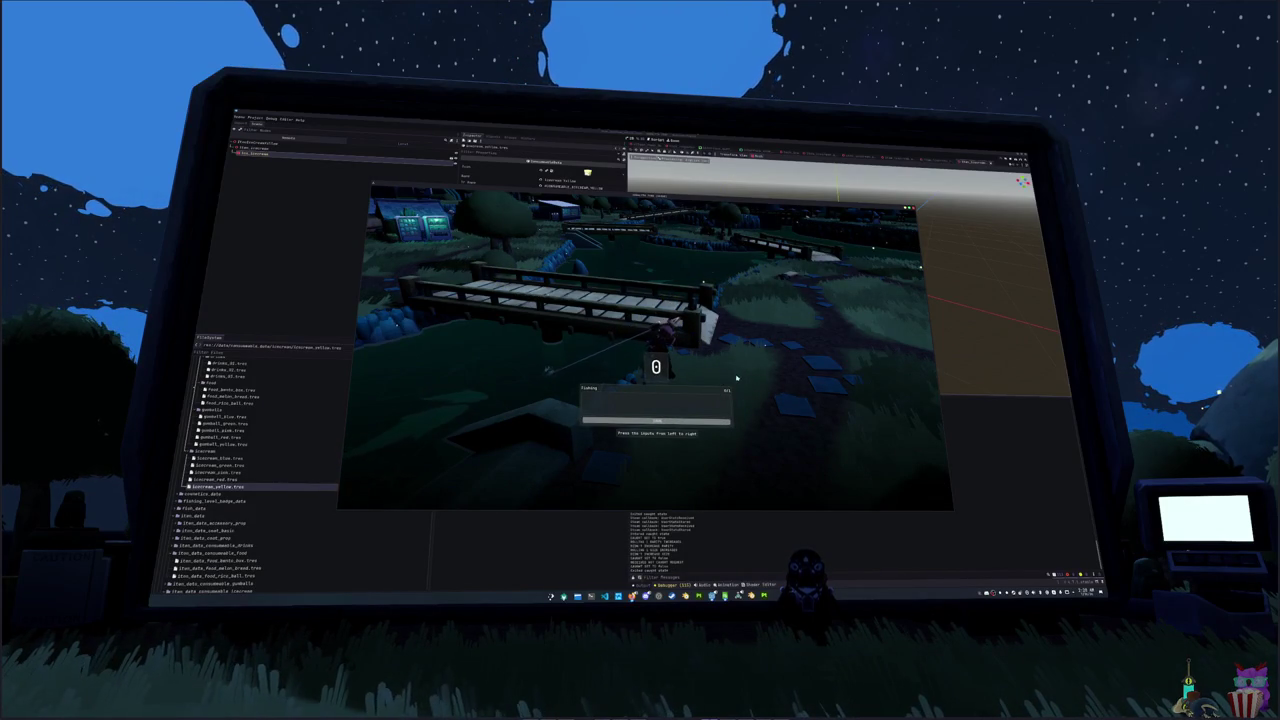
key("Right")
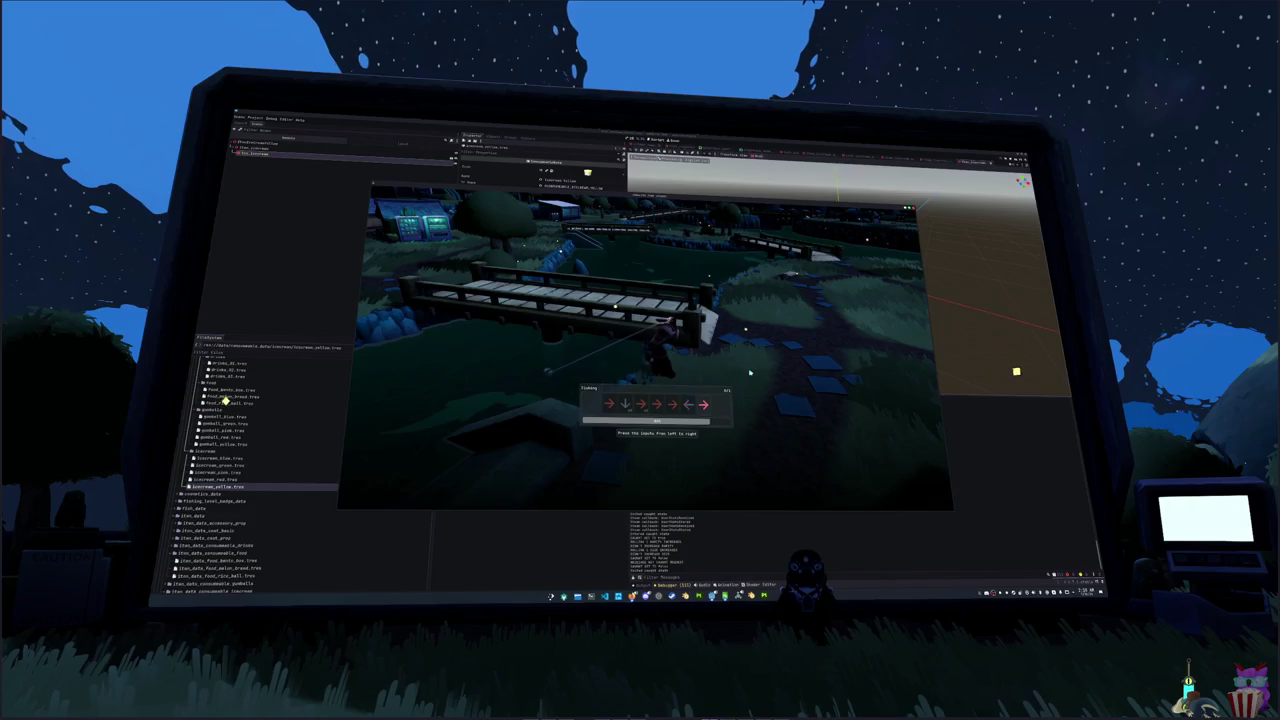
key("Right")
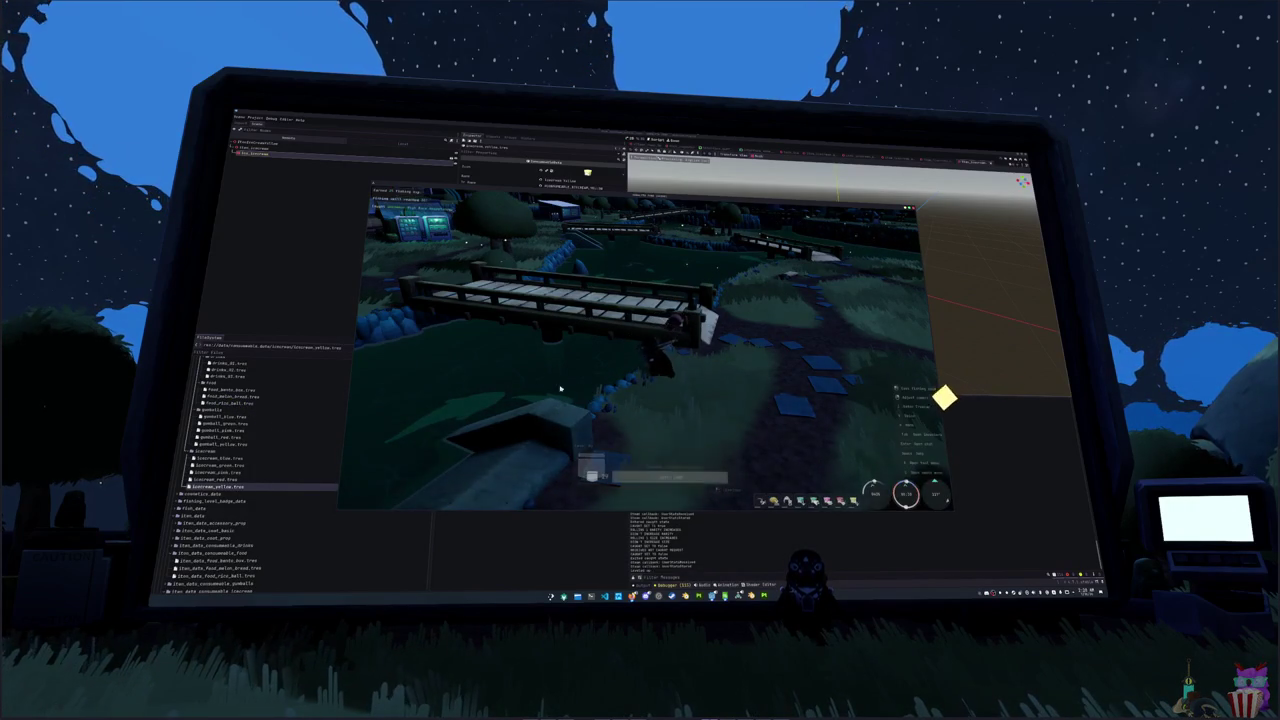
left_click(570, 384)
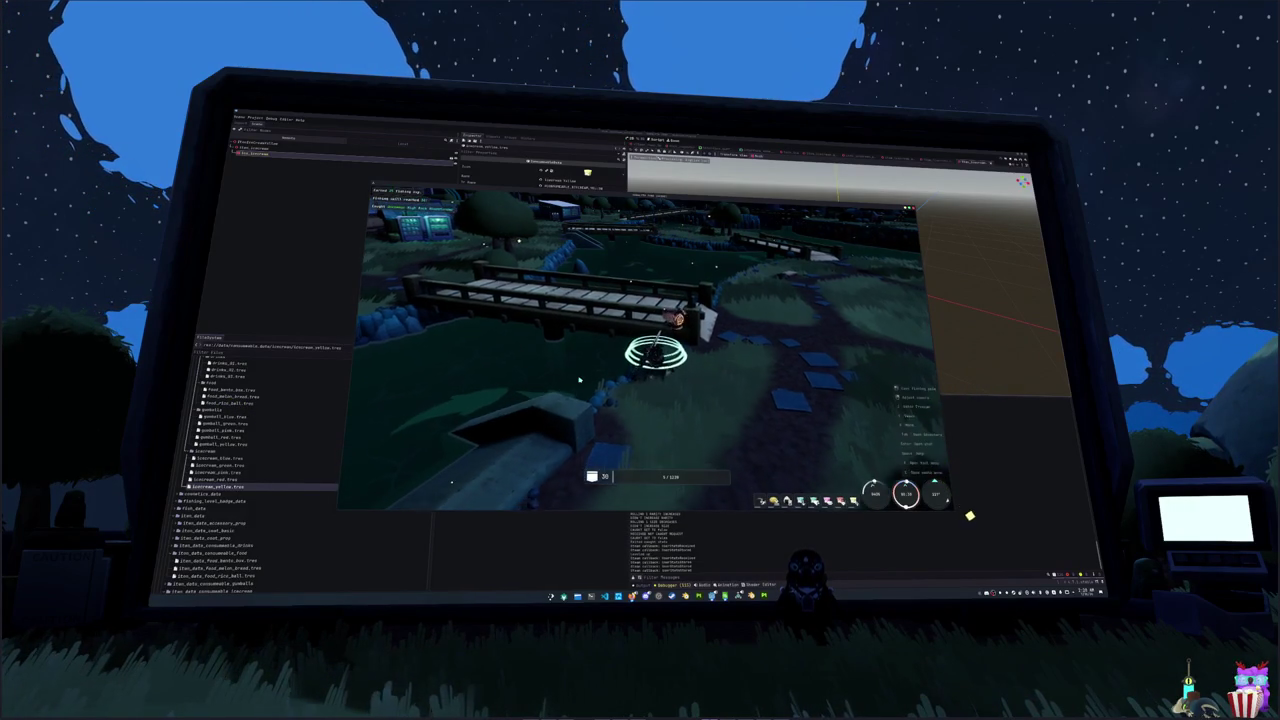
key("Tab")
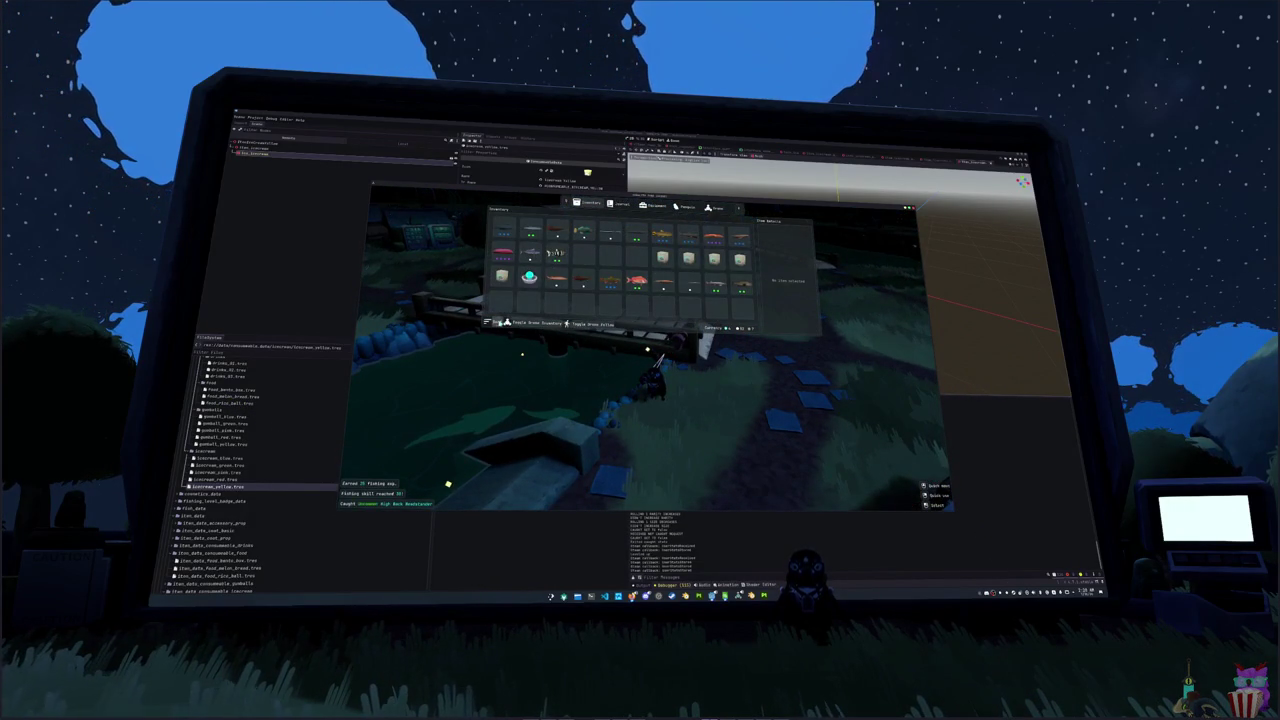
- Sort the inventory, then show the Pacific Sardine's Item Details in the Journal
left_click(497, 322)
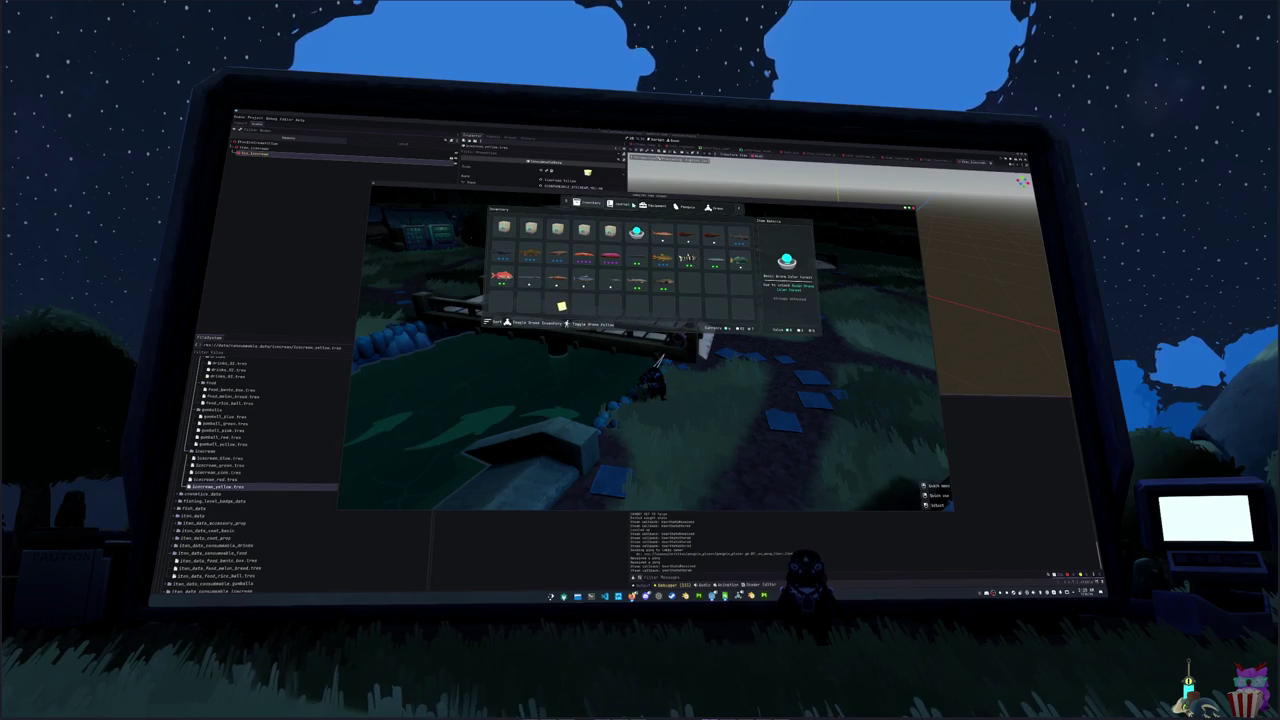
left_click(620, 204)
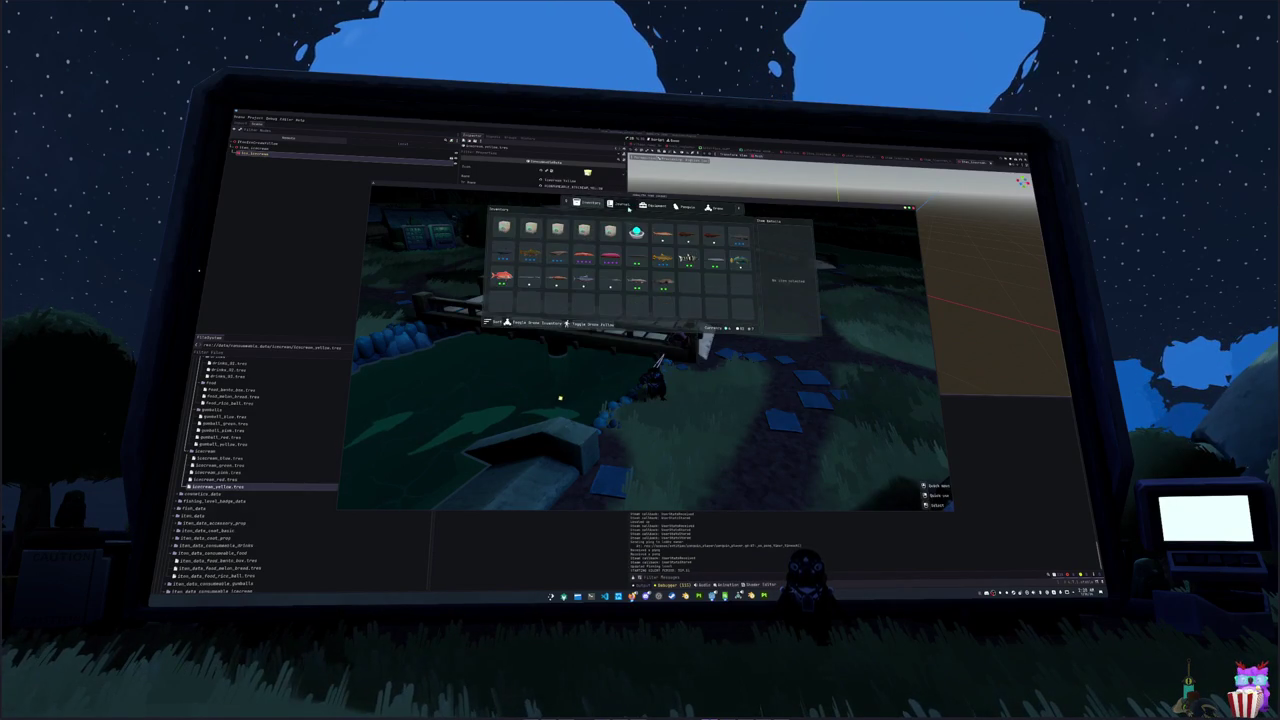
left_click(633, 277)
scroll(618, 302, "down", 10)
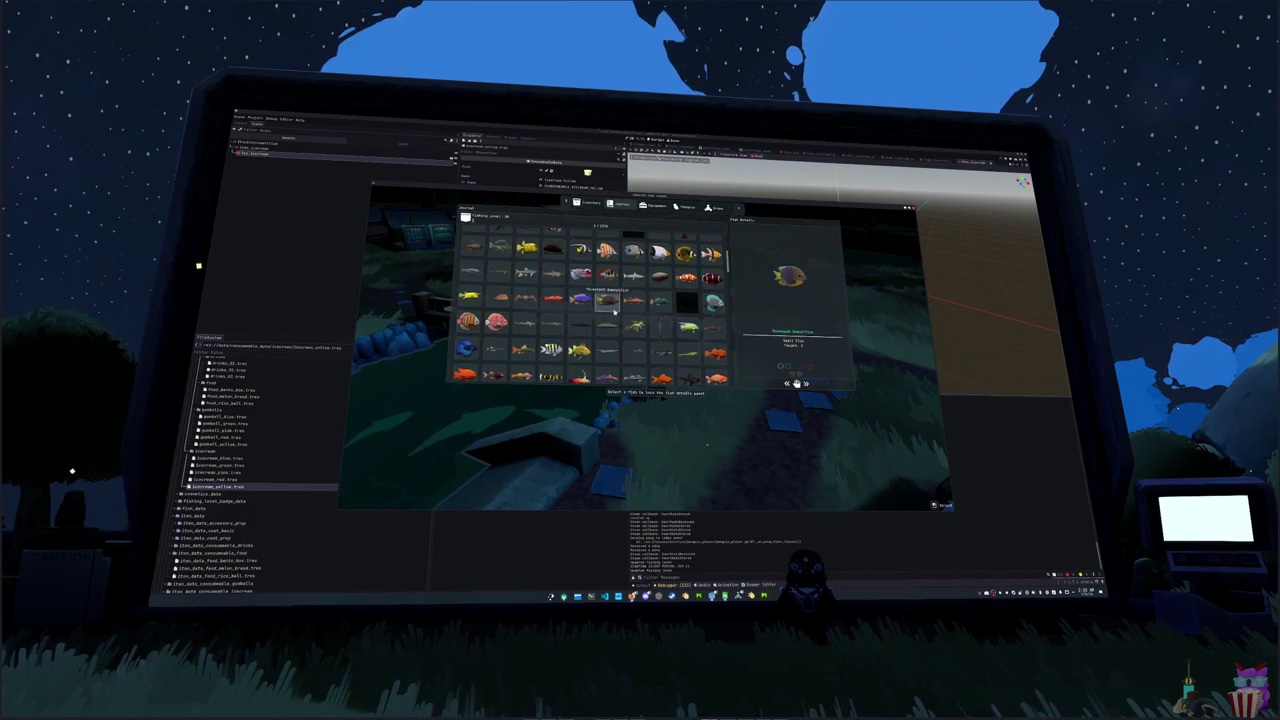
- Scroll through the fish journal and view one fish's details
scroll(607, 300, "down", 10)
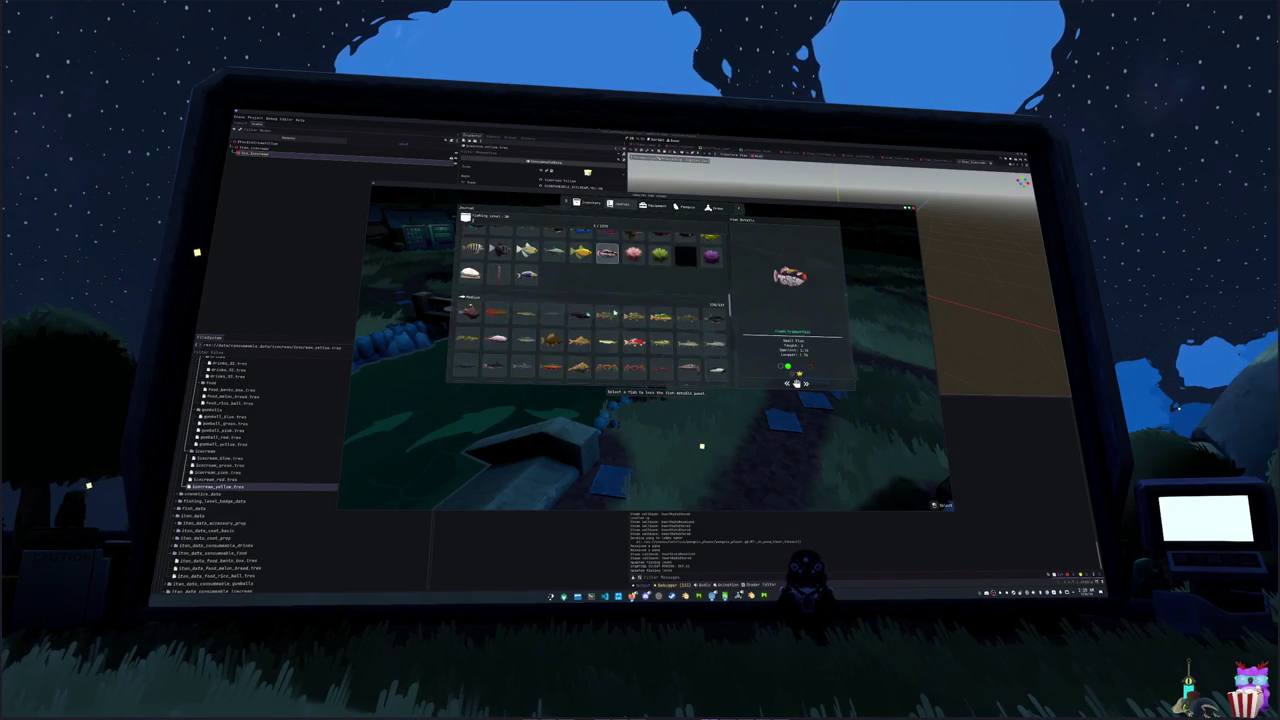
scroll(607, 343, "up", 2)
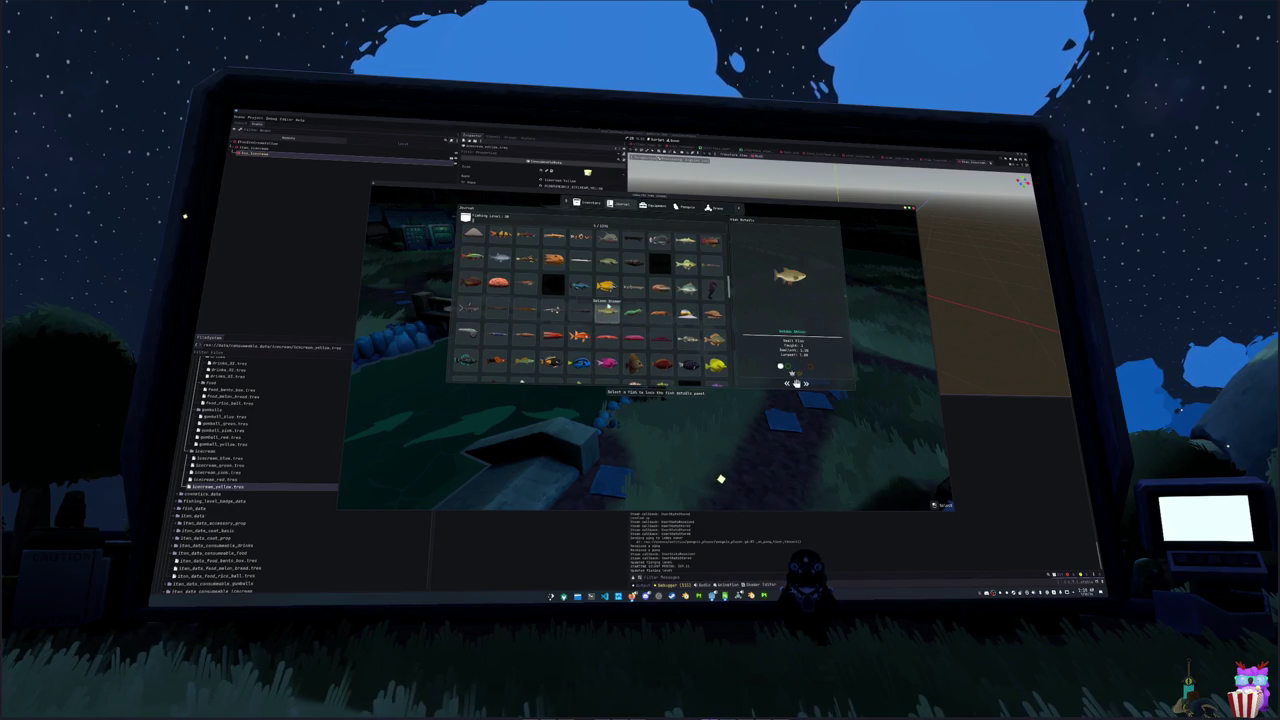
scroll(607, 300, "down", 5)
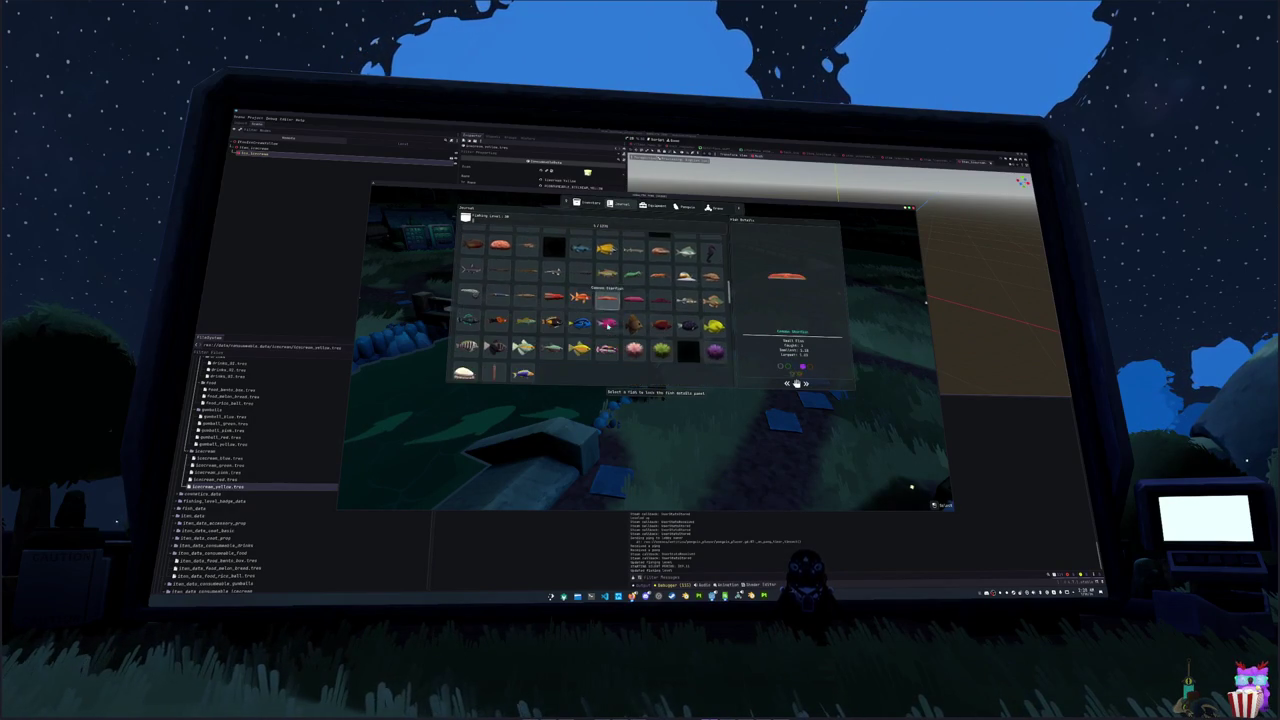
left_click(606, 346)
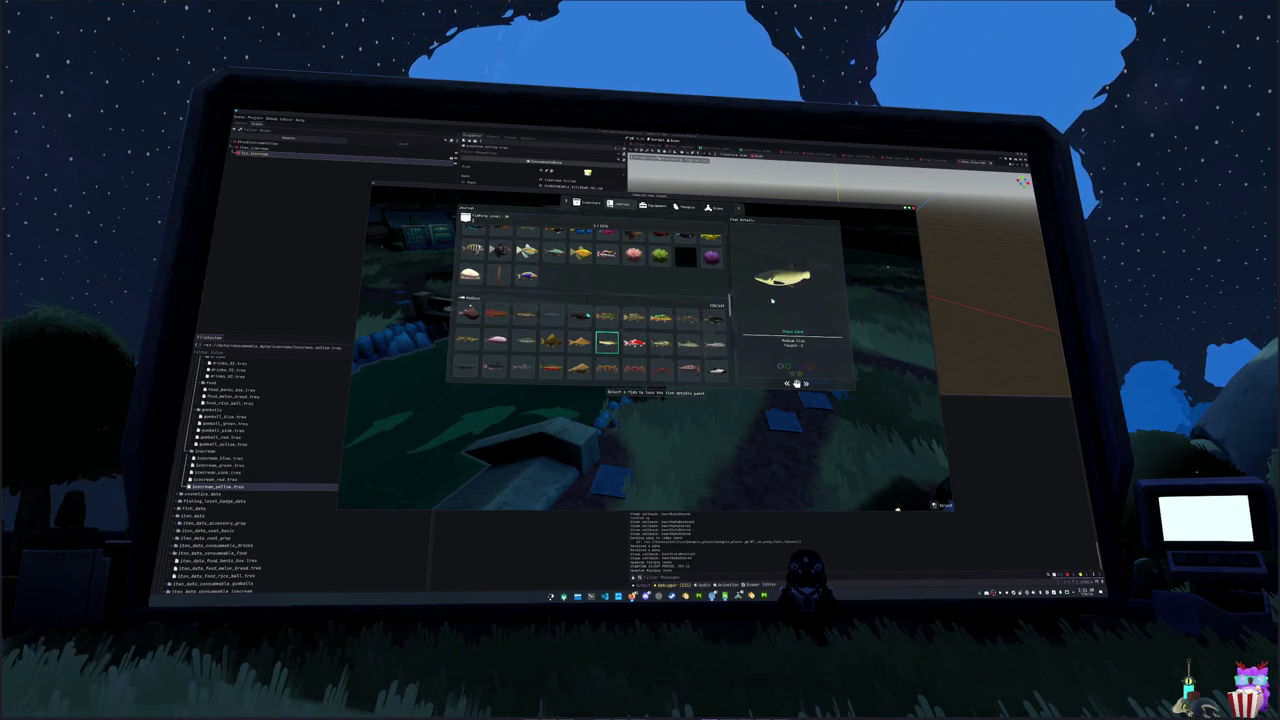
- View the grey piranha-like fish and dolphin entries, then switch to the Penguins outfits page
scroll(611, 346, "down", 3)
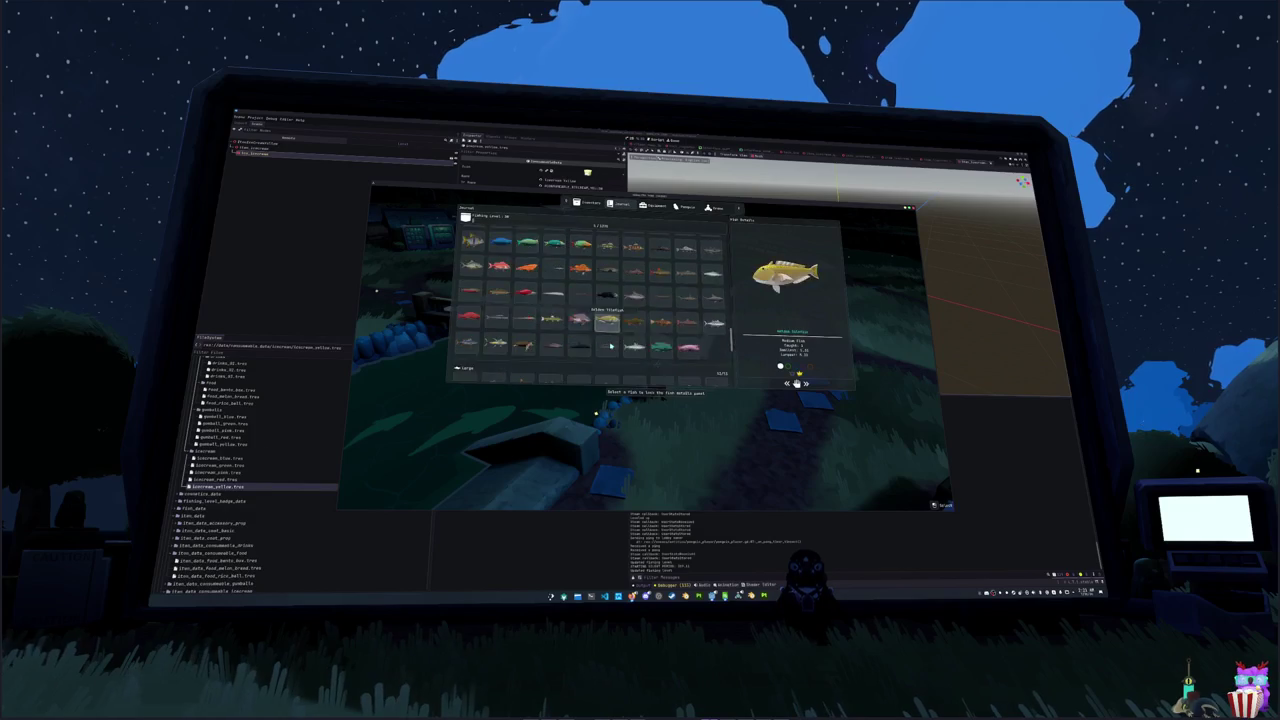
scroll(611, 346, "up", 3)
left_click(711, 262)
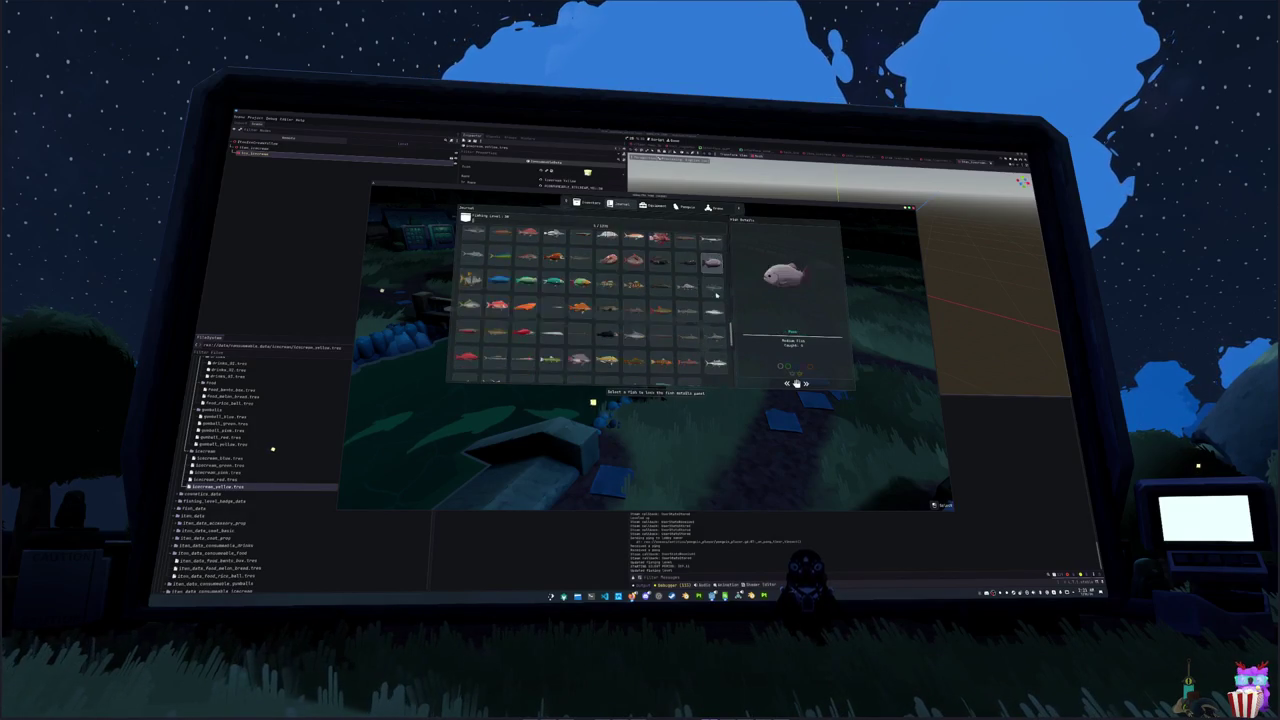
scroll(712, 300, "down", 3)
left_click(707, 311)
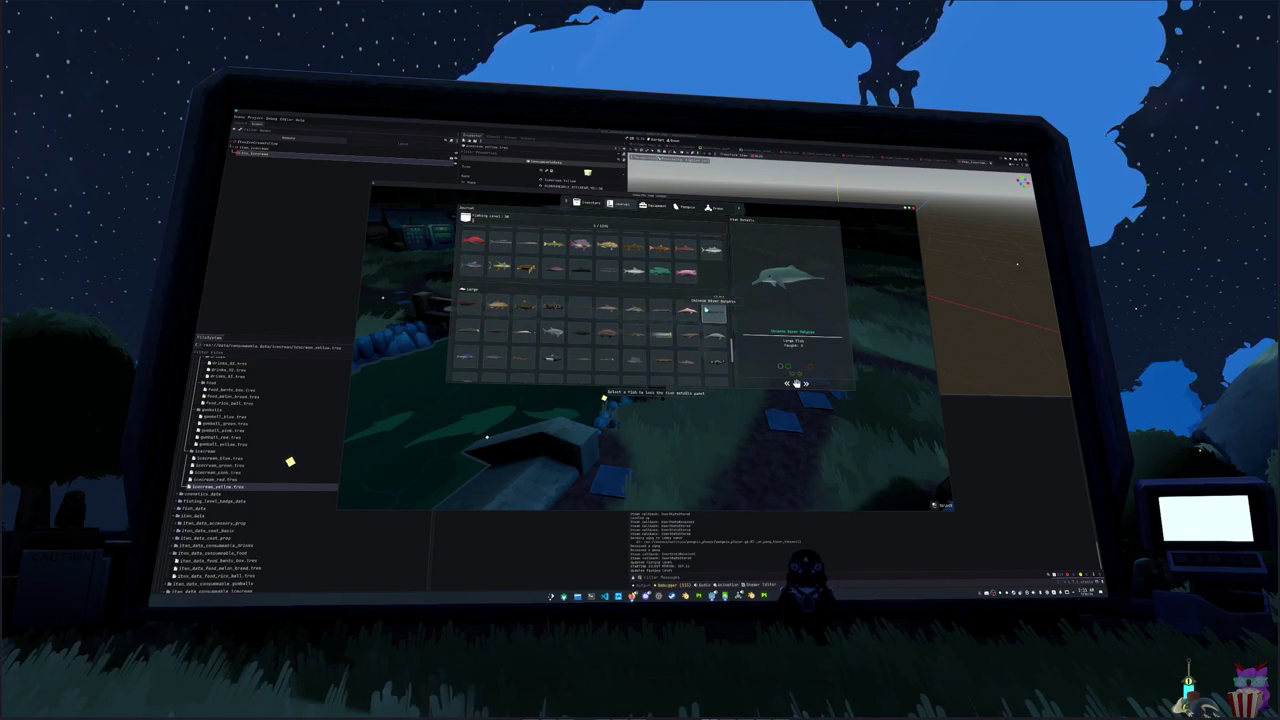
scroll(707, 311, "up", 2)
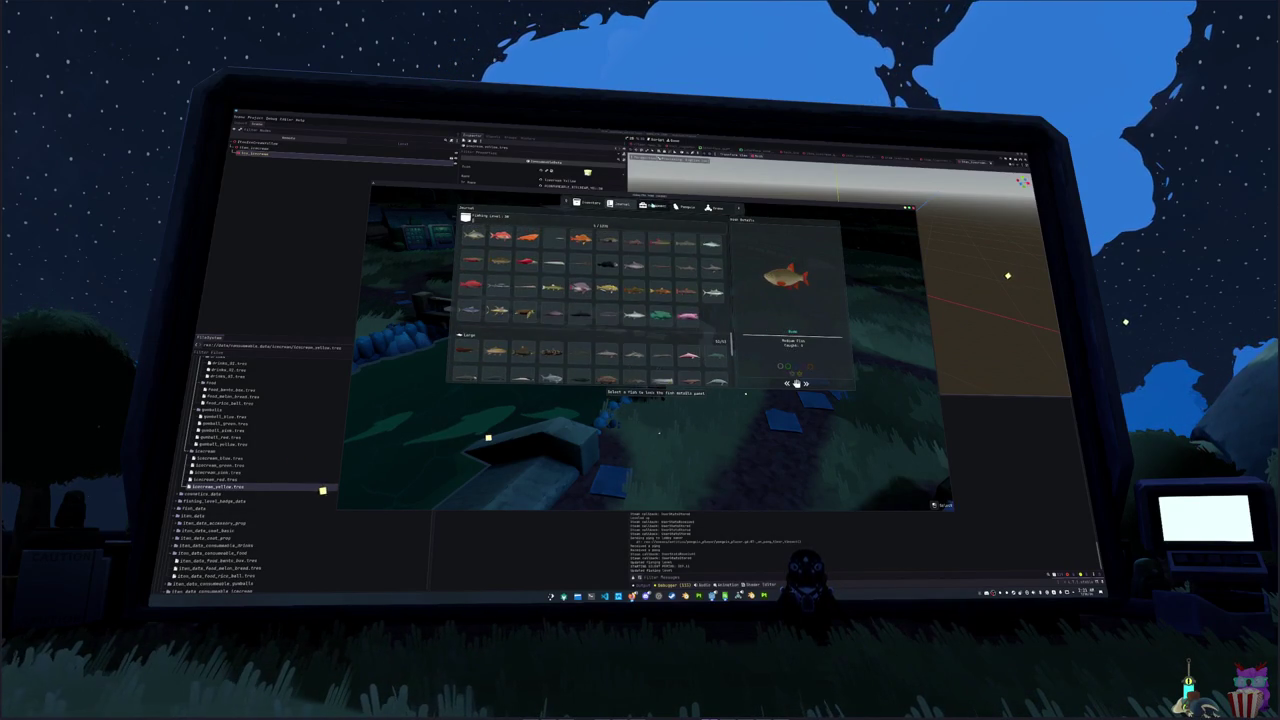
key("e")
key("e")
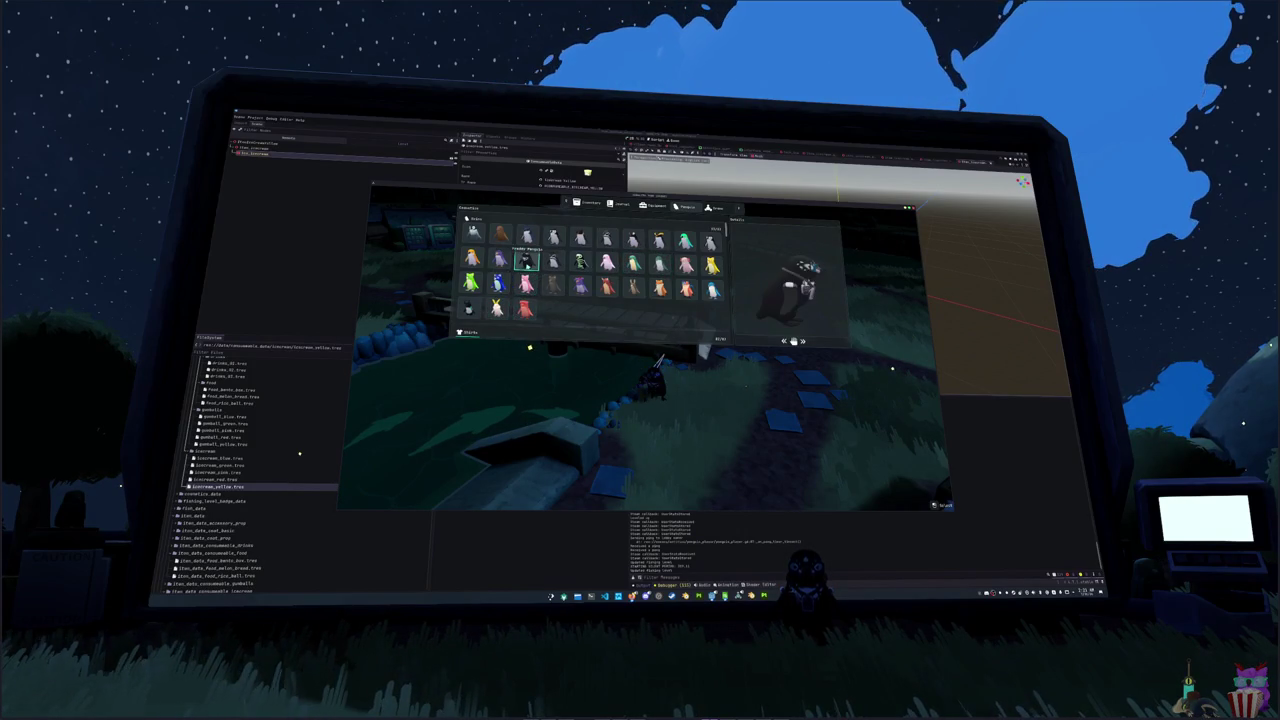
- Try the red, pink, teal and skeleton outfits, finishing on the neighbouring dark outfit
left_click(607, 288)
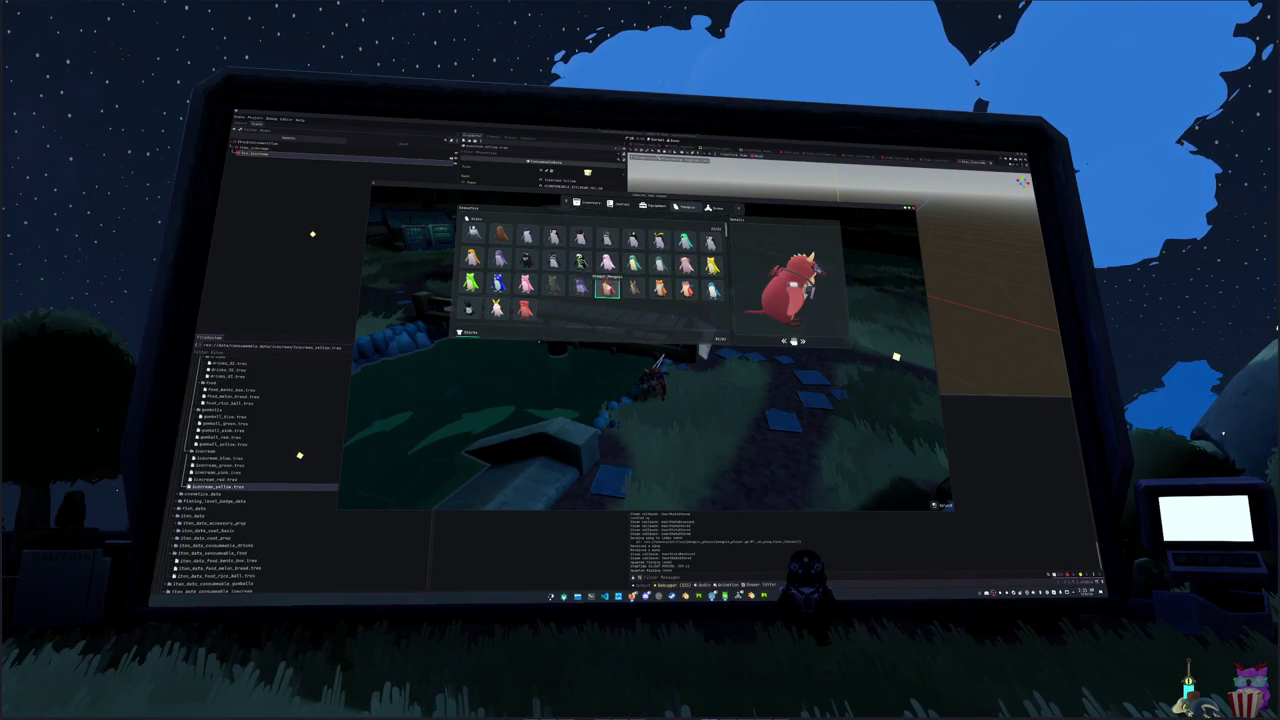
left_click(685, 263)
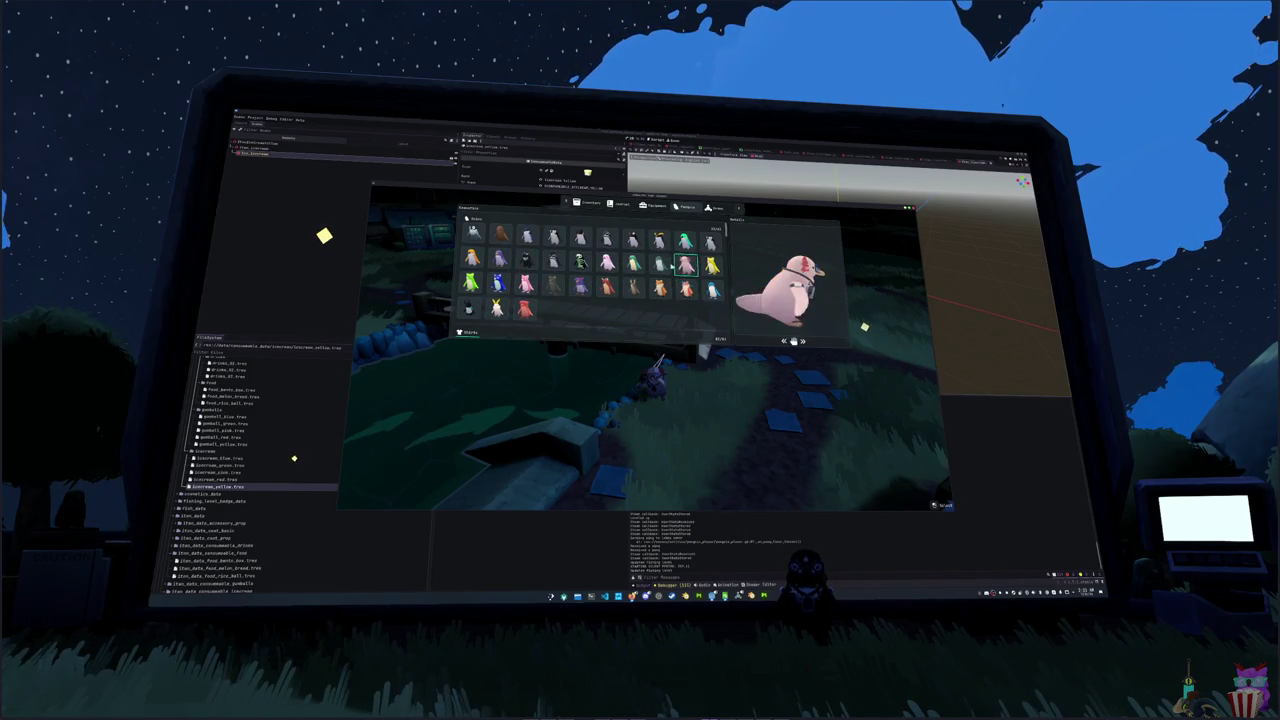
left_click(685, 240)
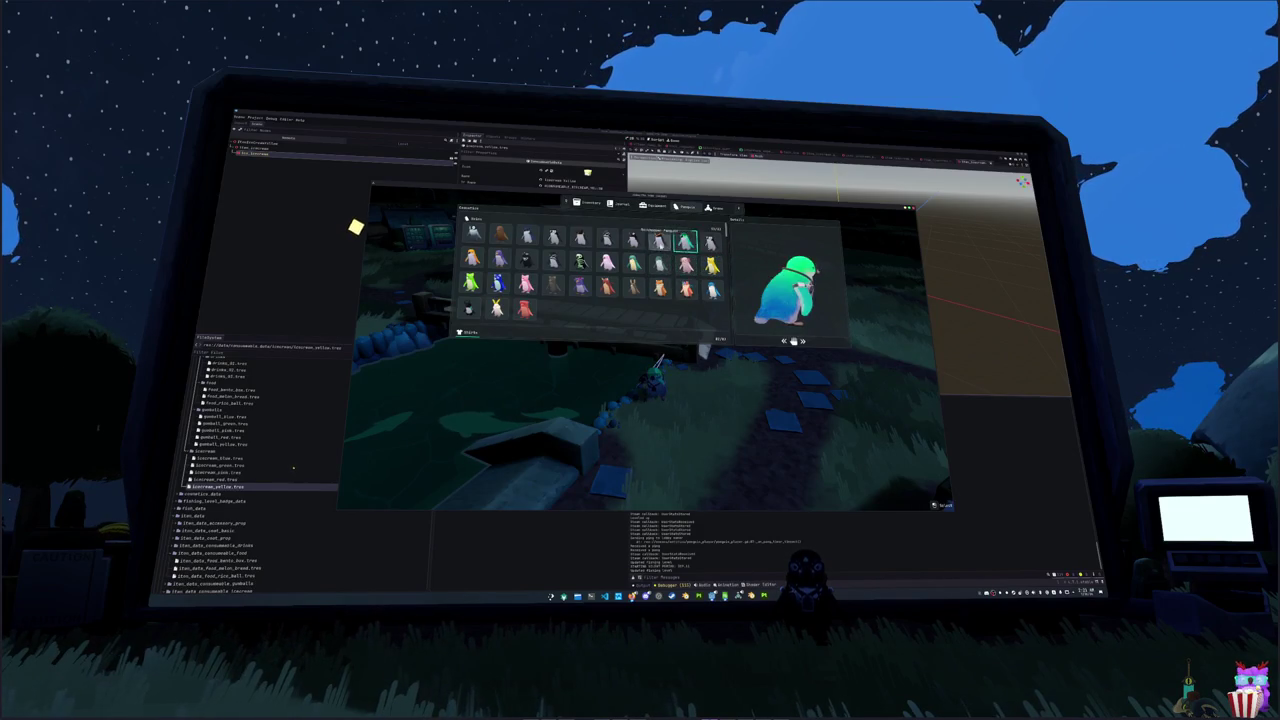
left_click(580, 262)
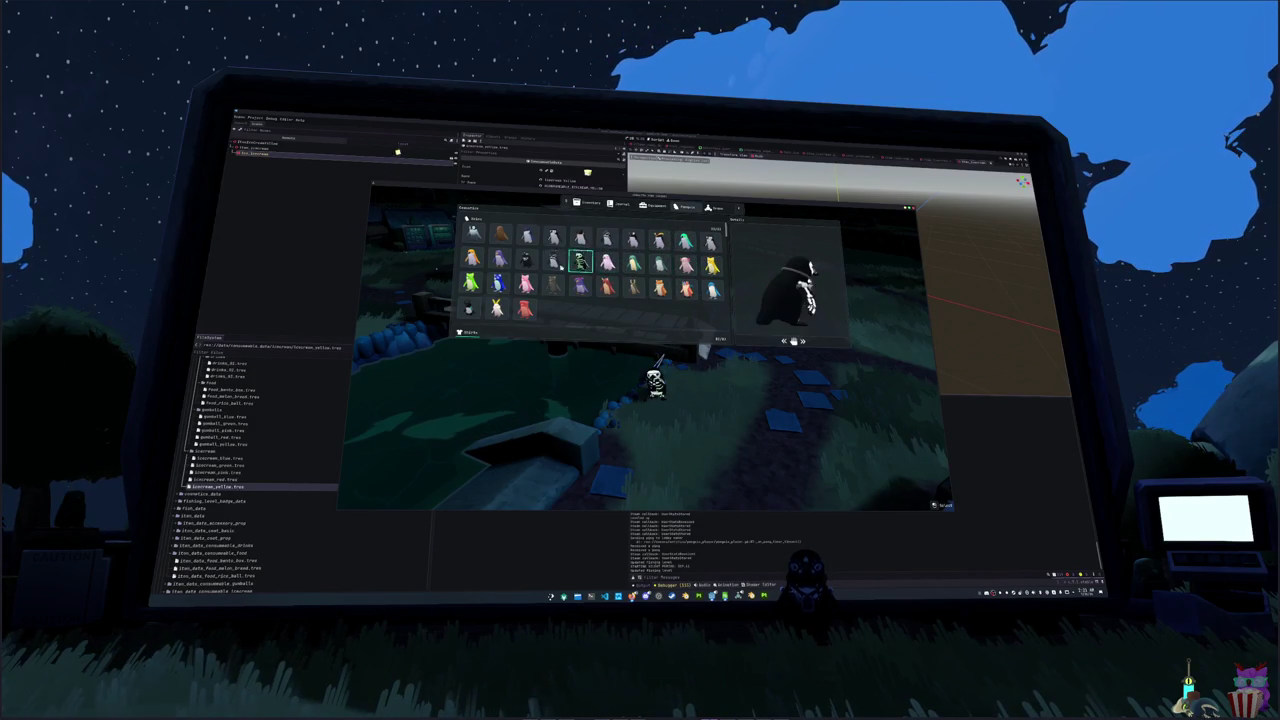
left_click(553, 261)
- Close the outfit menu, walk the penguin over the bridge and fish, entering Up and Down
key("Escape")
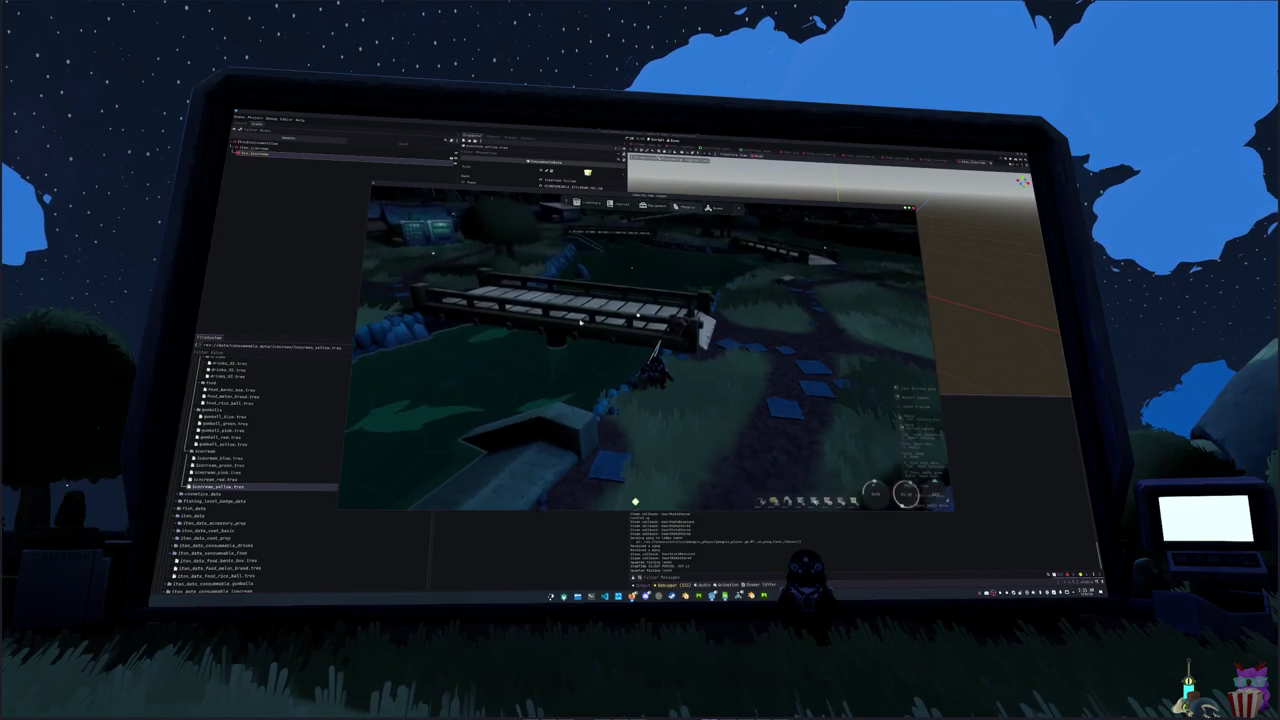
key("w")
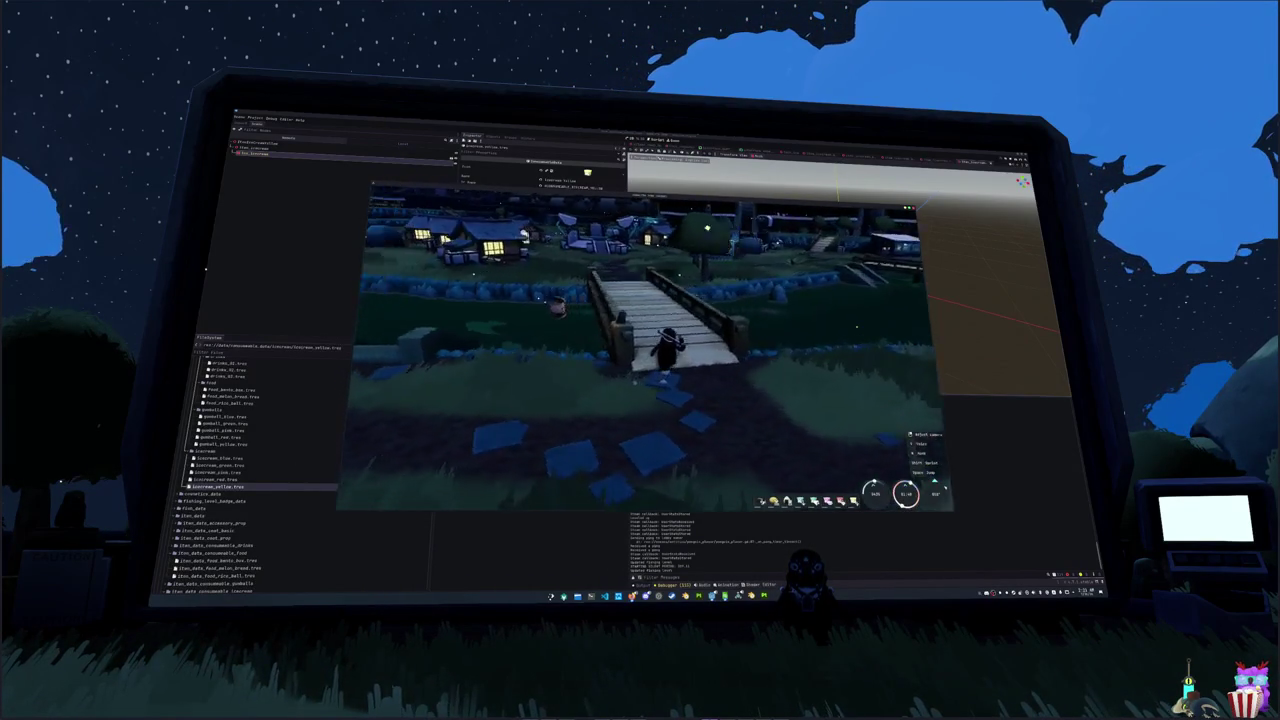
key("w")
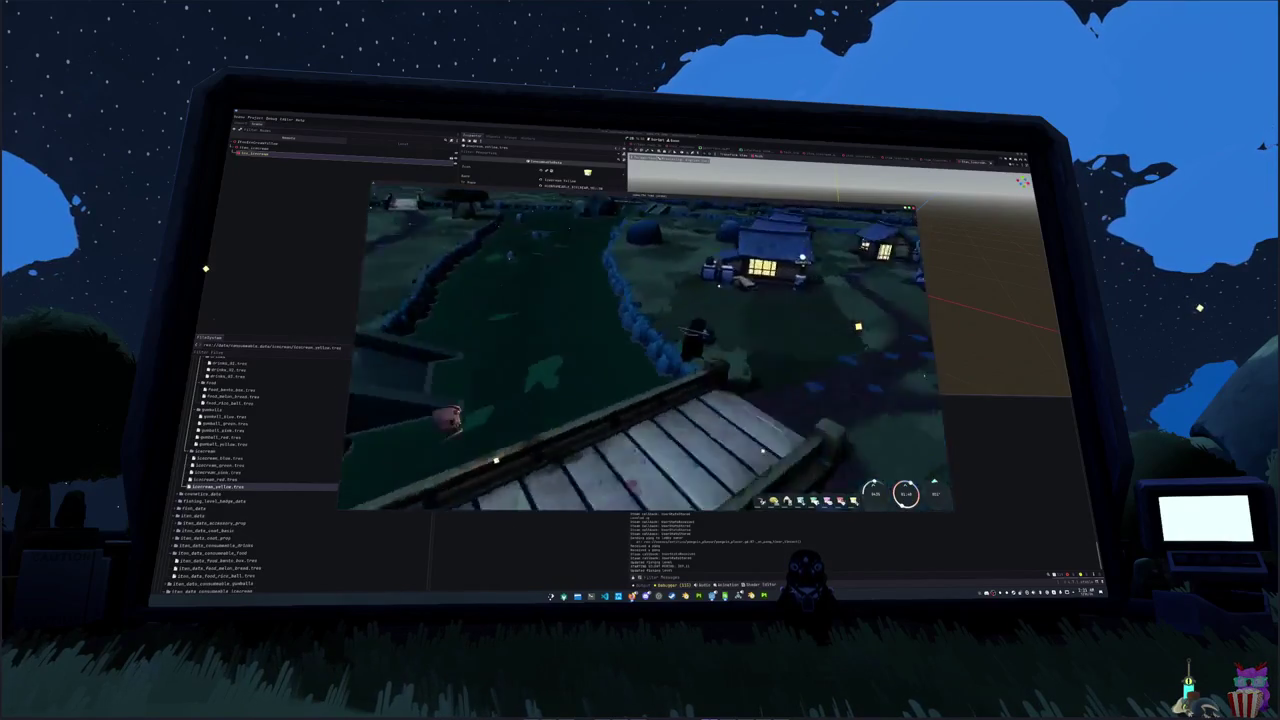
key("w")
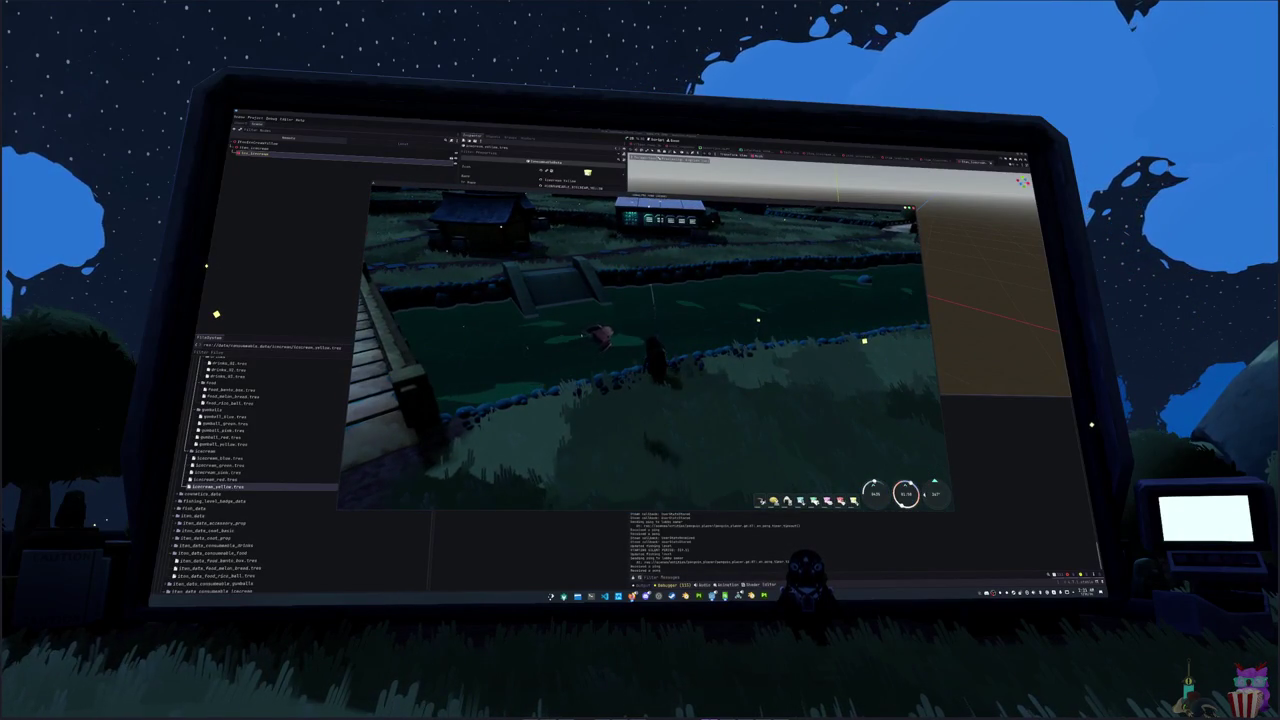
key("w")
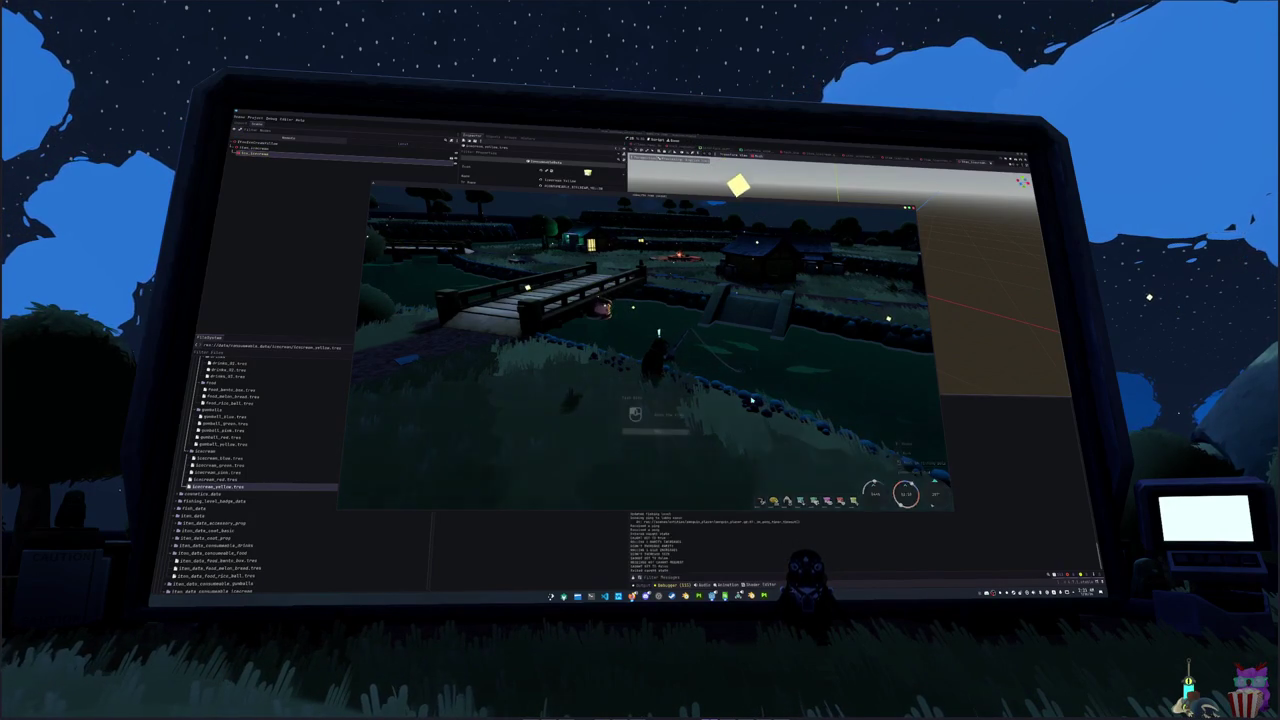
left_click(752, 400)
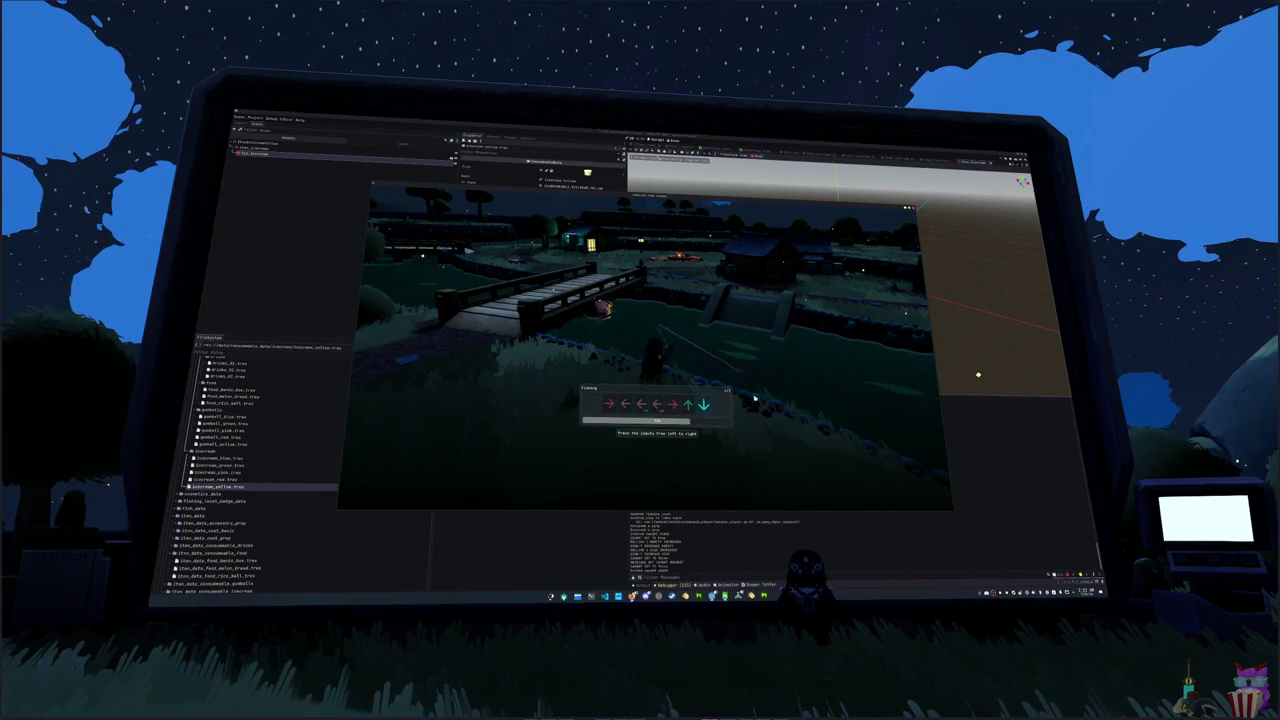
key("Up")
key("Down")
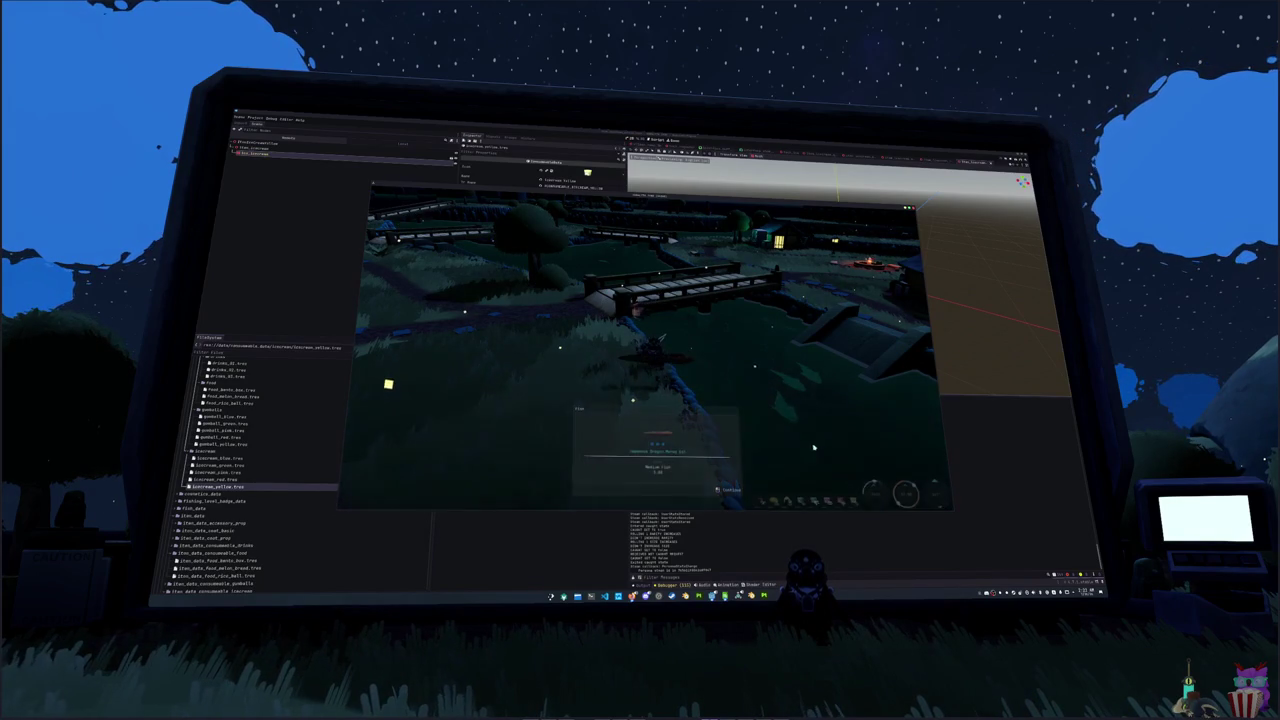
- Cast again, finish the Up, Down, Right sequence, then stop the game with F8
left_click(786, 397)
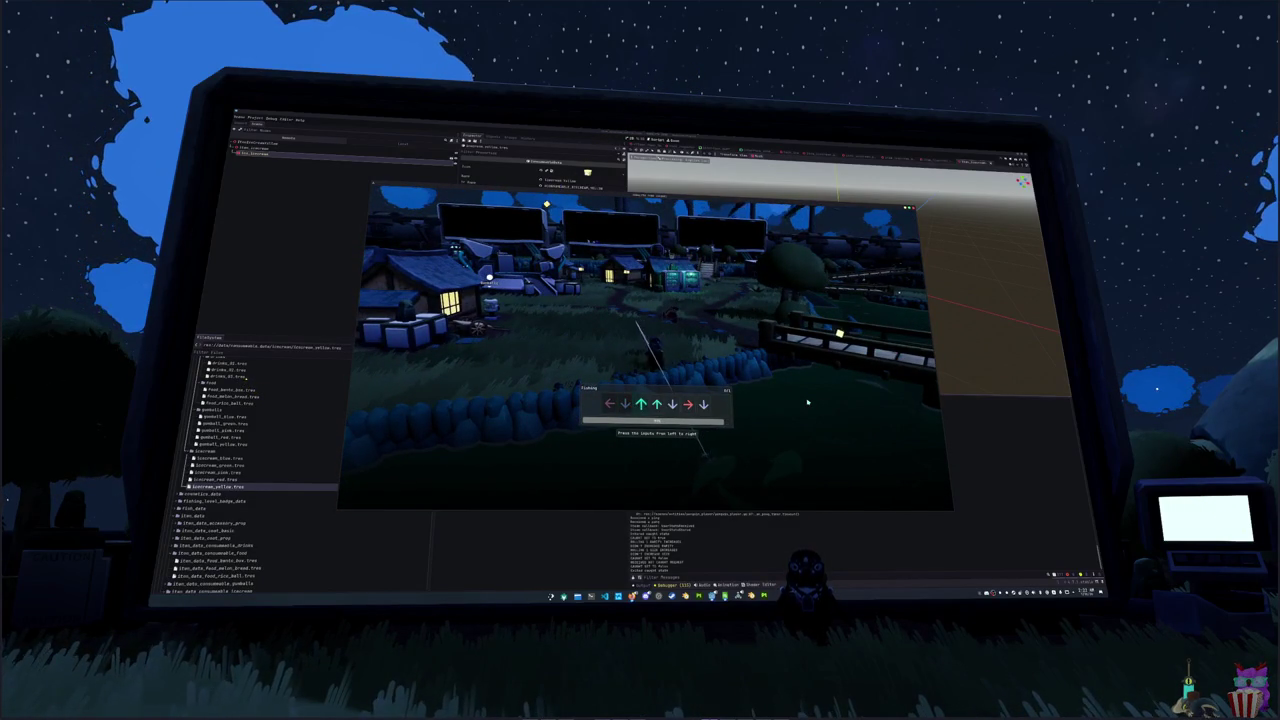
key("Up")
key("Up")
key("Down")
key("Right")
key("Down")
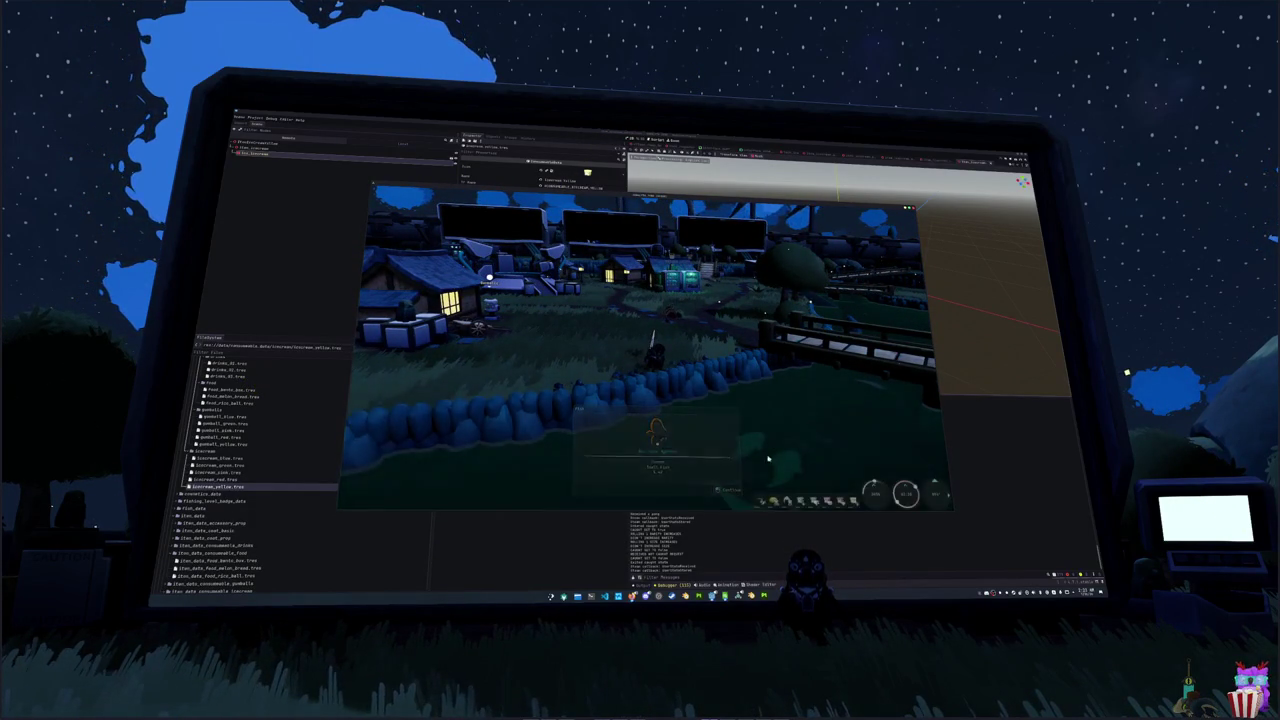
key("F8")
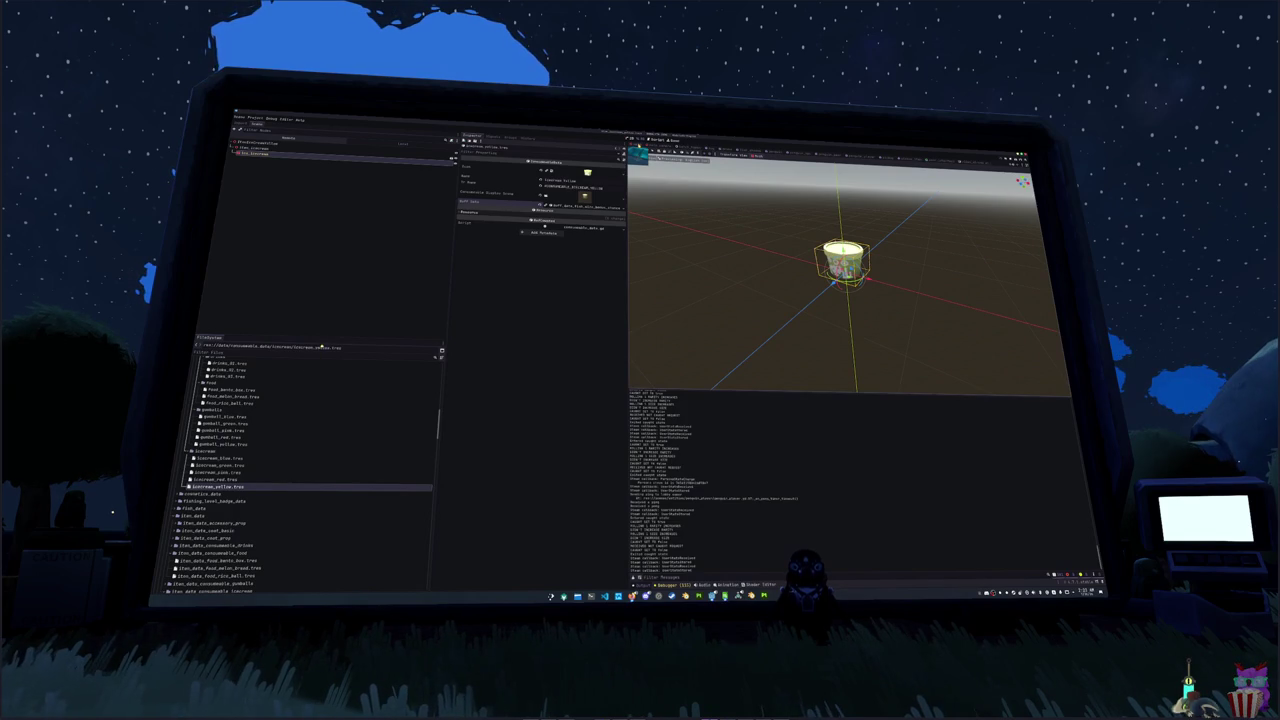
- Open the freezer scene's cloud shader, select the 0.3 TIME multiplier on the float num line, and save
key("ctrl+Tab")
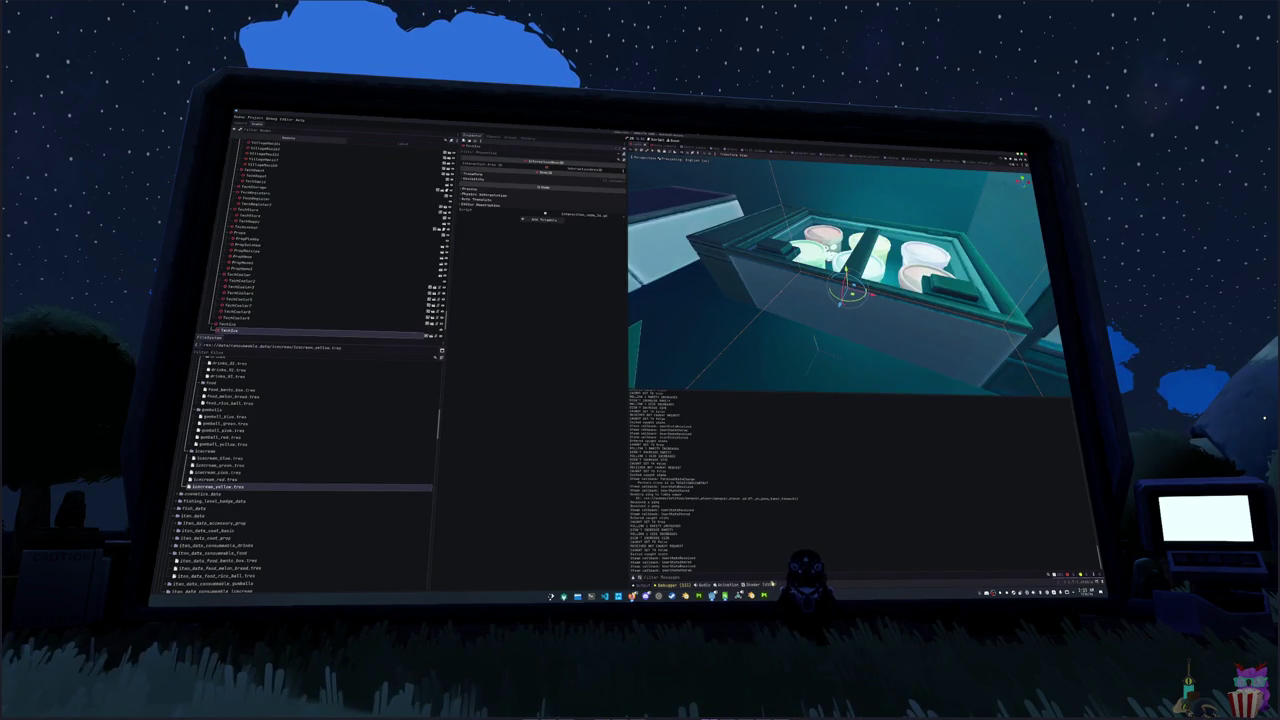
left_click(766, 584)
left_click(745, 430)
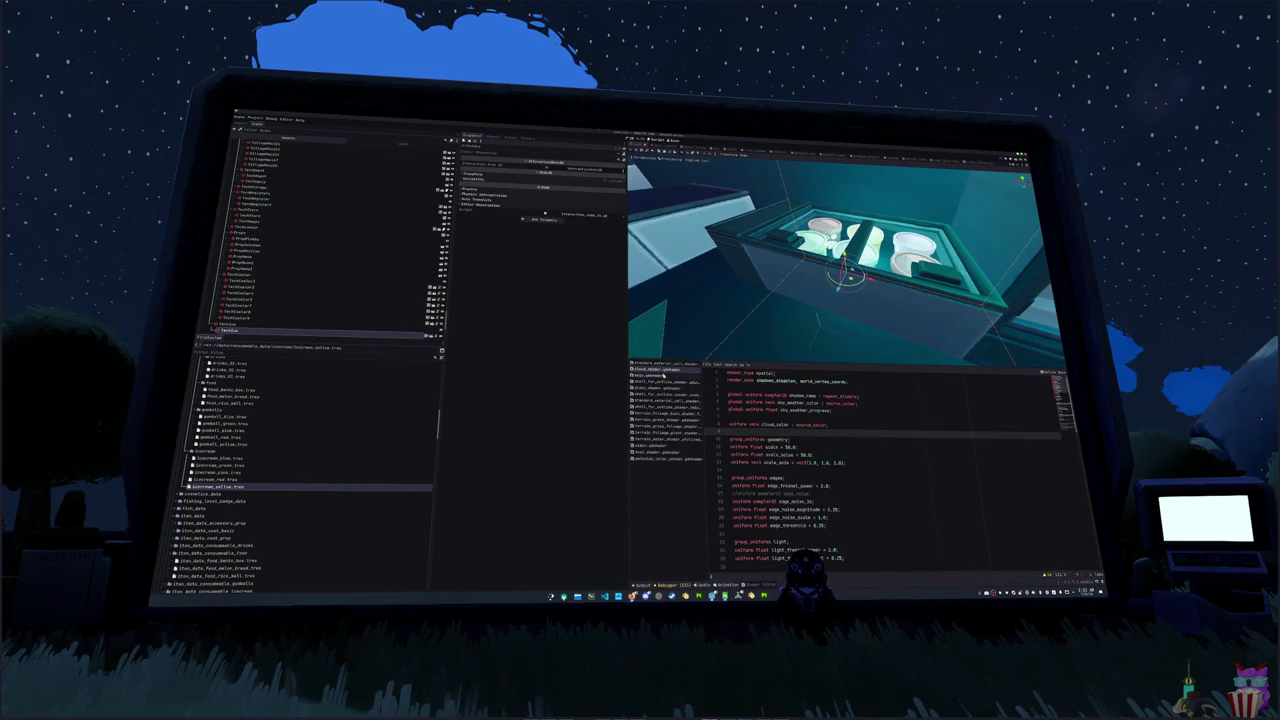
scroll(760, 470, "down", 12)
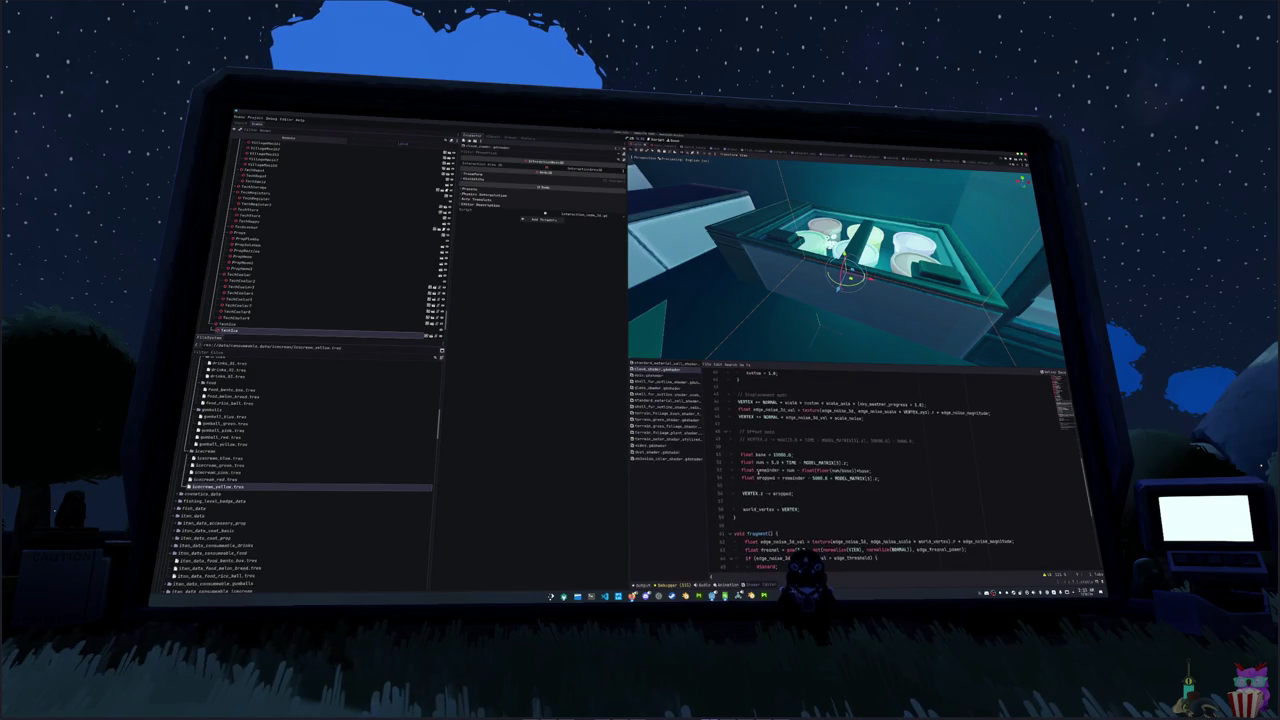
double_click(779, 462)
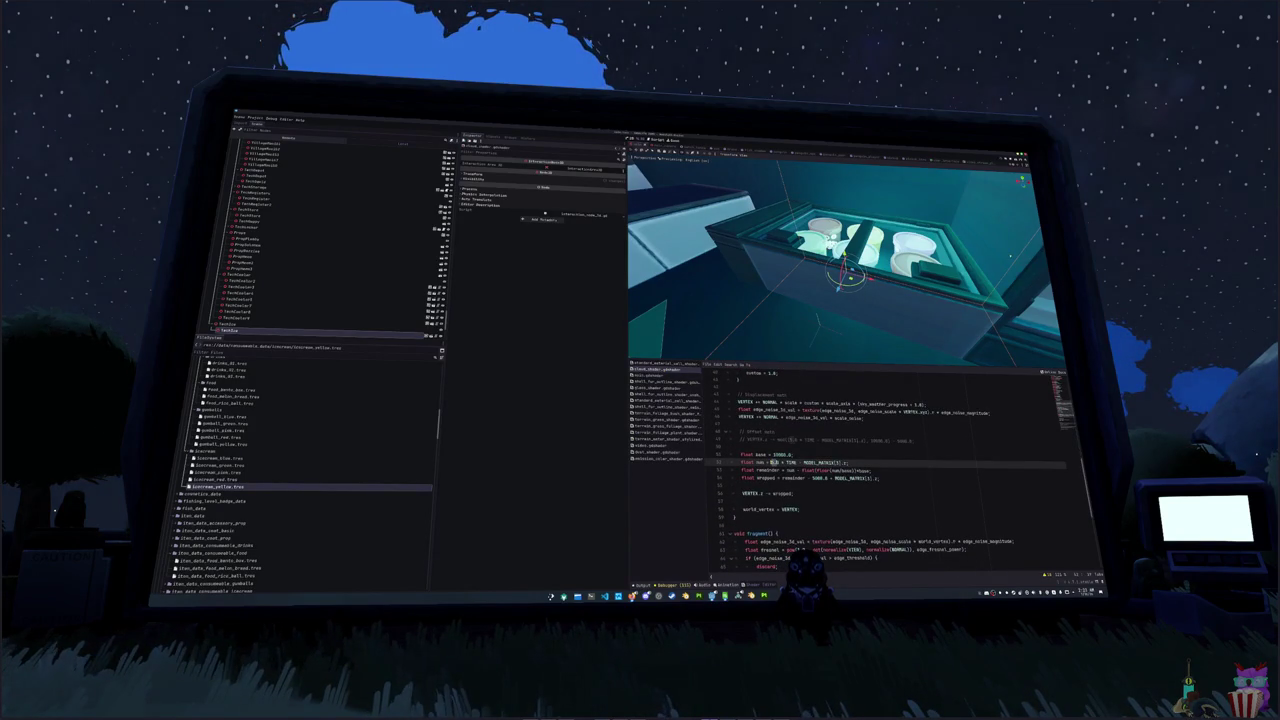
key("ctrl+s")
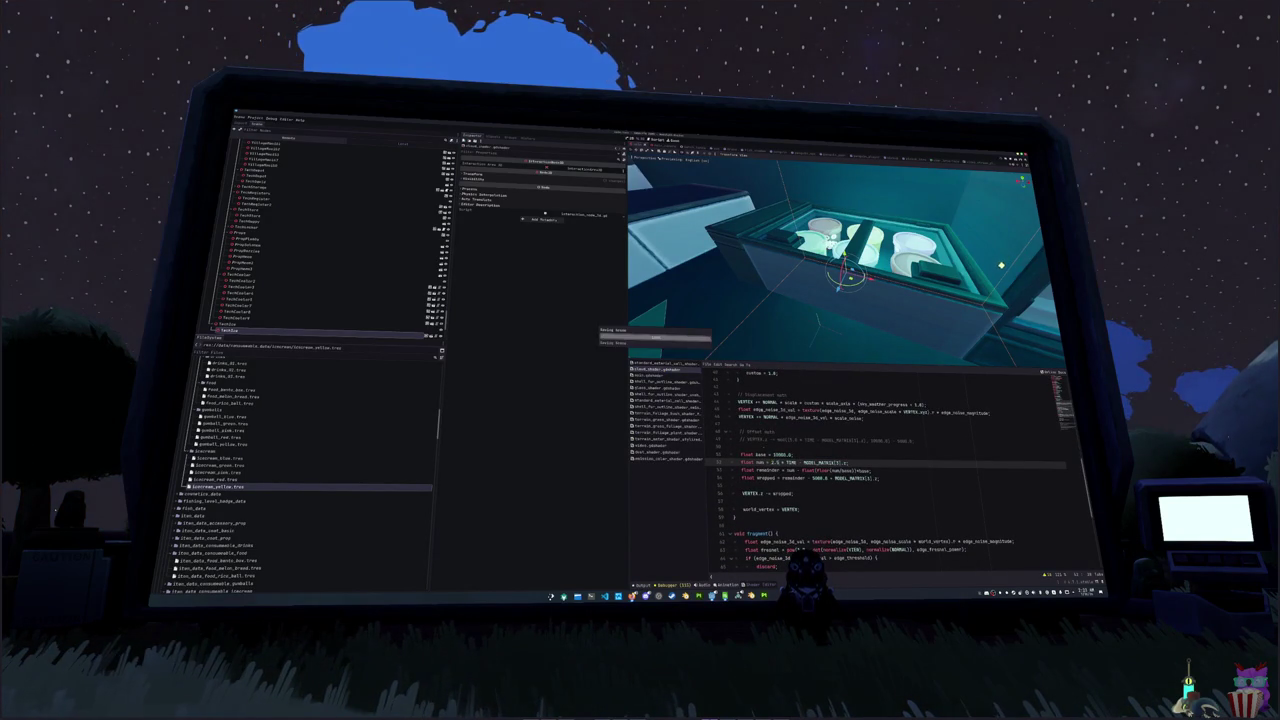
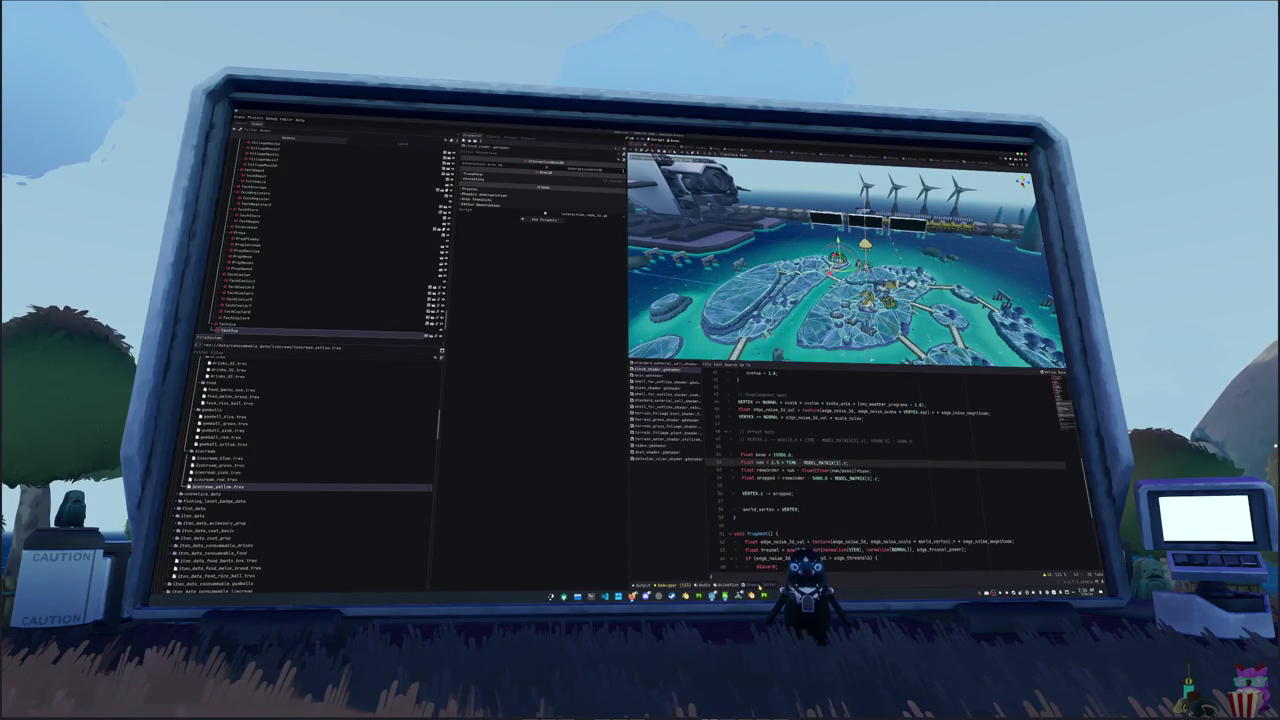
- Collapse the shader code panel and the Rest branch, then step up the Scene tree toward Villagehub
left_click(760, 585)
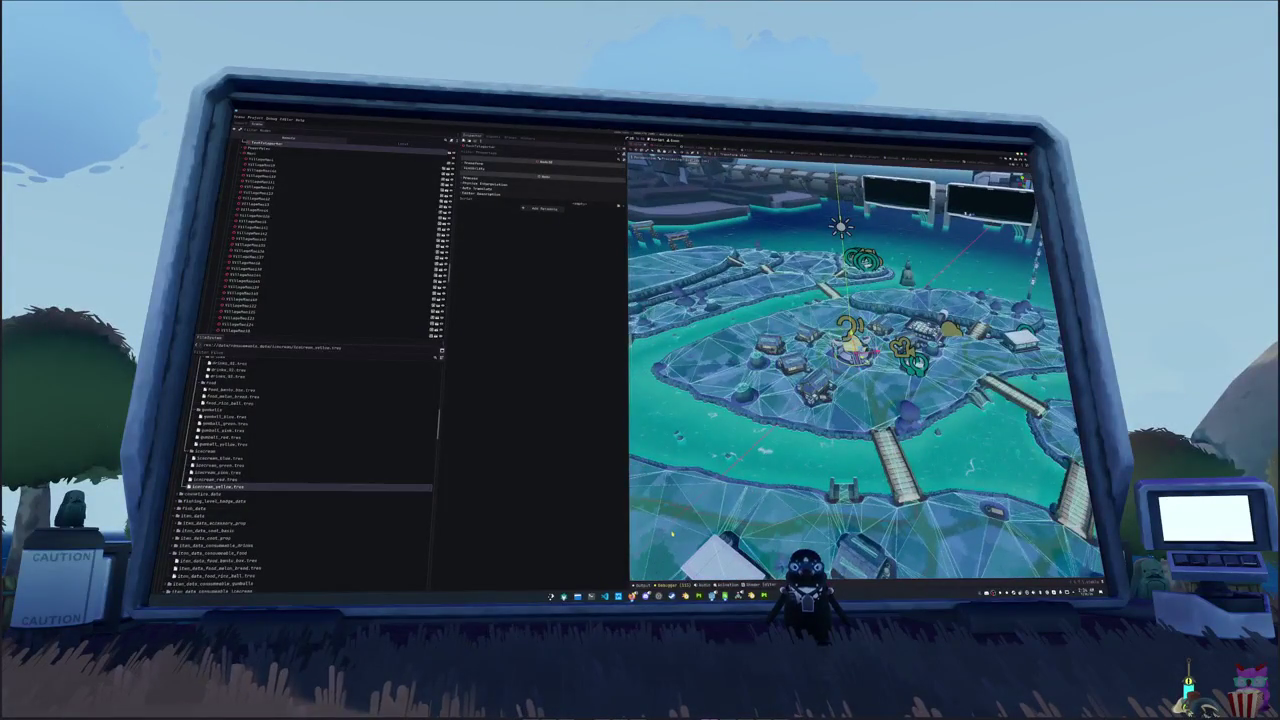
scroll(340, 240, "down", 5)
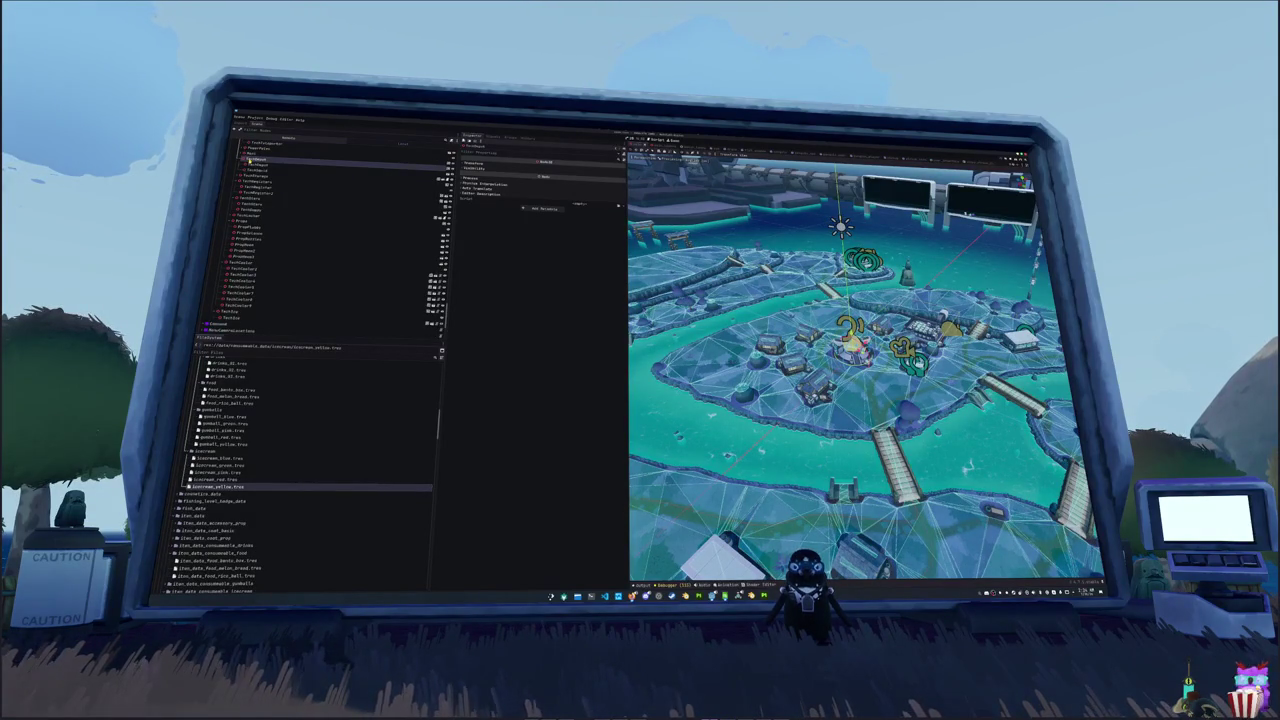
left_click(247, 160)
key("Down")
key("Down")
key("Down")
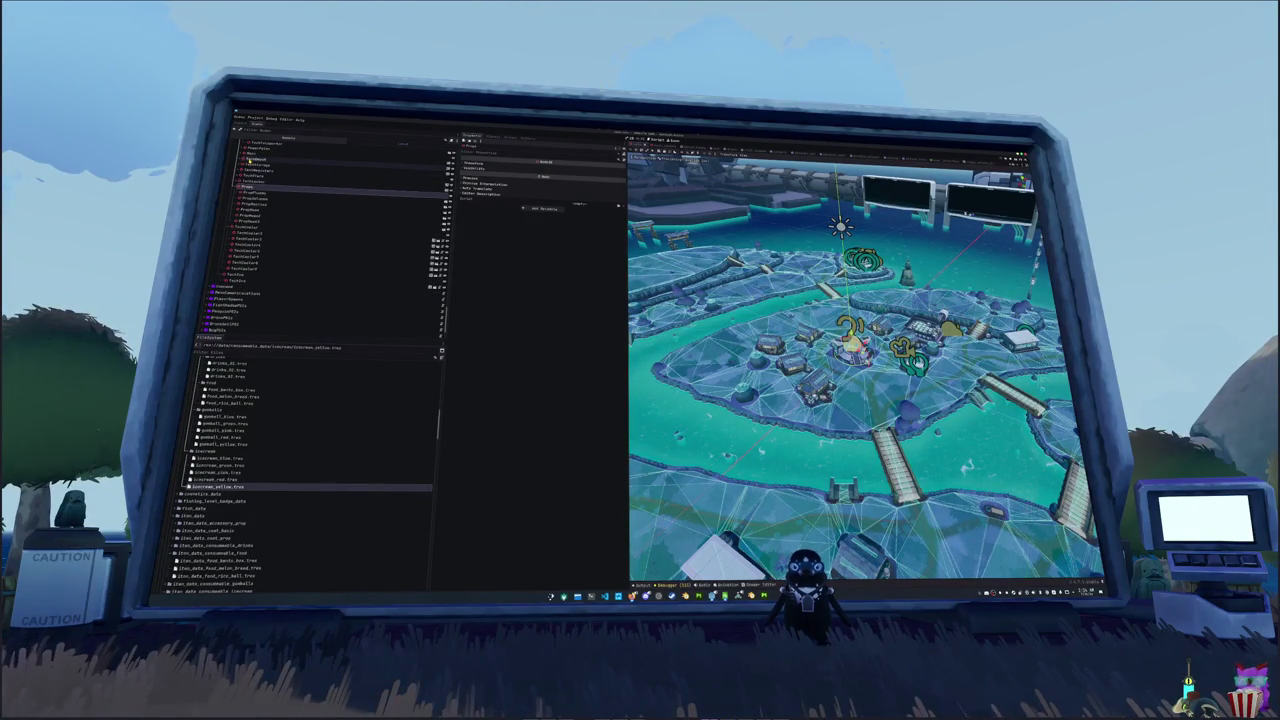
key("Up")
key("Up")
key("Up")
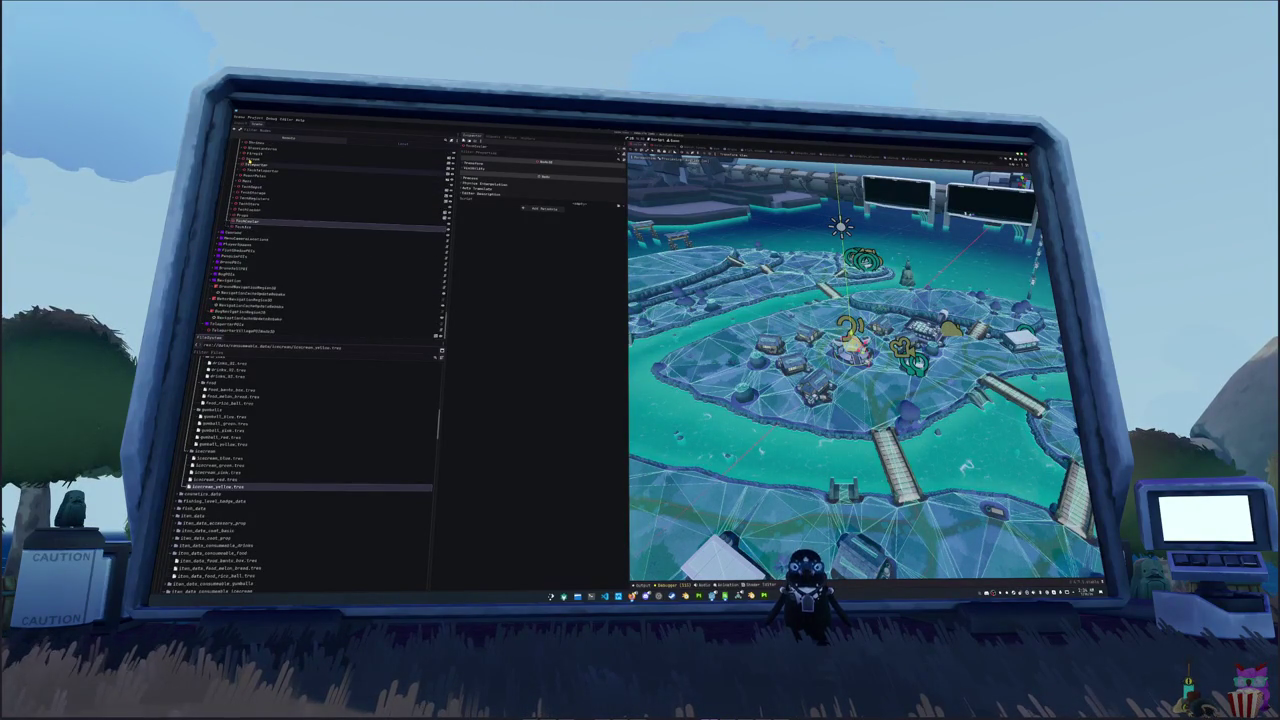
key("Up")
key("Up")
key("Up")
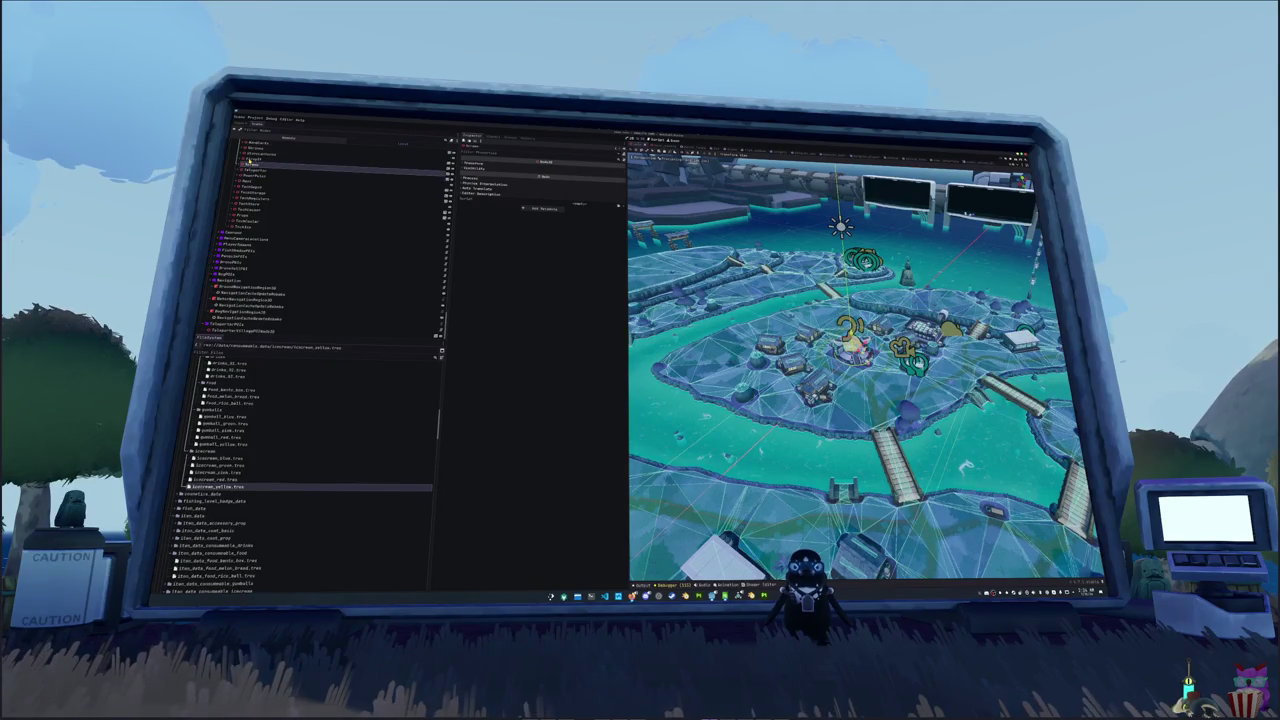
key("Up")
key("Up")
key("Up")
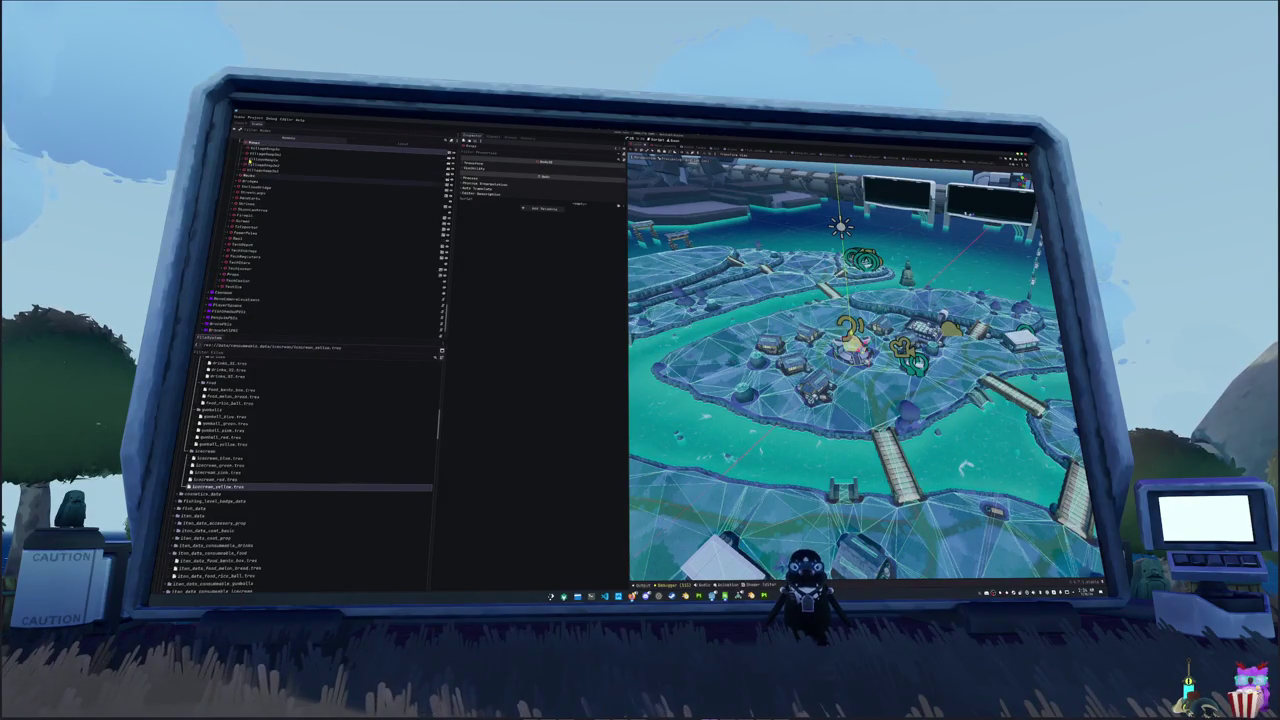
key("Up")
key("Up")
key("Up")
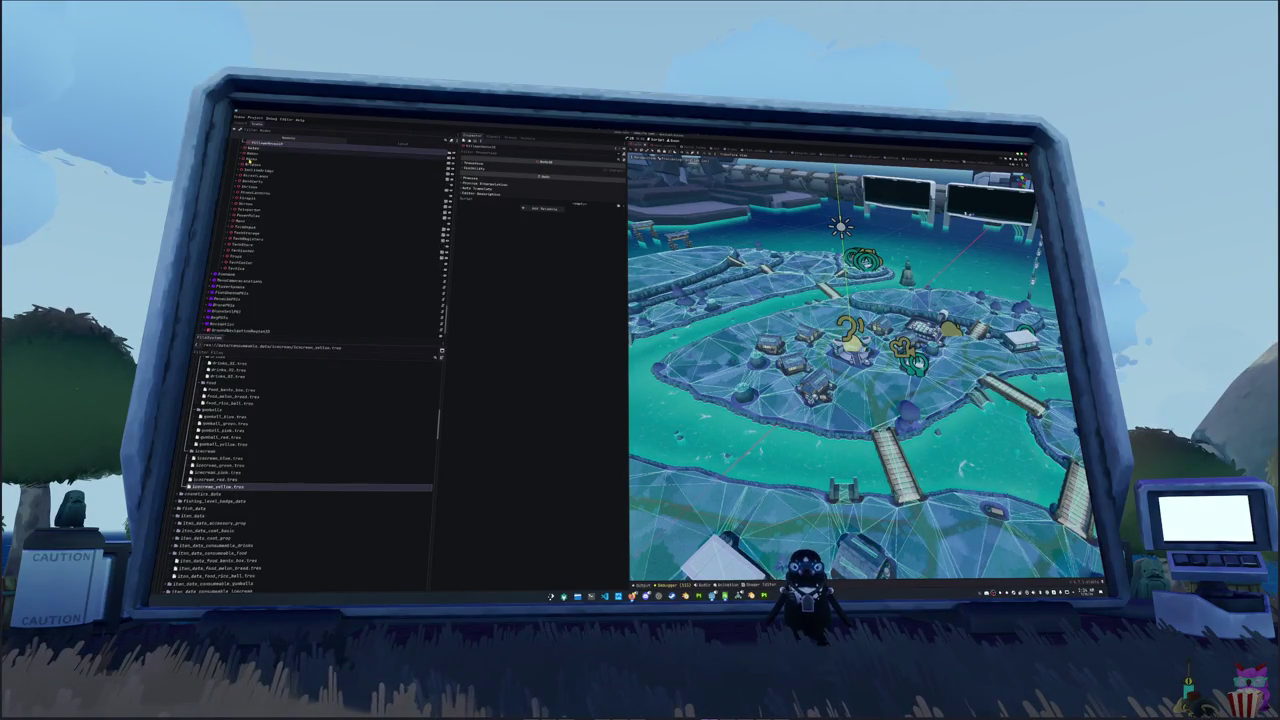
key("Up")
key("Up")
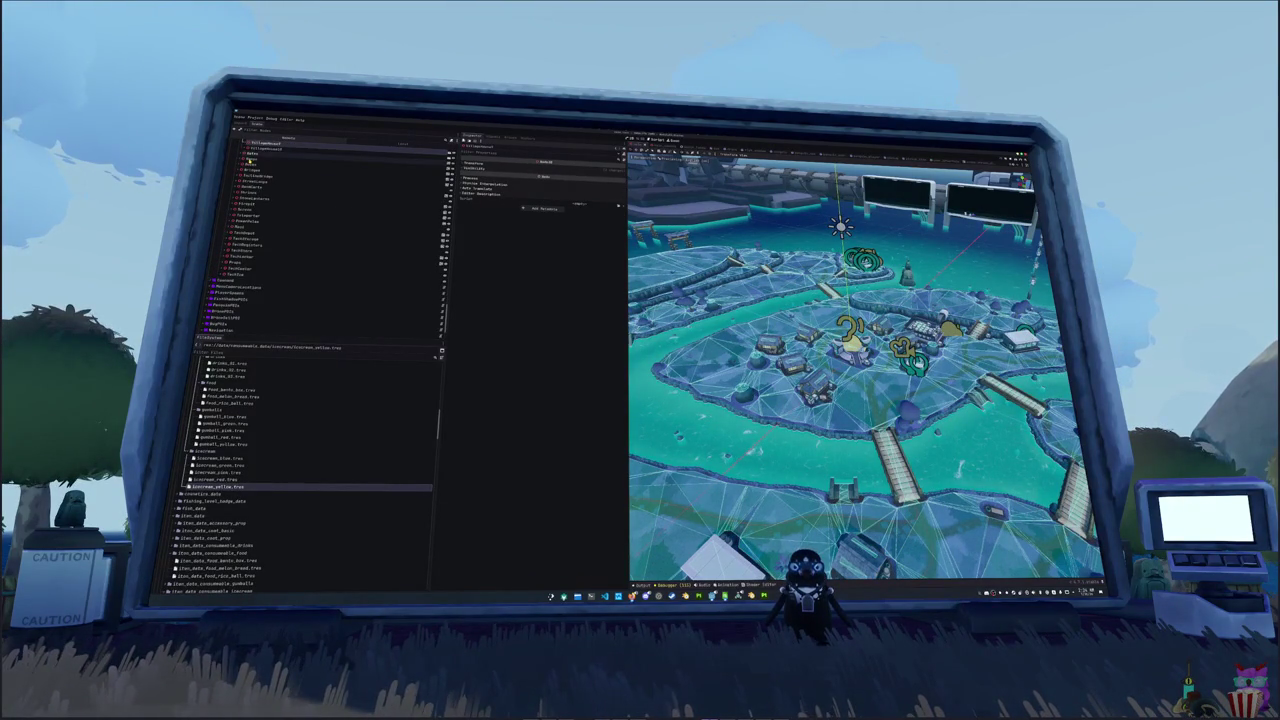
- Browse the Scene tree through the TechBarrel, Bosses and Props nodes, then switch to the nano to-do list
scroll(248, 160, "up", 5)
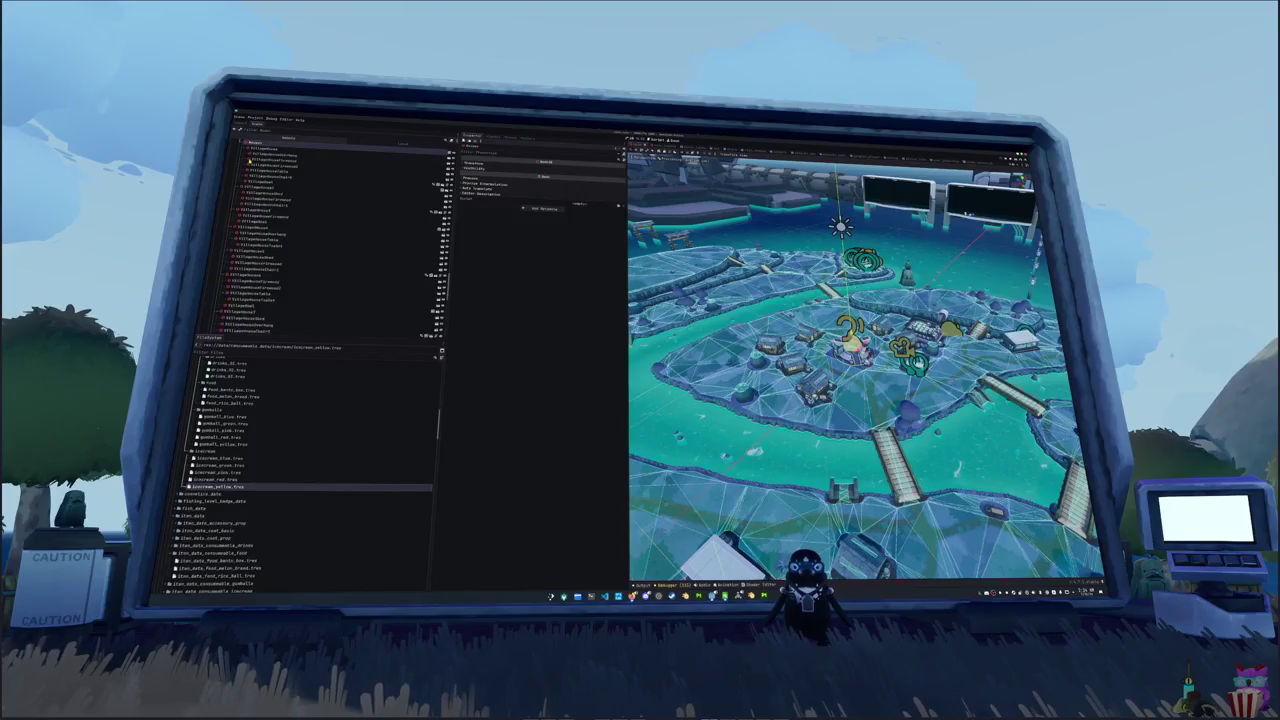
scroll(248, 160, "up", 5)
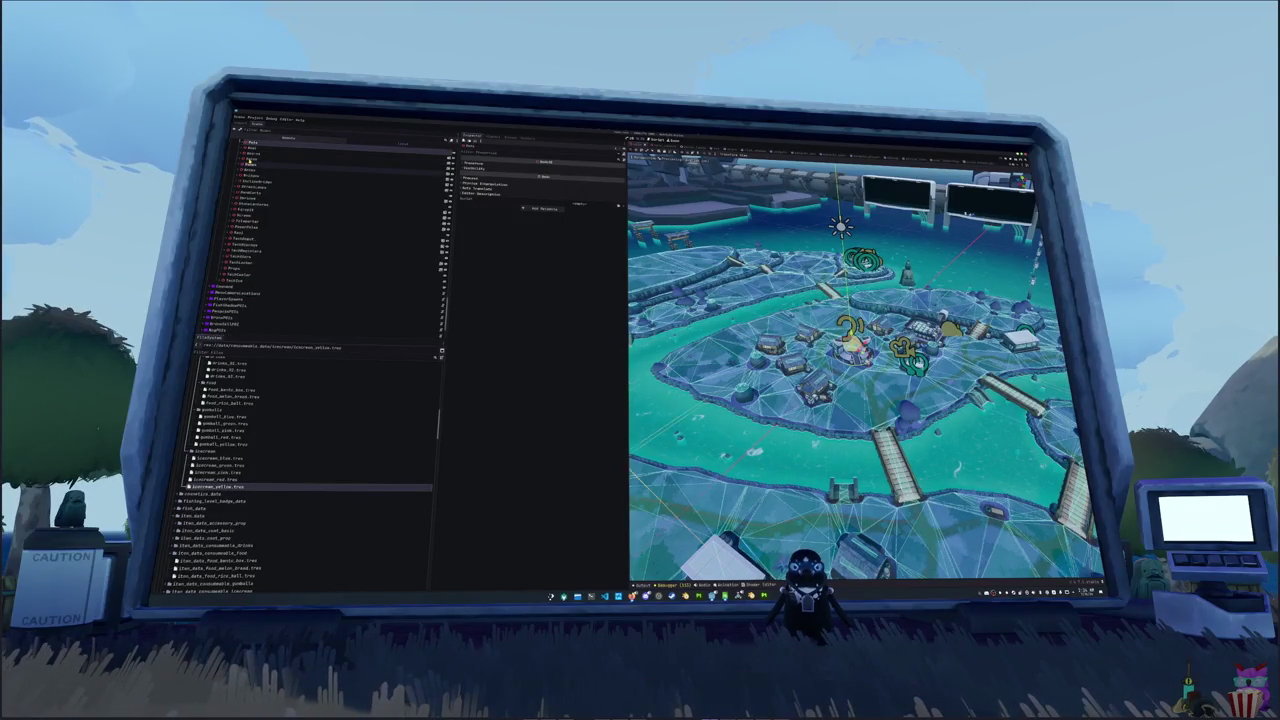
key("Down")
key("Down")
key("Down")
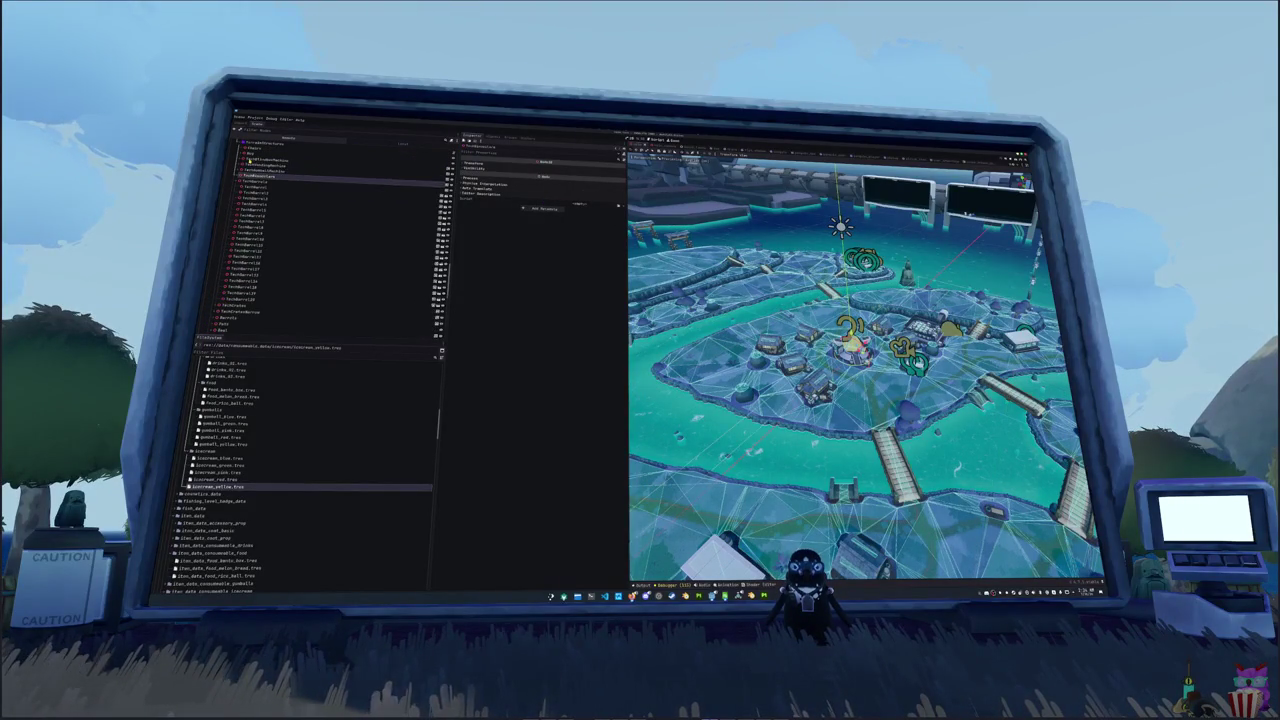
key("Down")
key("Down")
key("Down")
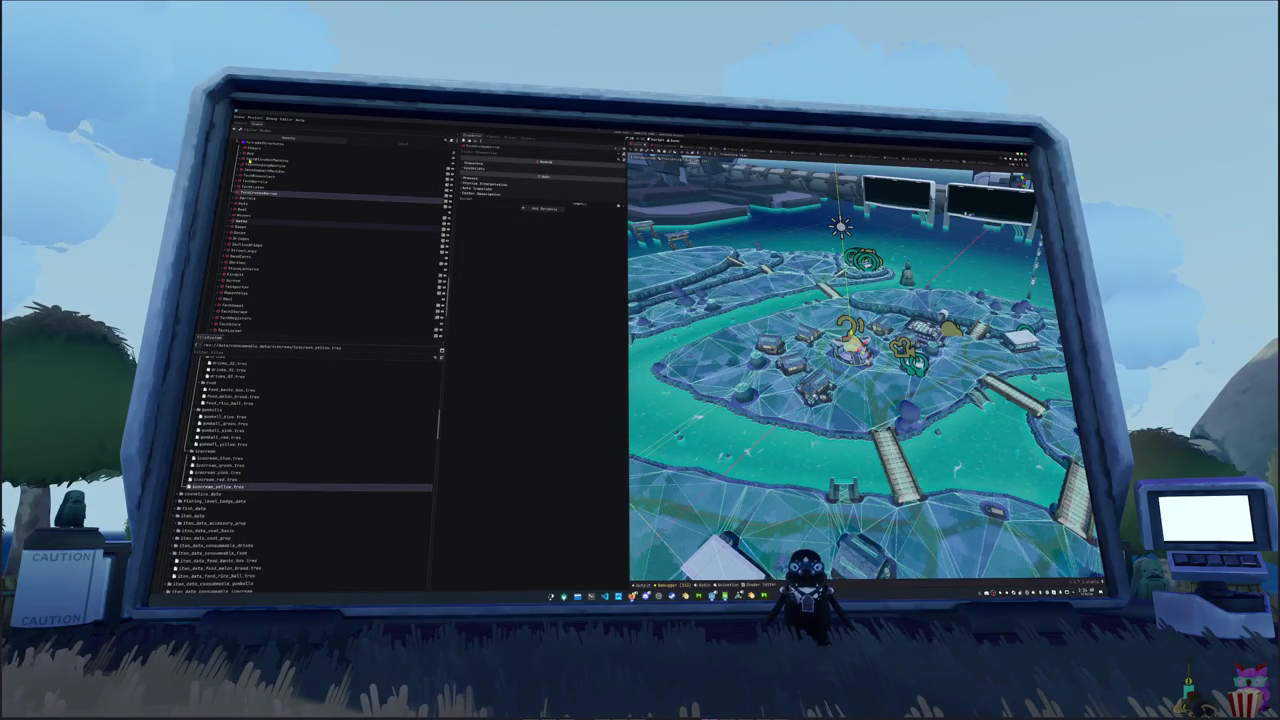
key("Down")
key("Down")
key("Down")
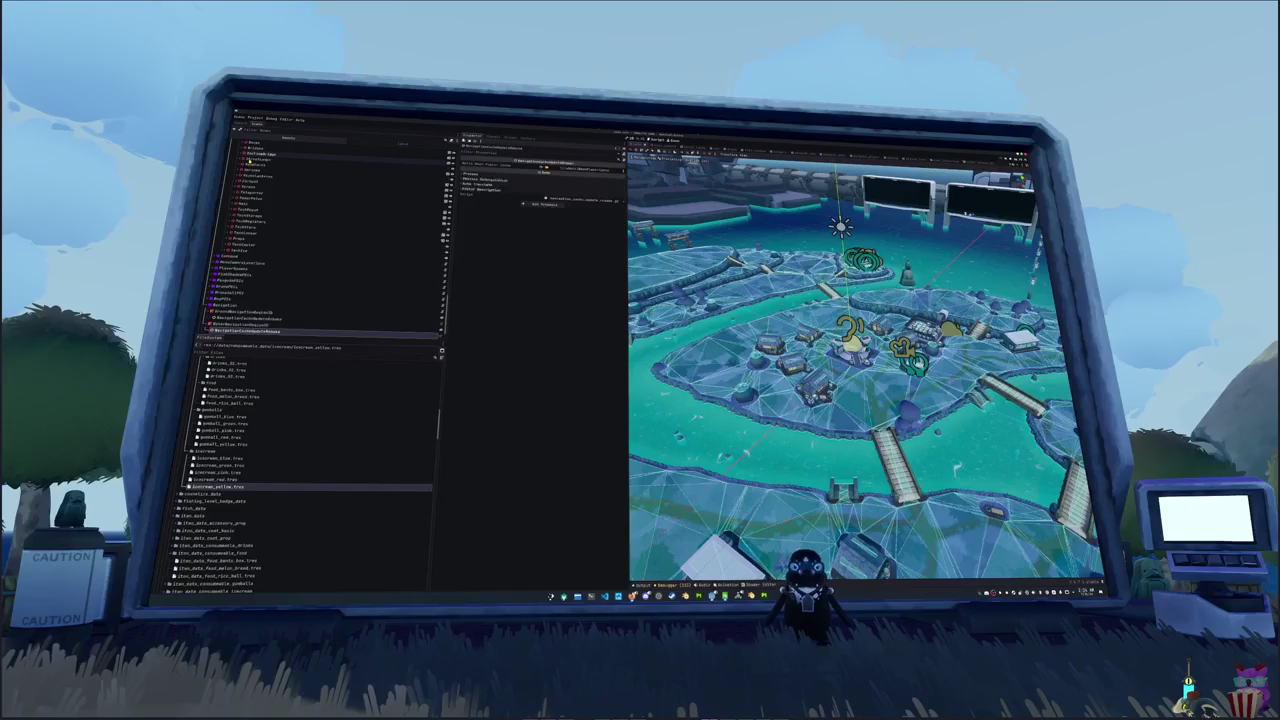
key("Up")
key("Up")
key("Up")
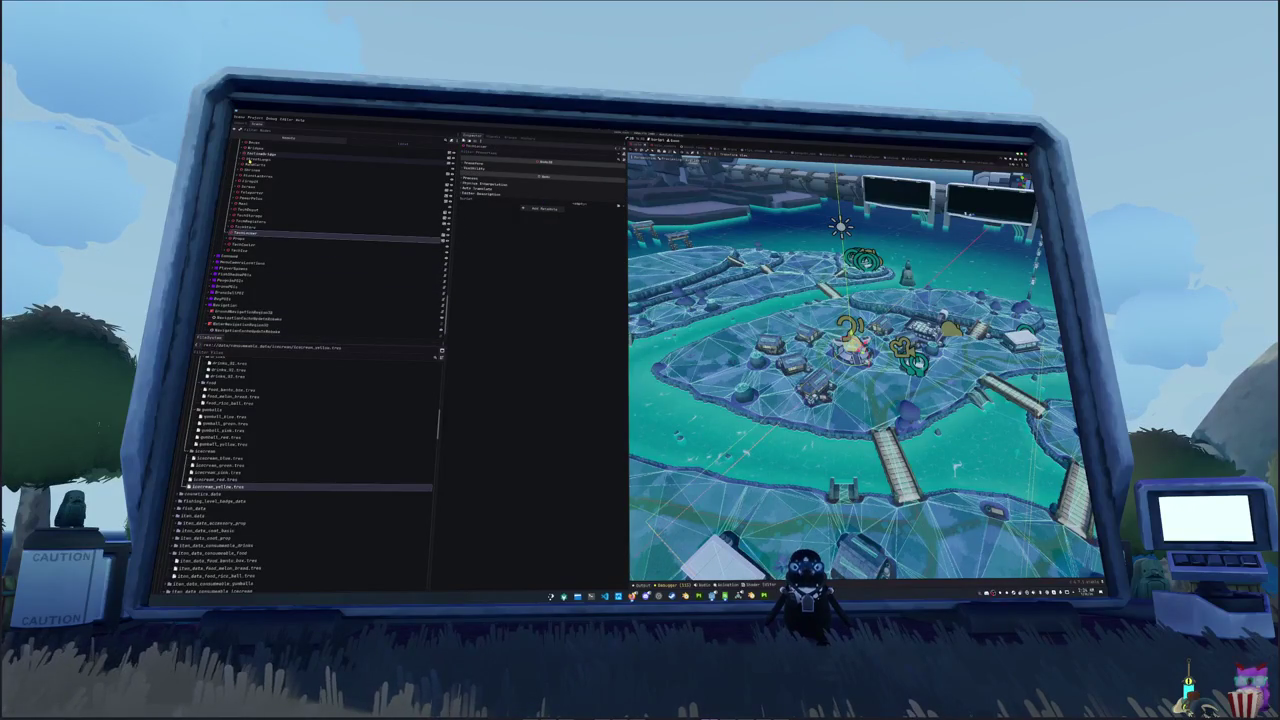
key("Down")
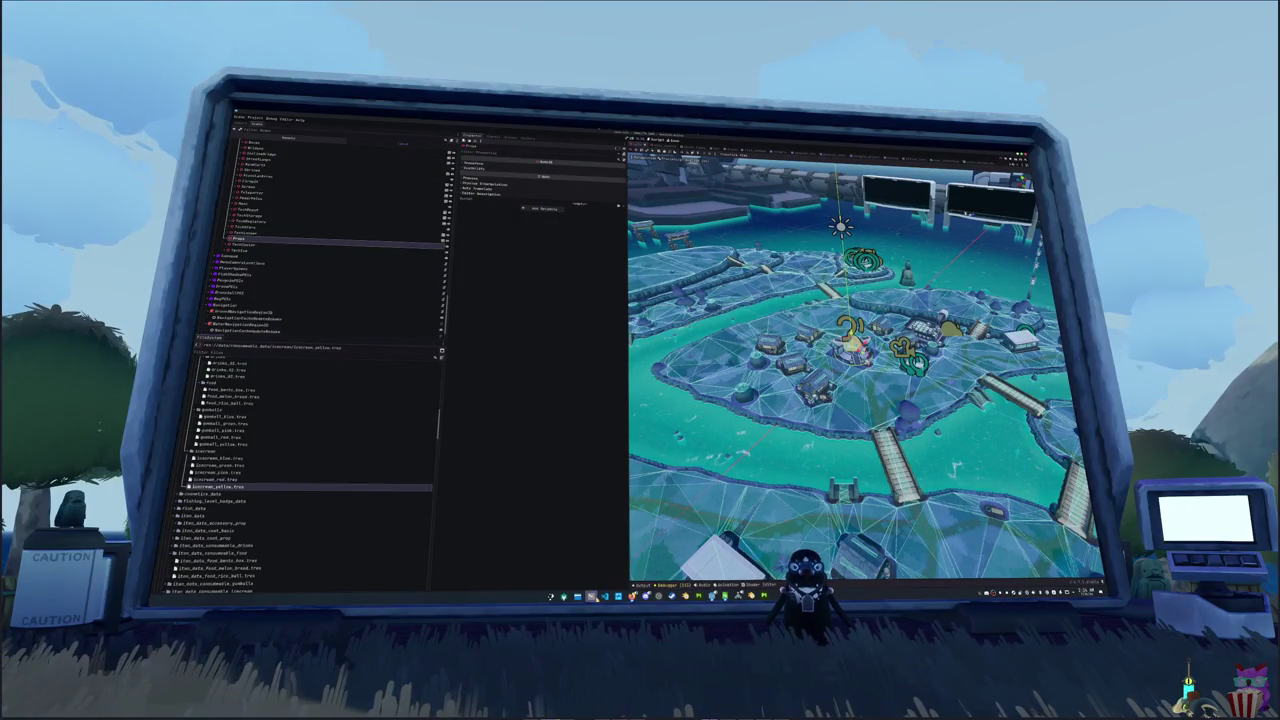
key("alt+Tab")
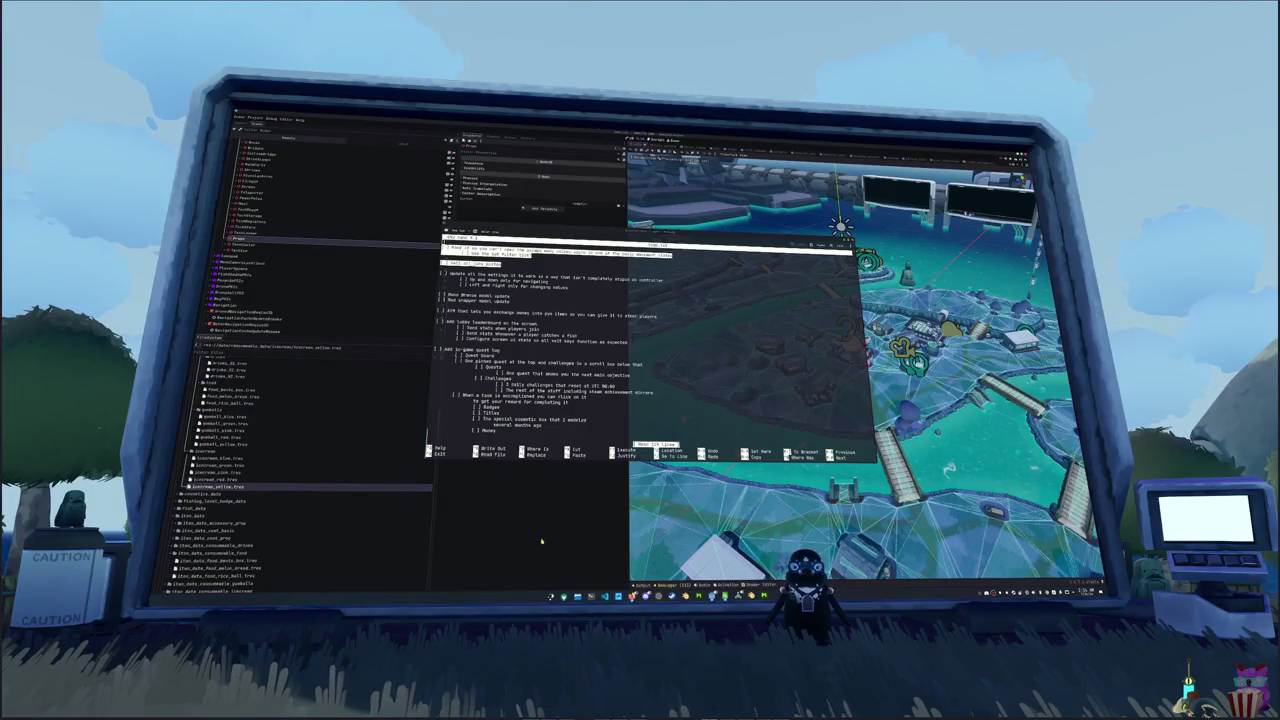
- Leave nano, run the game with F5, and nudge its window slightly right
key("alt+Tab")
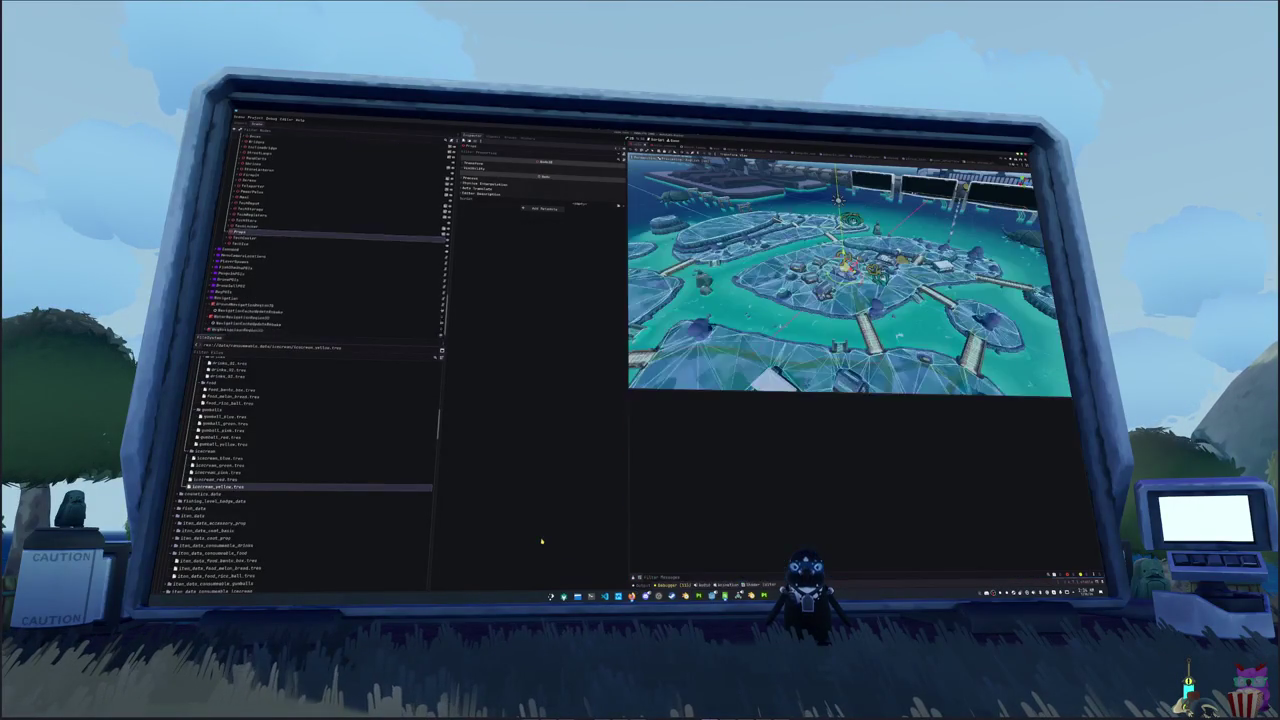
key("alt+Tab")
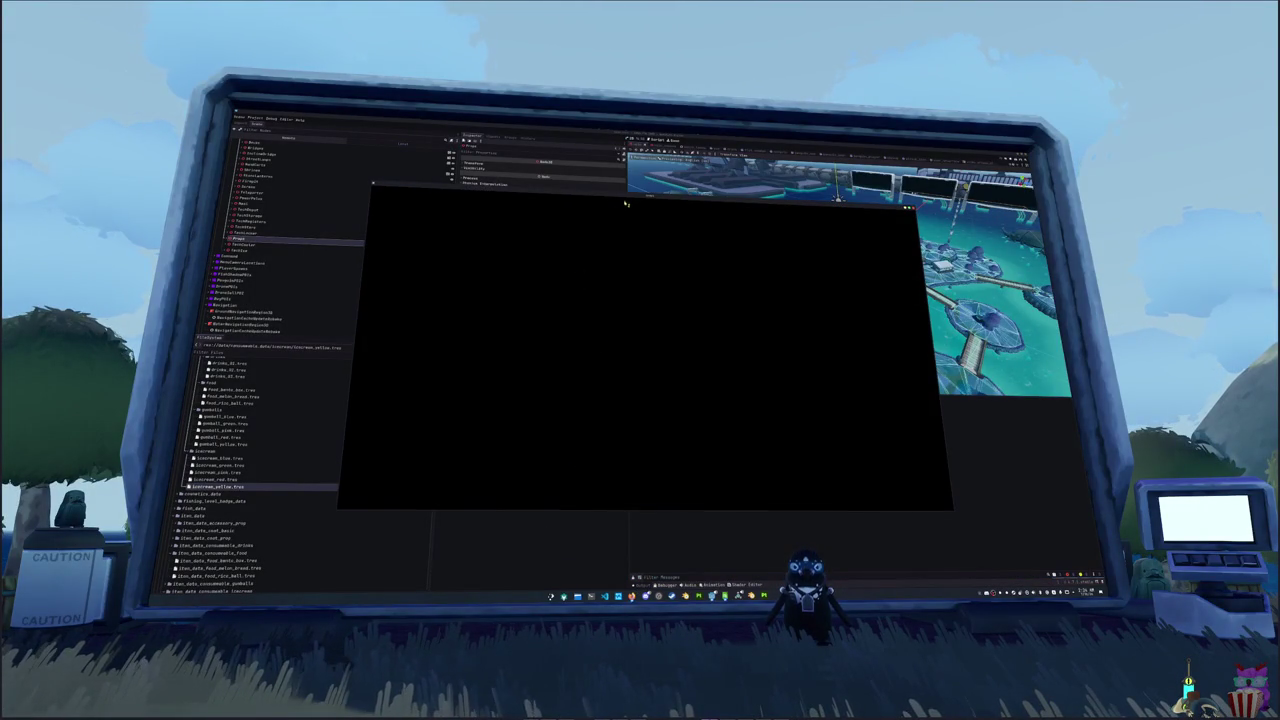
left_click_drag(626, 197, 733, 208)
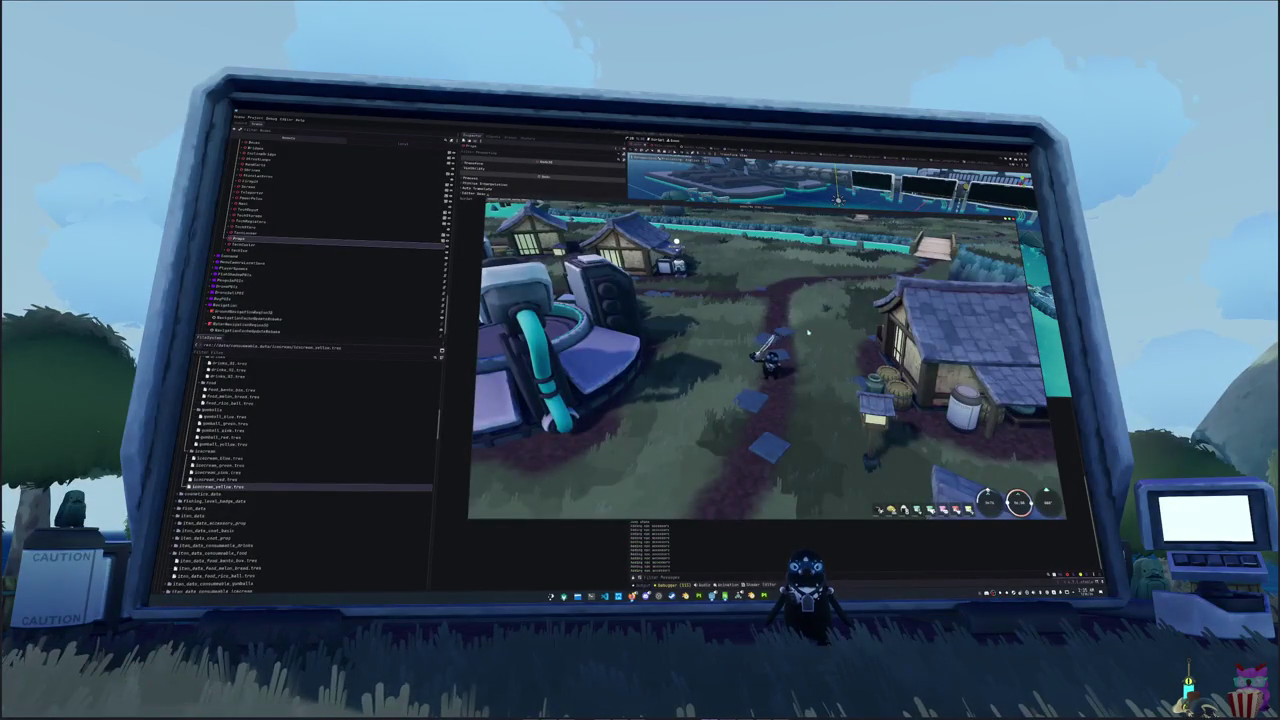
- Walk the character up the path to the bridge and the water's edge
key("w")
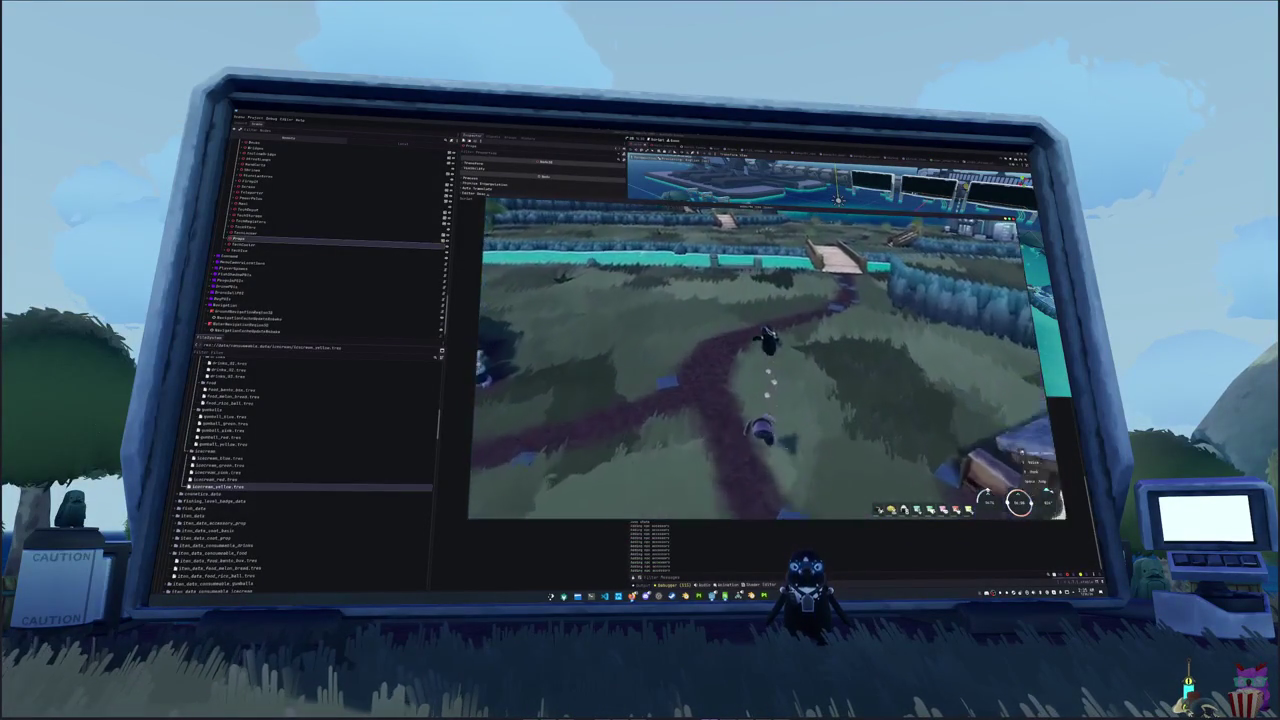
key("w")
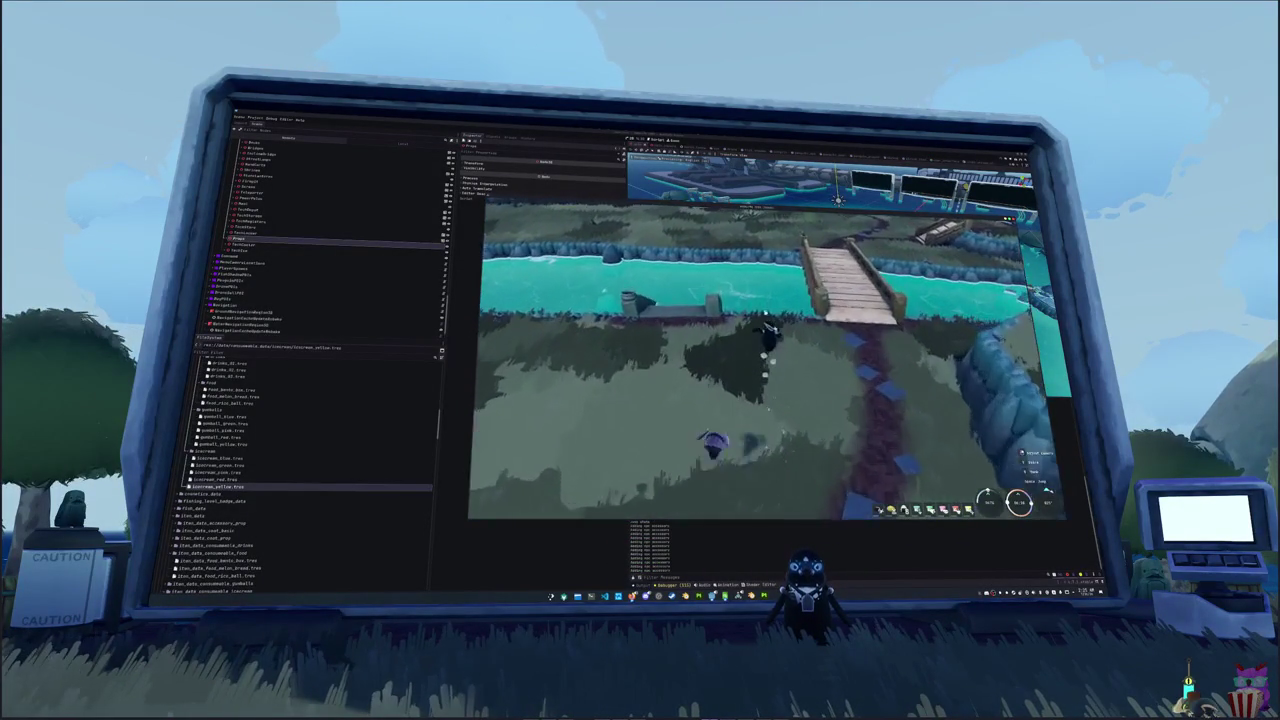
key("w")
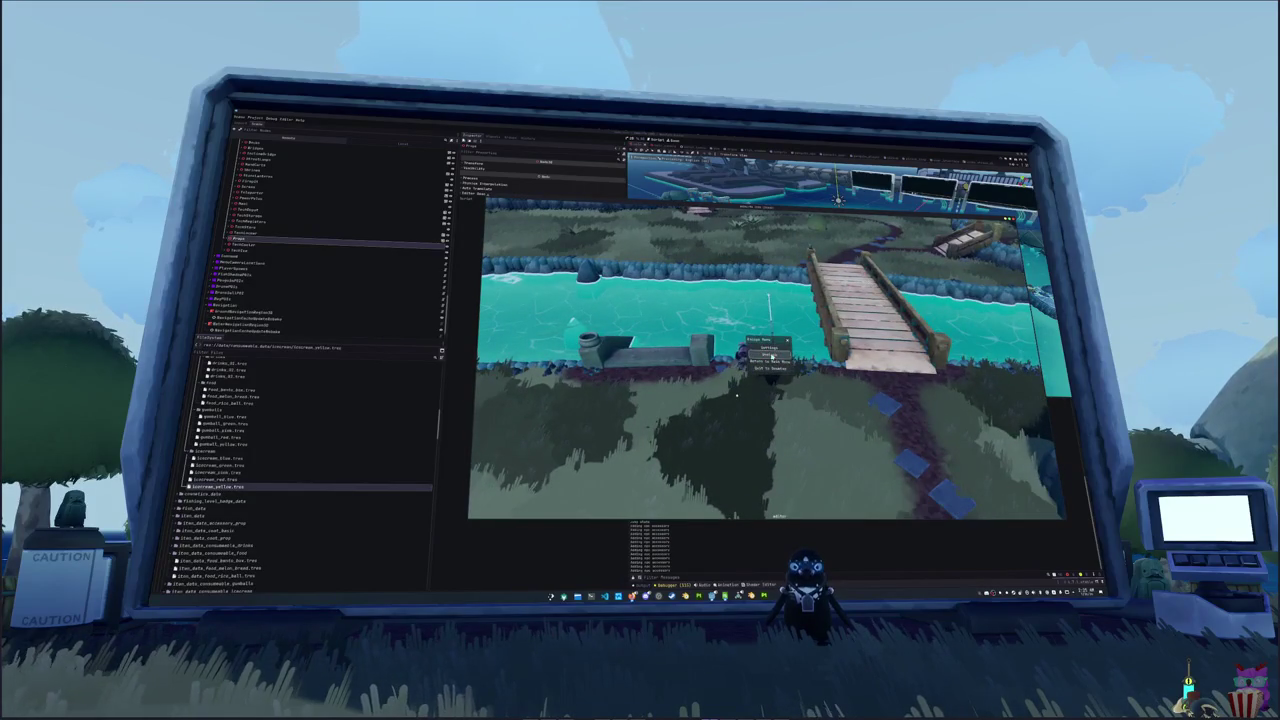
- Return to the village hub, walk down its ramp, toggle the pause menu and show the controls help
left_click(770, 357)
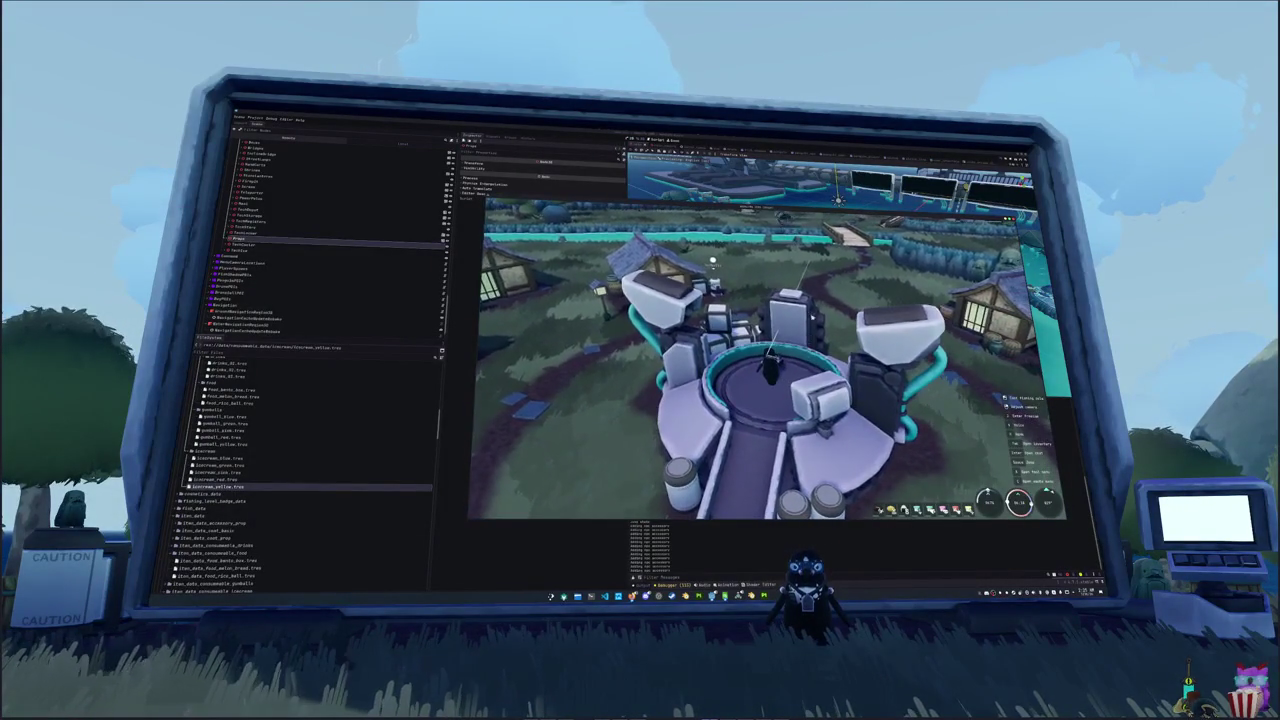
key("s")
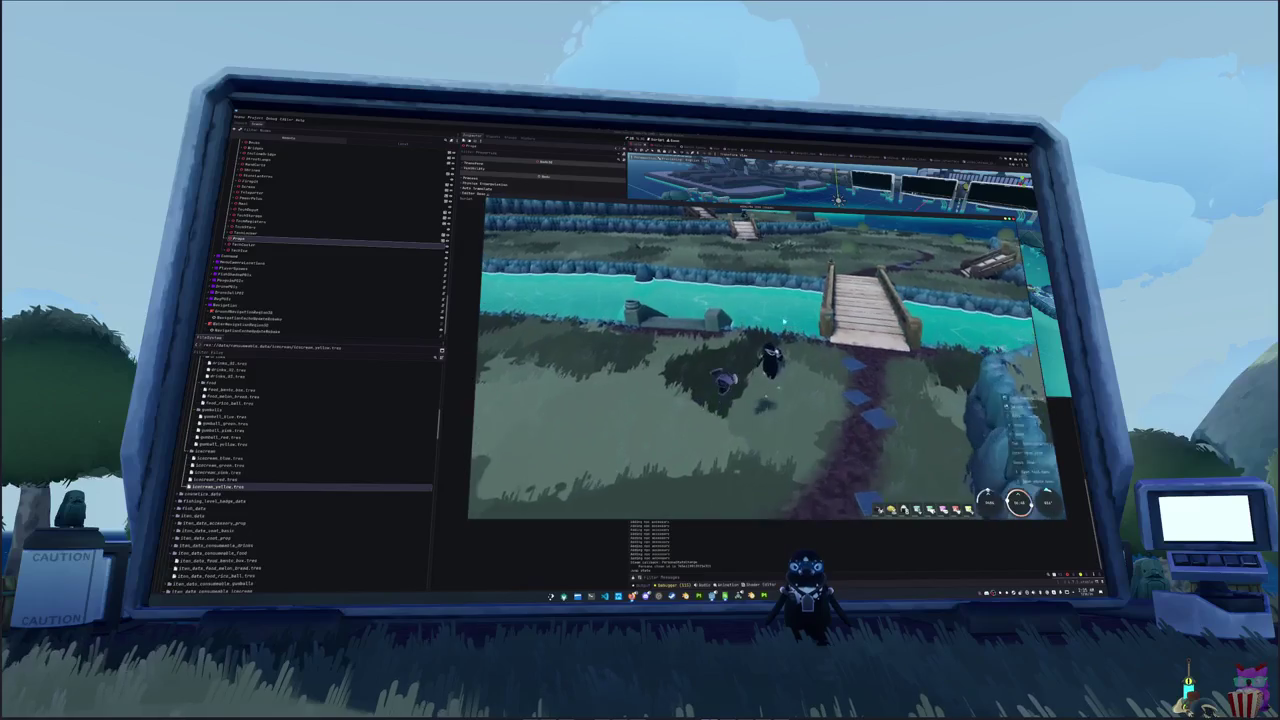
key("Escape")
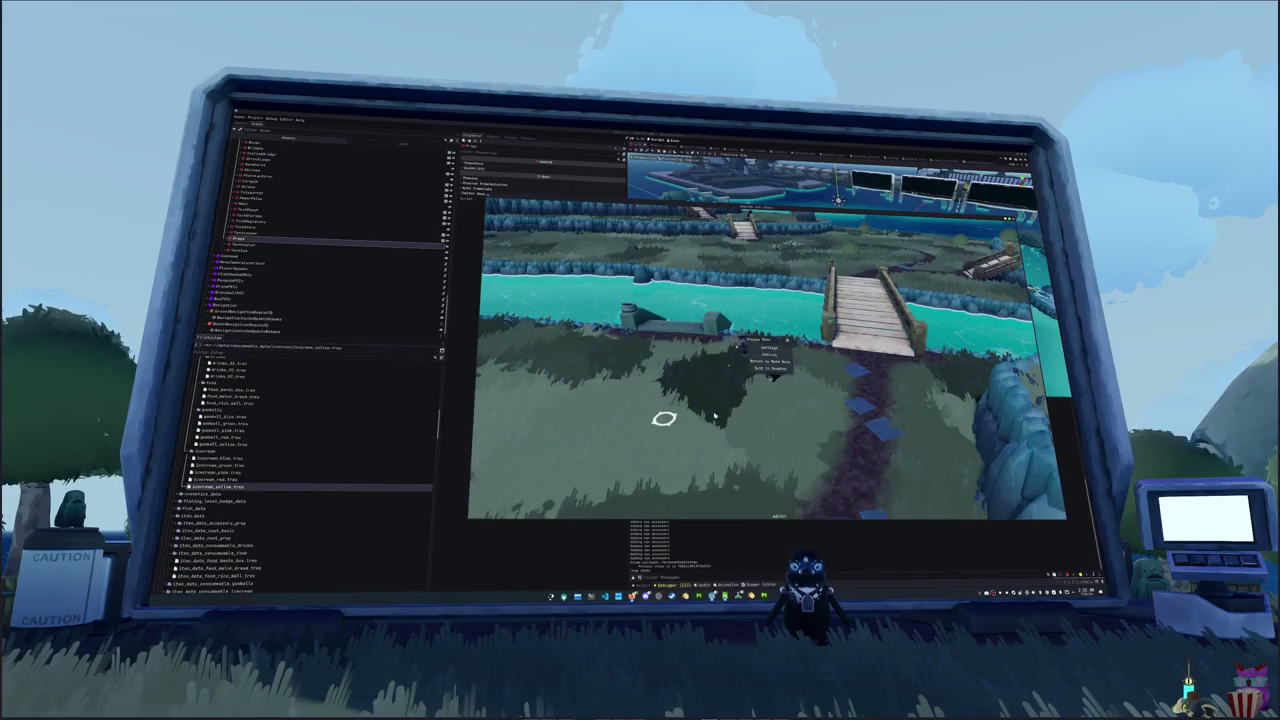
key("Escape")
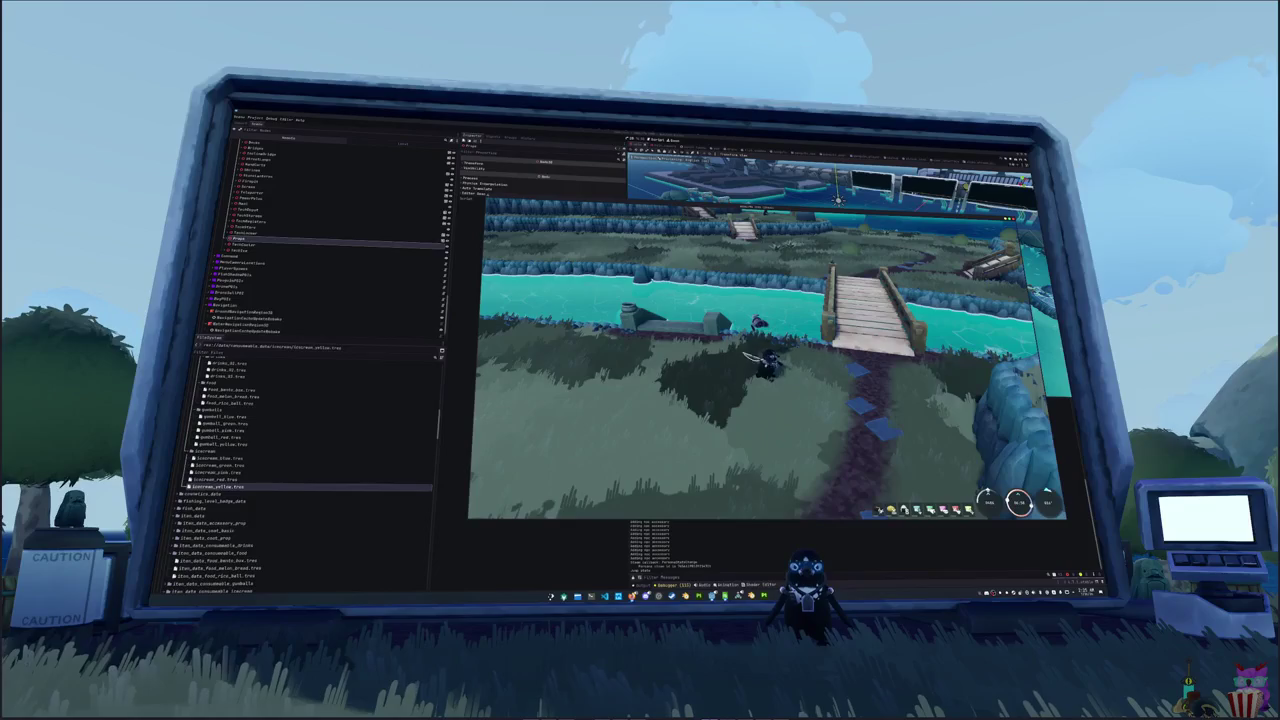
key("Tab")
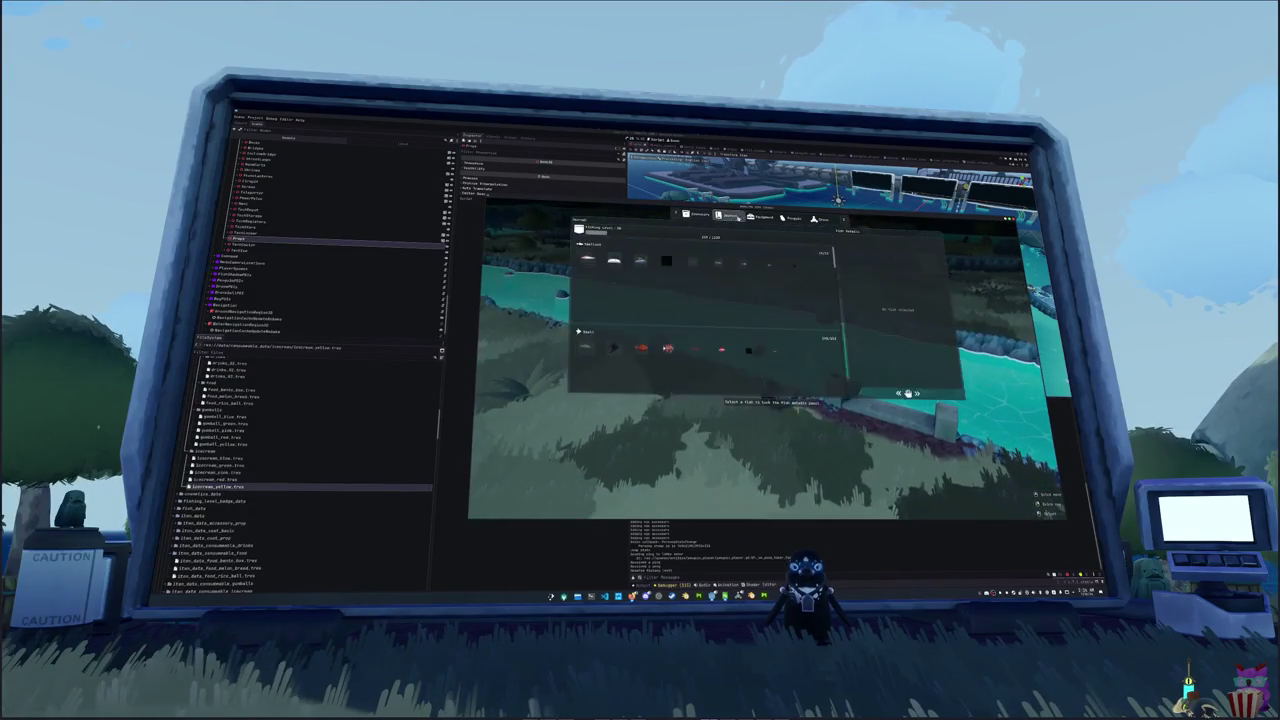
- Equip the Basic Pole in the Equipment panel and close the panel
mouse_move(705, 251)
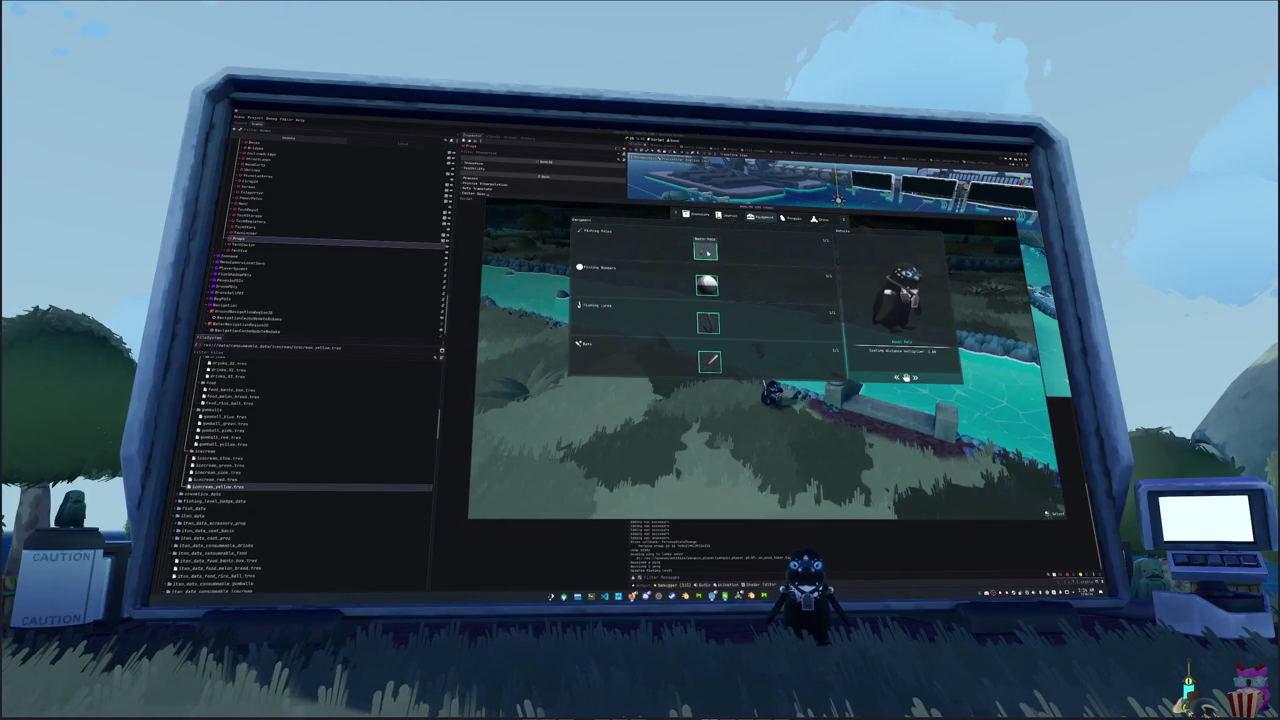
left_click(705, 251)
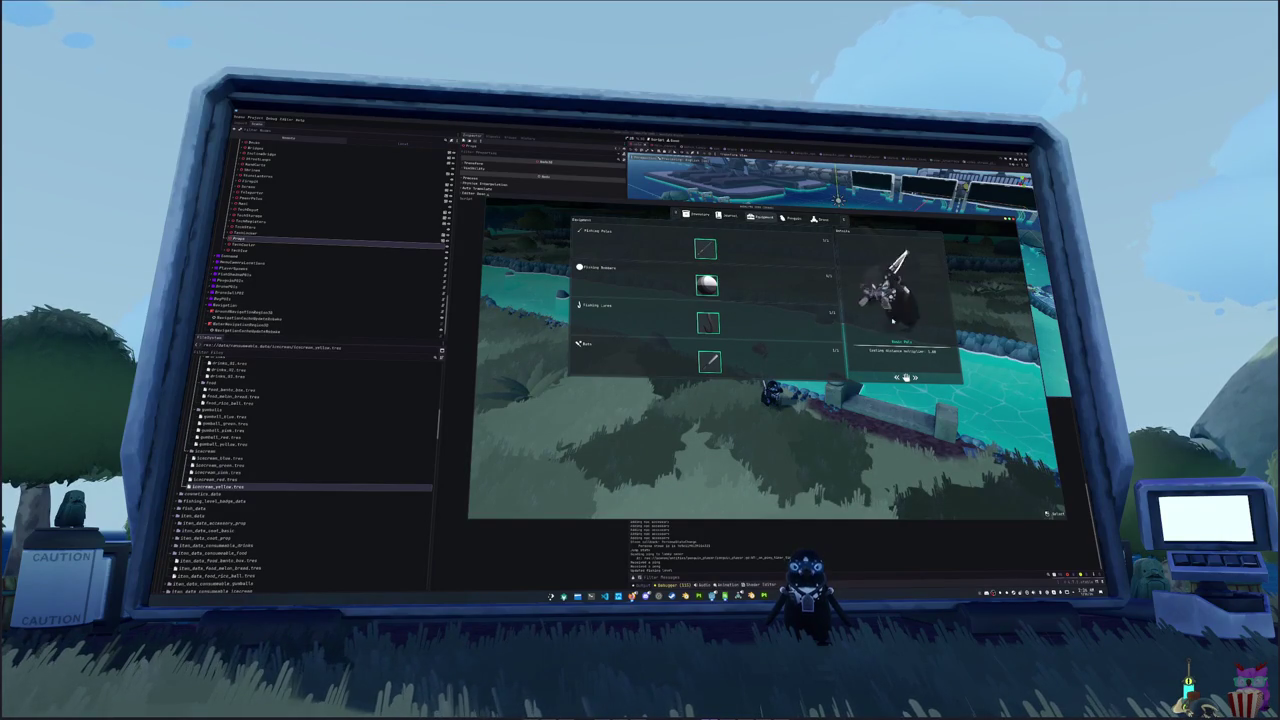
mouse_move(709, 340)
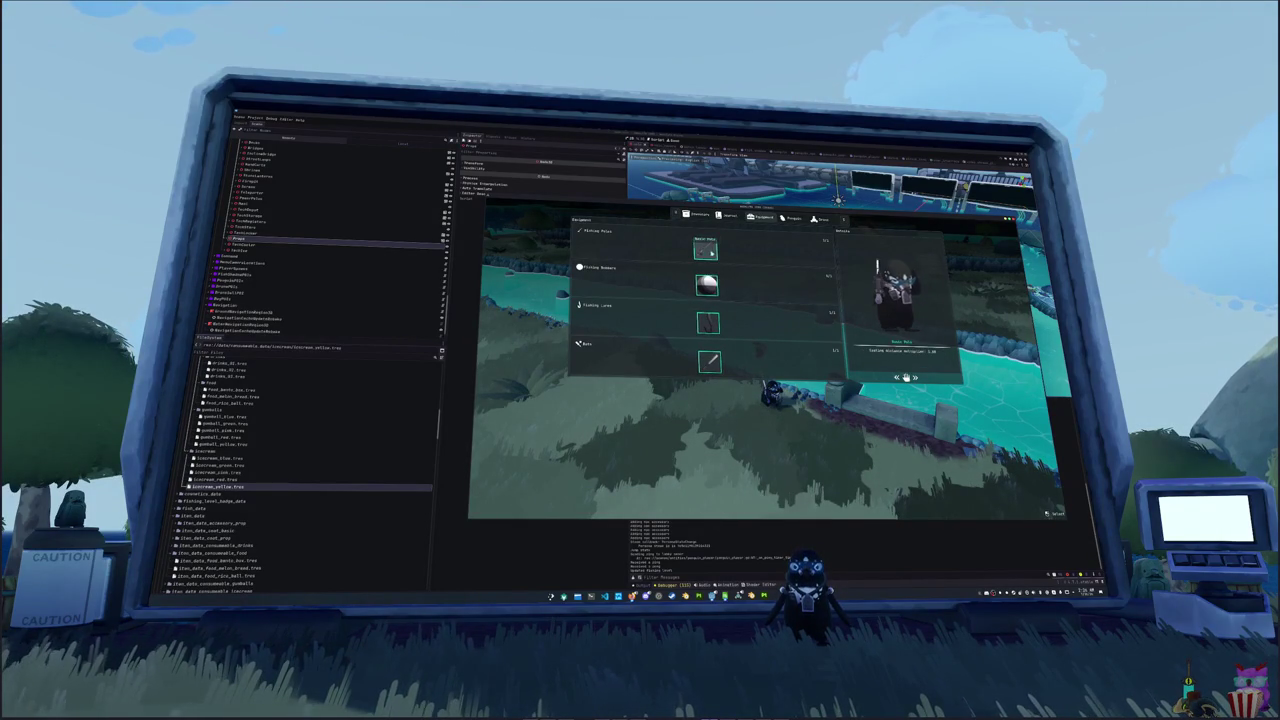
key("Escape")
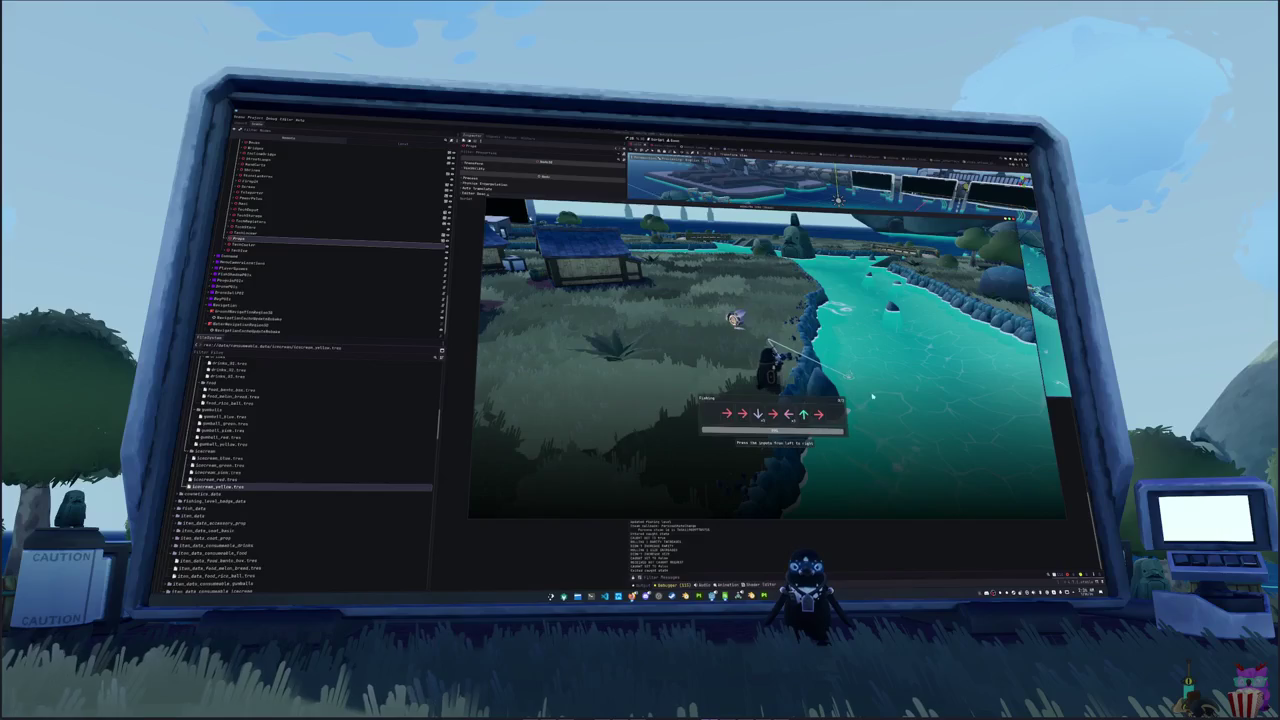
- Land the first fish by matching the full arrow sequence of the minigame
key("Right")
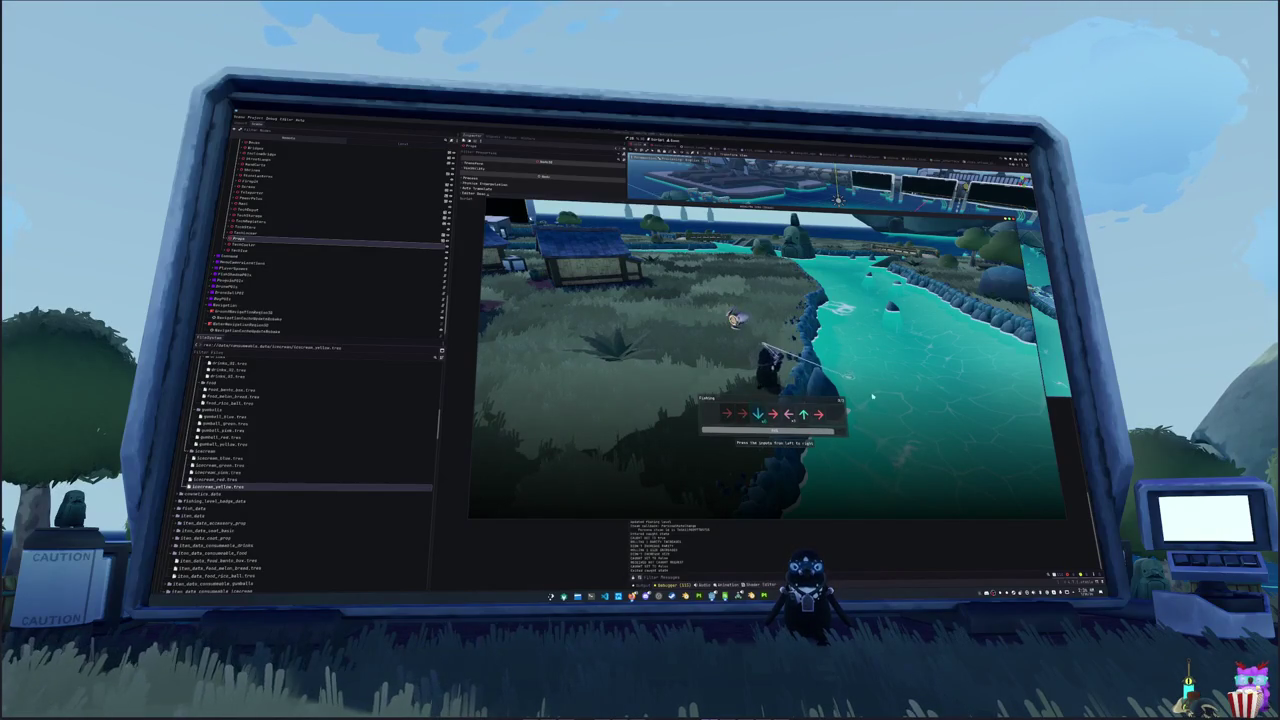
key("Down")
key("Right")
key("Left")
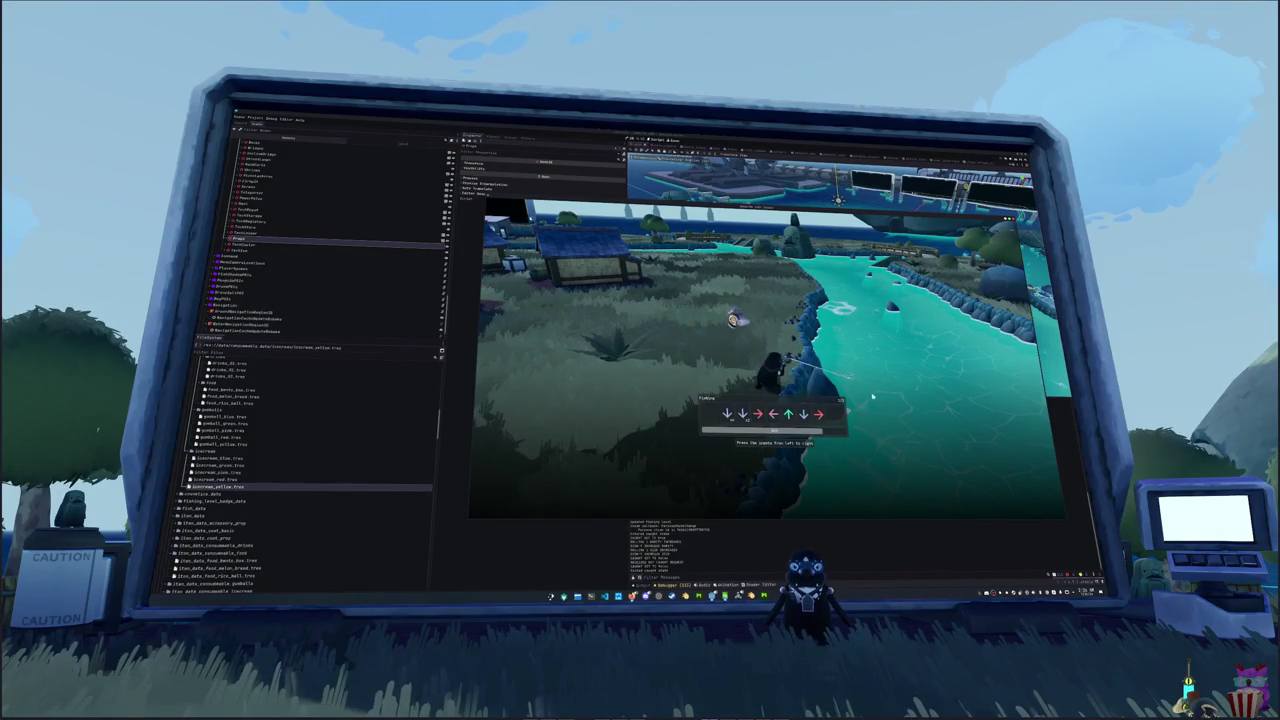
key("Down")
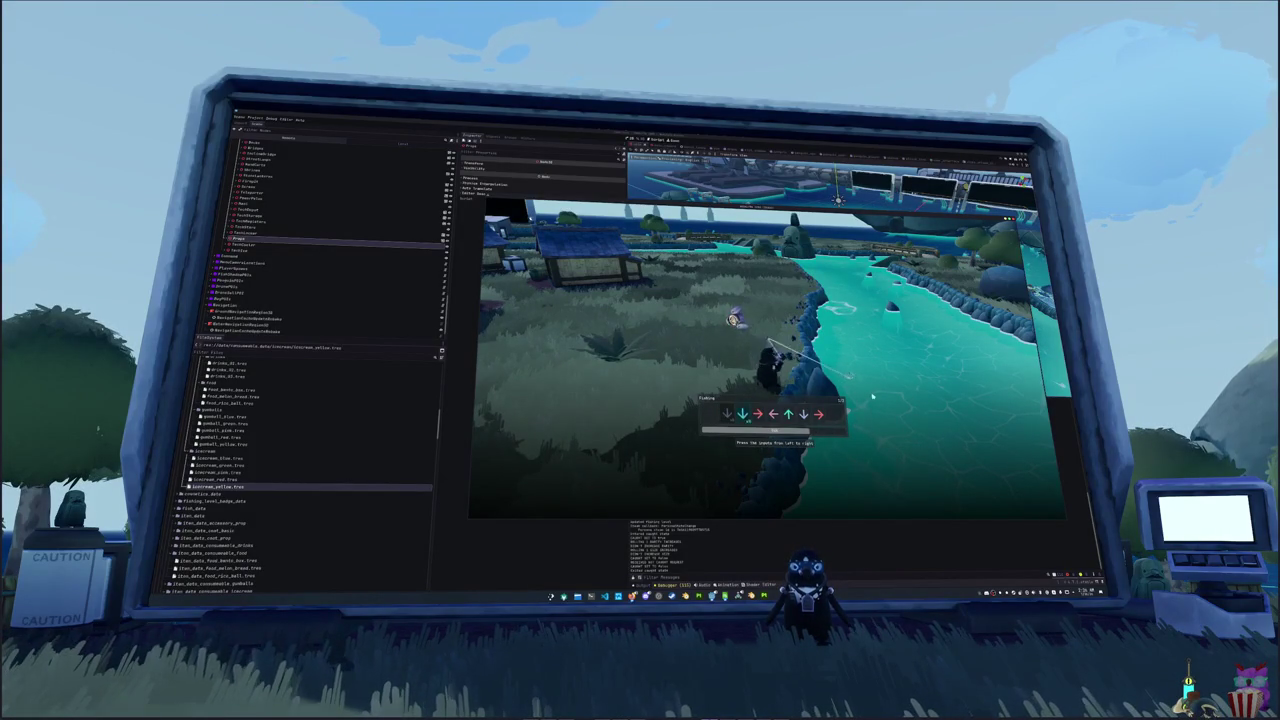
key("Down")
key("Right")
key("Left")
key("Up")
key("Down")
key("Right")
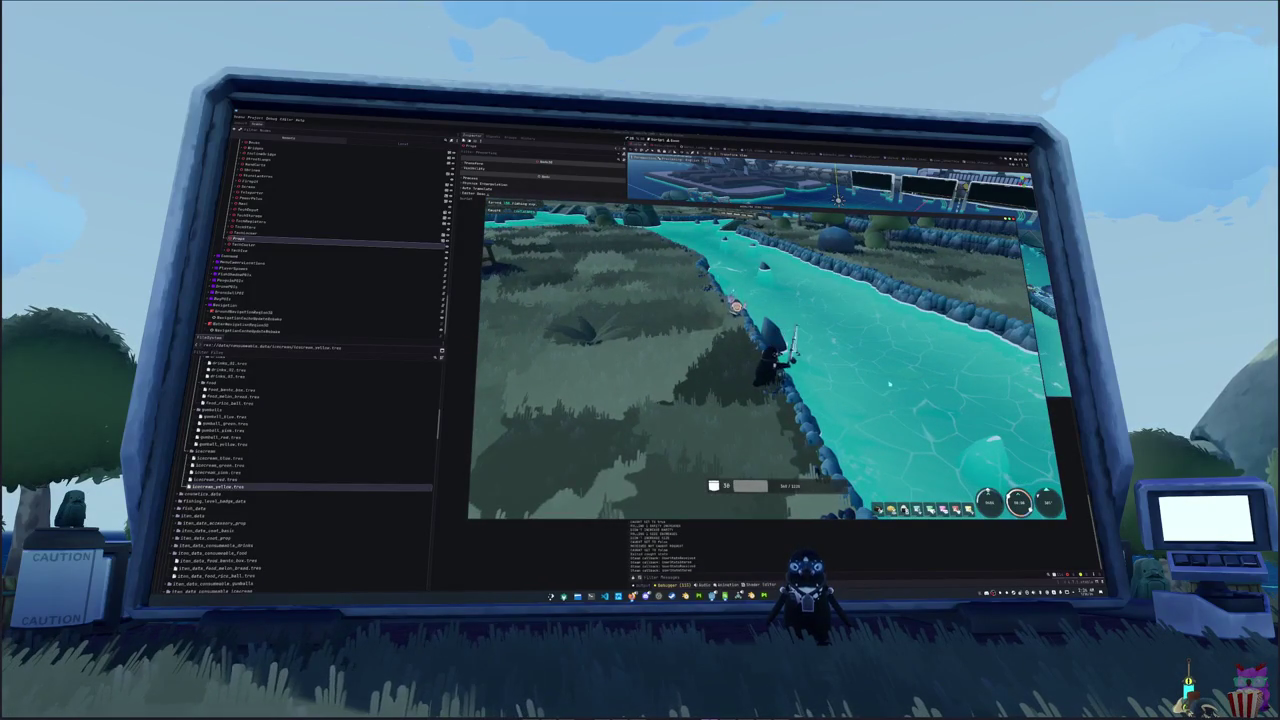
- Cast again, match Up-Right-Left-Right-Left to catch a fish, then run to the bridge and cast
left_click(896, 391)
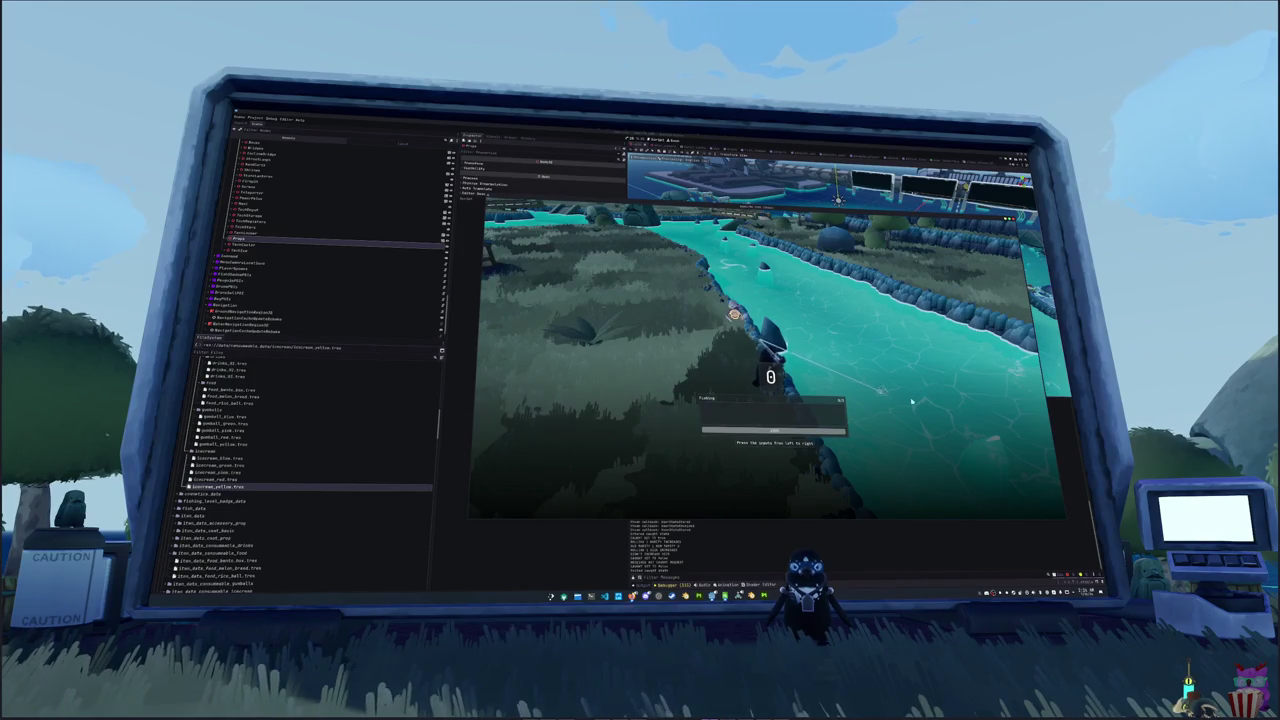
key("Up")
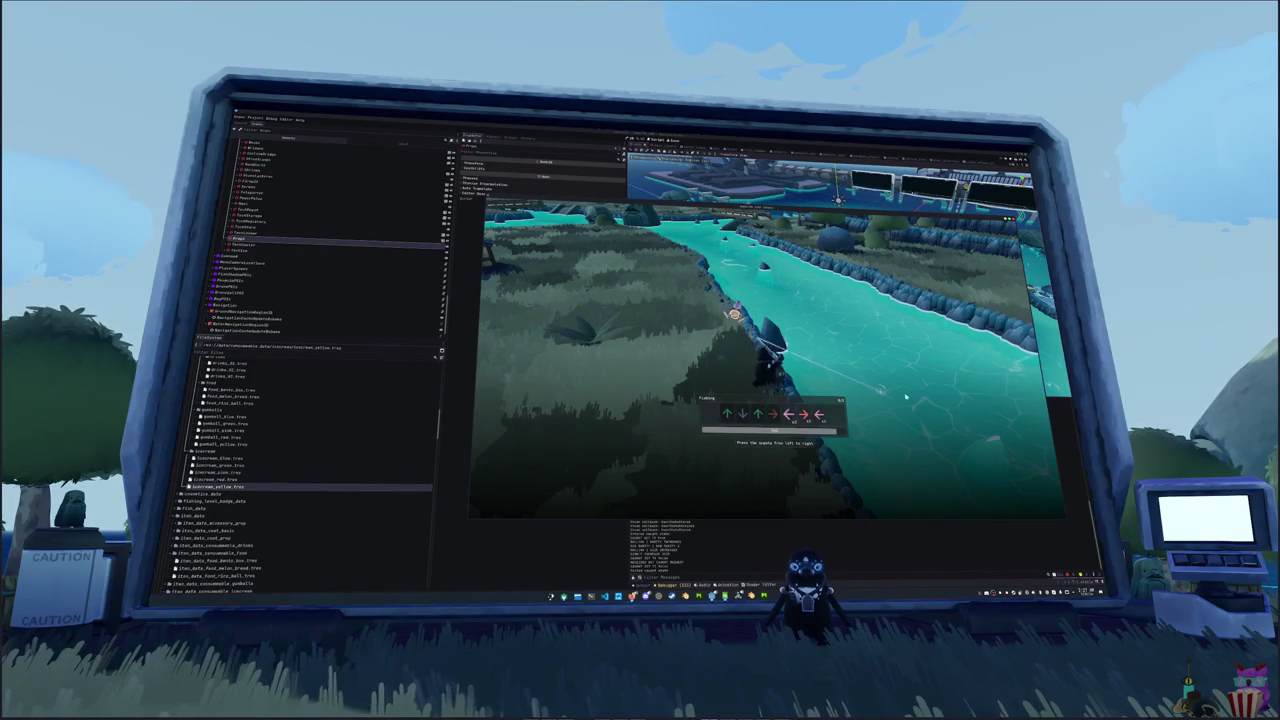
key("Right")
key("Left")
key("Right")
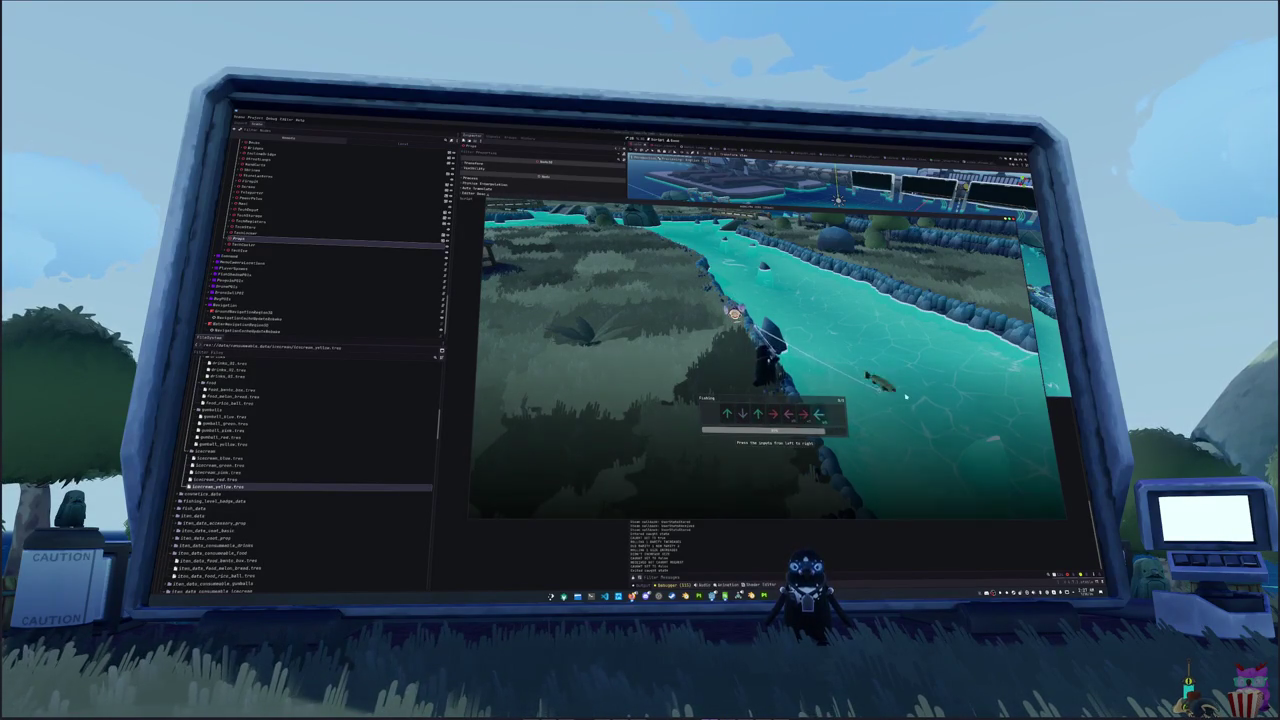
key("Left")
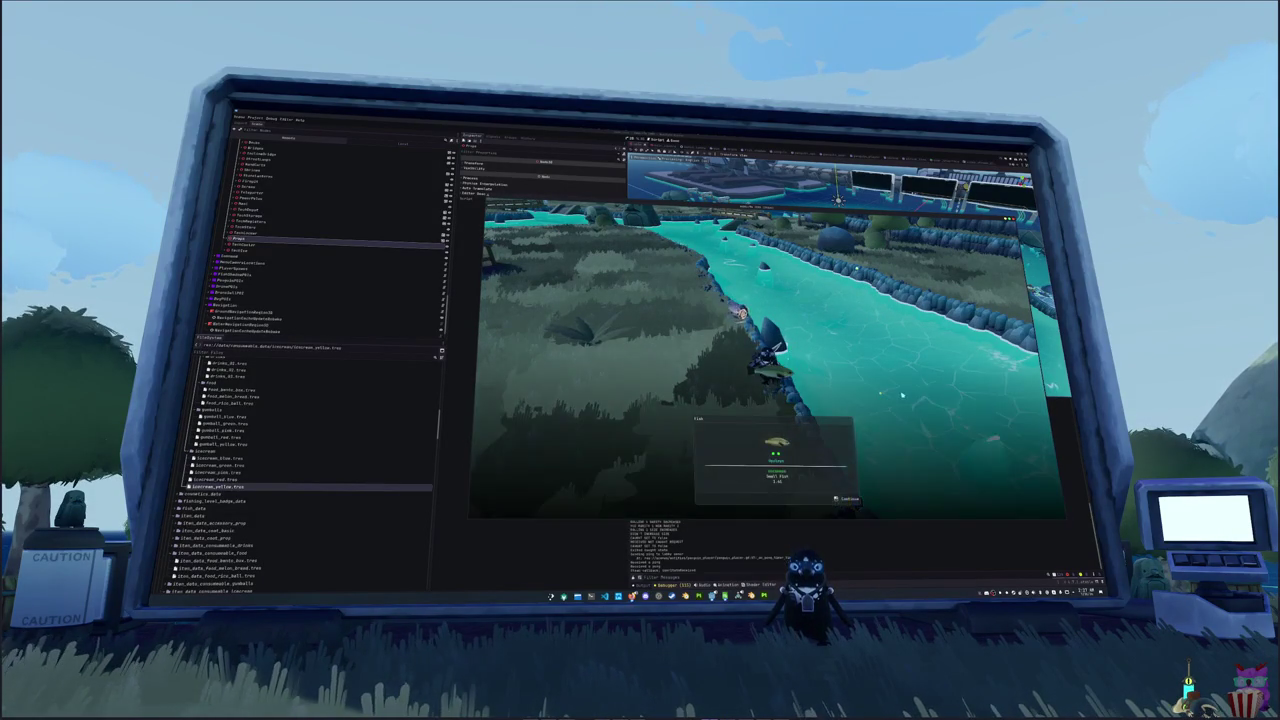
key("e")
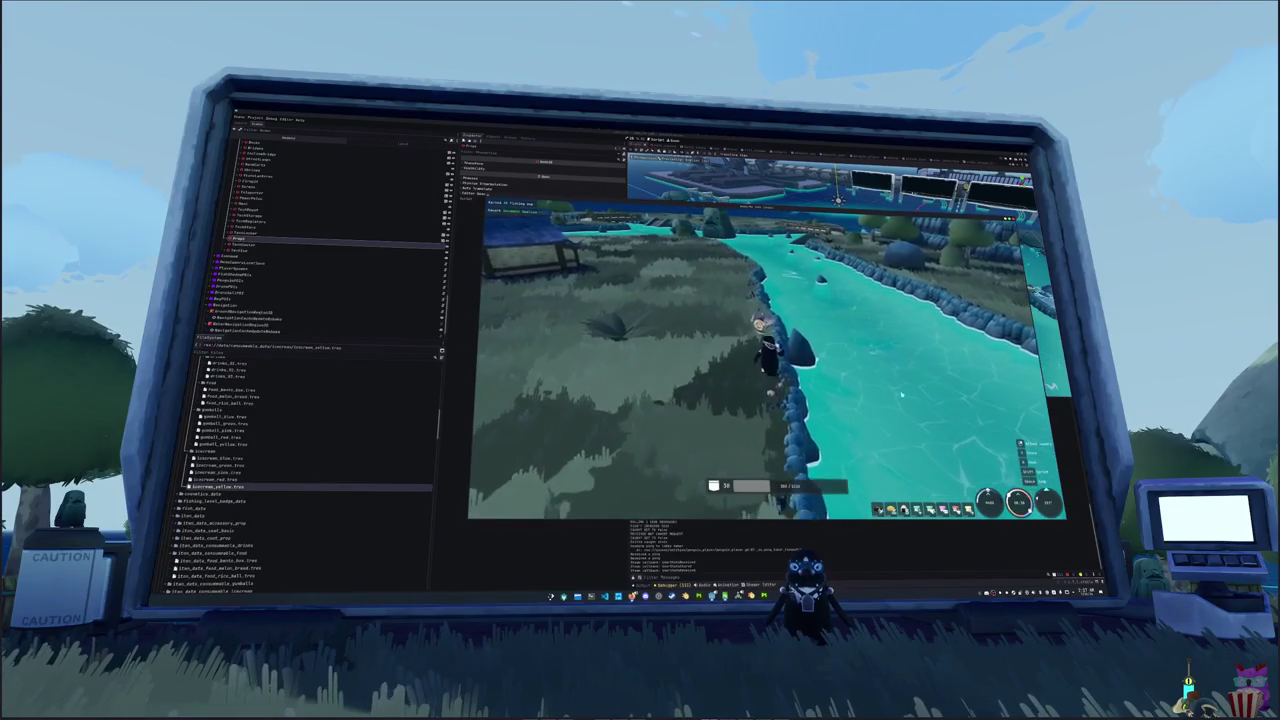
key("w")
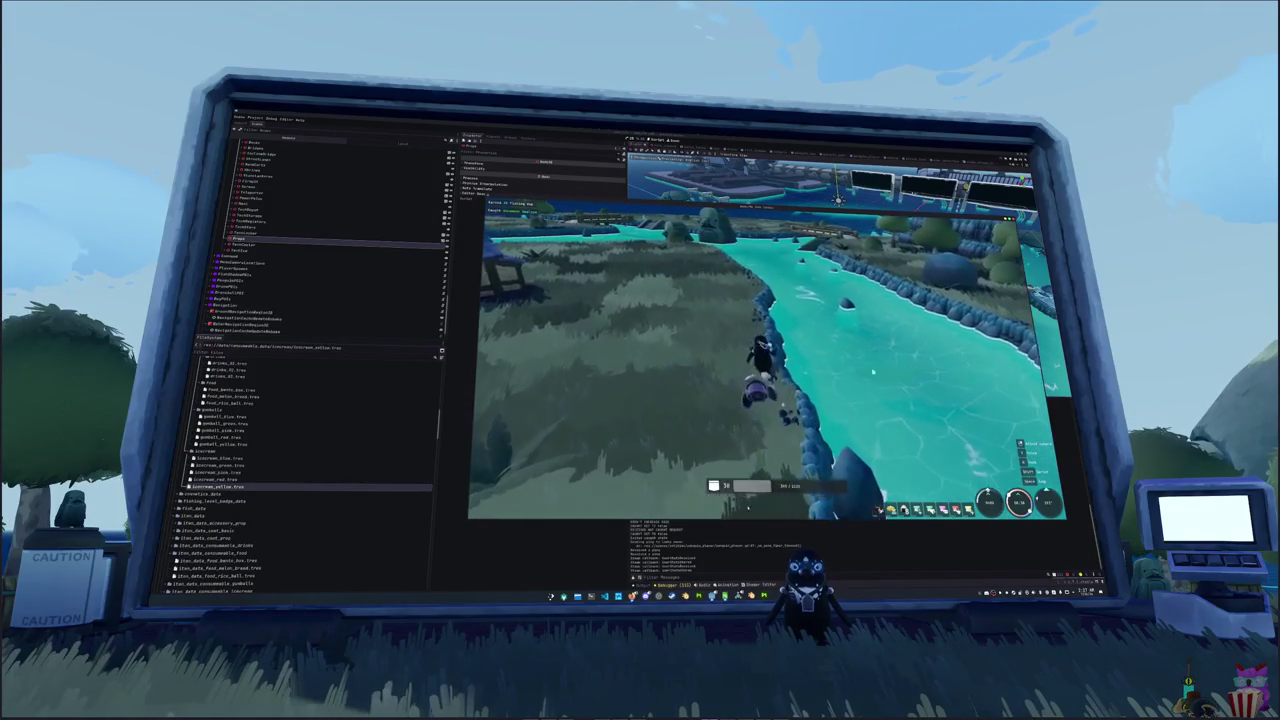
left_click(880, 393)
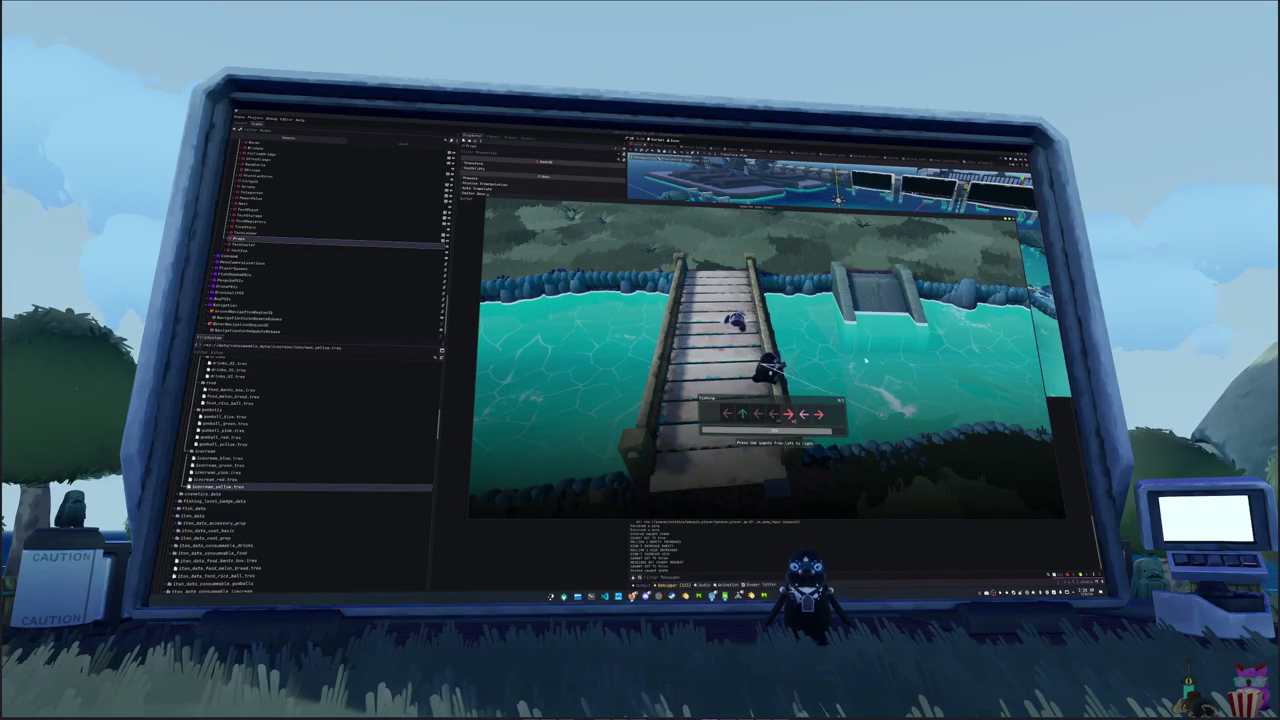
- Land a fish from the bridge by entering the Left-Up-Left-Right-Down arrow sequence
key("Left")
key("Up")
key("Left")
key("Left")
key("Right")
key("Left")
key("Right")
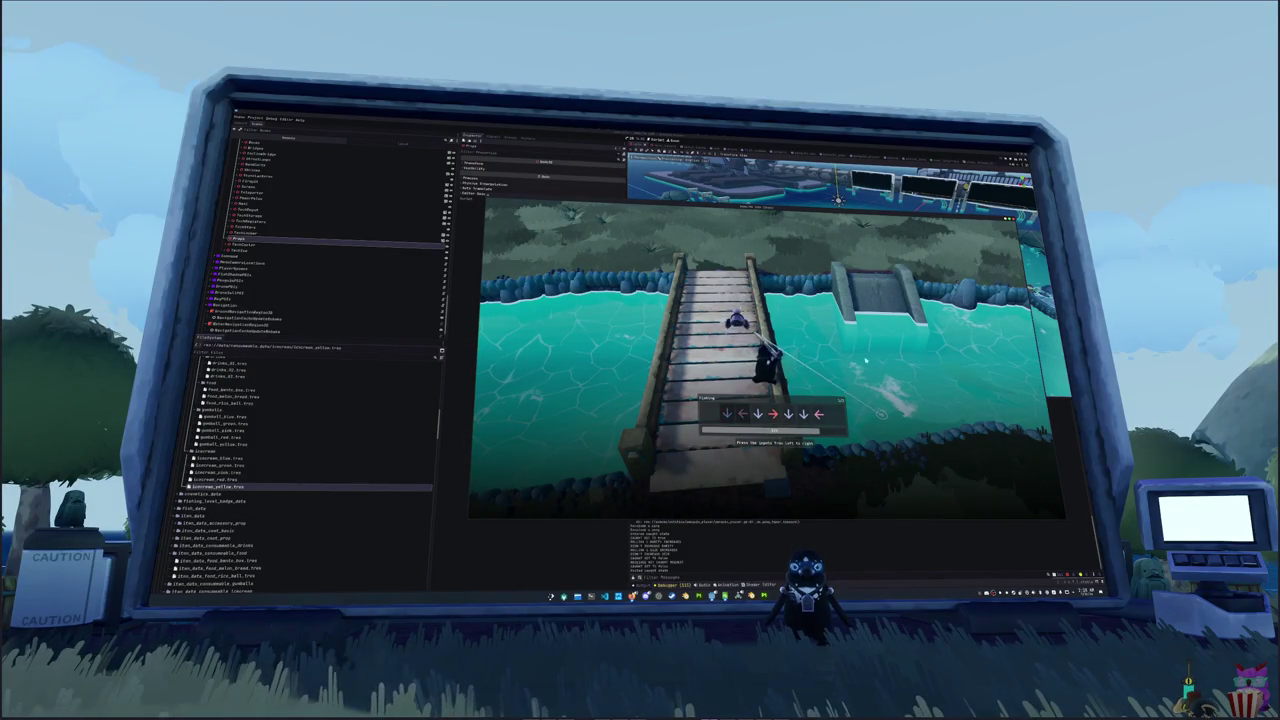
key("Down")
key("Left")
key("Down")
key("Right")
key("Down")
key("Down")
key("Left")
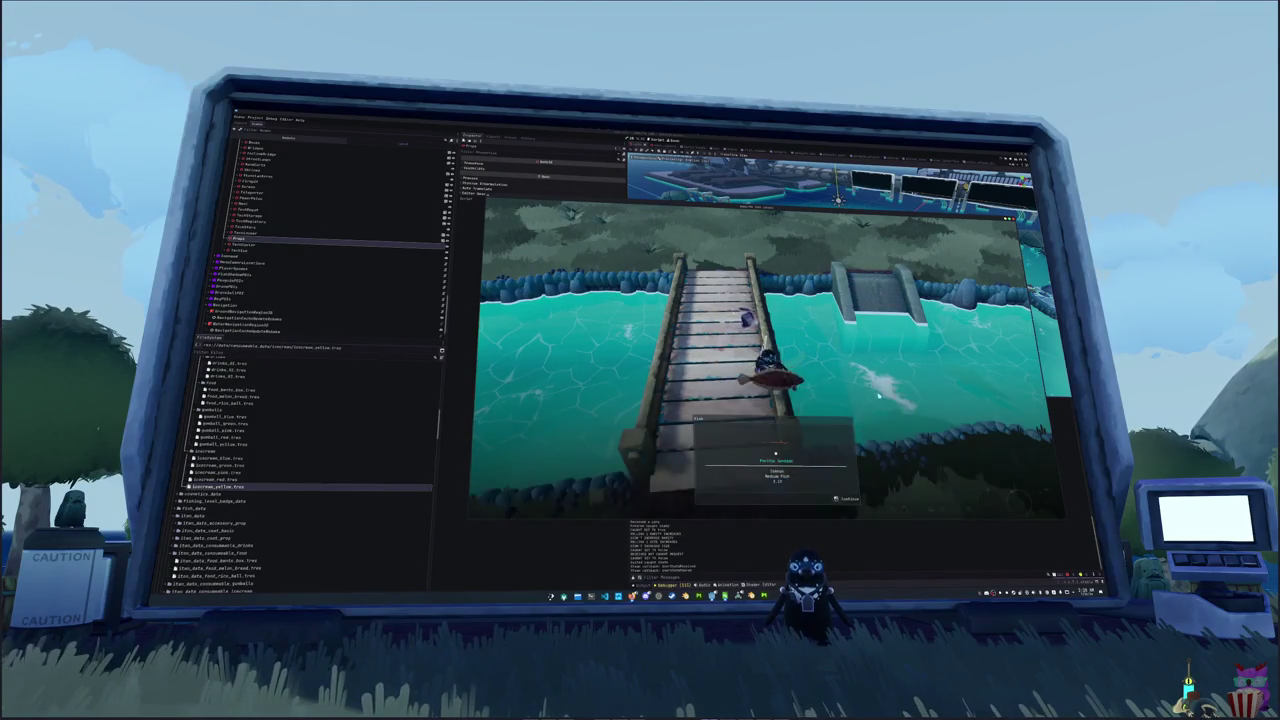
- Charge another cast into the water, finish the Down-Right arrows, and swing the camera across the bridge
left_click(876, 371)
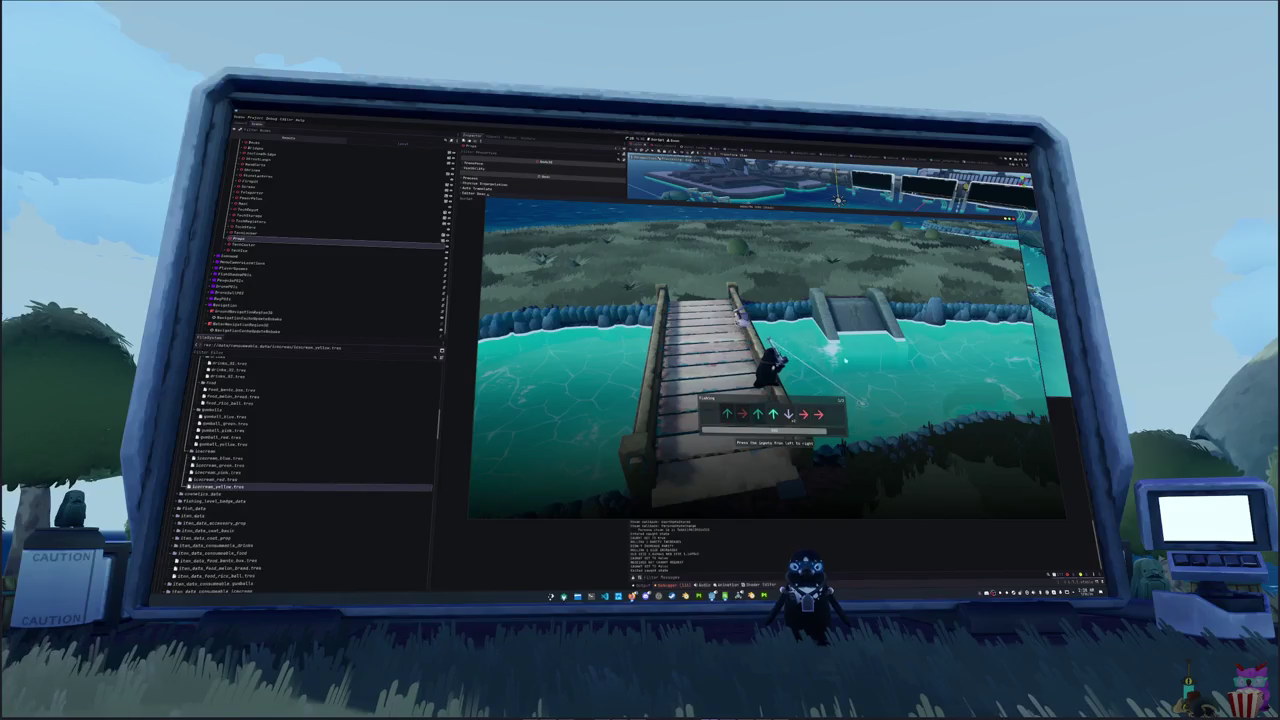
key("Down")
key("Right")
key("Right")
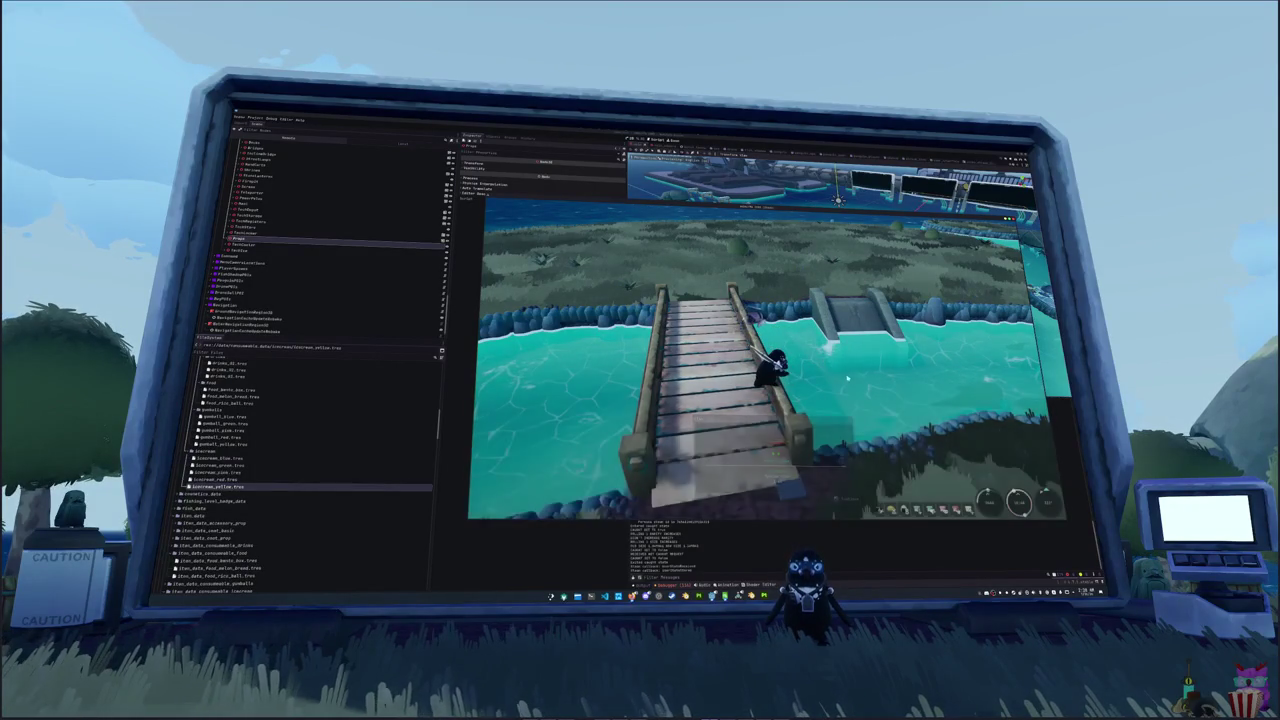
left_click_drag(835, 383, 700, 383)
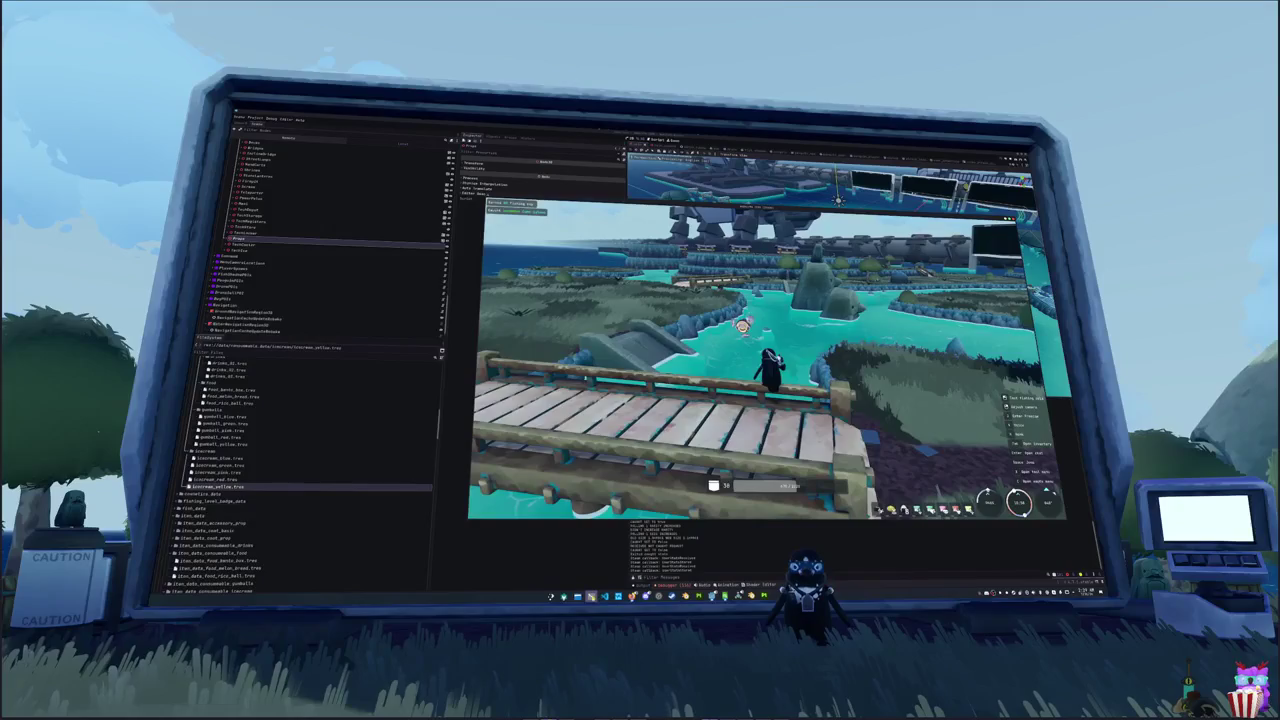
- Switch to the VS Code editor and search for a UI state script with Ctrl+P
key("alt+Tab")
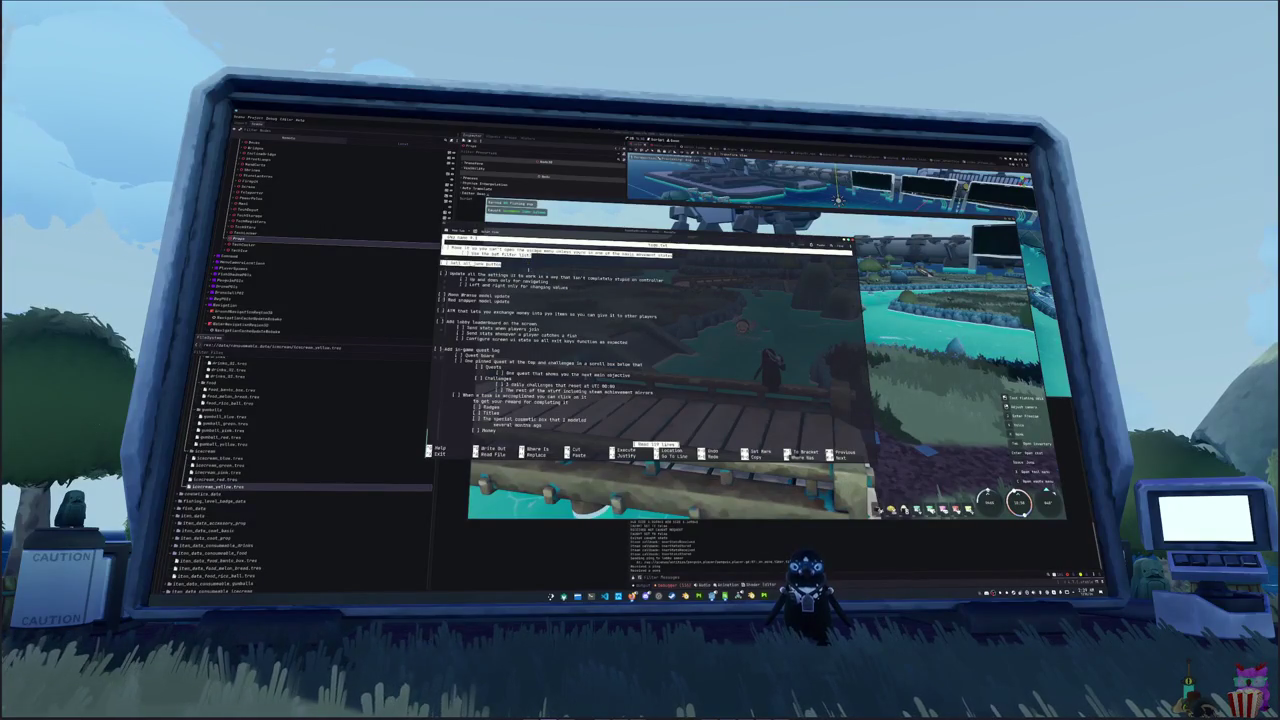
left_click(618, 575)
left_click(604, 596)
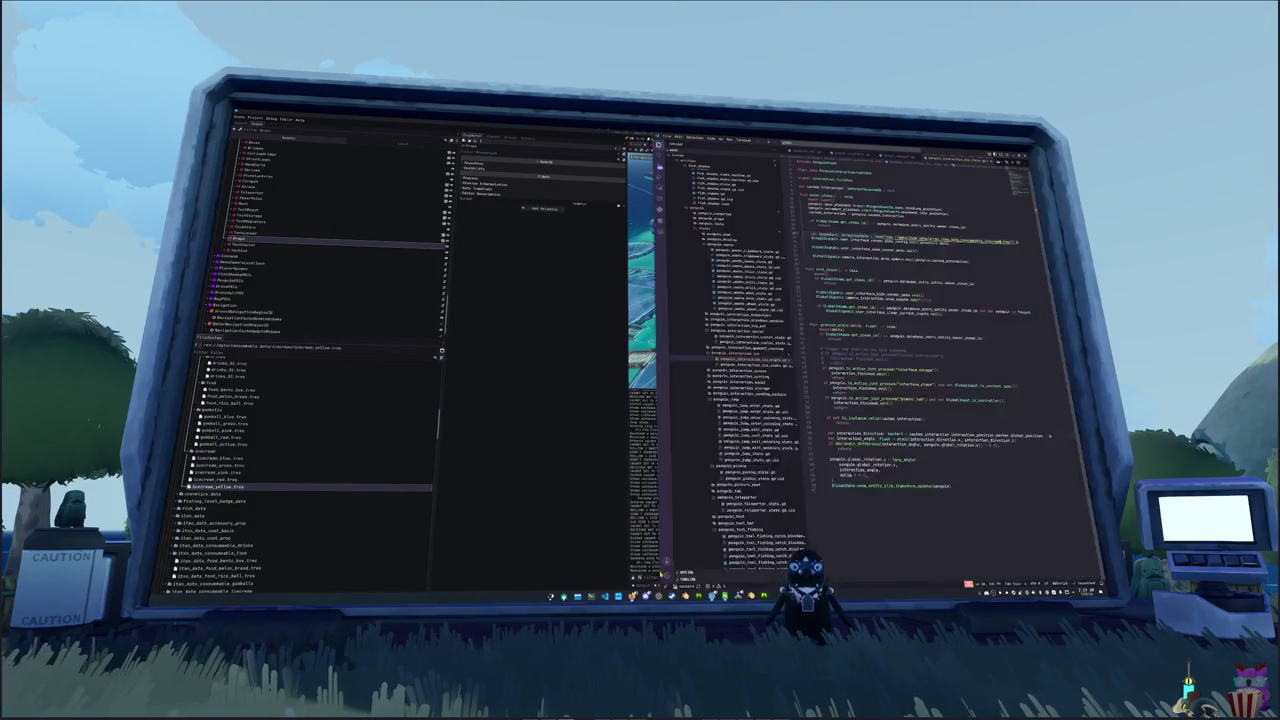
key("ctrl+p")
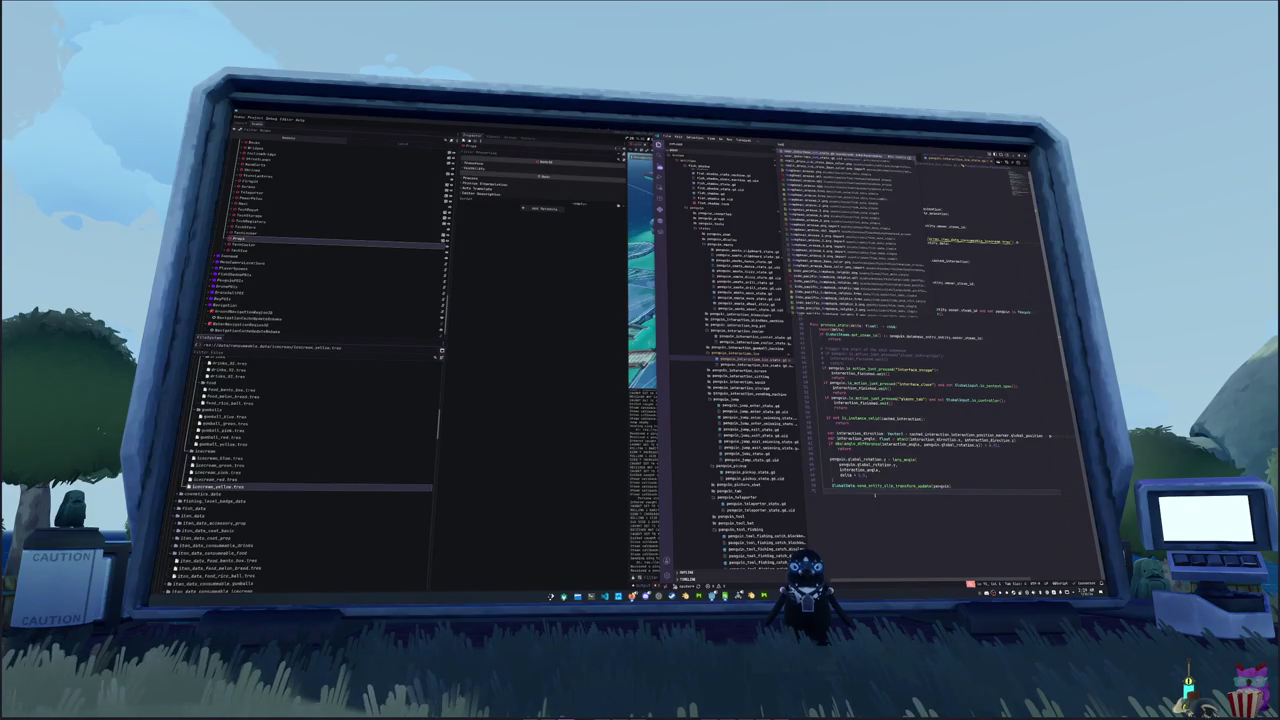
- Move up to the is_action_pressed check in enter_state and enlarge the code text
left_click(875, 495)
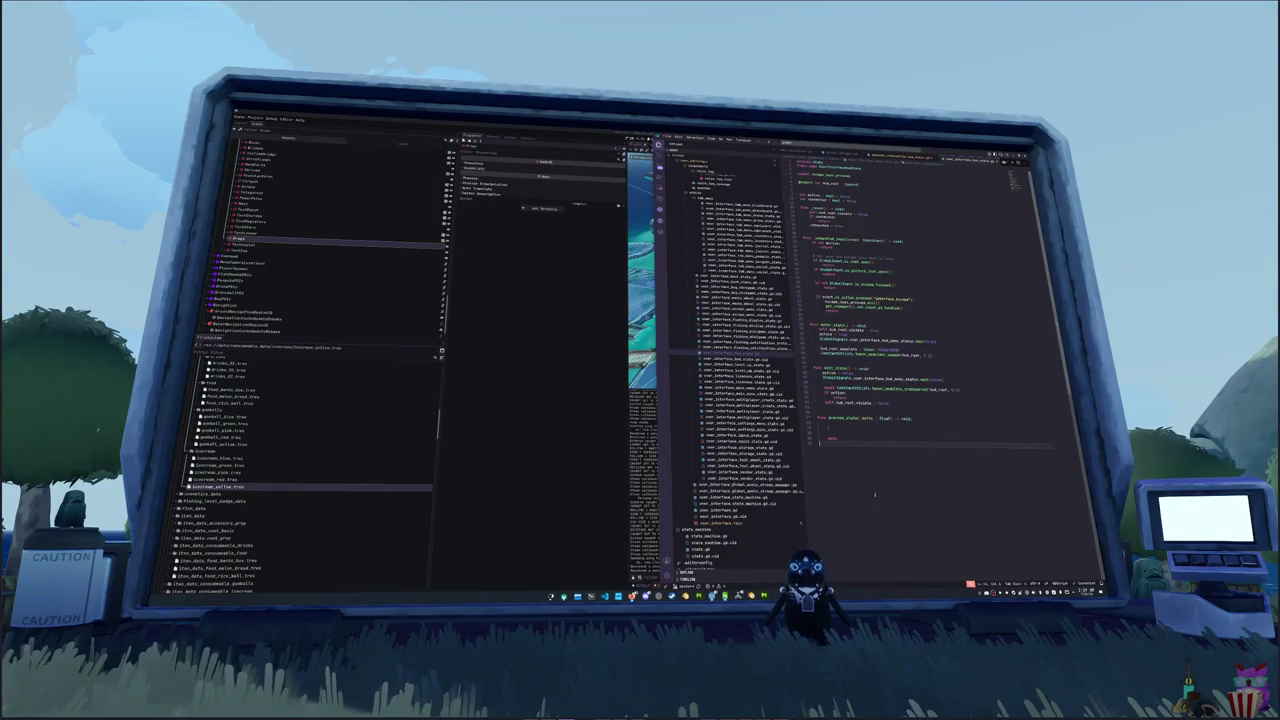
left_click(932, 358)
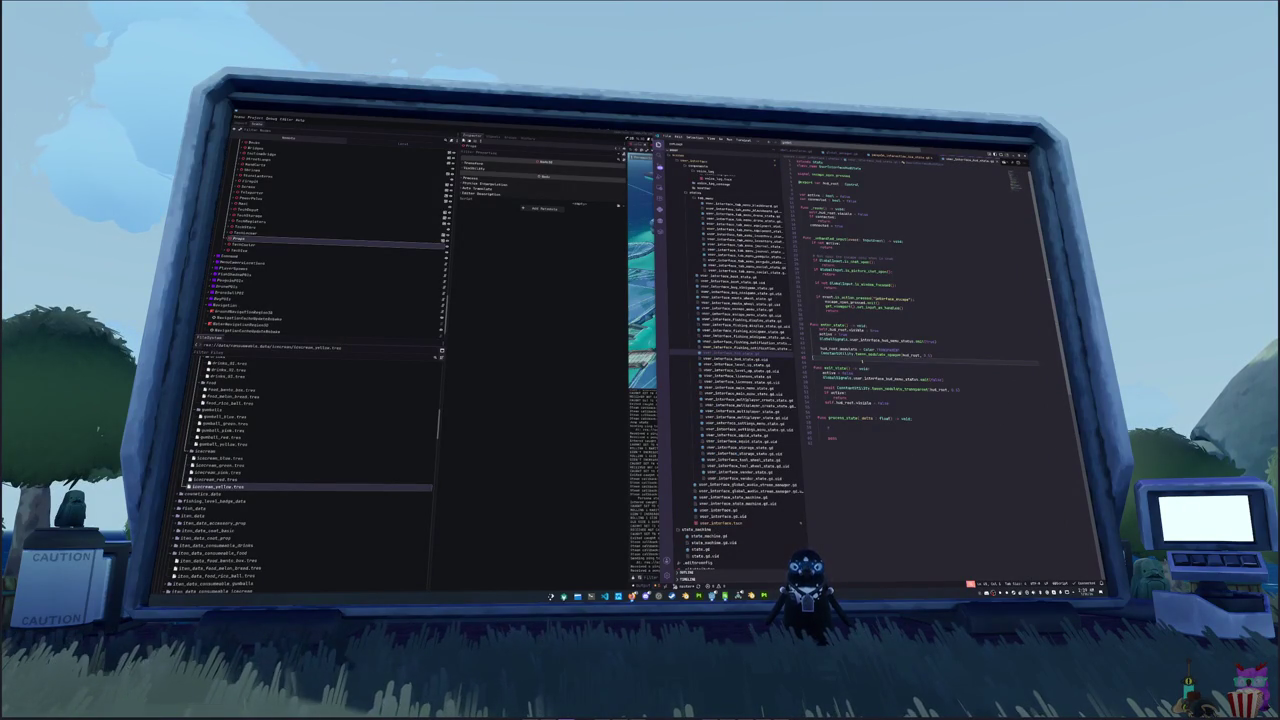
key("Up")
key("Up")
key("Up")
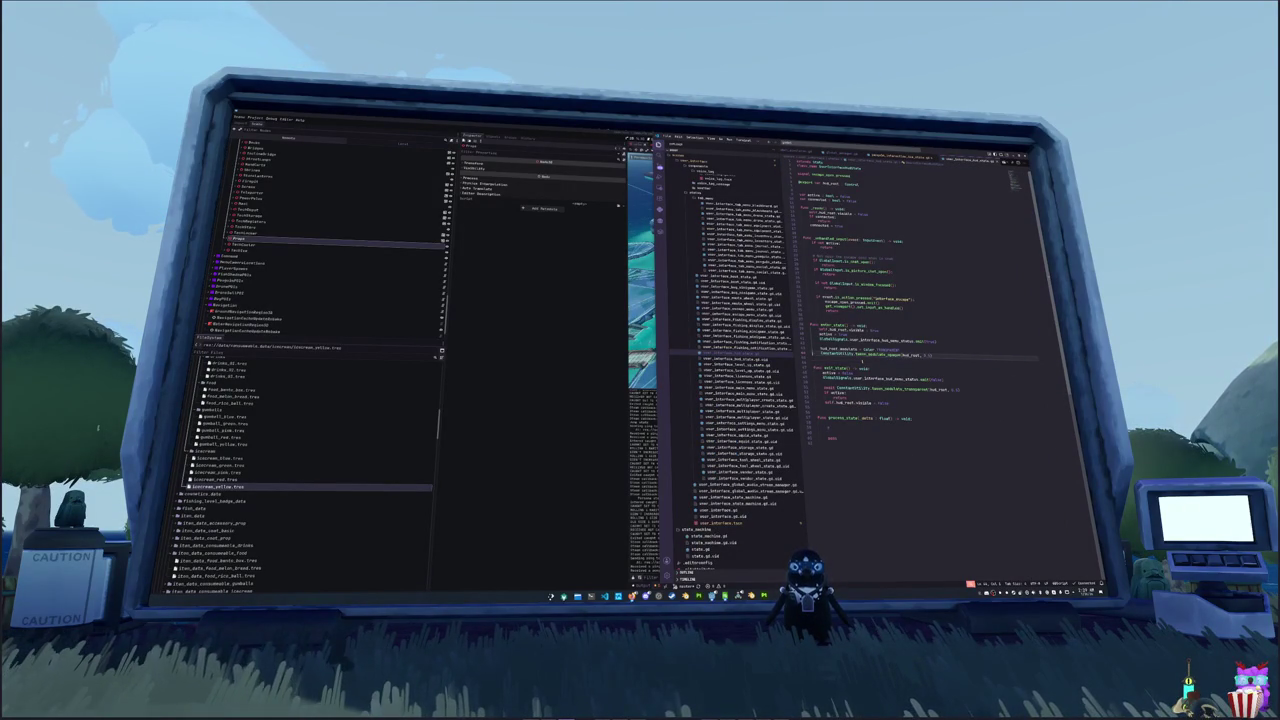
key("Up")
key("Up")
key("Up")
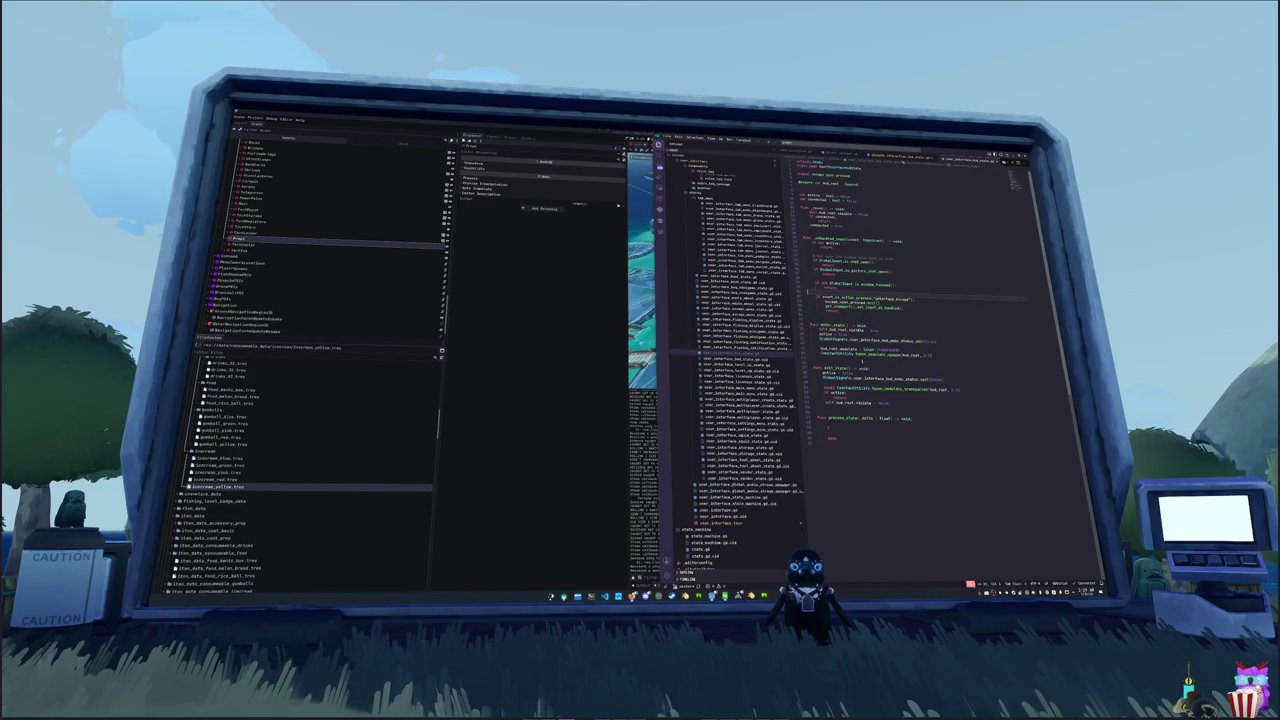
key("ctrl+equal")
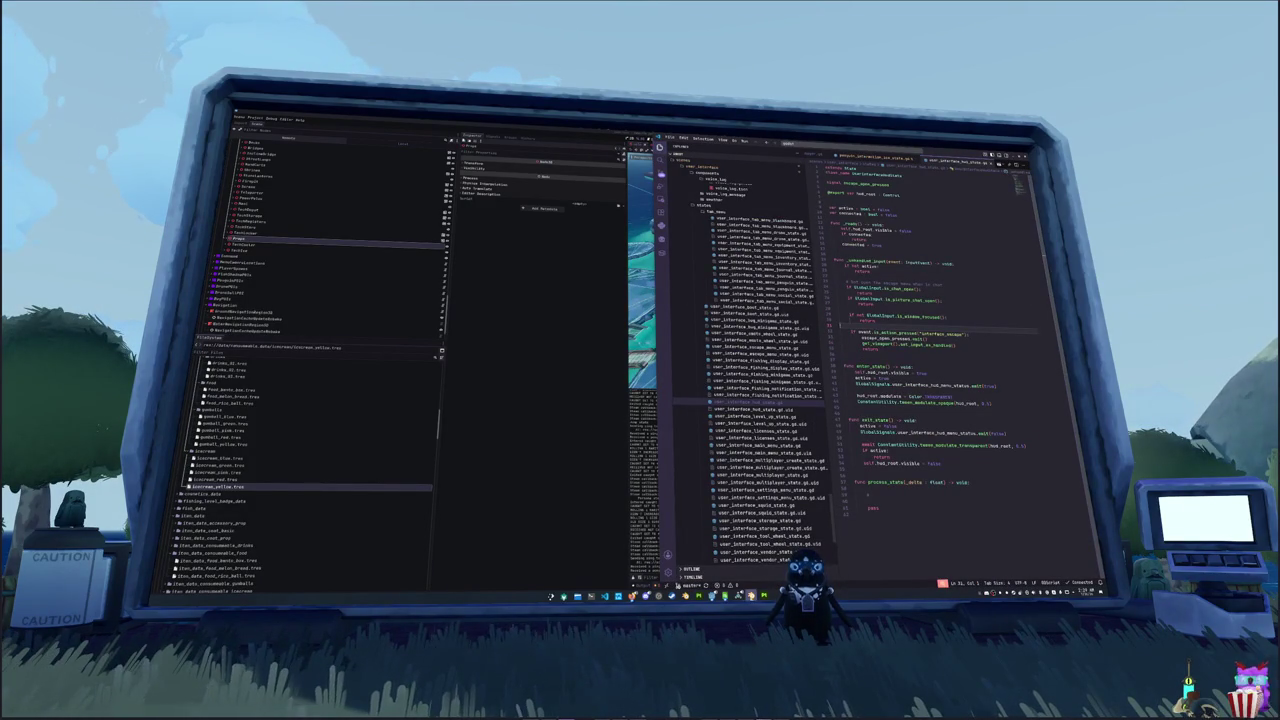
left_click(738, 595)
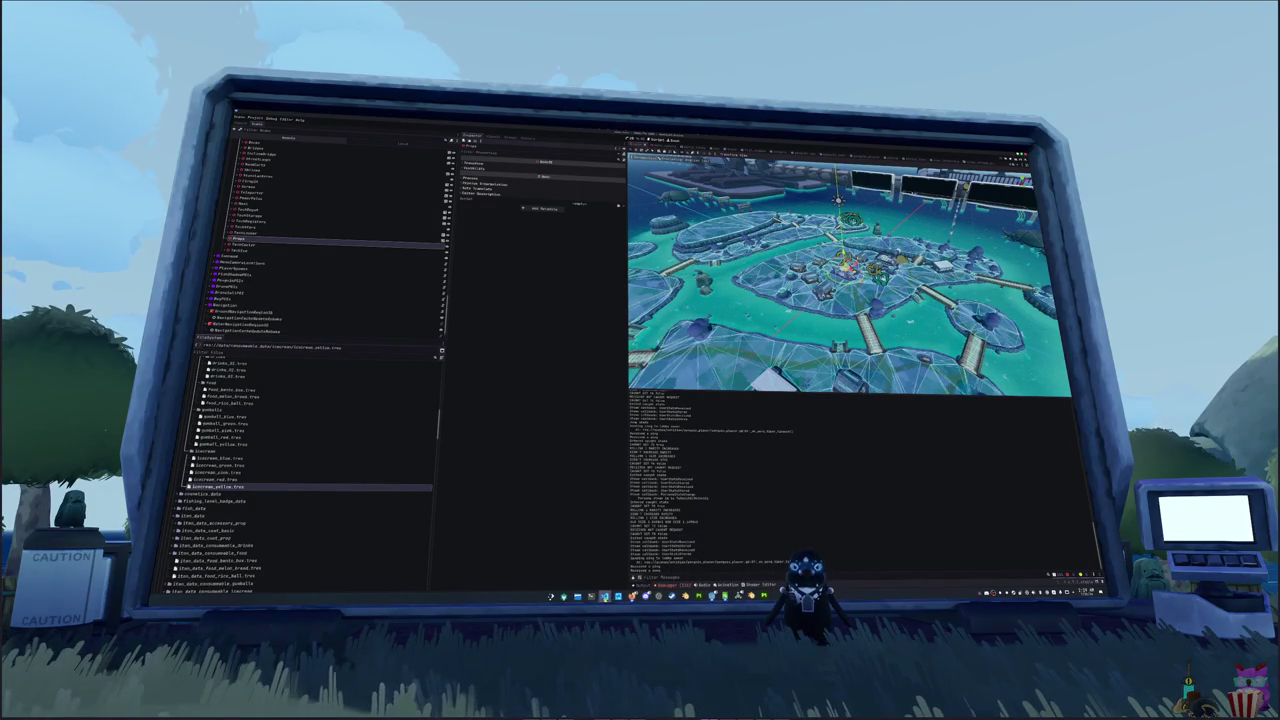
- Bring the game forward, show the quick icon menu, open and close Settings from pause, then resume
left_click(710, 595)
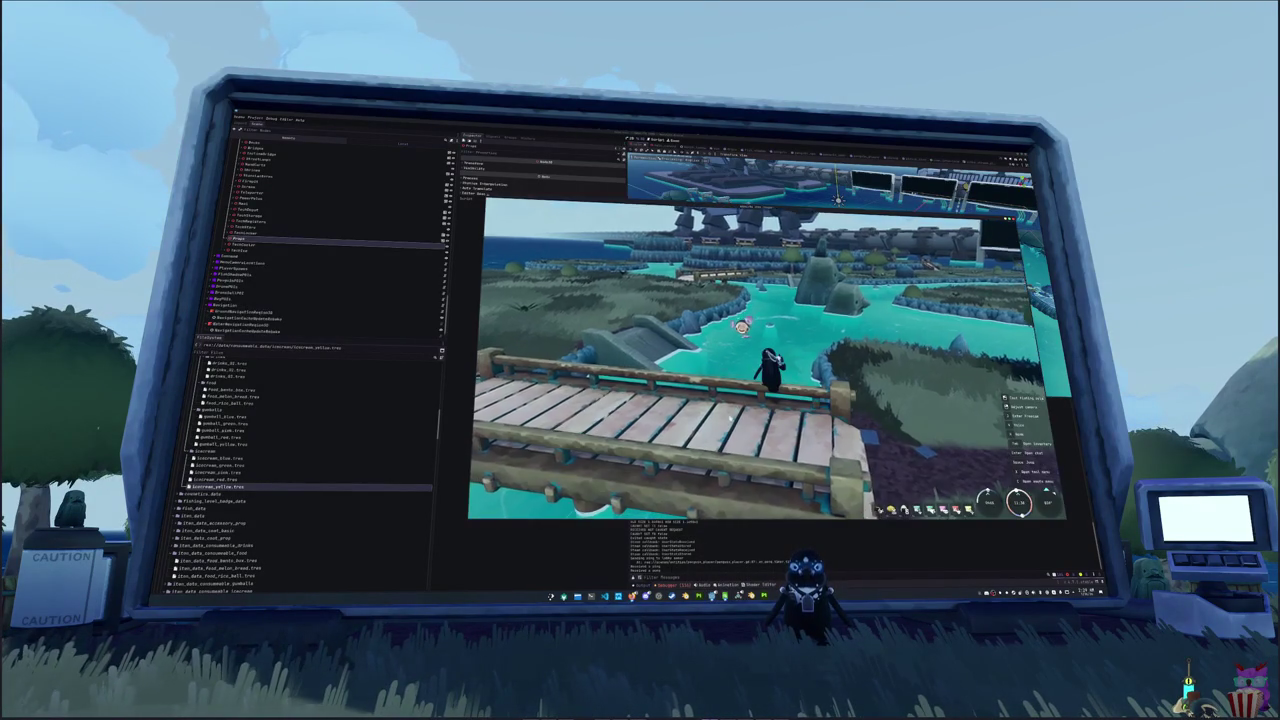
key("Tab")
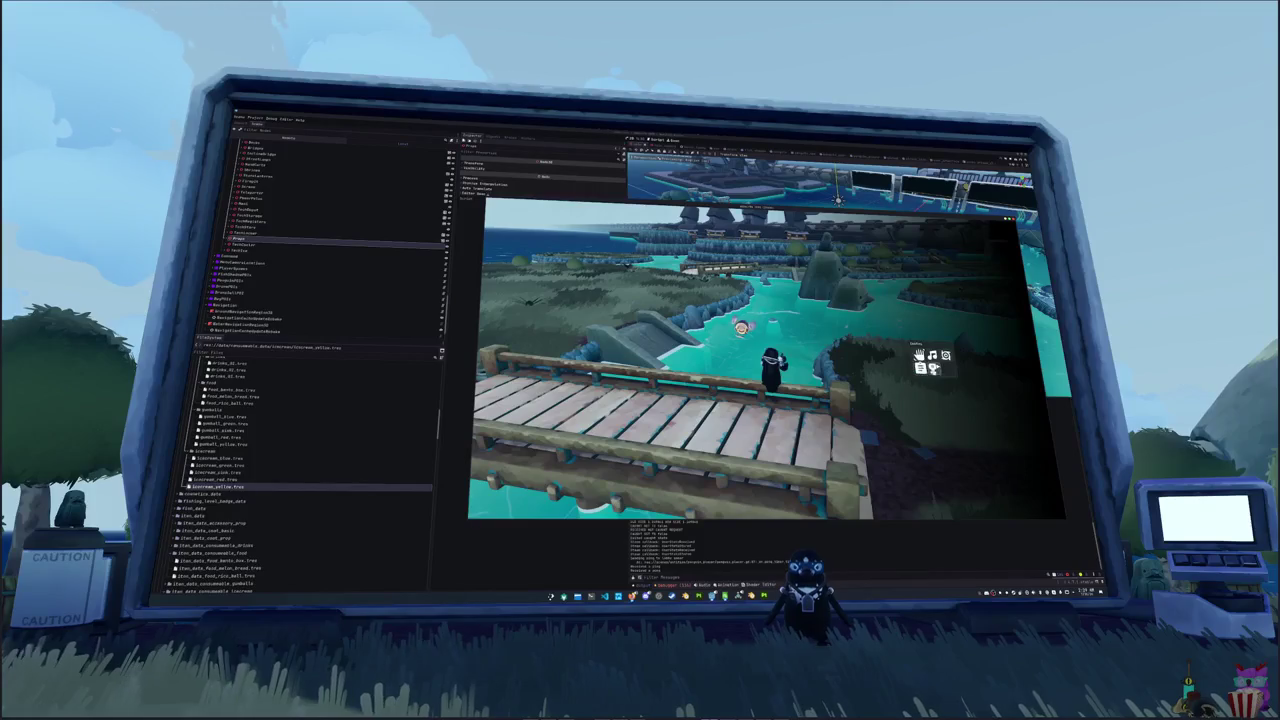
key("Escape")
left_click(778, 347)
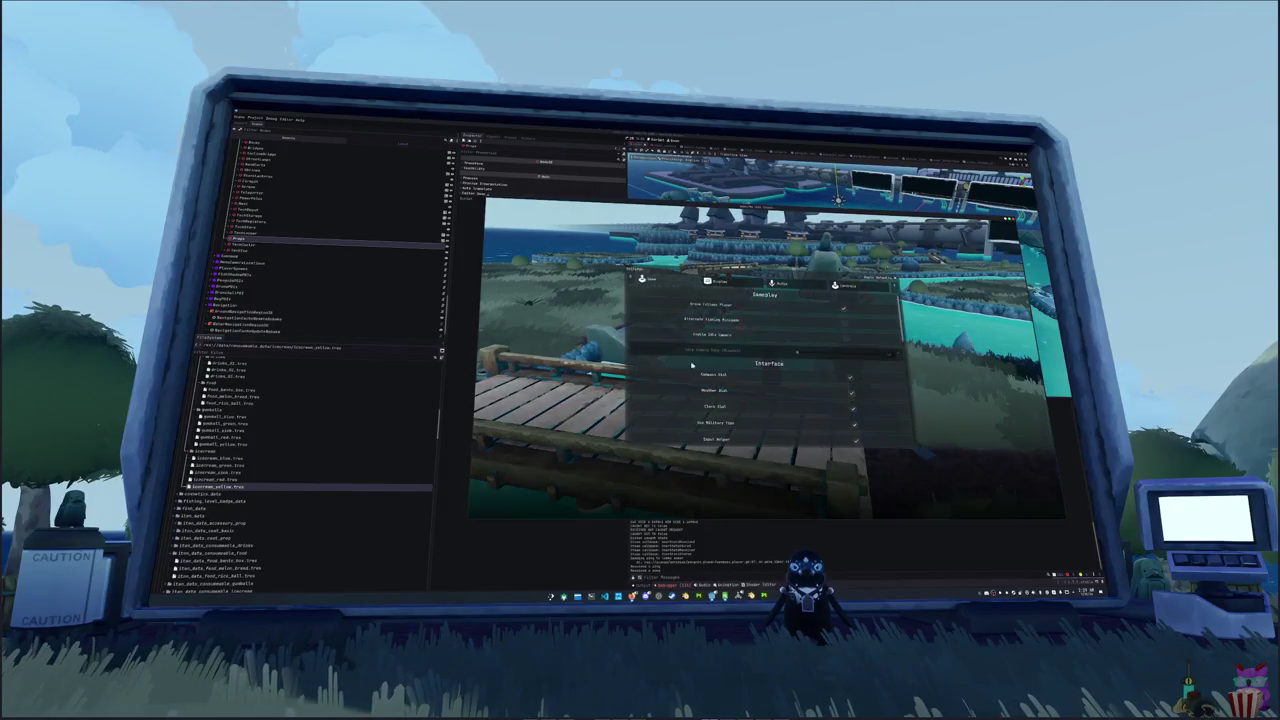
key("Escape")
left_click(768, 354)
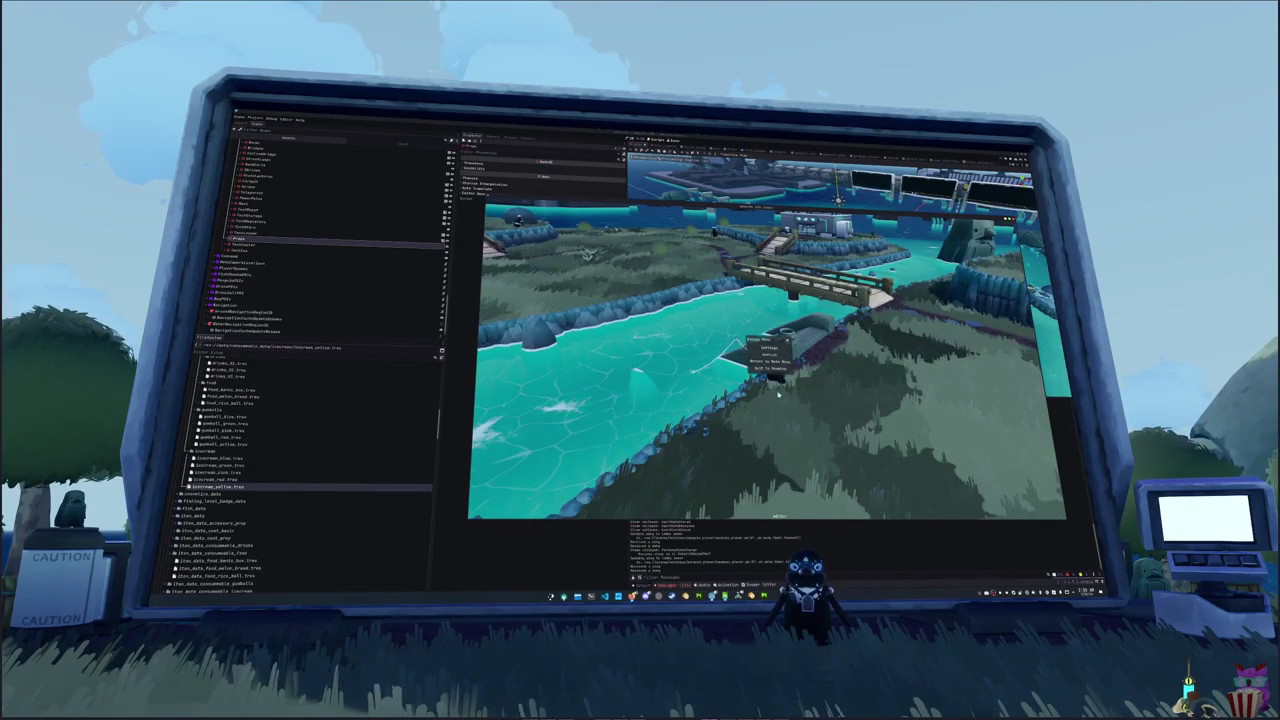
- Unstick the character back to the hub, then walk it past the houses to the riverbank
left_click(770, 355)
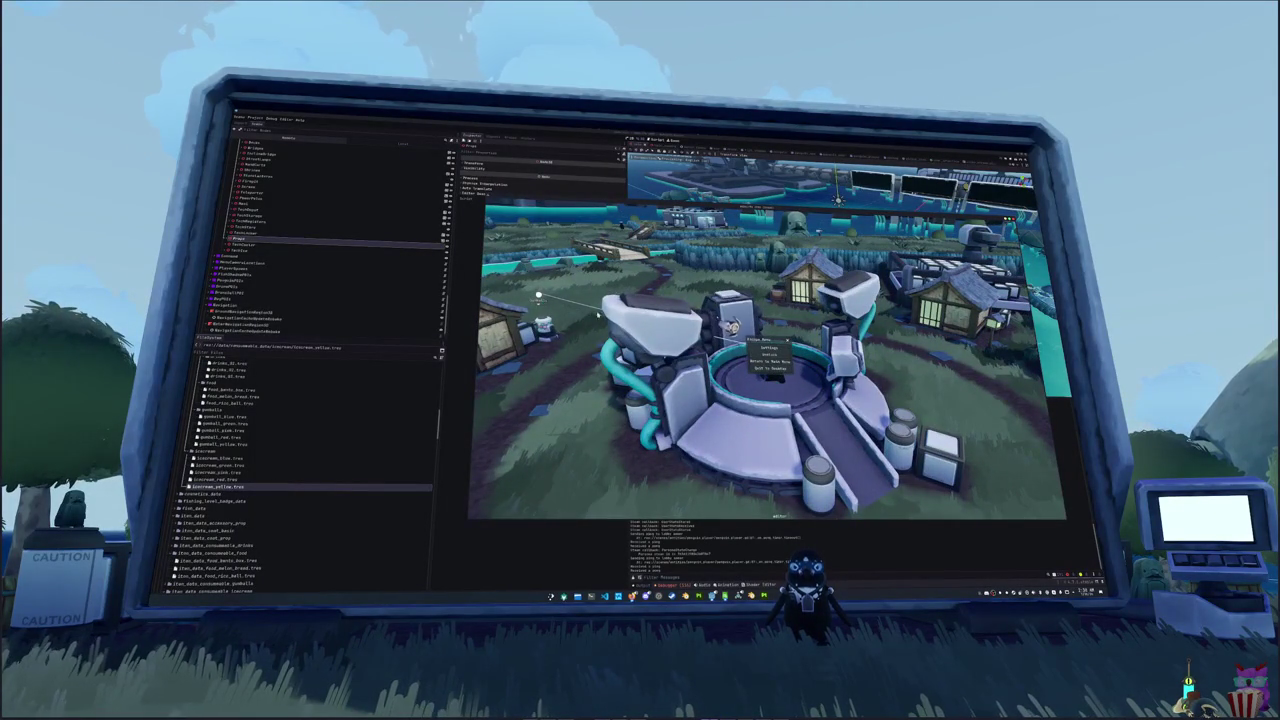
key("Escape")
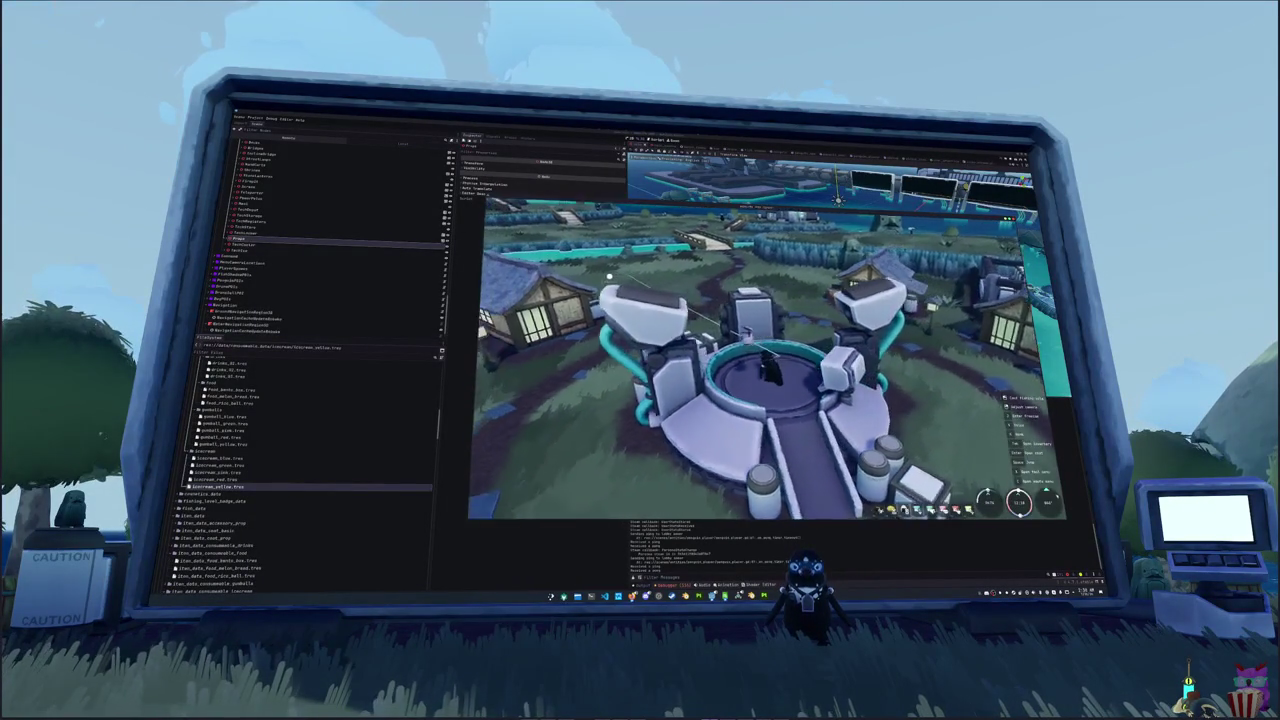
key("w")
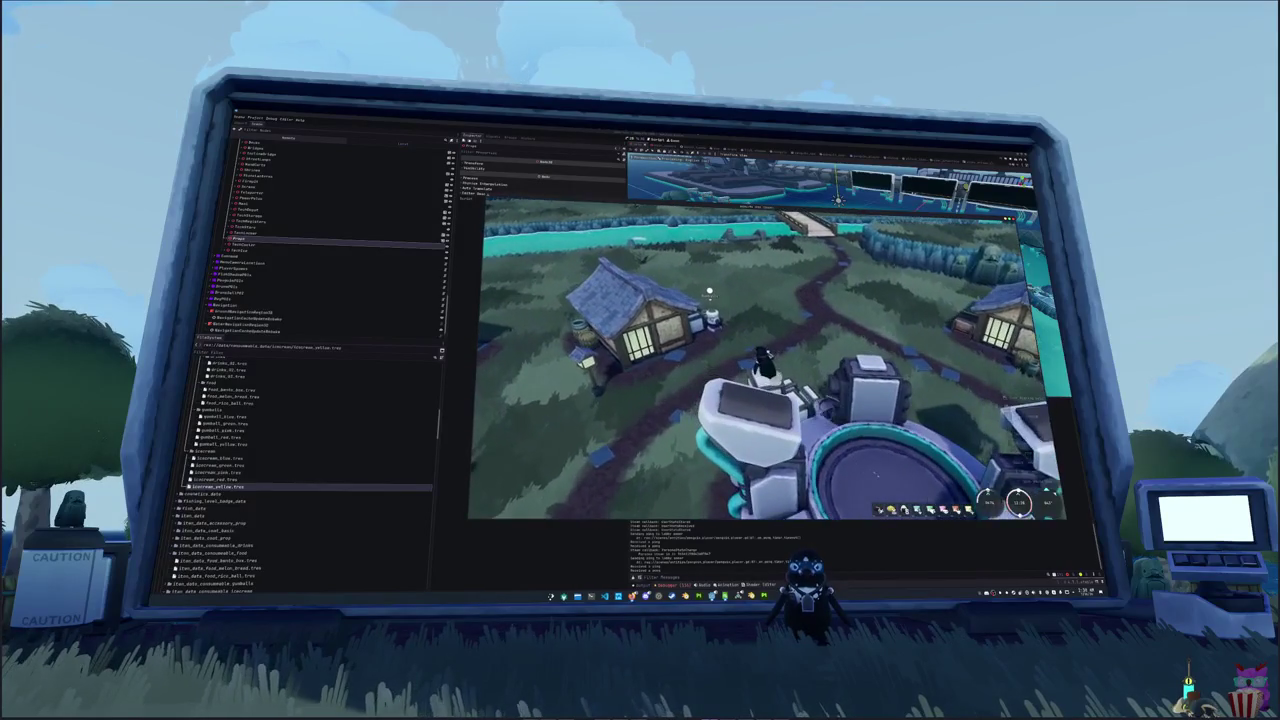
key("w")
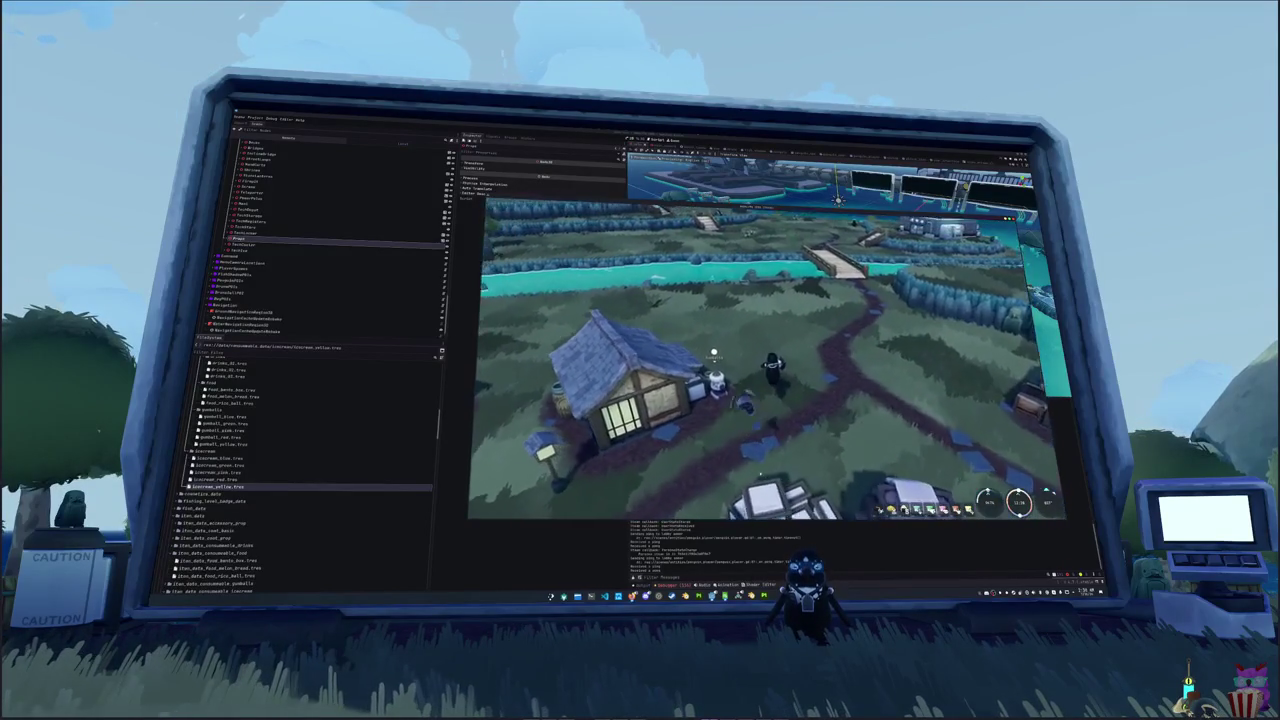
key("w")
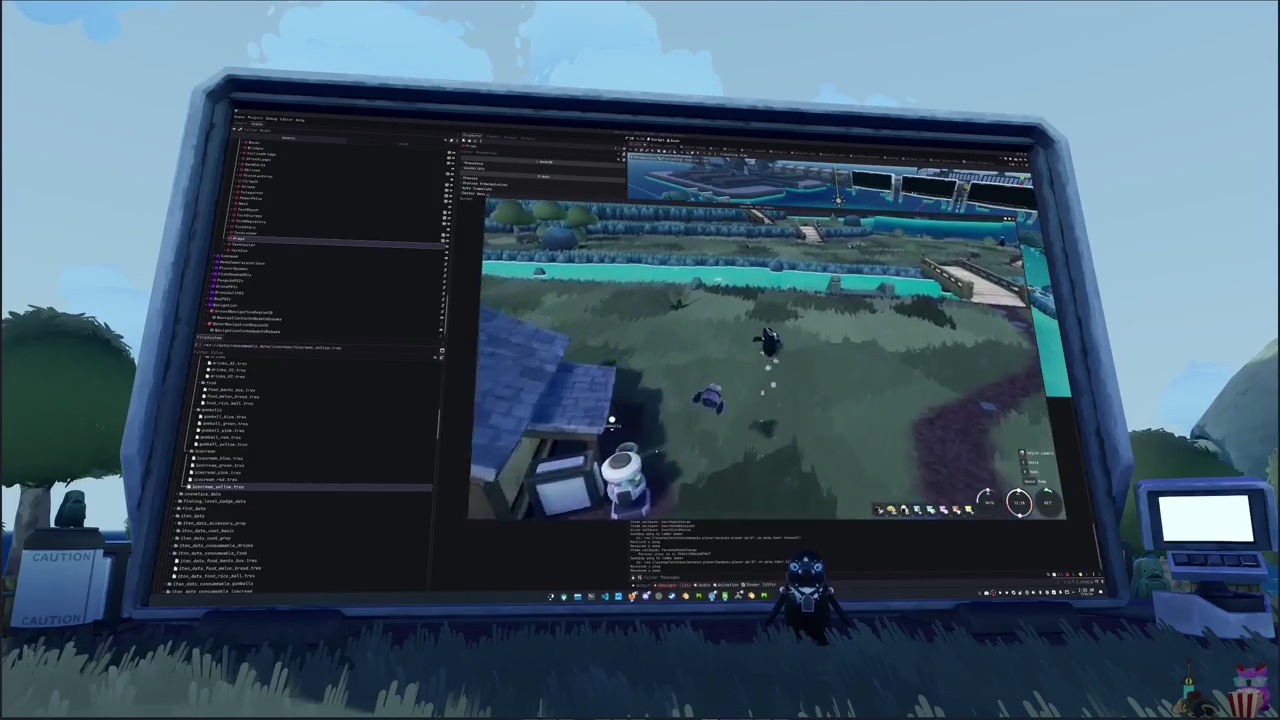
key("w")
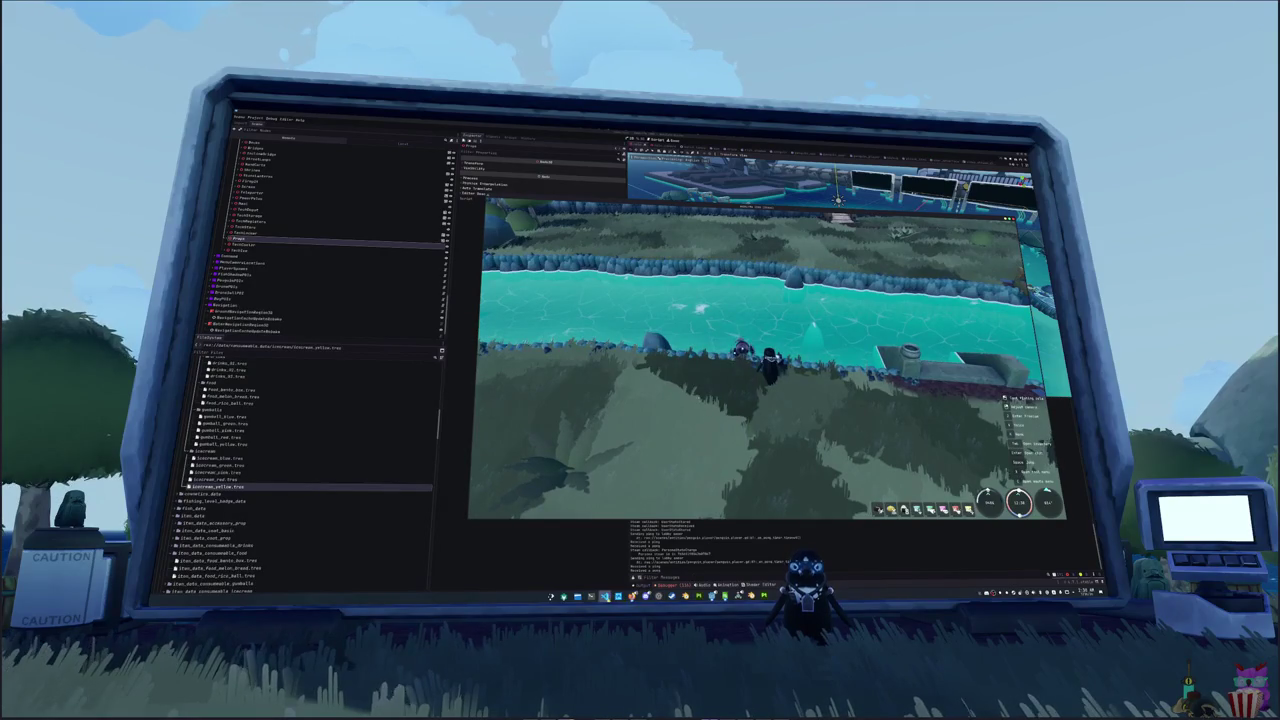
key("alt+Tab")
- Open the first 'fishing' script from the quick file search
key("ctrl+p")
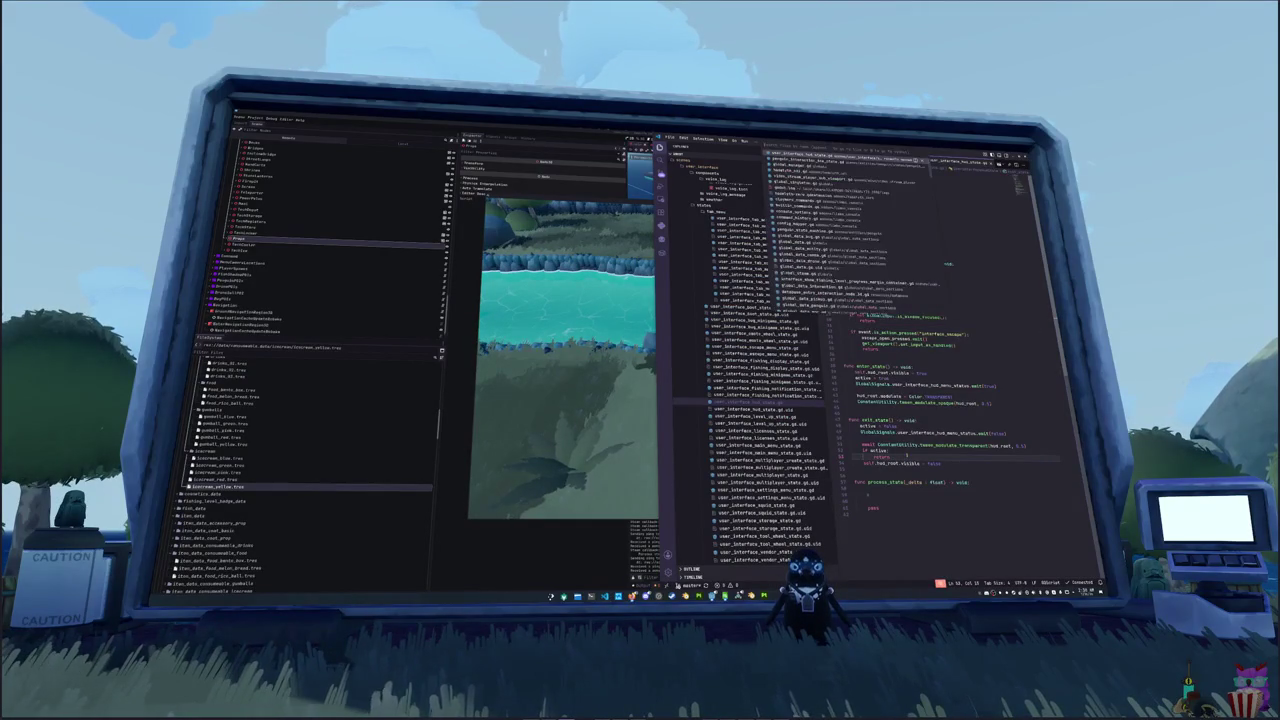
type("fishing")
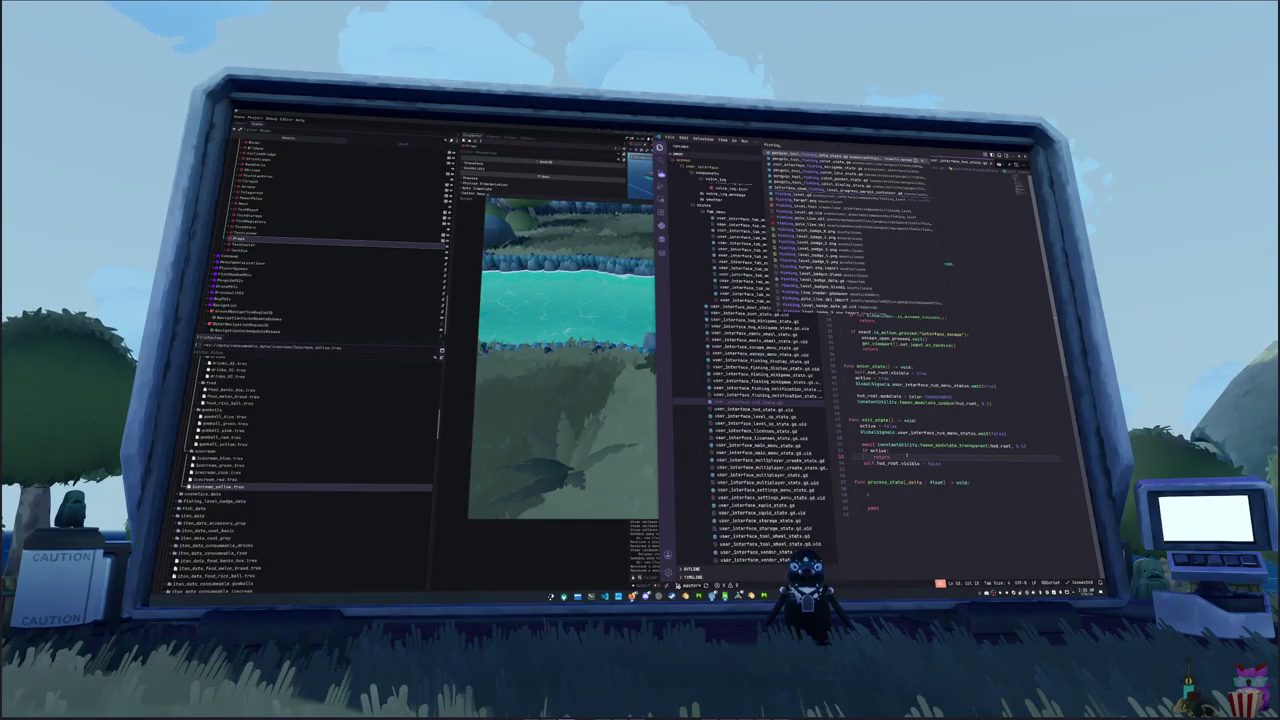
key("Down")
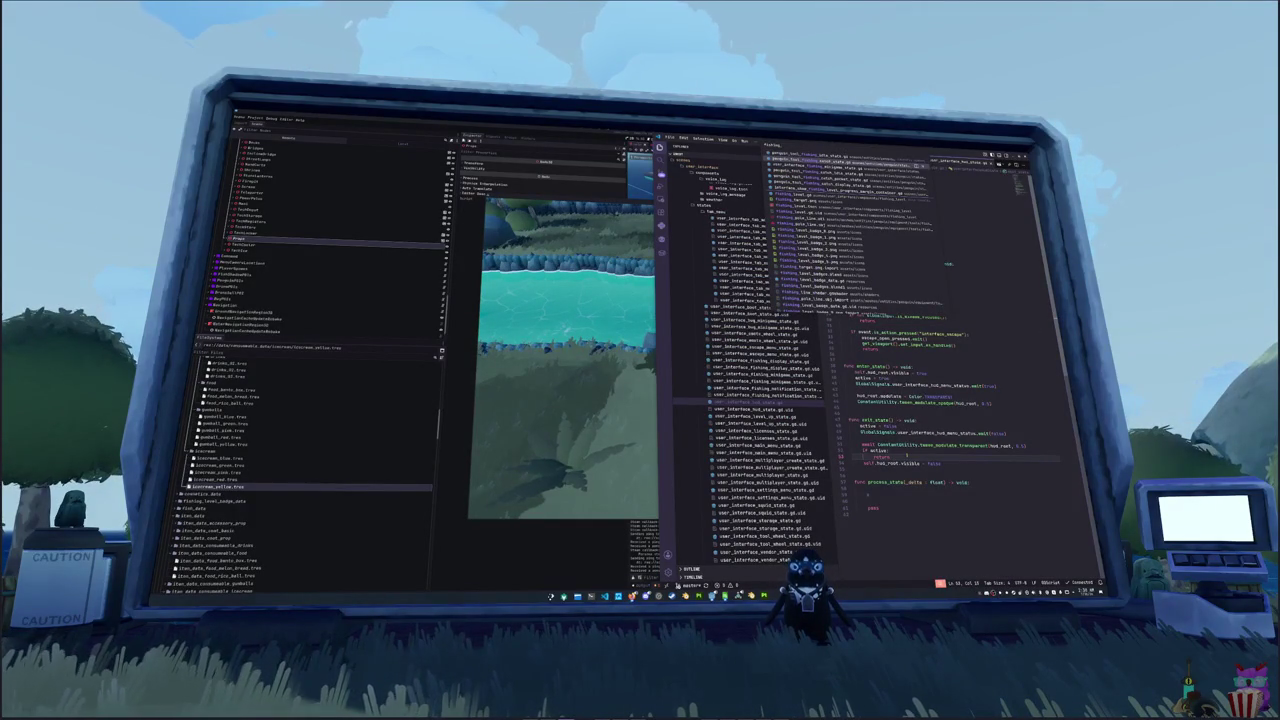
key("Down")
key("Down")
key("Down")
key("Down")
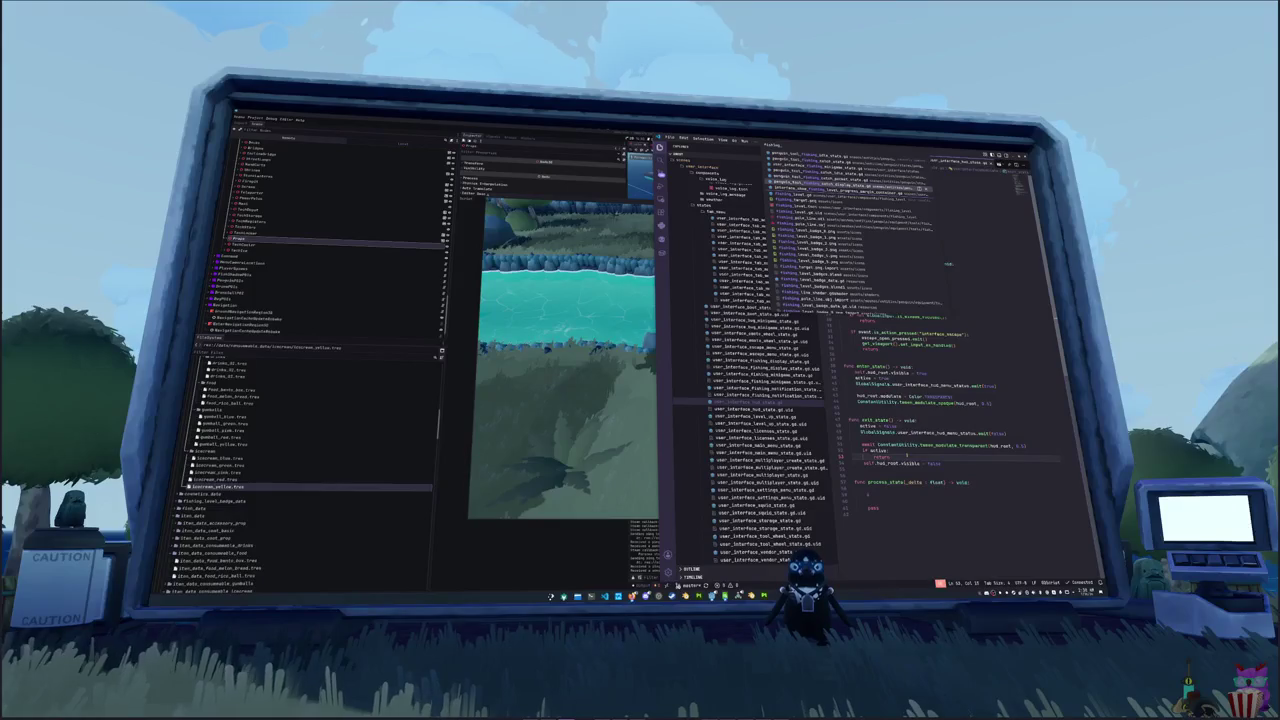
key("Up")
key("Up")
key("Up")
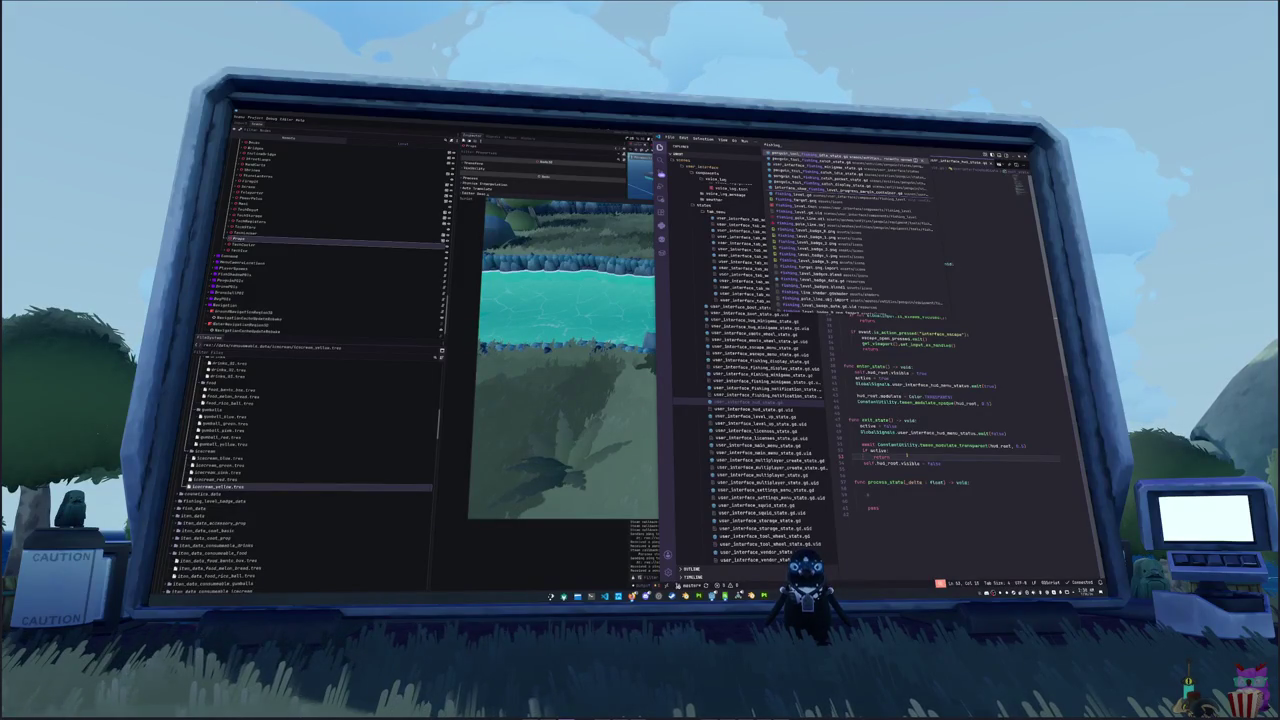
key("Return")
- Open penguin_teleporter_state.gd and add a new line below teleporter_particles() at line 28
key("ctrl+p")
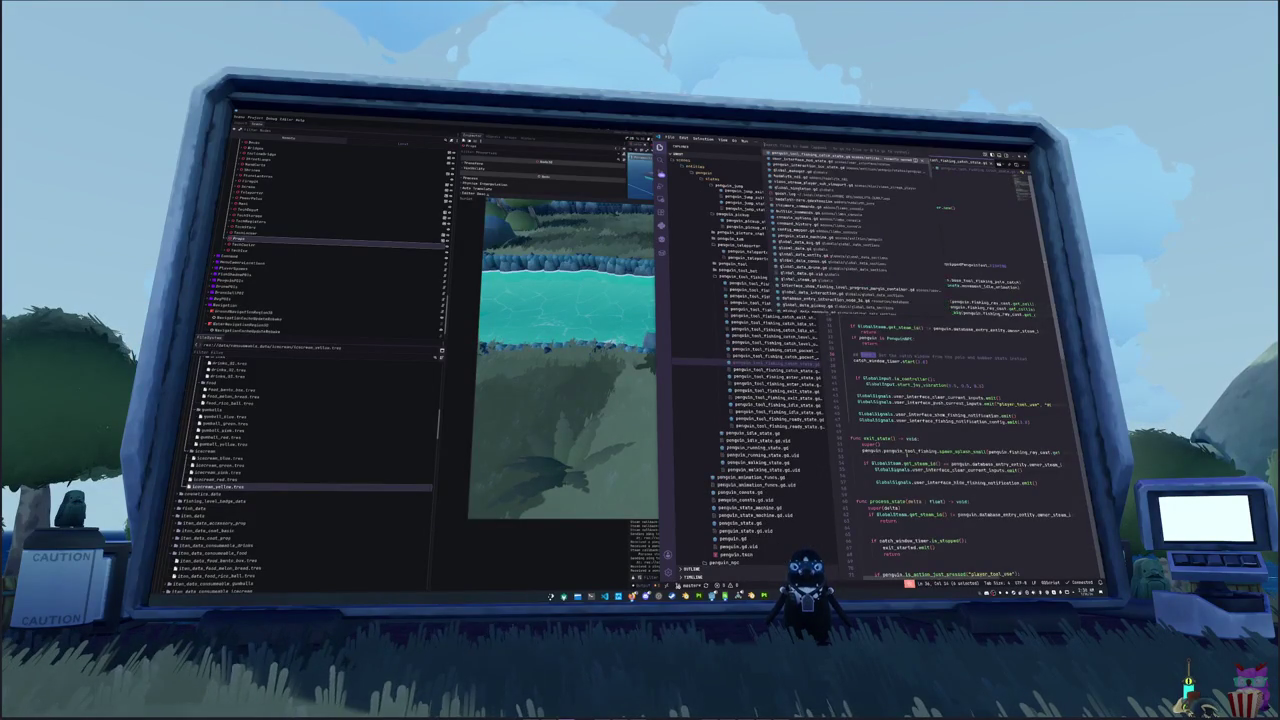
type("teleporter")
key("Return")
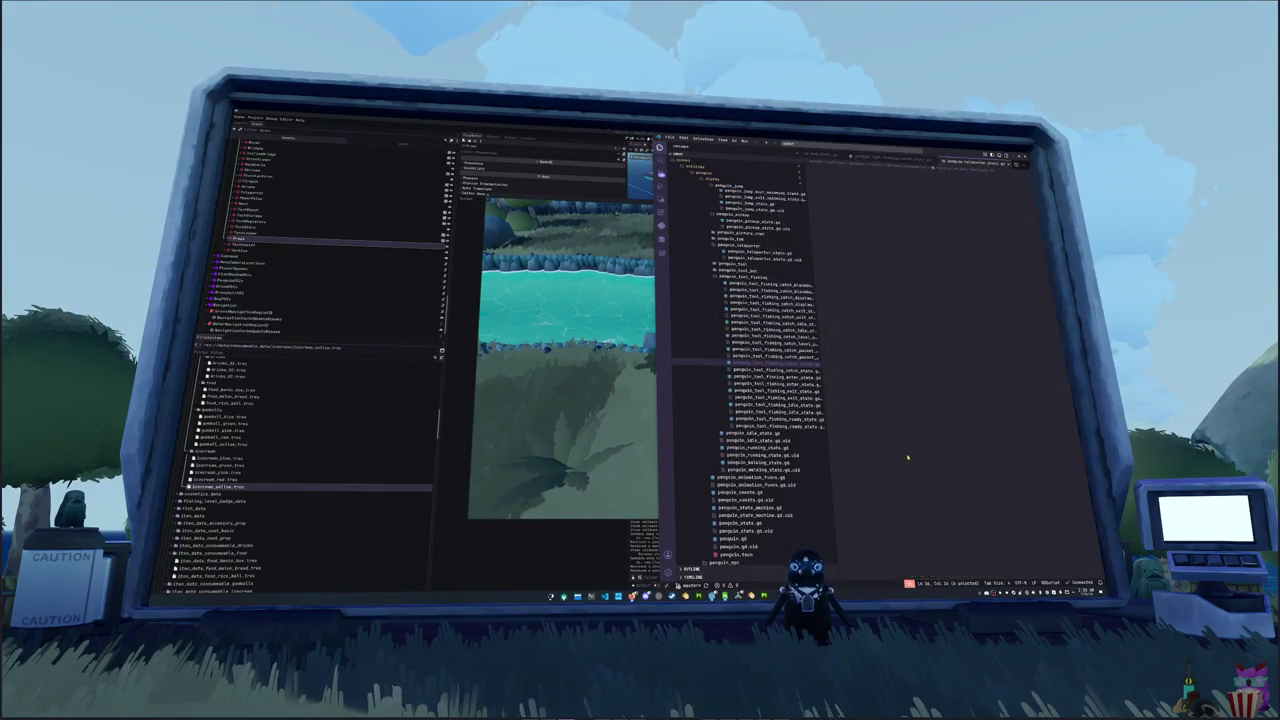
key("Up")
key("Up")
key("Up")
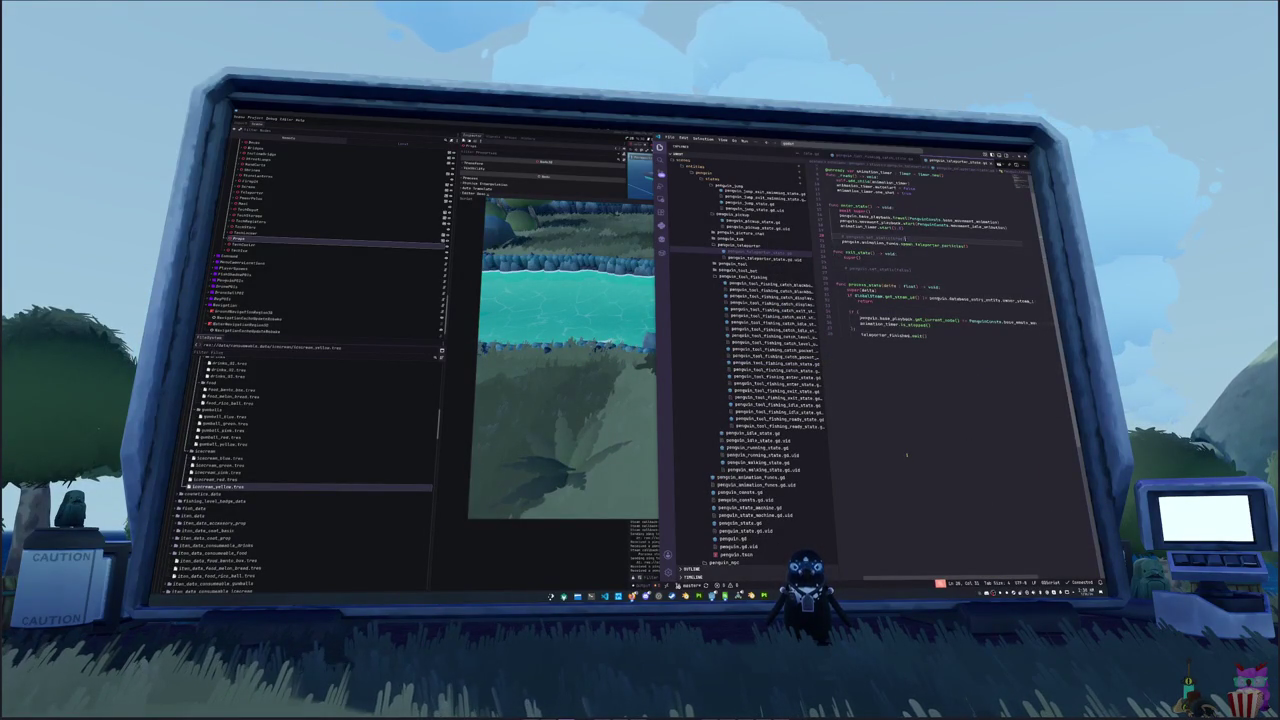
key("End")
key("Return")
key("Return")
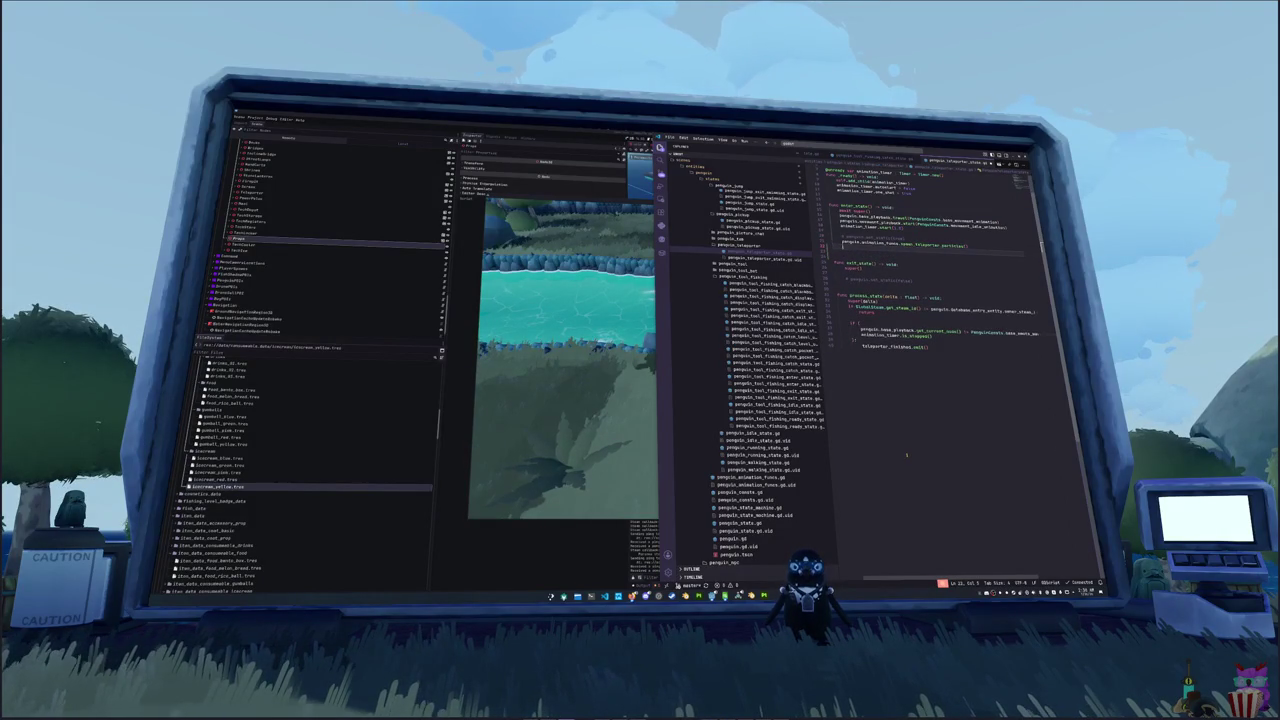
- Write the penguin.penguin_tool_fishing.is_bobber_cast() call using autocomplete
type("penguin.")
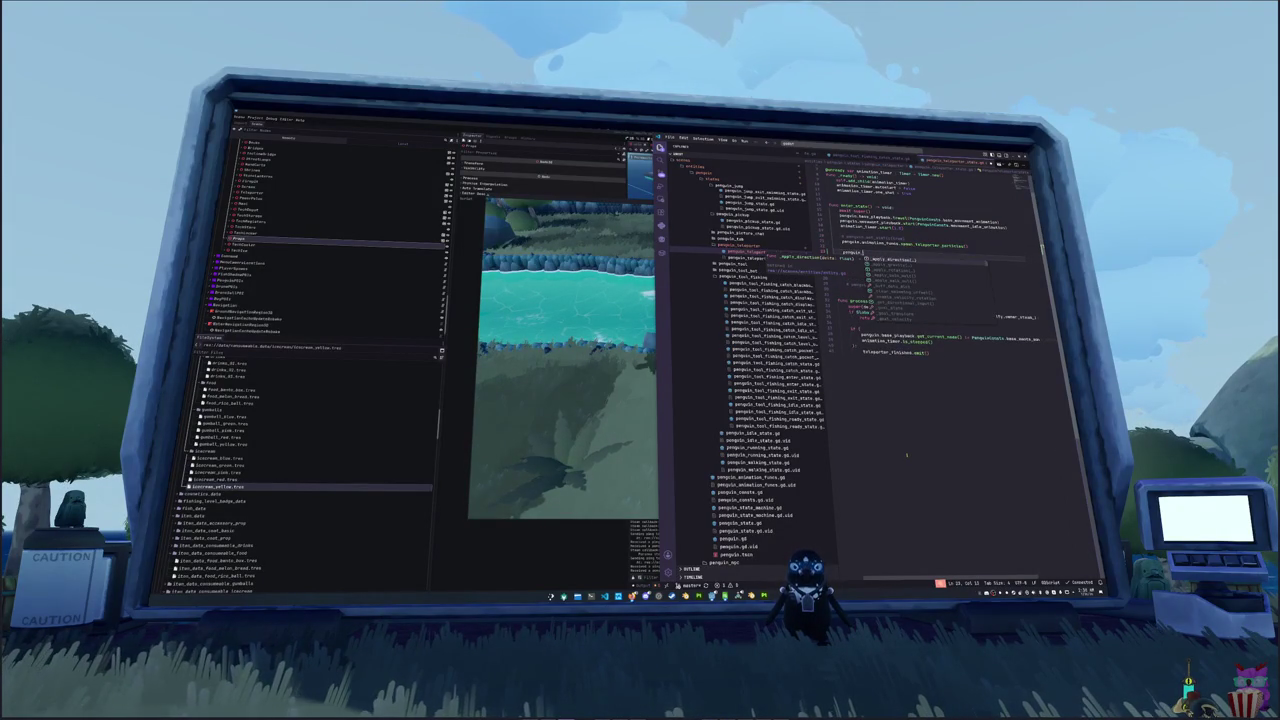
type("penguin_tool_")
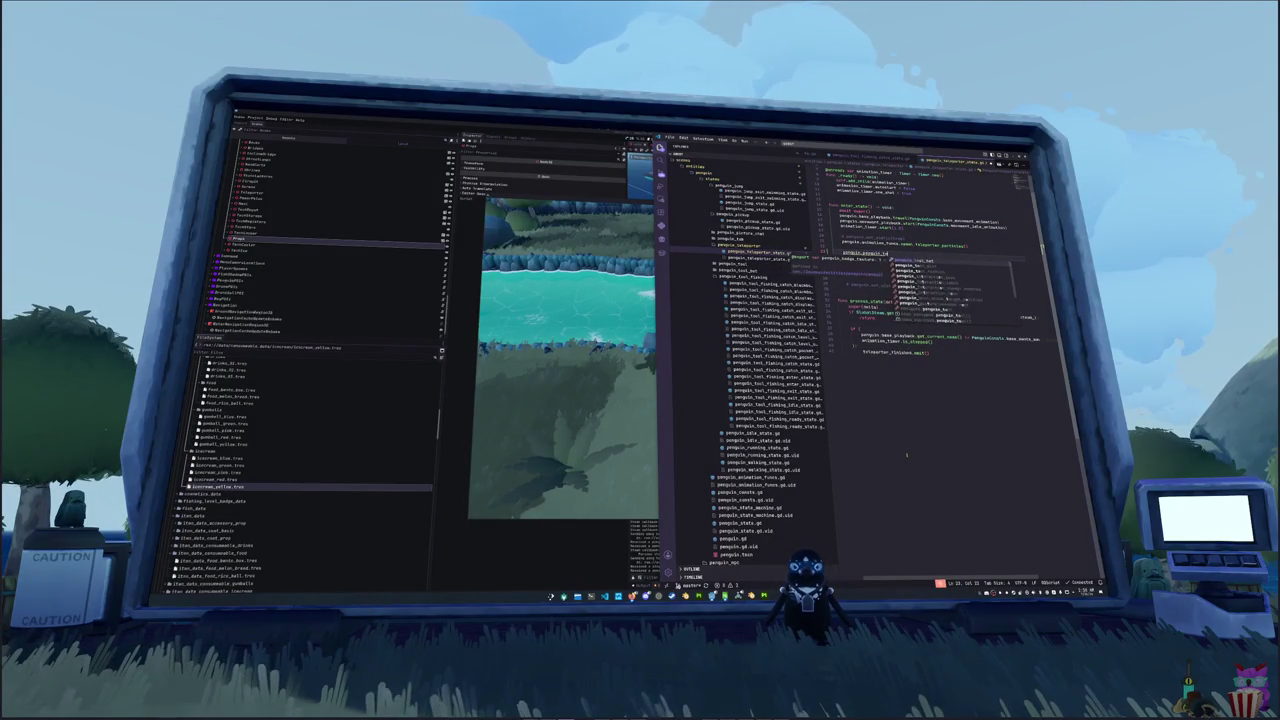
type("fishing")
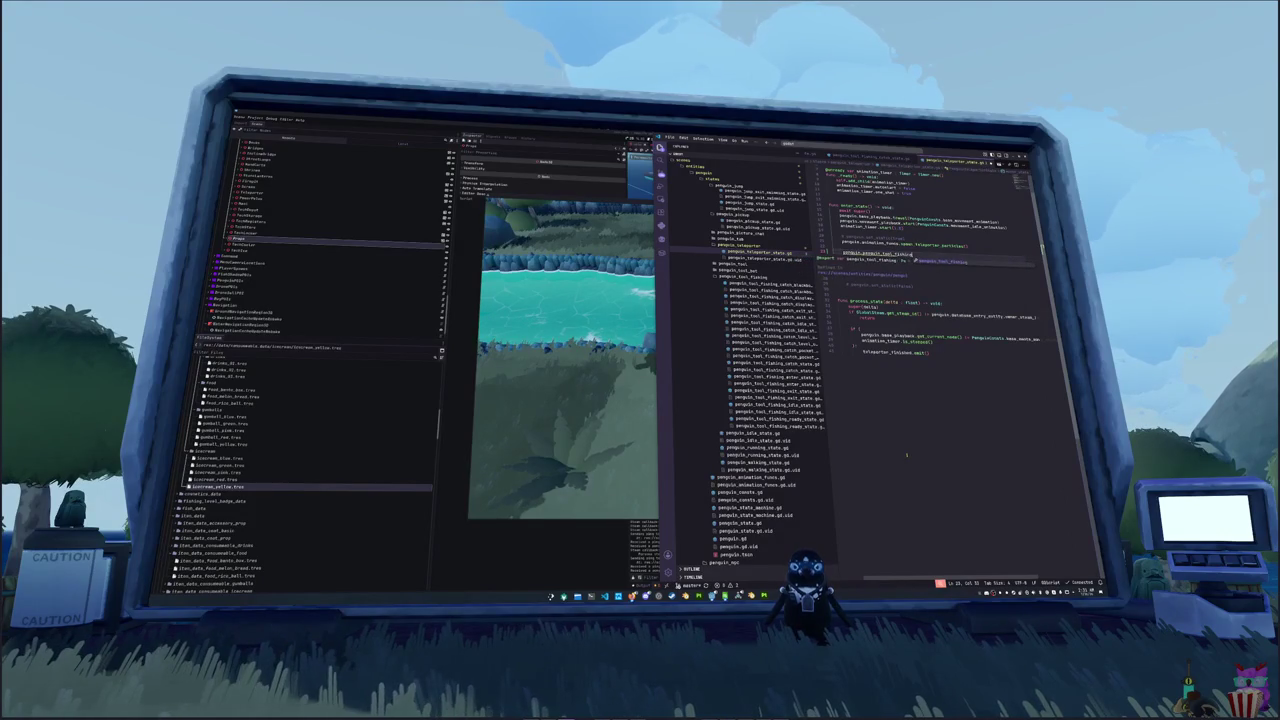
type(".")
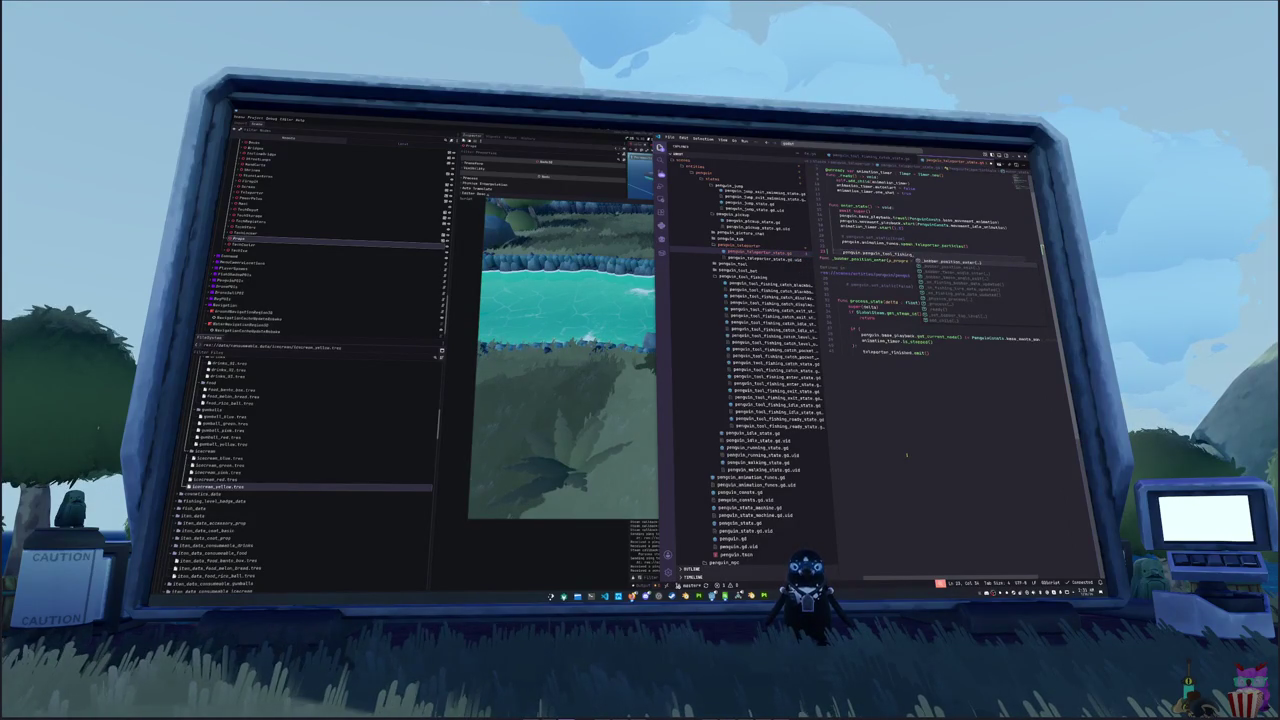
key("Down")
key("Down")
key("Down")
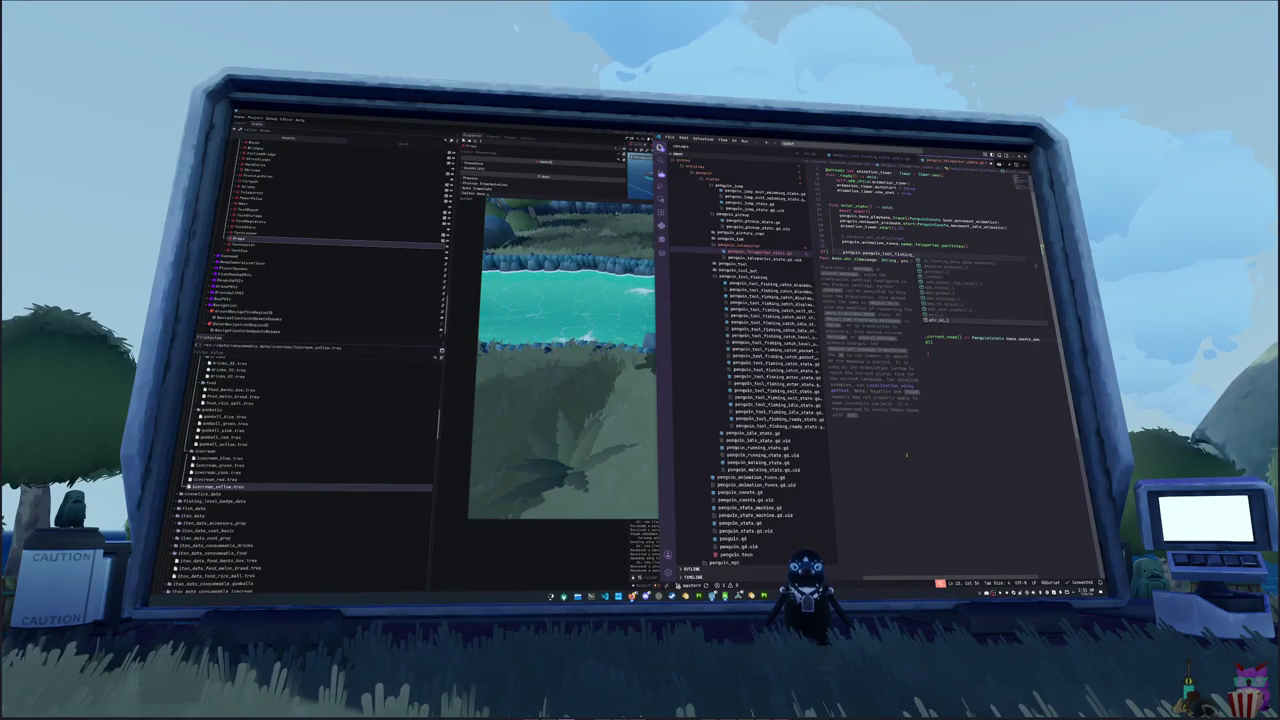
type("b")
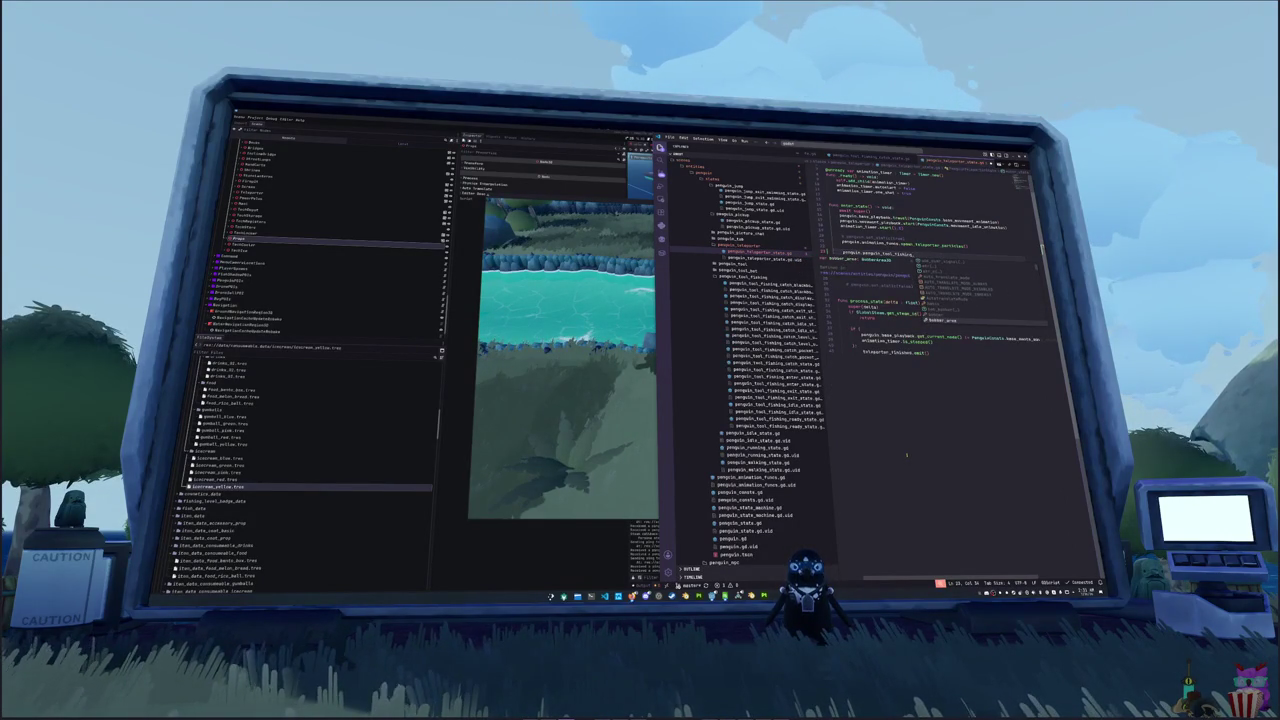
key("BackSpace")
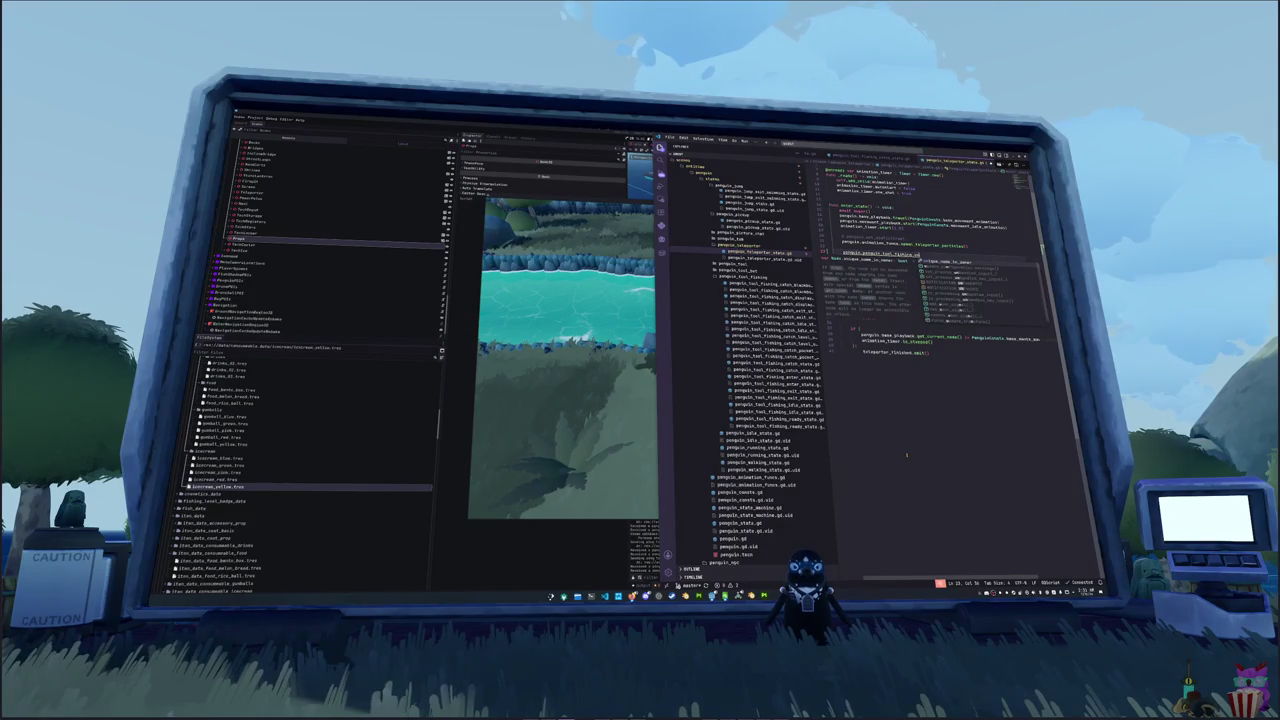
type("cast")
key("Down")
key("Down")
key("Down")
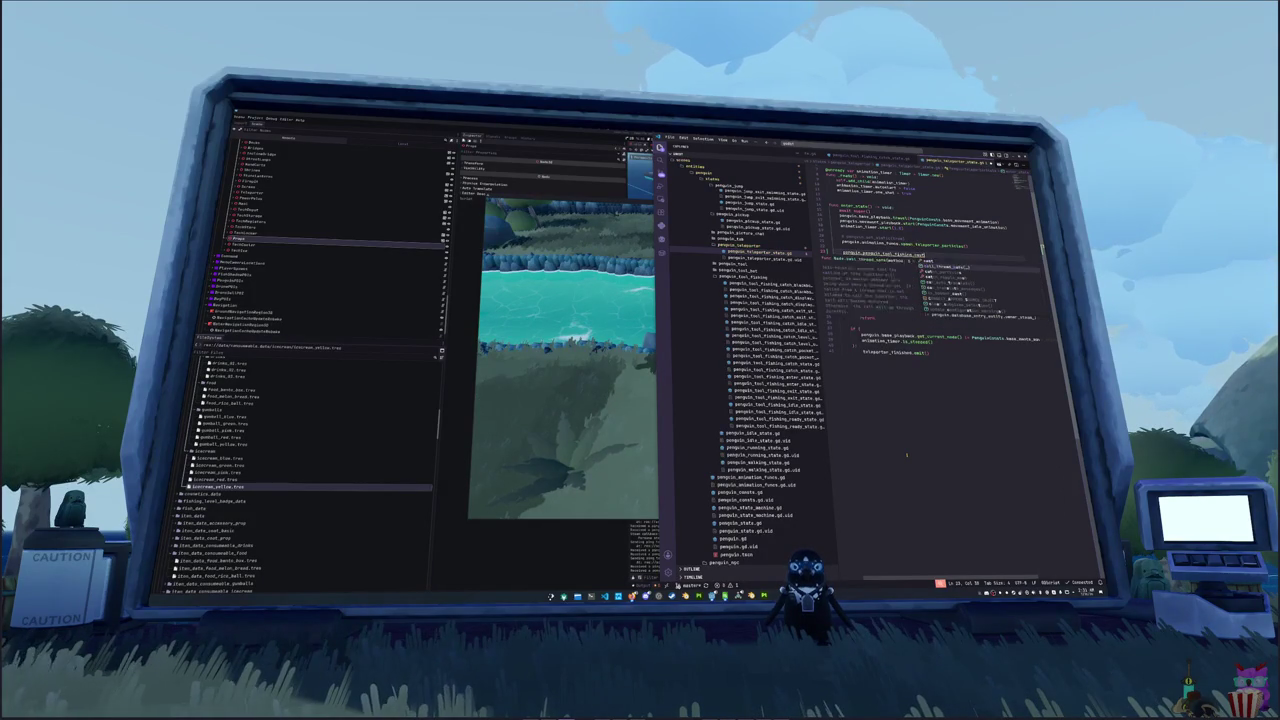
key("Down")
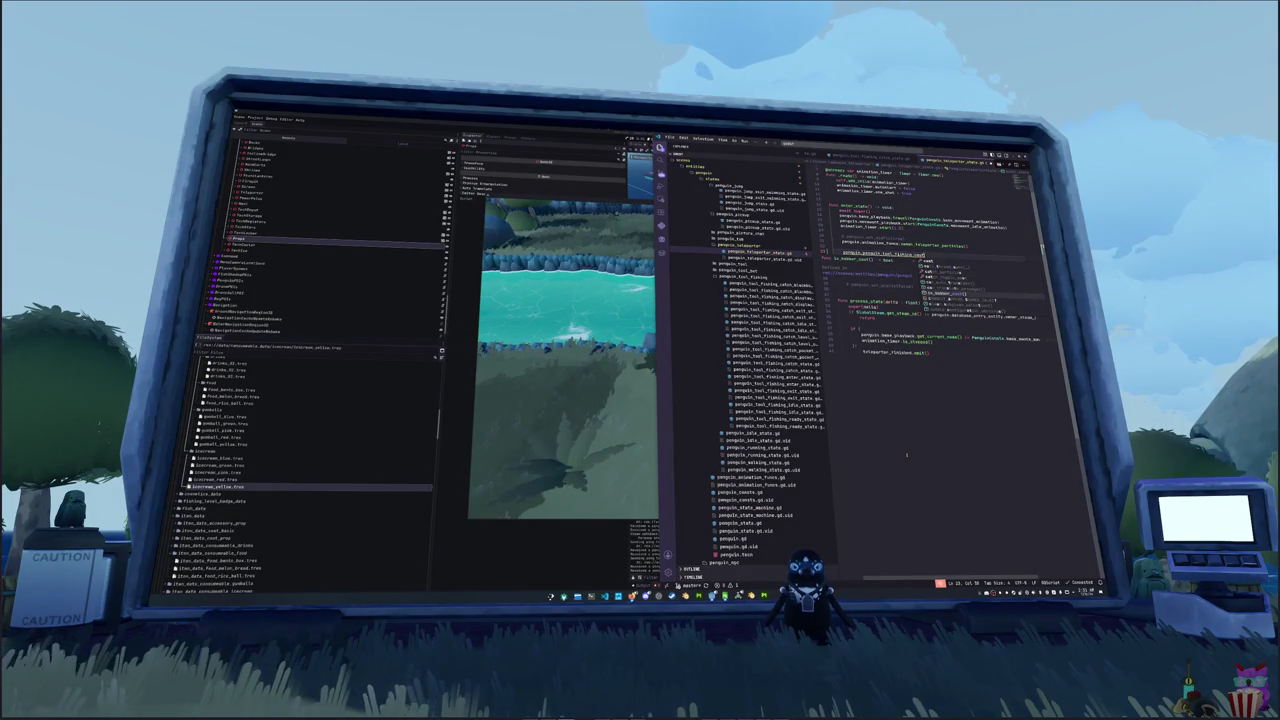
key("Return")
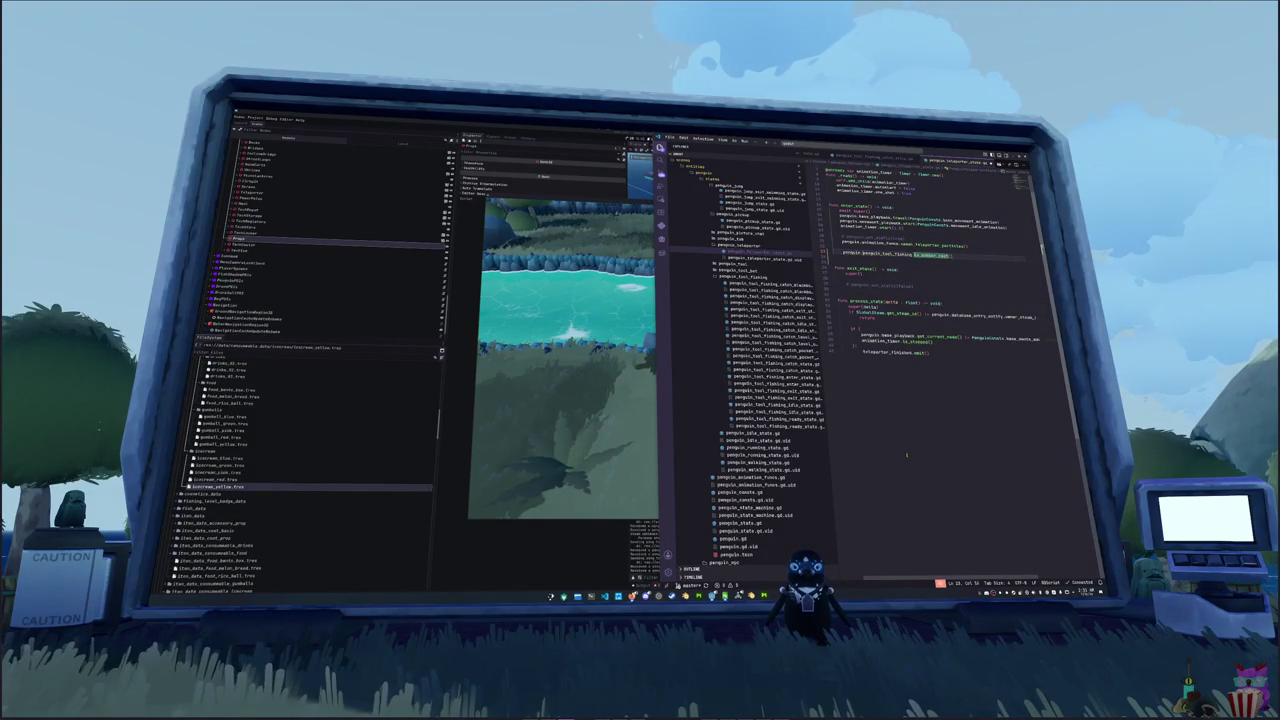
- Turn the call into an 'if …:' with an indented penguin.penguin_tool_fishing line, then Go to Definition
type("if")
key("End")
type(":")
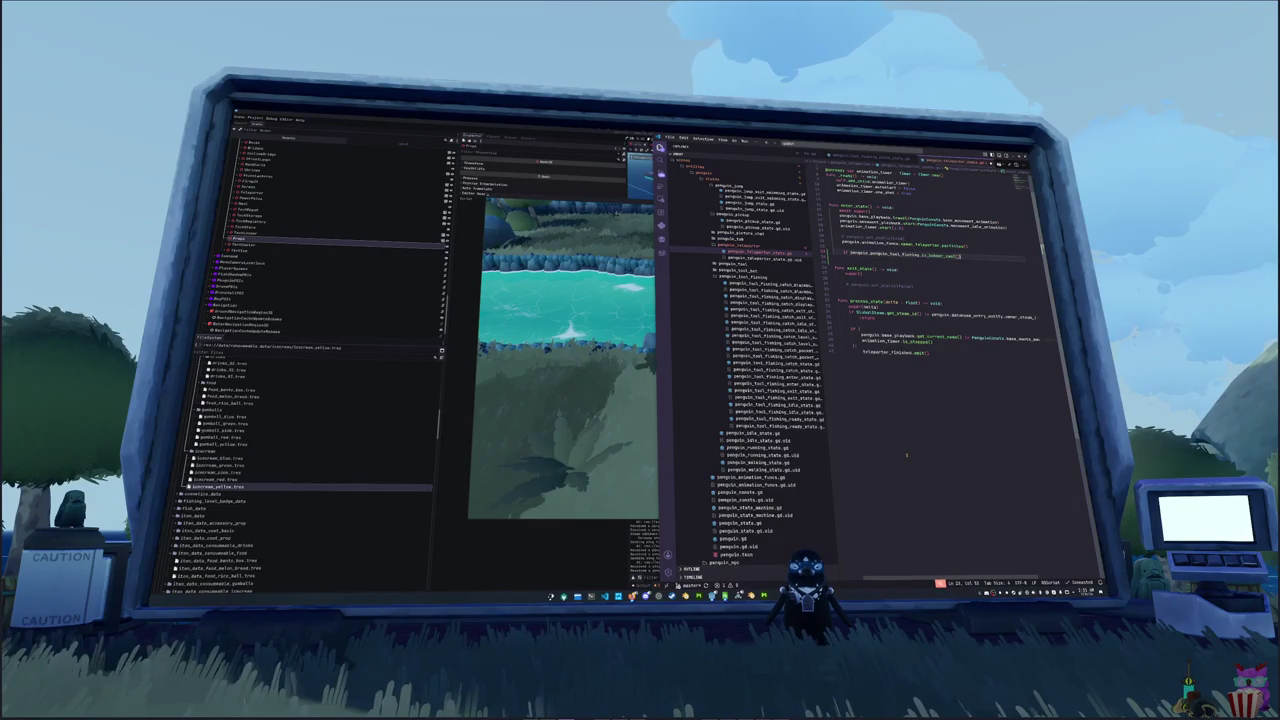
key("Return")
type("penguin.pe")
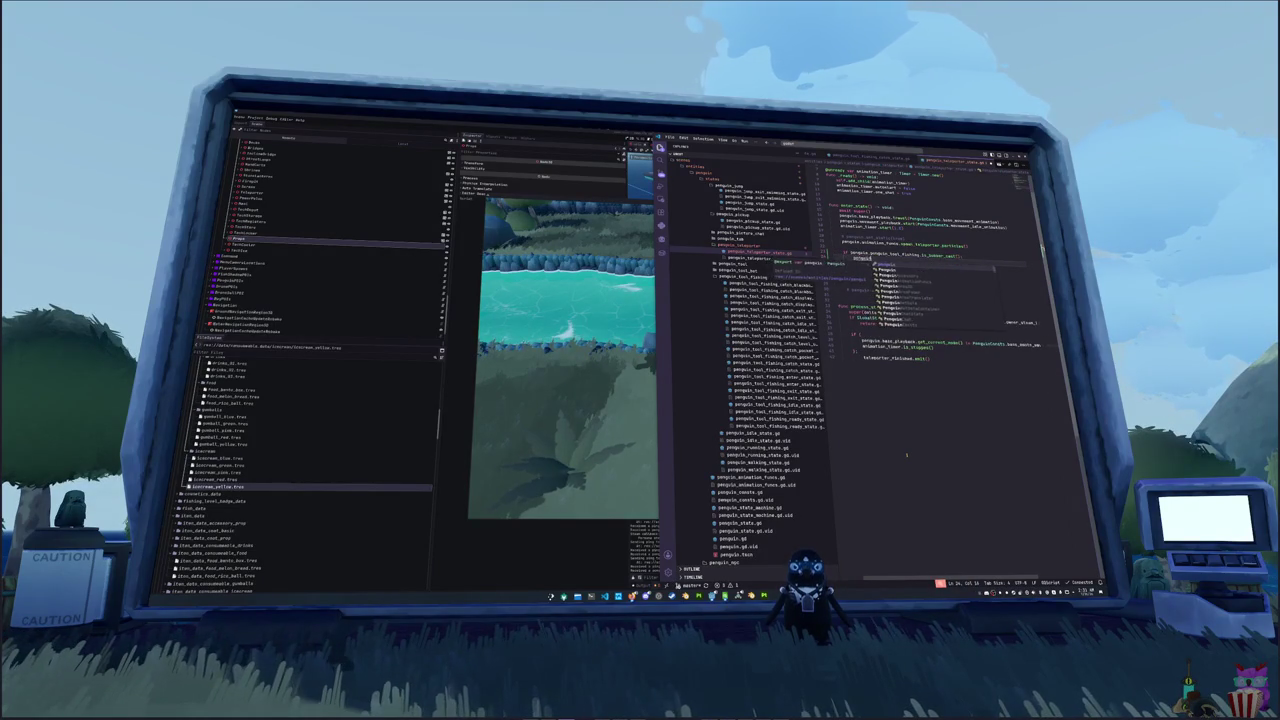
type("nguin_tool_fishi")
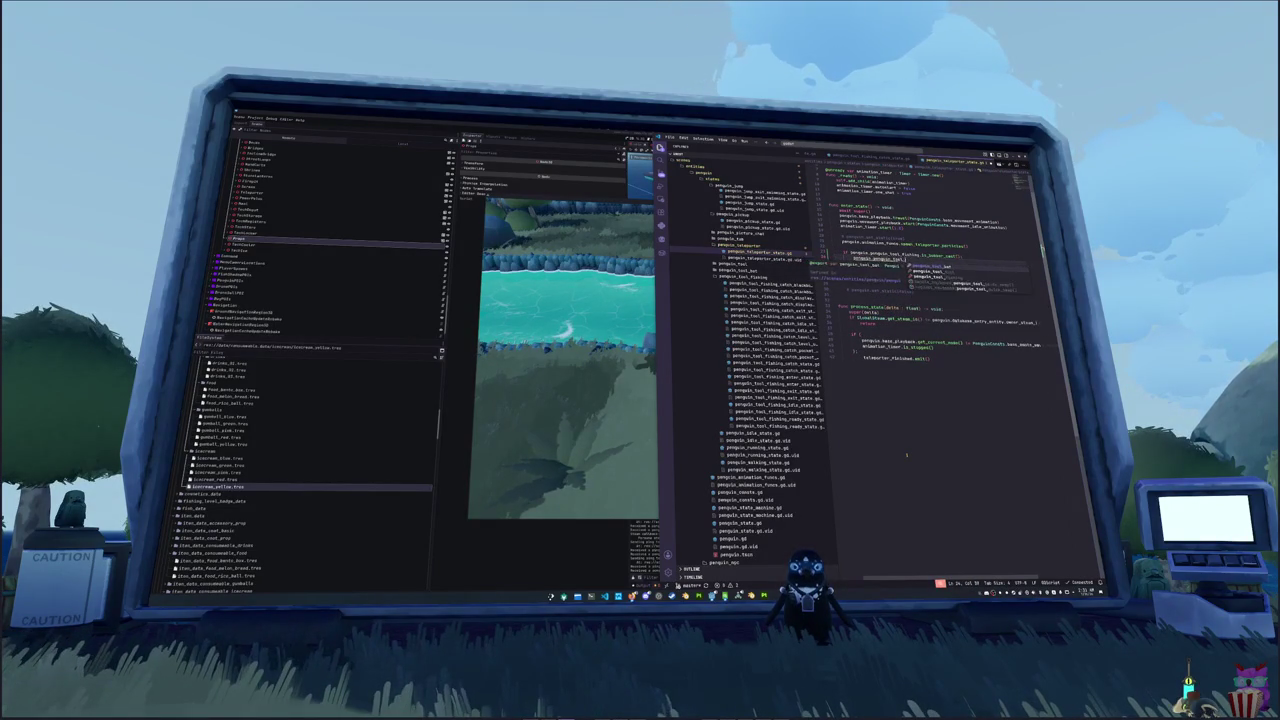
type("ng")
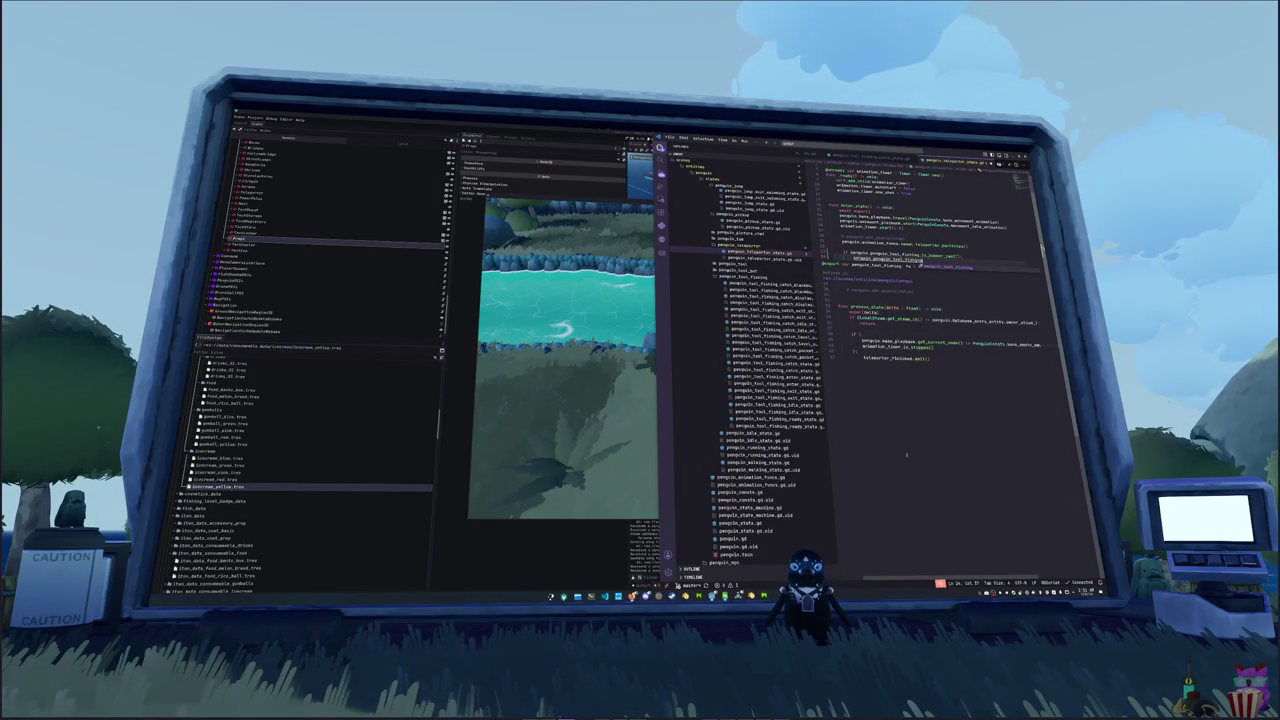
key("Escape")
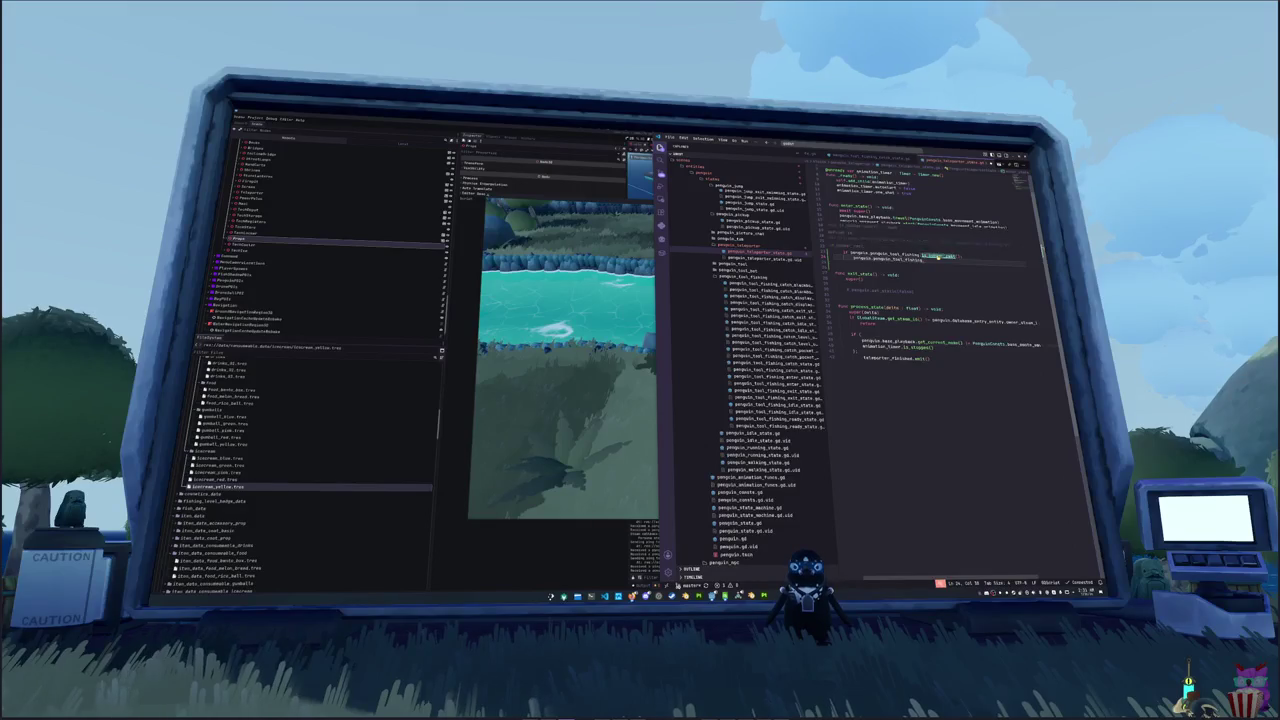
key("F12")
- Scroll down penguin_tool_fishing.gd, inspecting stop_catch, set_bobber_position and start_bobber_position_exit
scroll(940, 380, "down", 3)
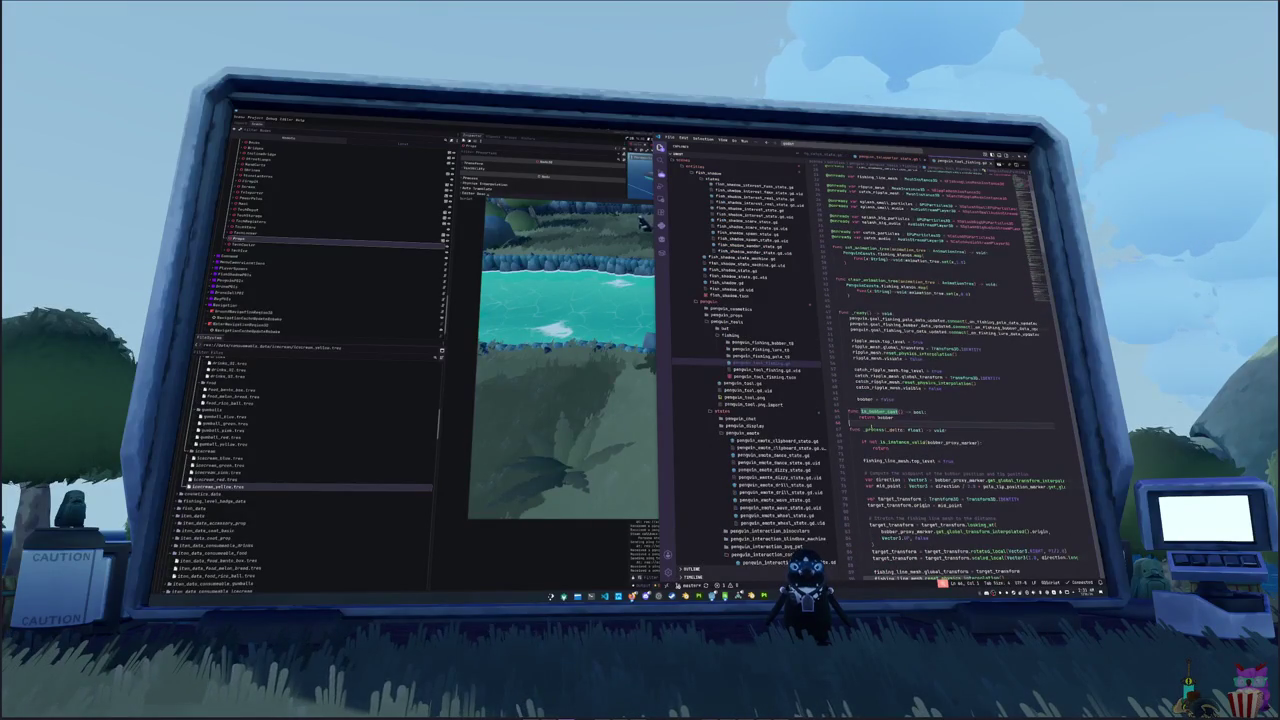
scroll(940, 380, "down", 2)
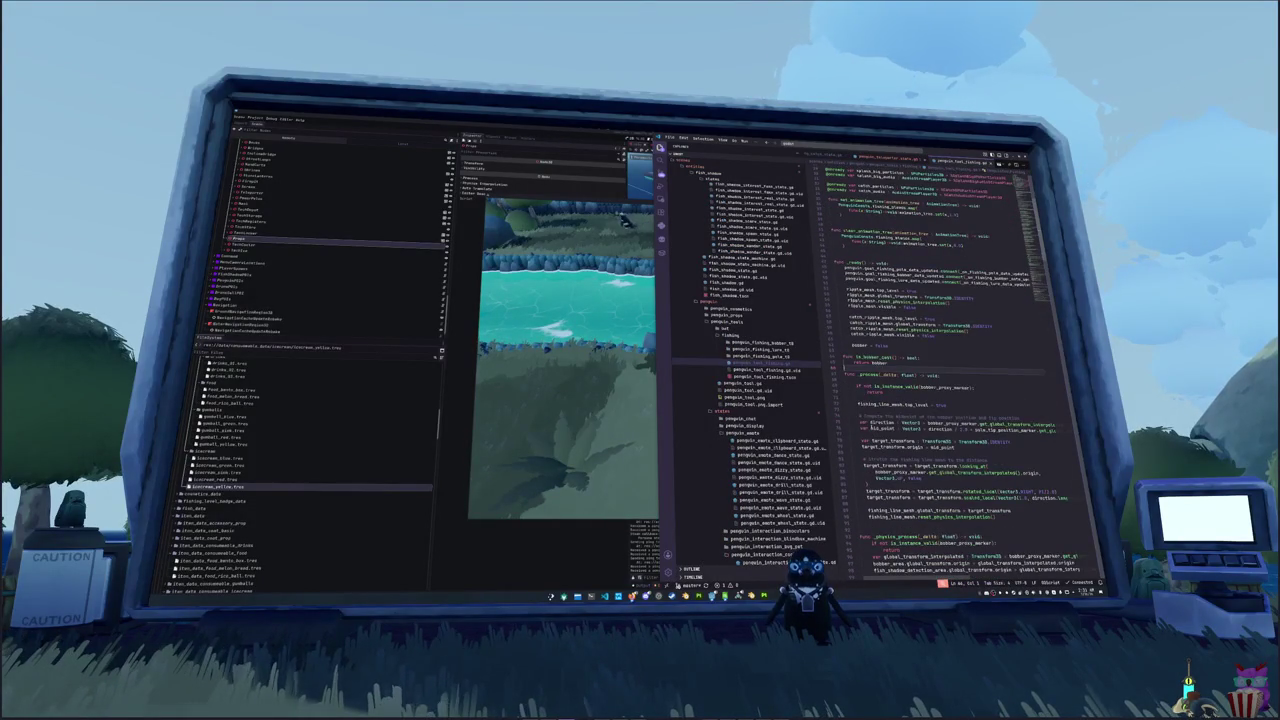
scroll(940, 380, "down", 3)
scroll(940, 380, "down", 5)
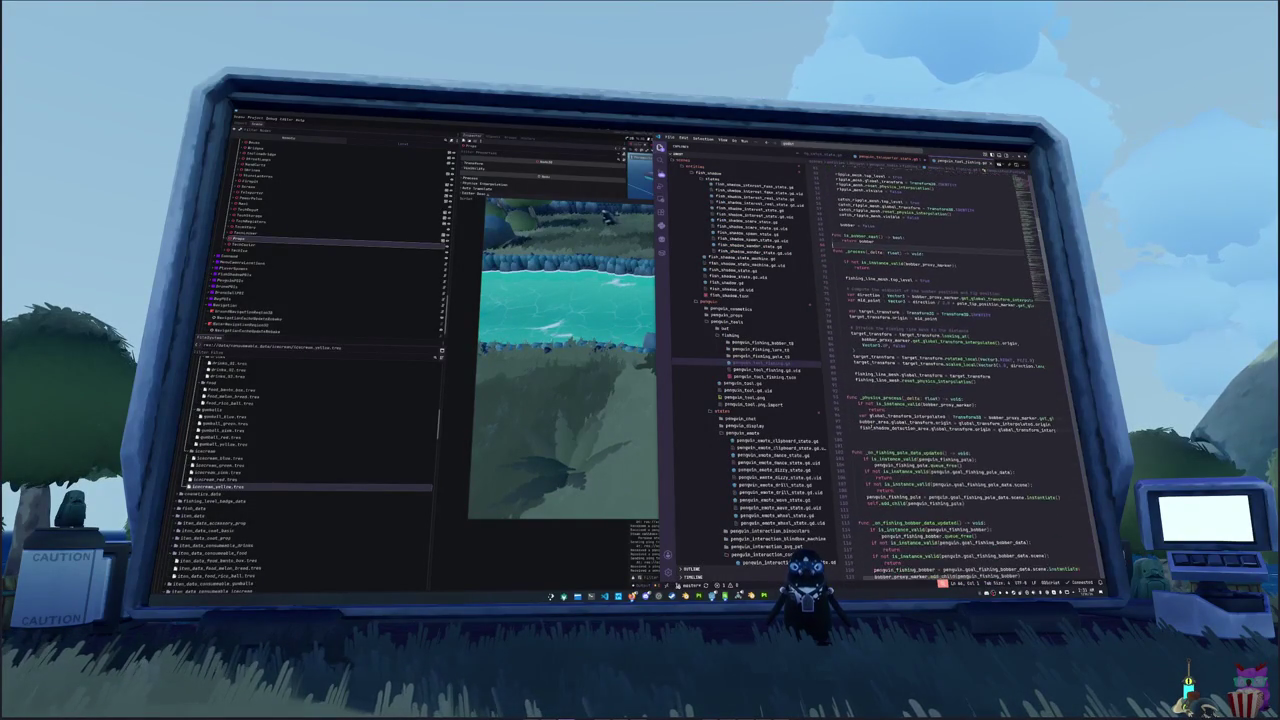
scroll(940, 380, "down", 7)
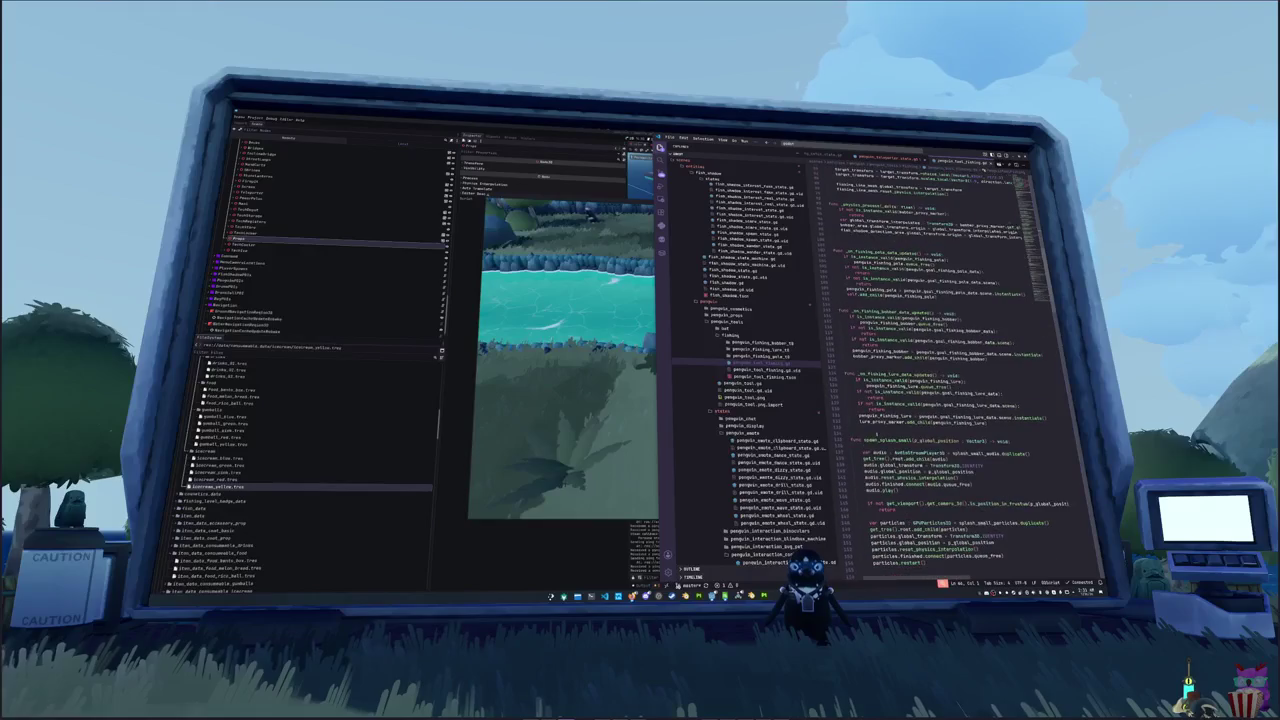
scroll(940, 380, "down", 3)
scroll(940, 380, "down", 9)
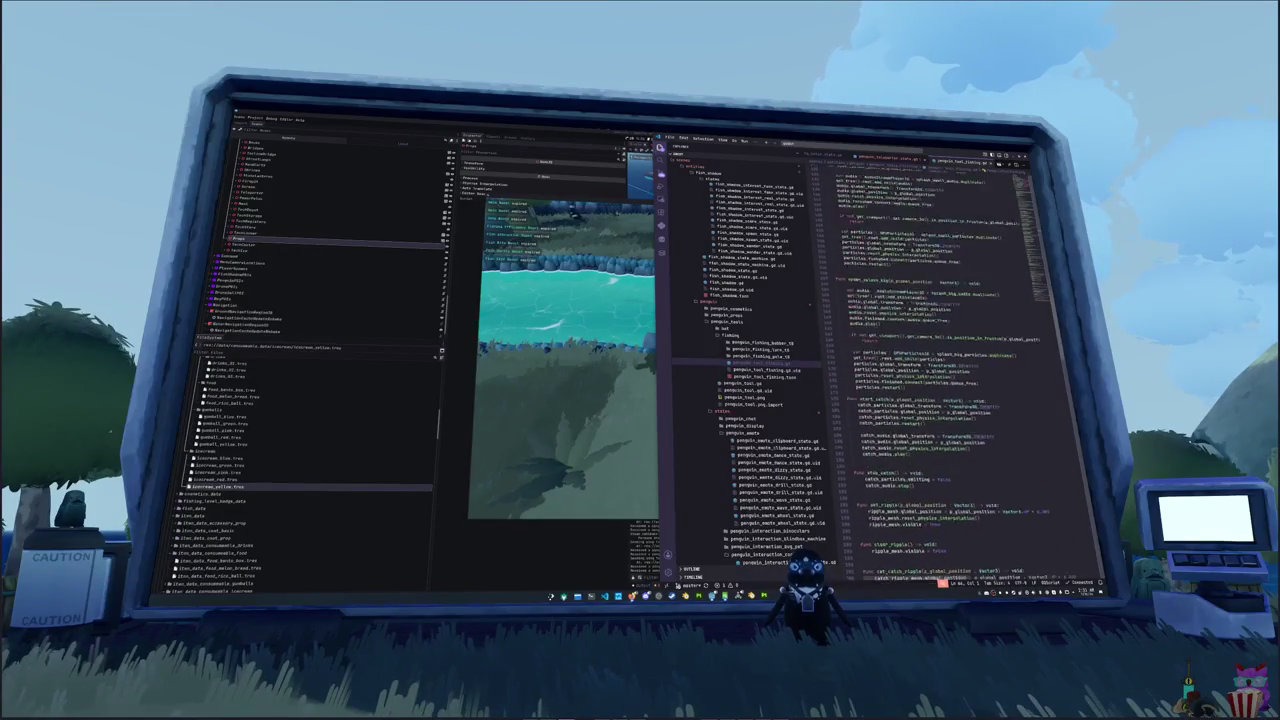
scroll(940, 380, "down", 3)
double_click(872, 371)
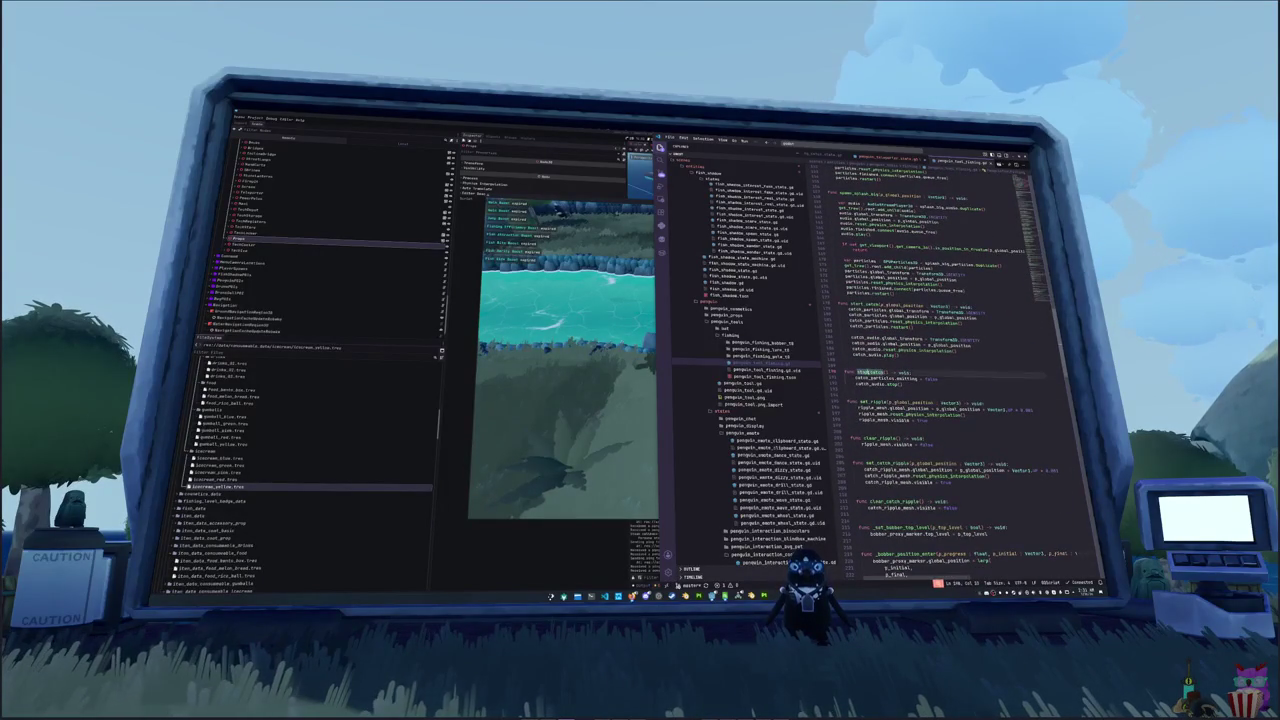
scroll(940, 380, "down", 1)
scroll(940, 380, "down", 2)
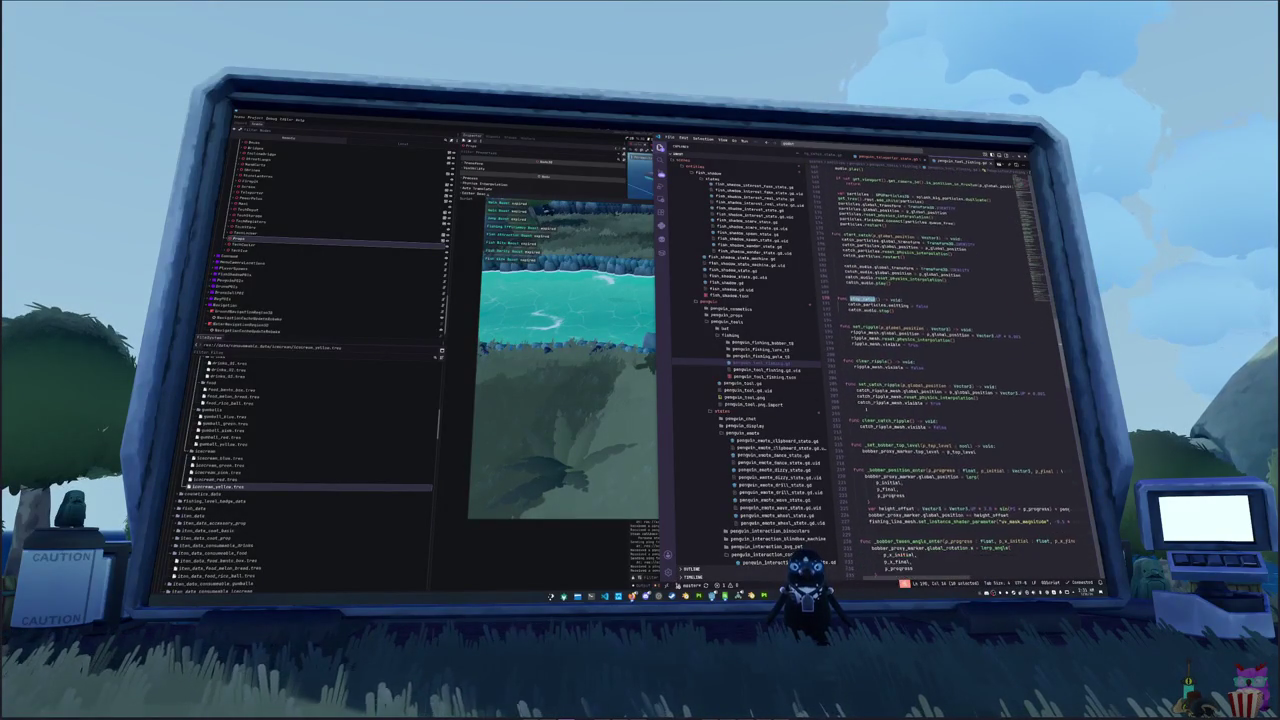
scroll(940, 380, "down", 1)
left_click(866, 423)
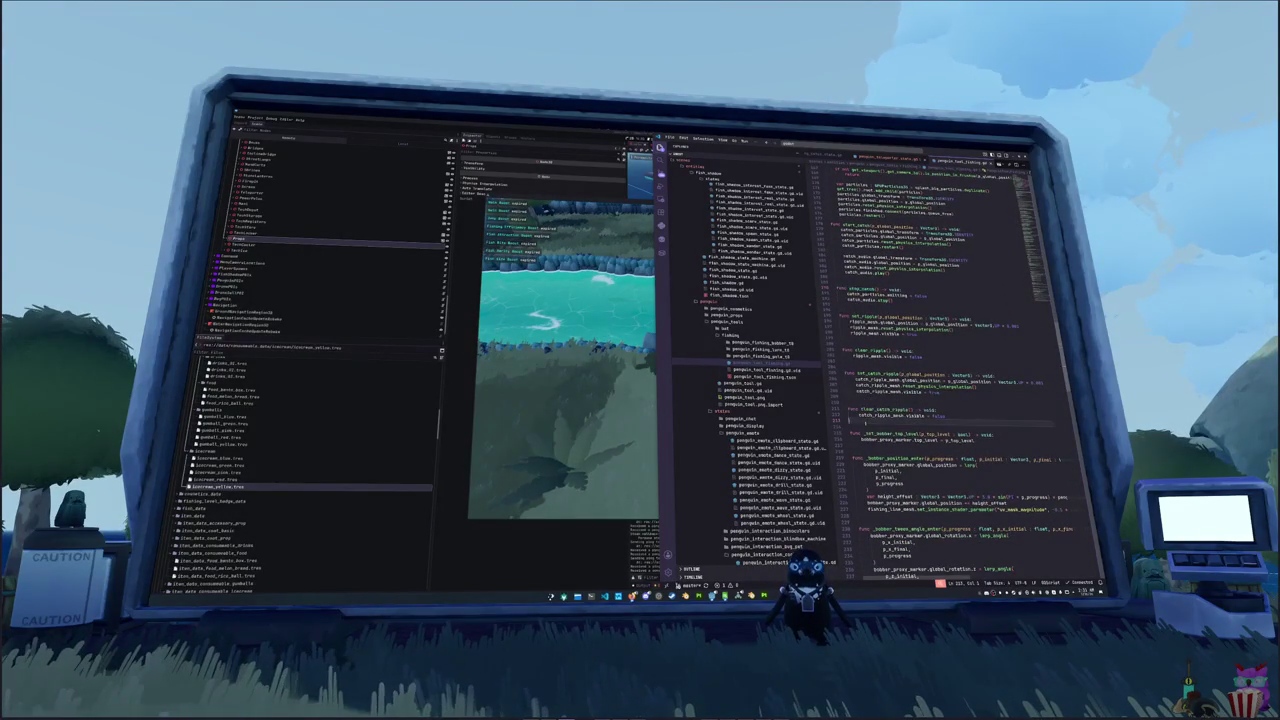
scroll(940, 380, "down", 5)
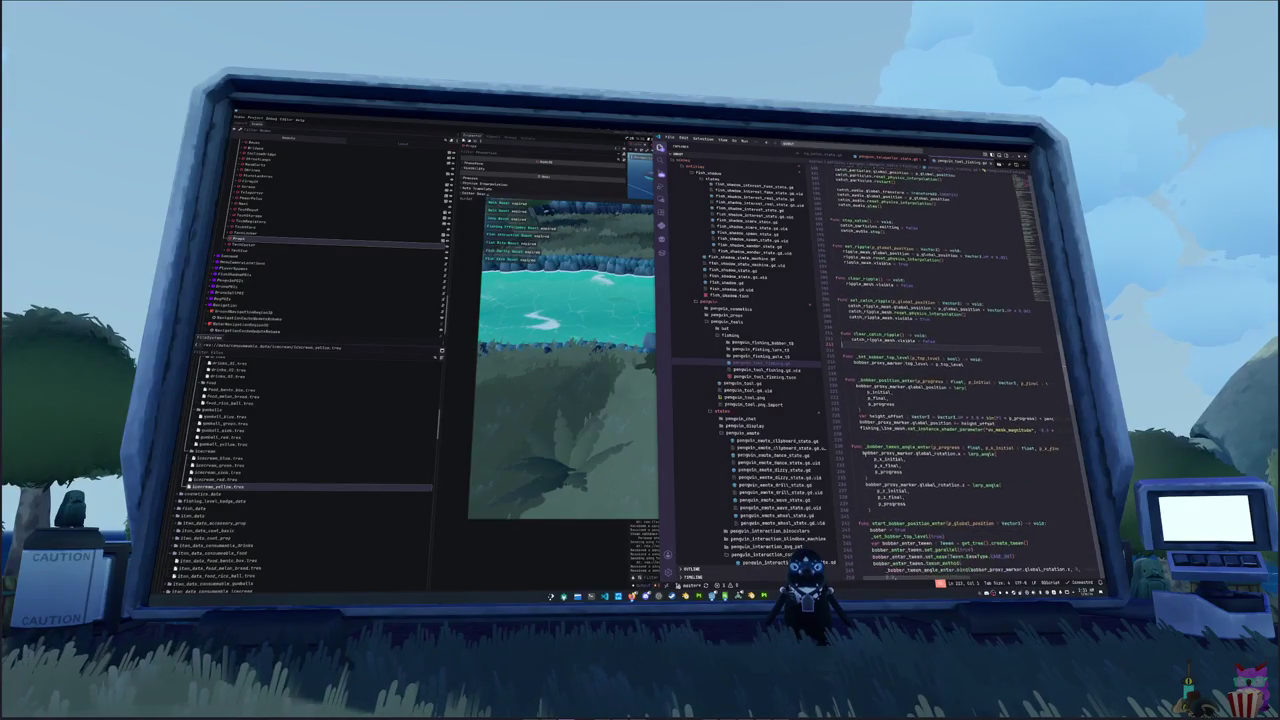
scroll(940, 380, "down", 4)
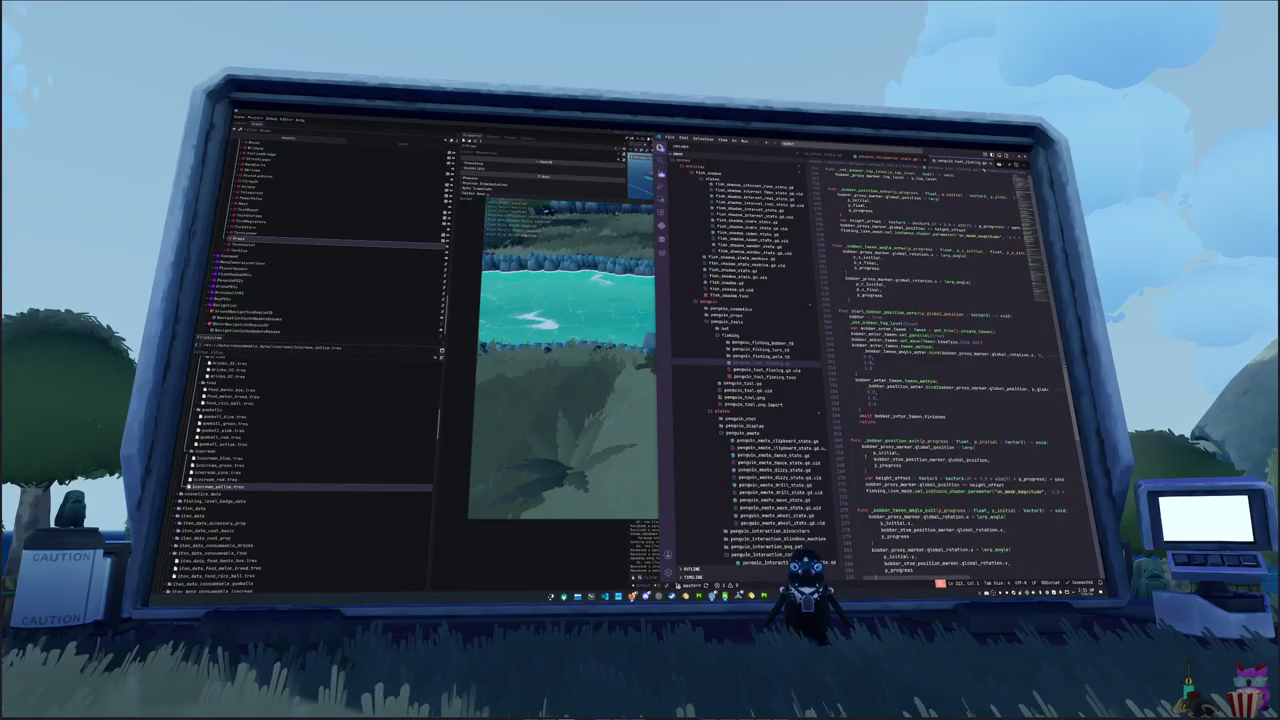
scroll(940, 380, "down", 3)
scroll(940, 380, "down", 10)
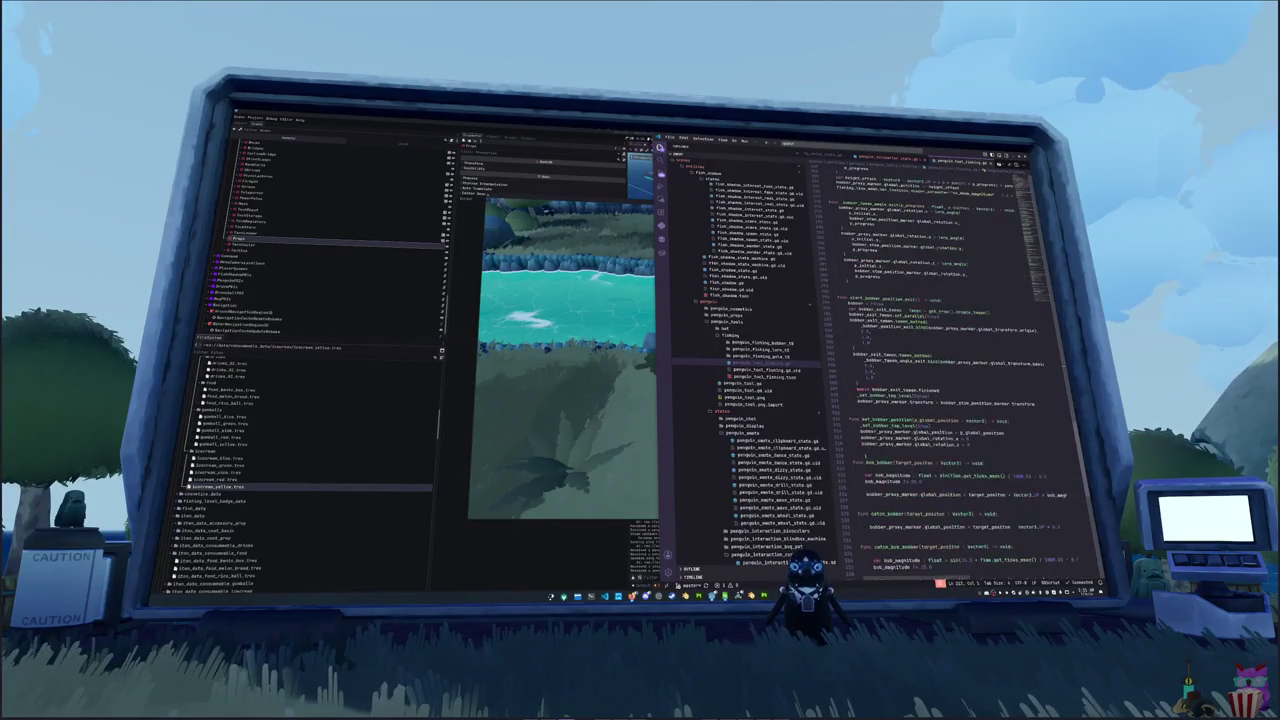
mouse_move(880, 438)
key("ctrl+v")
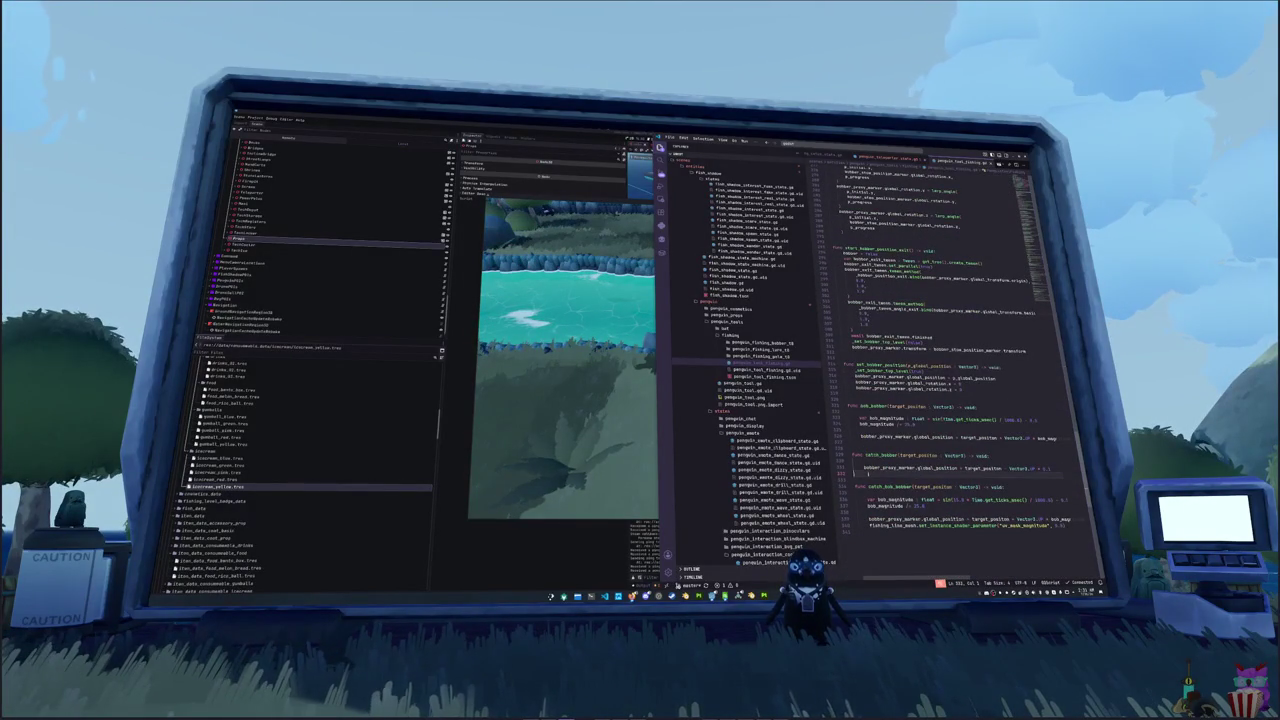
double_click(880, 366)
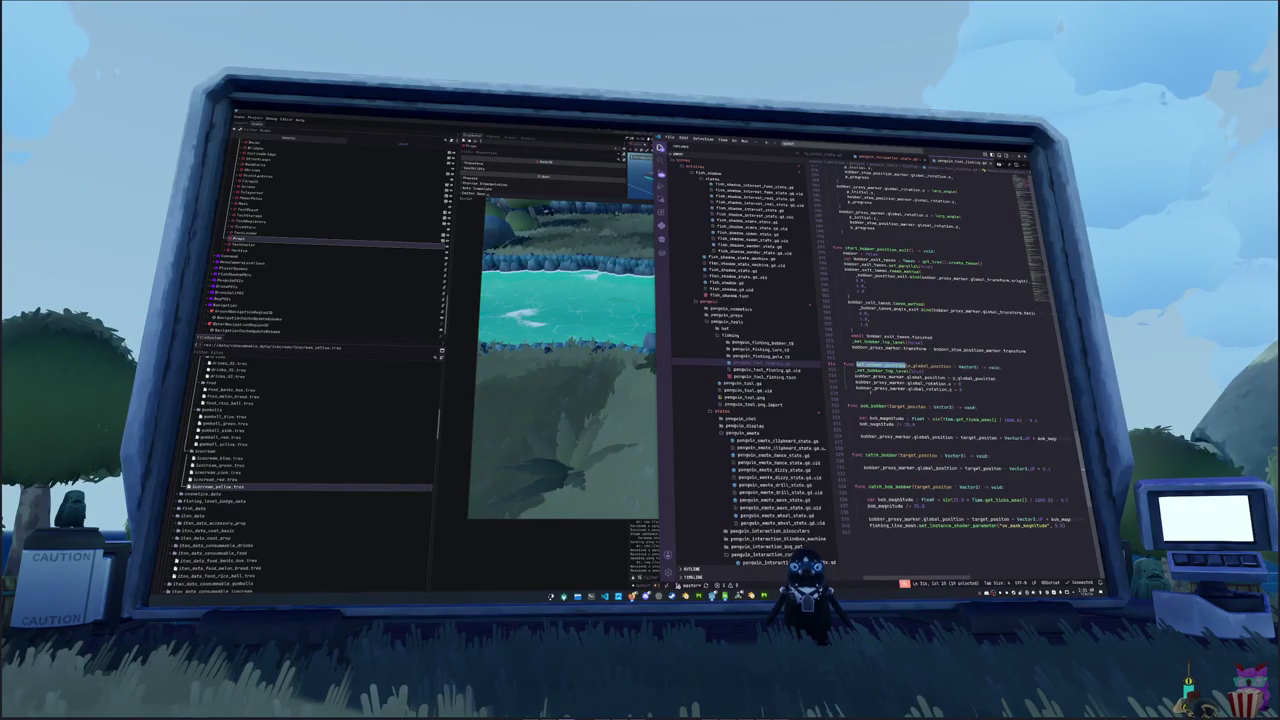
double_click(876, 249)
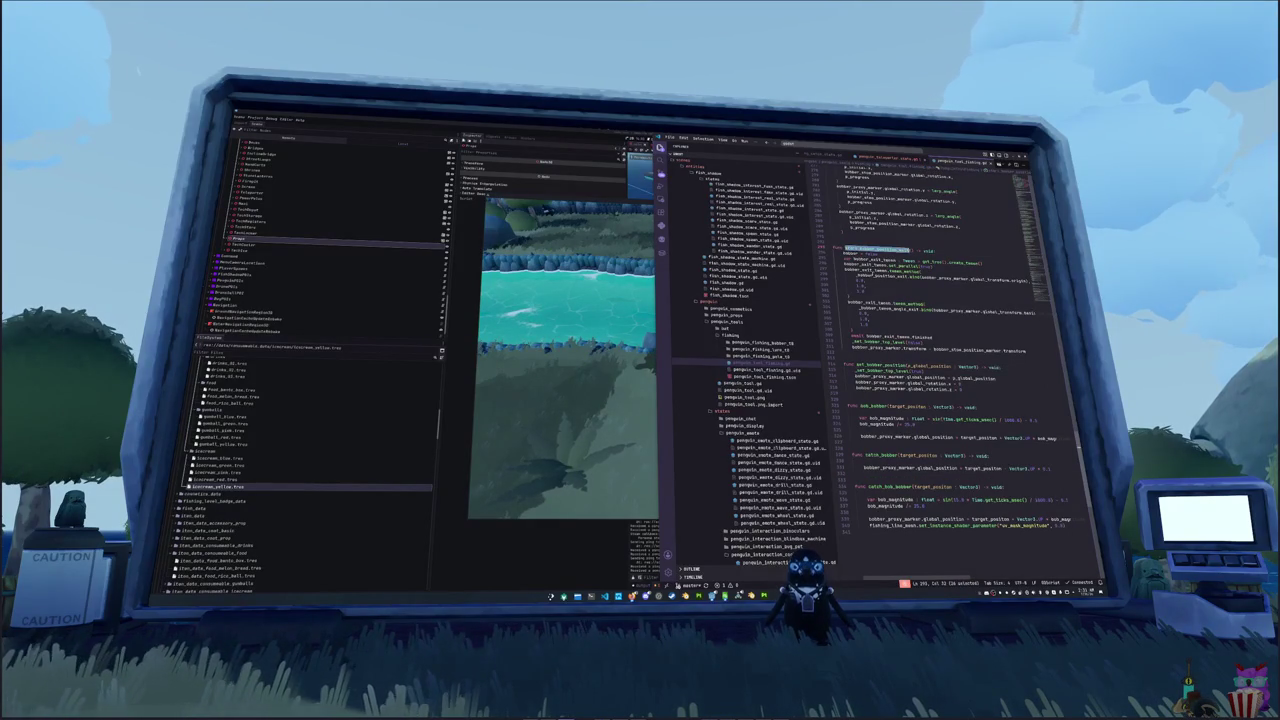
- Scroll back up to is_bobber_cast and place the cursor on its return line
scroll(930, 350, "up", 4)
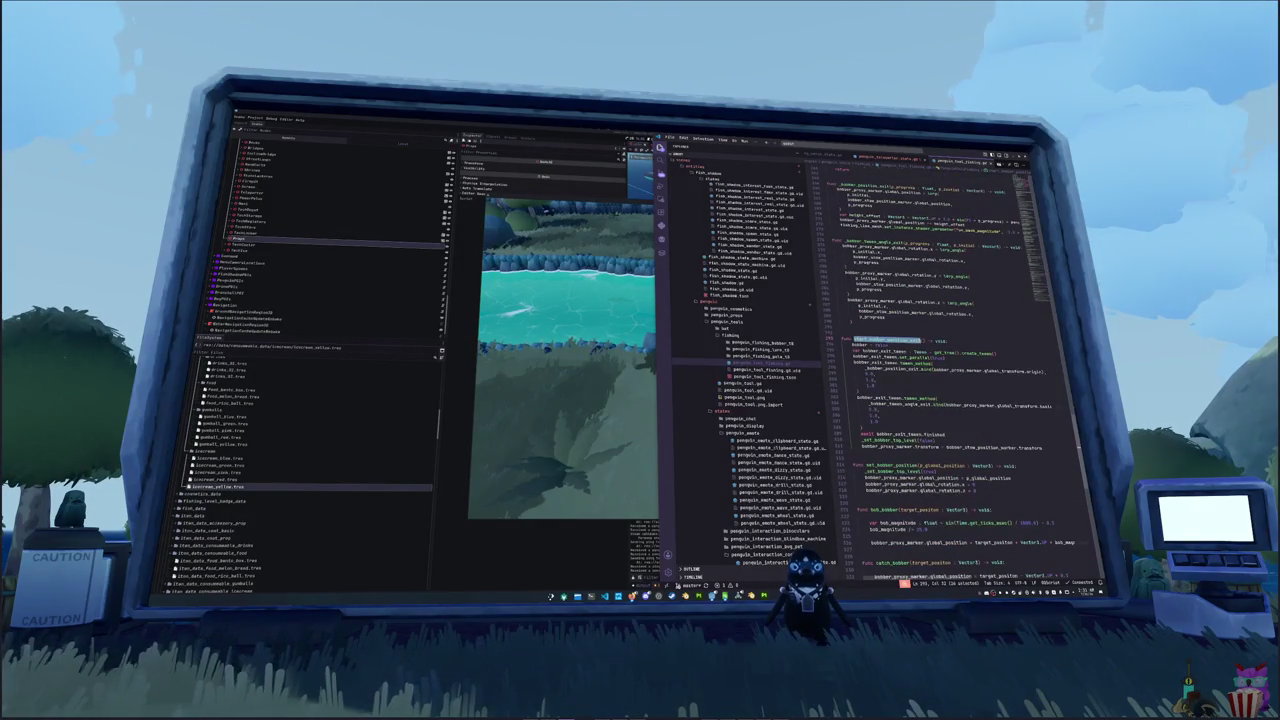
scroll(930, 350, "up", 10)
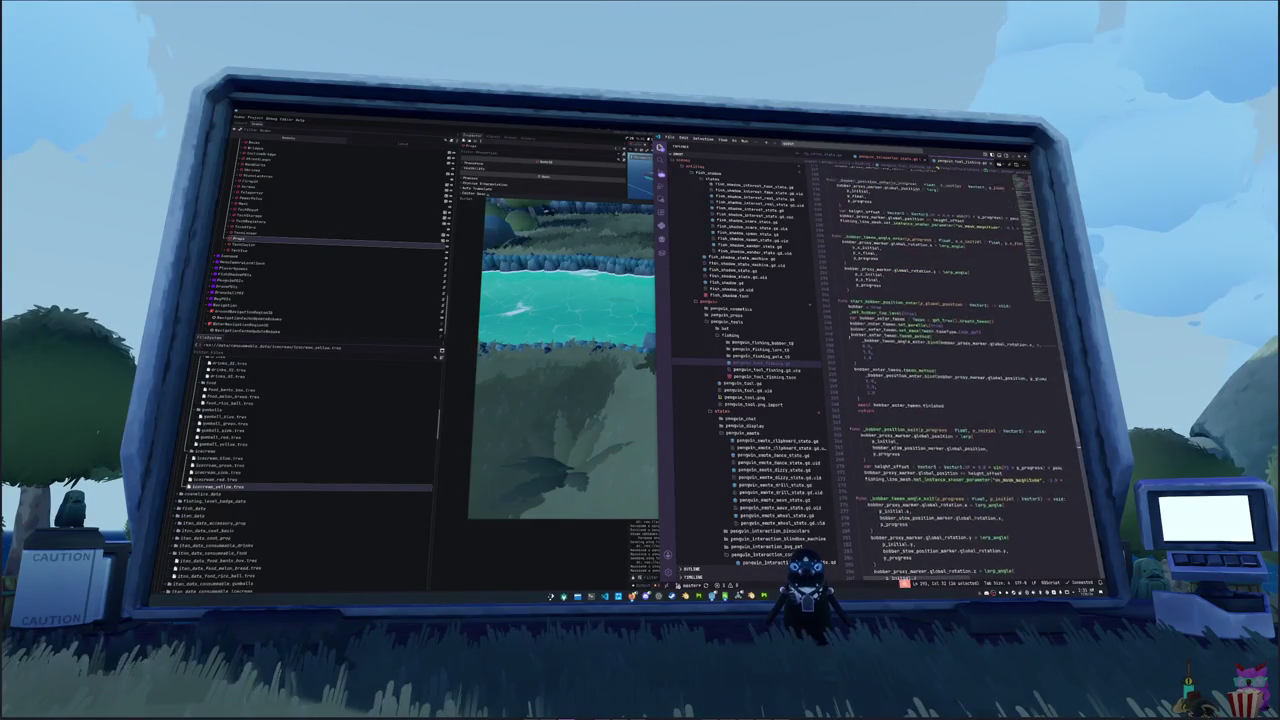
scroll(930, 350, "up", 9)
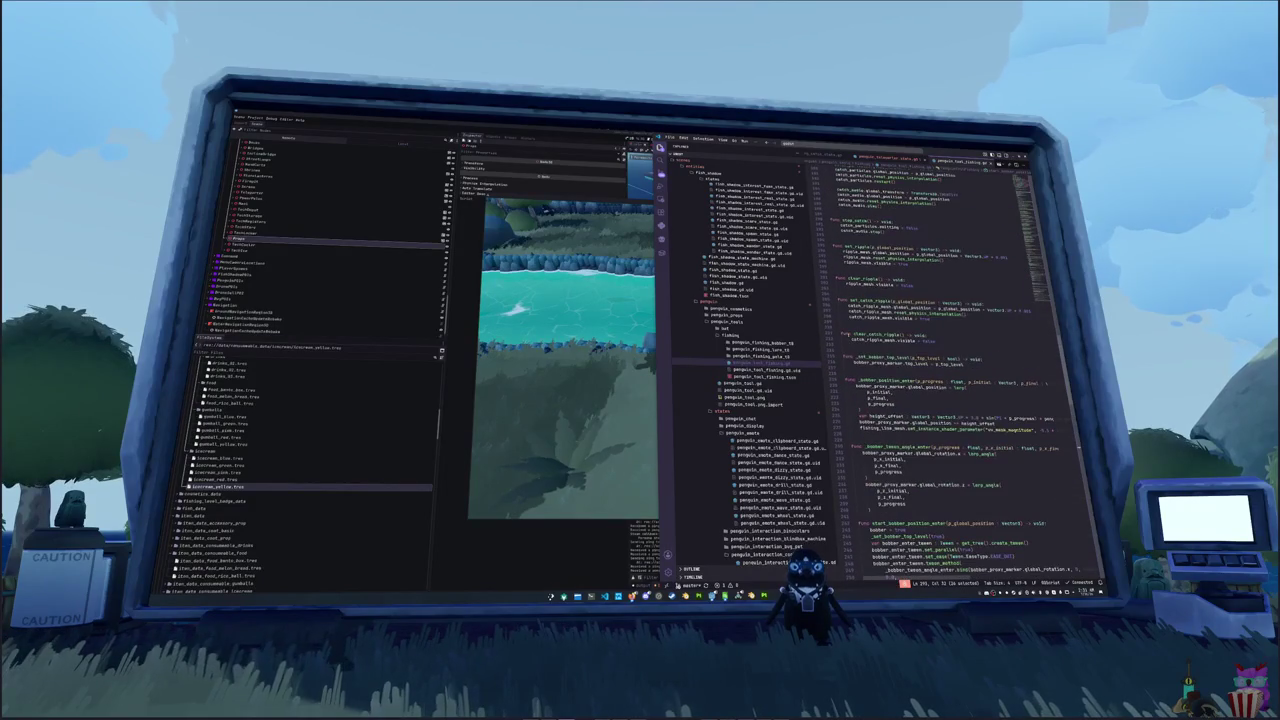
scroll(930, 350, "down", 10)
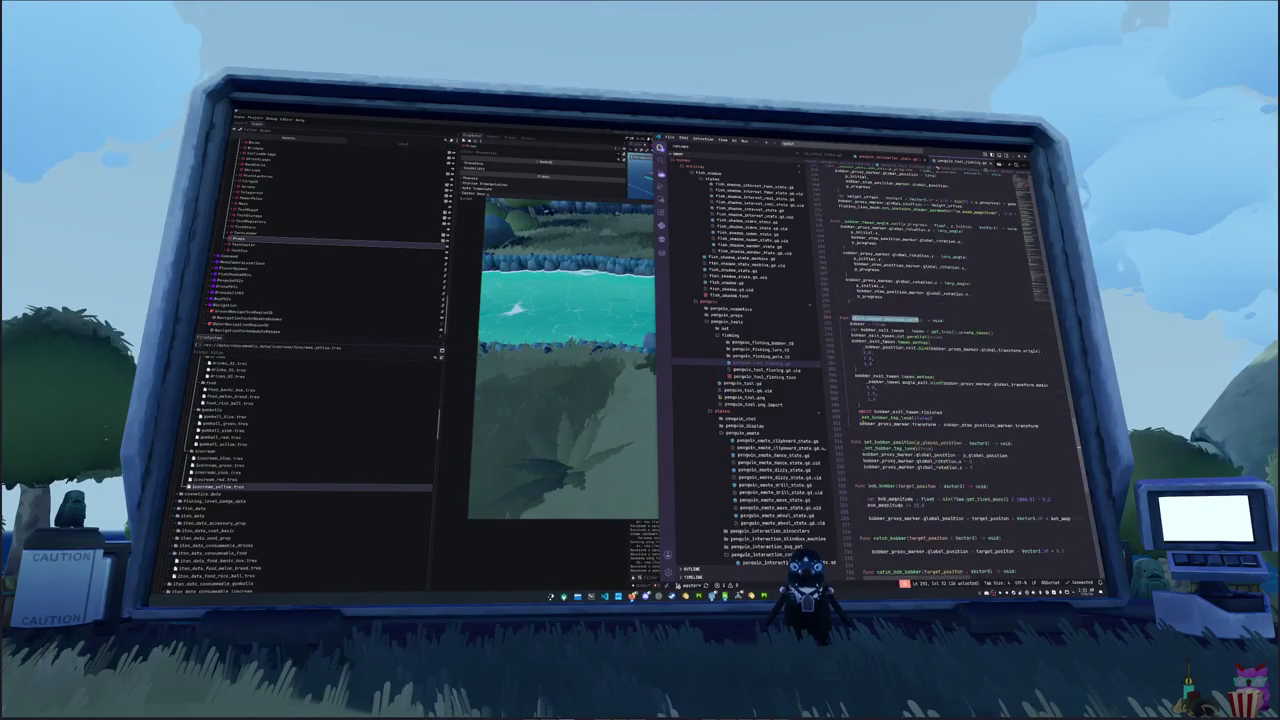
scroll(940, 370, "up", 9)
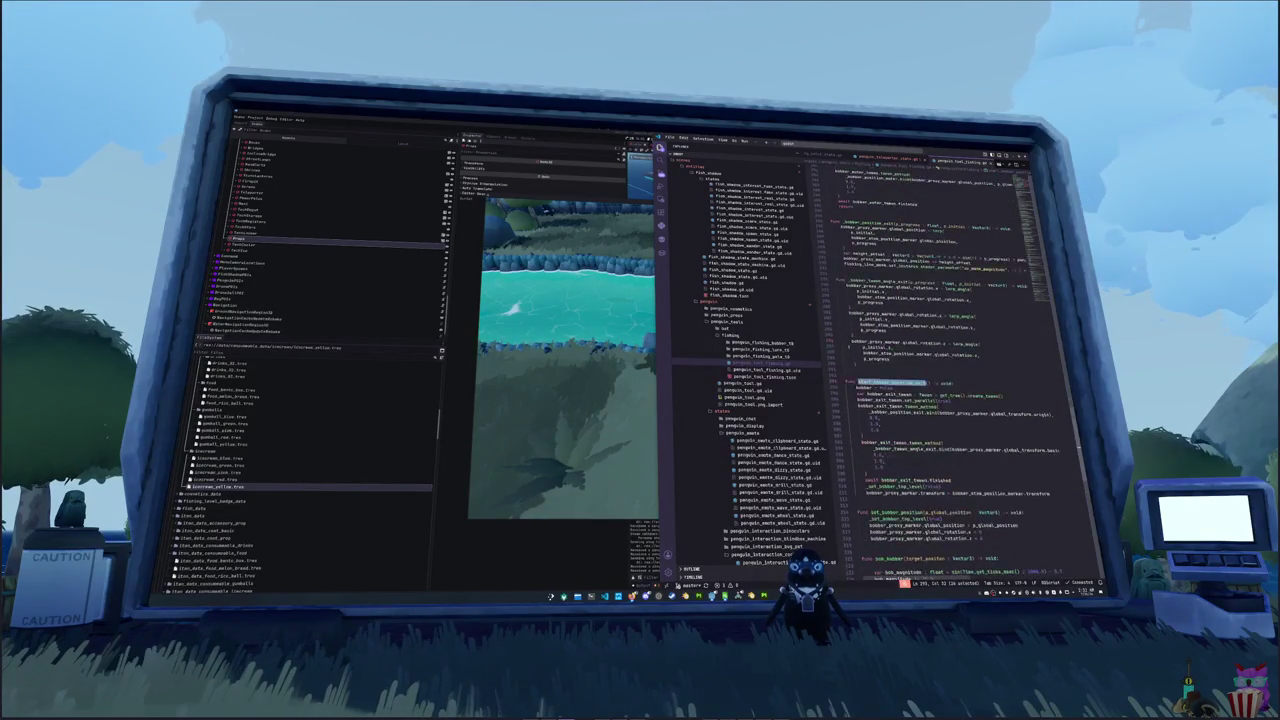
scroll(940, 370, "down", 10)
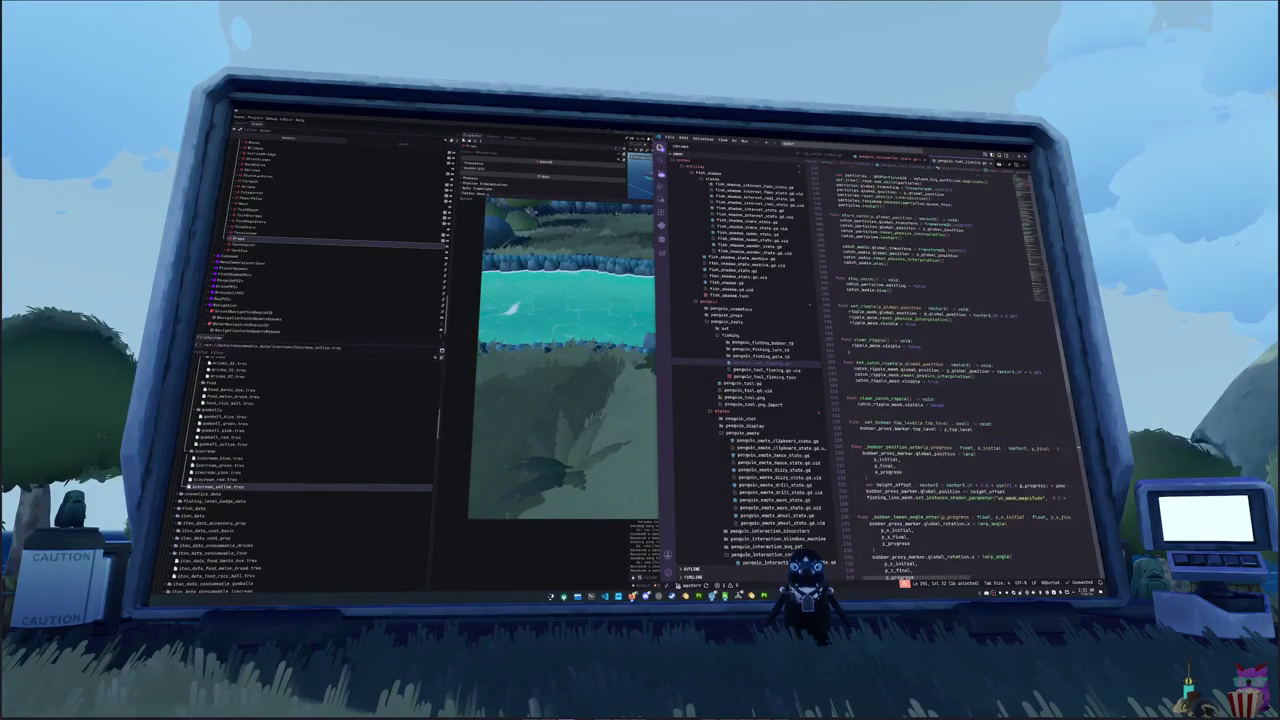
scroll(940, 370, "up", 2)
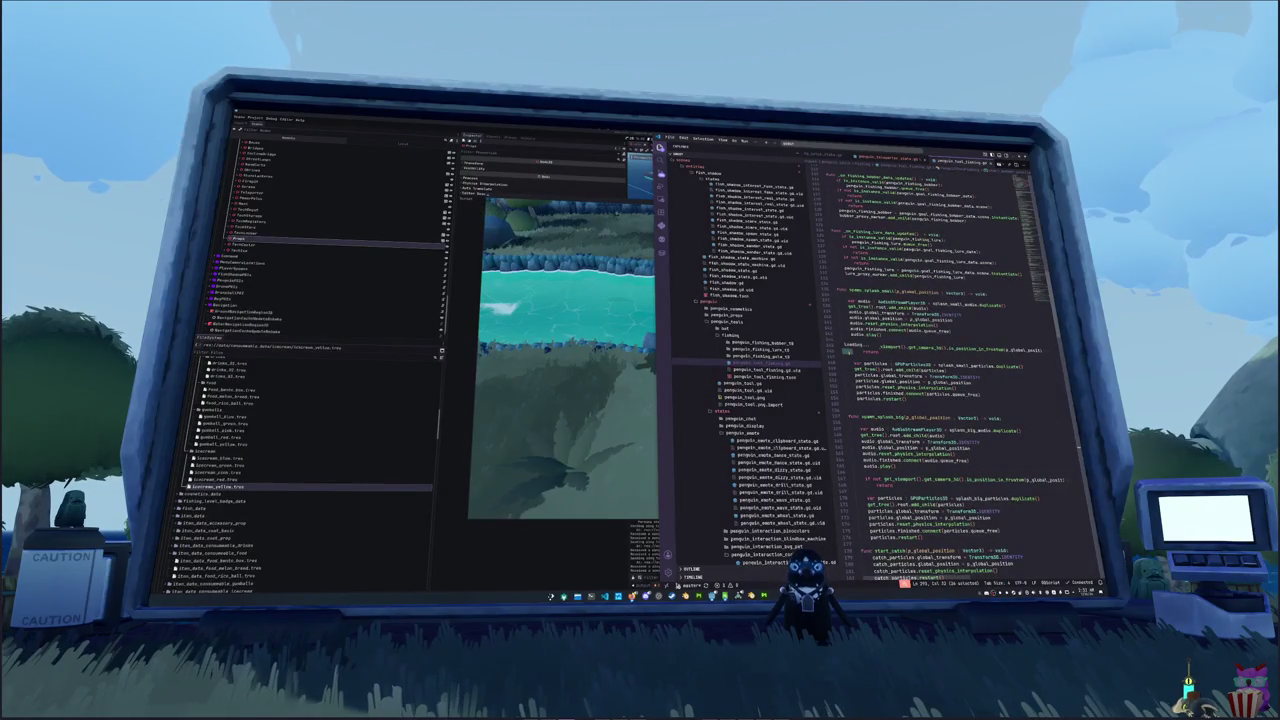
scroll(940, 370, "up", 3)
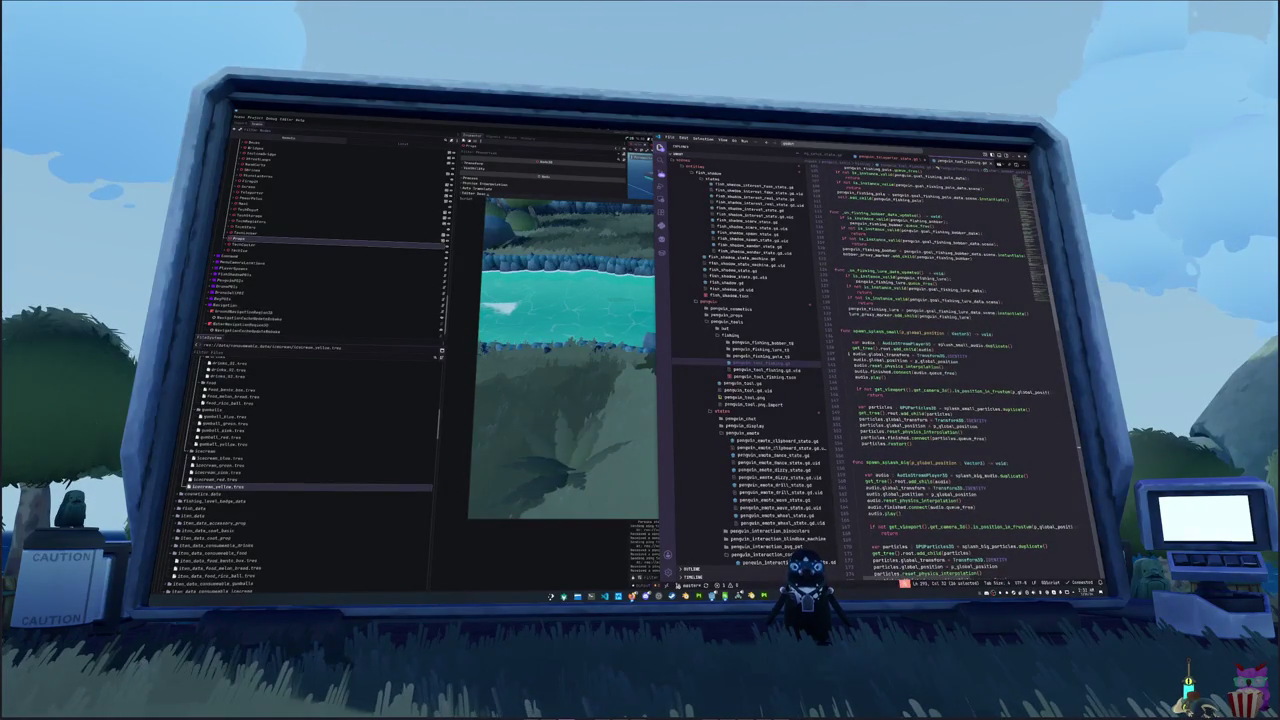
scroll(940, 370, "up", 5)
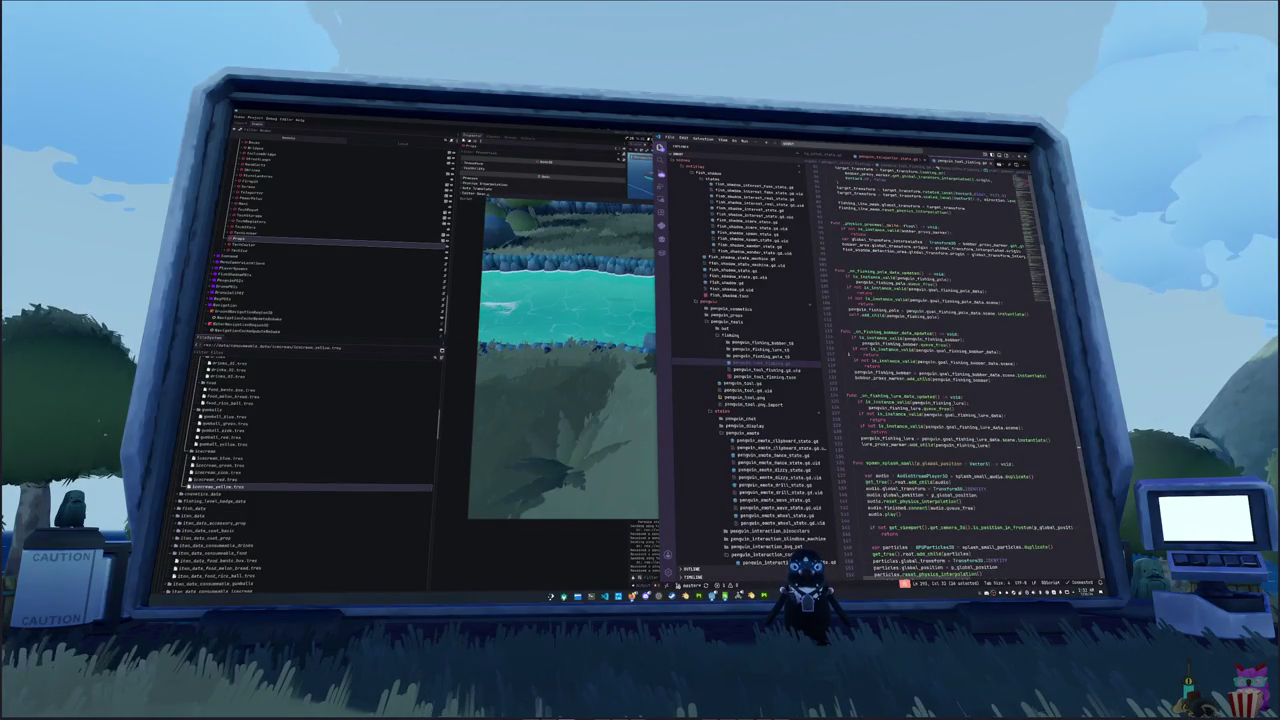
scroll(940, 370, "up", 3)
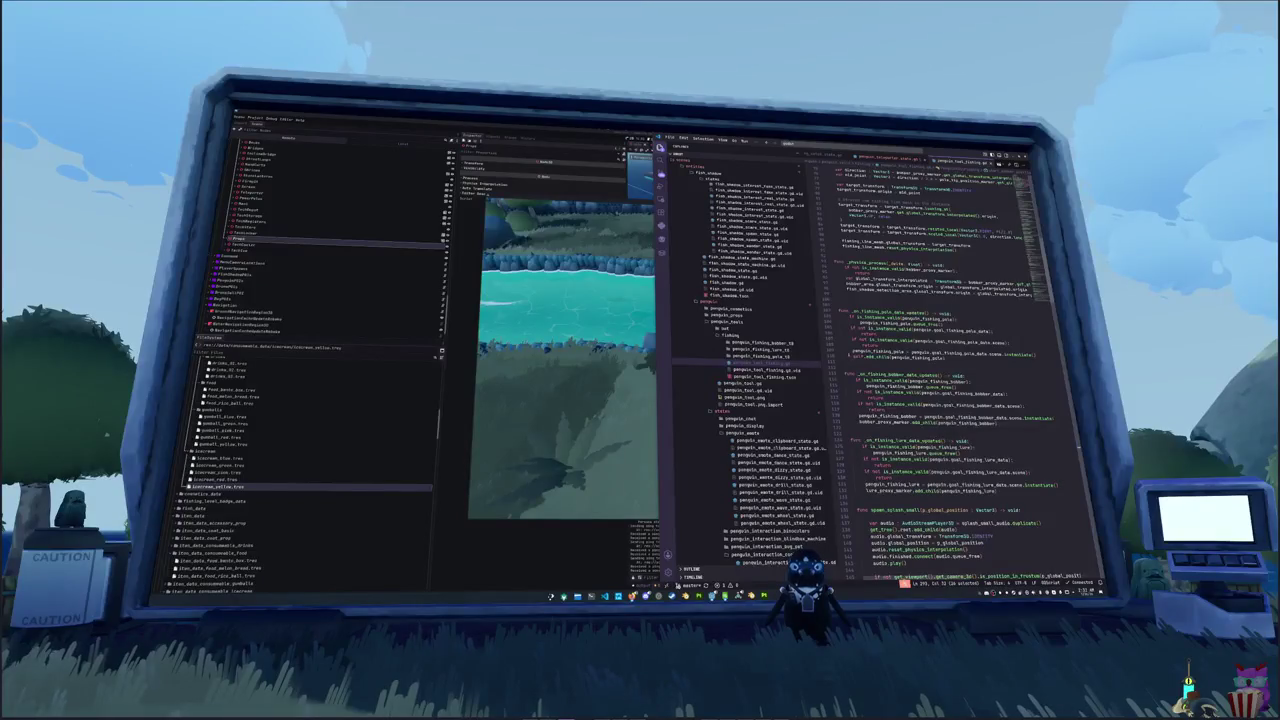
scroll(940, 370, "up", 8)
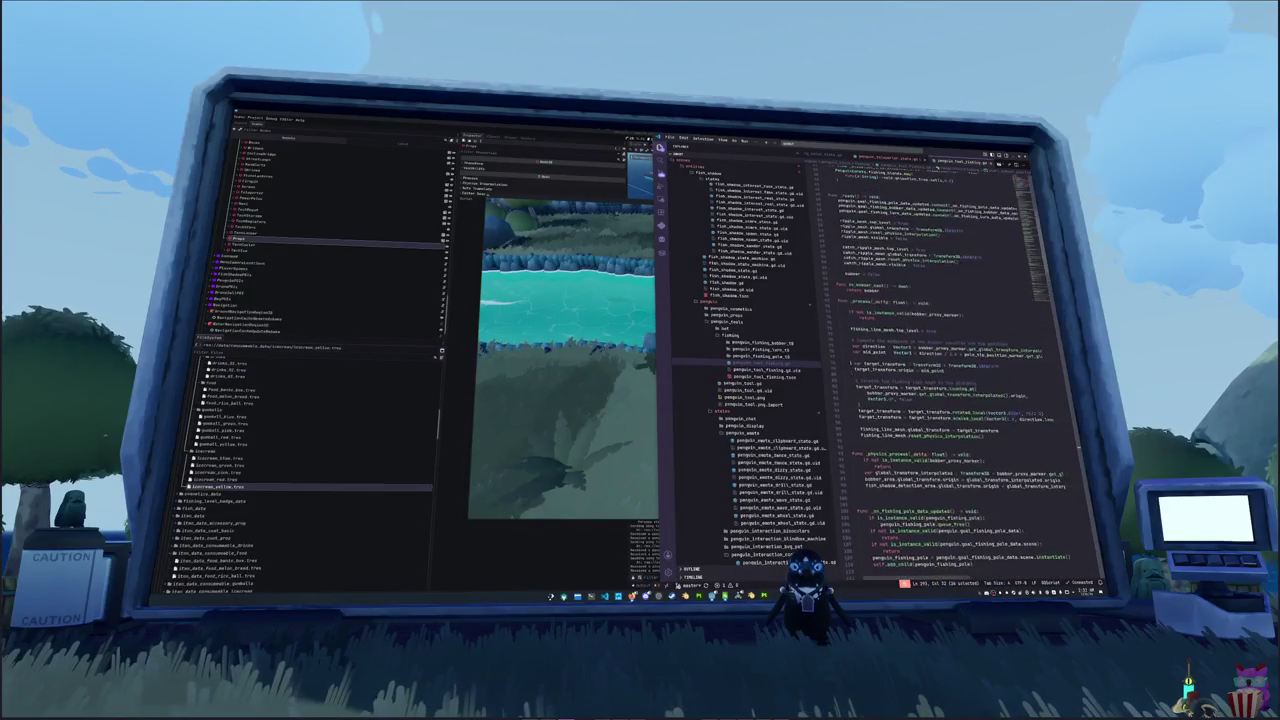
scroll(940, 370, "up", 4)
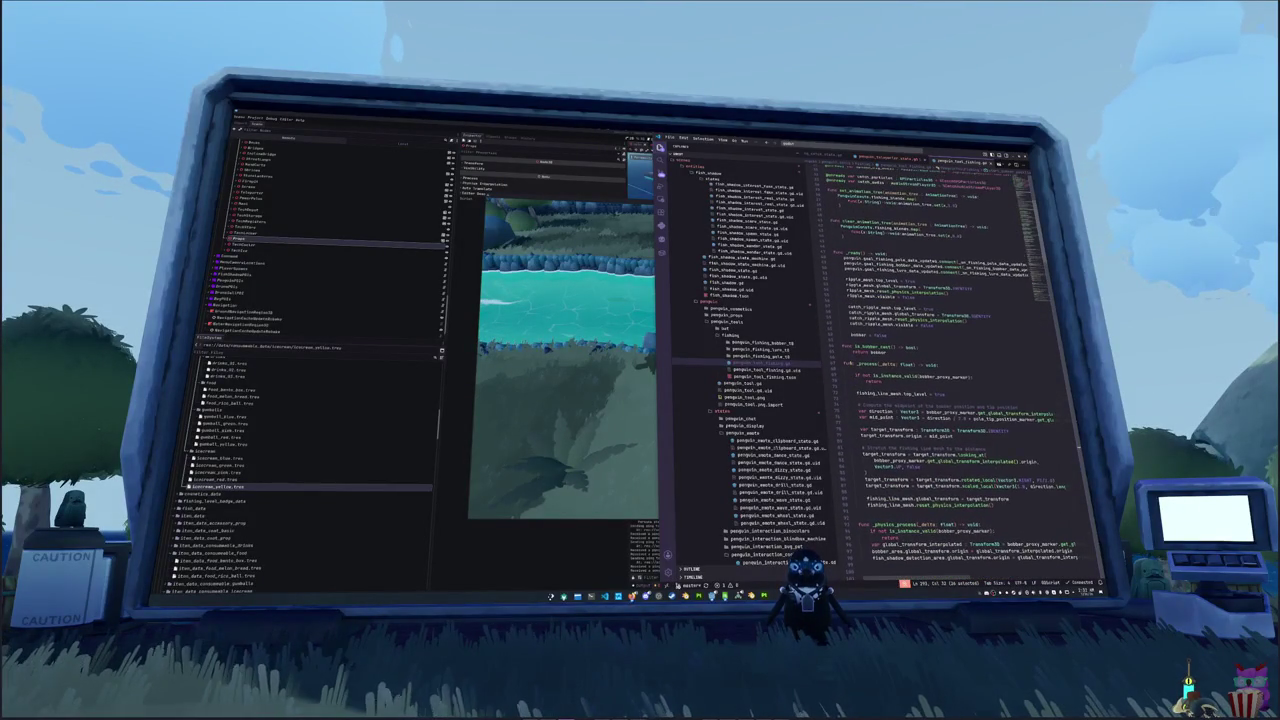
left_click(846, 358)
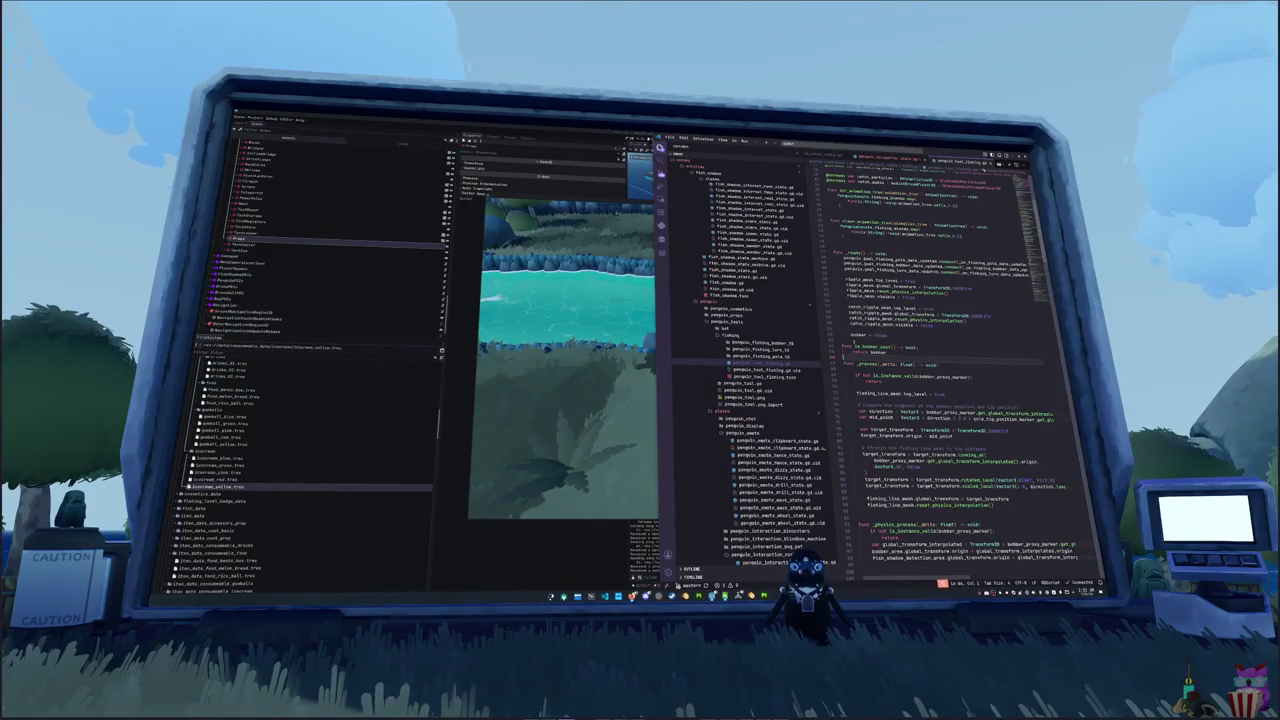
- In penguin_teleporter_state.gd, add start_bobber_position_exit and steer_catch_ripple calls under the is_bobber_cast check
key("ctrl+Tab")
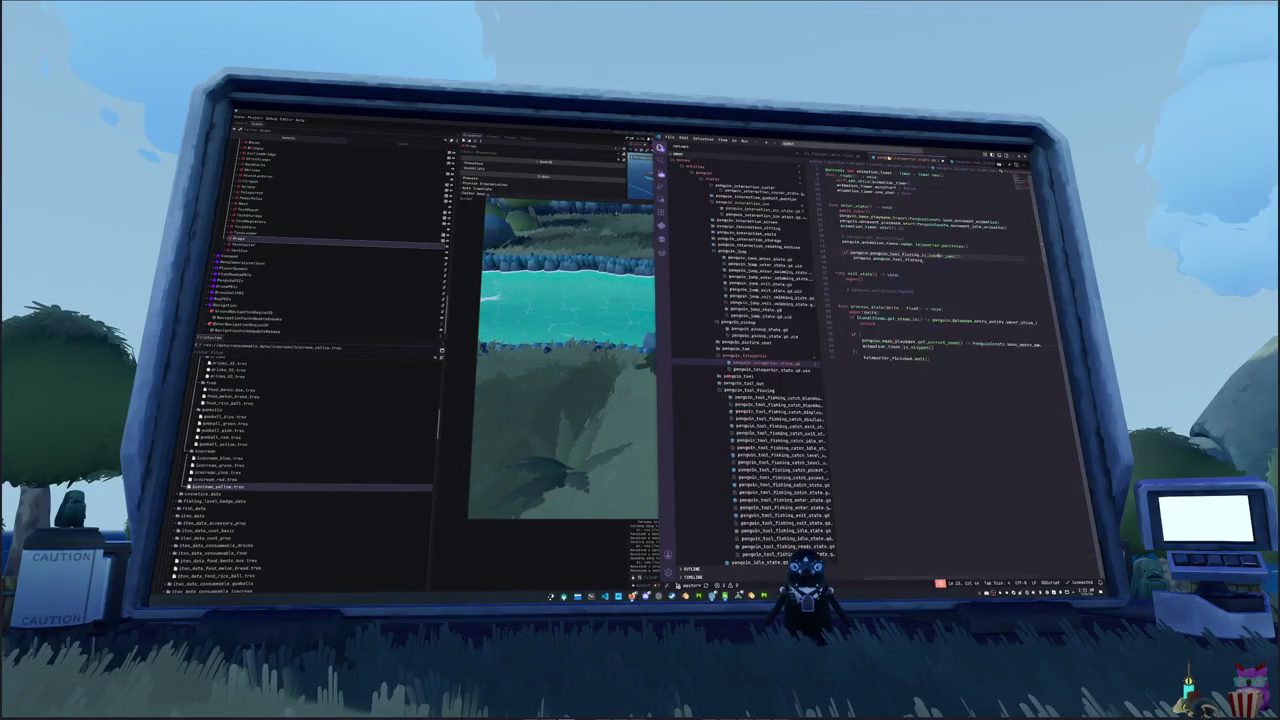
type("is")
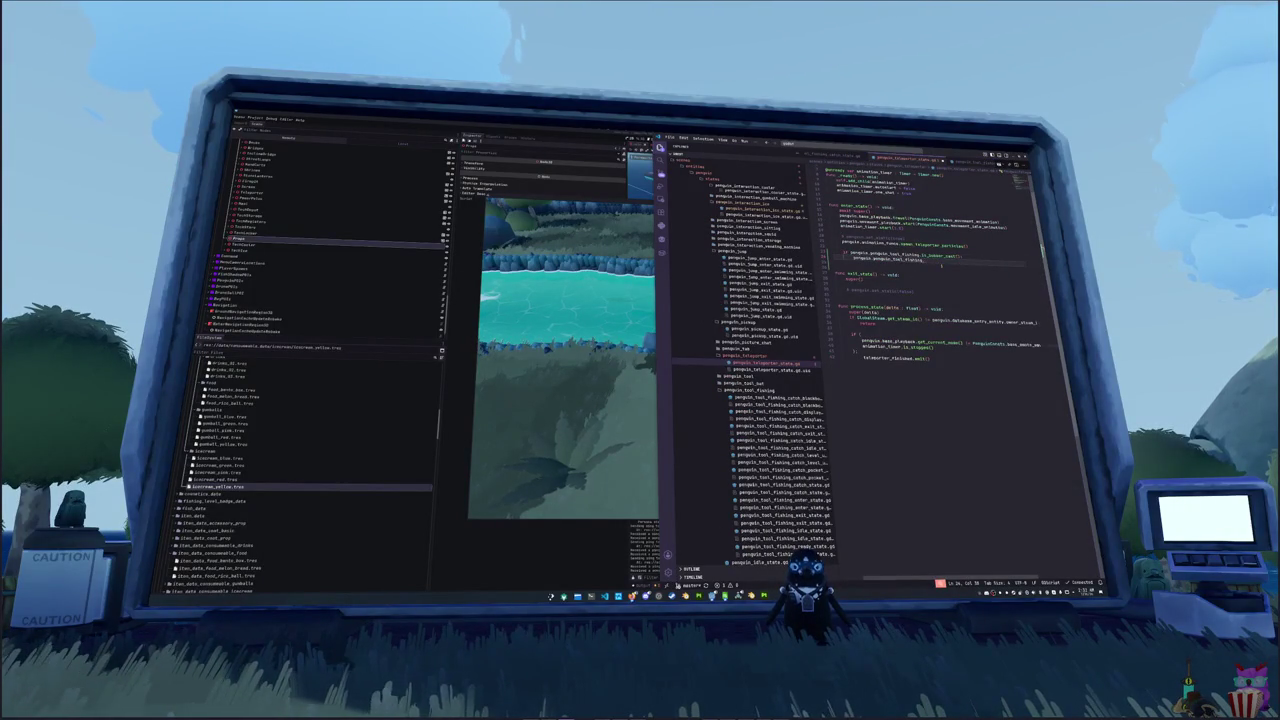
type("start_bo")
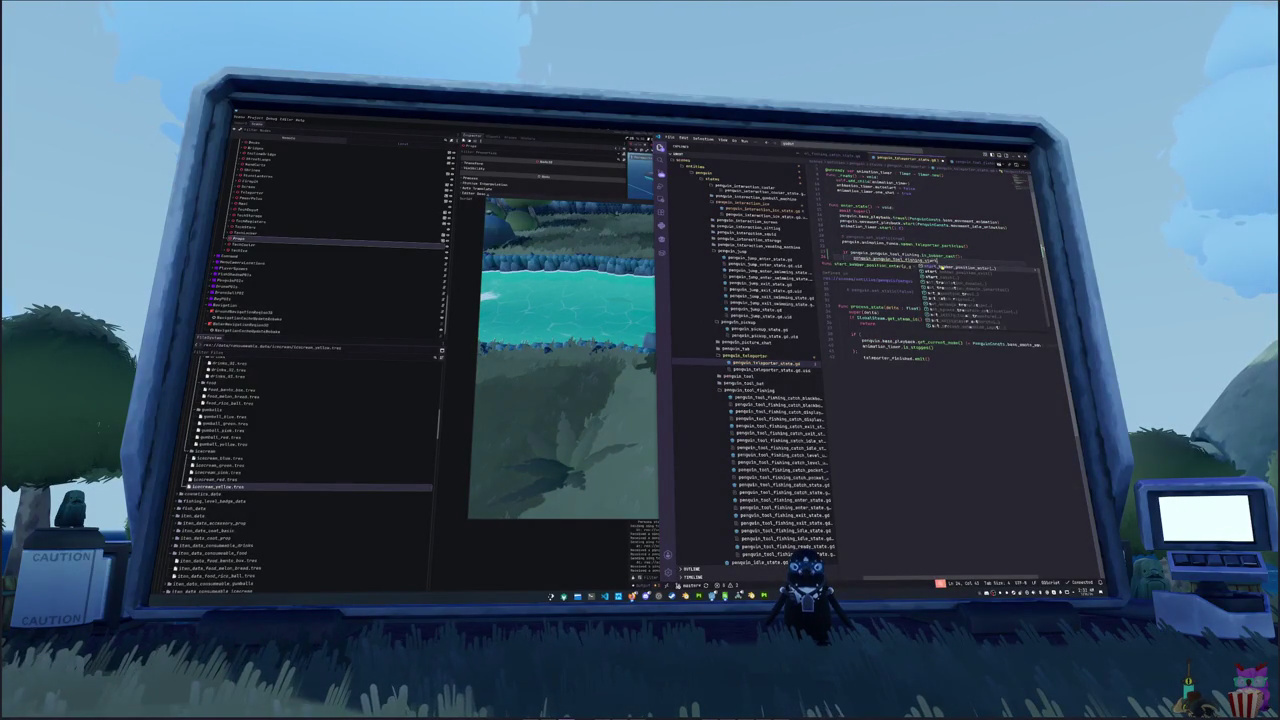
type("bber_position_exit(")
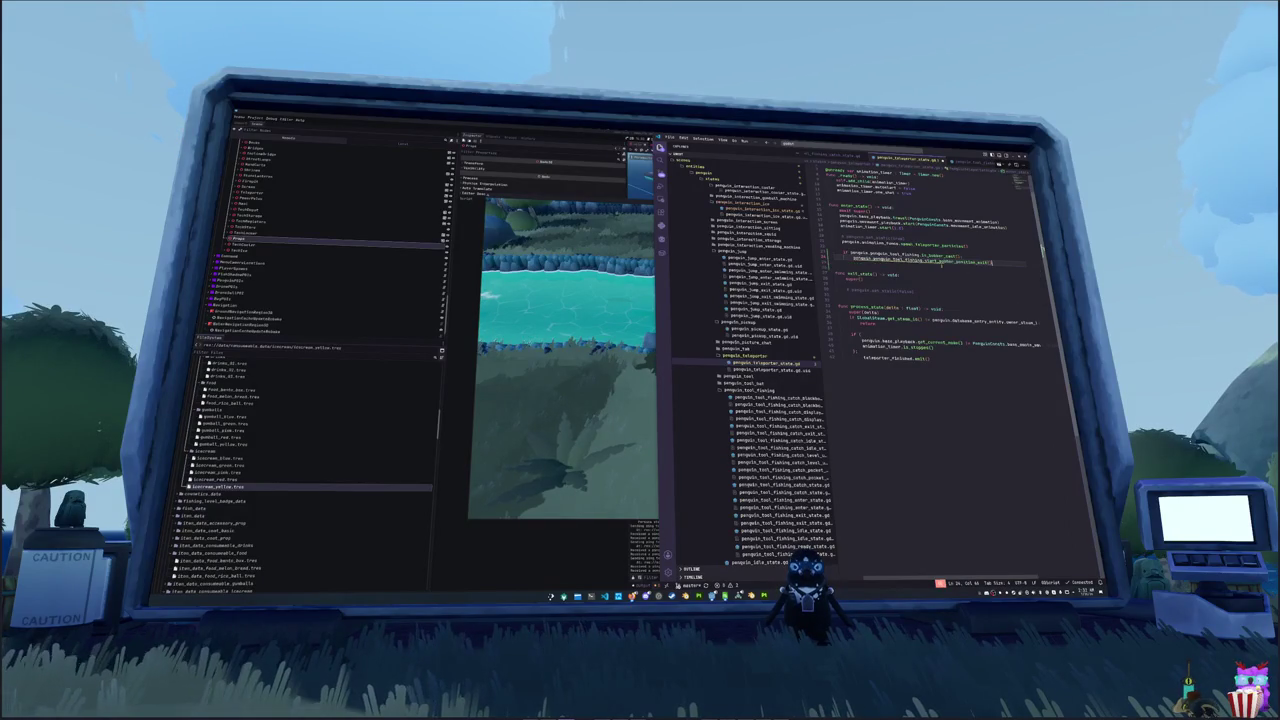
key("Return")
type("penguin.p")
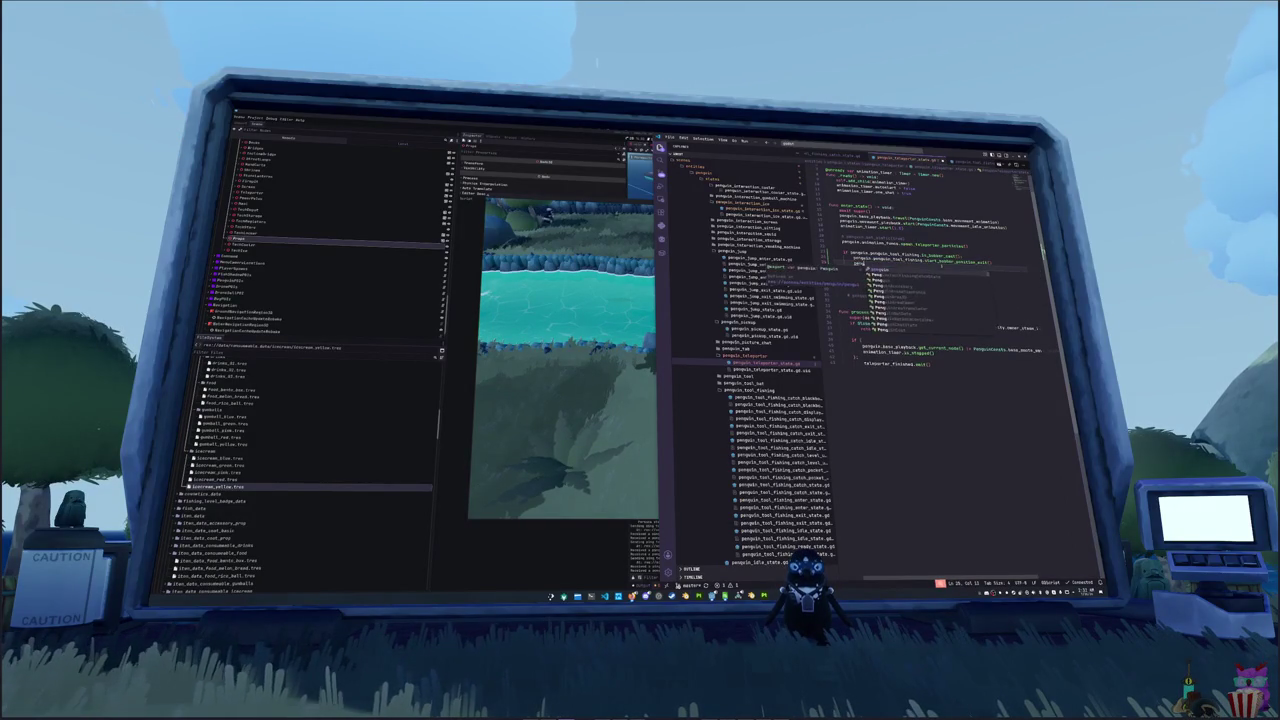
type("enguin_tool_f")
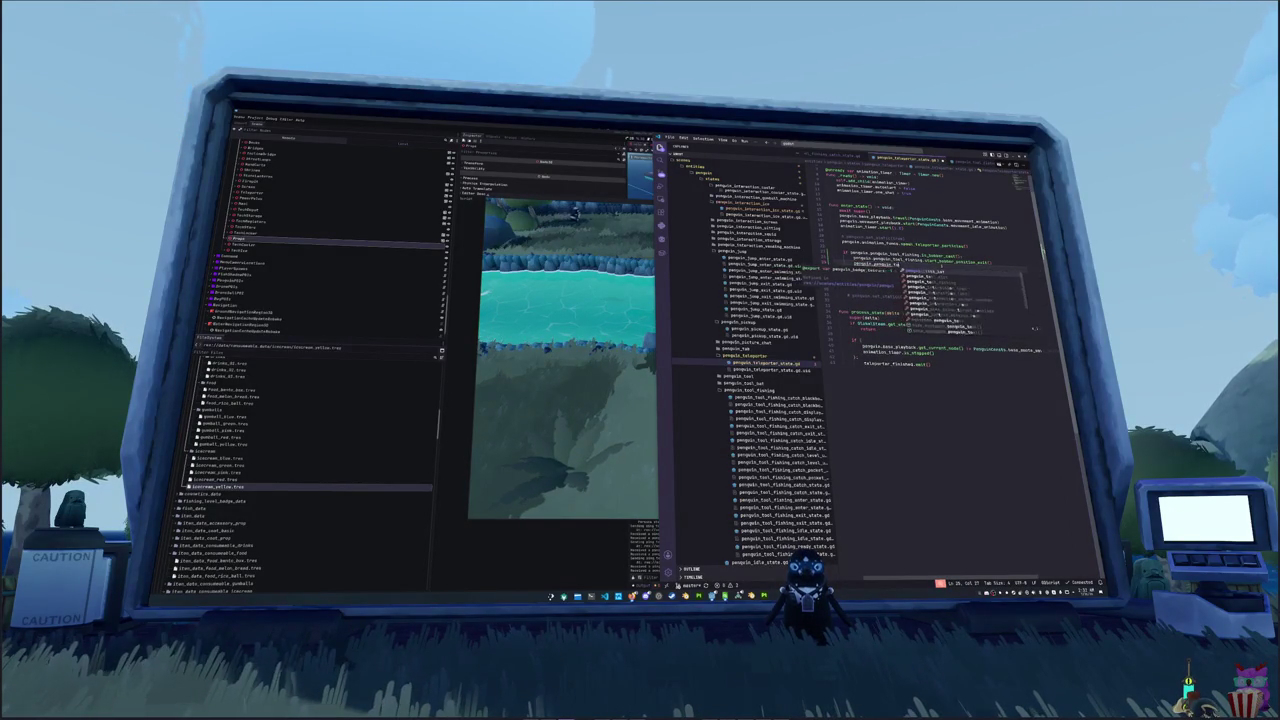
type("ishing.")
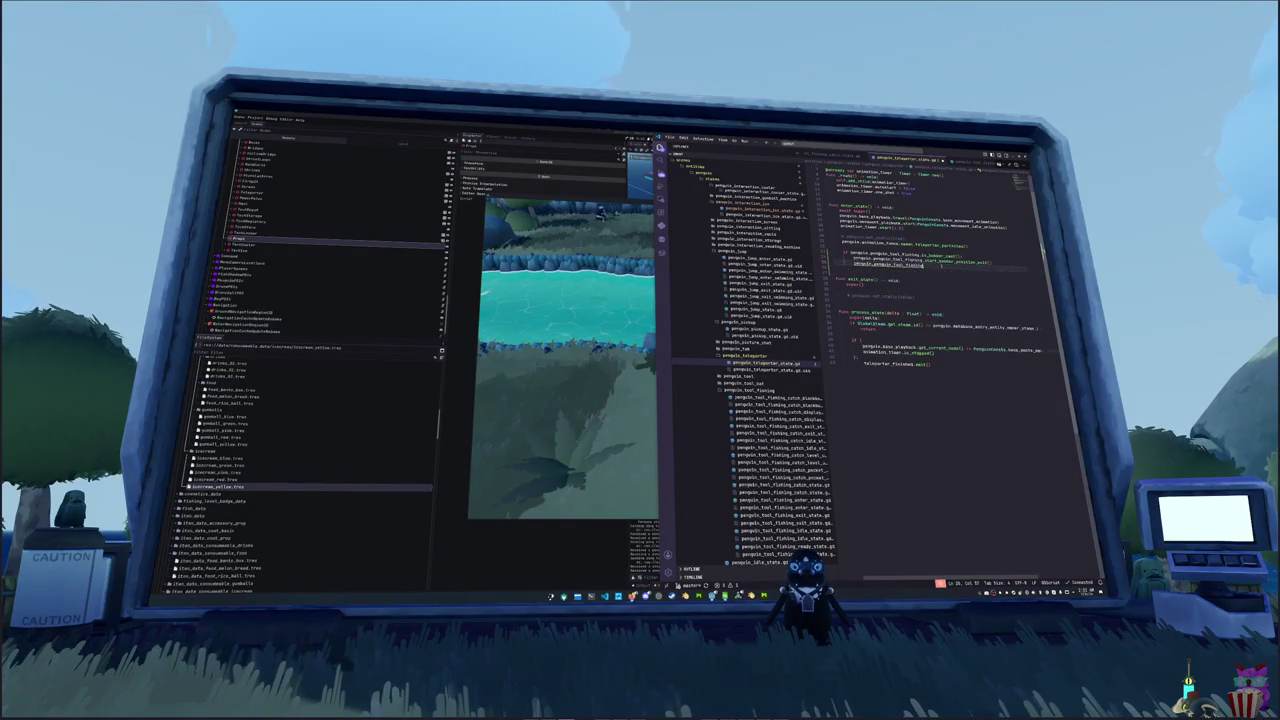
type("ti")
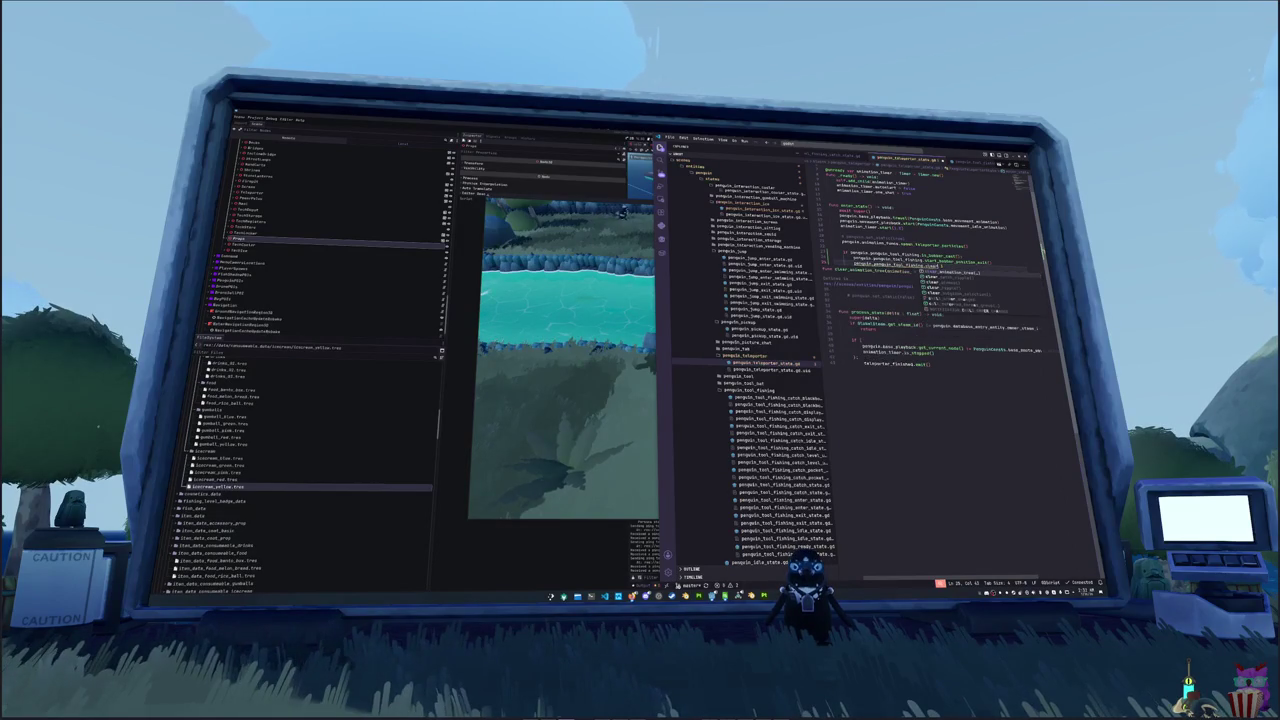
key("Down")
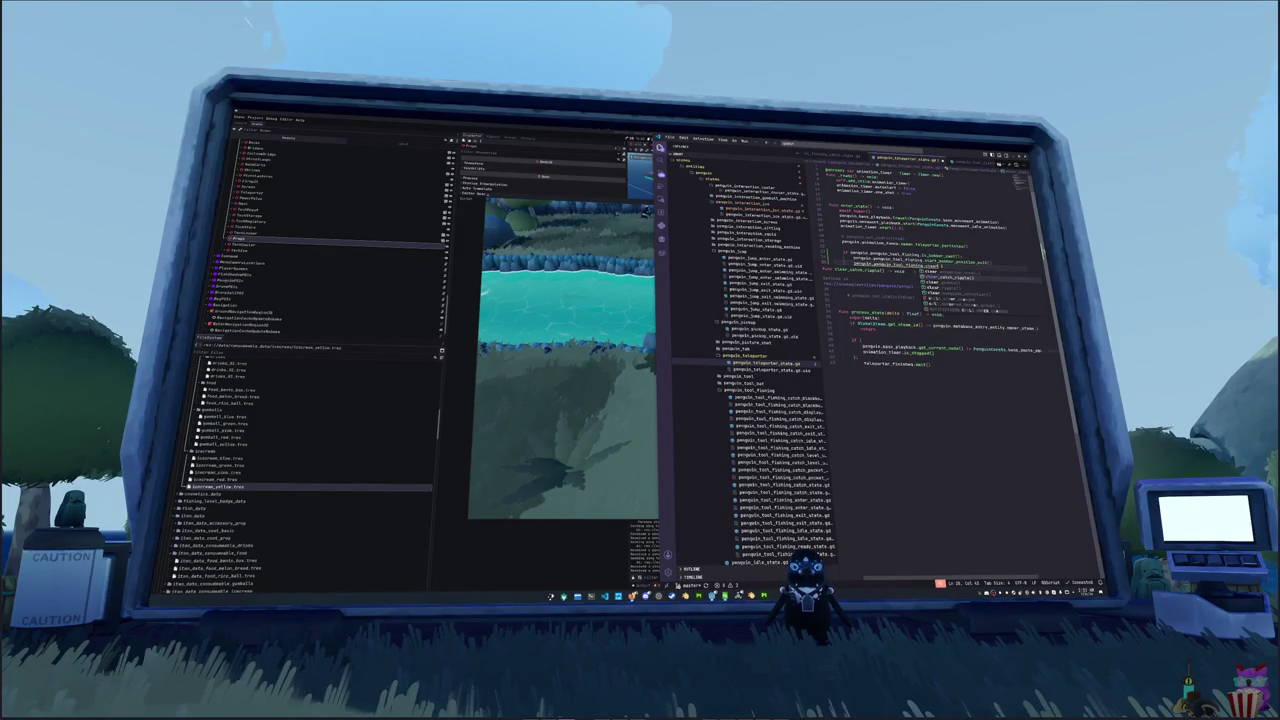
key("Down")
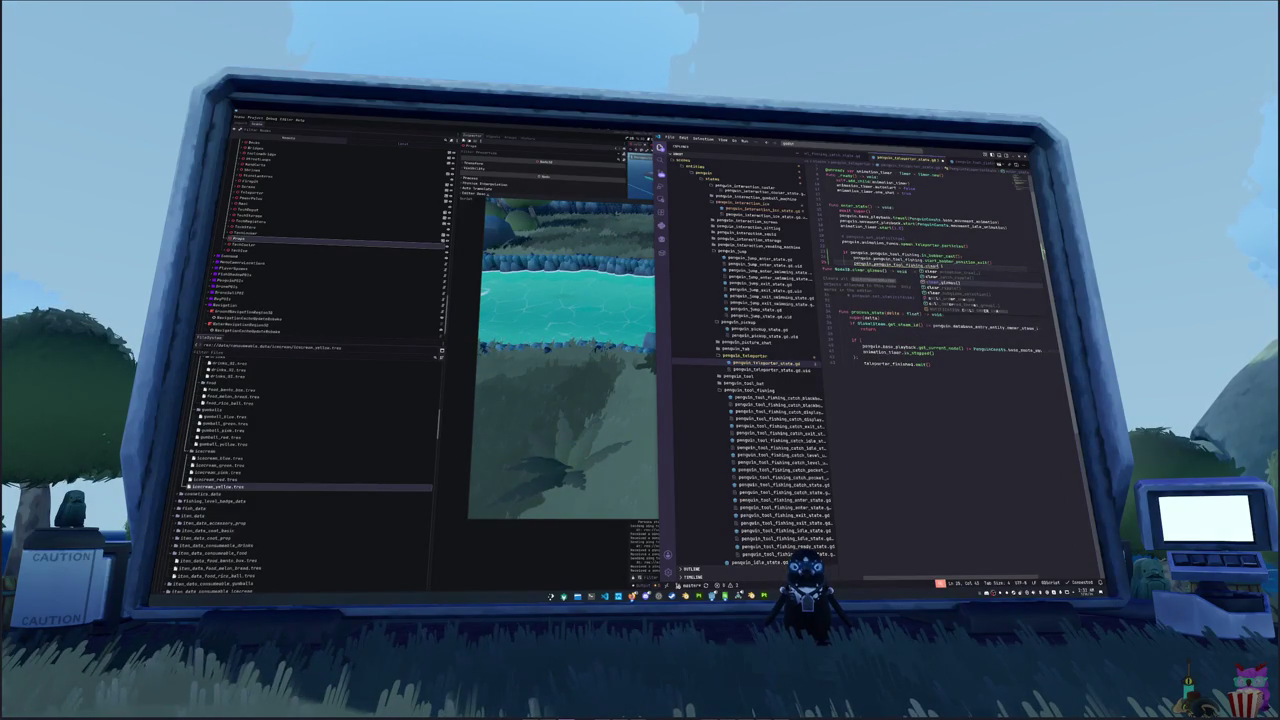
key("Down")
key("Up")
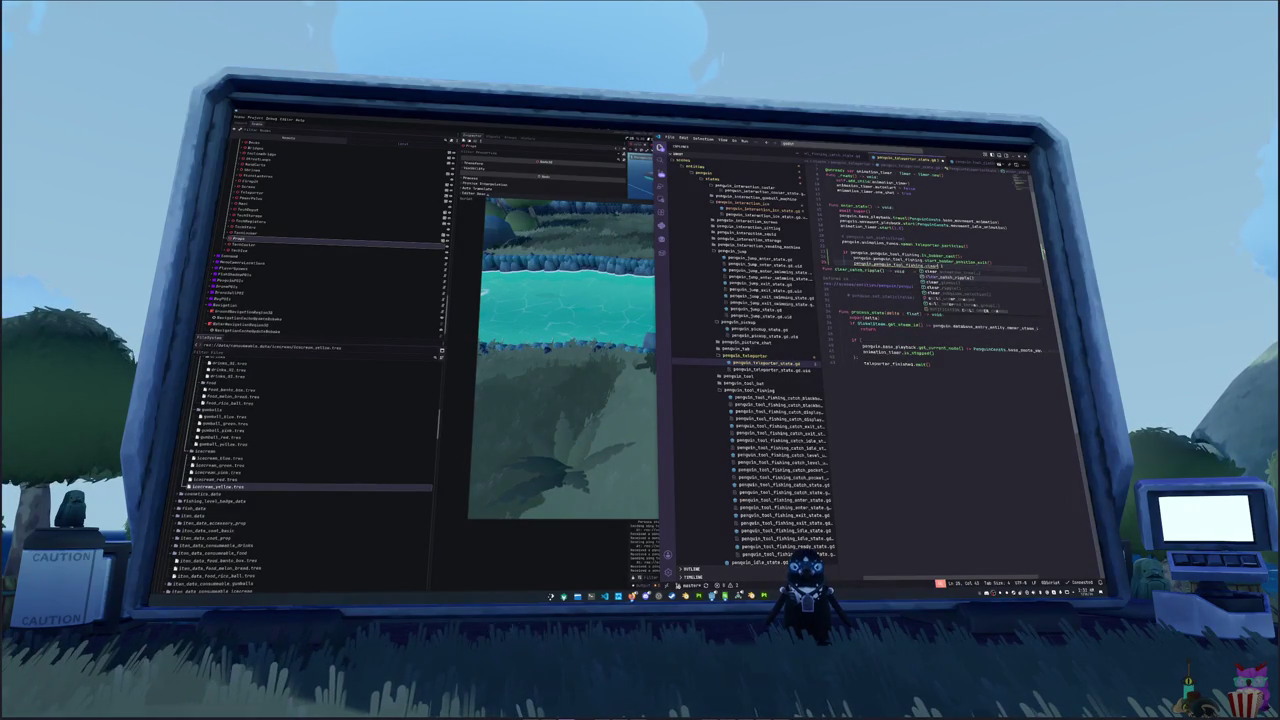
key("Return")
key("Return")
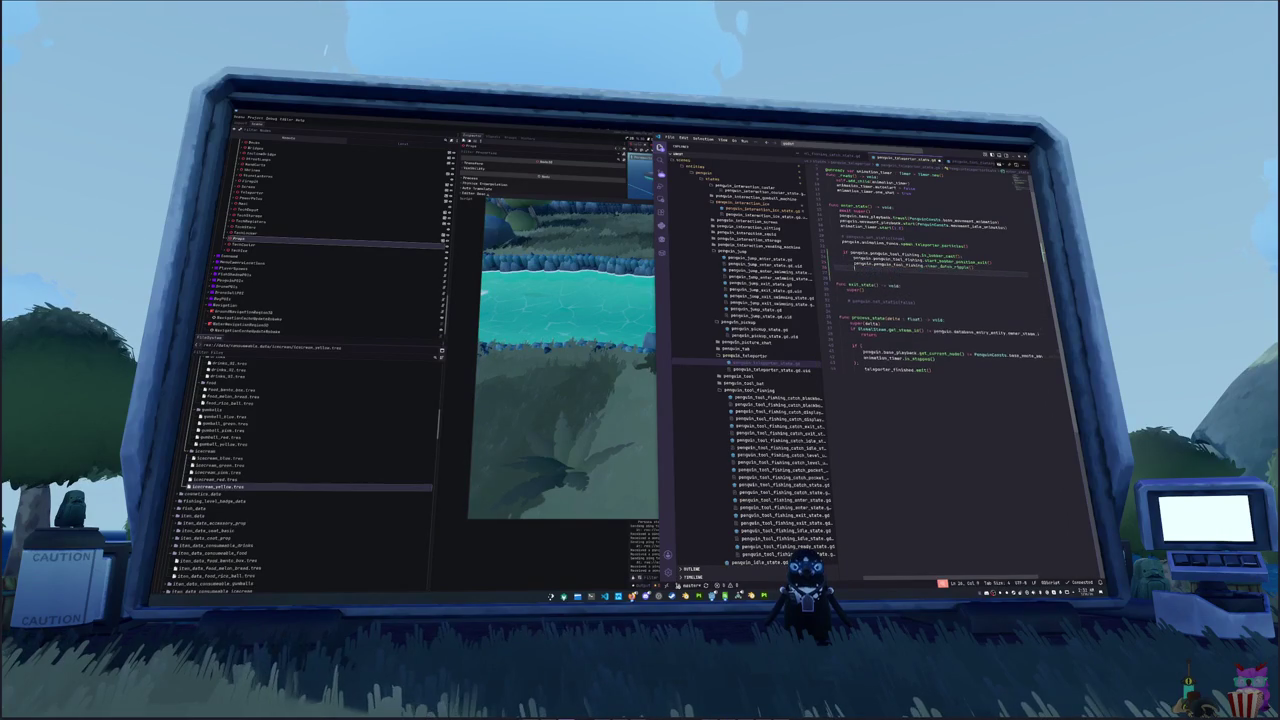
- Add a third call, penguin.penguin_tool_fishing.clear_ripple, to the bobber-cast branch
type("penguin.penguin_tool_f")
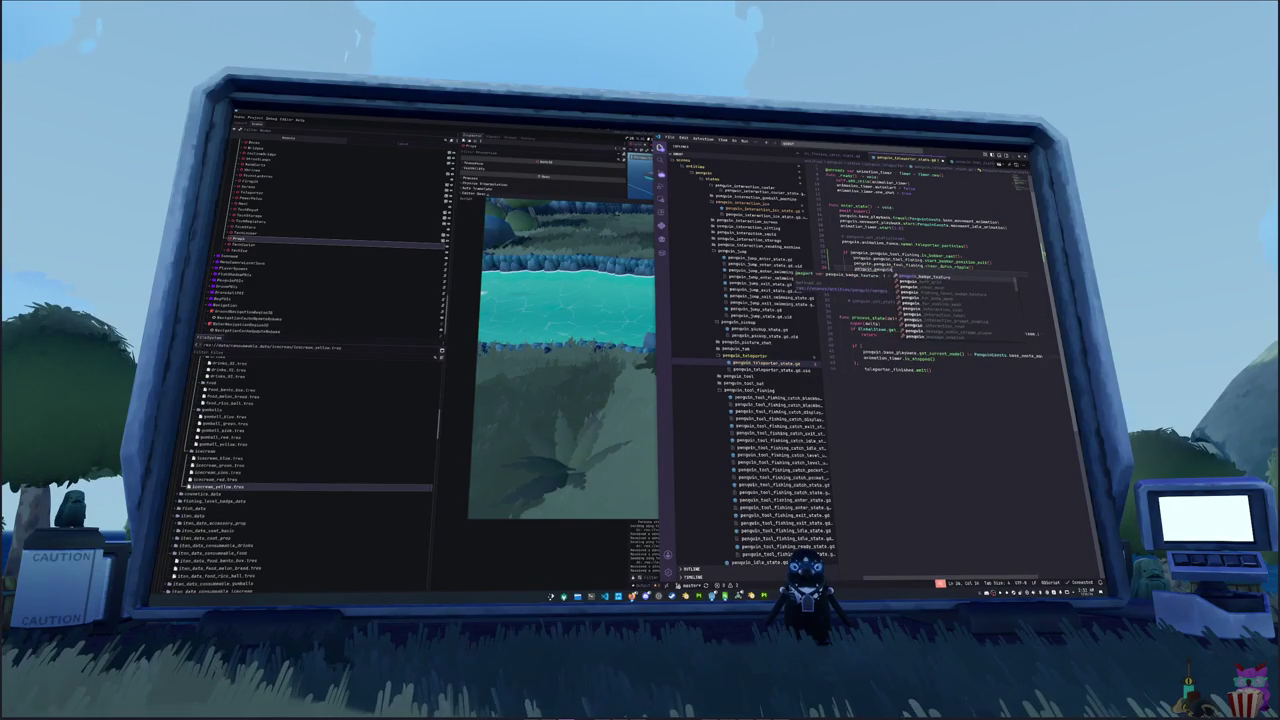
key("Return")
type(".steer")
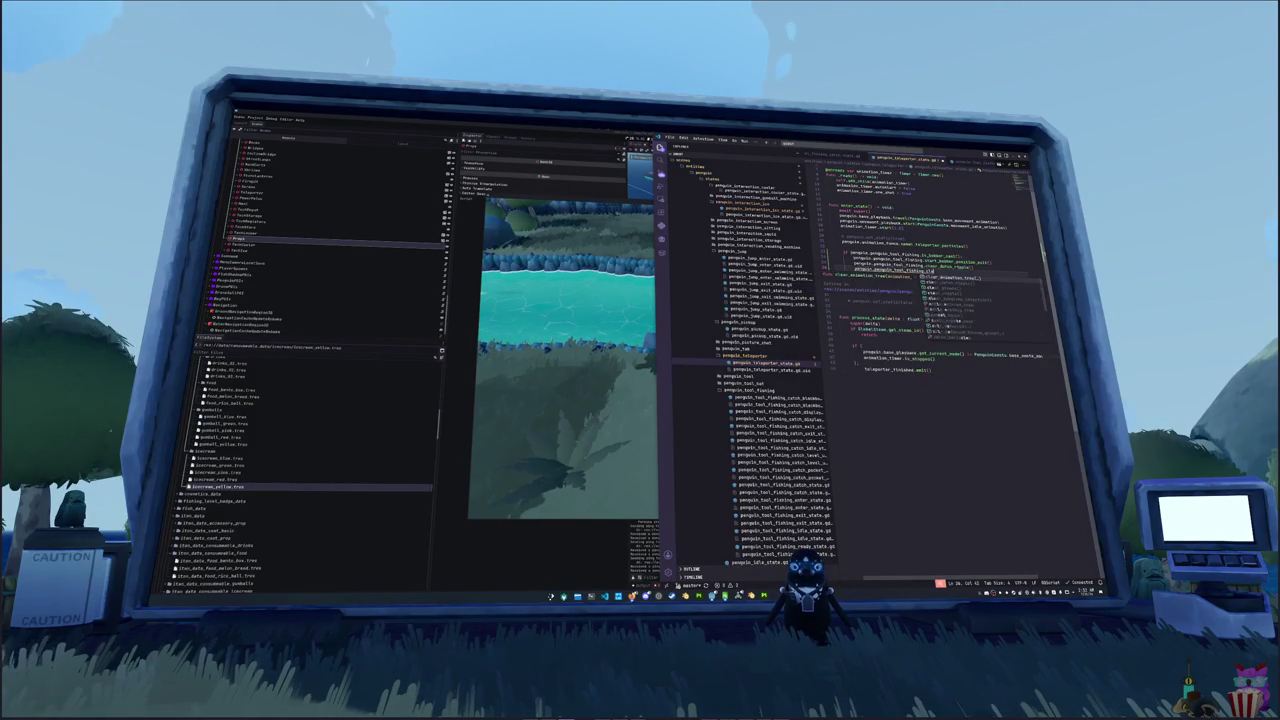
type("_r")
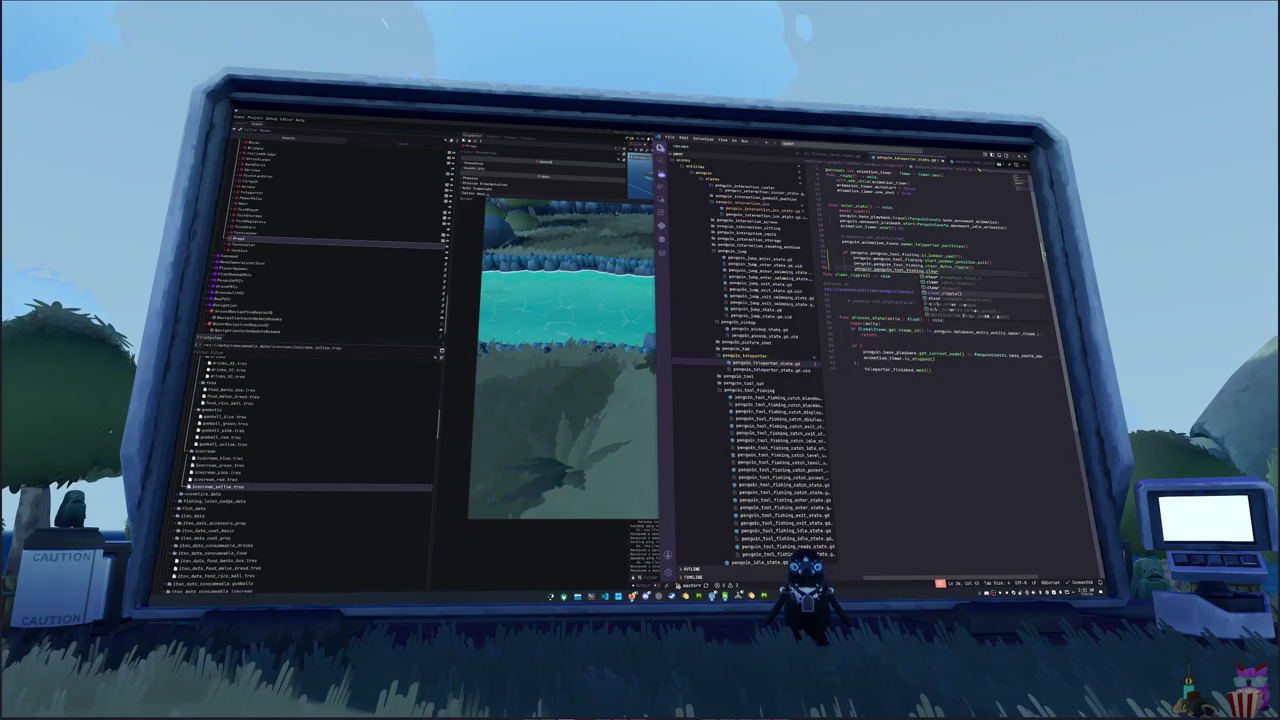
key("Return")
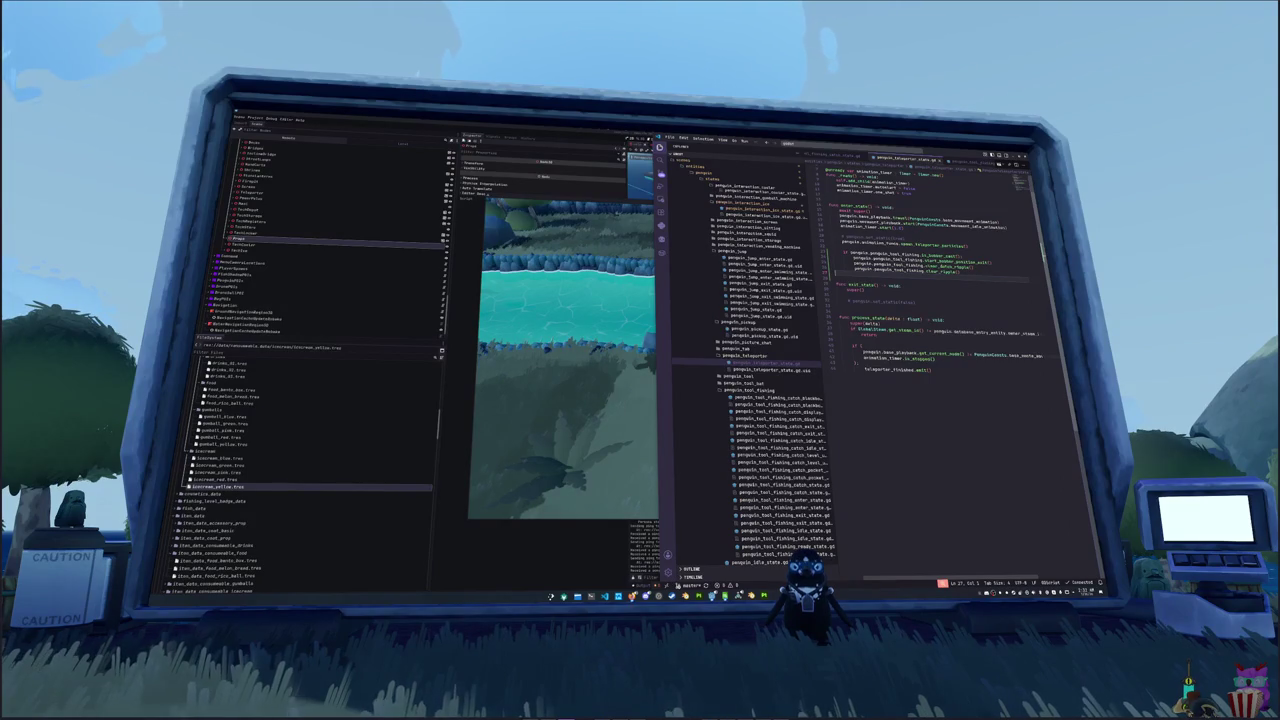
left_click(614, 383)
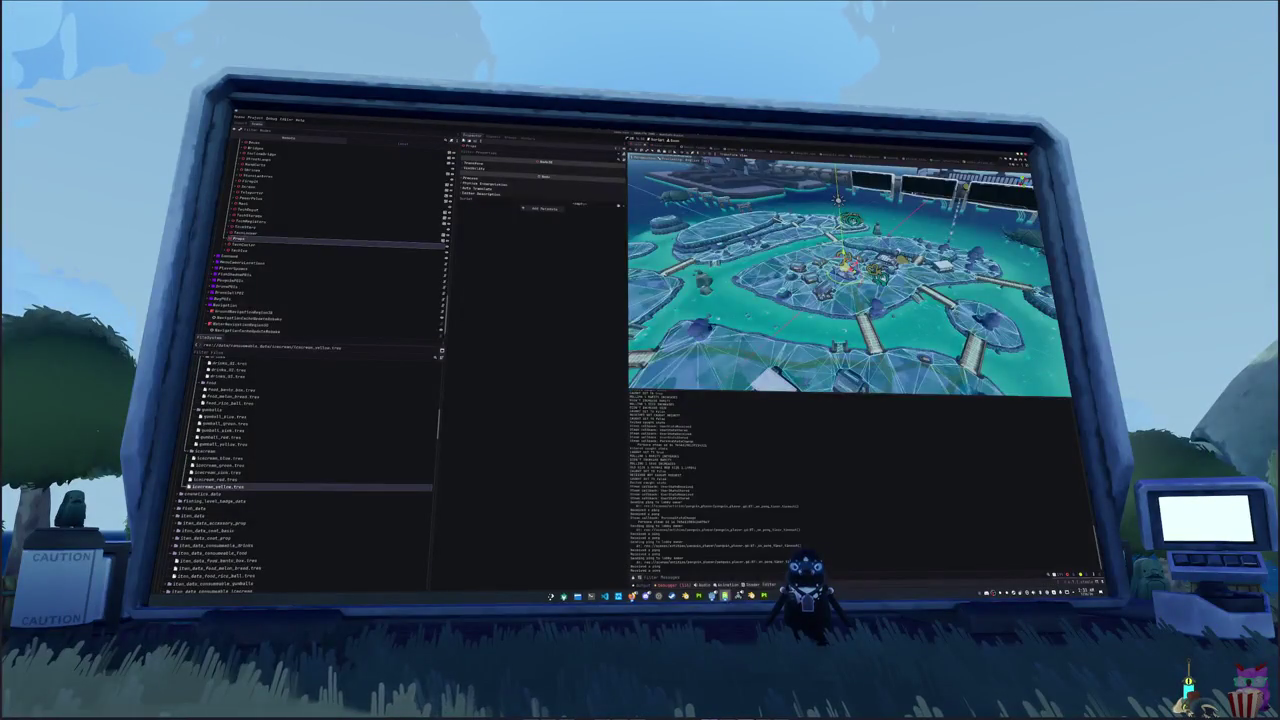
- Walk the penguin along the river with the line out, then open and leave the Escape pause menu
key("d")
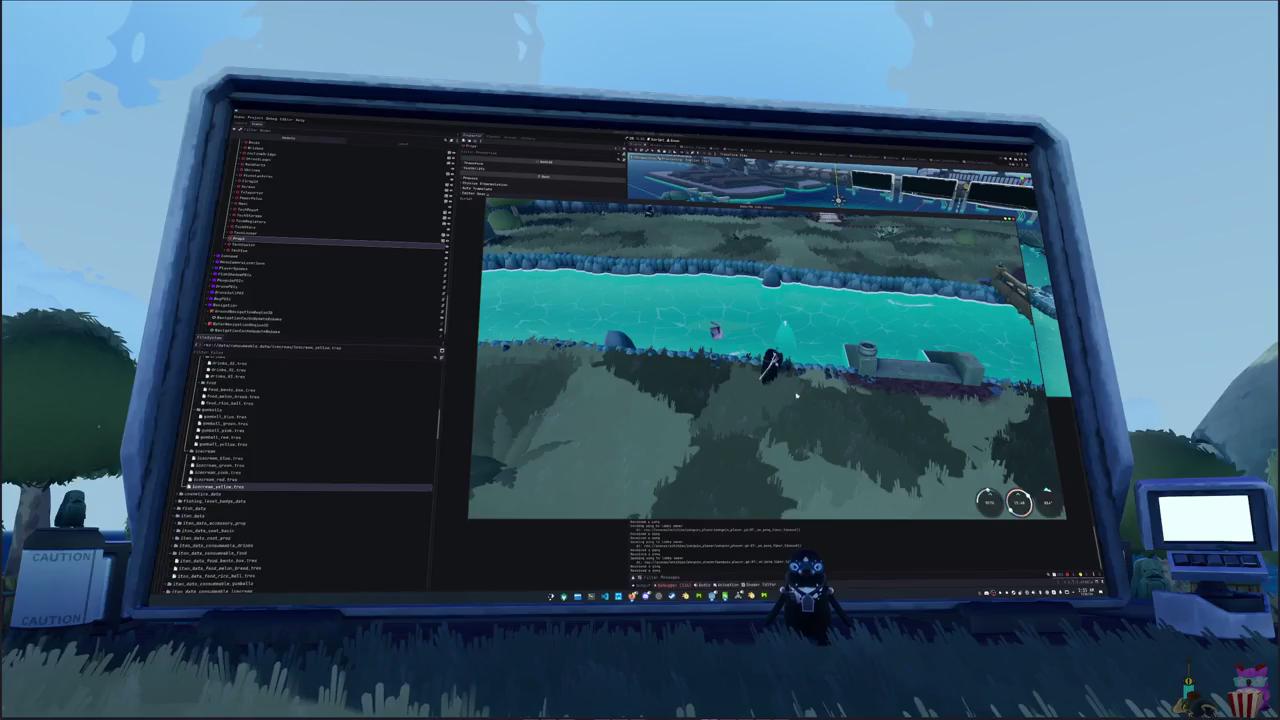
key("Escape")
left_click(770, 360)
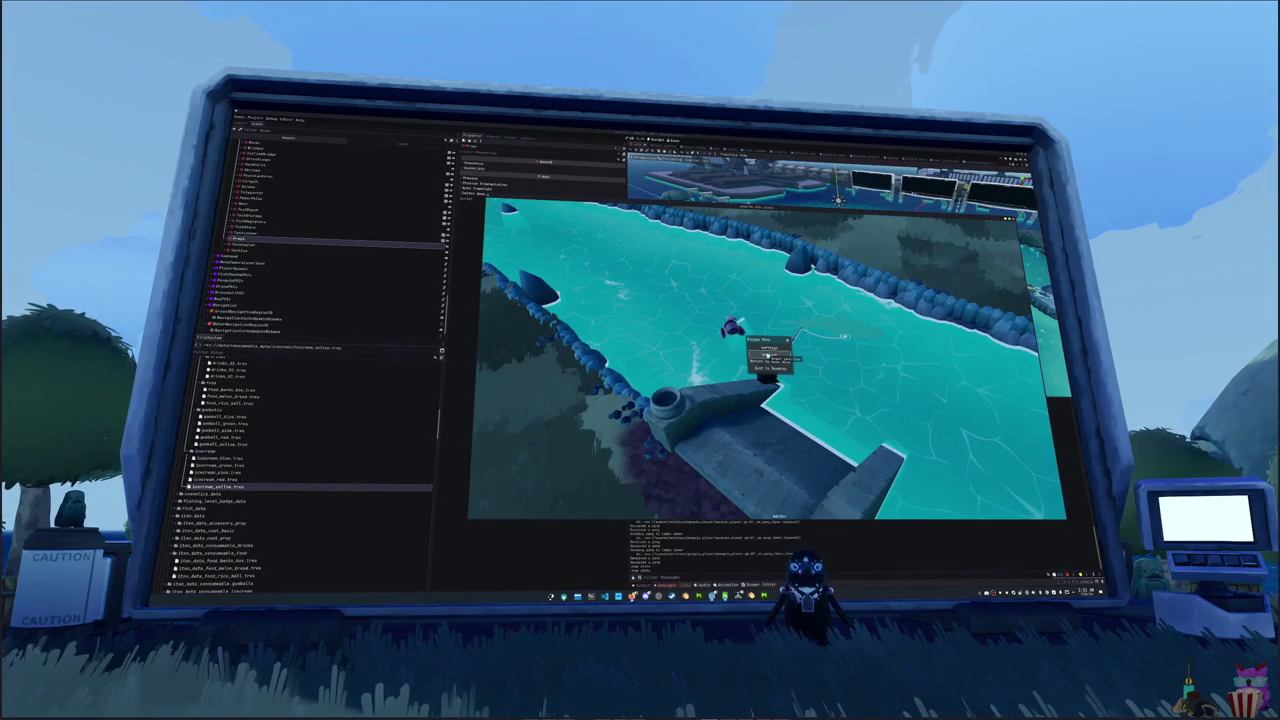
- Choose Return, finish the arrow prompt to land a dolphin, and walk back along the dock
left_click(771, 357)
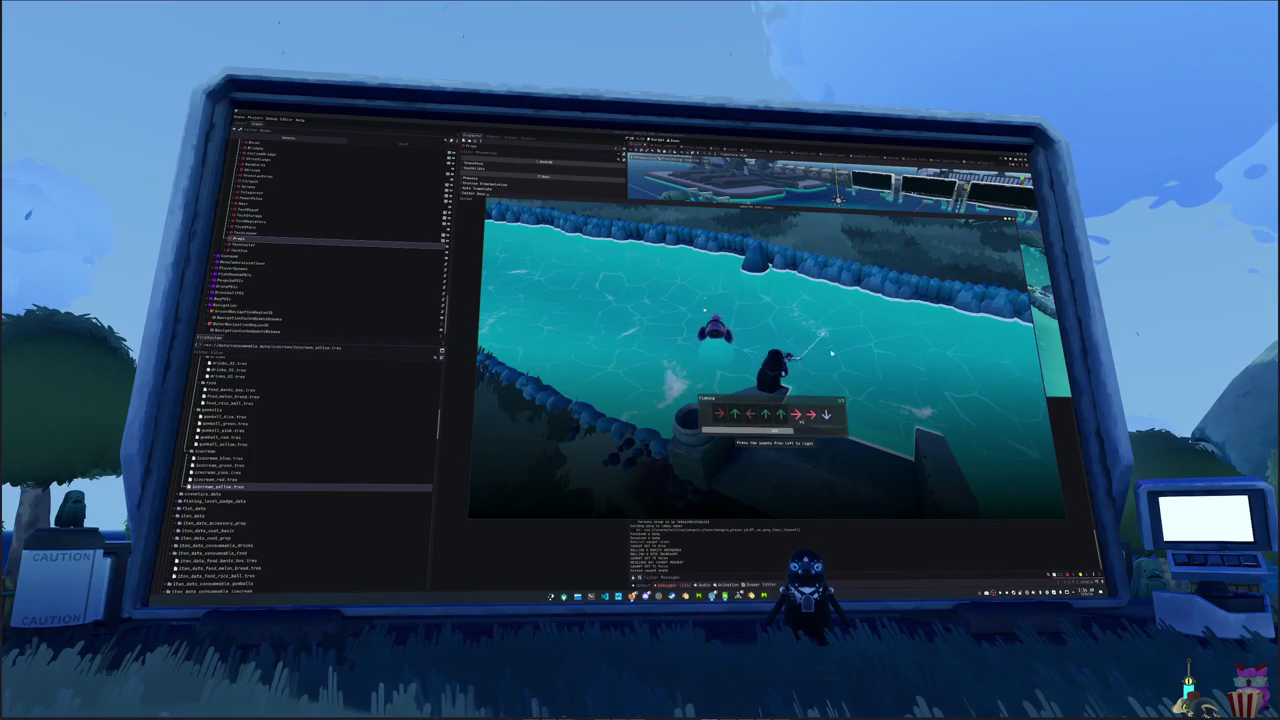
key("Down")
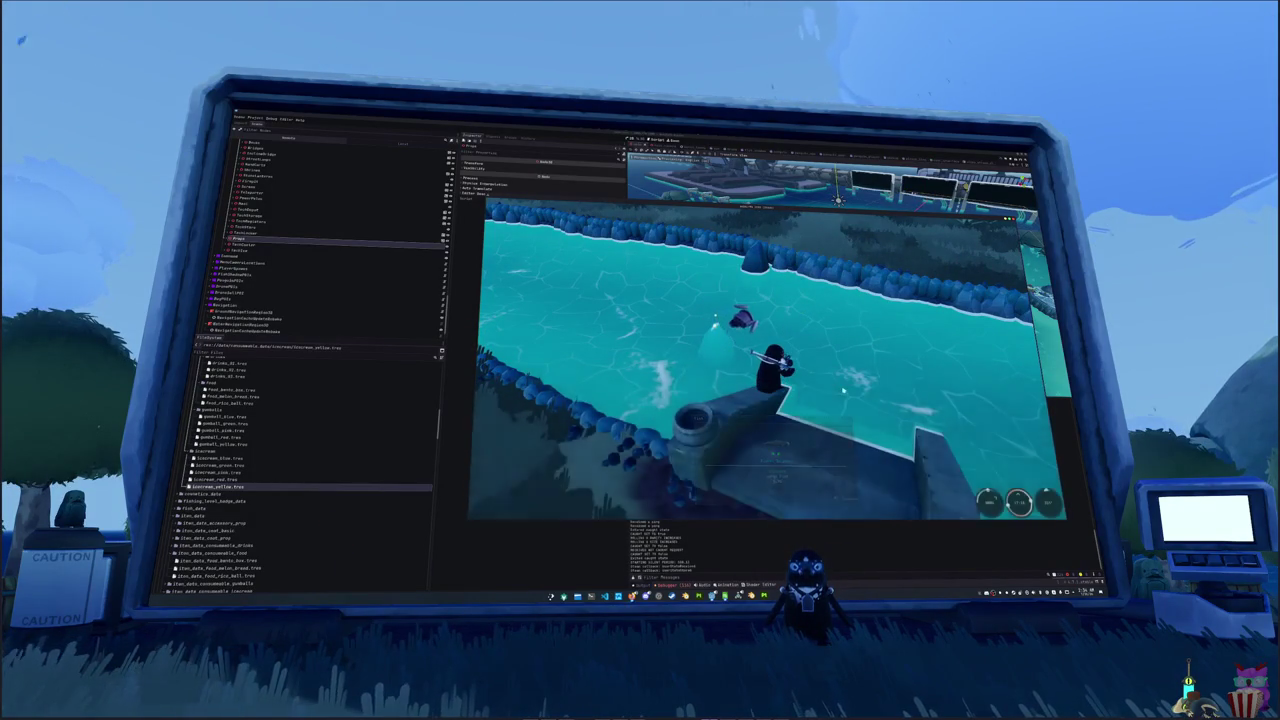
key("s")
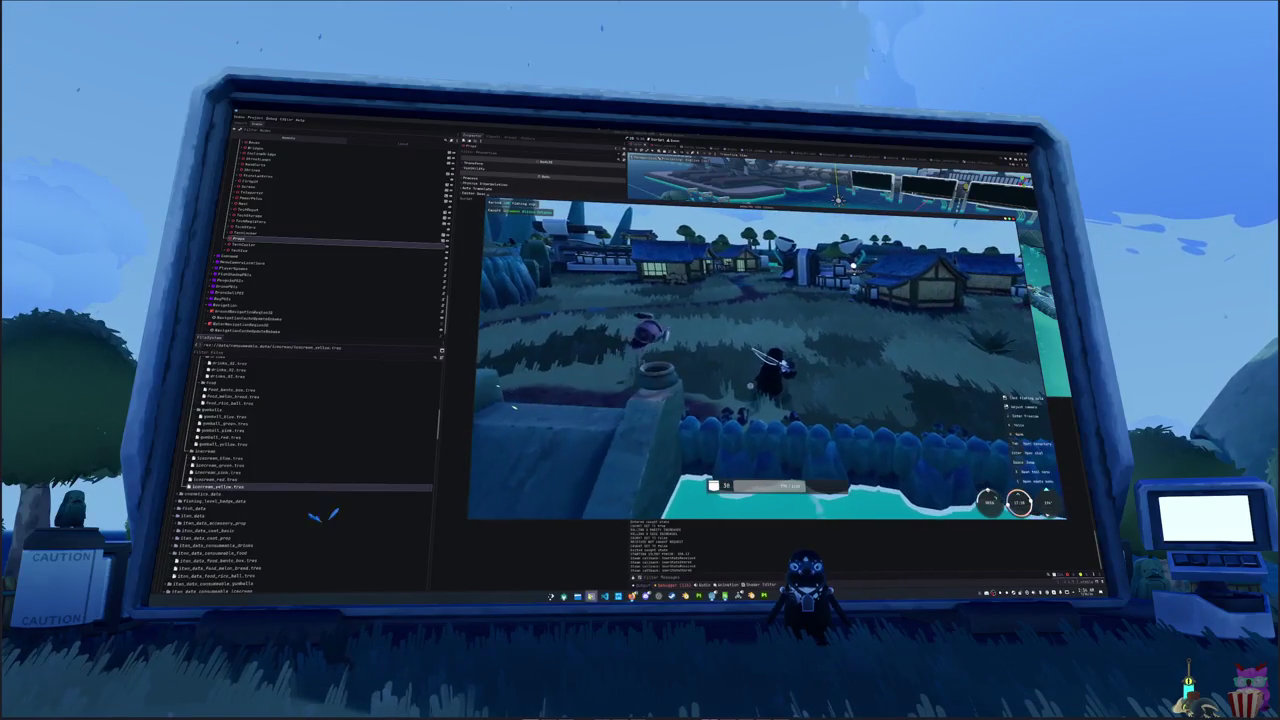
key("alt+Tab")
- Deselect the text in the nano to-do list and switch back to the running game
left_click(716, 369)
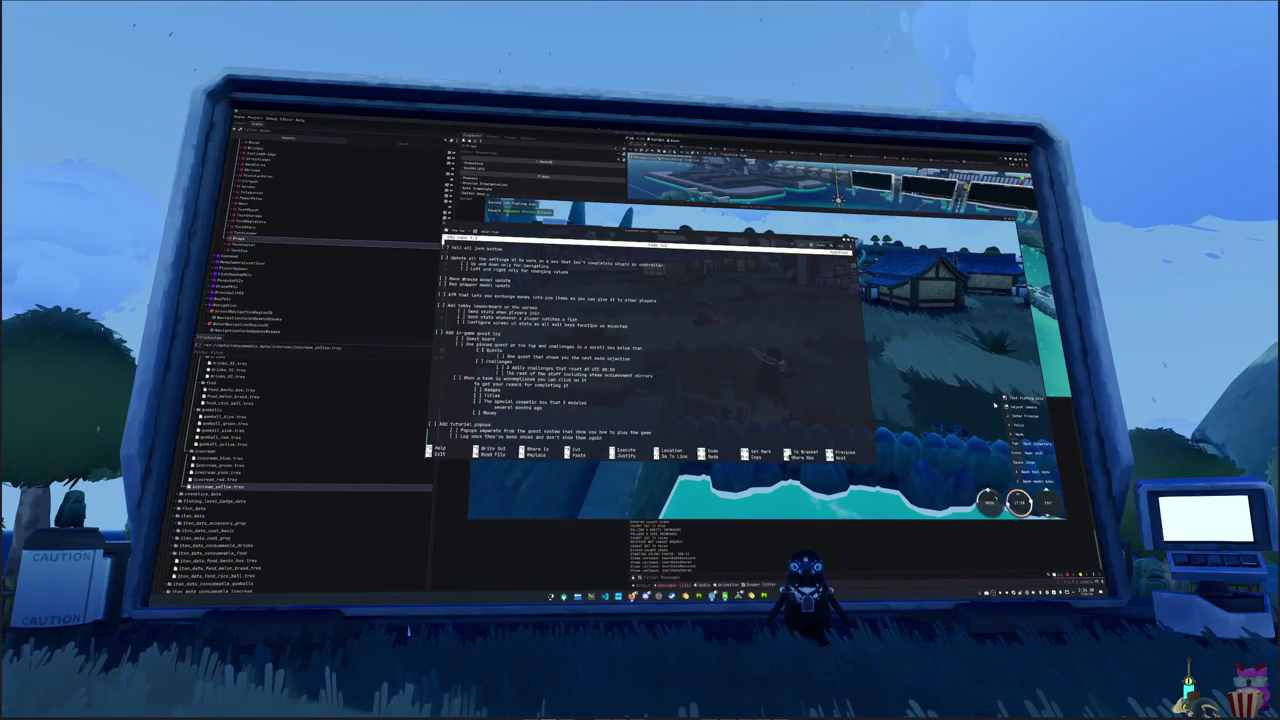
key("alt+Tab")
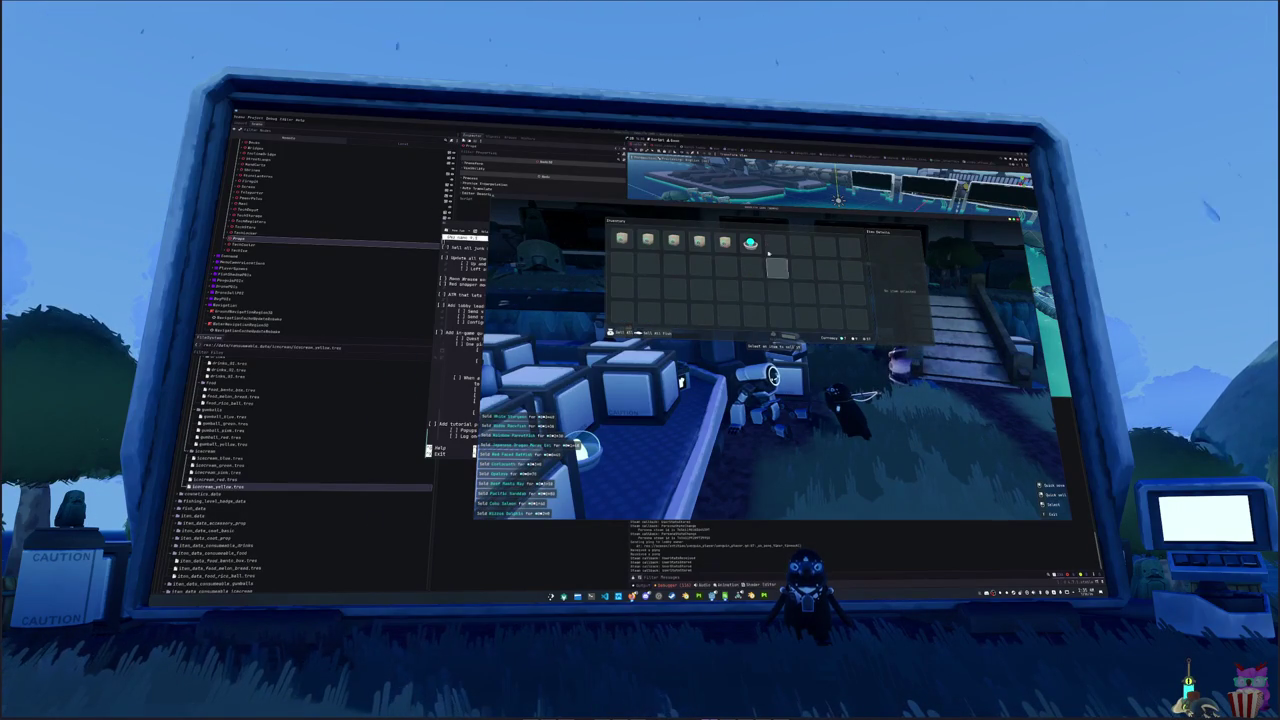
- Sell the four blind boxes from the inventory and close it
left_click(620, 240)
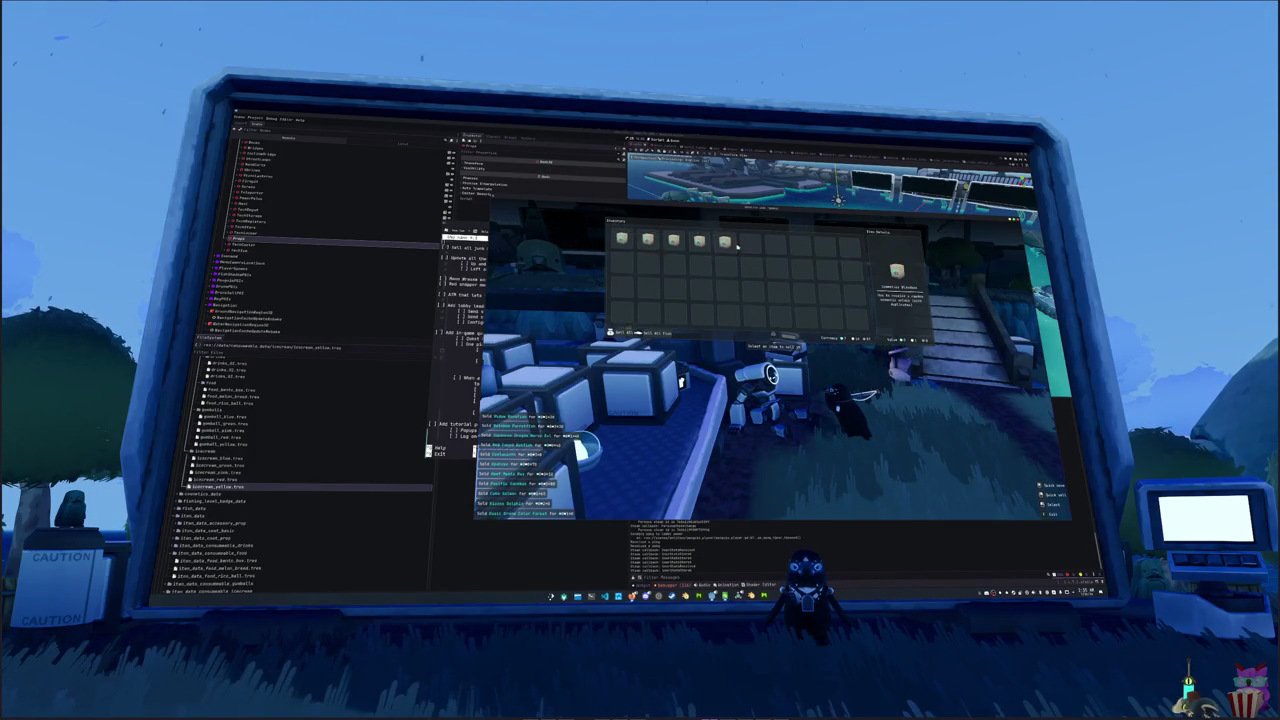
left_click(620, 240)
left_click(620, 240)
left_click(620, 240)
left_click(620, 240)
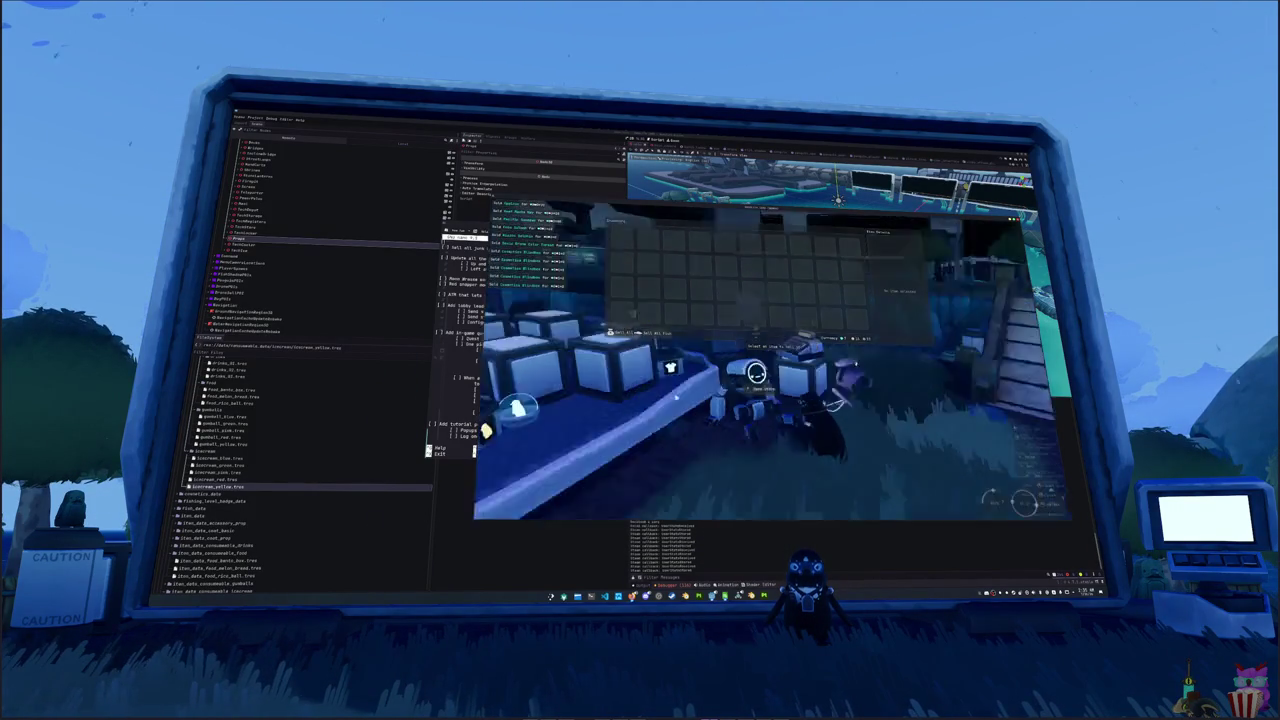
key("Escape")
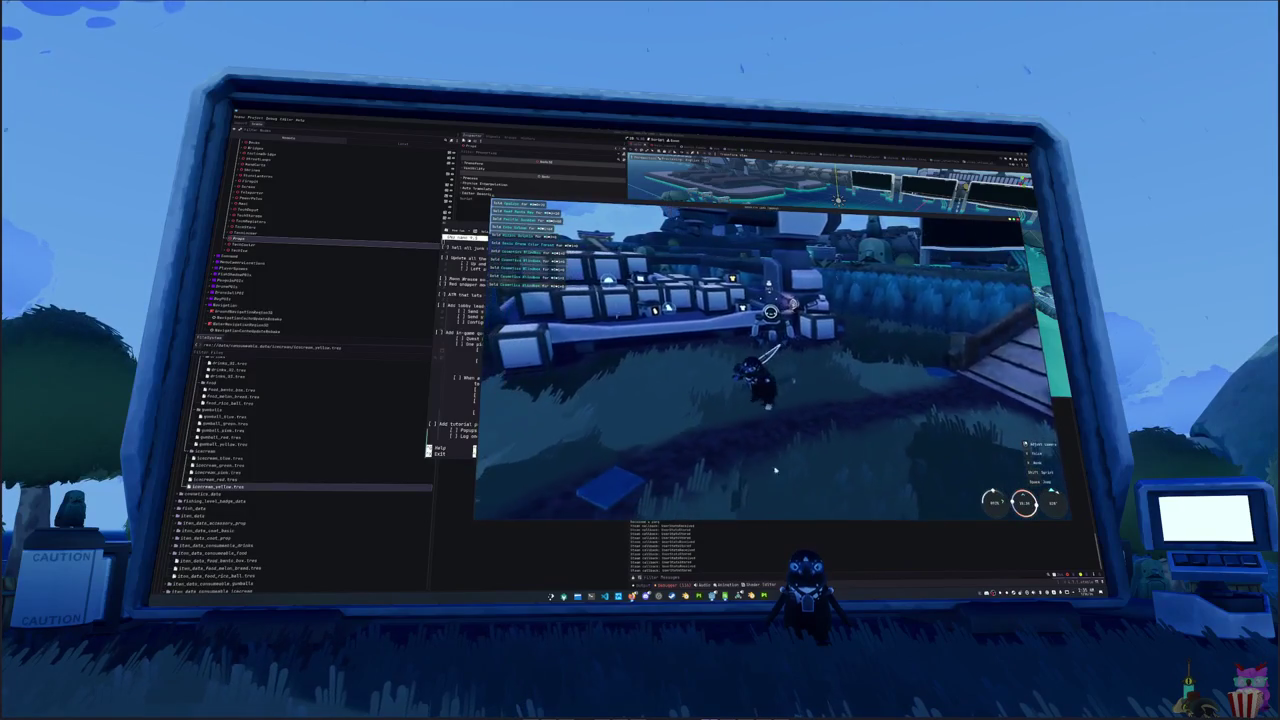
key("F8")
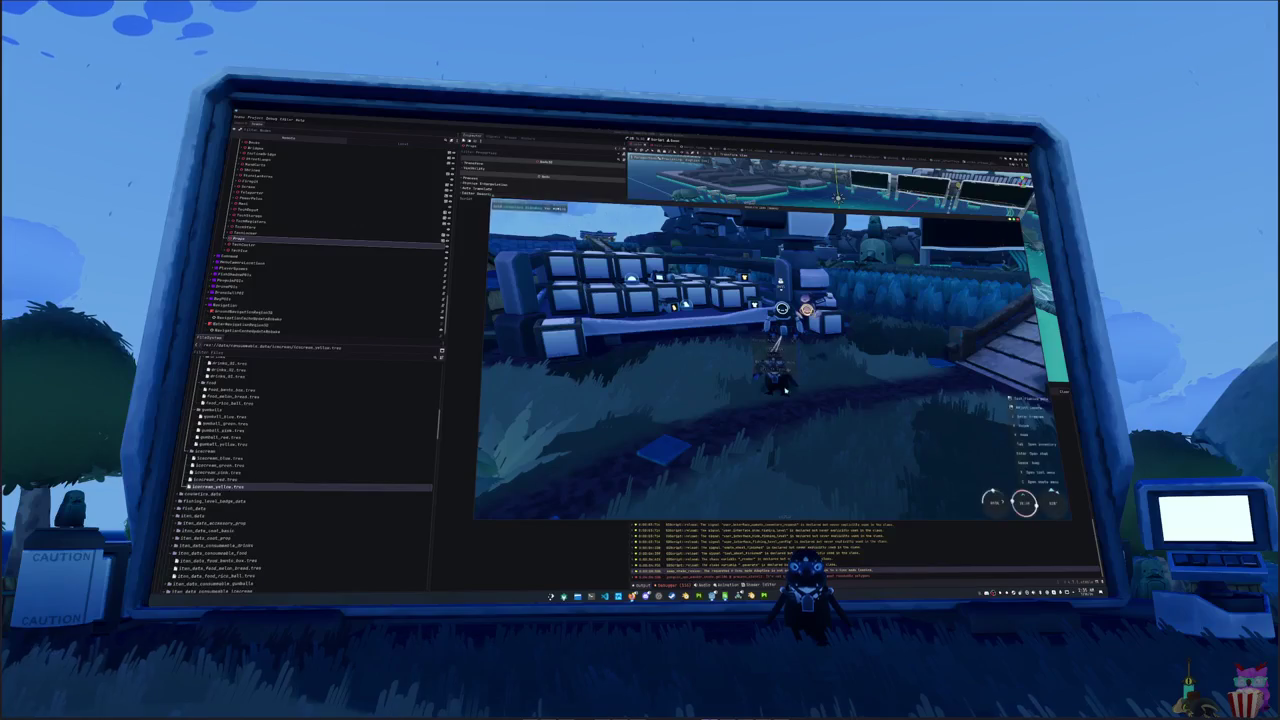
- Buy Cosmetics Blindboxes from the vending machine and open them from the inventory
key("i")
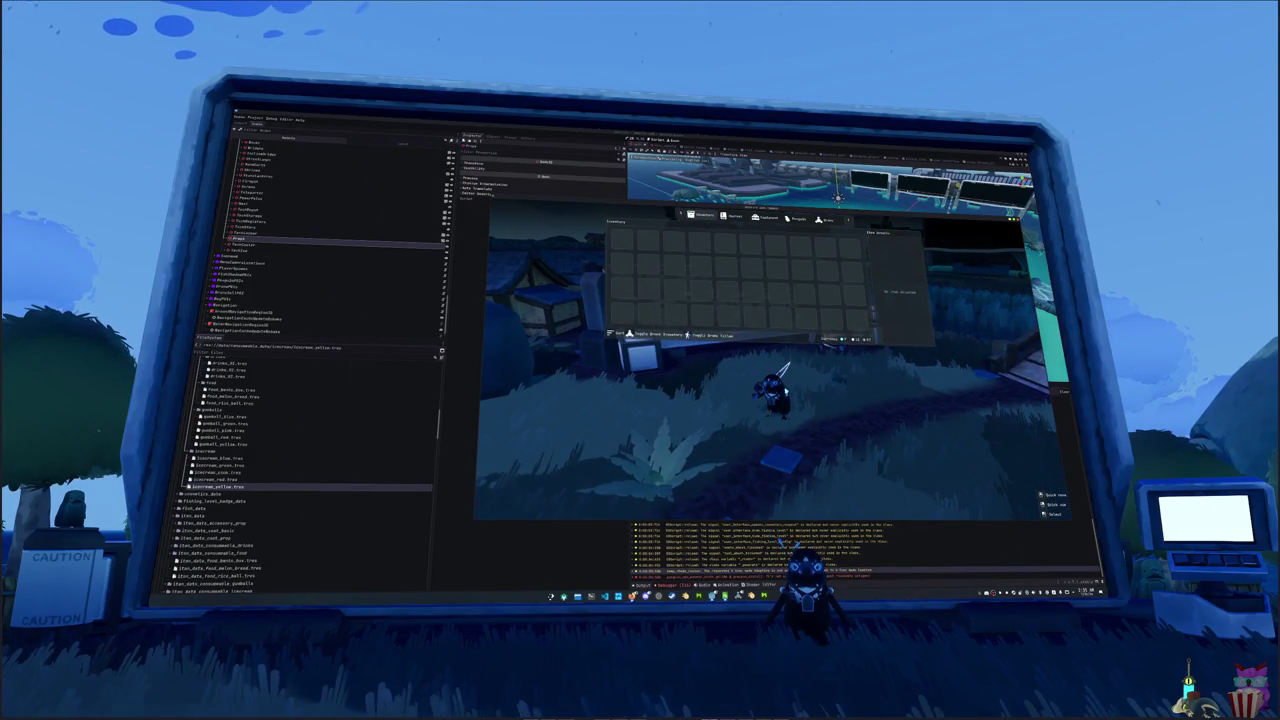
key("i")
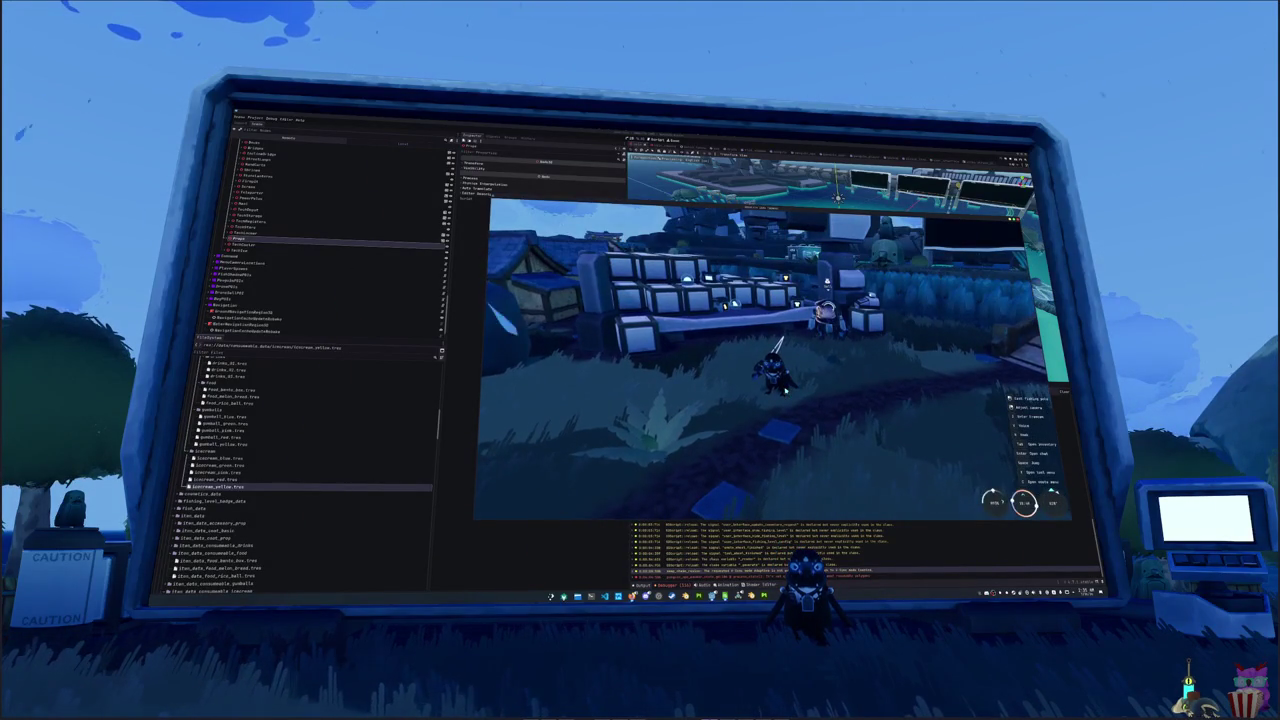
key("i")
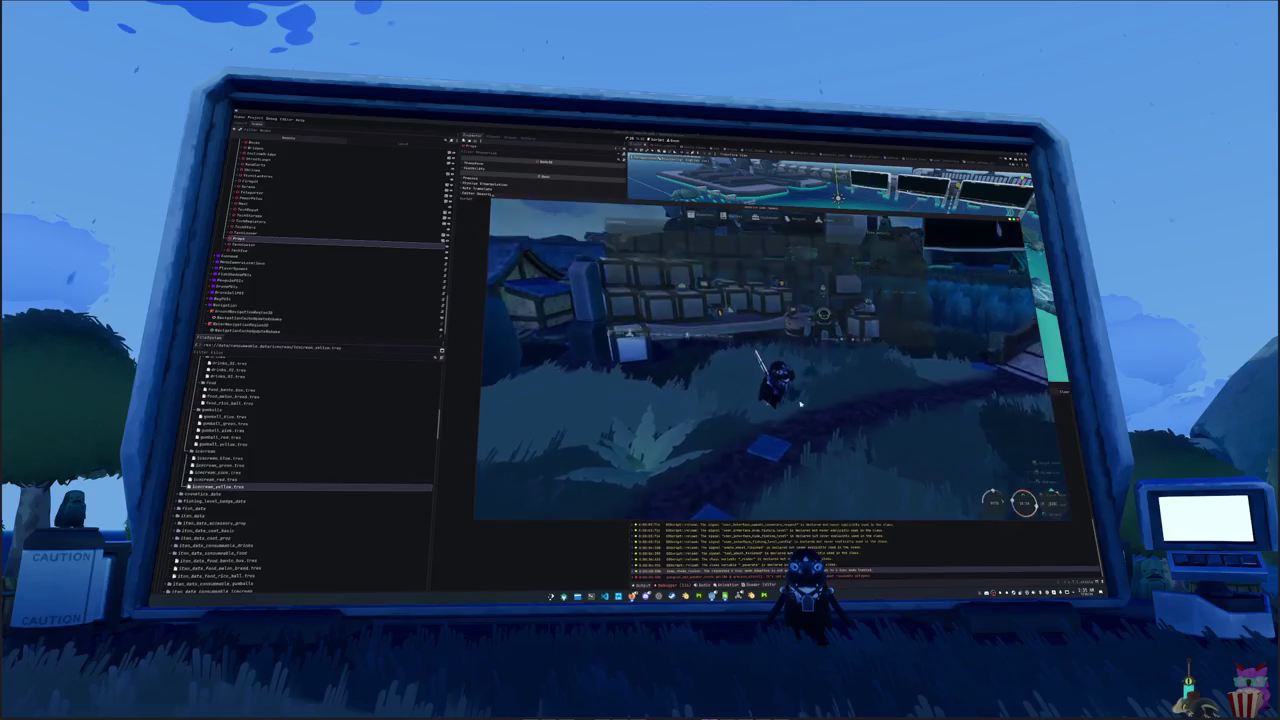
key("i")
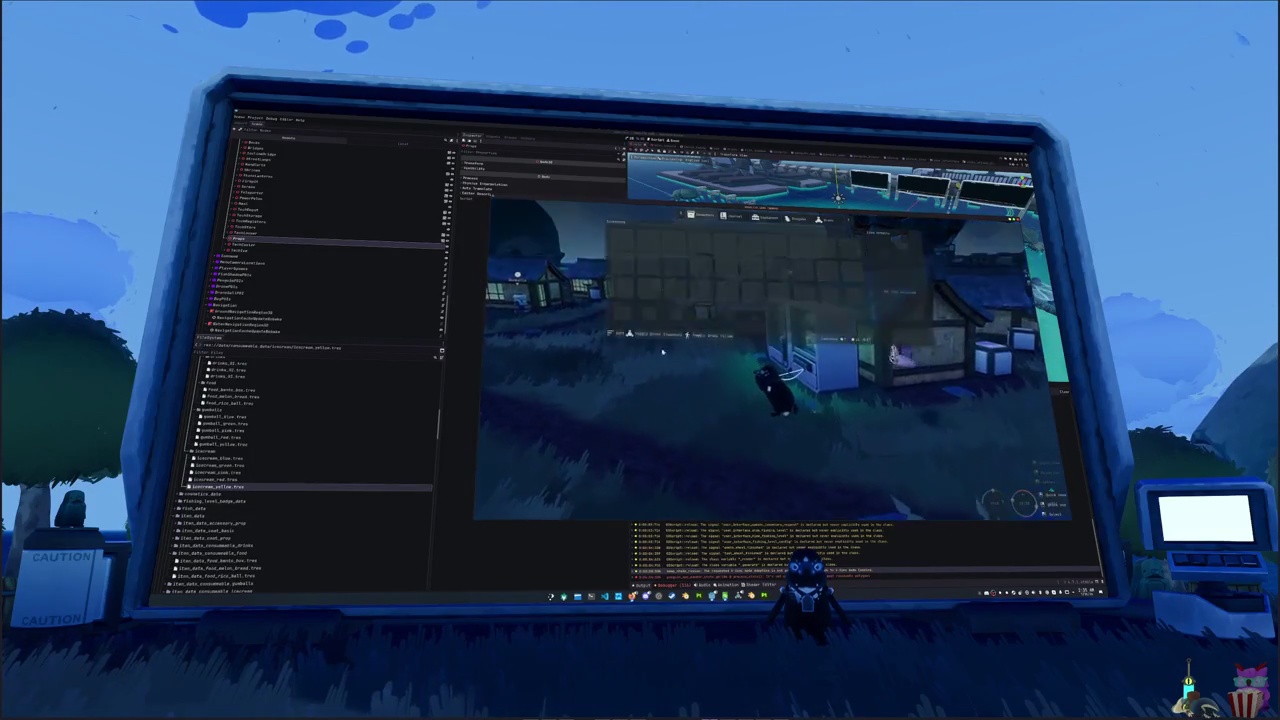
key("i")
key("e")
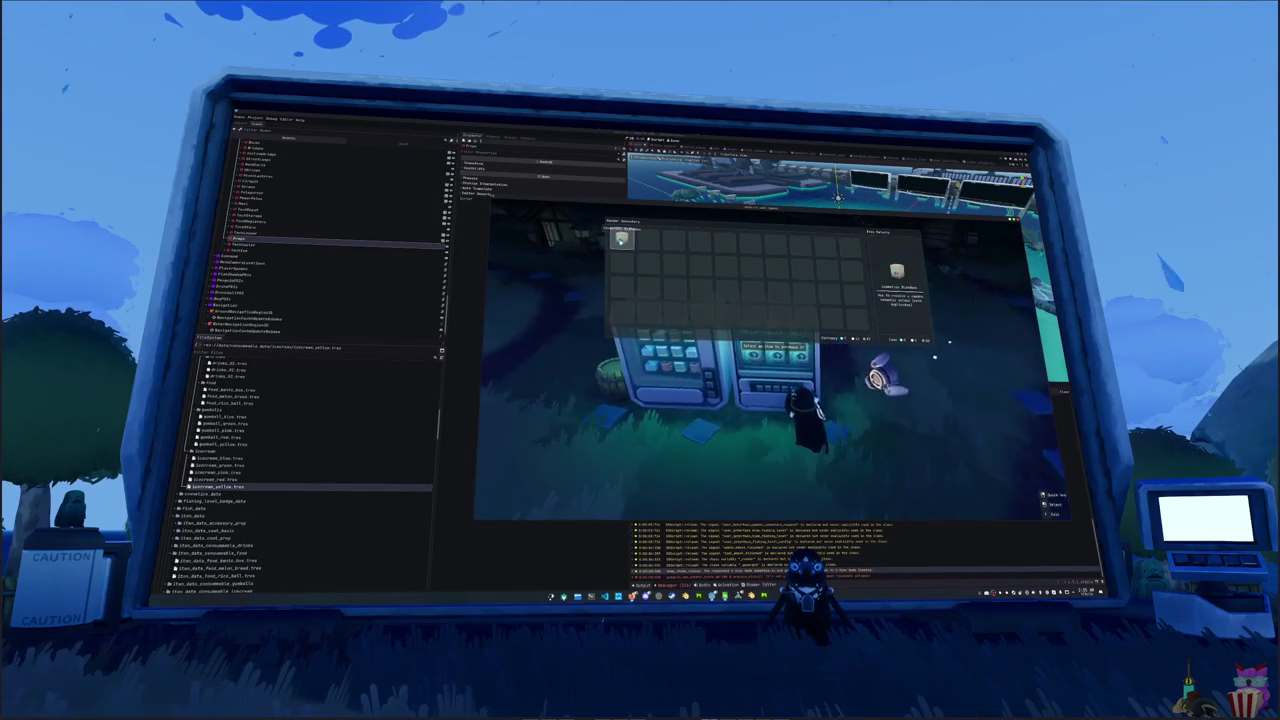
key("Escape")
key("i")
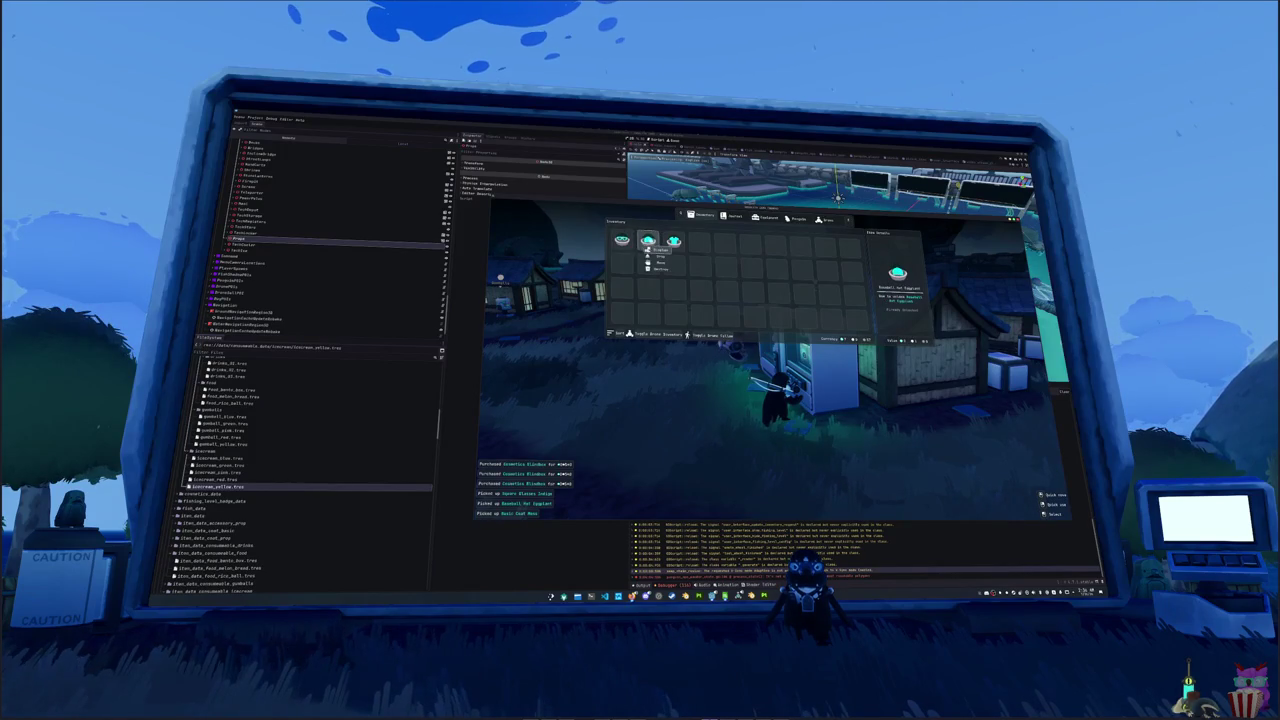
key("i")
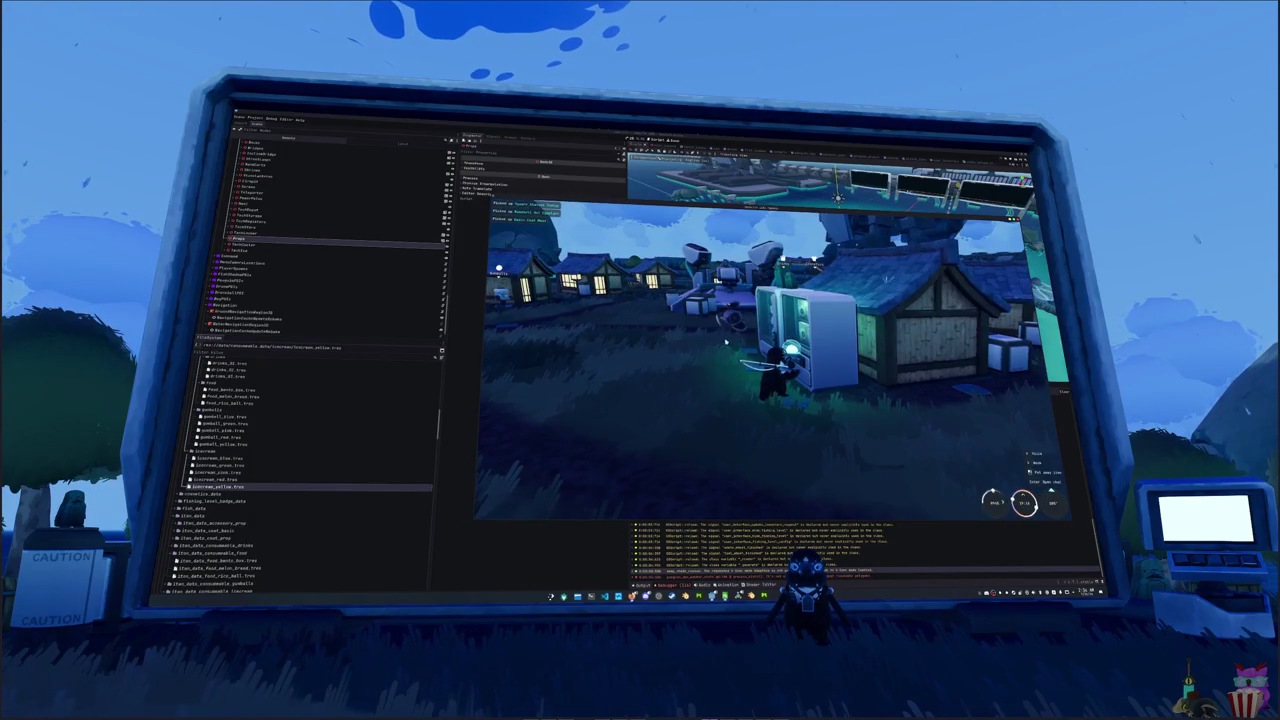
key("a")
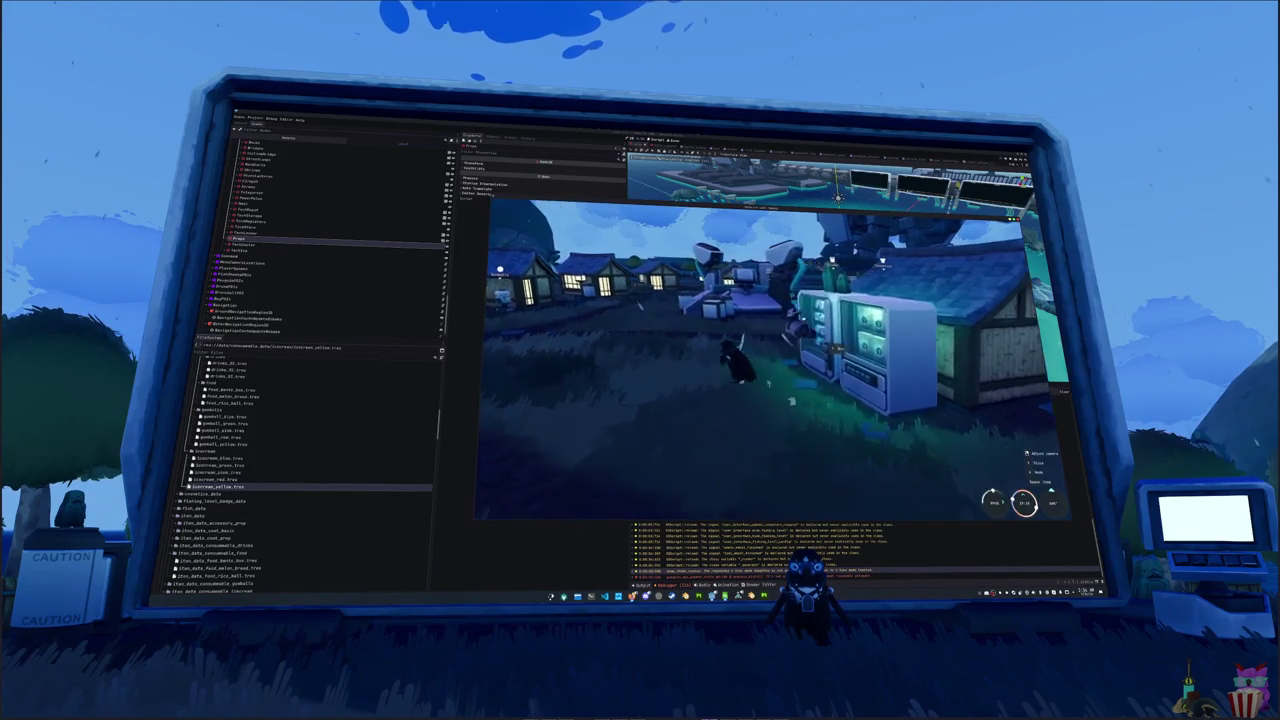
key("a")
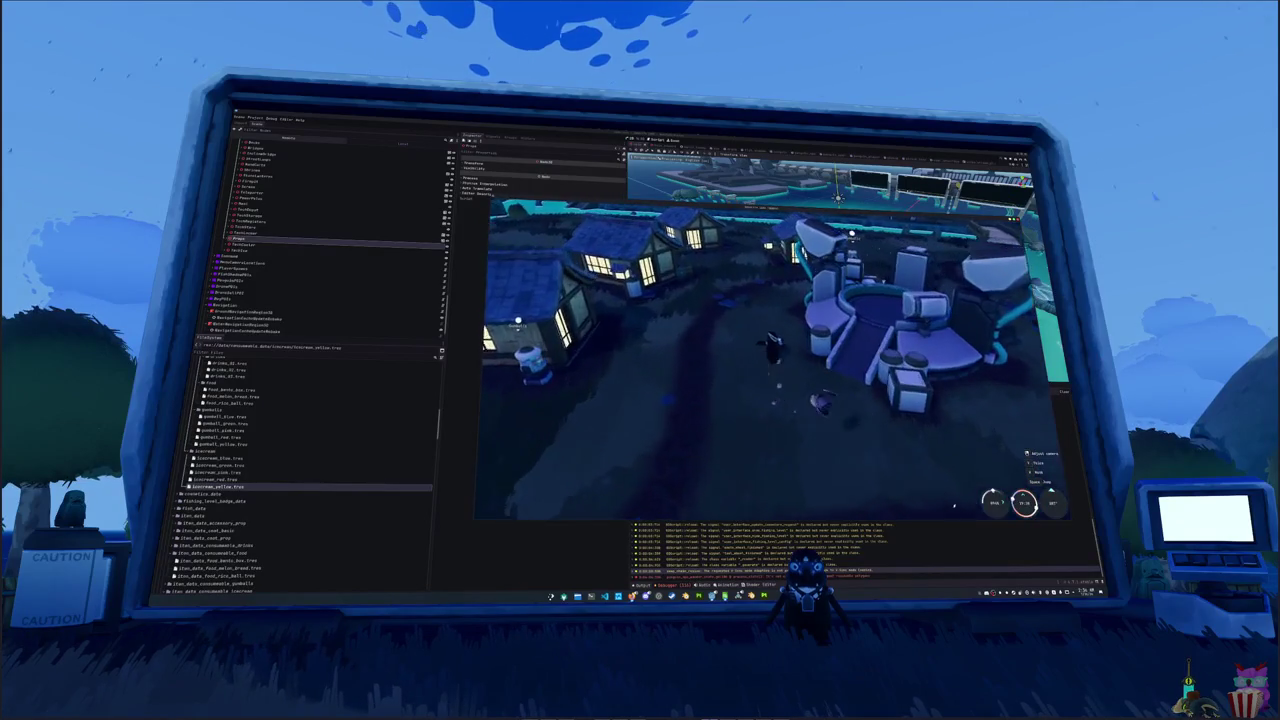
- Cast near the village houses to play the fishing timing minigame, then pause and resume play
left_click(738, 357)
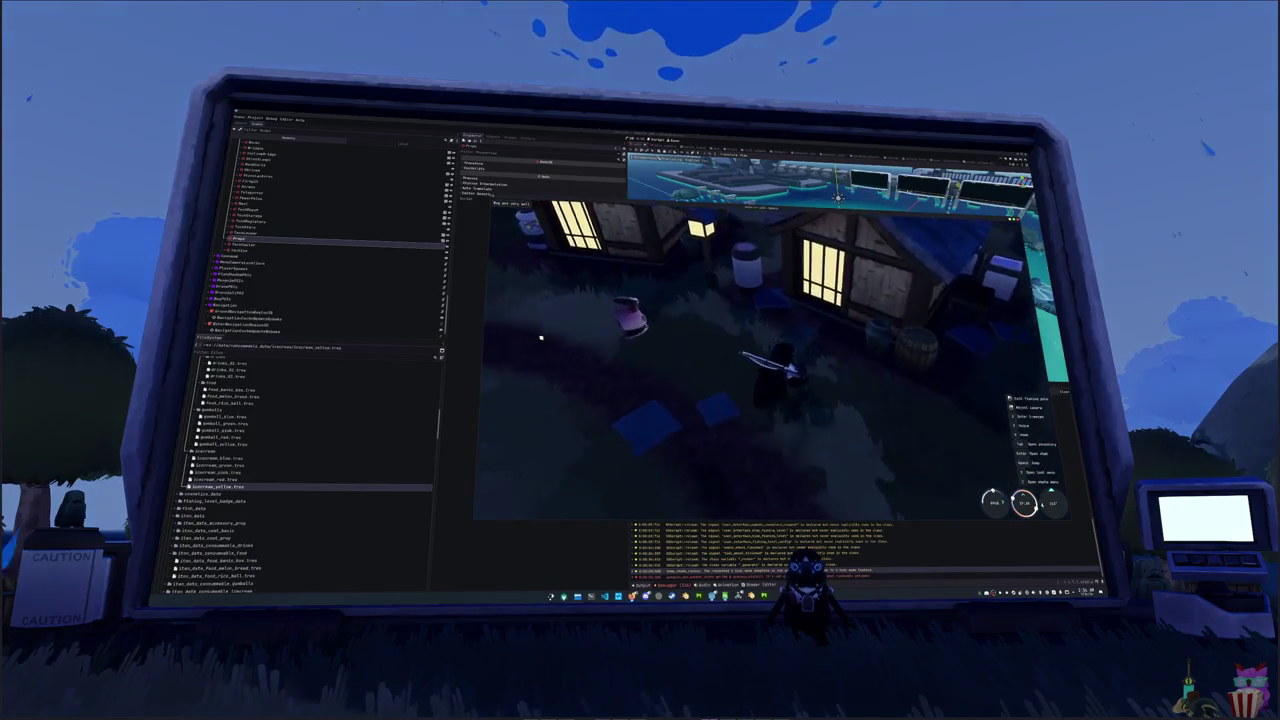
key("Escape")
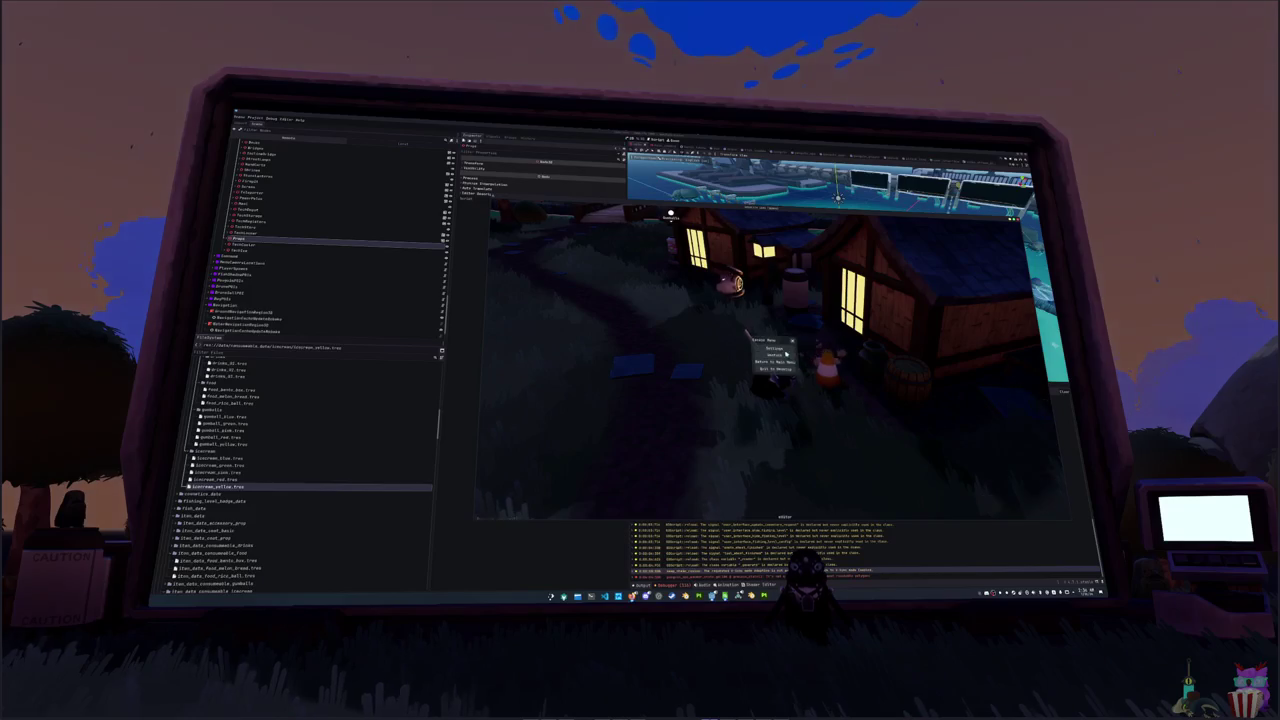
key("Escape")
key("Escape")
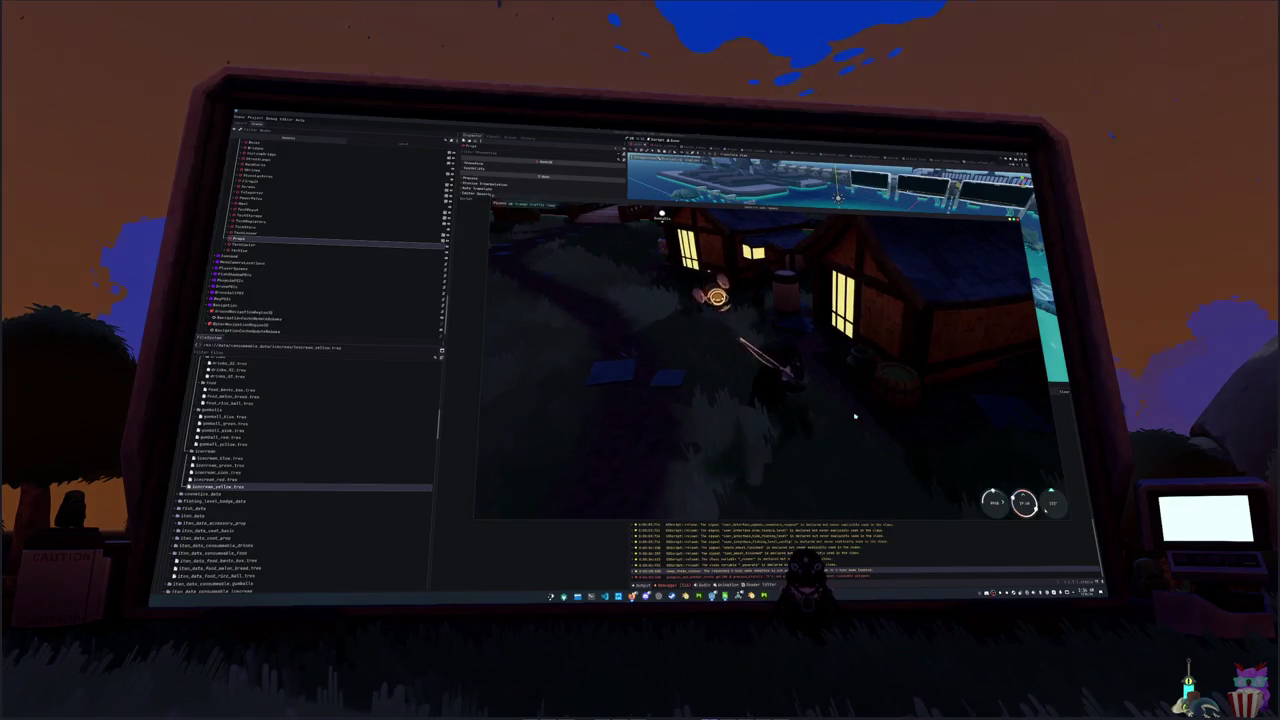
key("2")
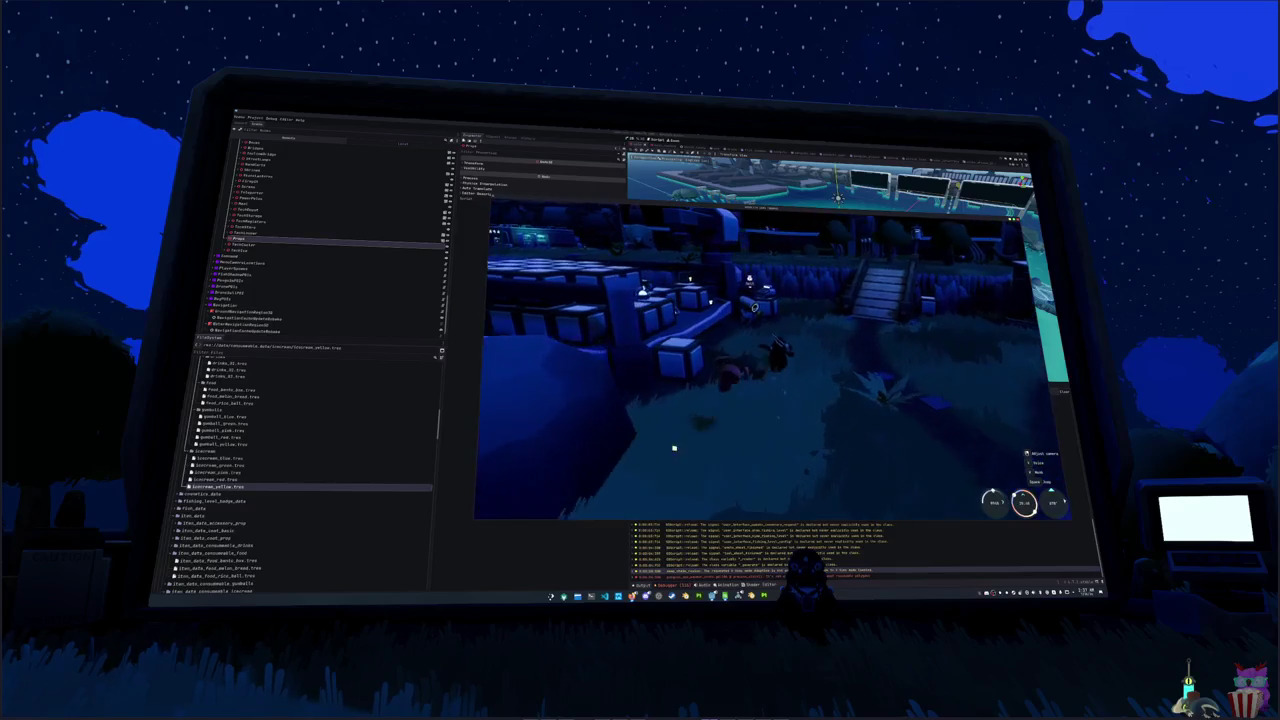
- Sell the remaining items, including the Orange Traffic Cone, and reopen the inventory to confirm it's empty
key("i")
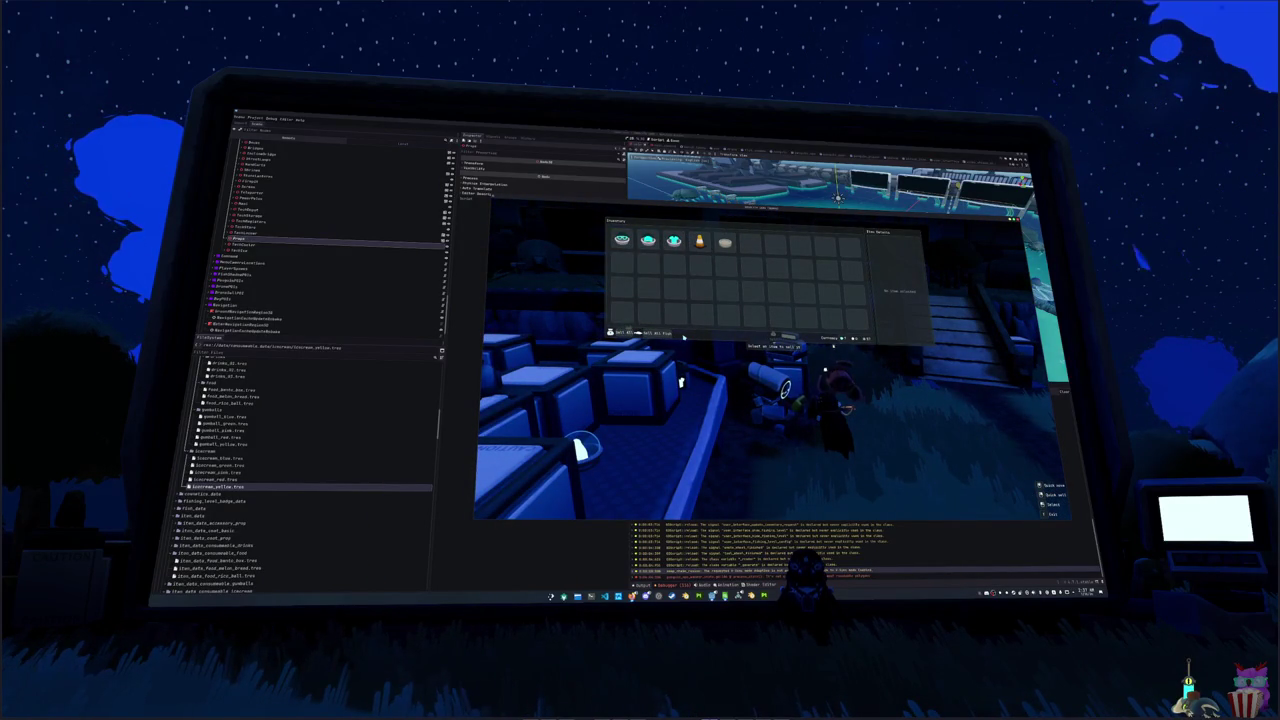
mouse_move(699, 241)
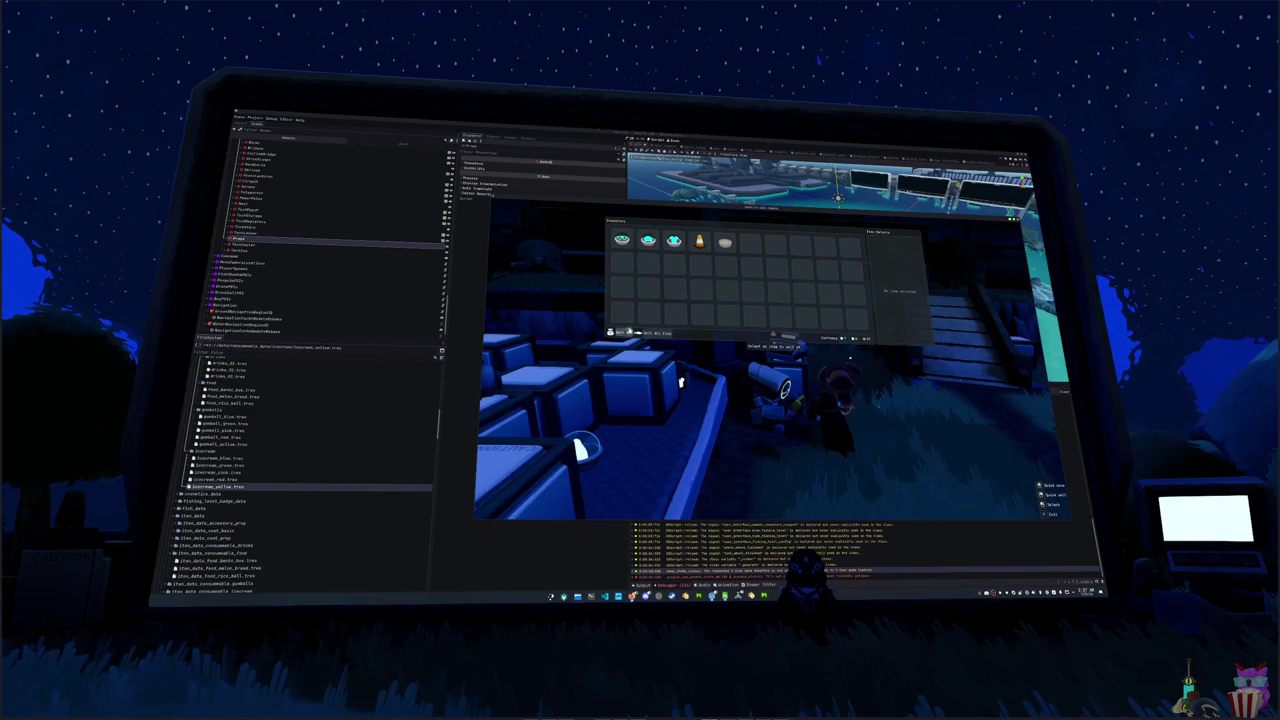
key("Escape")
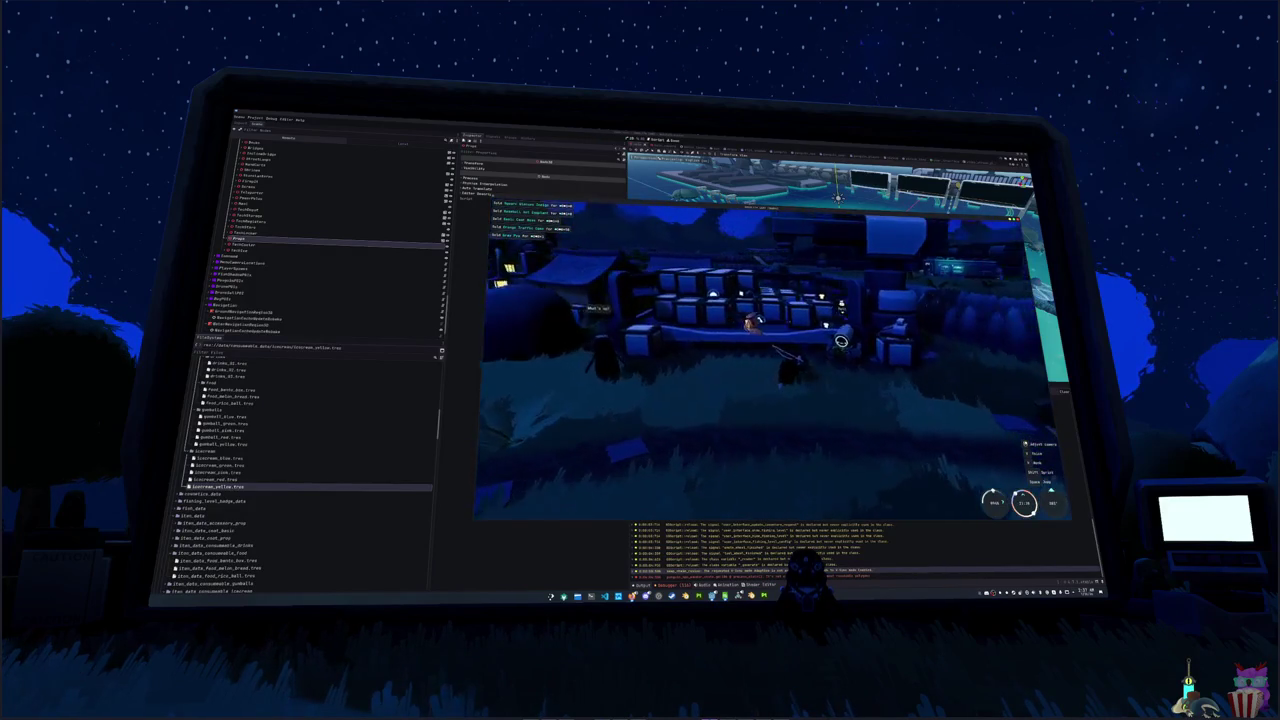
key("i")
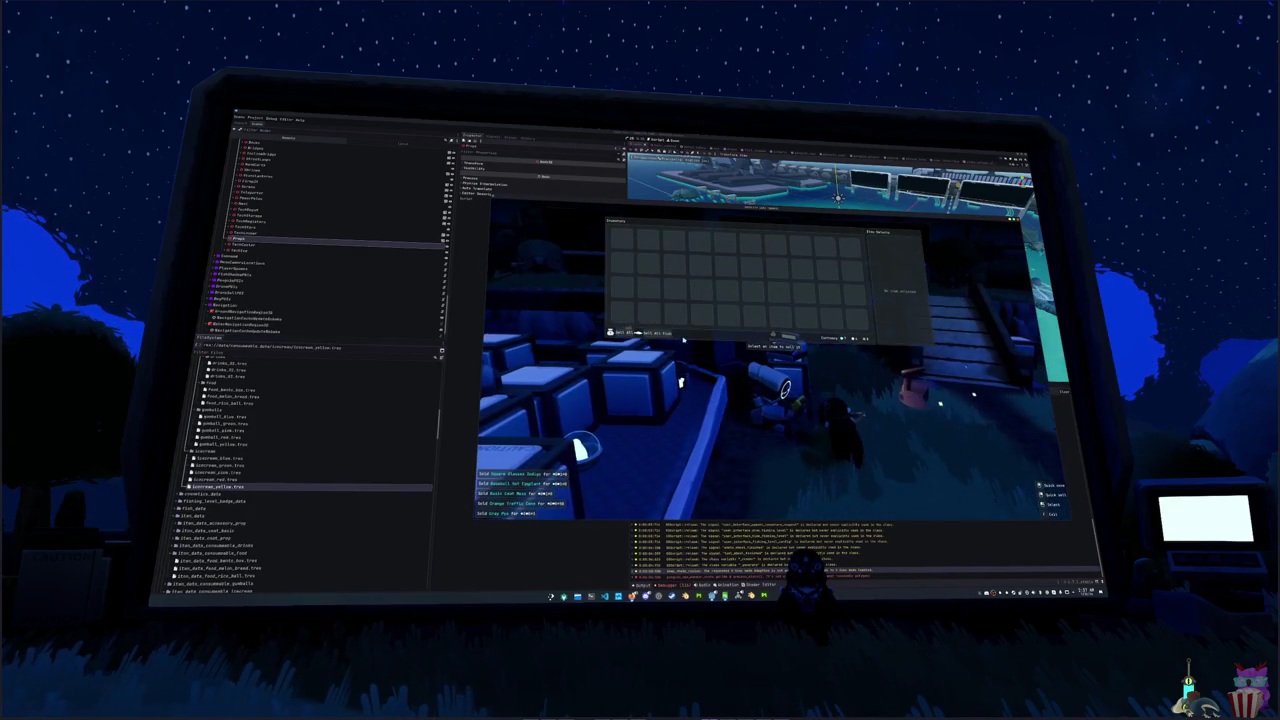